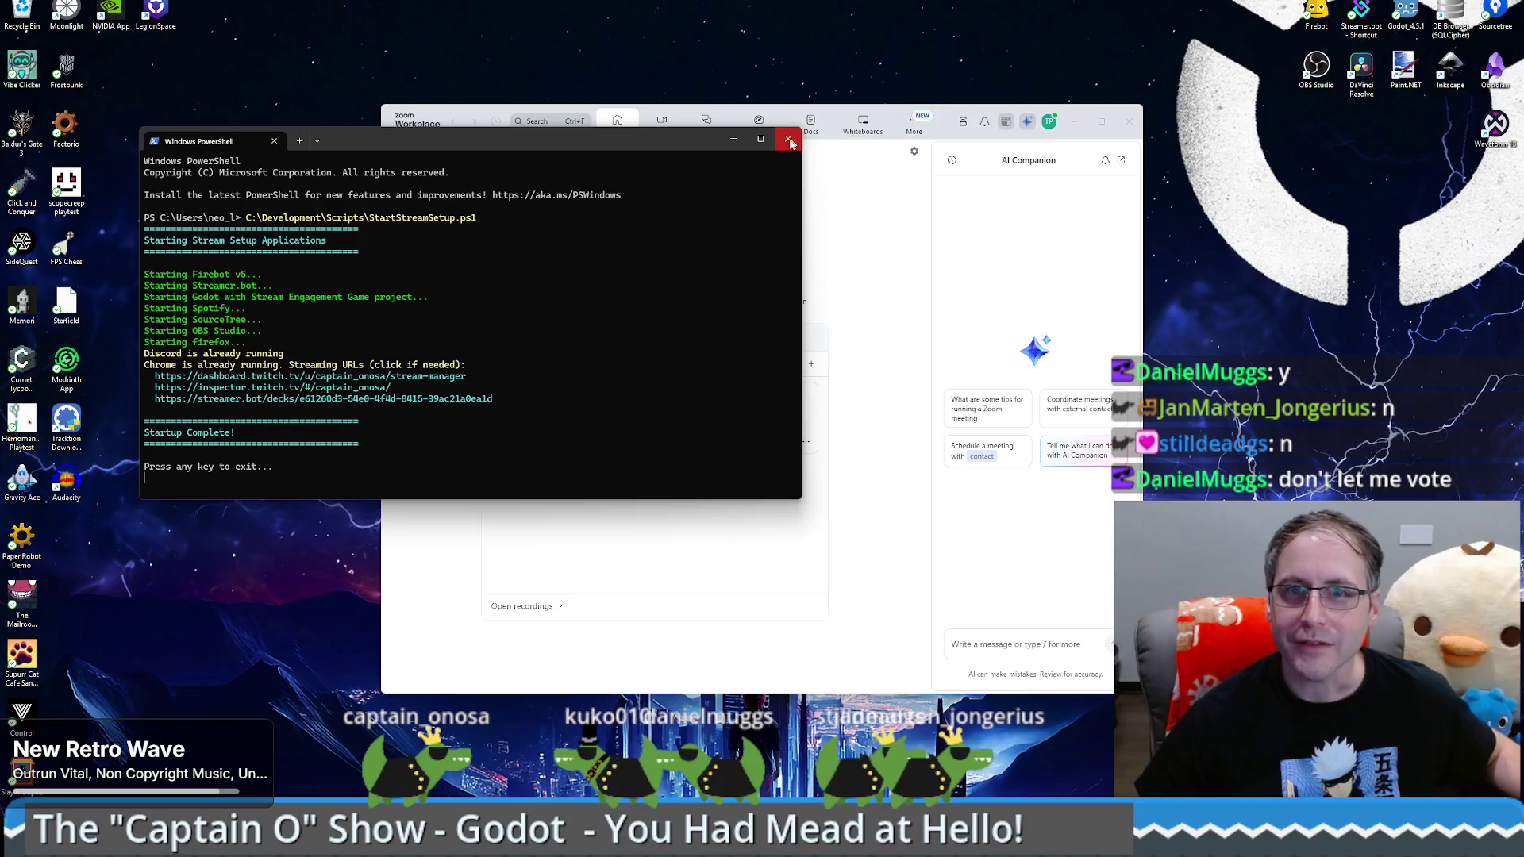
Step: Close the startup script and Zoom windows, then open the 'You had mead at hello' project
click(788, 139)
click(1131, 121)
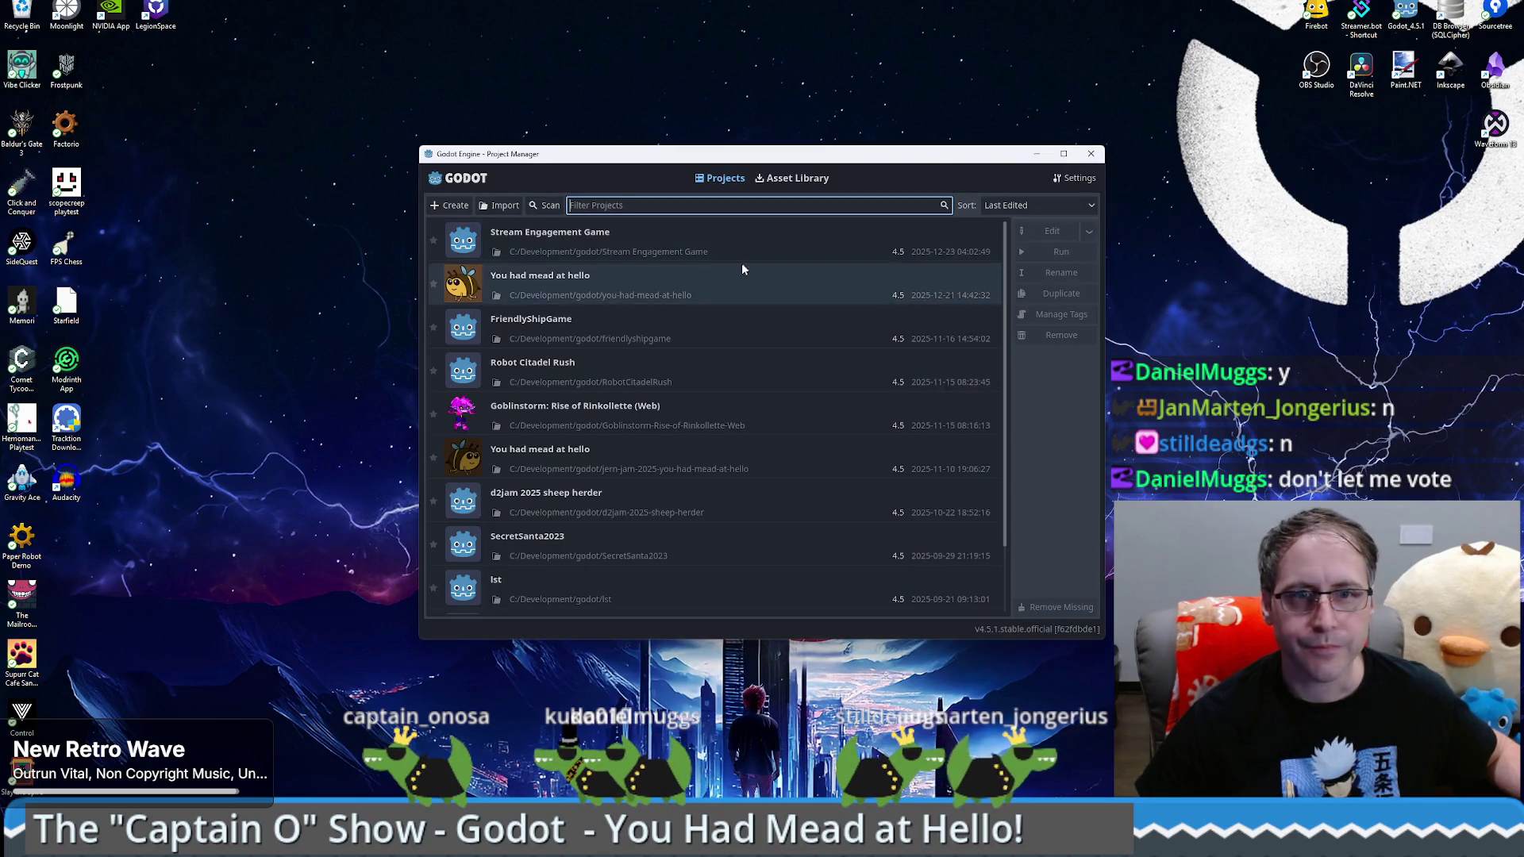
click(953, 286)
click(1053, 235)
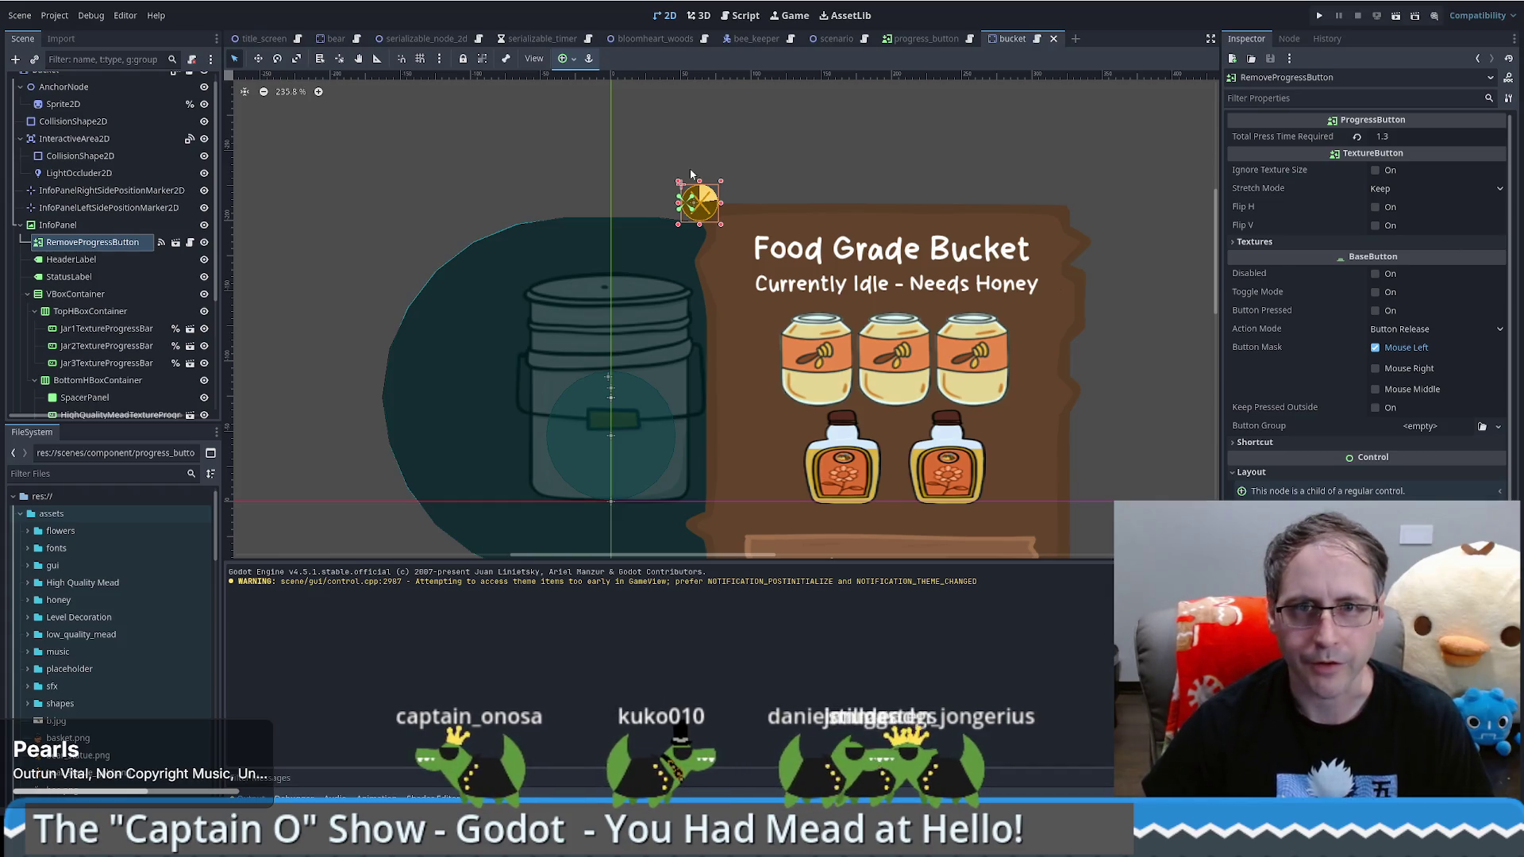
Step: Run the project to playtest the game
click(1316, 17)
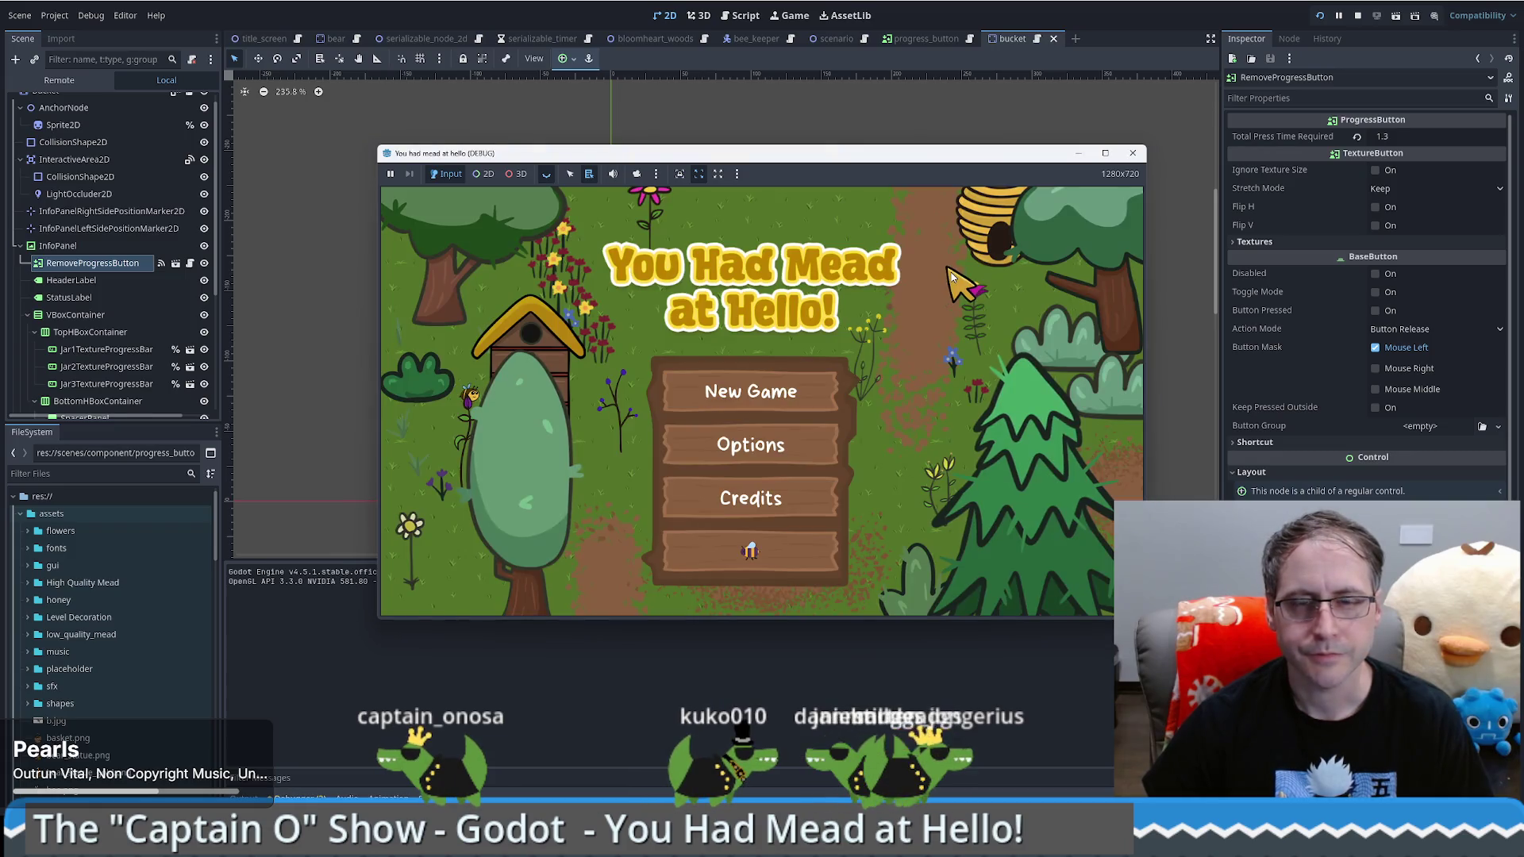
Step: Mute the game audio, start a New Game, and walk the beekeeper up-left toward the bucket
click(612, 175)
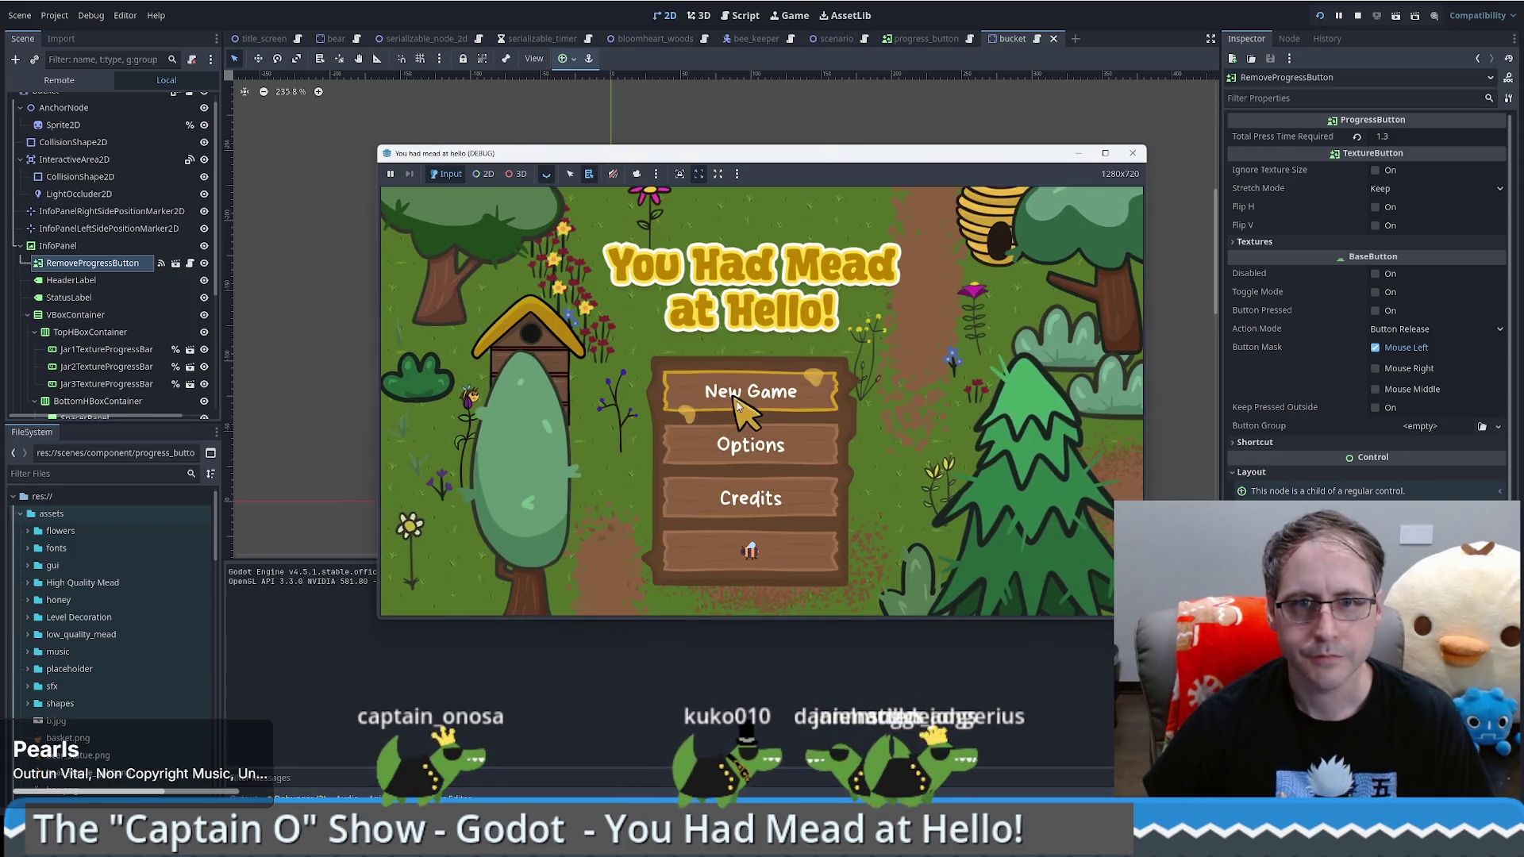
click(744, 401)
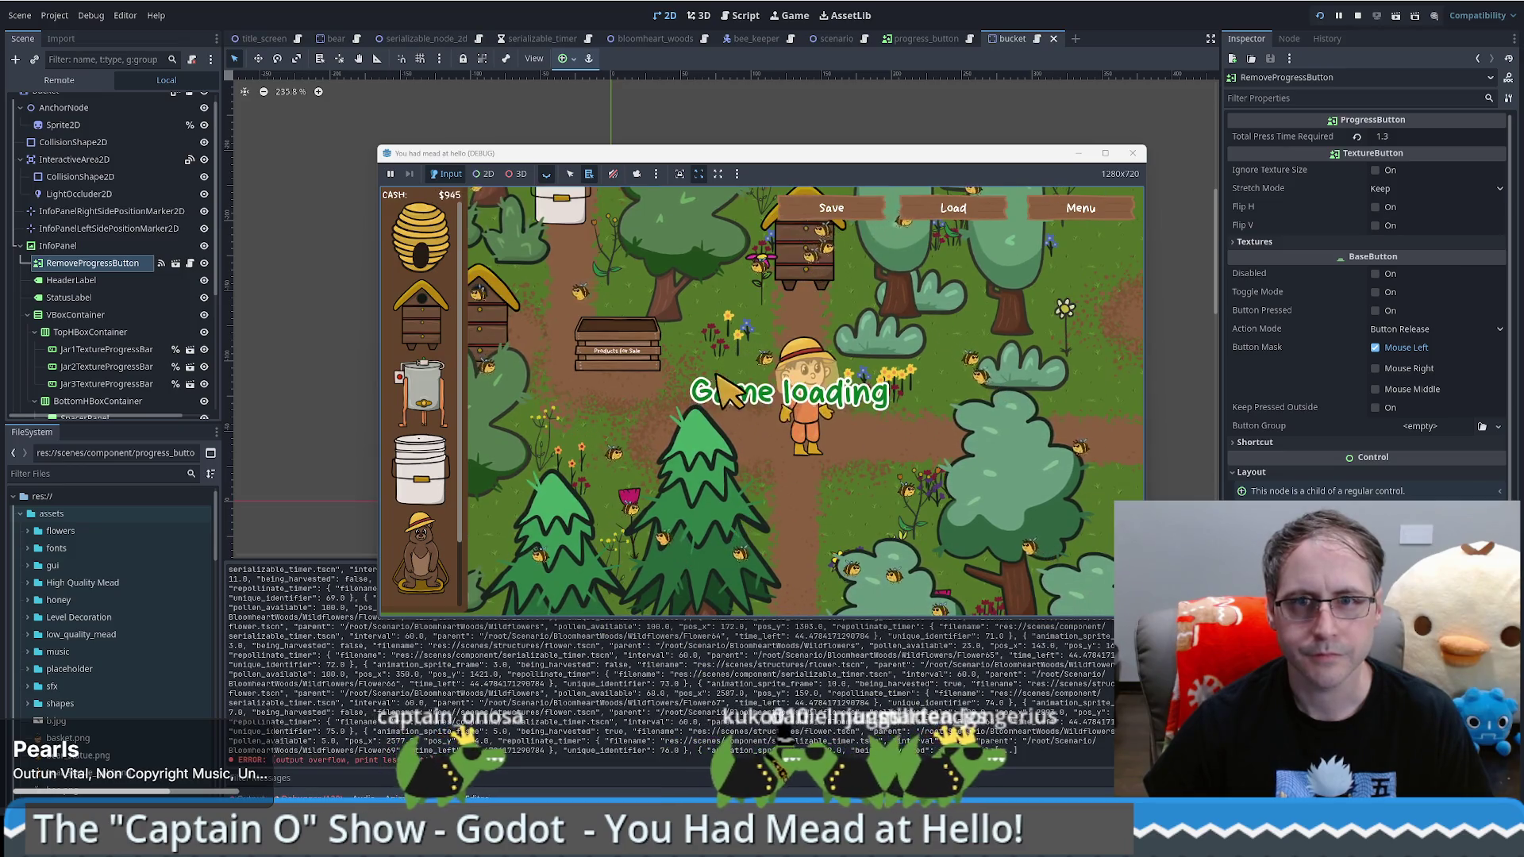
key(w)
key(a)
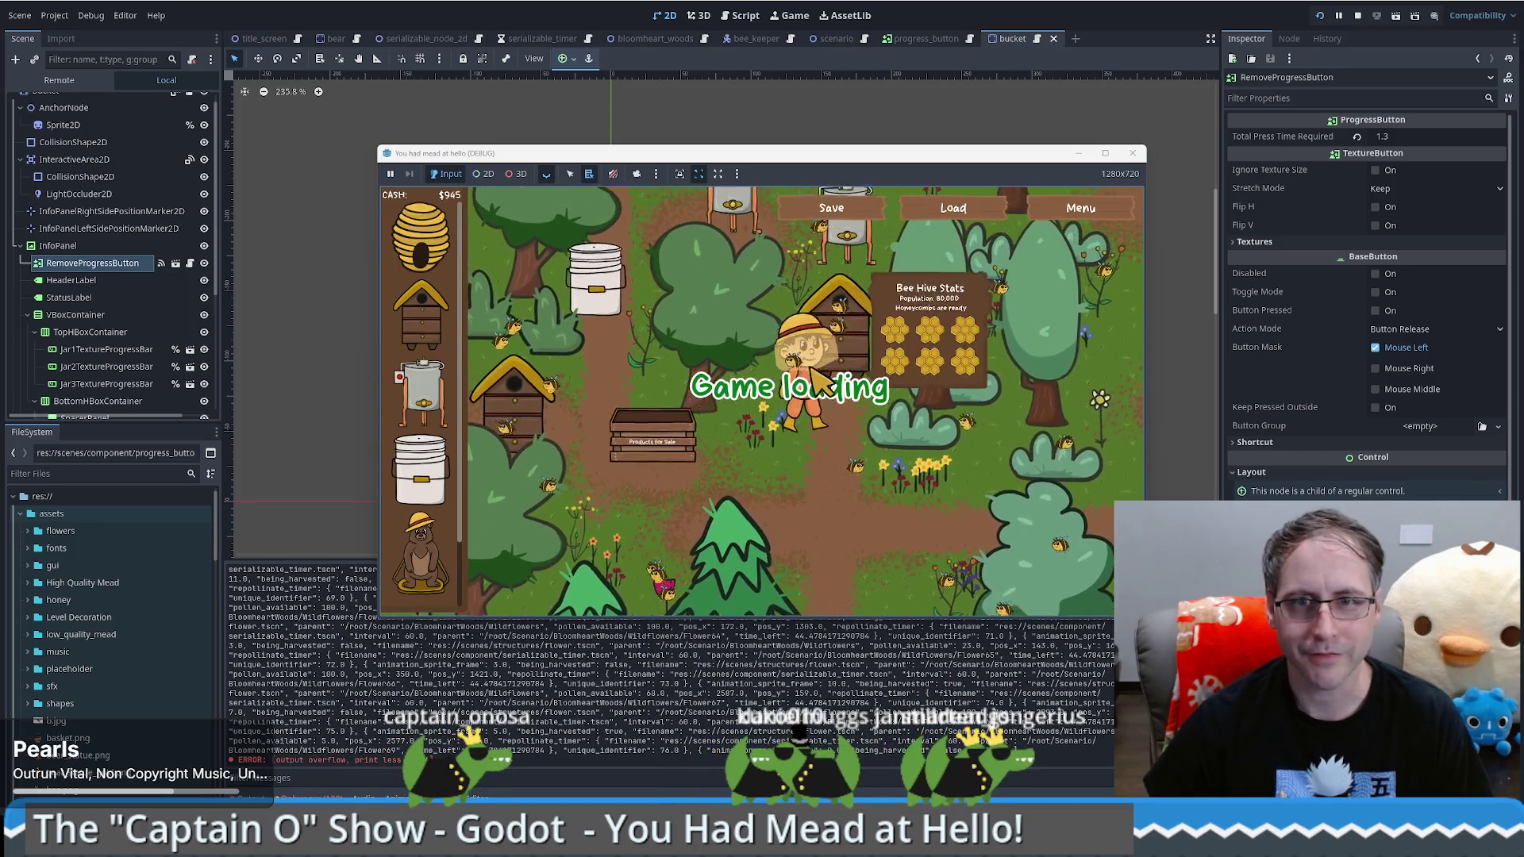
key(w)
key(a)
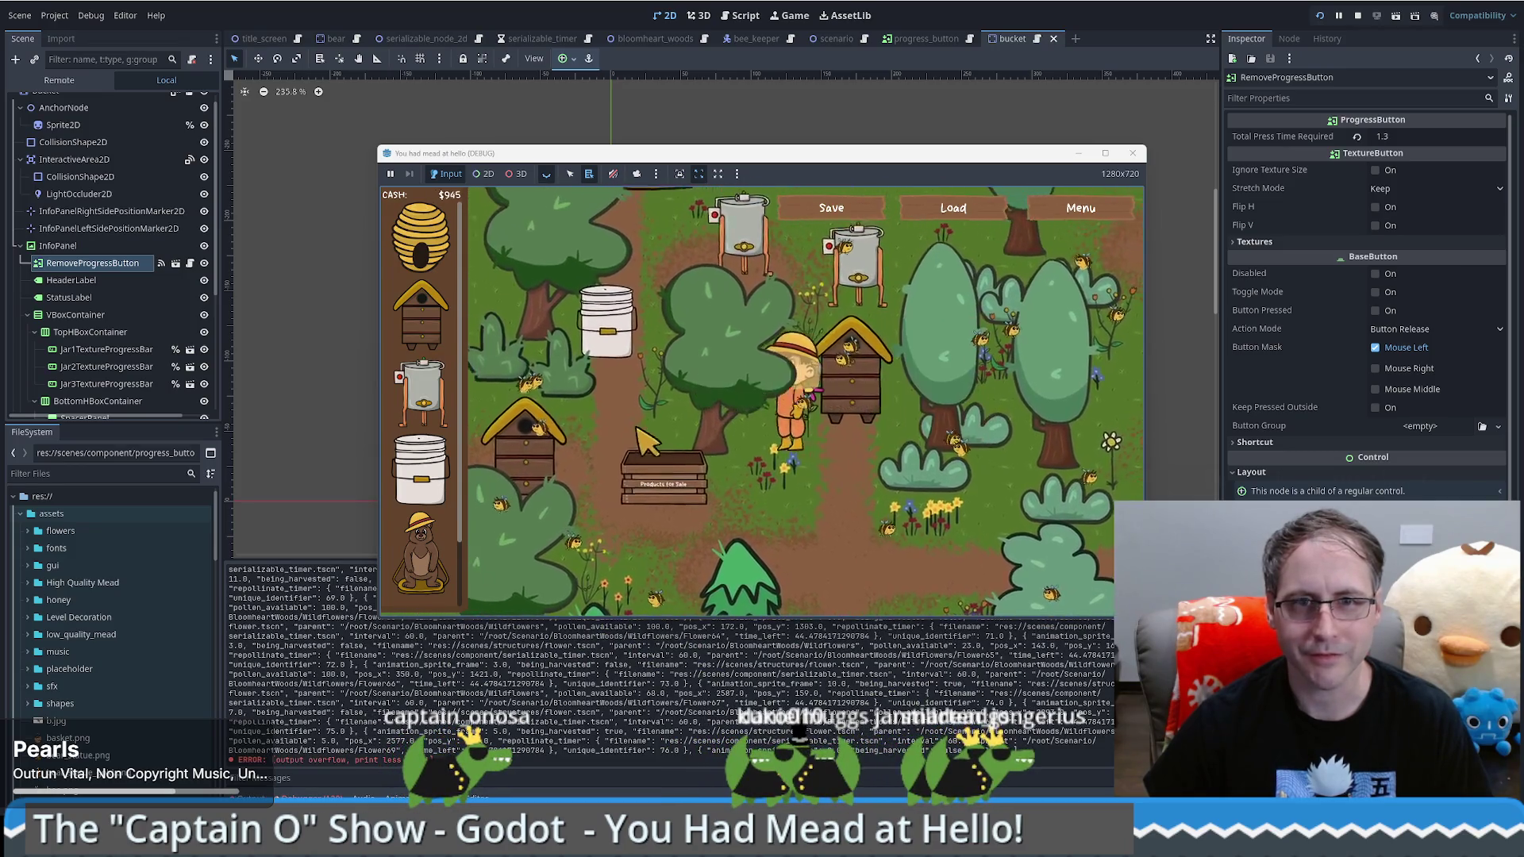
key(w)
key(a)
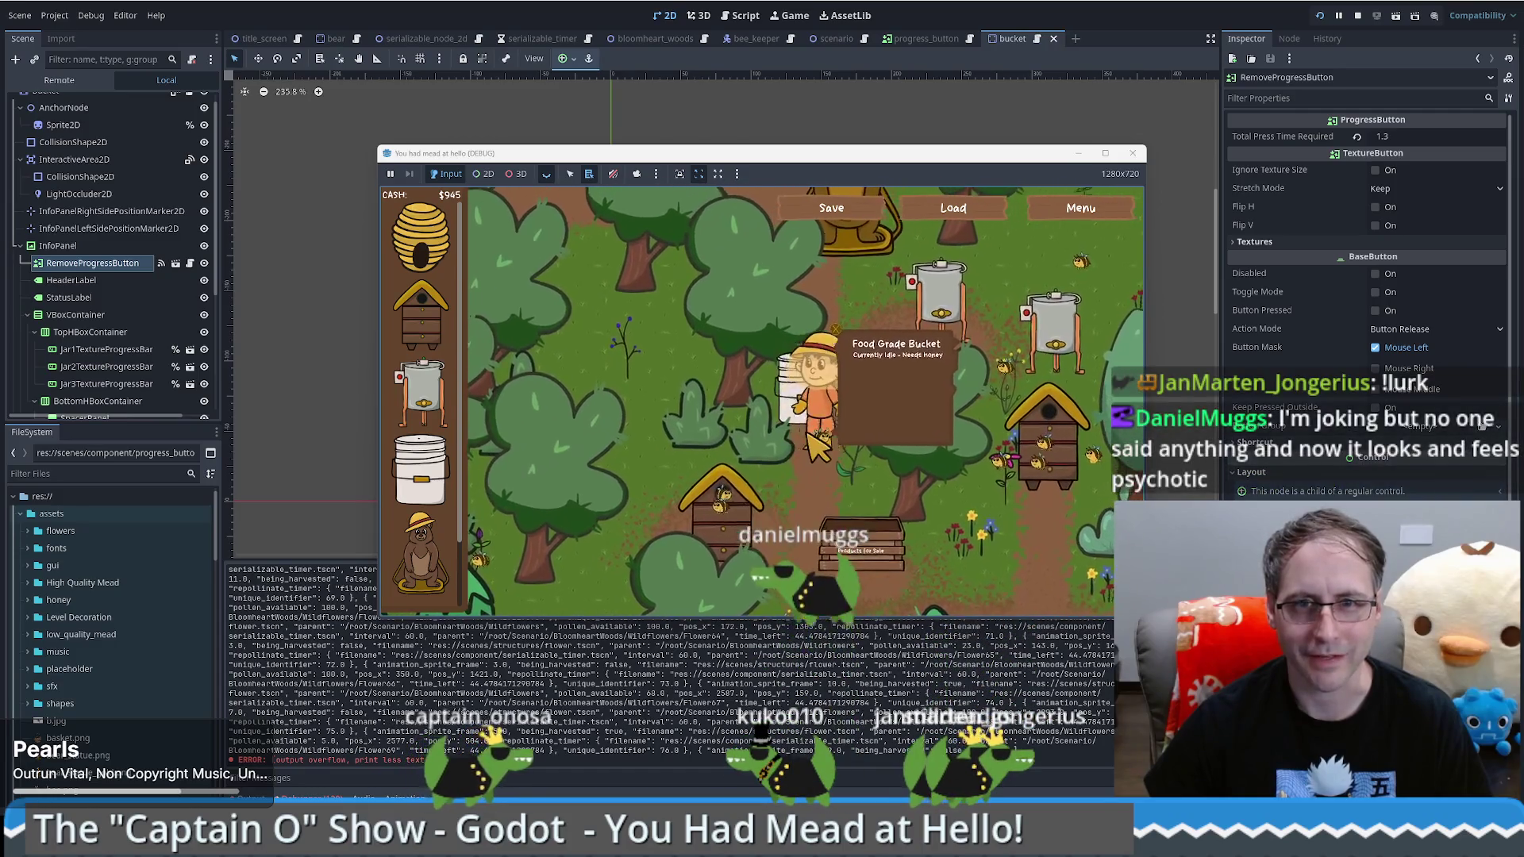
Step: Walk the beekeeper around, onto and past the Food Grade Bucket with WASD
key(w)
key(d)
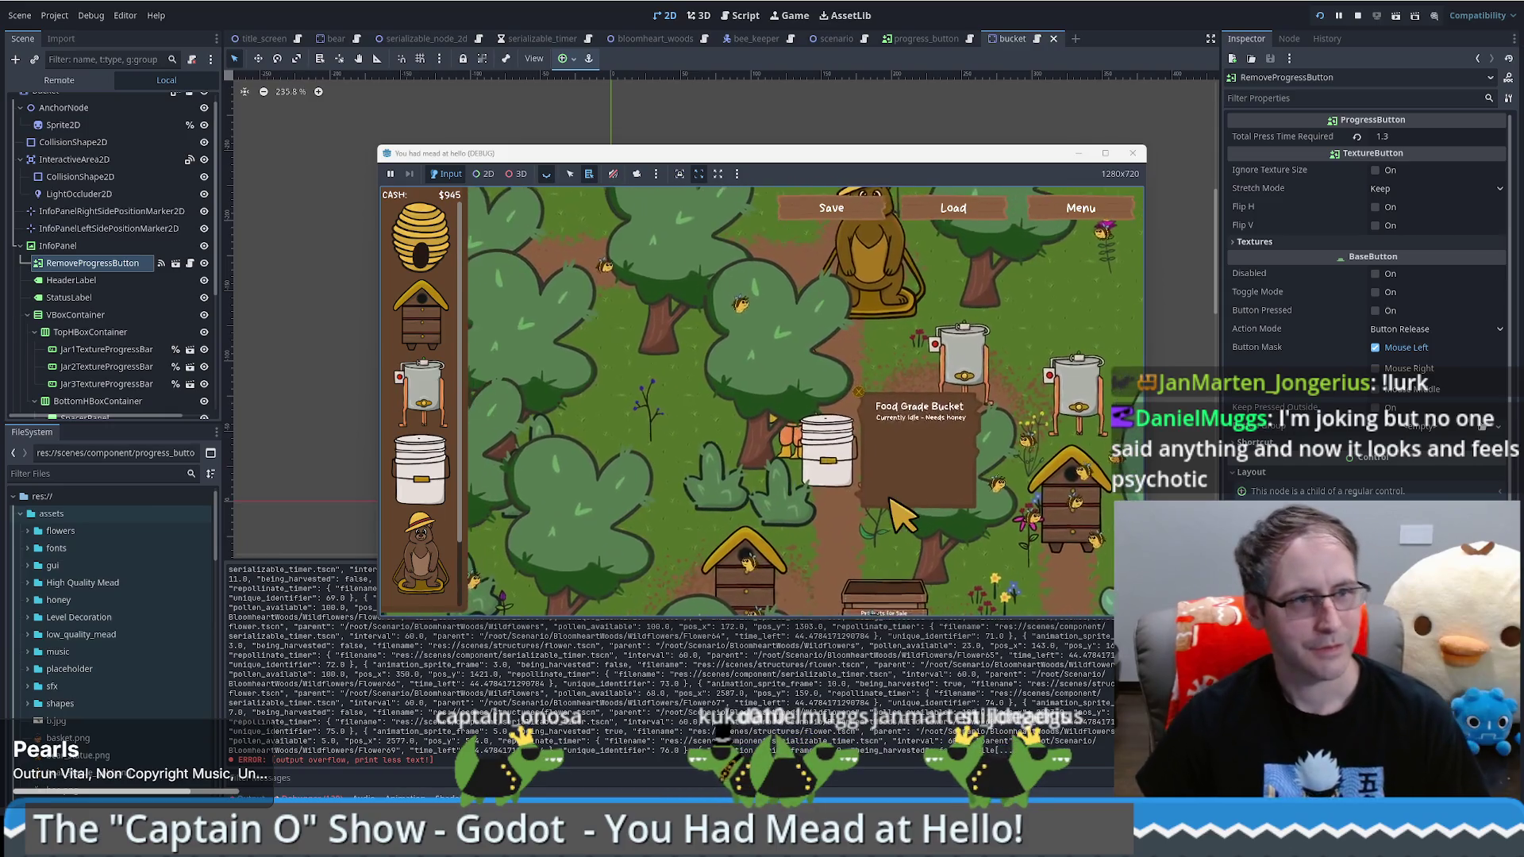
key(a)
key(s)
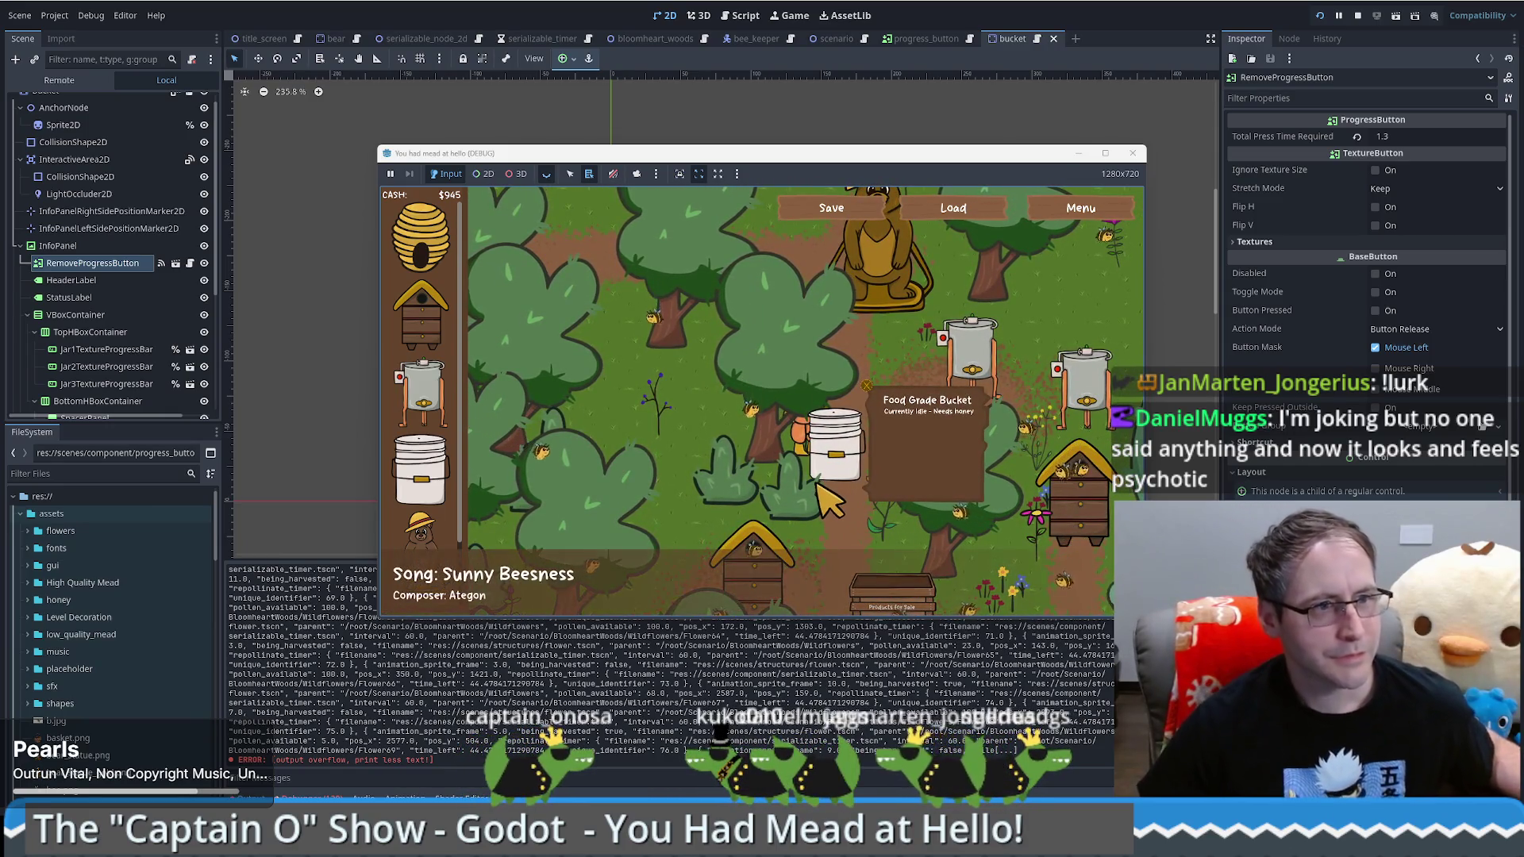
key(s)
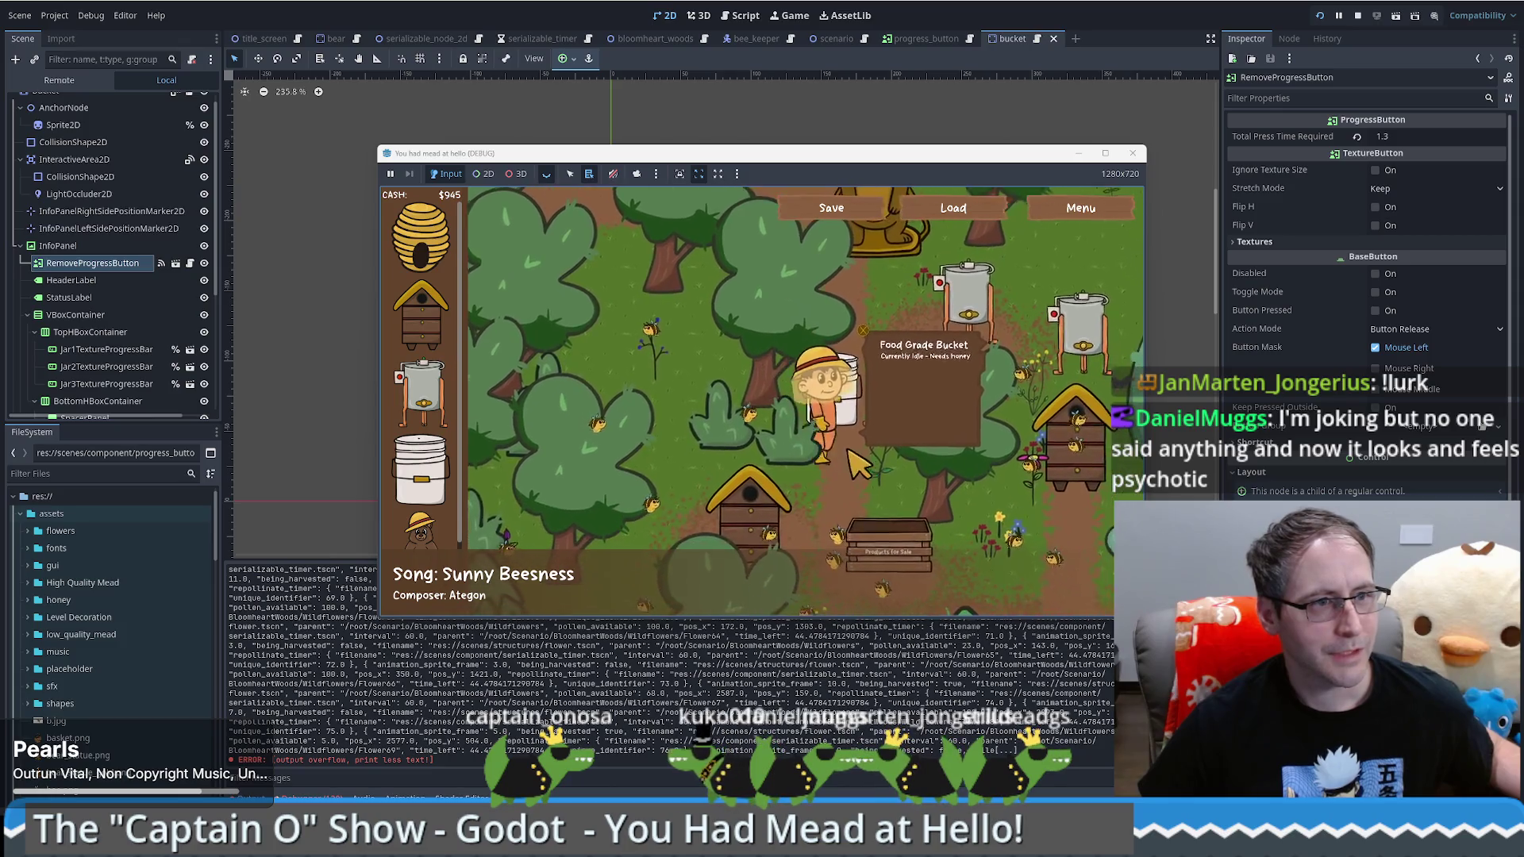
key(w)
key(d)
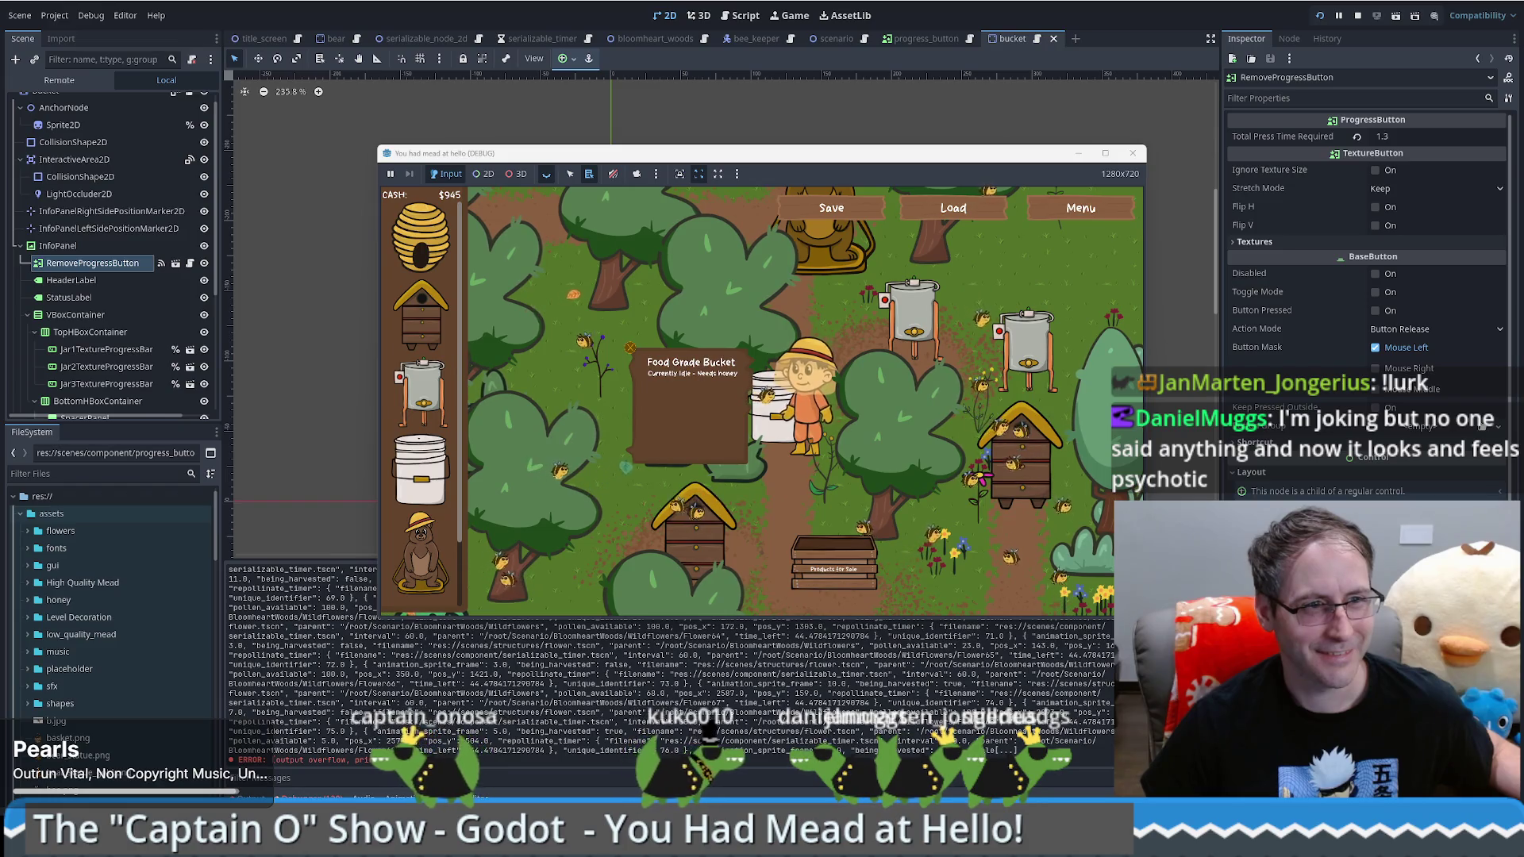
Step: Click a map spot to send the beekeeper there, then capture a small screenshot region of the game
click(847, 418)
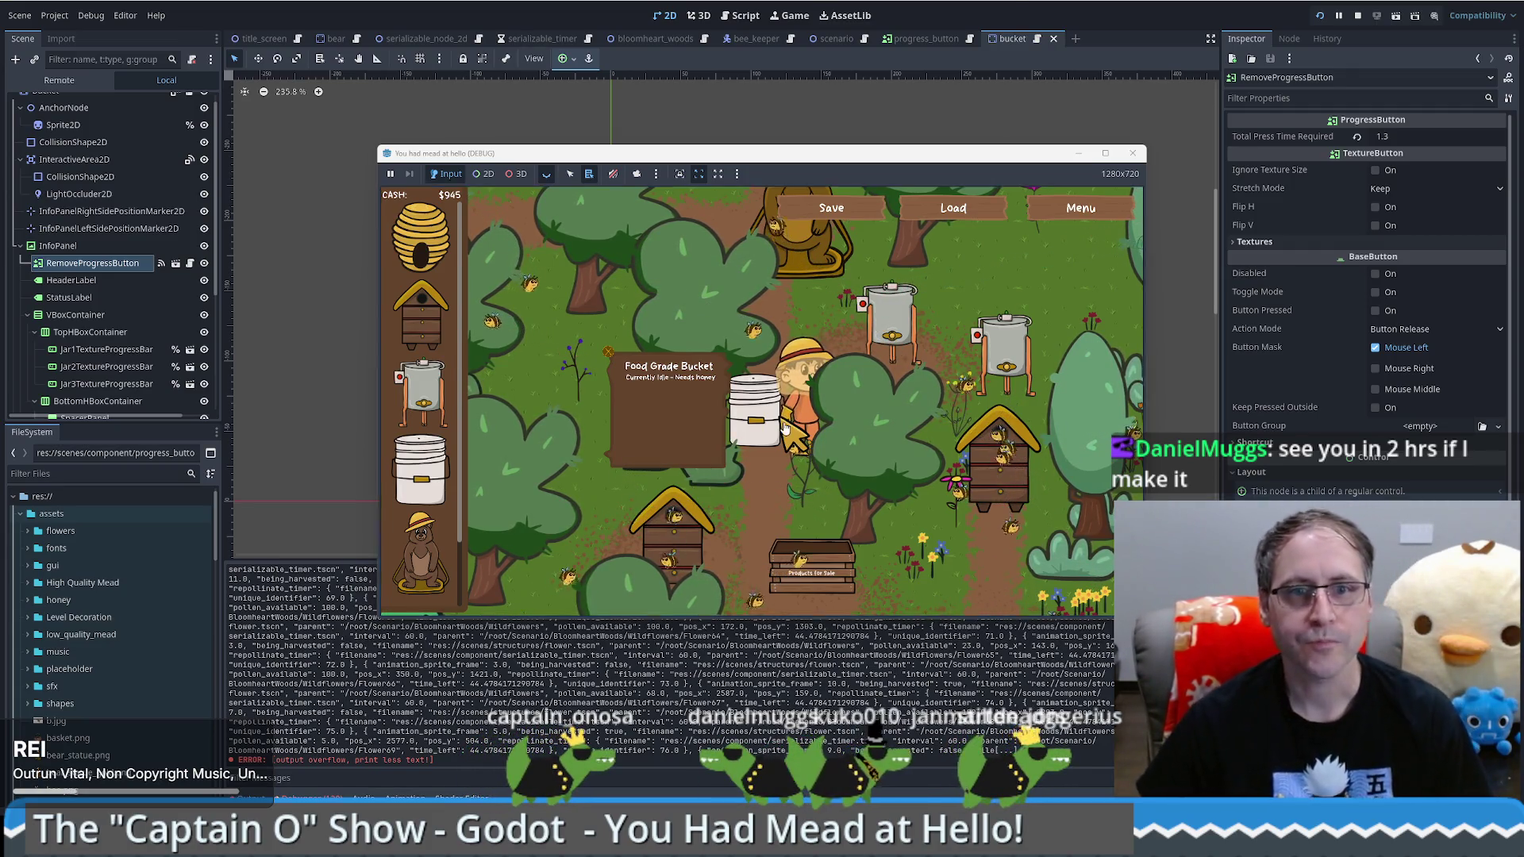
key(Print)
drag(596, 342, 621, 365)
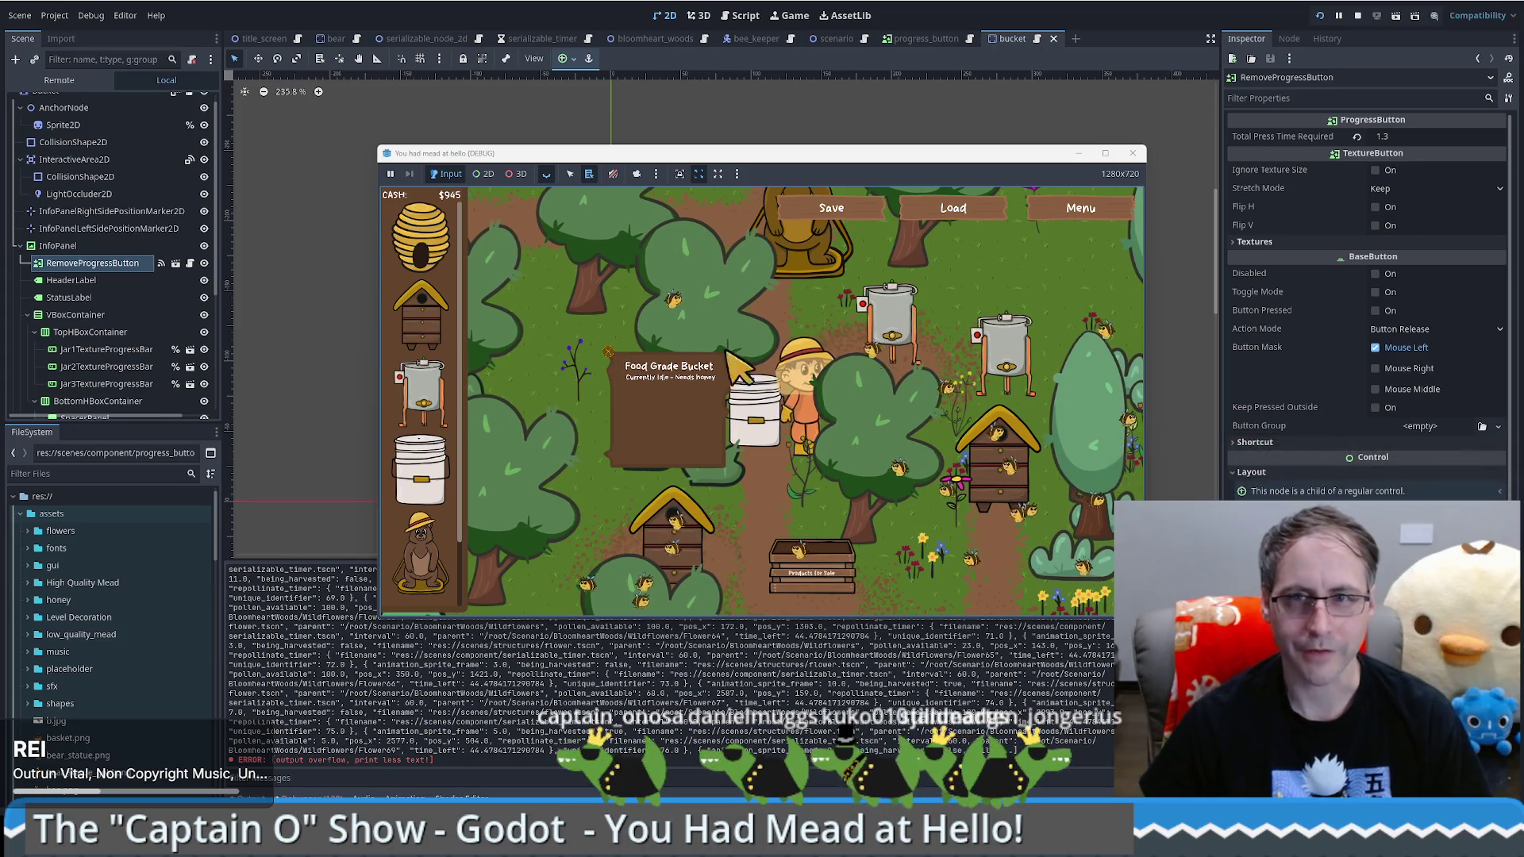
Step: Maximize the game window, pan the map, take another region capture, and close the game
key(super+Up)
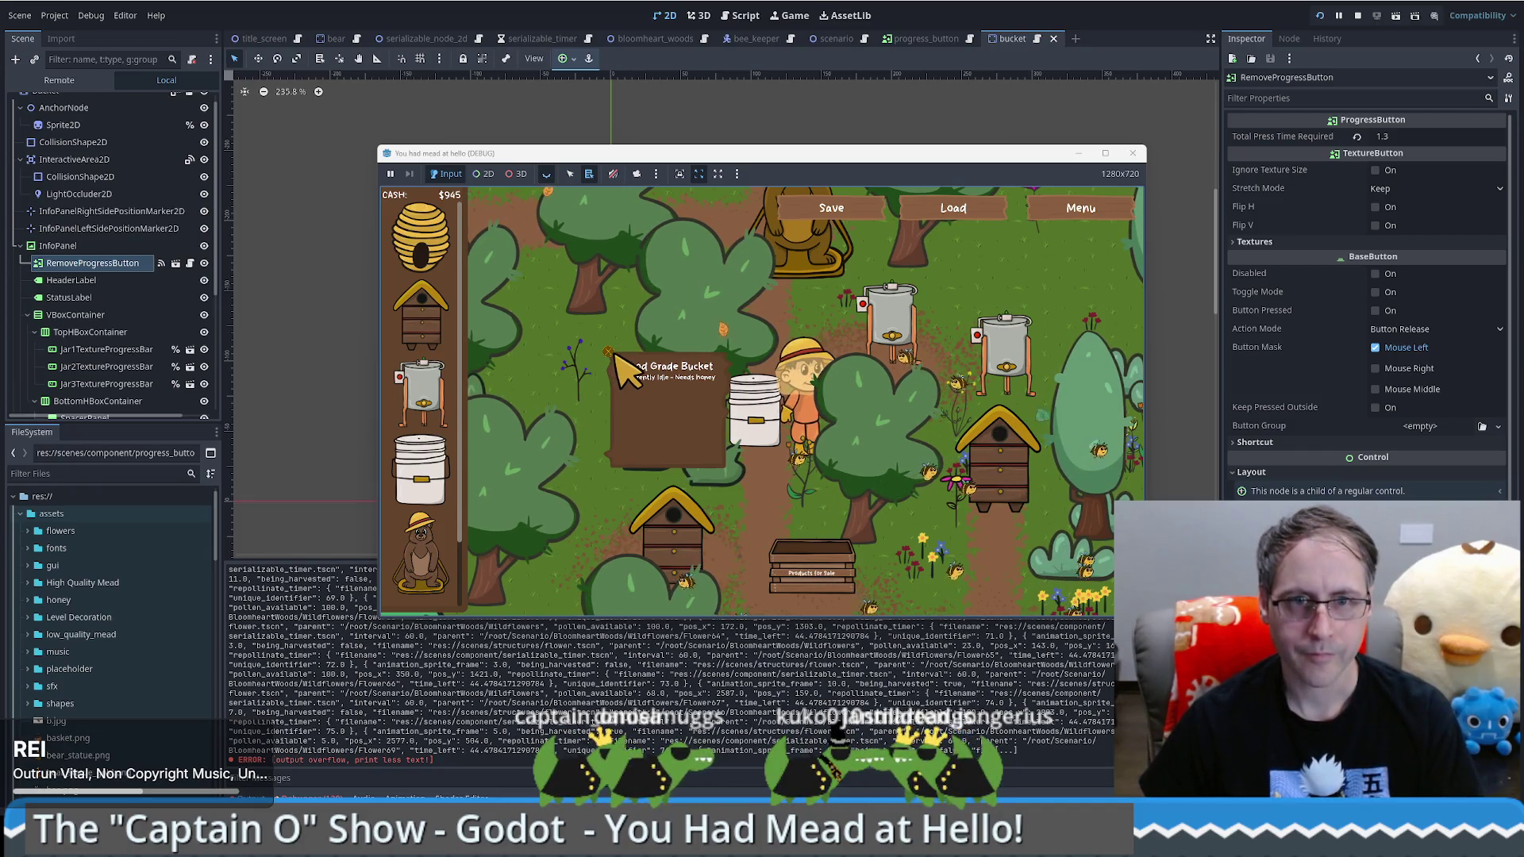
mouse_move(613, 355)
mouse_down()
mouse_move(913, 307)
mouse_move(836, 527)
mouse_move(878, 545)
mouse_move(946, 494)
mouse_move(766, 497)
mouse_move(714, 466)
mouse_move(626, 362)
mouse_move(942, 426)
mouse_move(734, 433)
mouse_move(627, 405)
mouse_up()
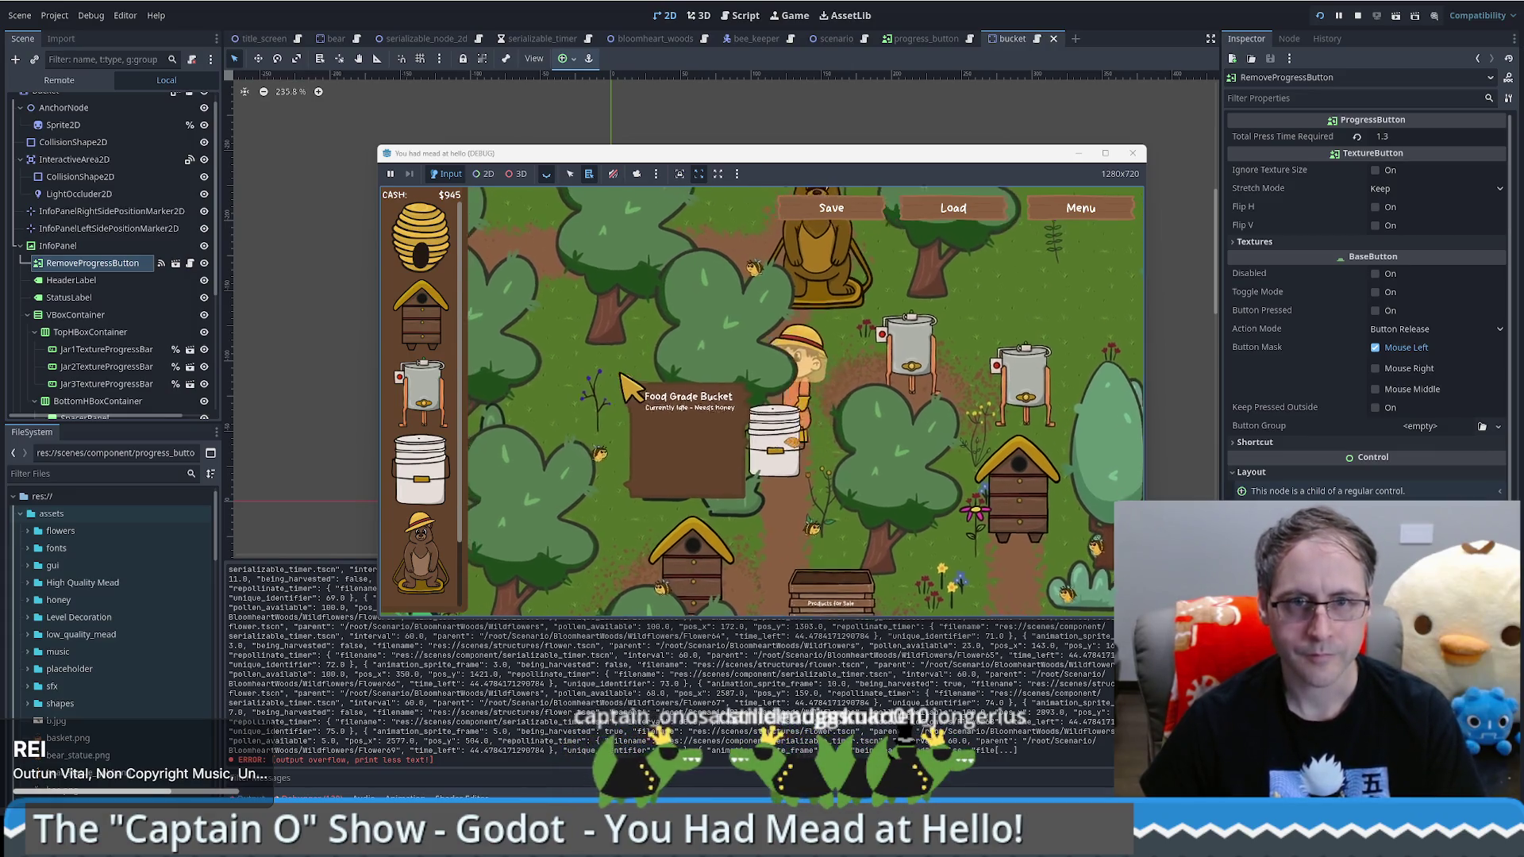
key(super+shift+Print)
click(893, 496)
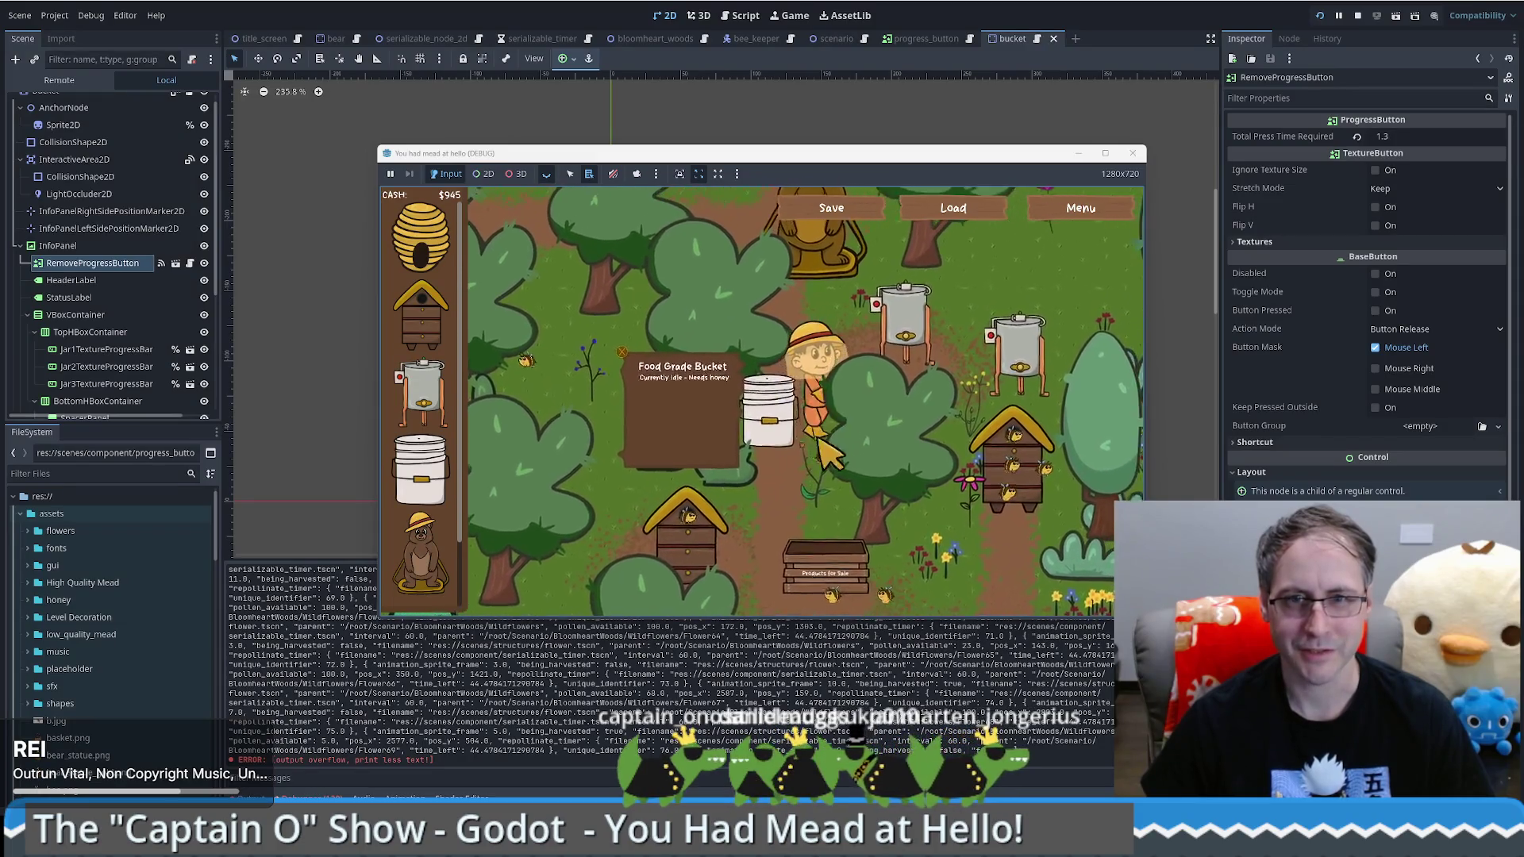
click(1124, 160)
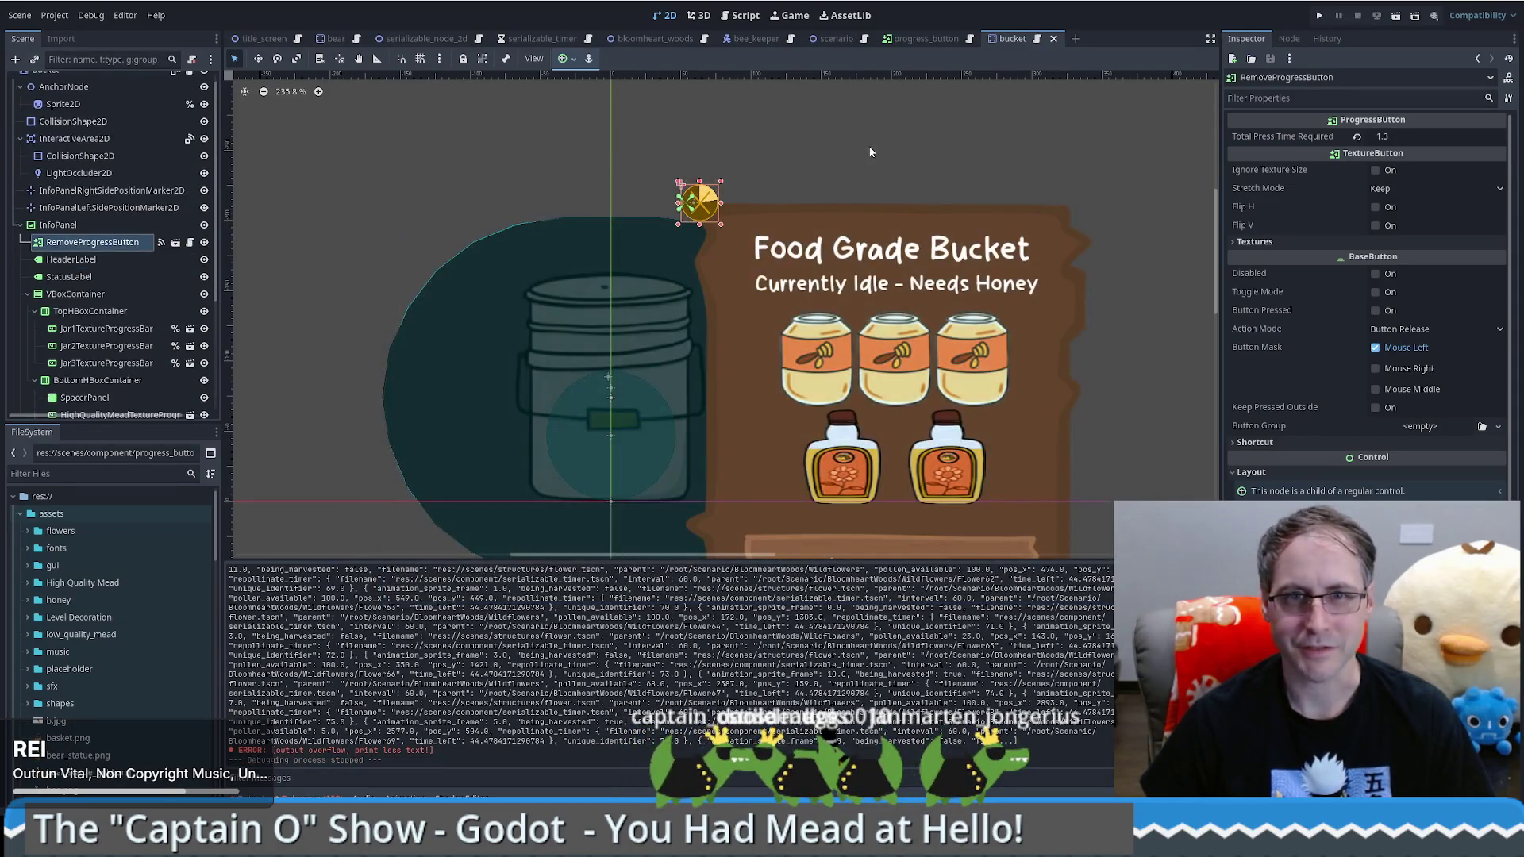
Step: Open the progress_button scene and select its TextureProgressBar to view its properties
click(176, 243)
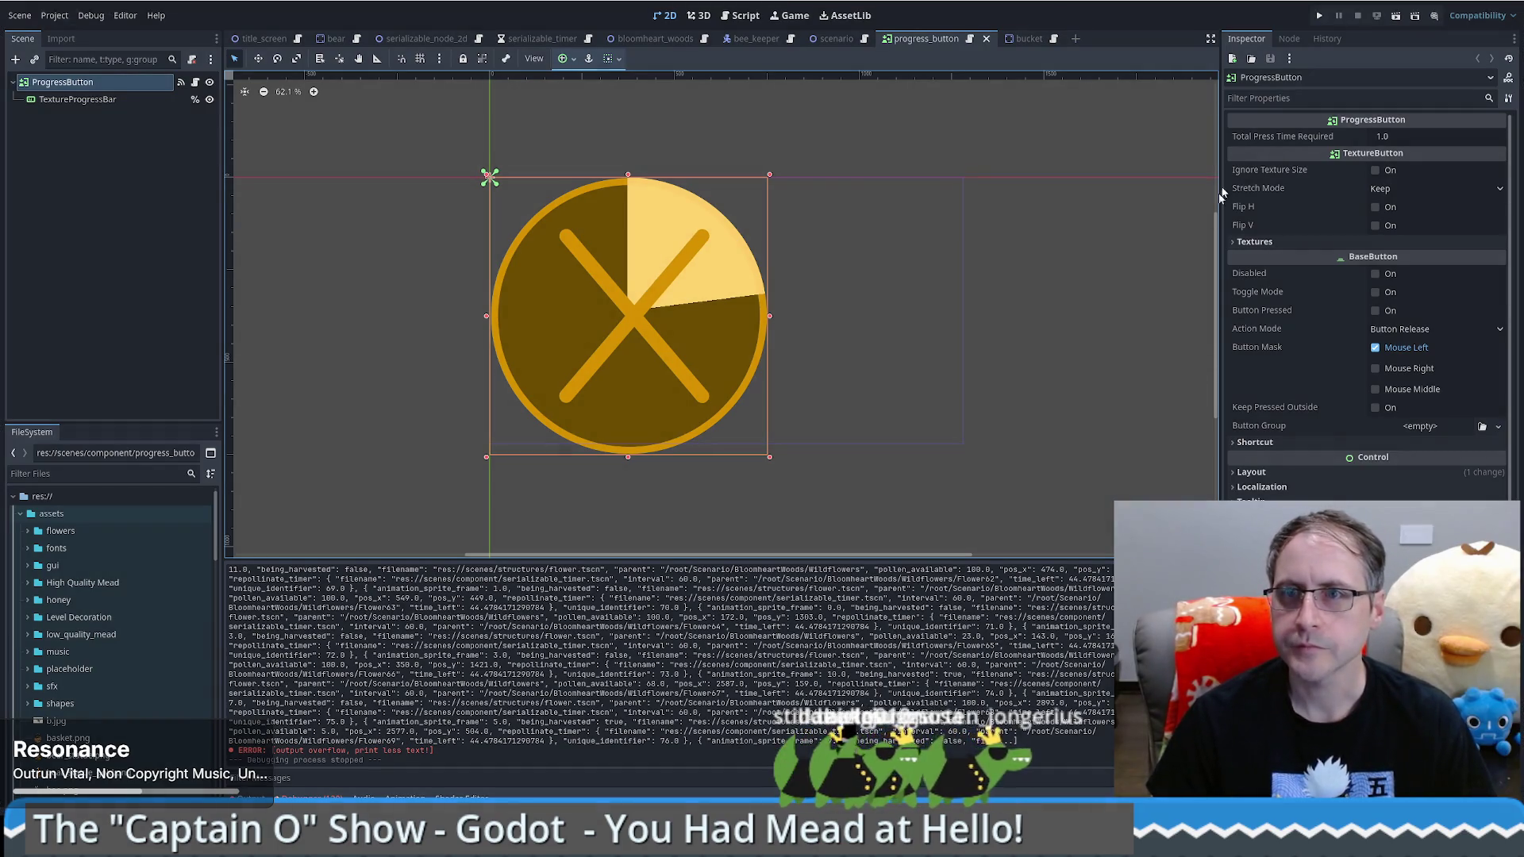
click(727, 279)
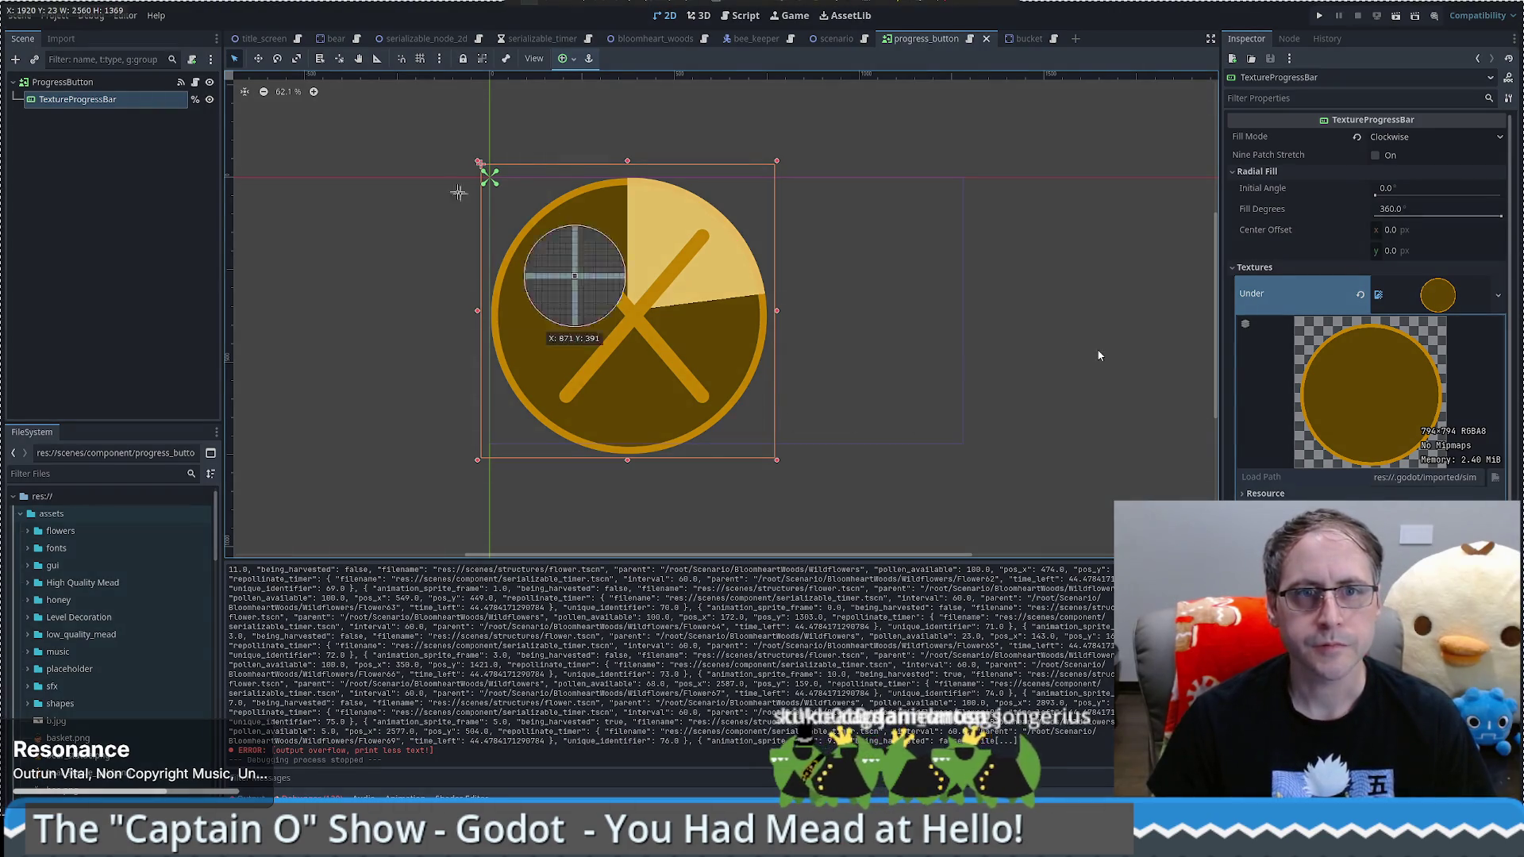
Step: Screenshot the progress button icon region, then switch over to Discord
drag(468, 151, 794, 475)
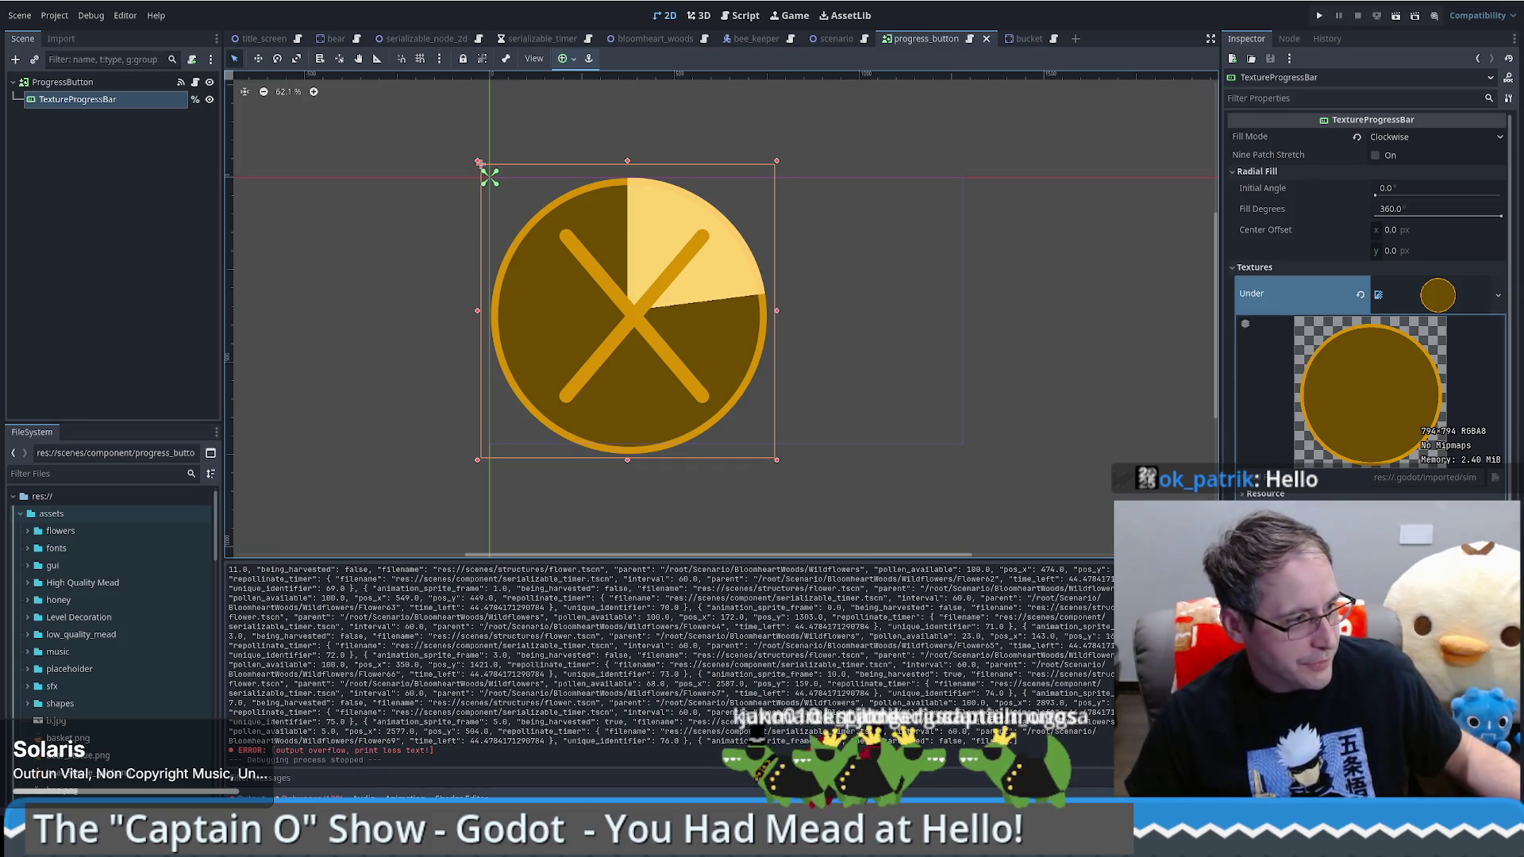
key(alt+Tab)
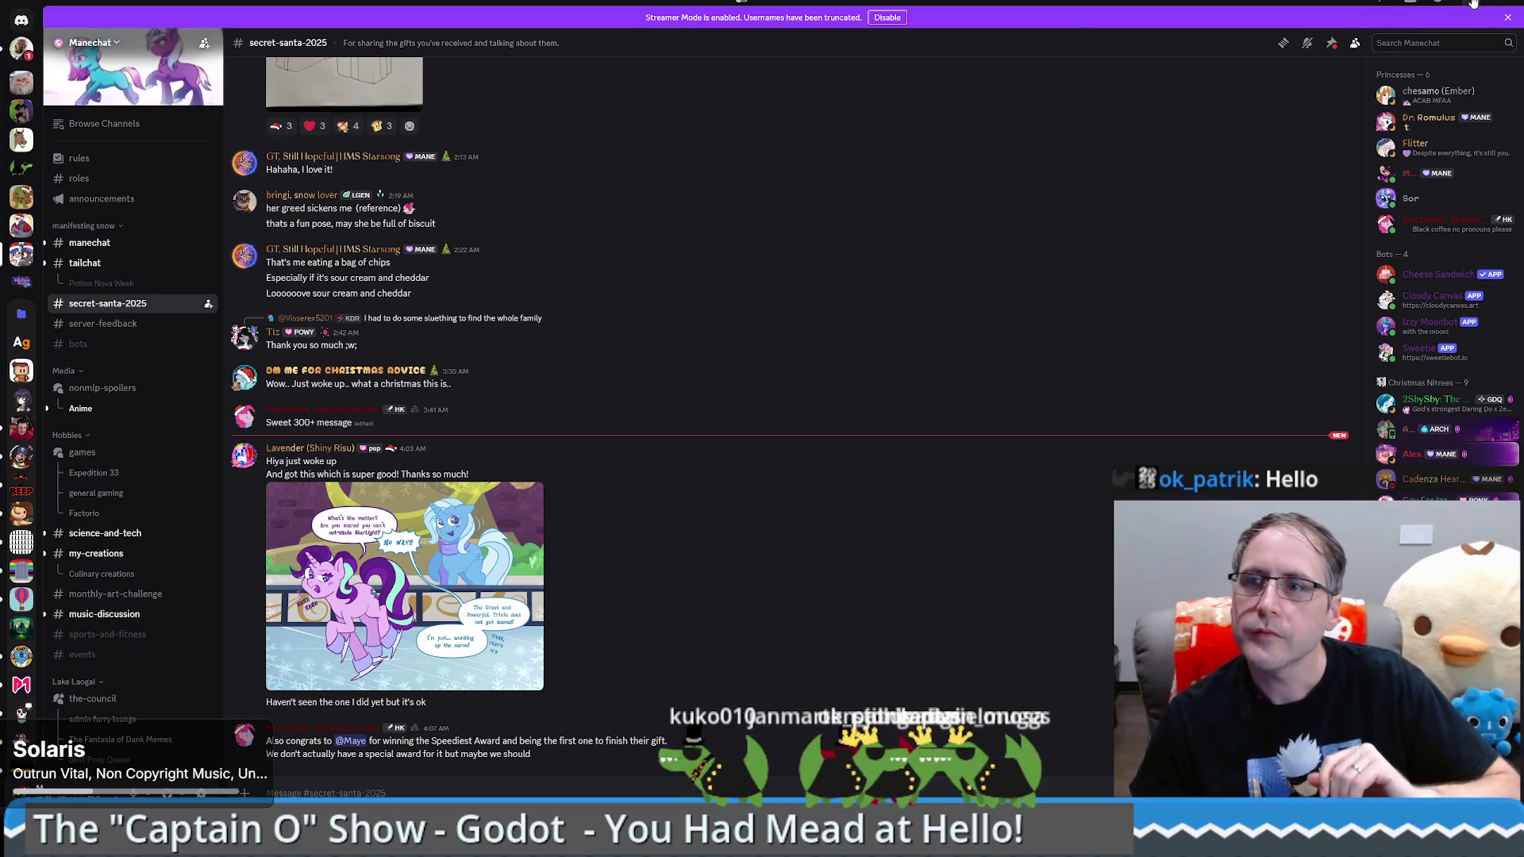
Step: Return to the Godot editor and run the game again to playtest
key(alt+Tab)
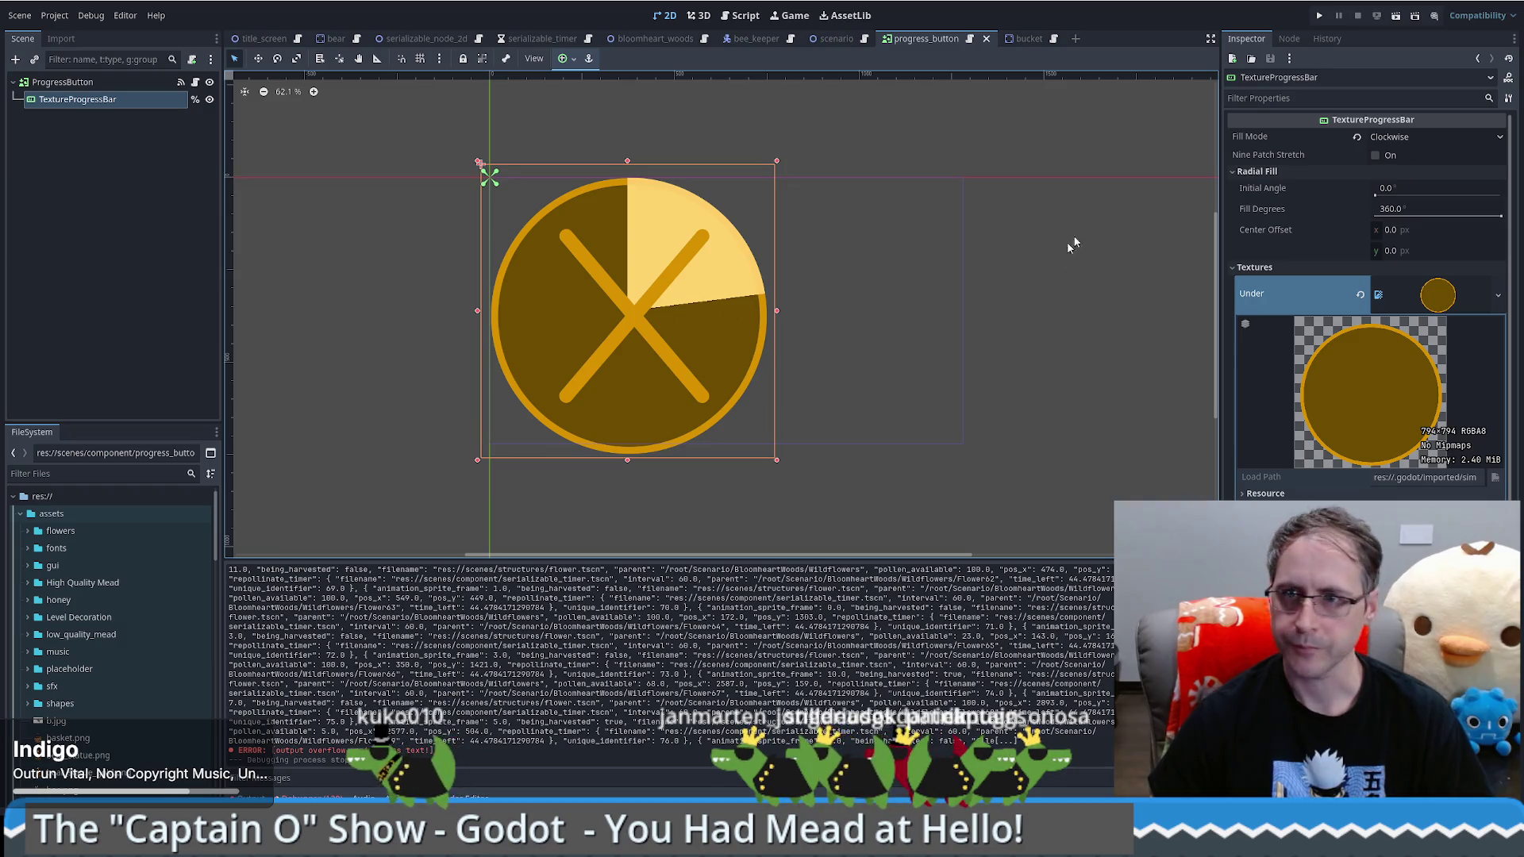
click(1318, 16)
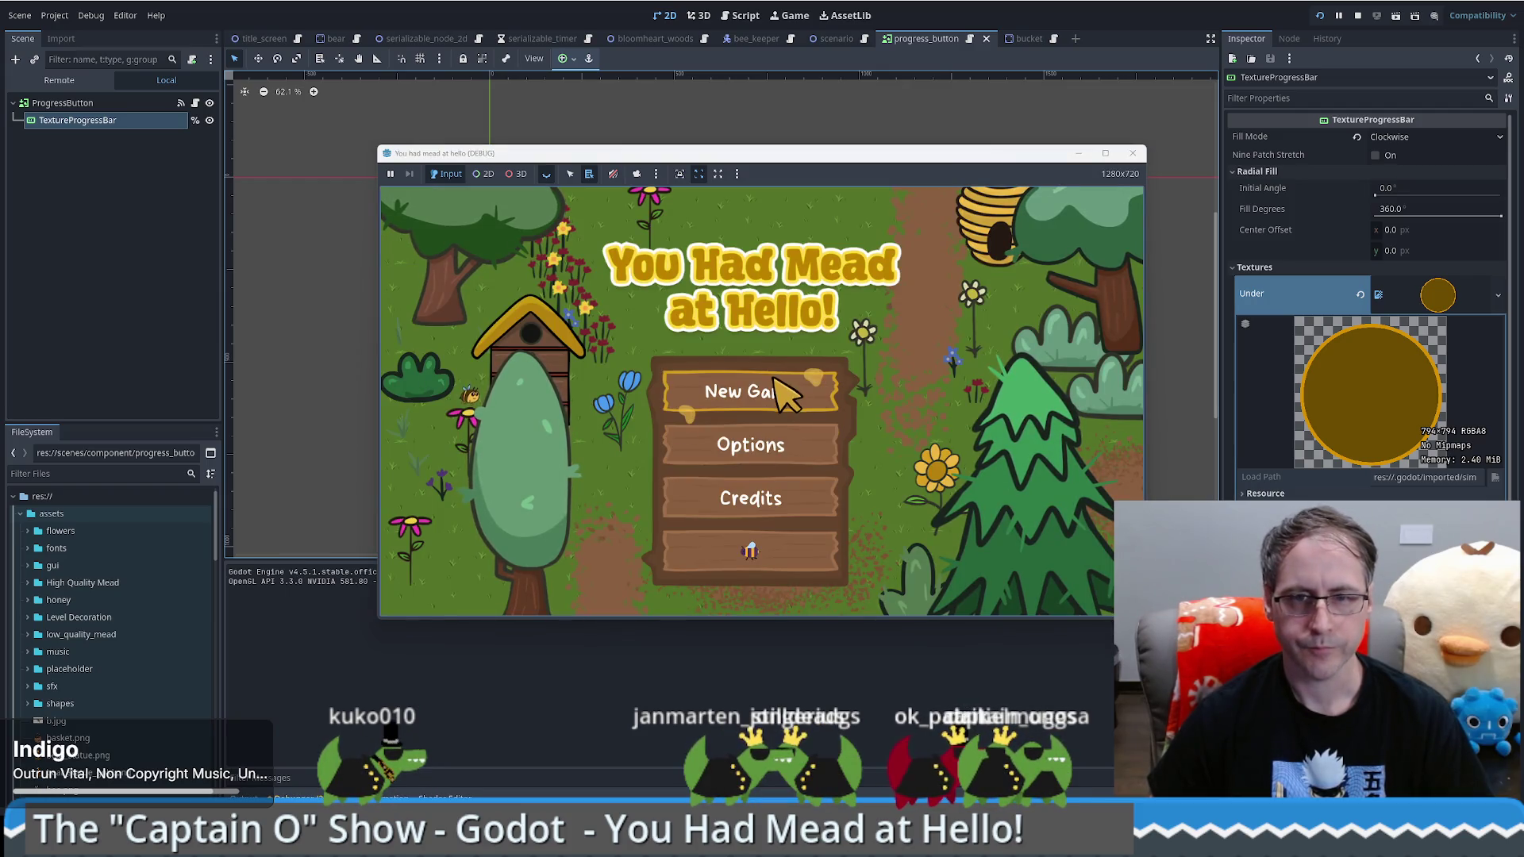
Step: Start a new game and place a Food Grade Bucket beside the beekeeper
click(777, 391)
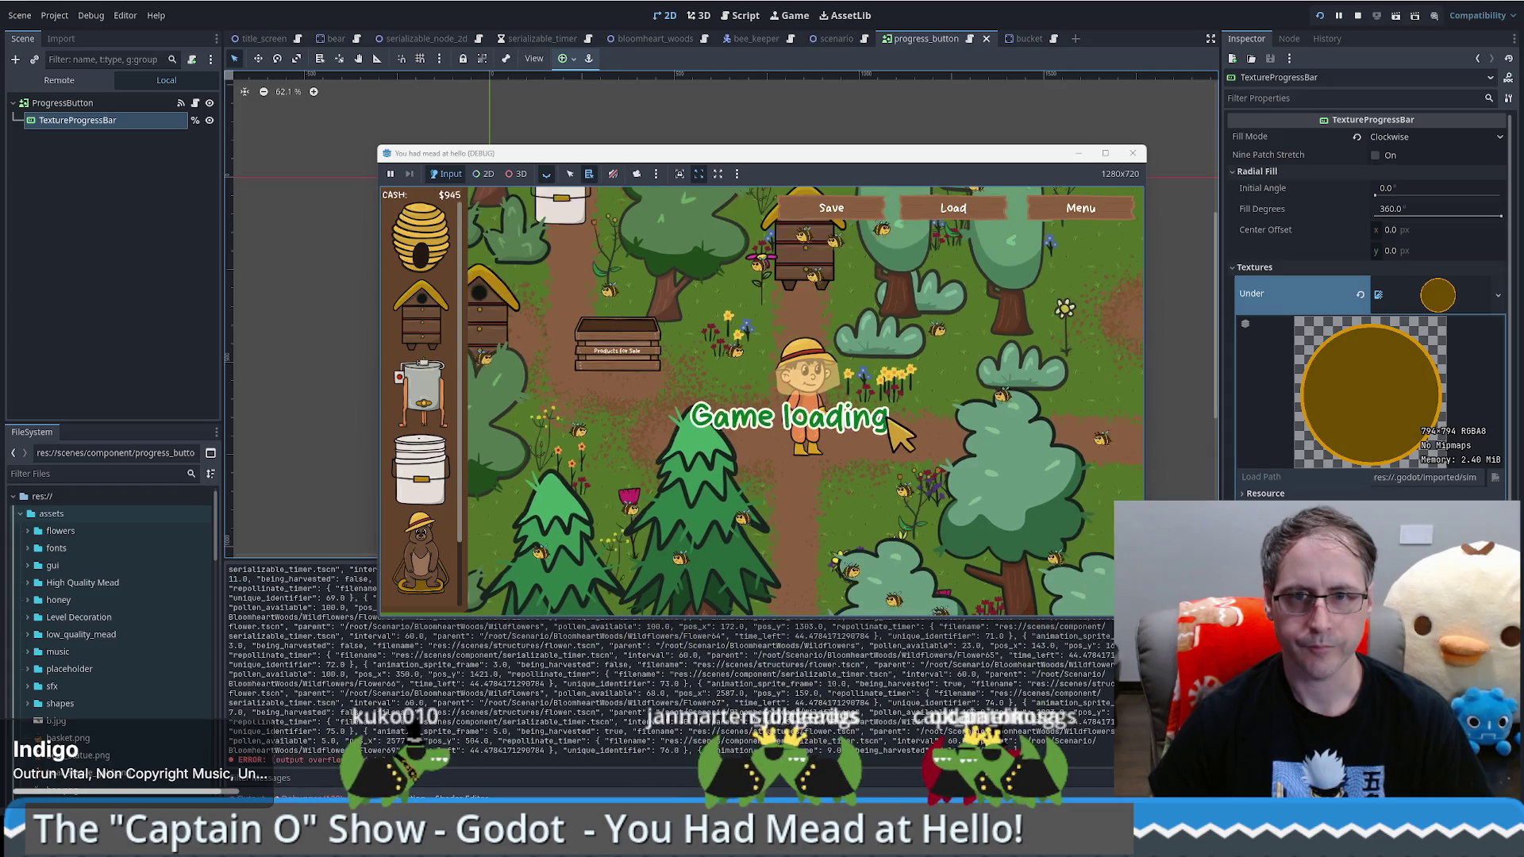
click(421, 470)
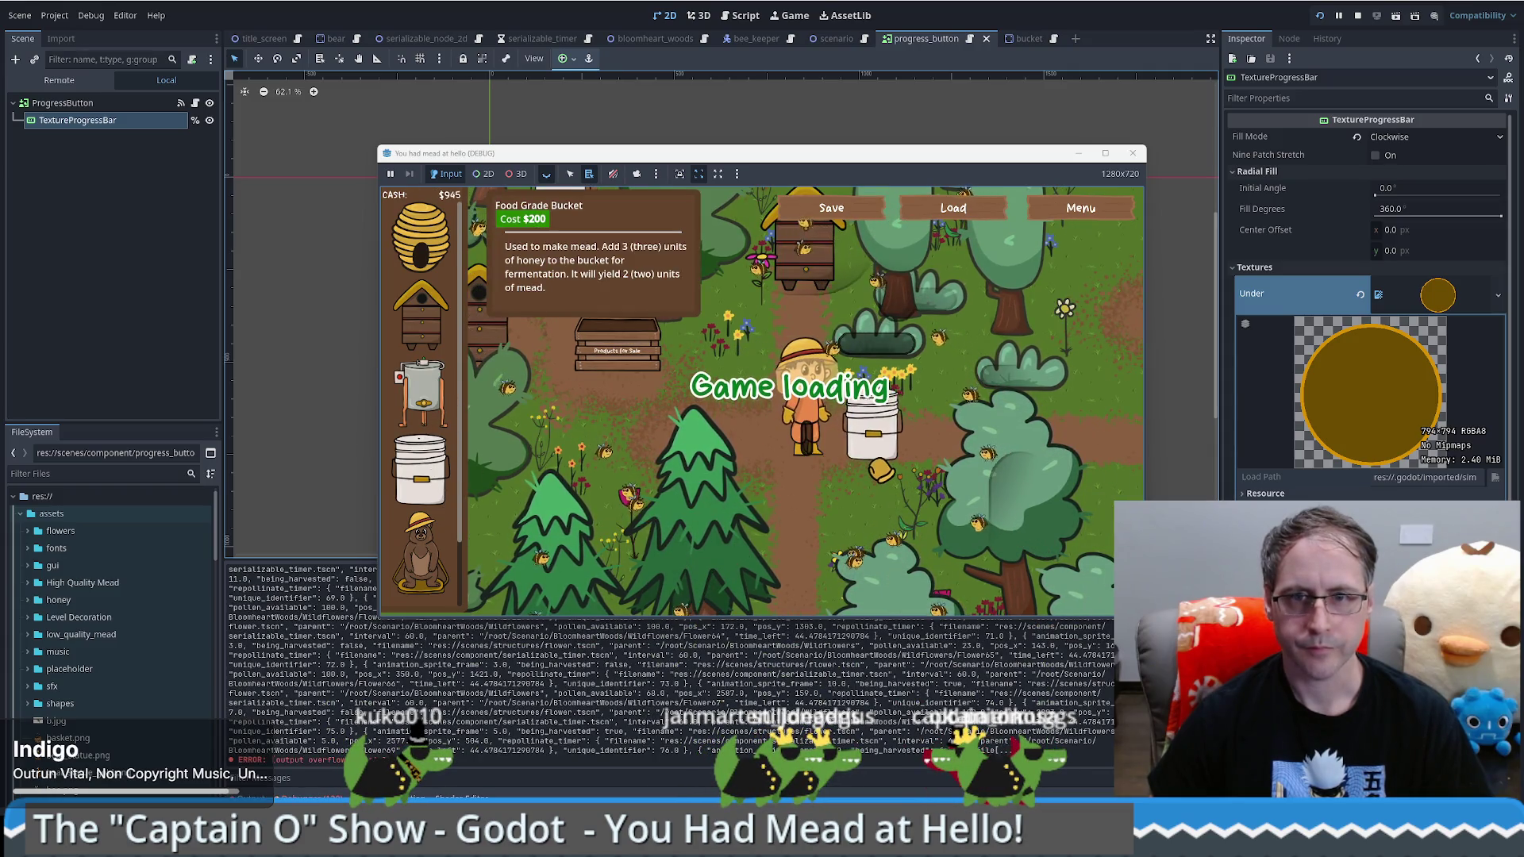
click(877, 468)
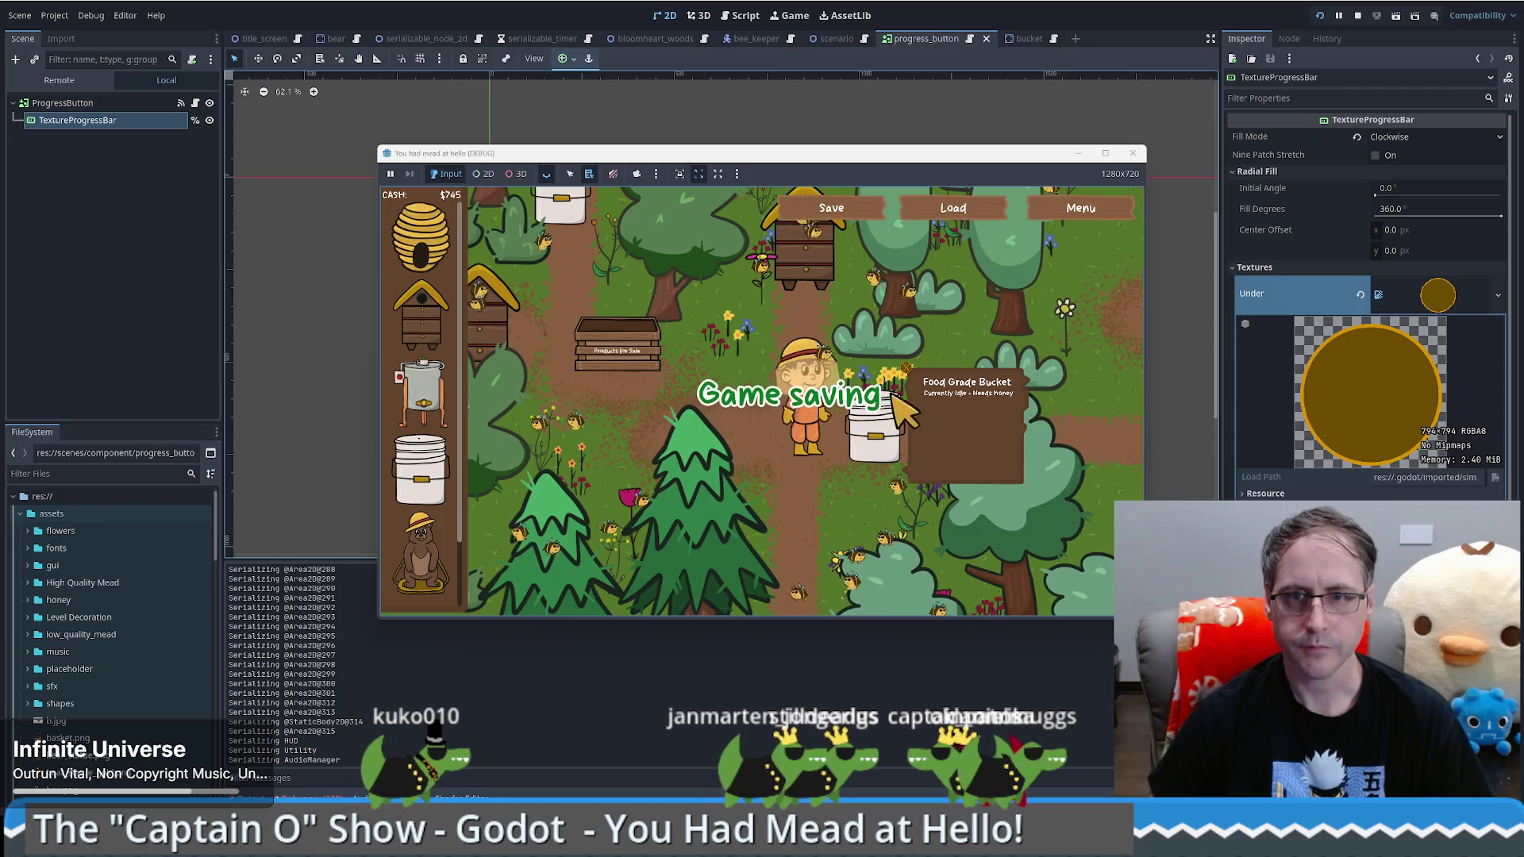
Step: Walk the beekeeper to the bucket with WASD and a map click, then close the game window
key(w)
key(d)
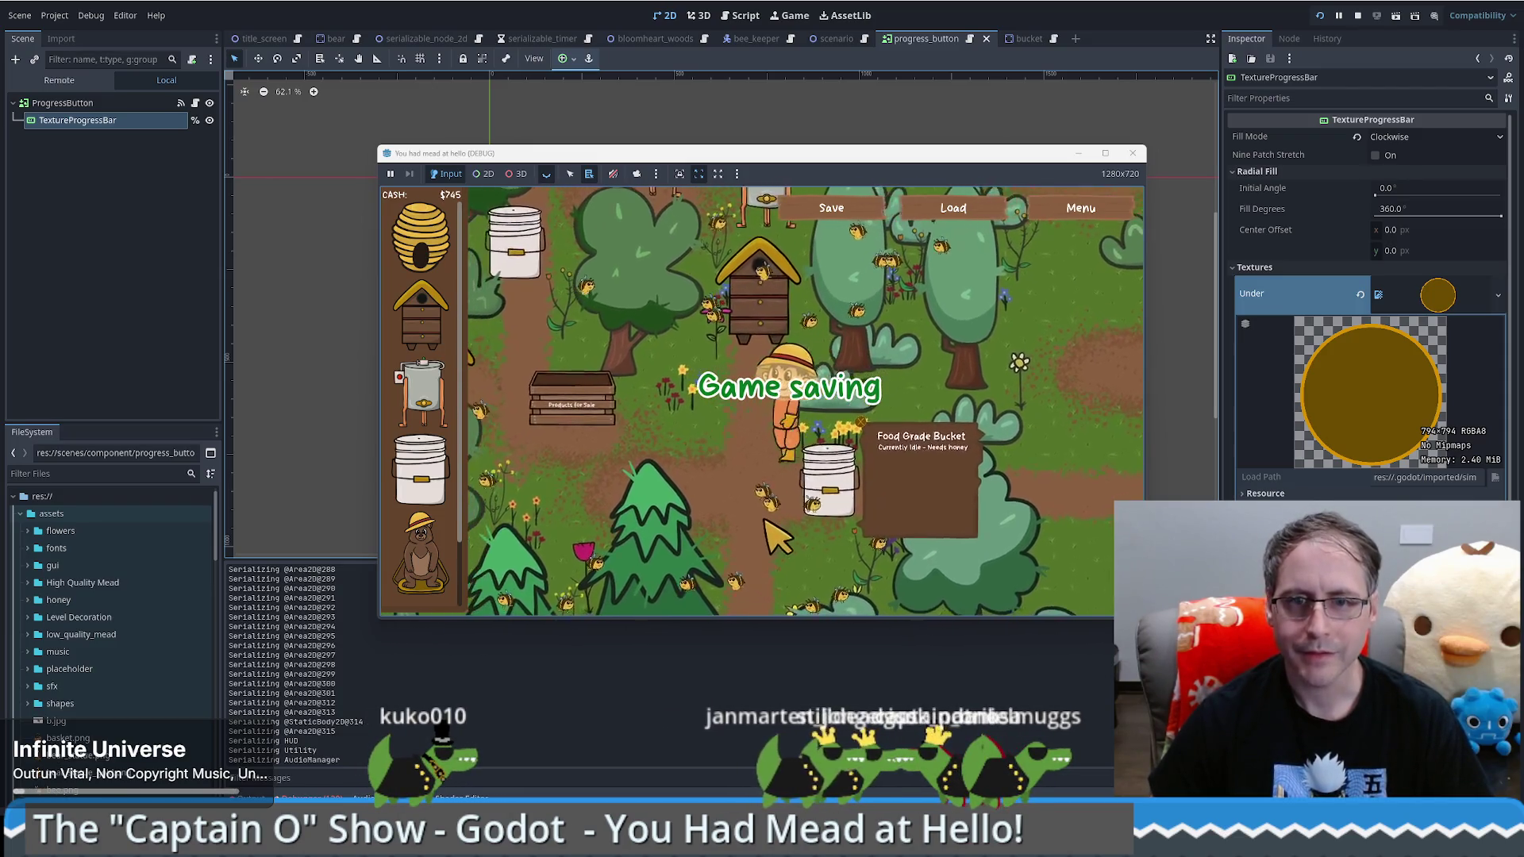
key(d)
key(s)
key(a)
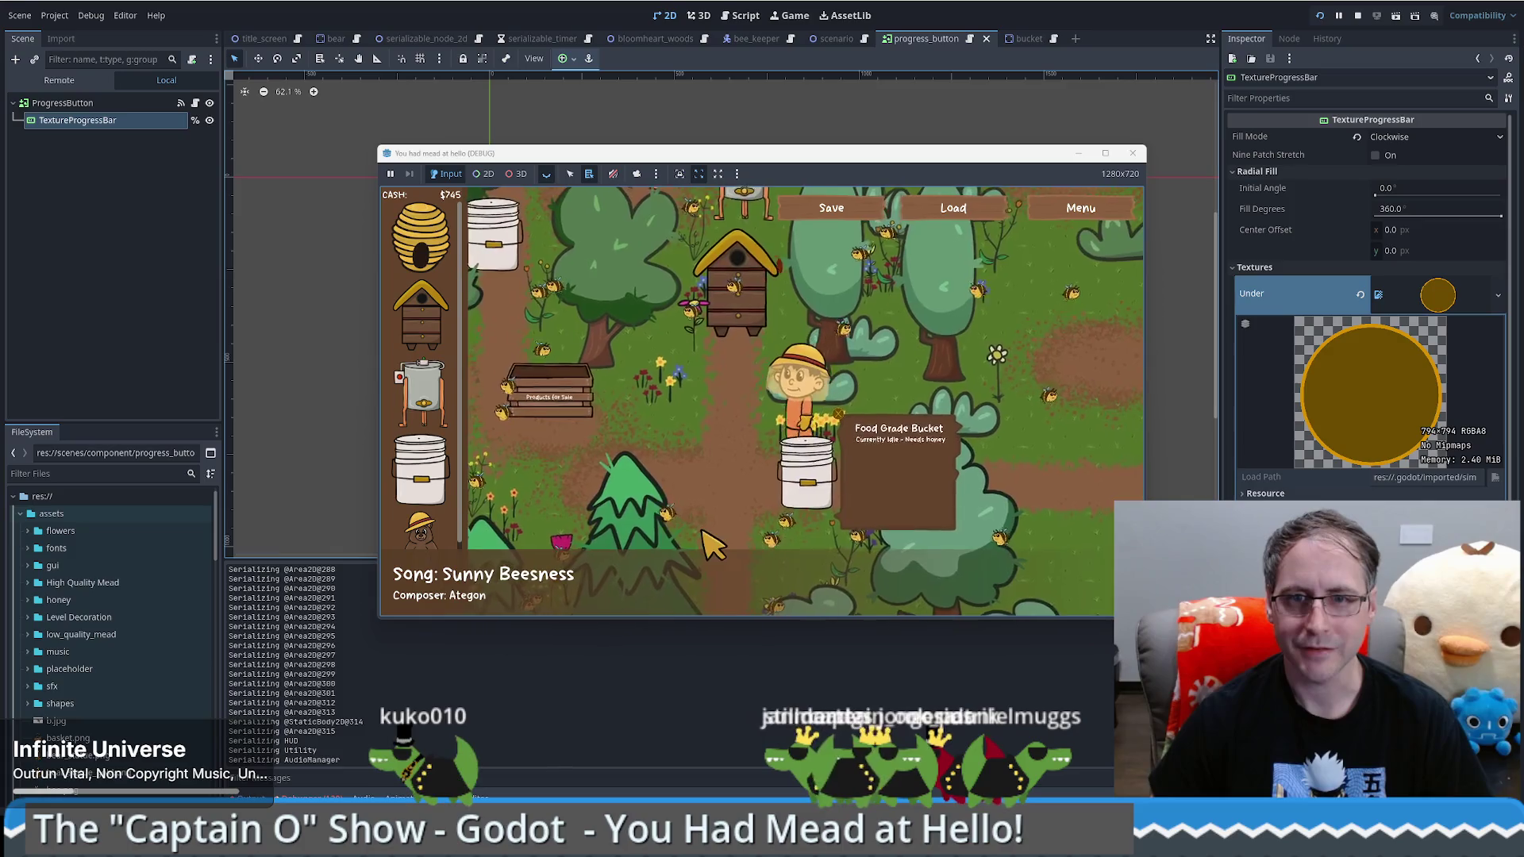
click(921, 362)
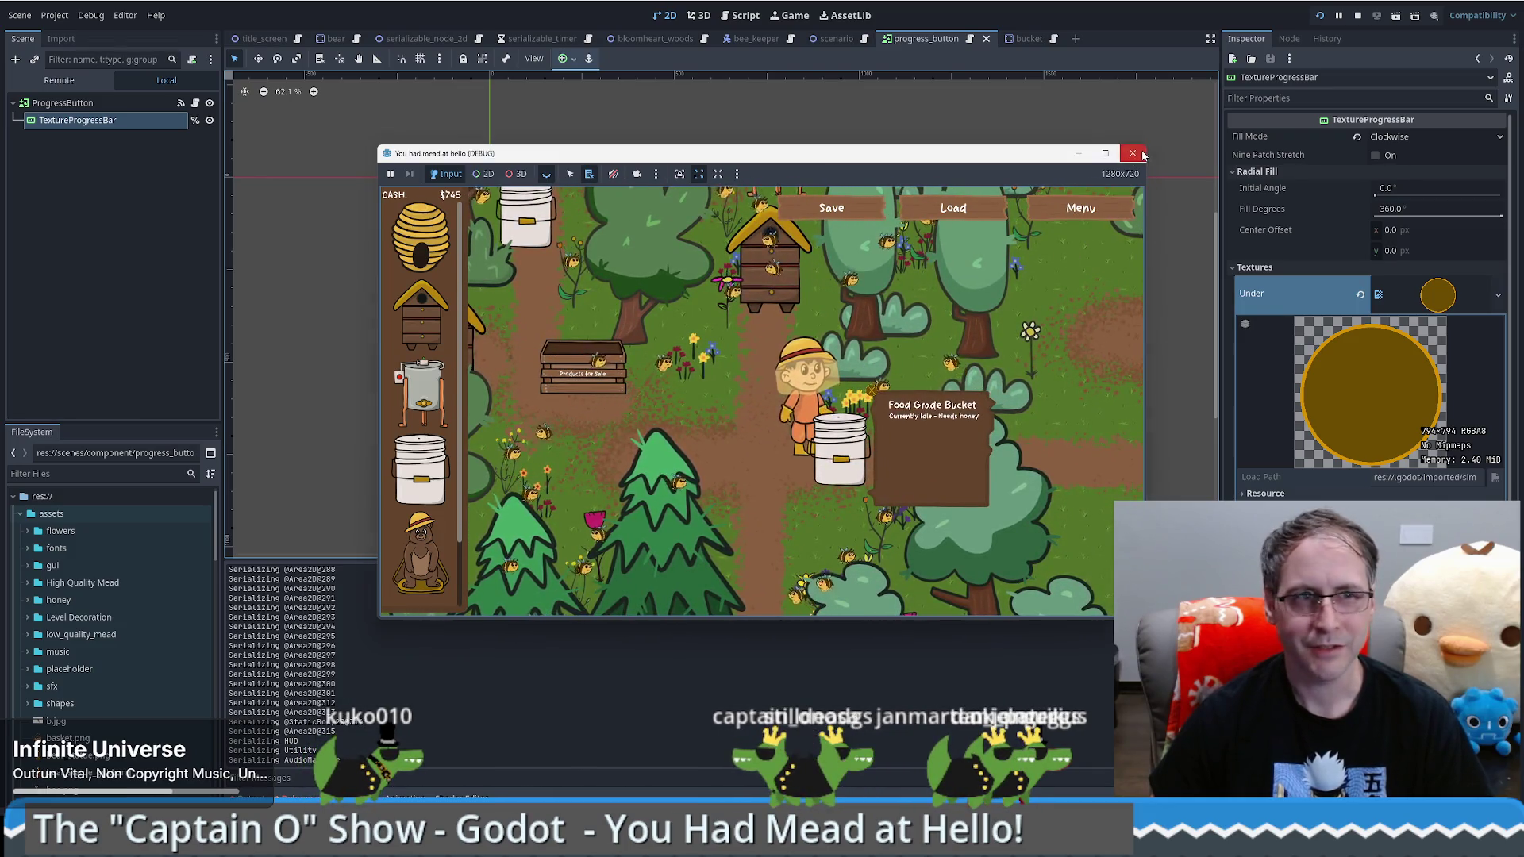
click(1142, 155)
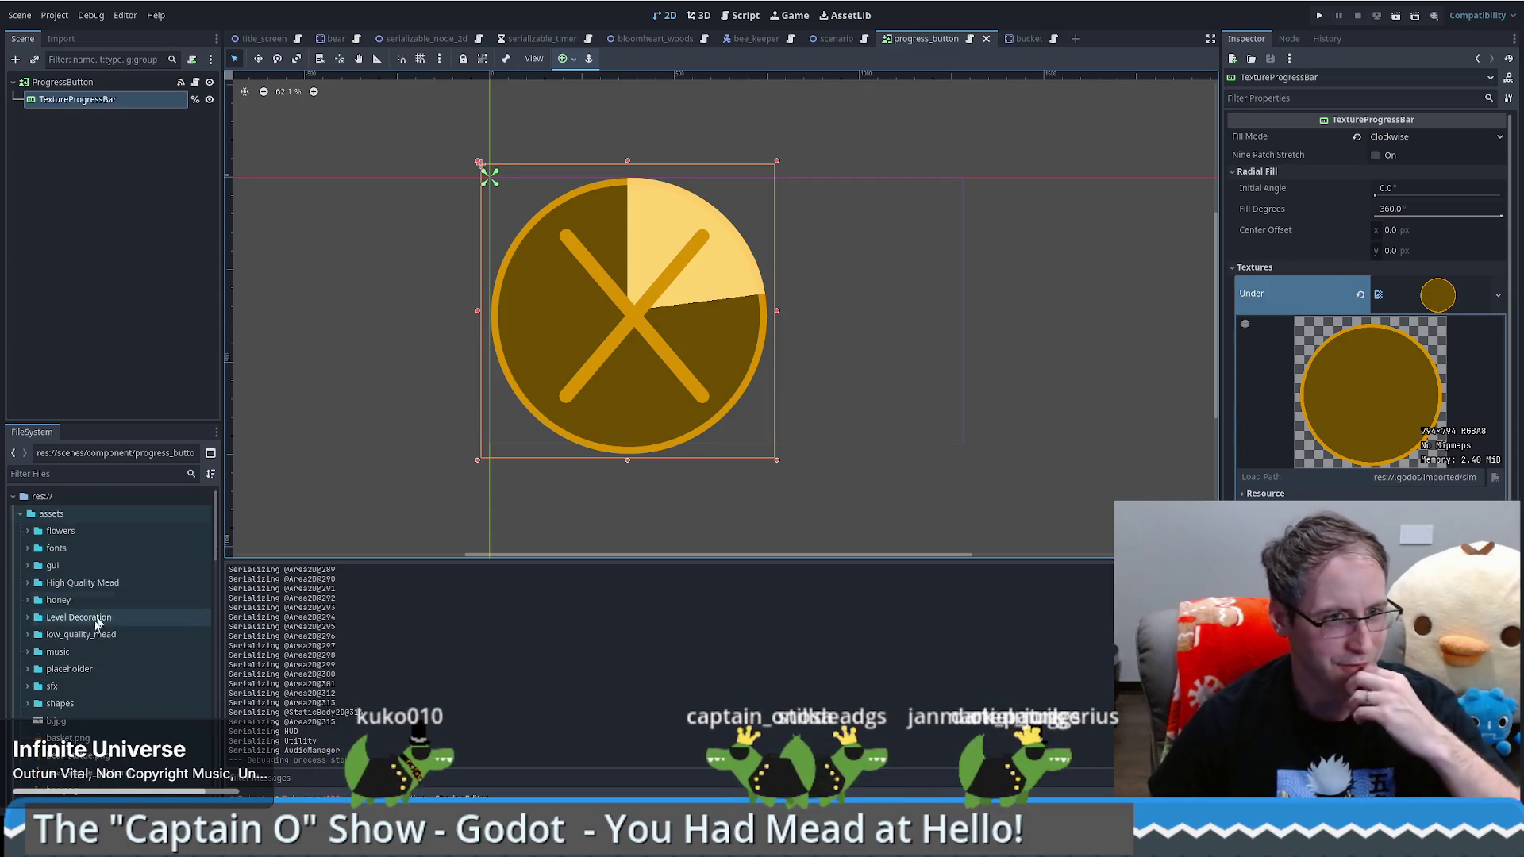
Step: Open scenes/game_cursor/game_cursor.tscn from the FileSystem dock, collapsing the assets and component folders
click(22, 515)
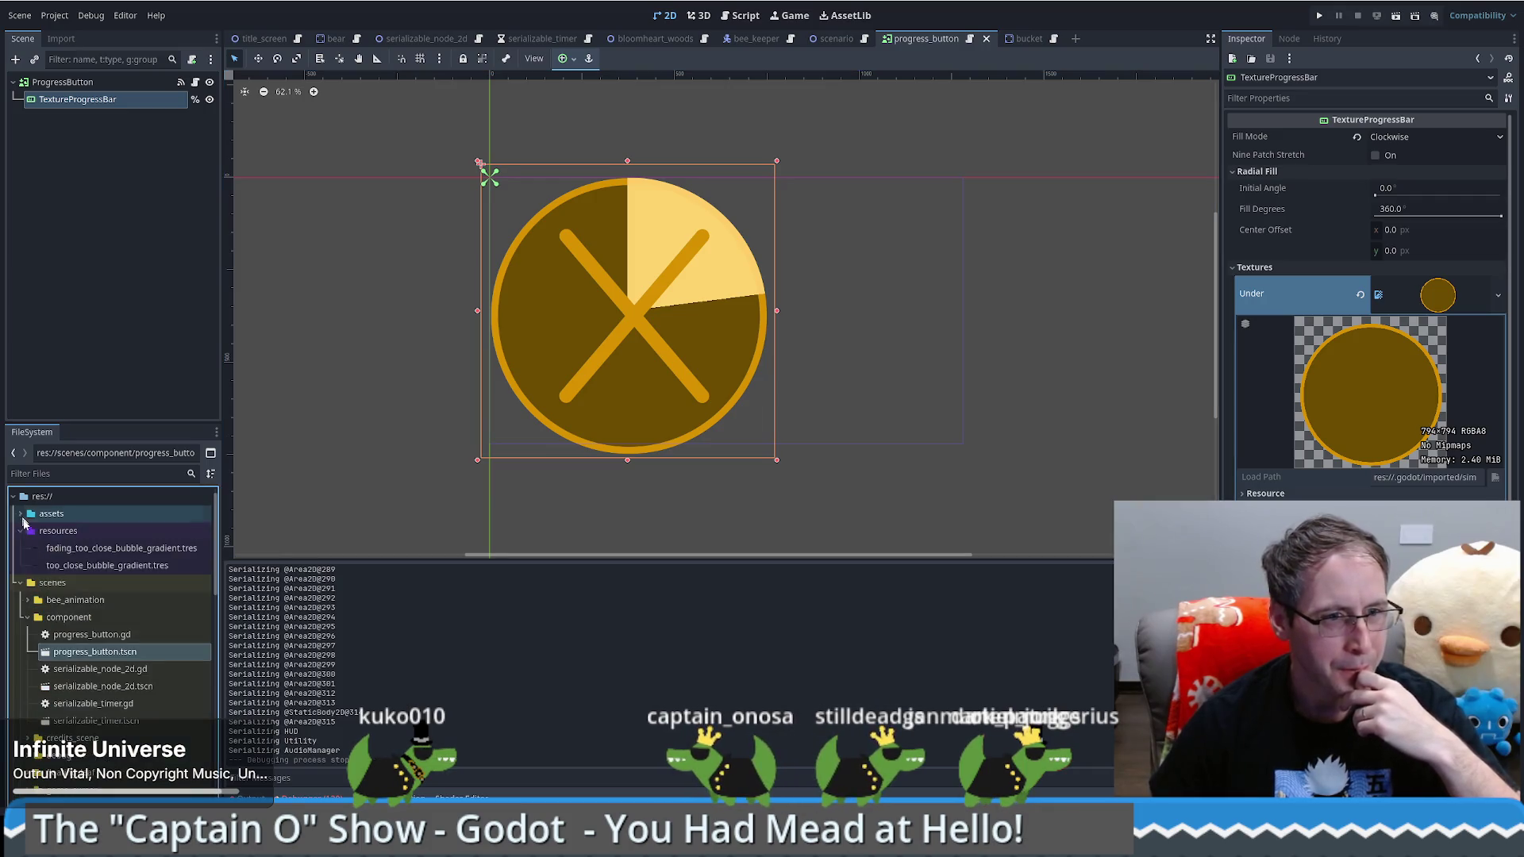
click(30, 620)
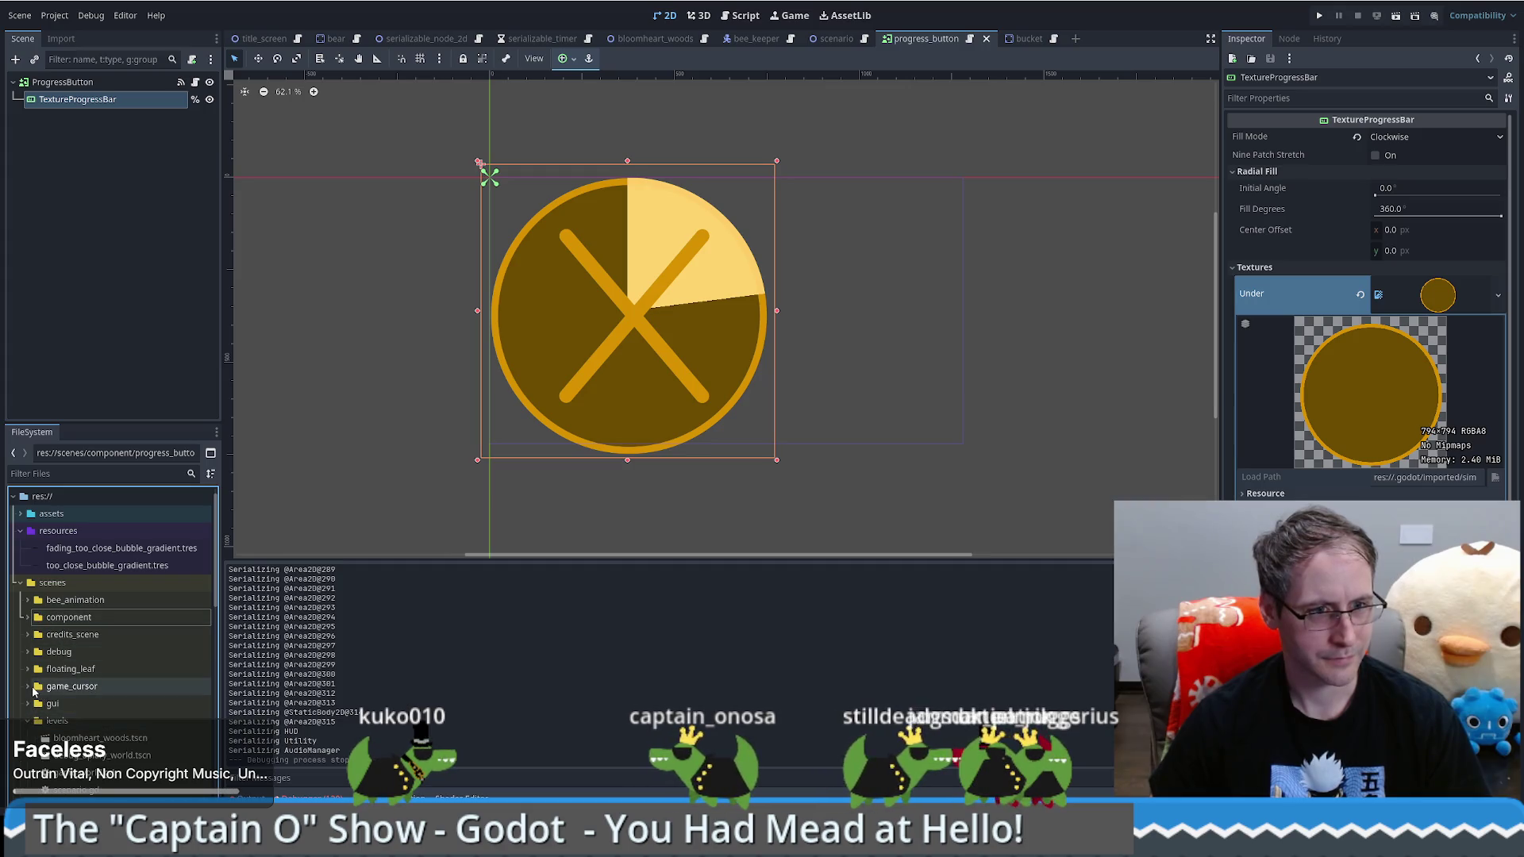
click(29, 687)
double_click(77, 738)
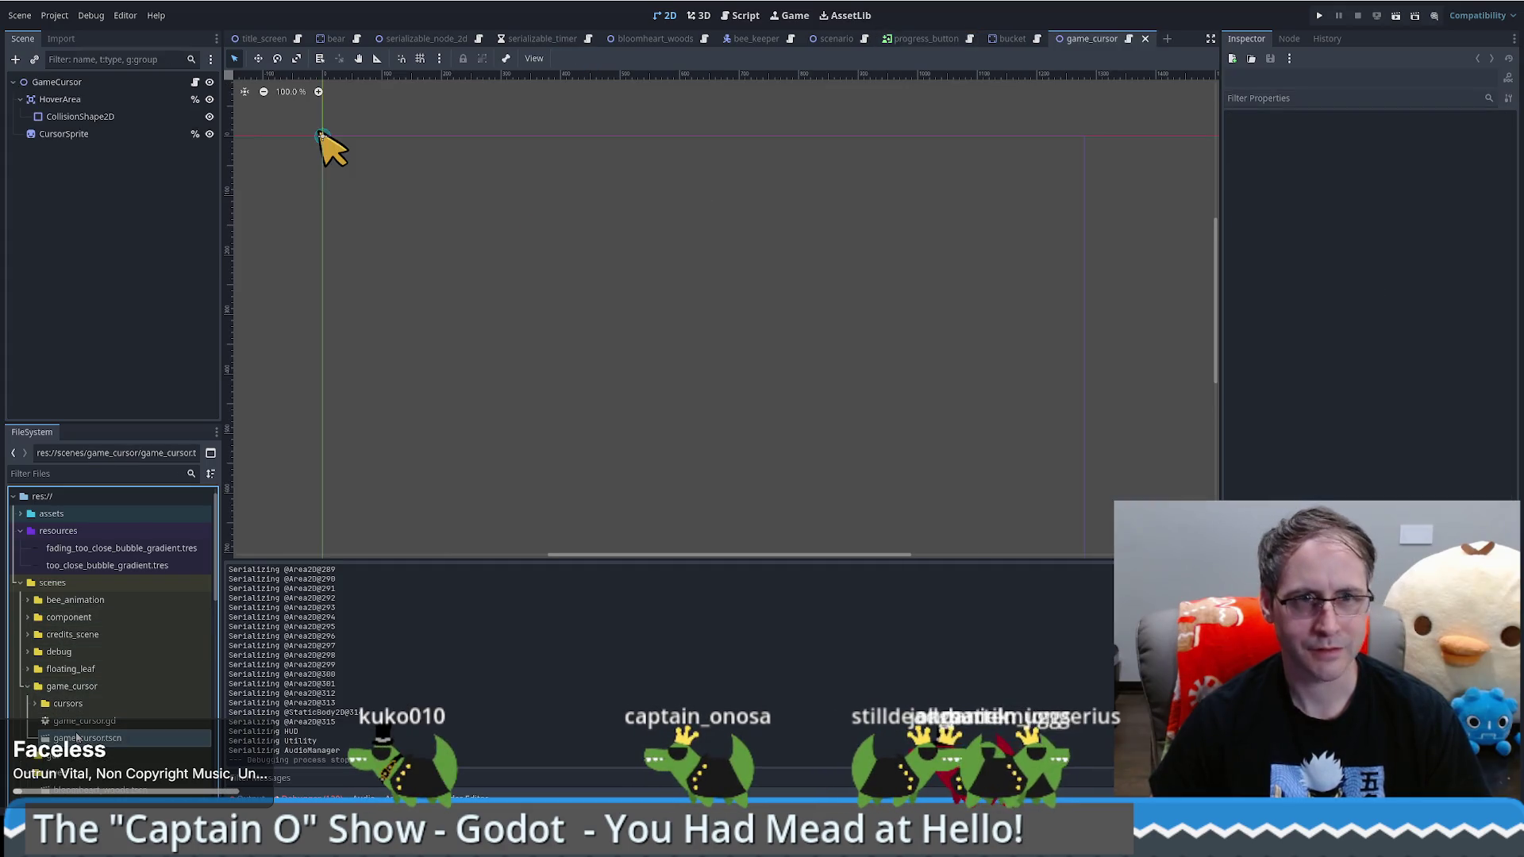
Step: Zoom in on the cursor sprite and inspect HoverArea, then CursorSprite at position 26, 30
scroll(343, 177, up, 3)
drag(344, 177, 699, 347)
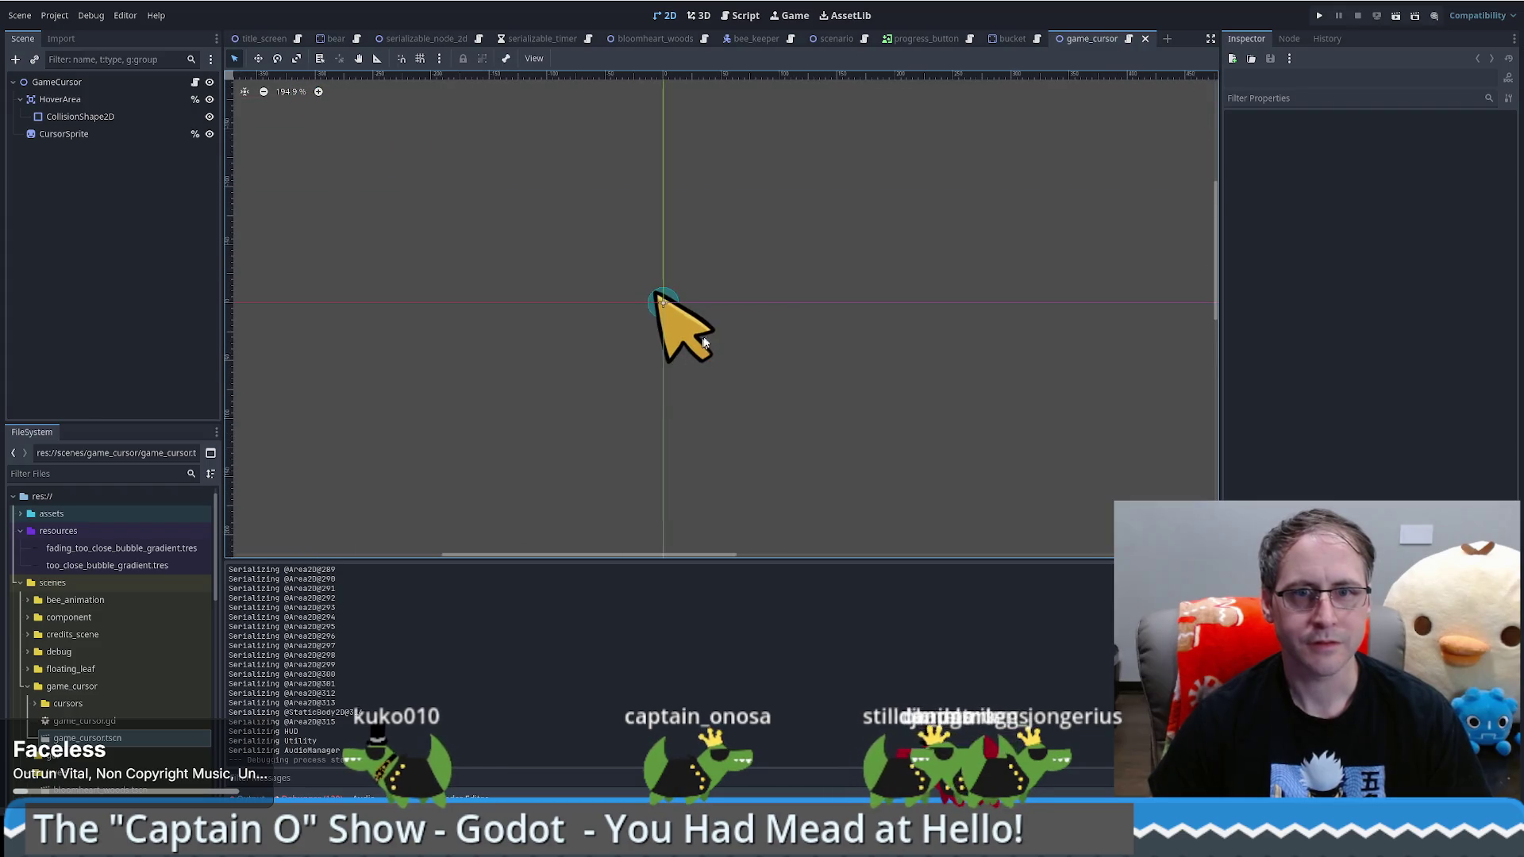
scroll(679, 309, up, 5)
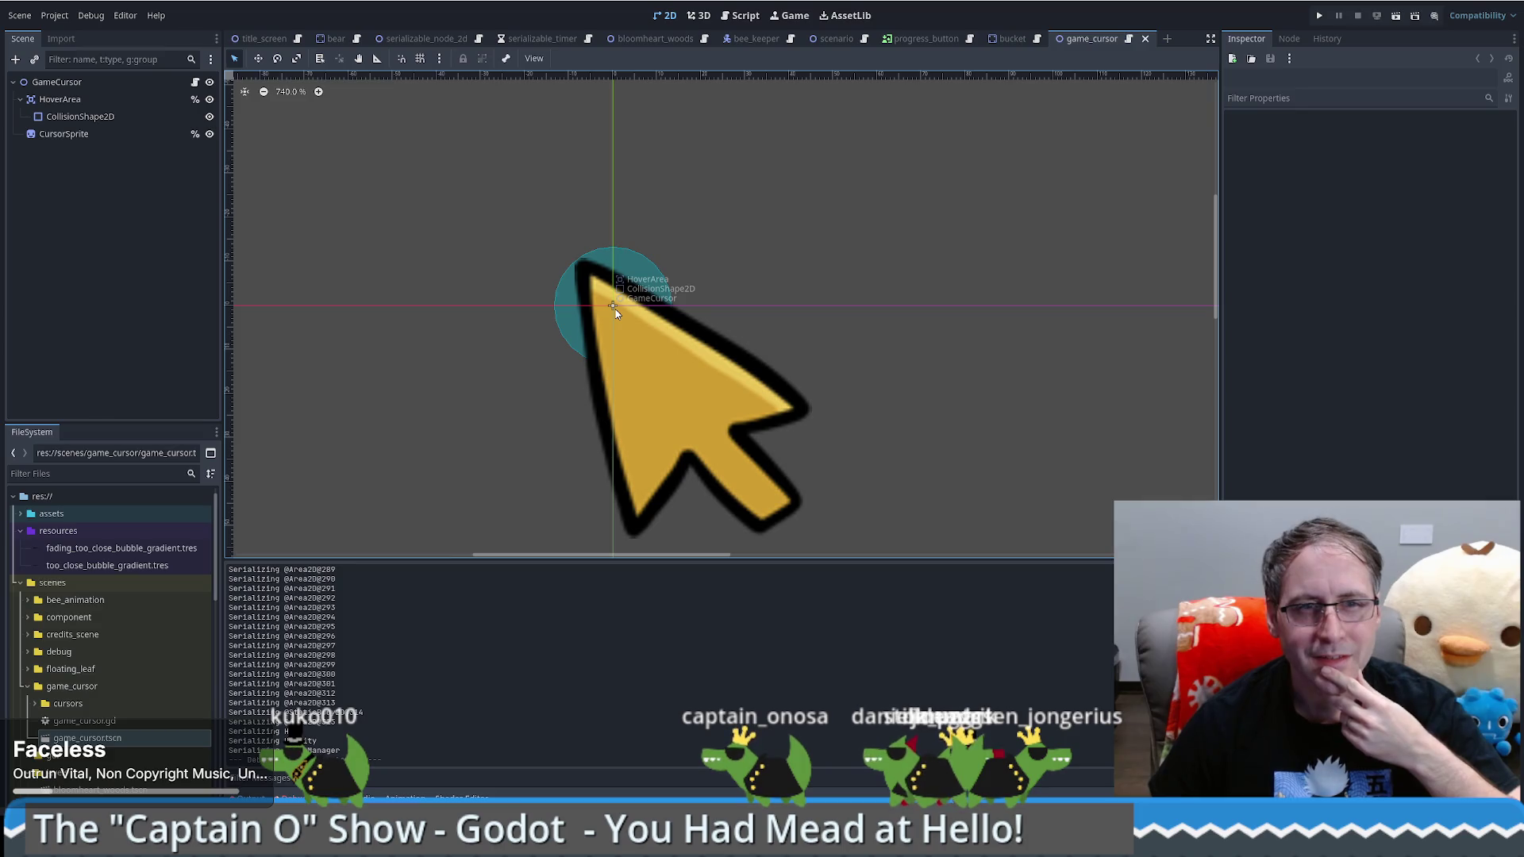
click(79, 101)
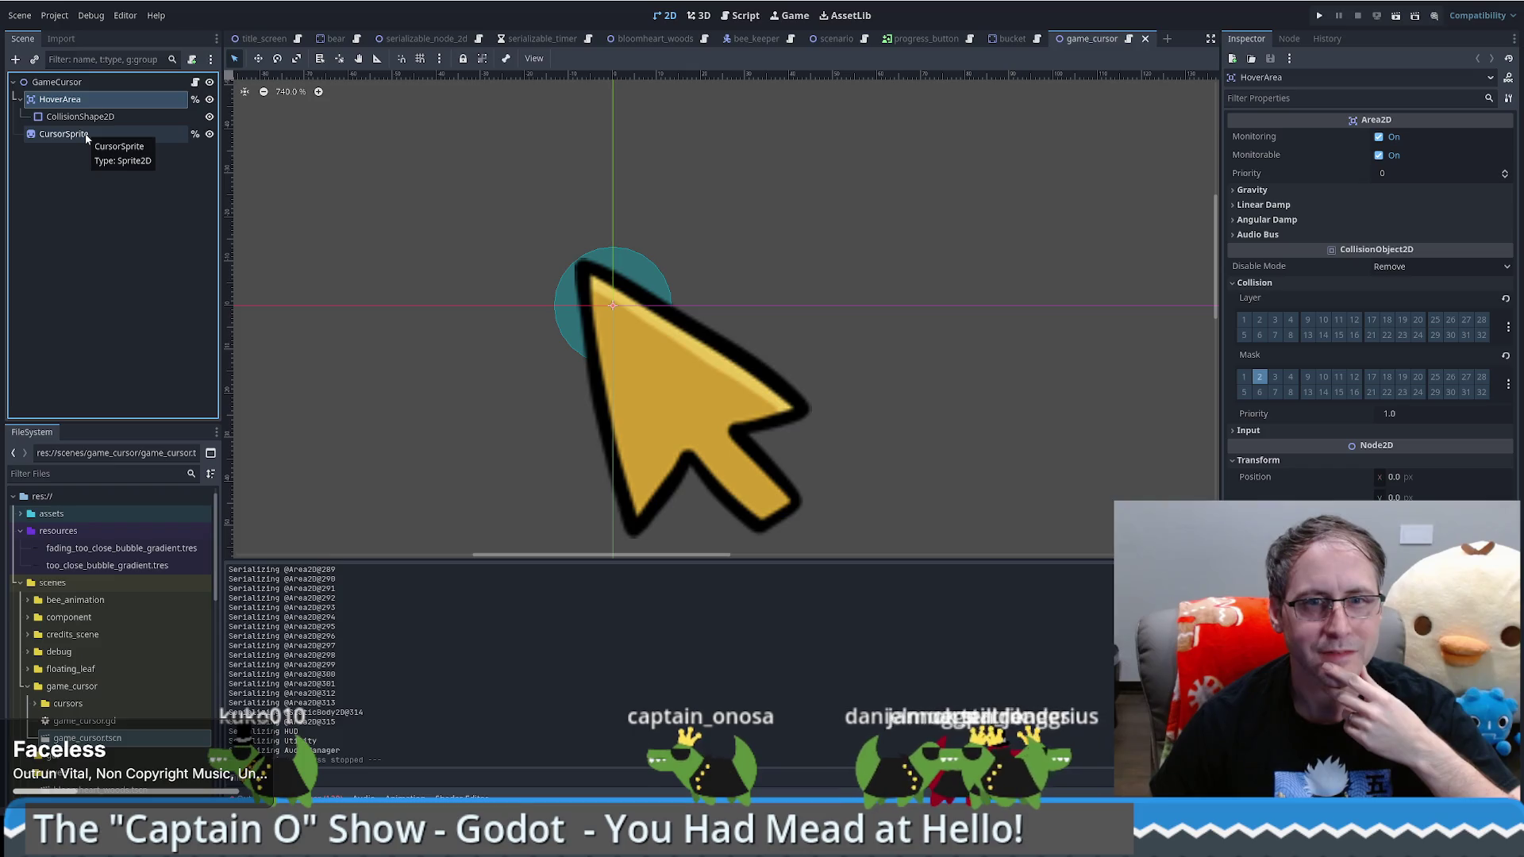
click(87, 137)
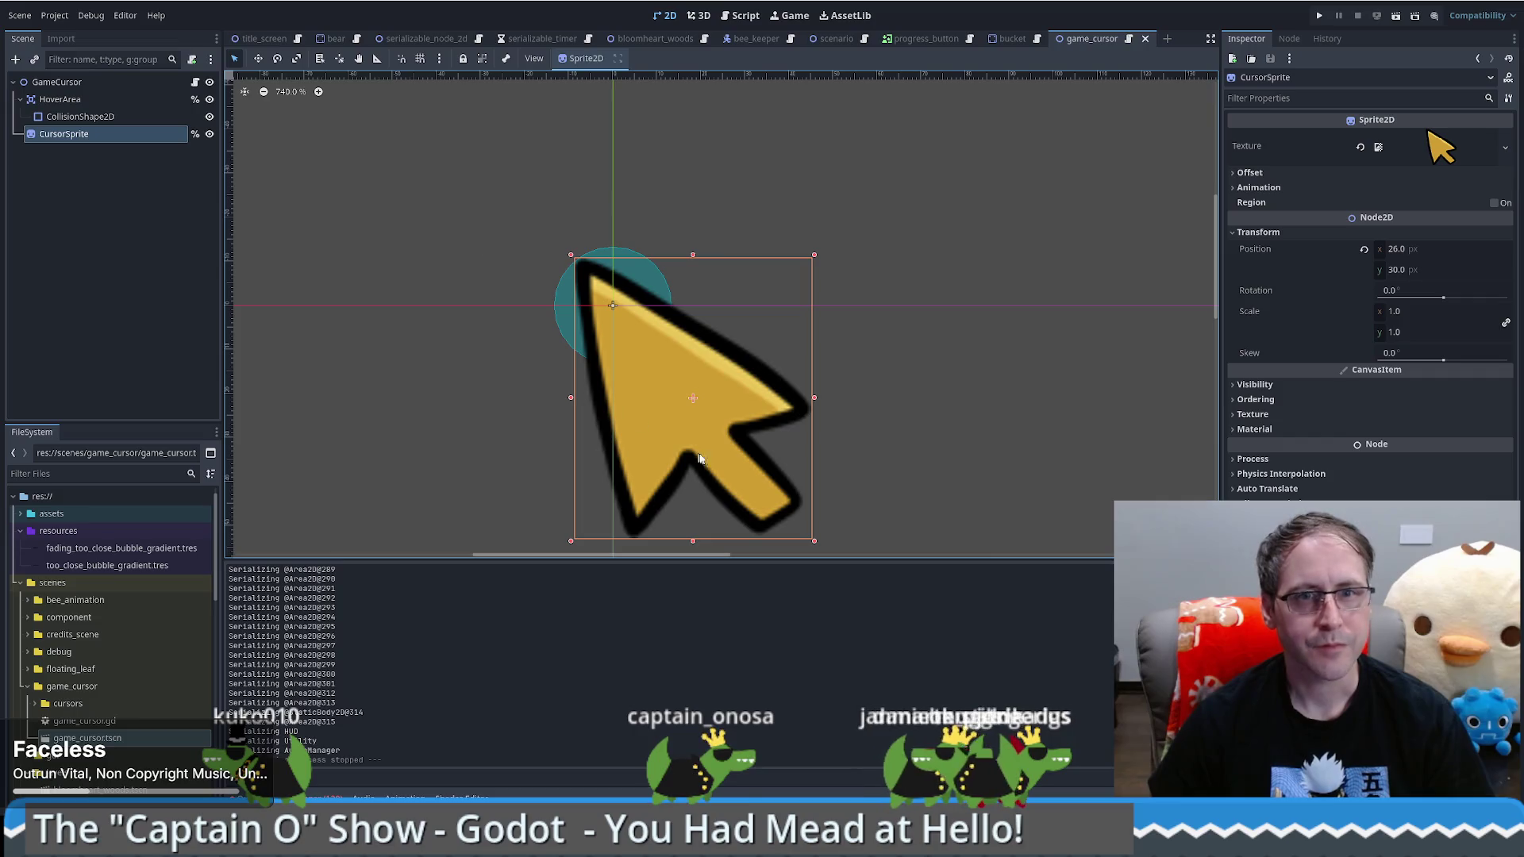
Step: Drag the cursor sprite to 32.857, 40 and test it in a new game run, then close it
drag(689, 411, 710, 437)
key(F5)
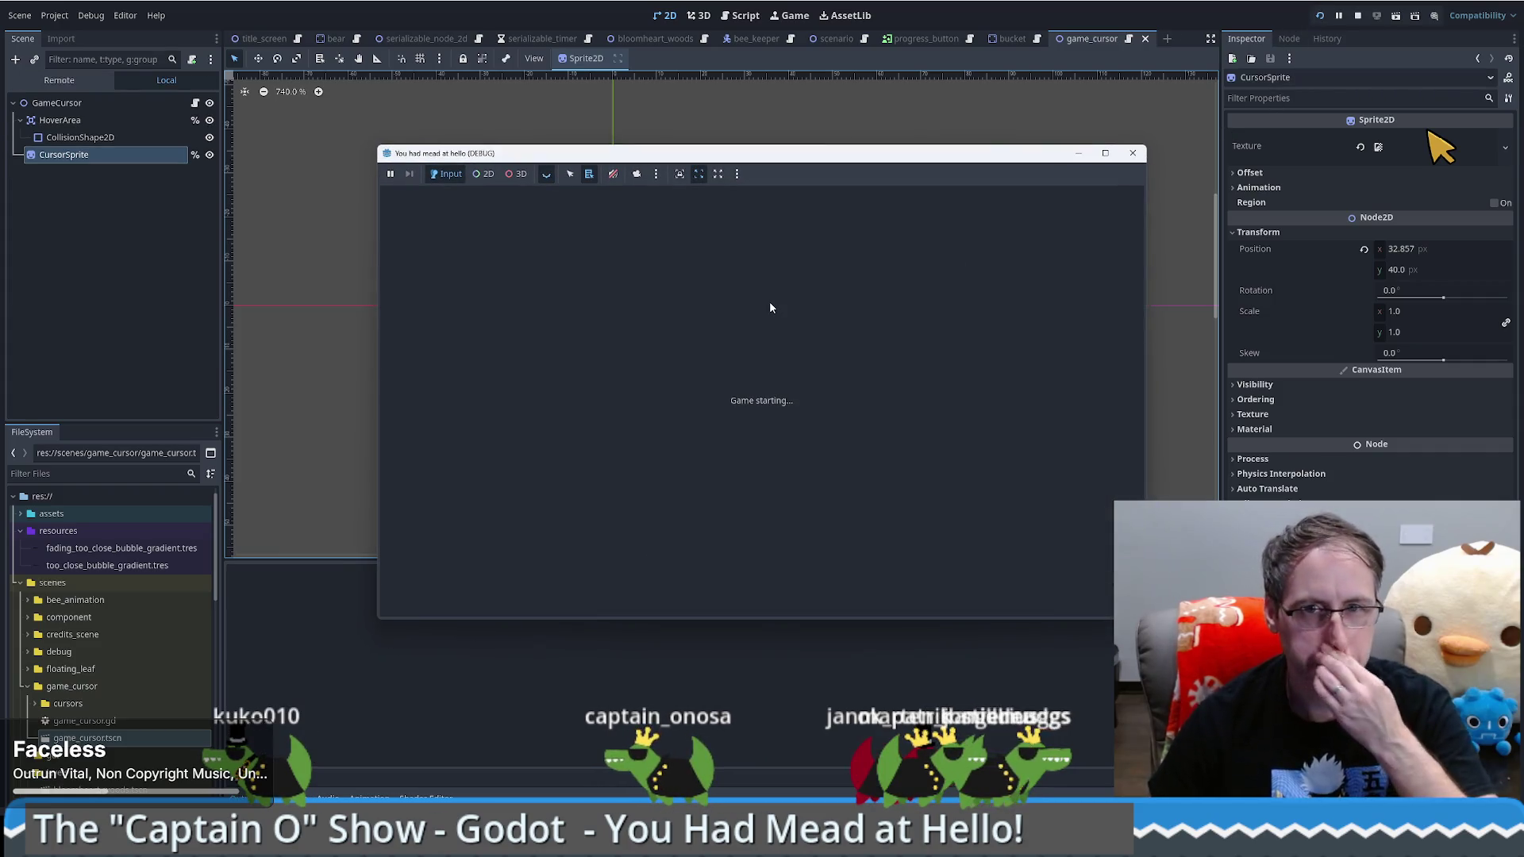
click(774, 438)
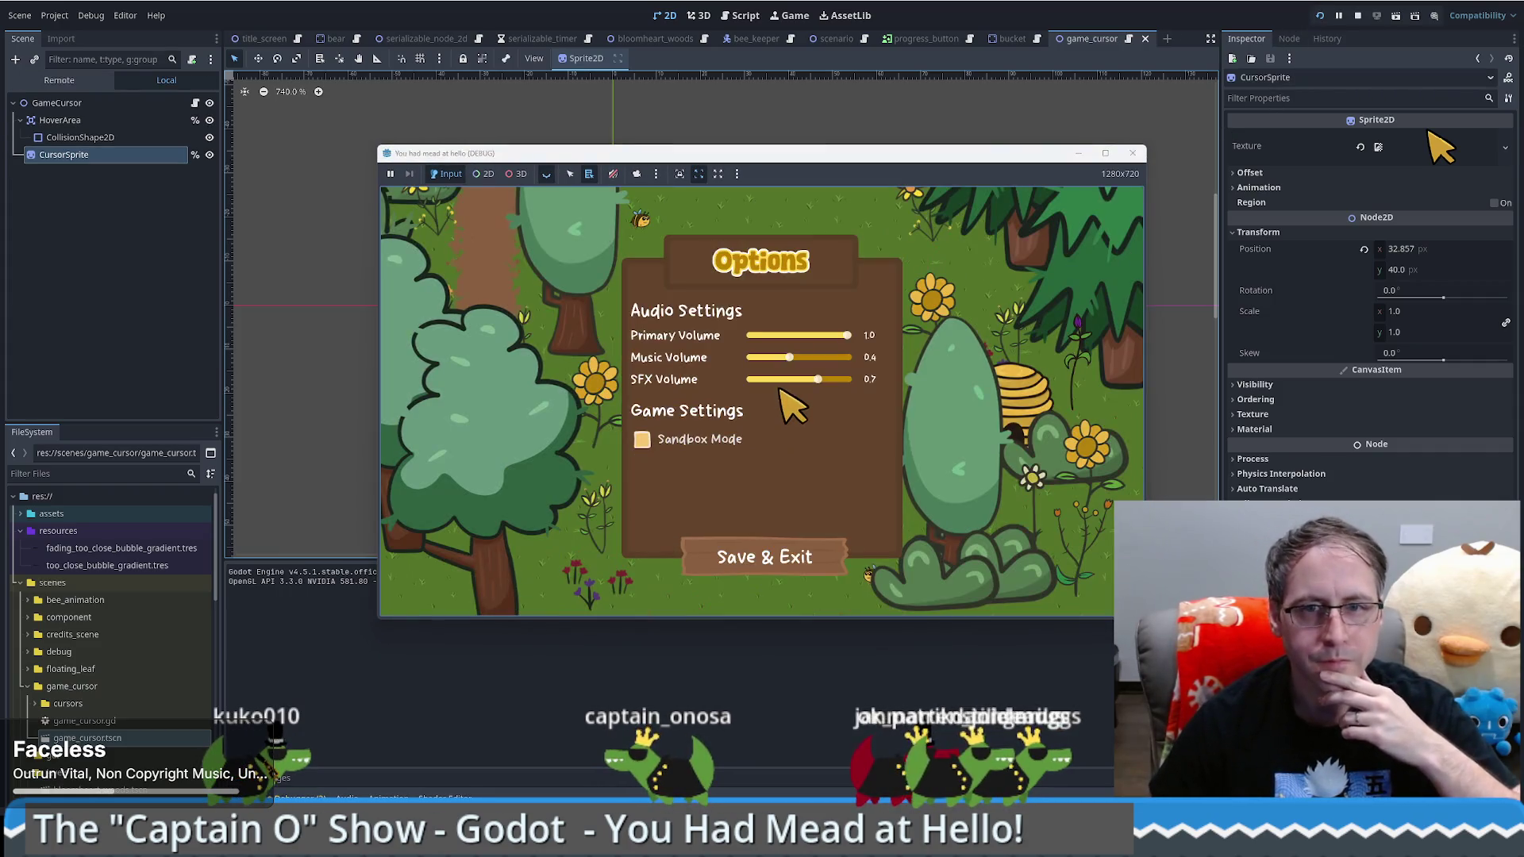
click(785, 553)
click(746, 381)
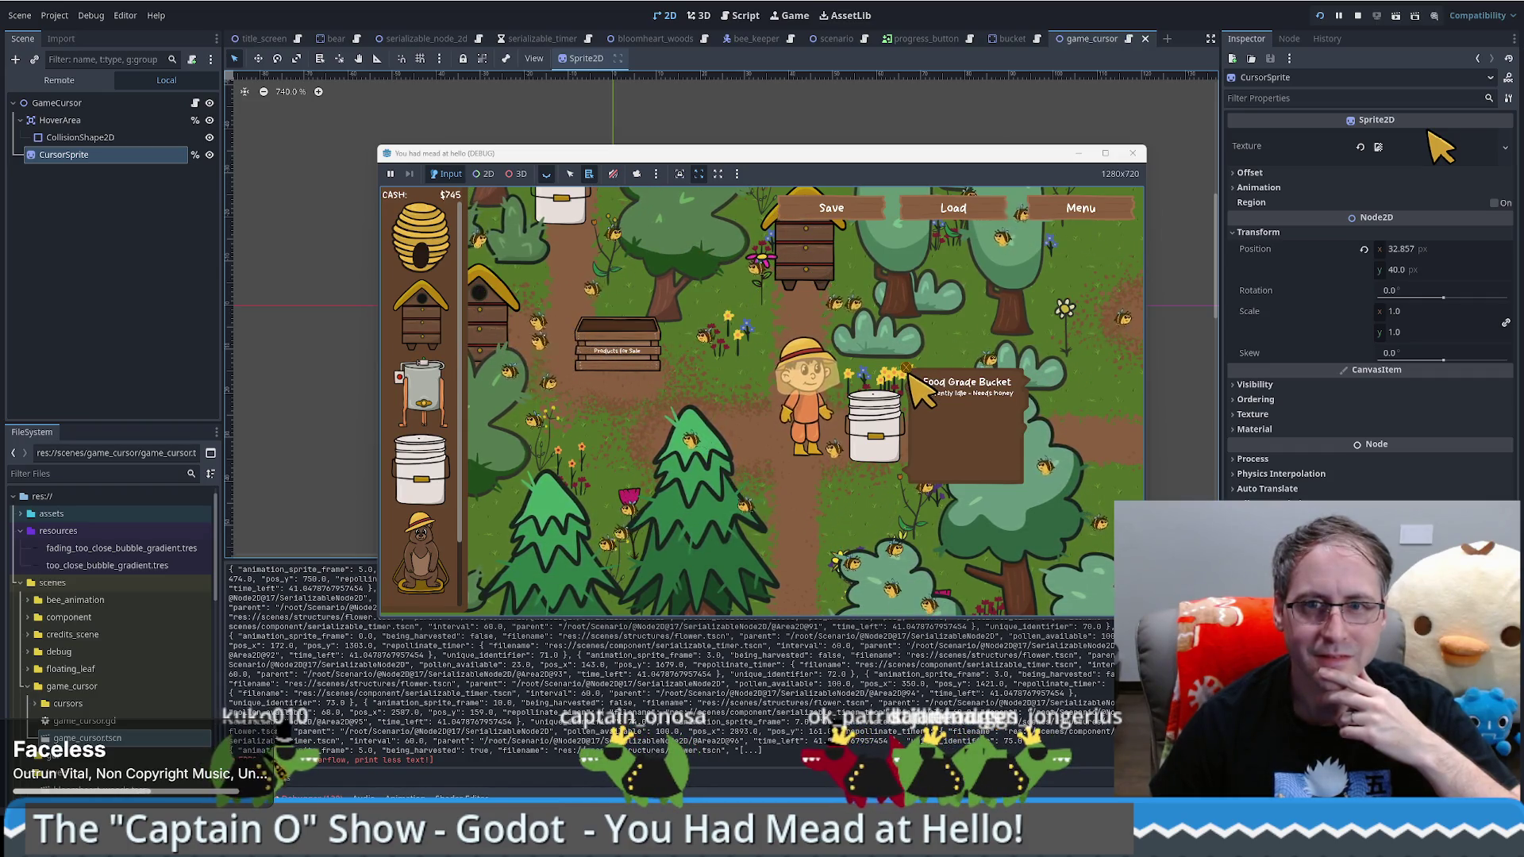
click(921, 386)
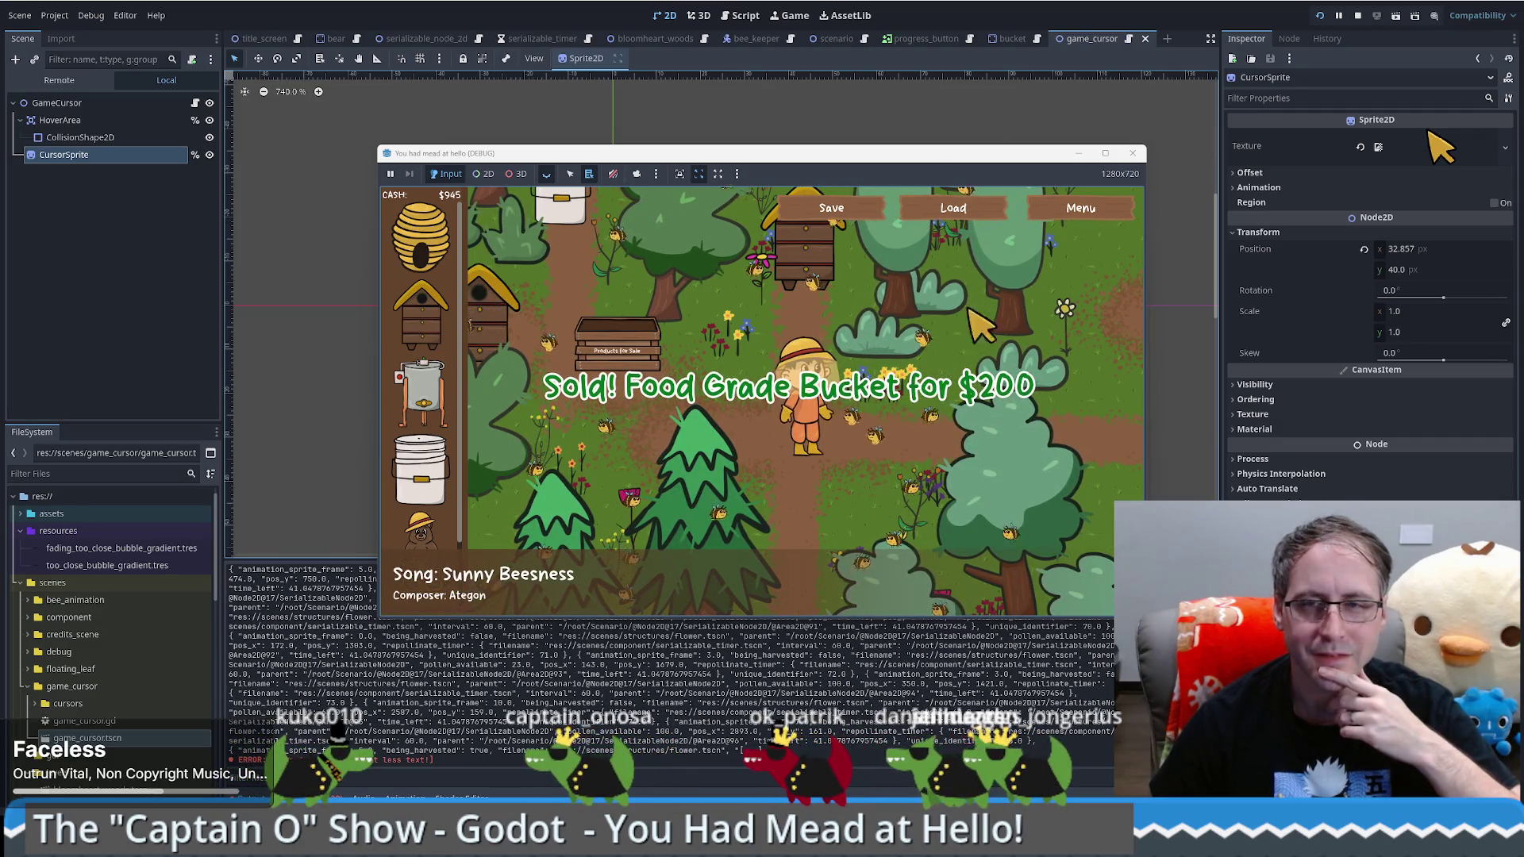
click(1133, 156)
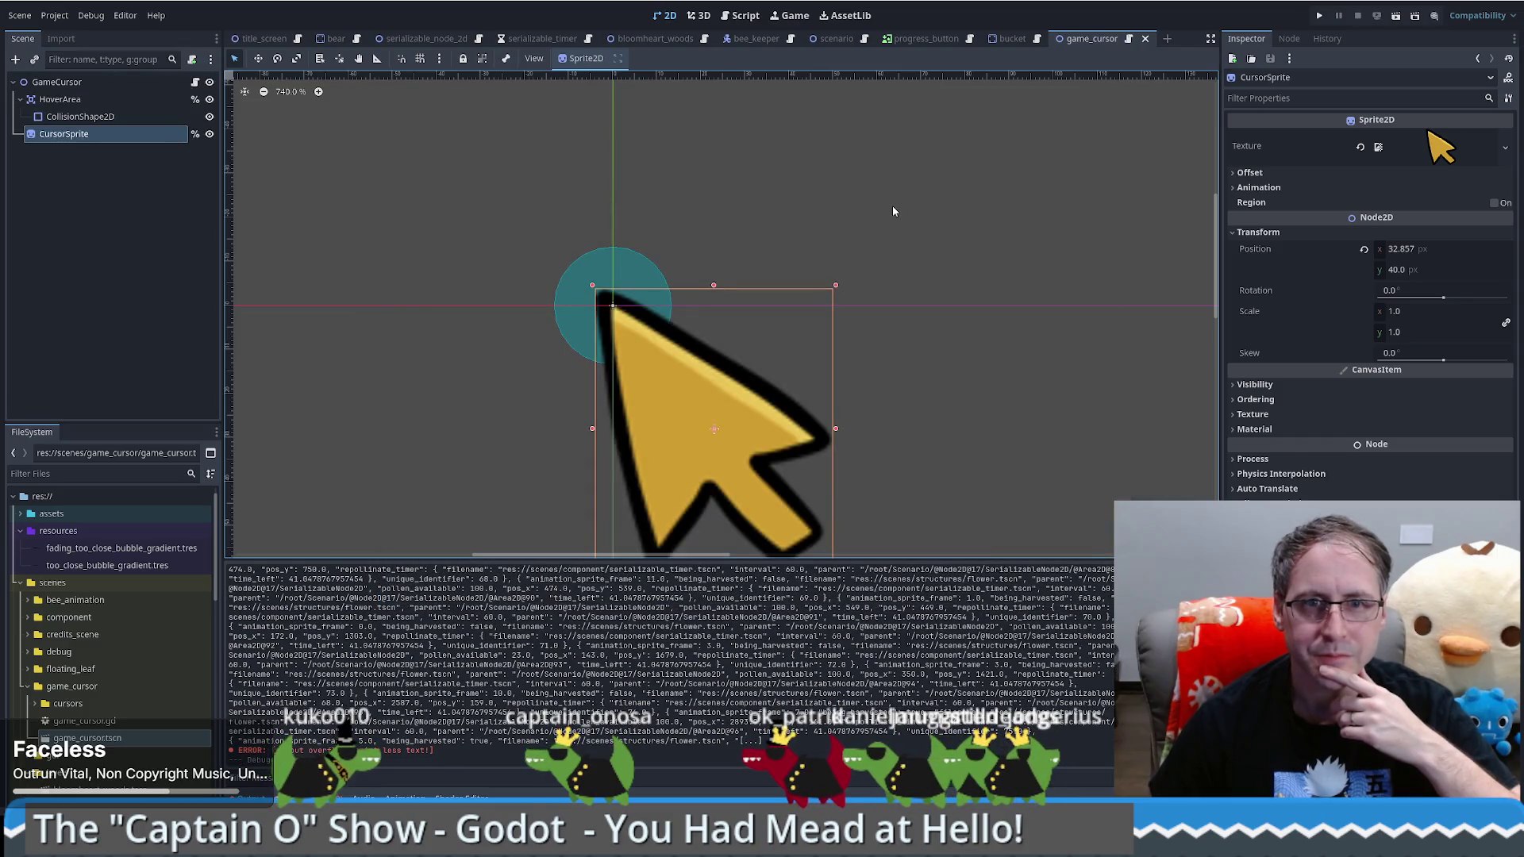
Step: Nudge the cursor sprite to 31.429, 37.143, save and rerun, load the saved game, then close
drag(678, 385, 677, 379)
key(Left)
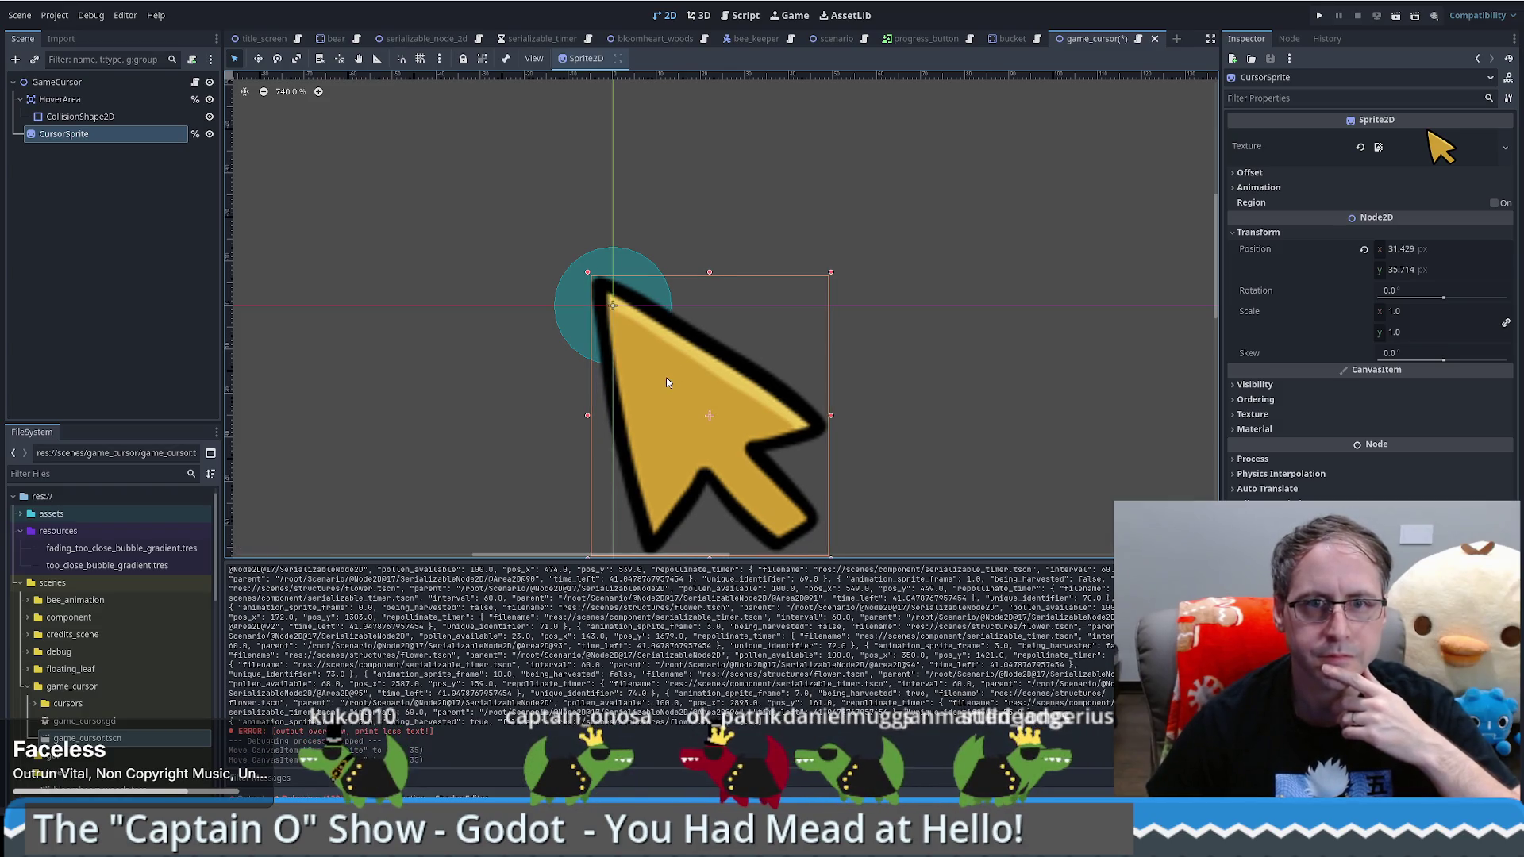
key(Down)
key(Right)
key(Left)
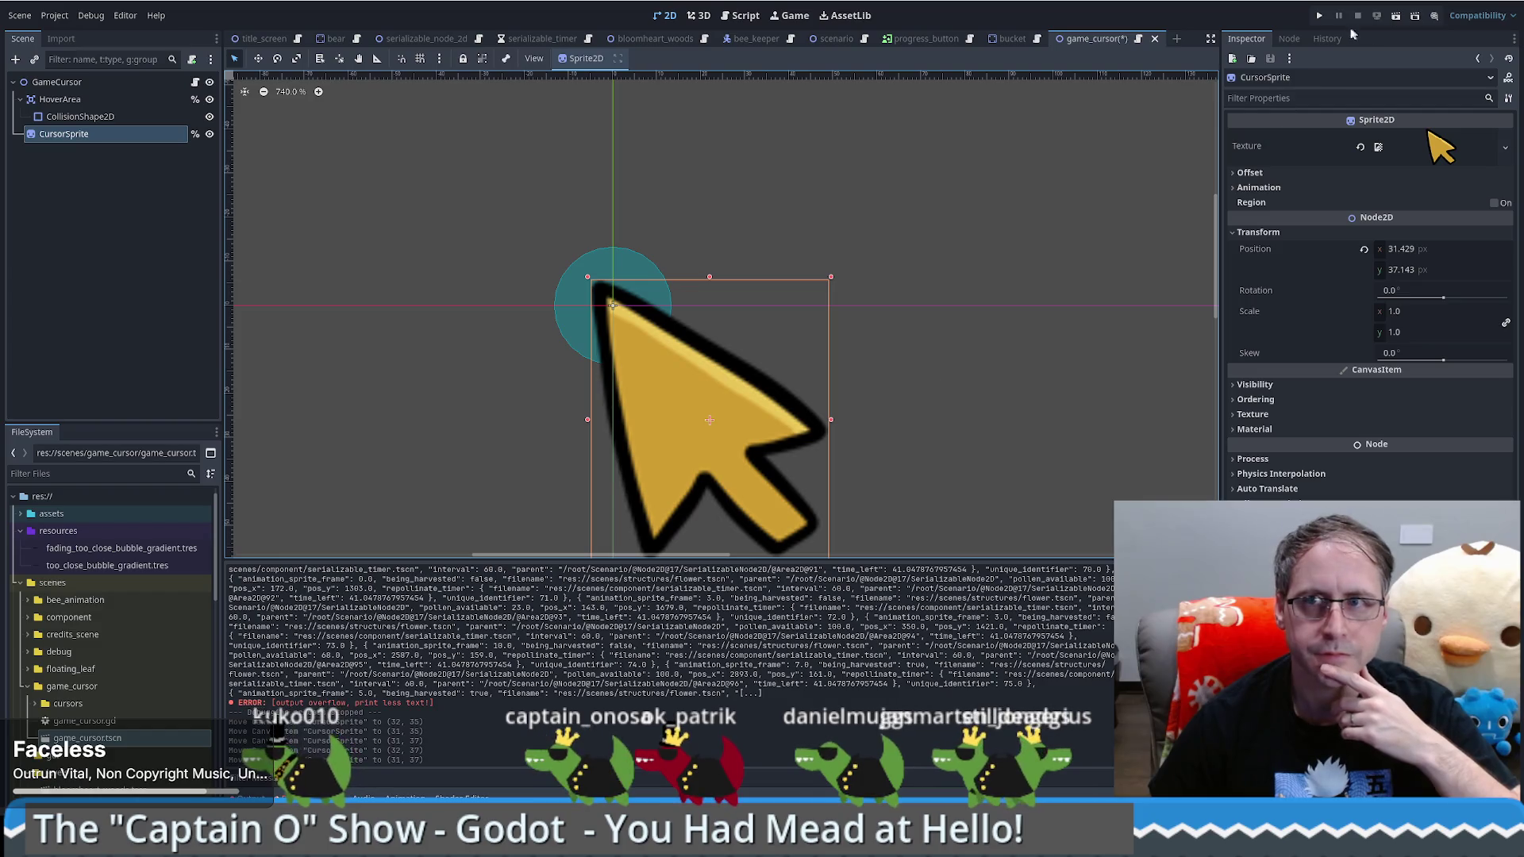
key(F5)
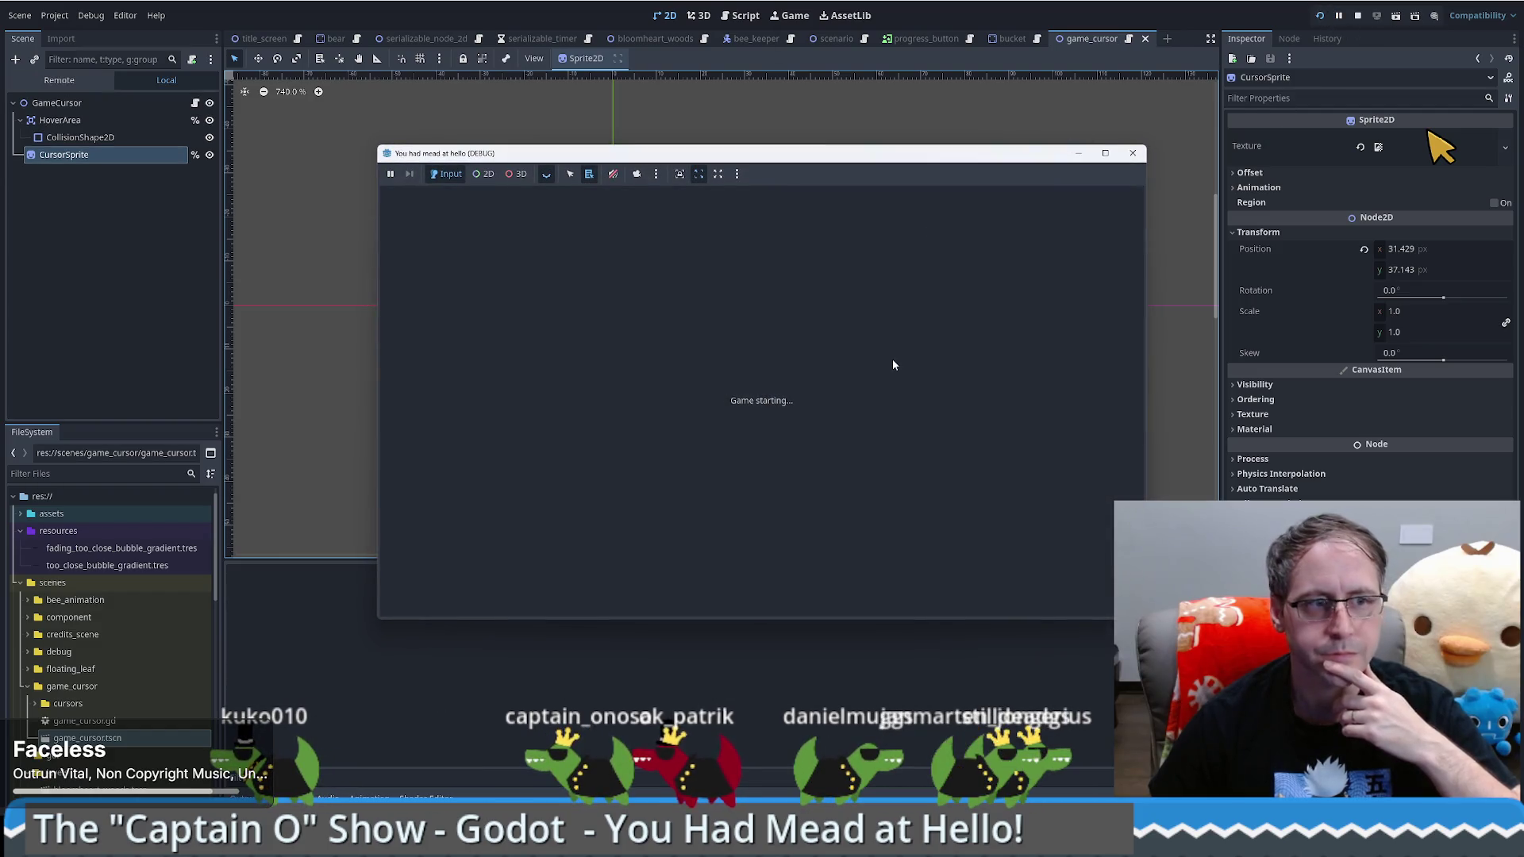
click(796, 386)
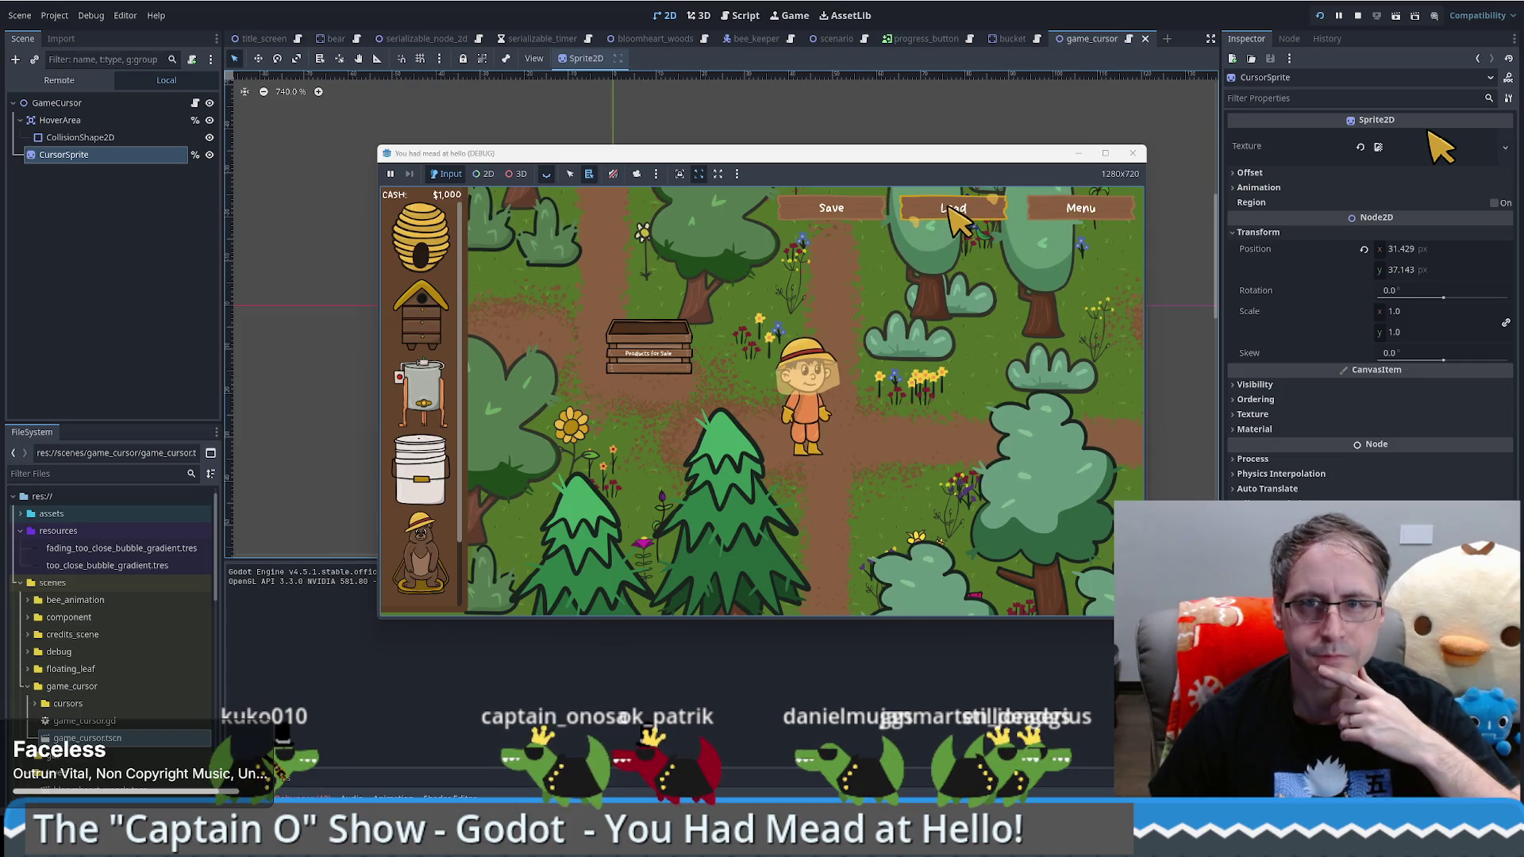
click(956, 208)
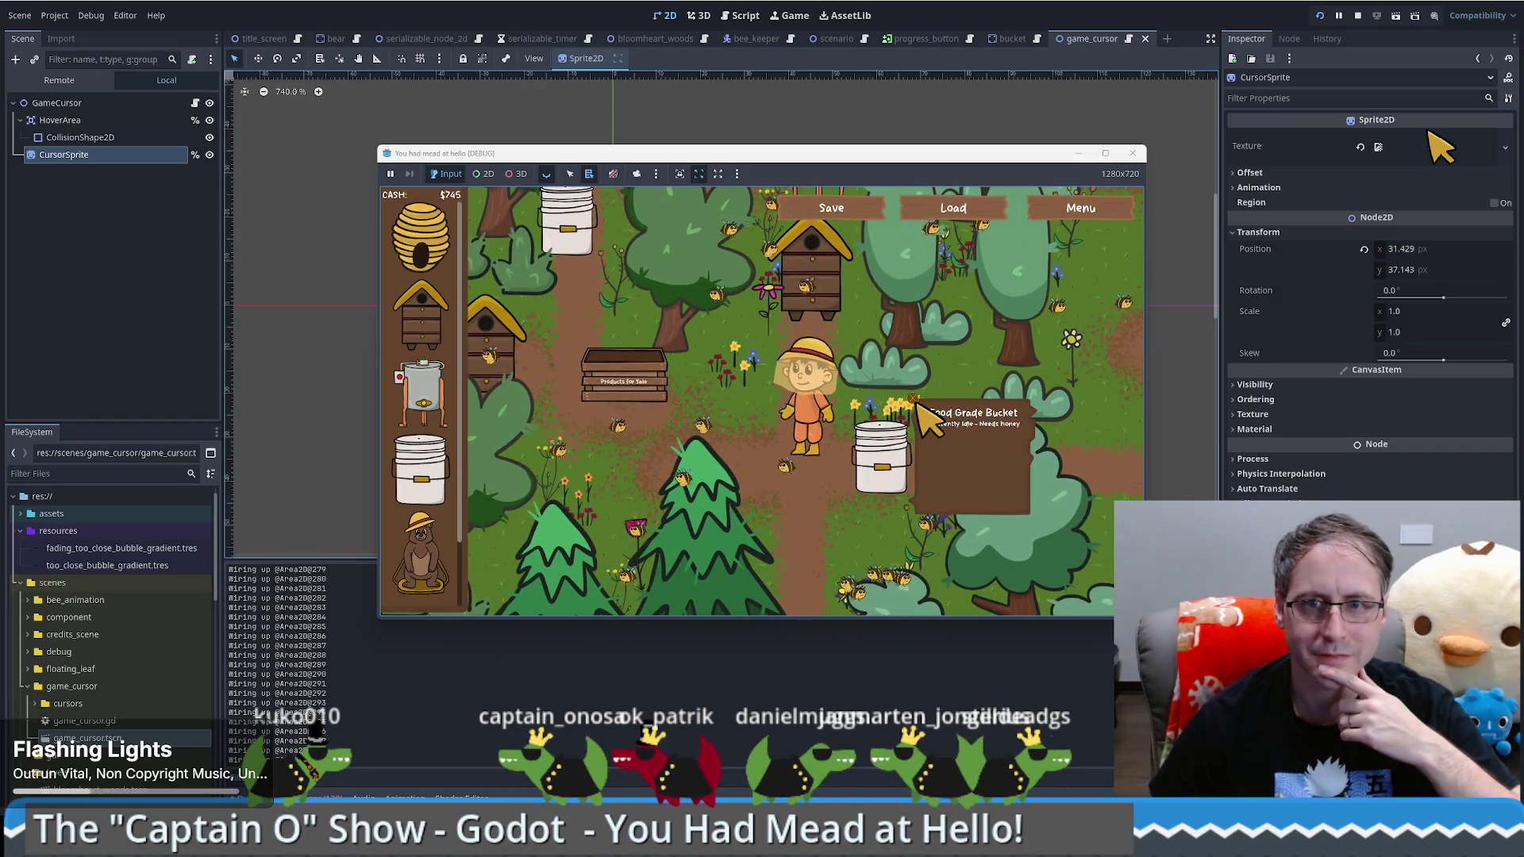
click(1133, 155)
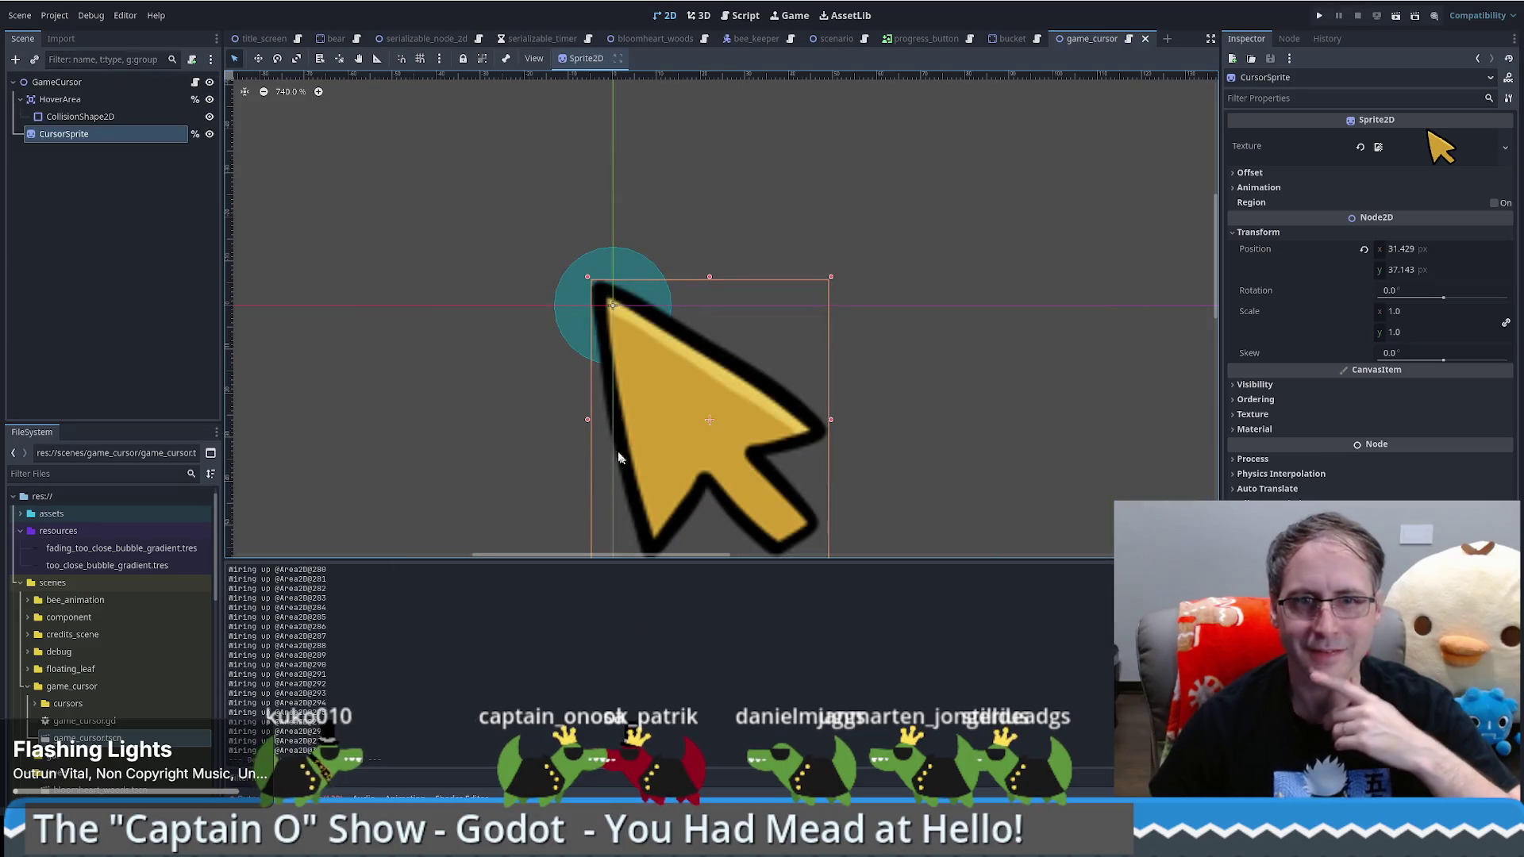
Step: Undo the cursor sprite nudges back to 32.857, 40, then run the game and start a New Game
key(ctrl+z)
key(ctrl+z)
key(ctrl+z)
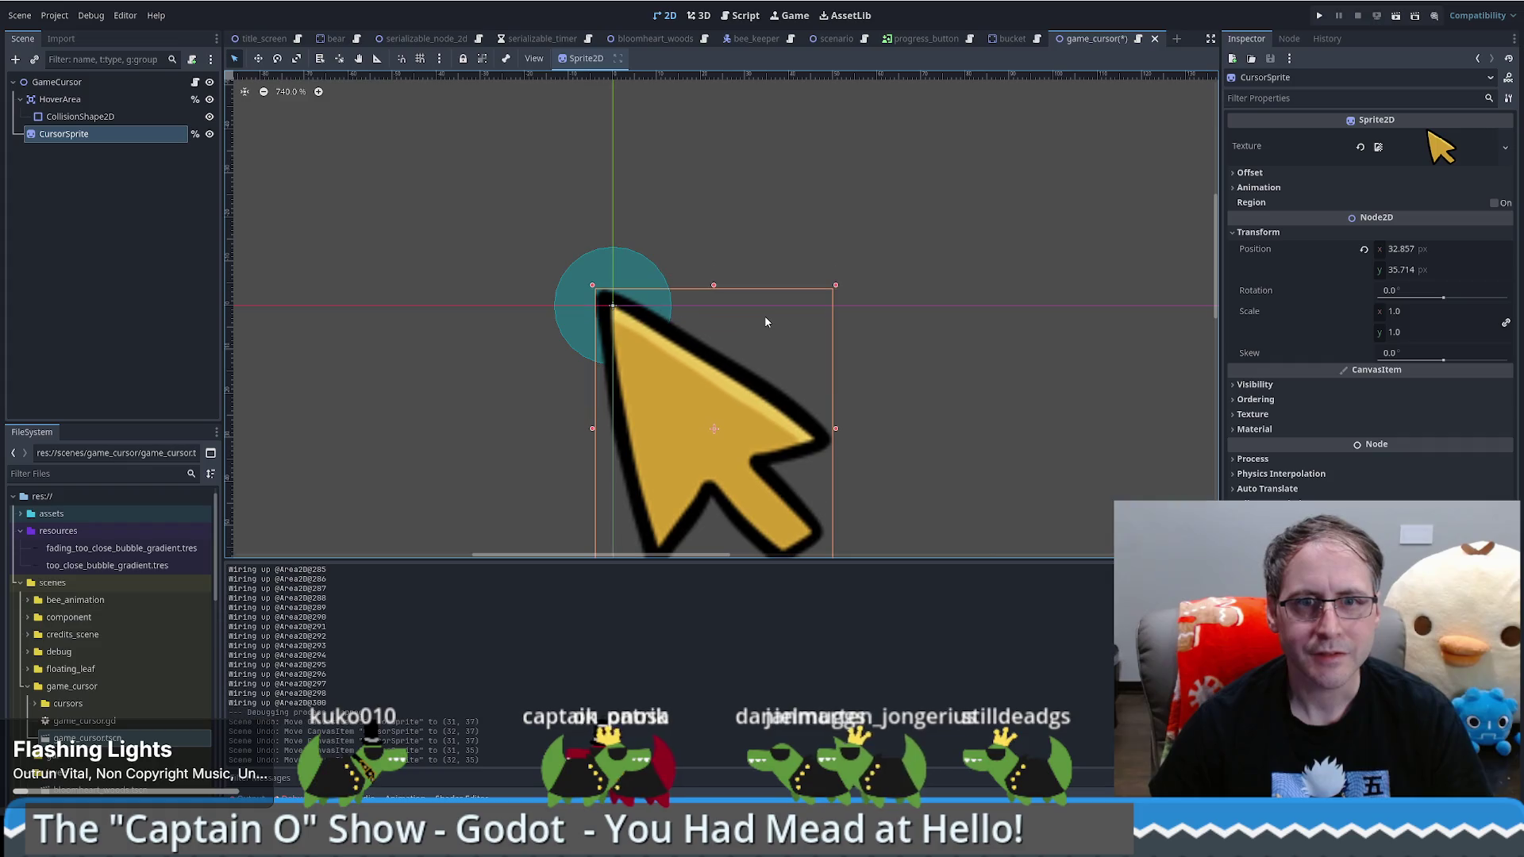
key(F5)
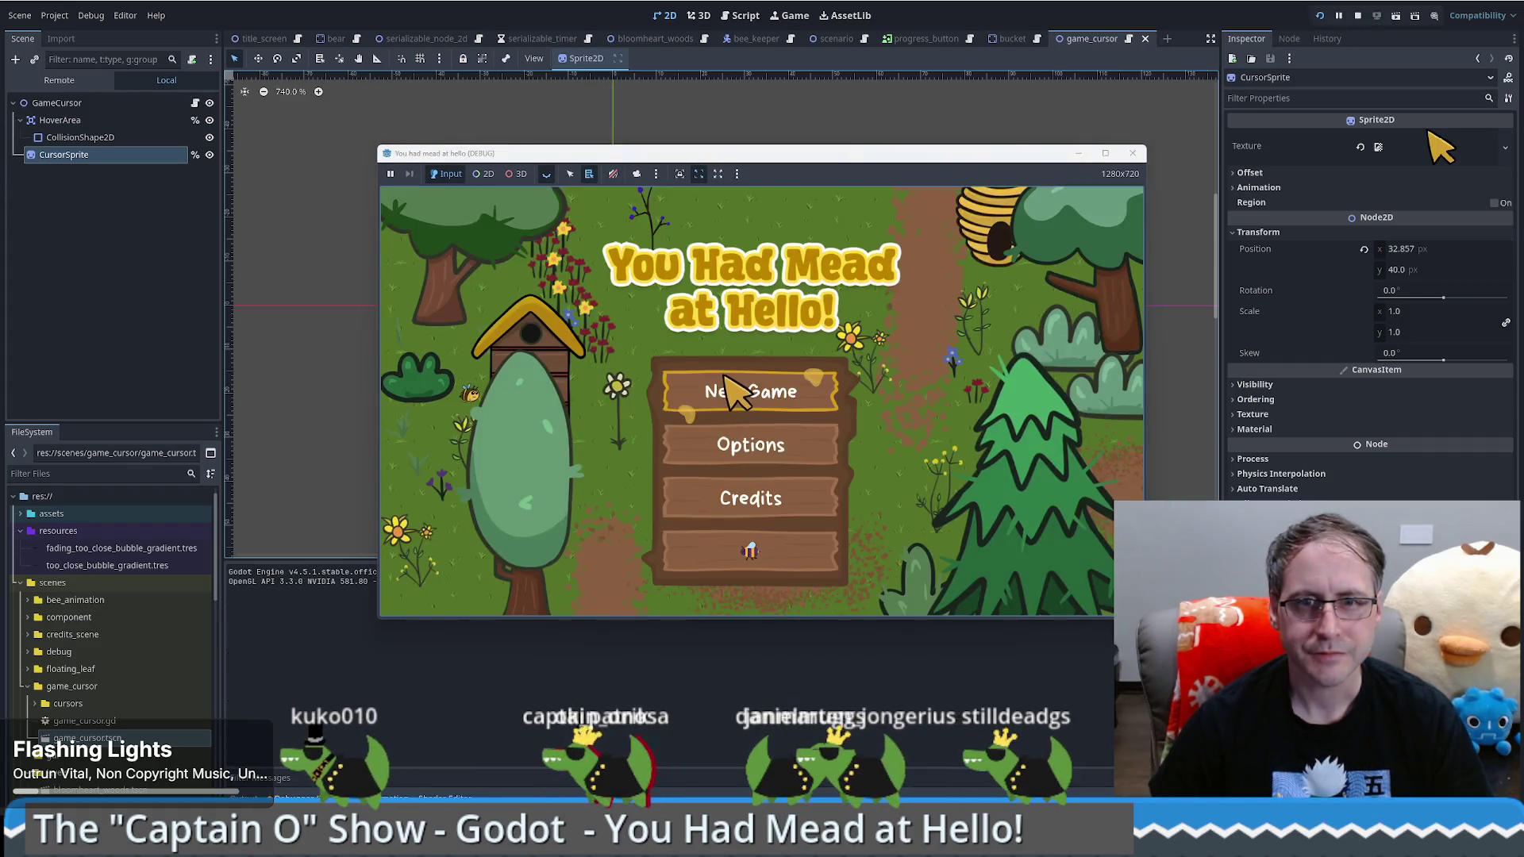
click(764, 379)
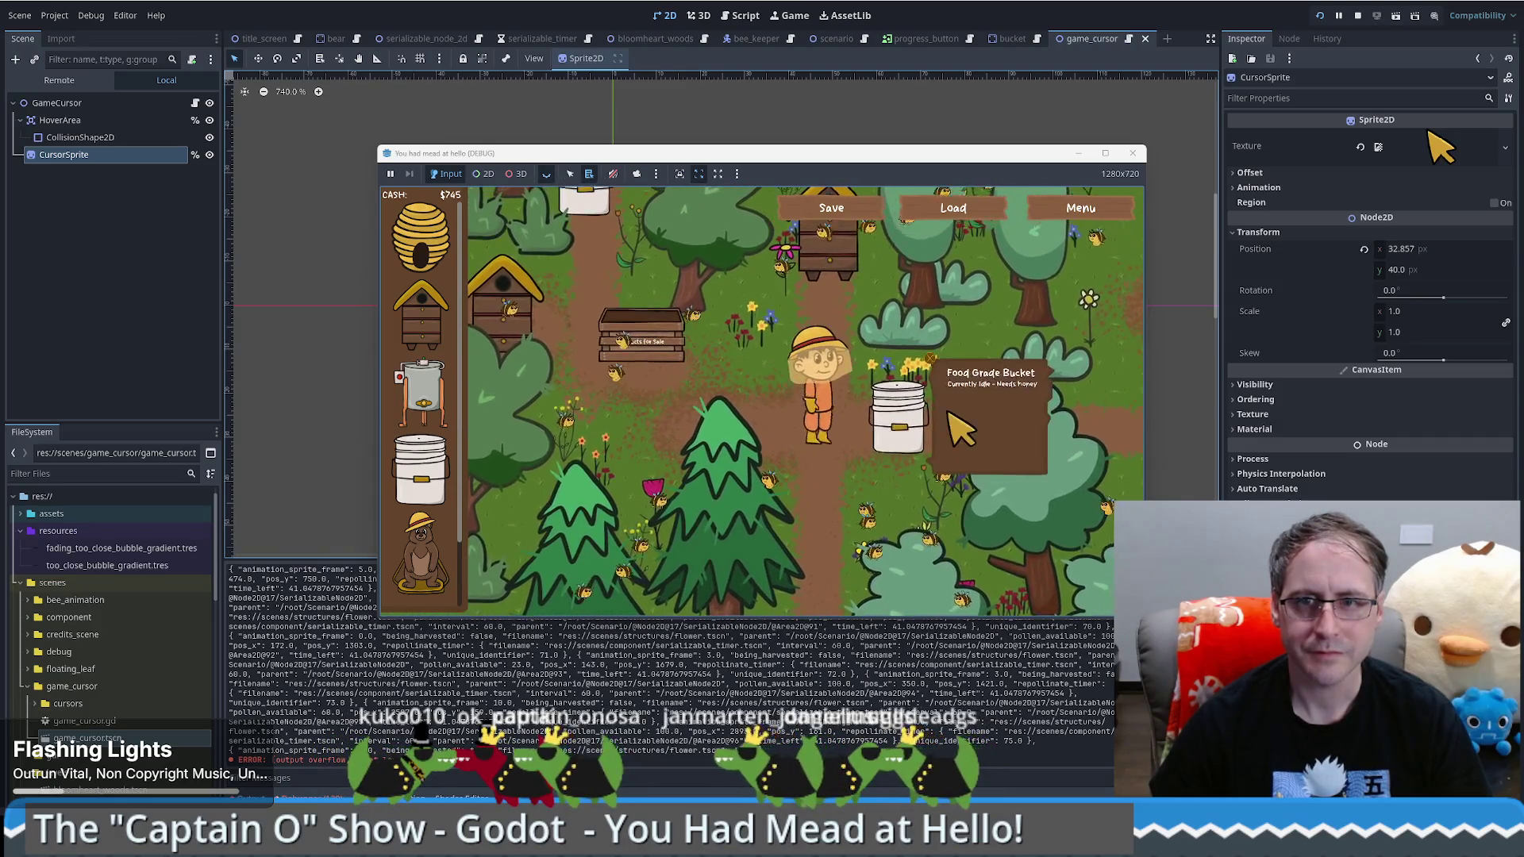
Step: Sell the Food Grade Bucket for $200, walk to the Products for Sale stand, and sell honeycomb for $50
mouse_move(912, 399)
mouse_down()
mouse_move(433, 476)
mouse_move(698, 397)
mouse_move(897, 484)
mouse_up()
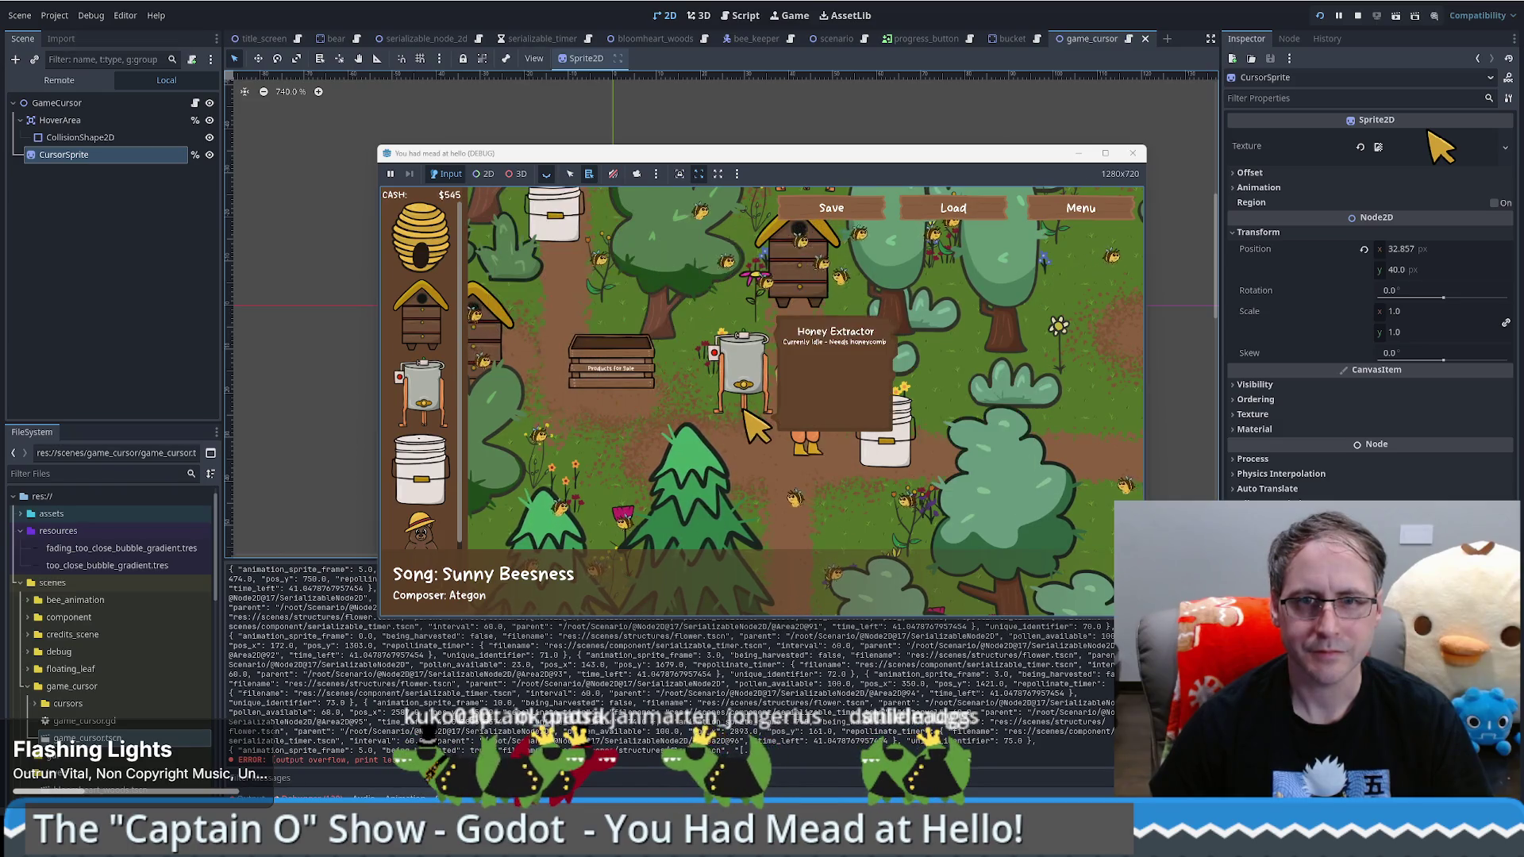
mouse_move(922, 370)
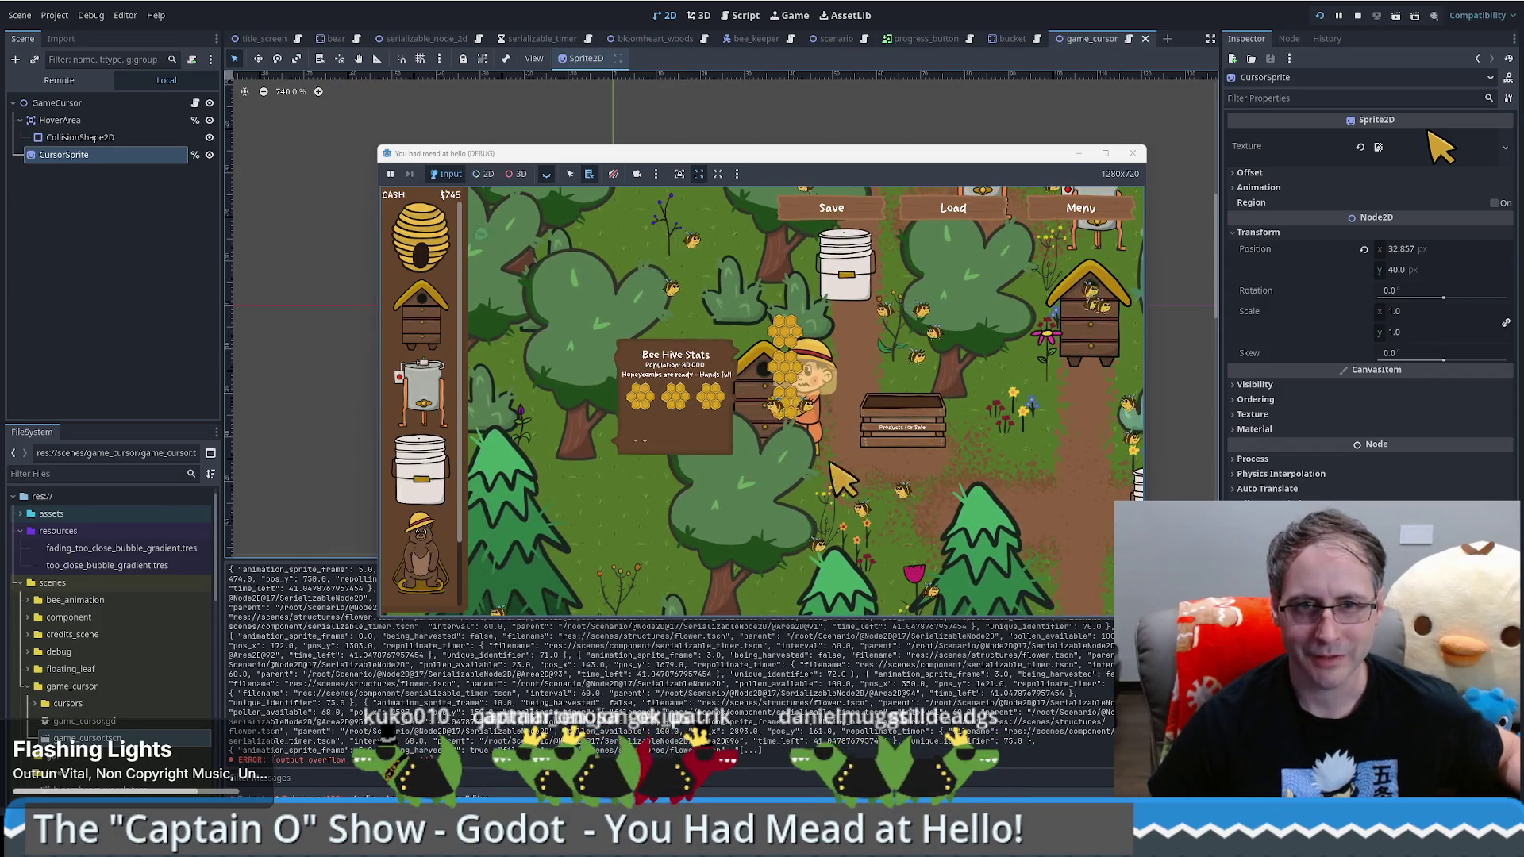
click(889, 459)
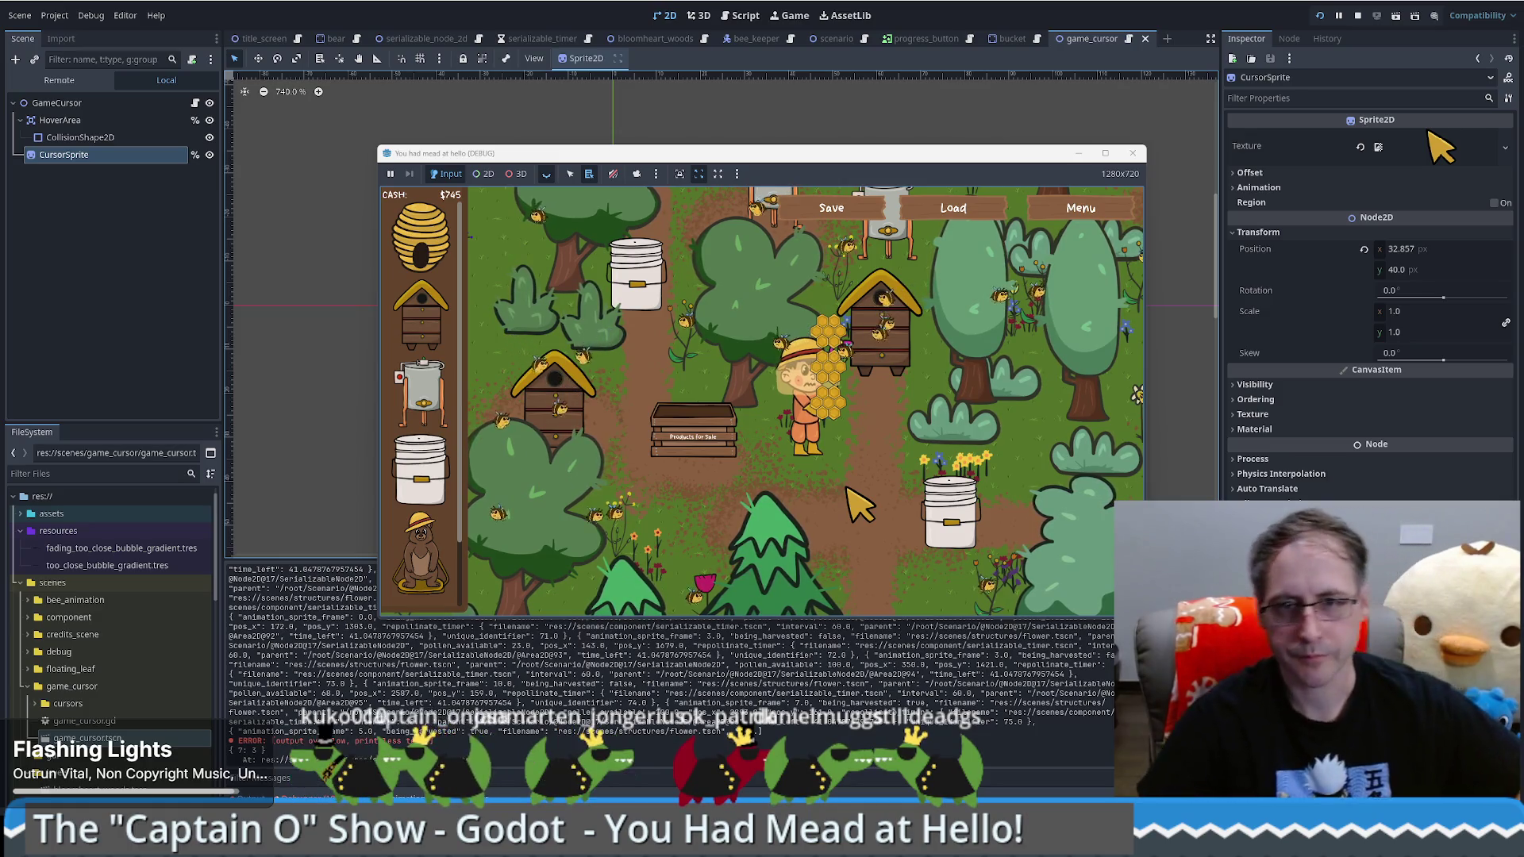
click(741, 436)
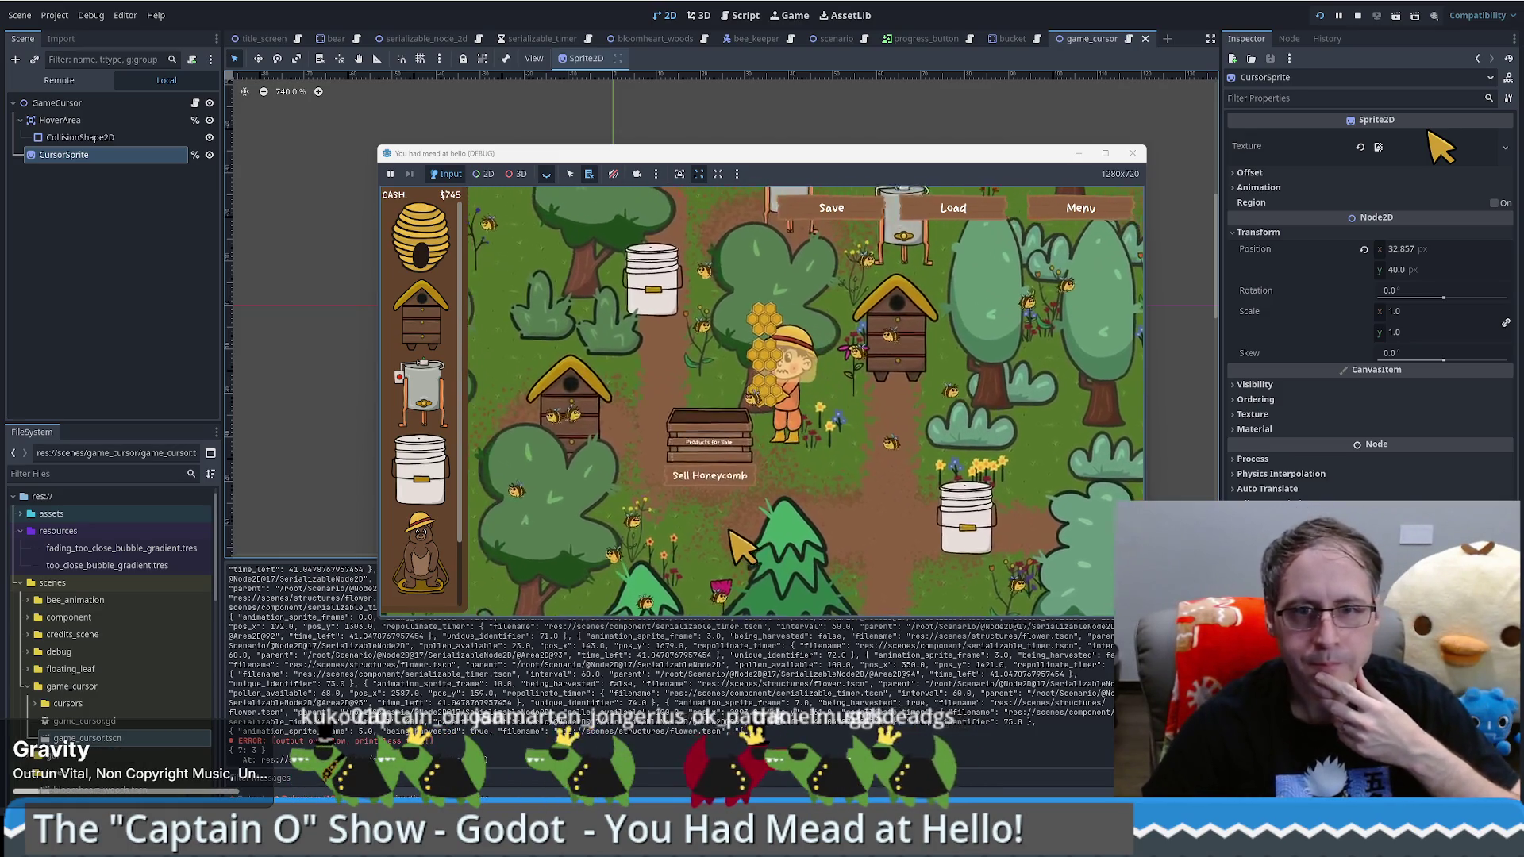
Step: Walk the beekeeper to the bucket, carry a Food Grade Bucket, and ready its mead with the debug stick
click(885, 556)
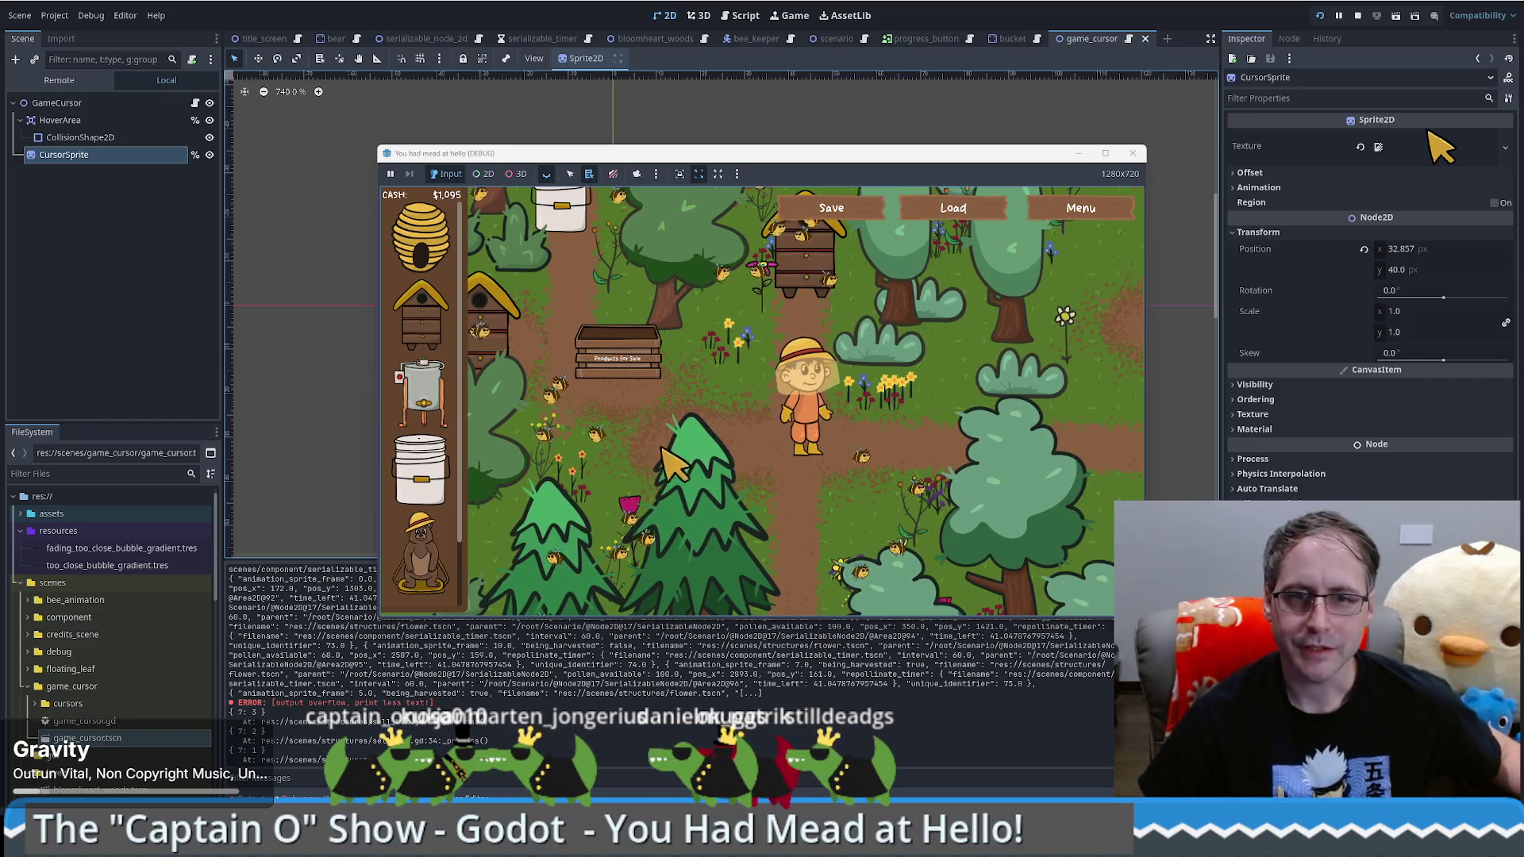
mouse_move(421, 470)
mouse_down()
mouse_move(877, 486)
mouse_move(869, 474)
mouse_up()
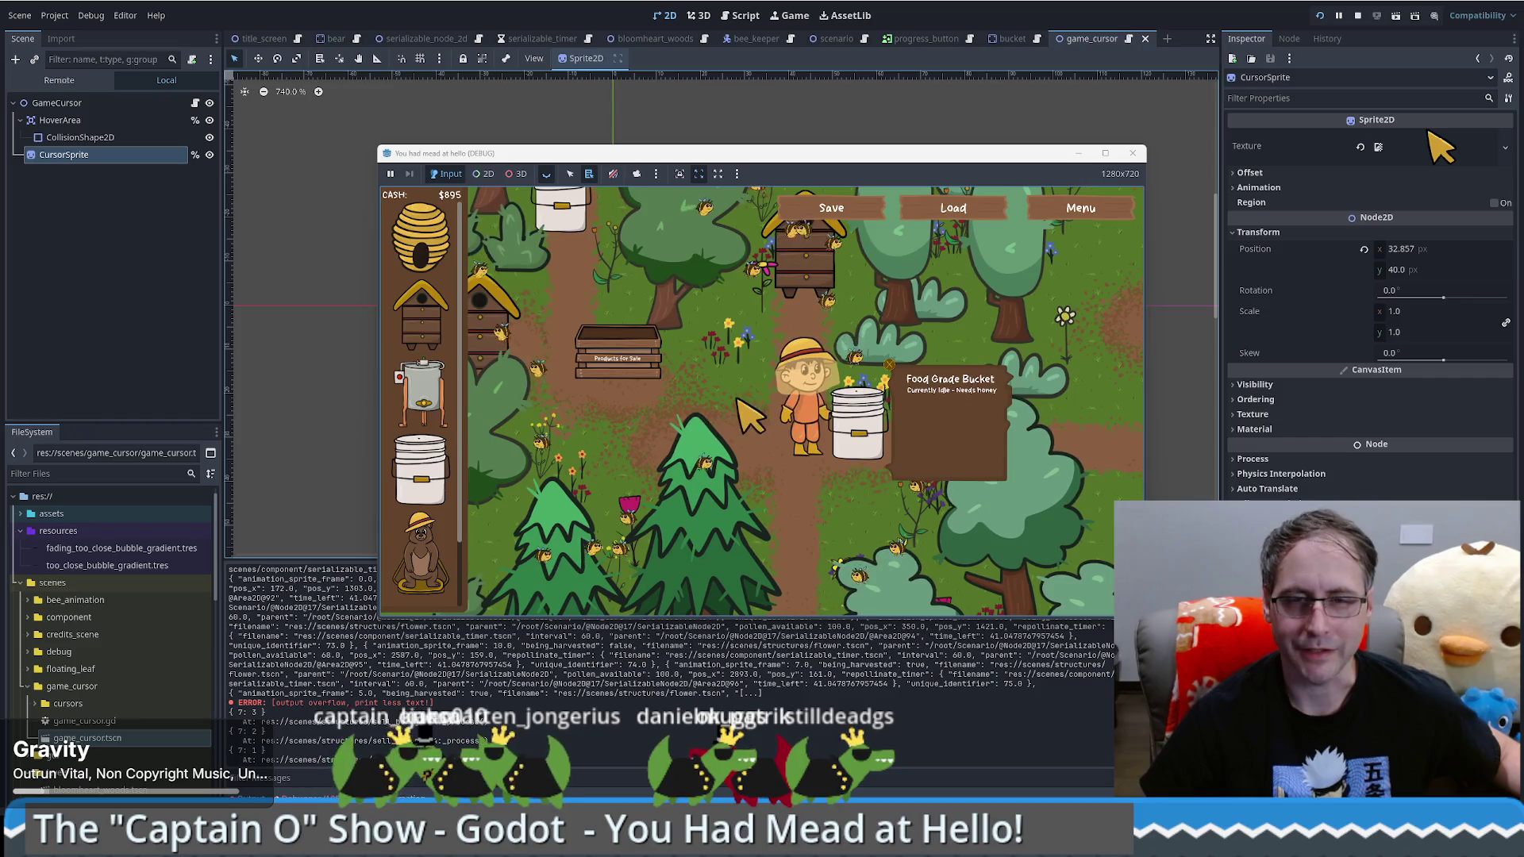
click(856, 435)
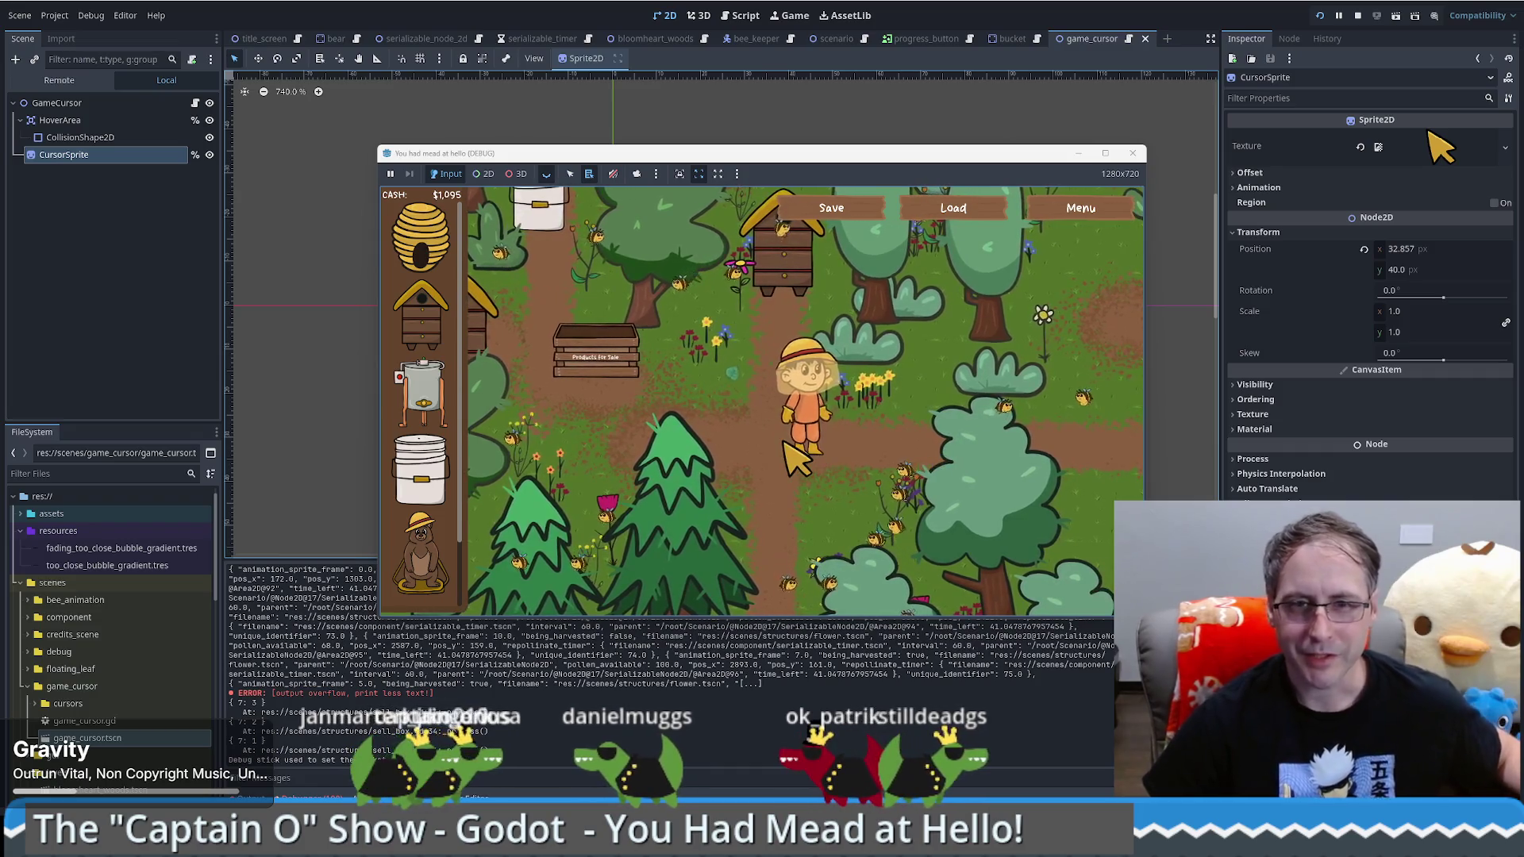
Step: Place a Food Grade Bucket from the shop, sell it for $200, and close the game
mouse_move(420, 470)
mouse_down()
mouse_move(856, 420)
mouse_move(869, 435)
mouse_up()
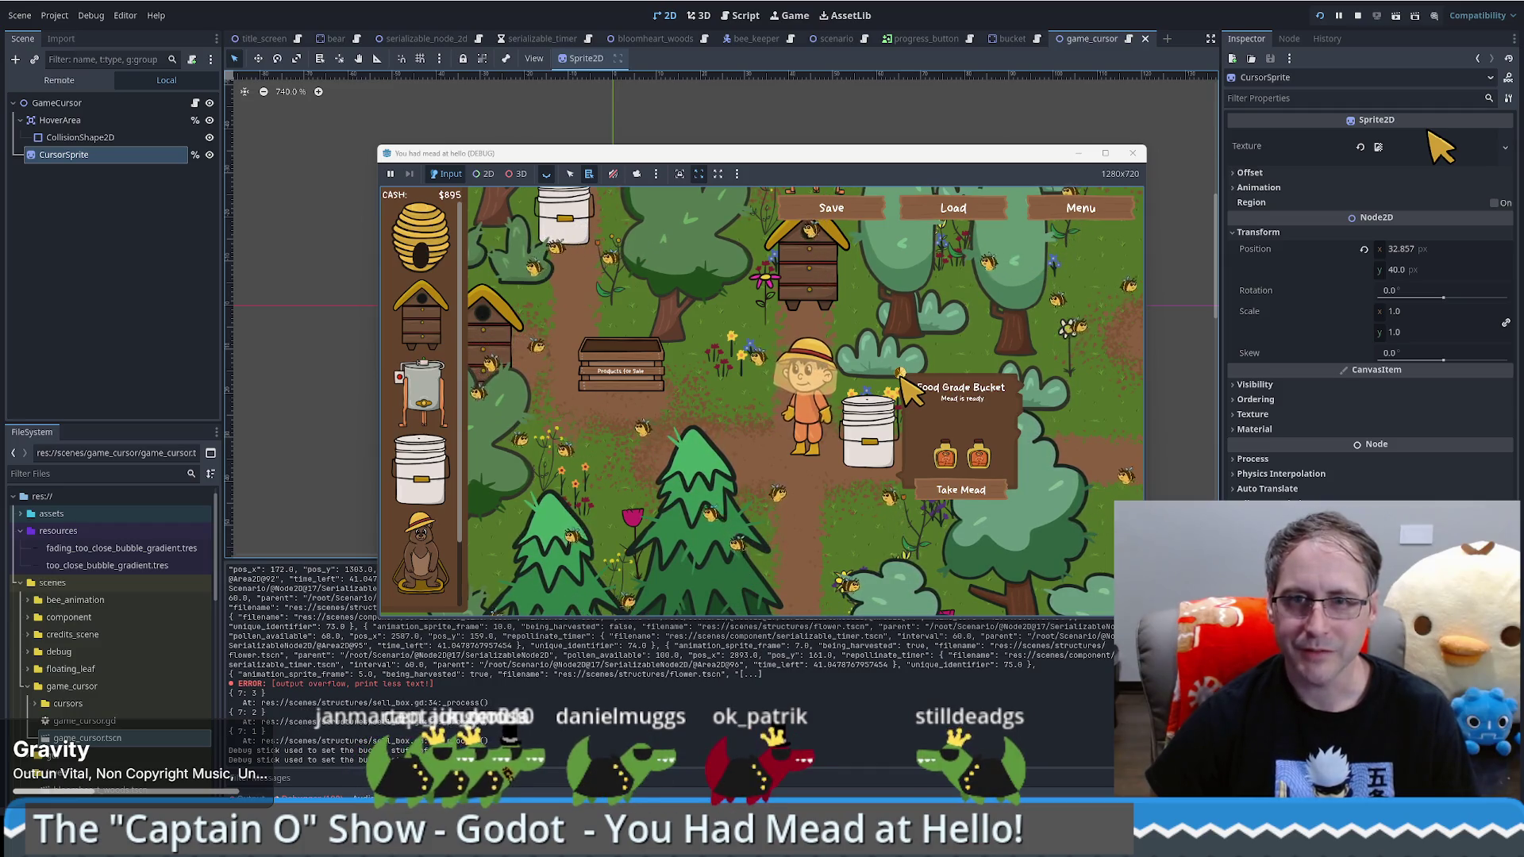
click(903, 375)
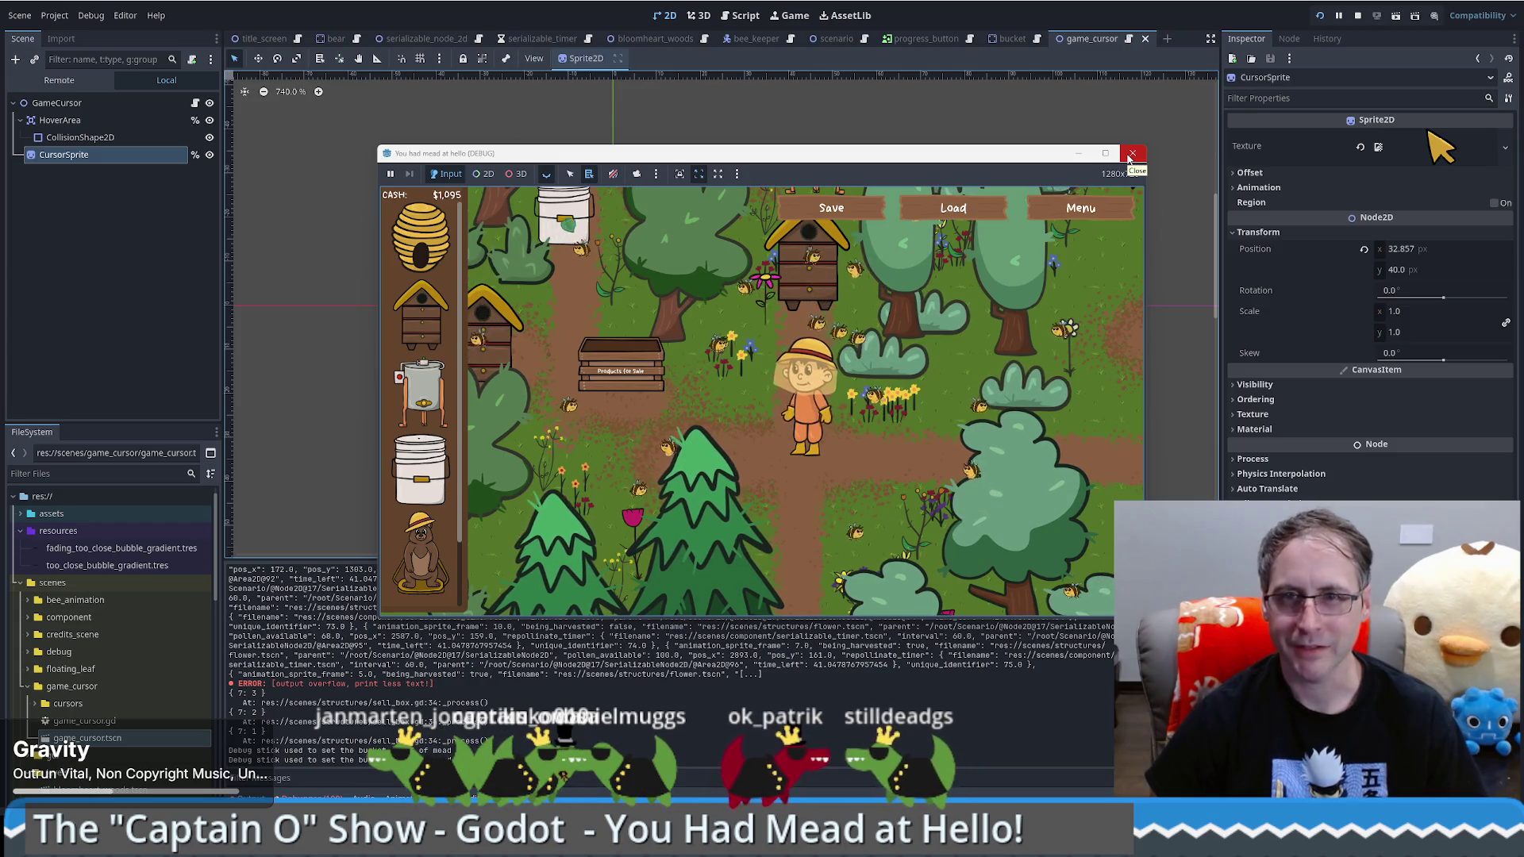
click(1130, 155)
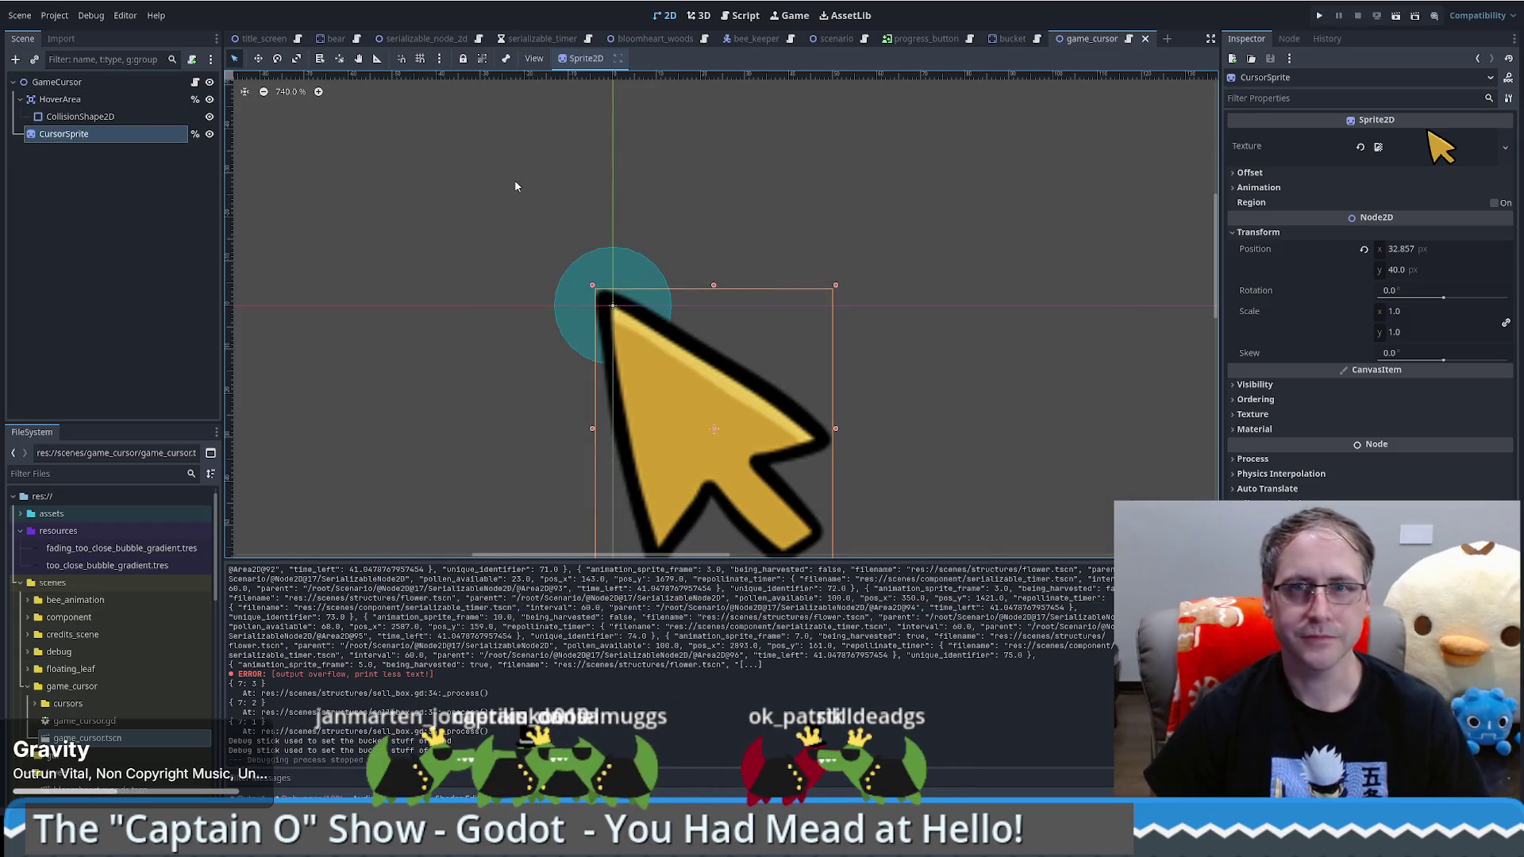
Step: In the bucket scene, set RemoveProgressButton to Access as Unique Name and open bucket.gd
click(1002, 38)
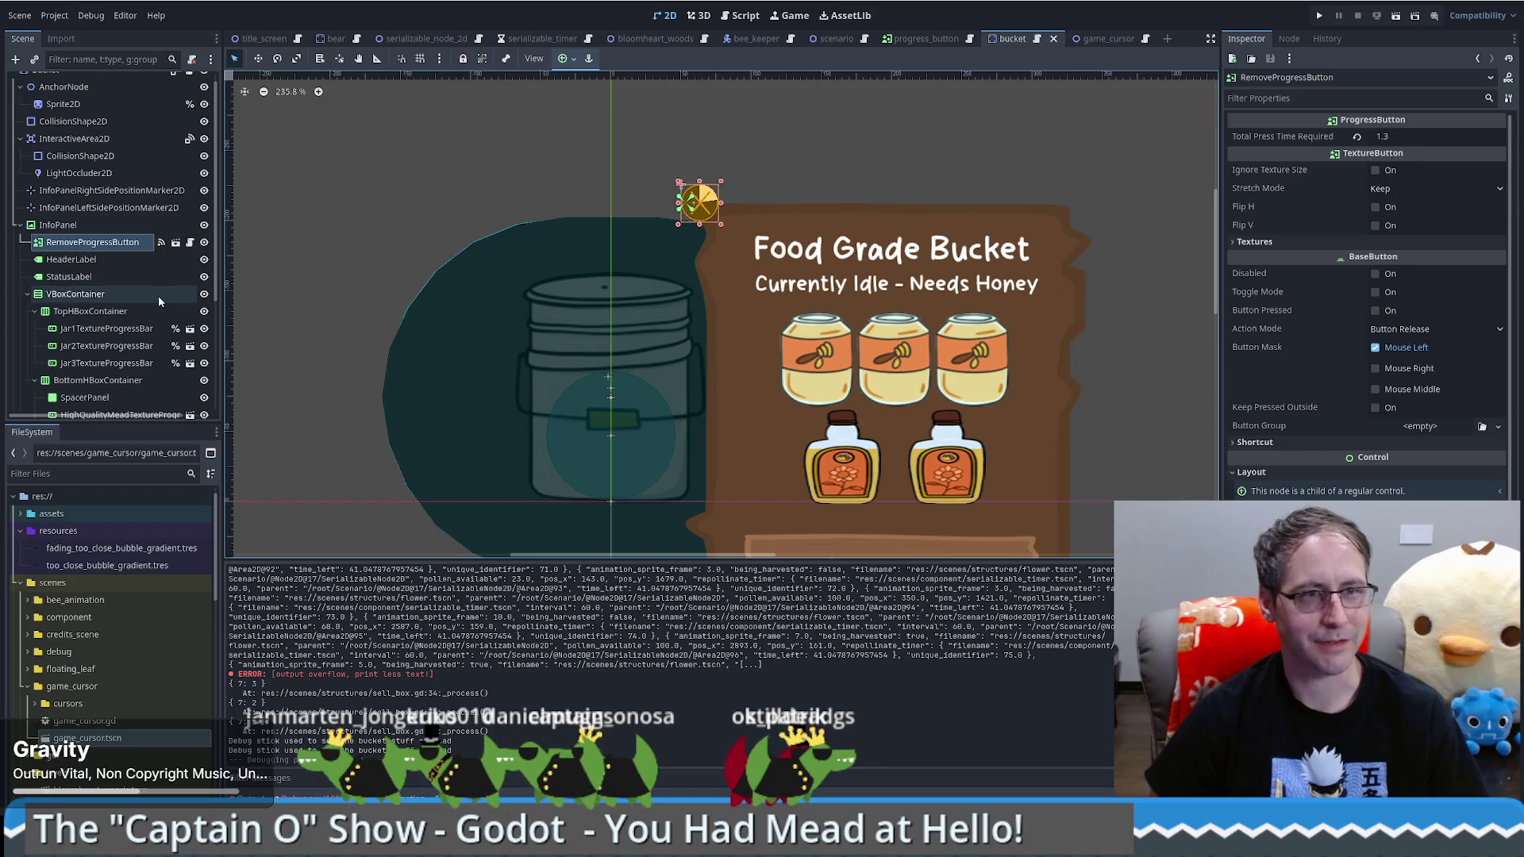
scroll(158, 295, up, 1)
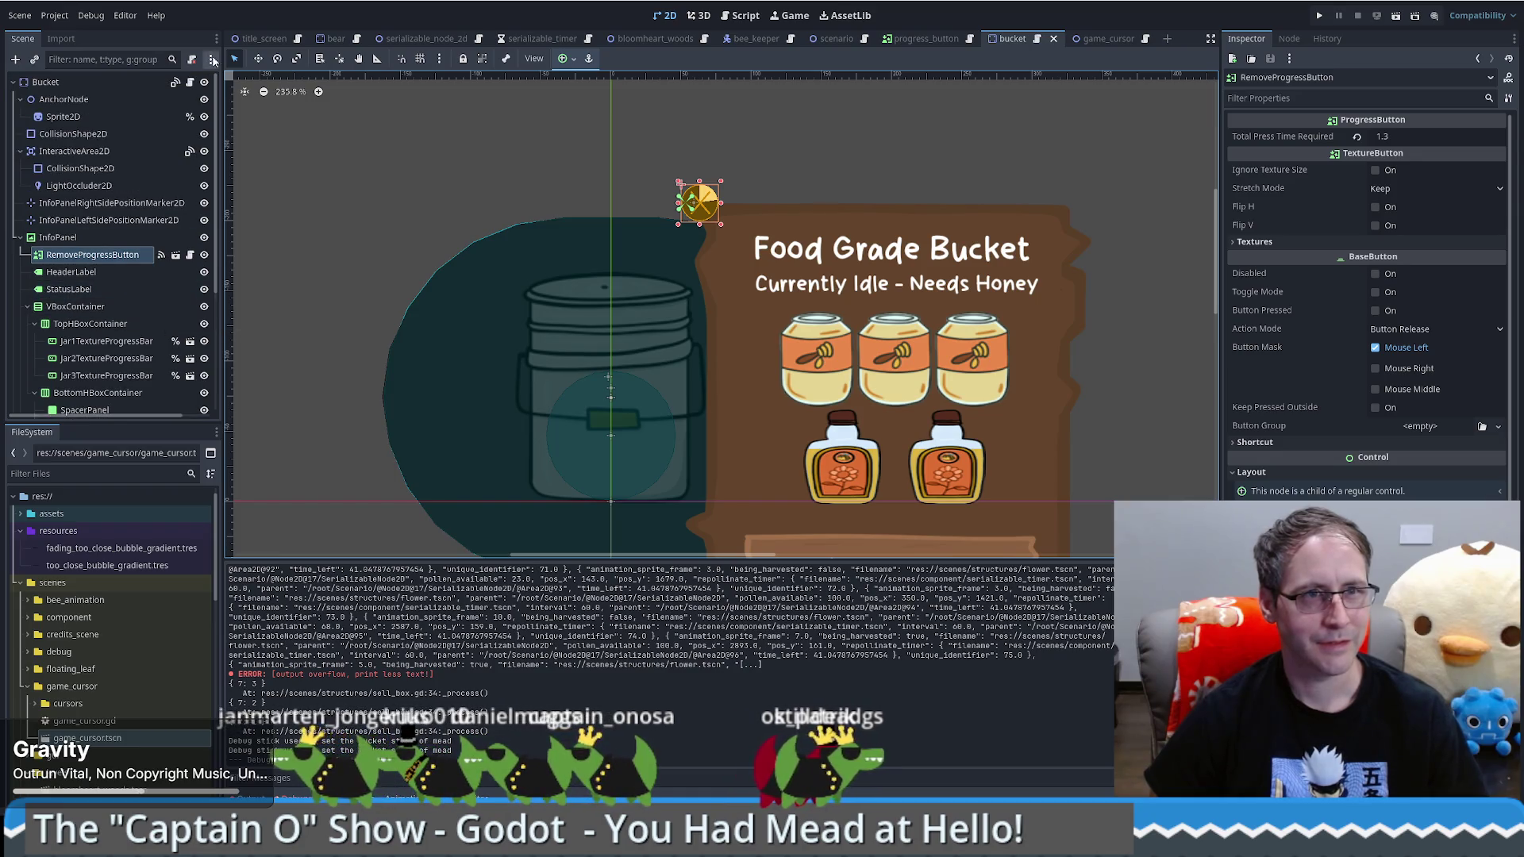
right_click(112, 255)
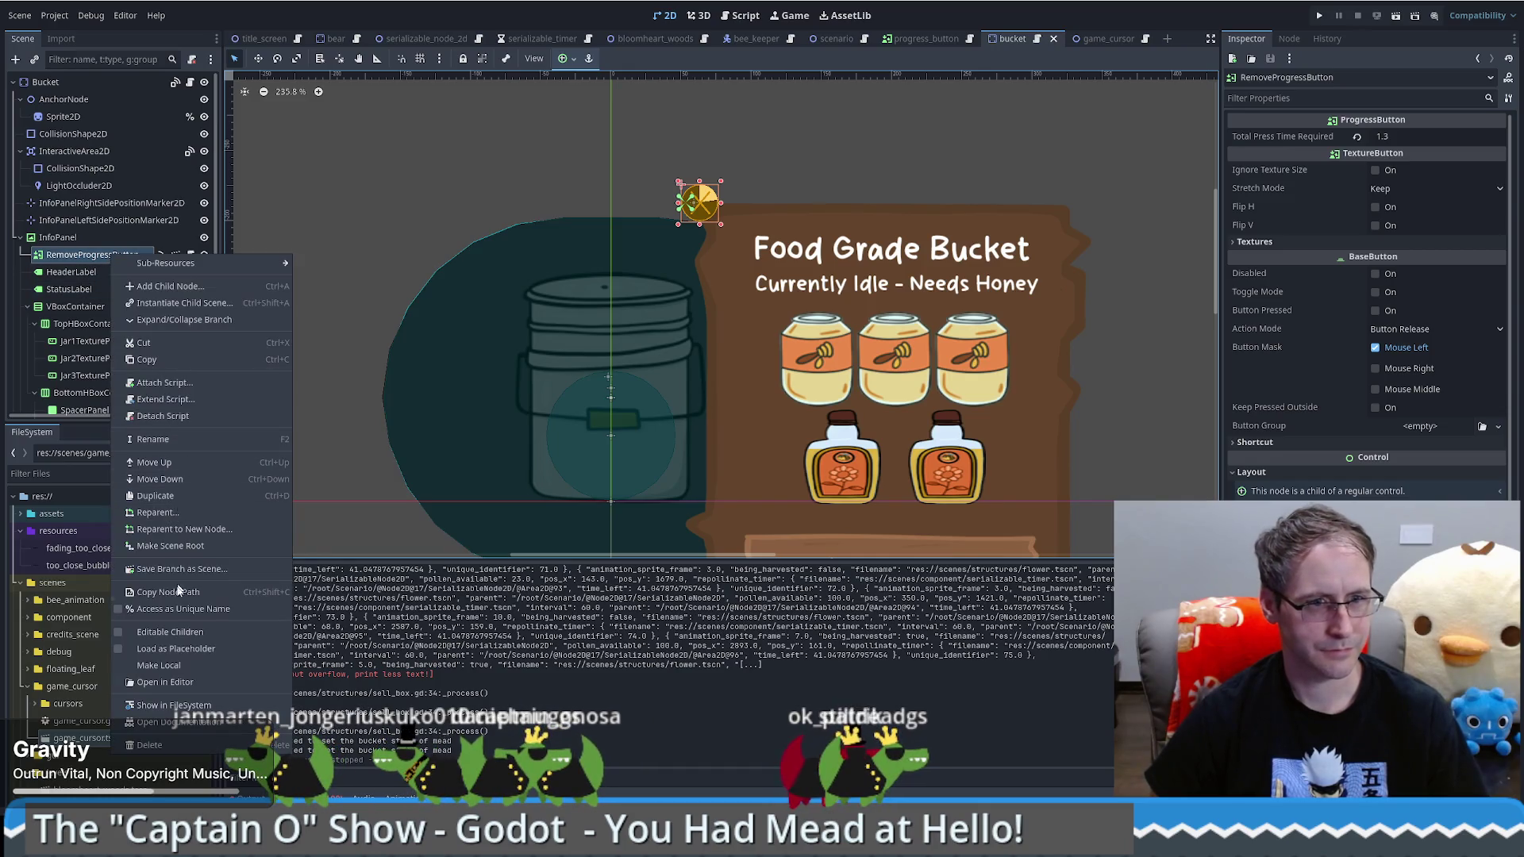
click(182, 609)
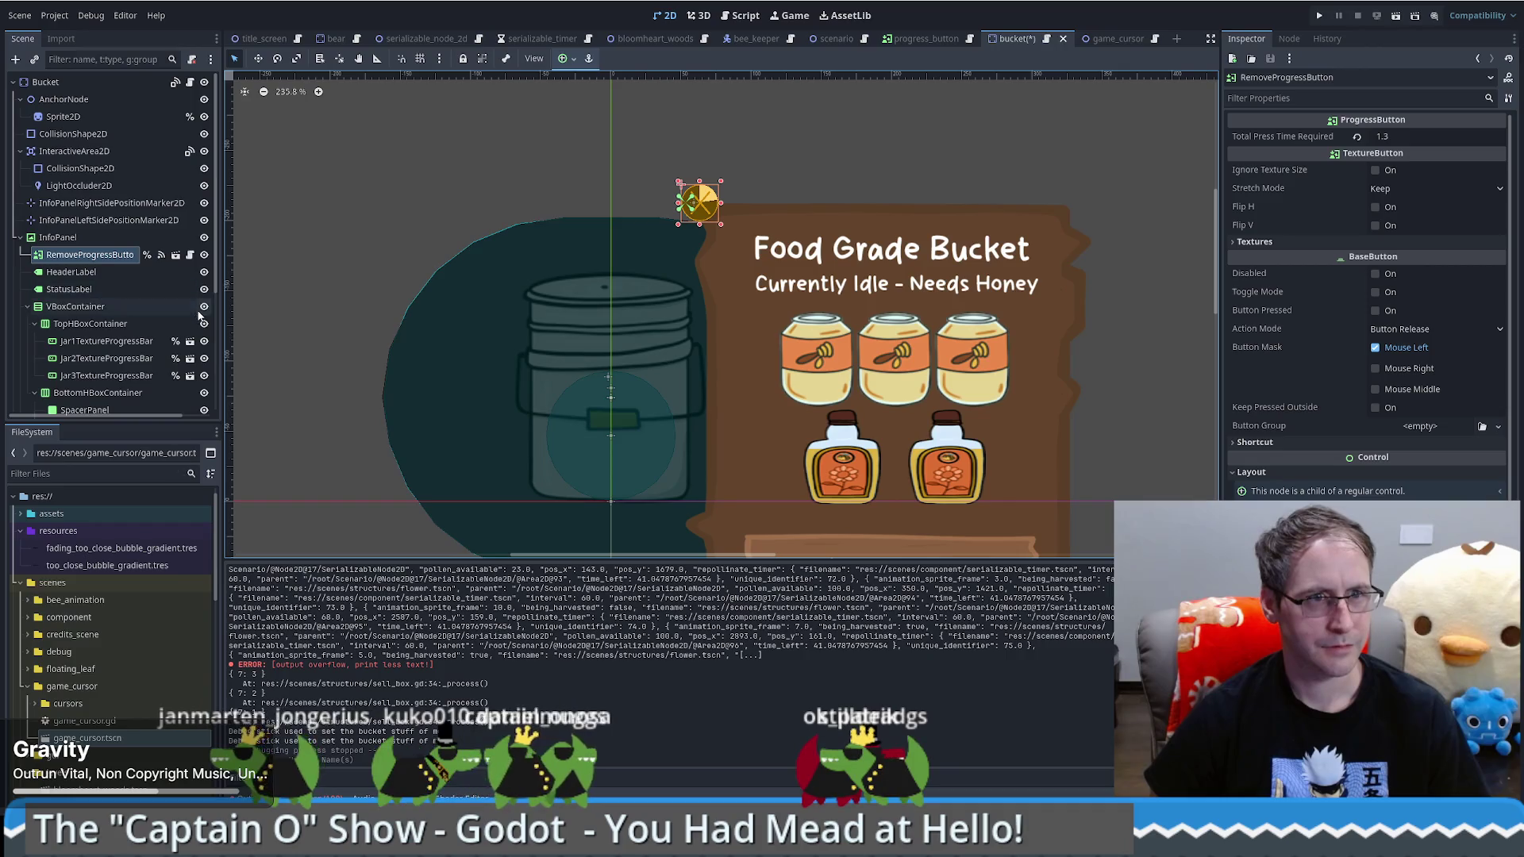
click(190, 83)
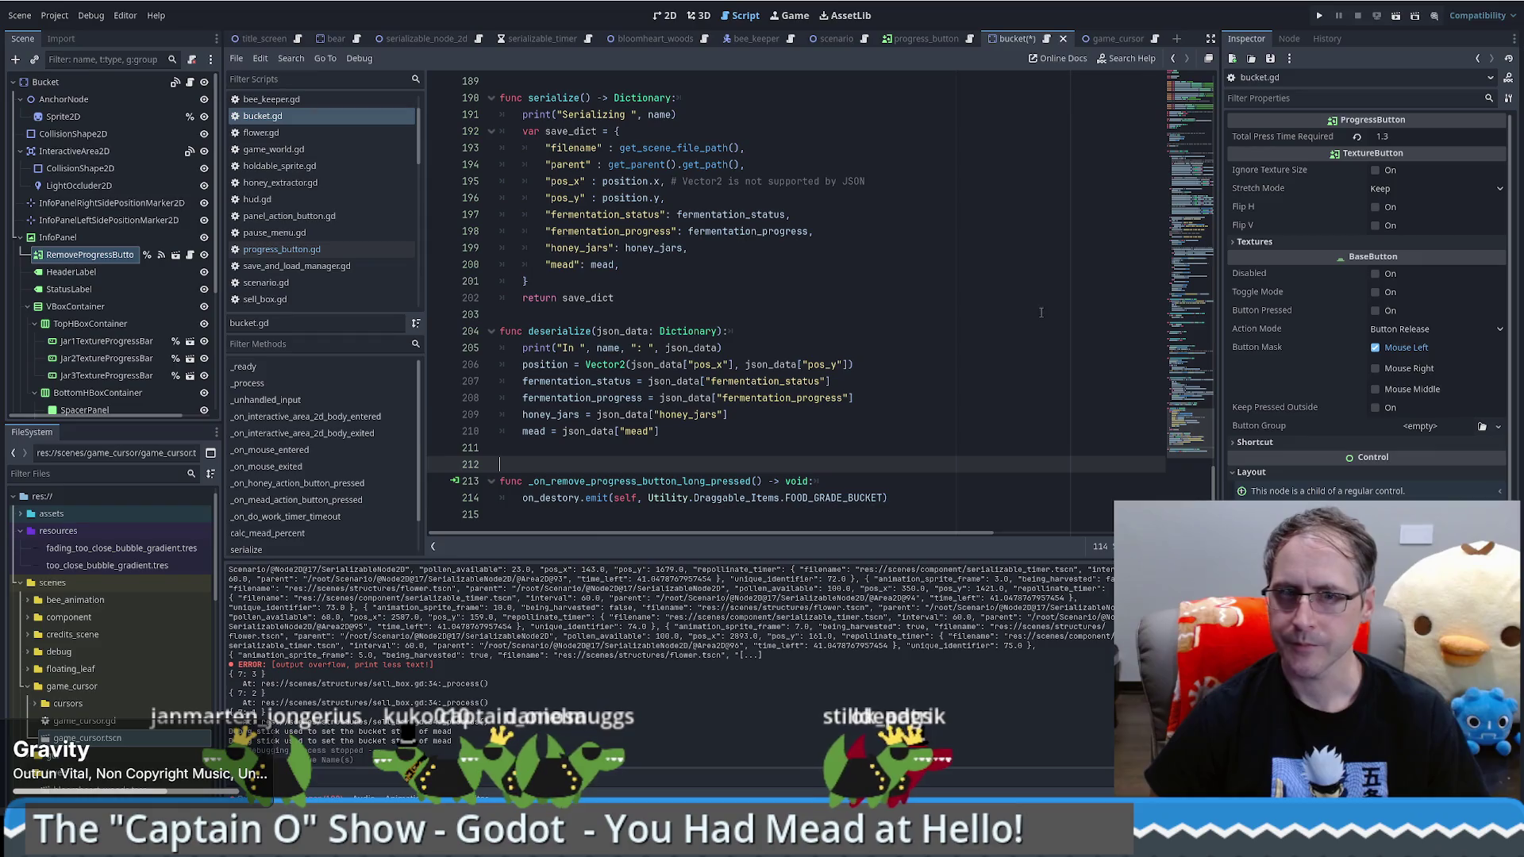
Step: Ctrl-drag RemoveProgressButton into line 23 to add an onready remove_progress_button variable
scroll(804, 404, up, 20)
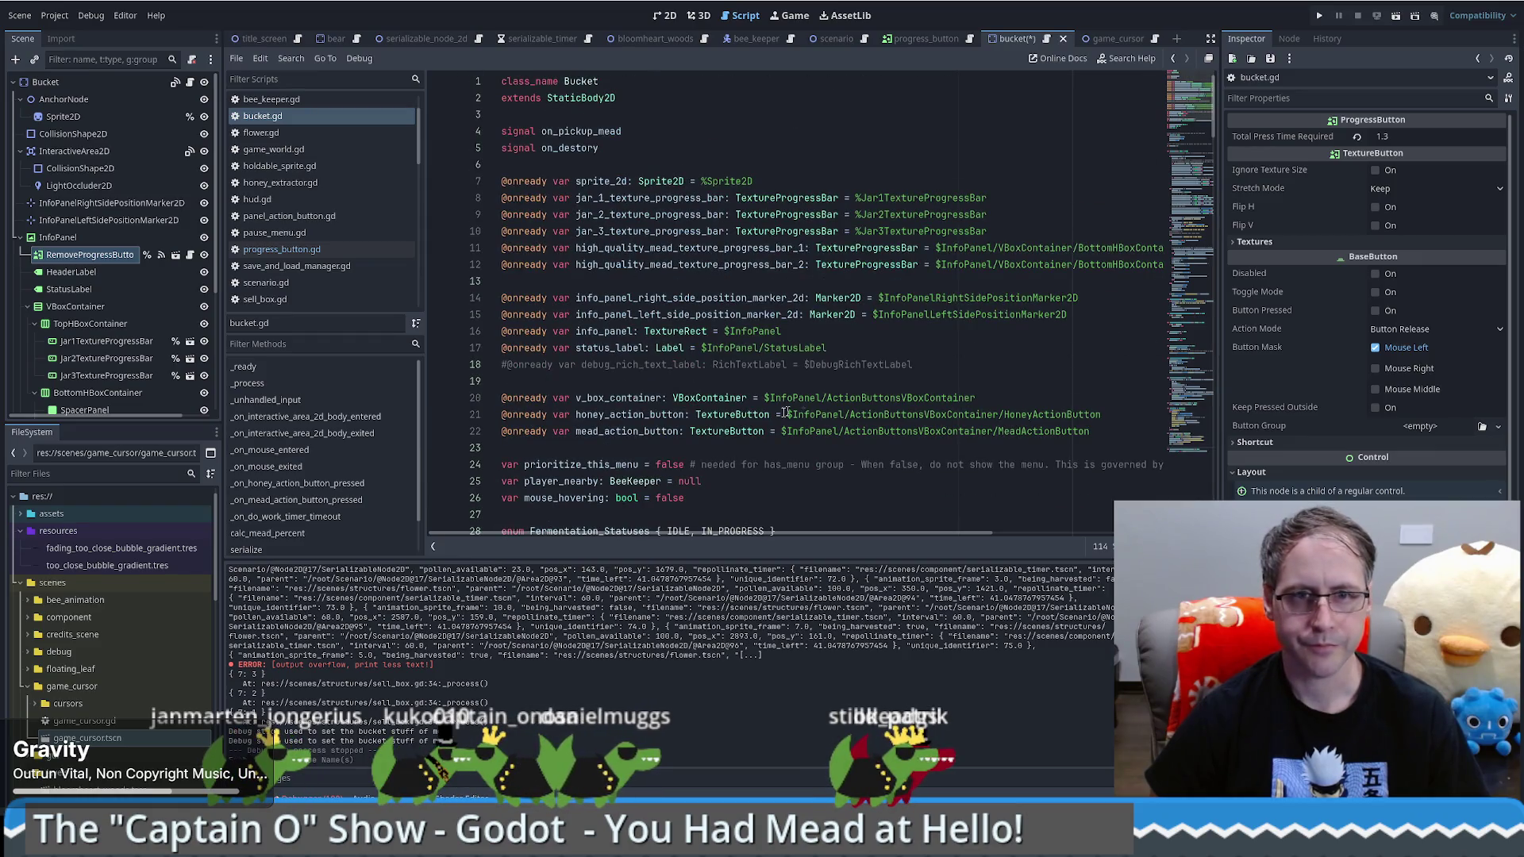
drag(89, 254, 712, 454)
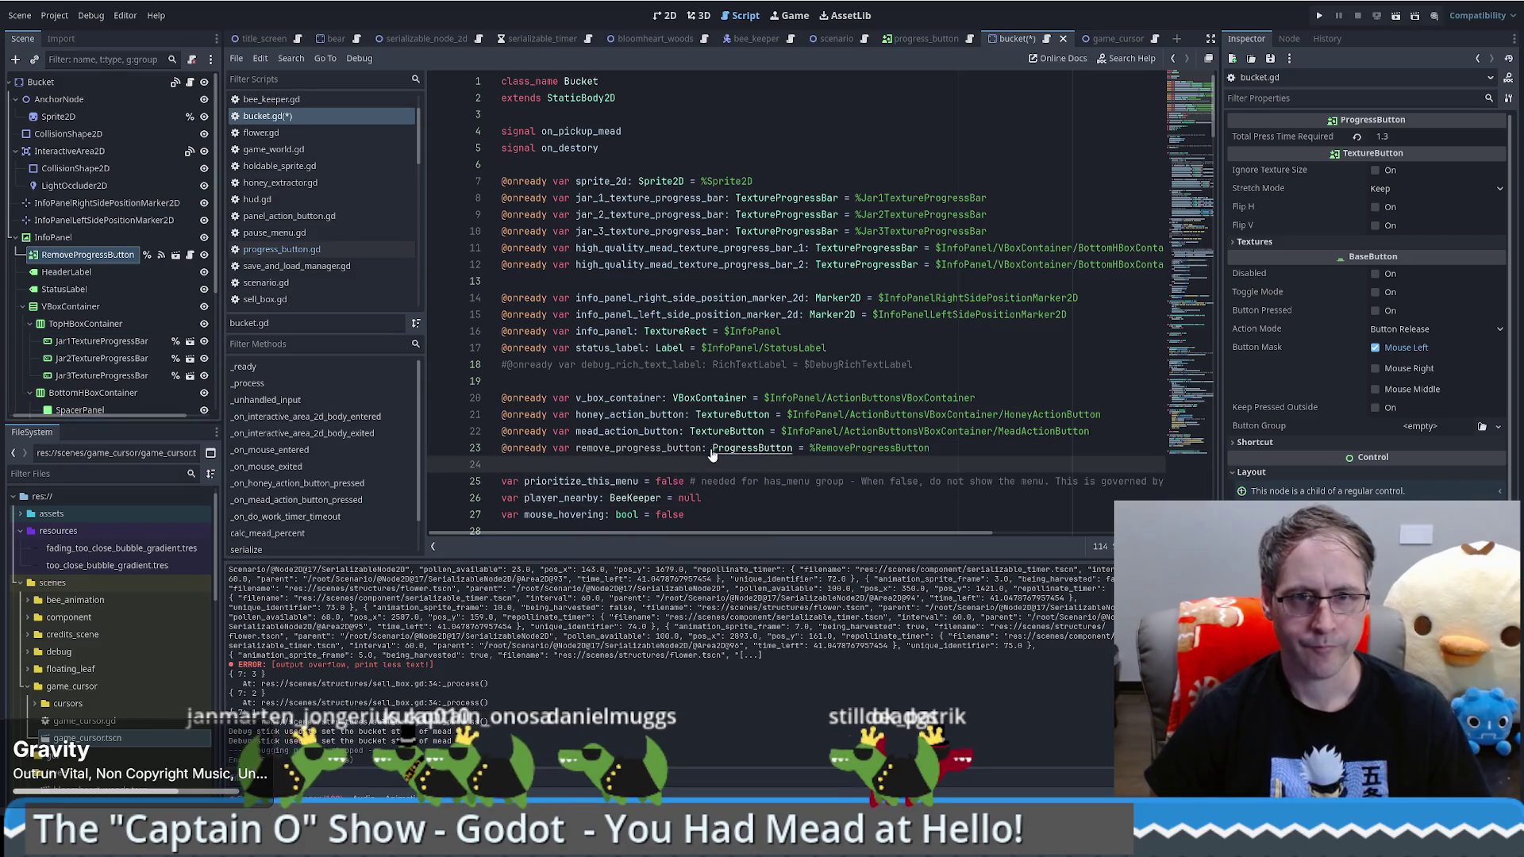
double_click(625, 449)
click(1183, 117)
drag(1183, 116, 1188, 176)
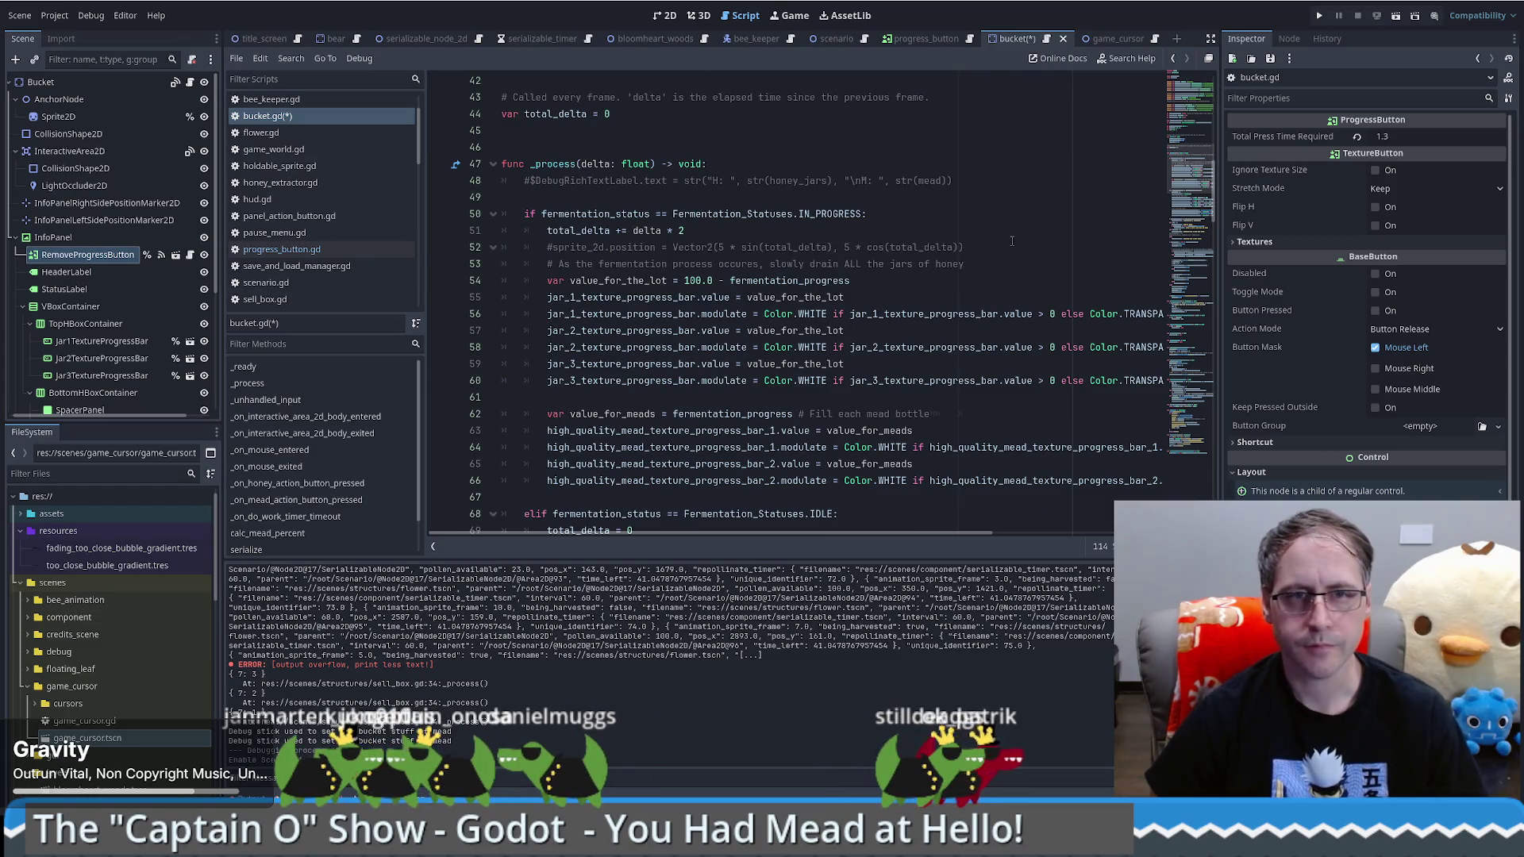
Step: Open a blank line after info_panel.show() in the stats-panel check on line 128
scroll(1012, 240, down, 7)
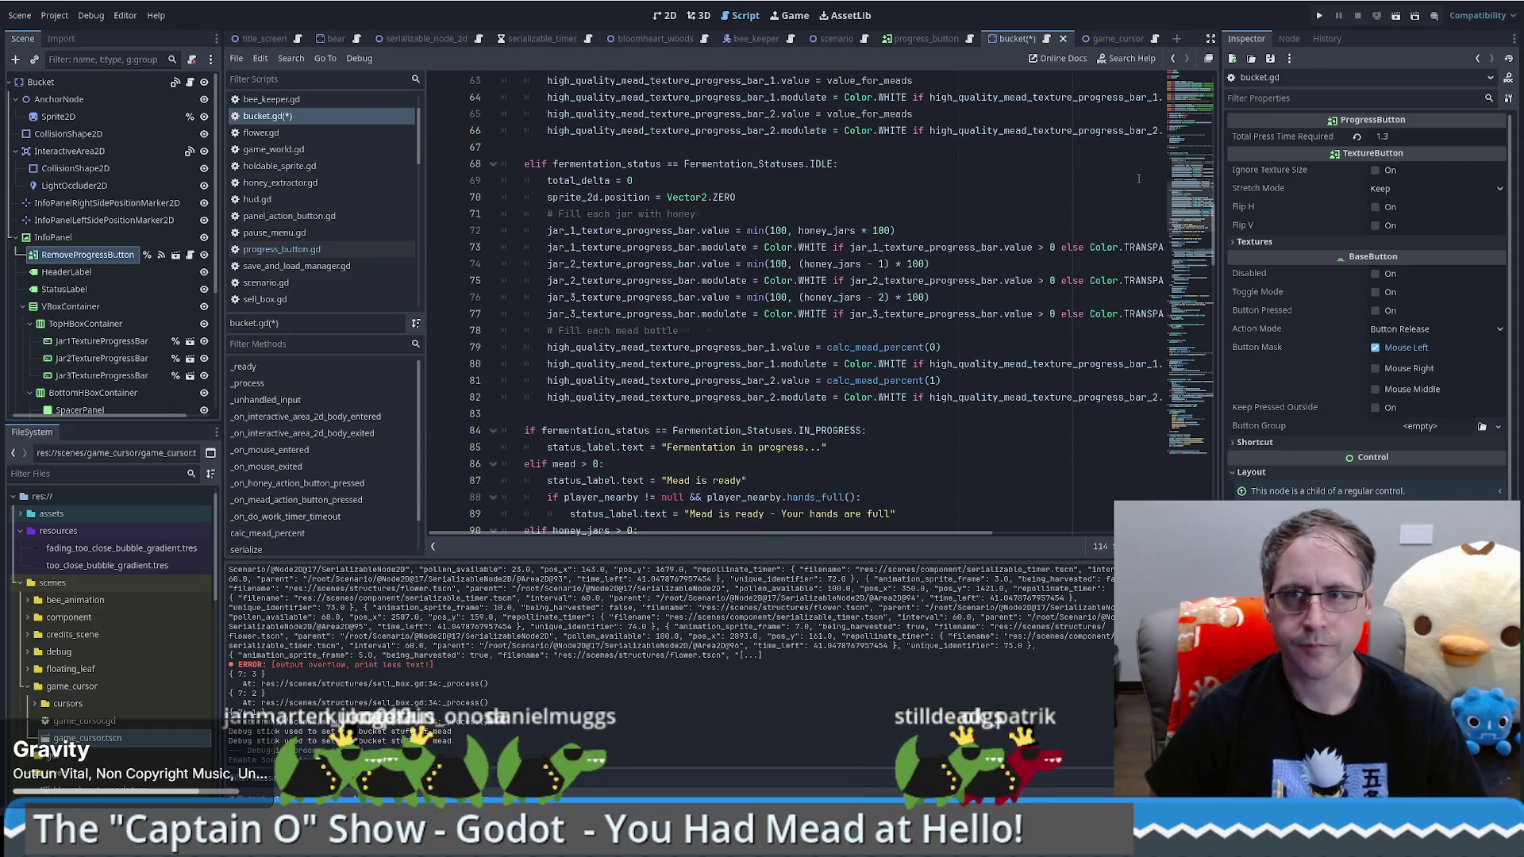
scroll(993, 212, down, 3)
scroll(981, 252, down, 11)
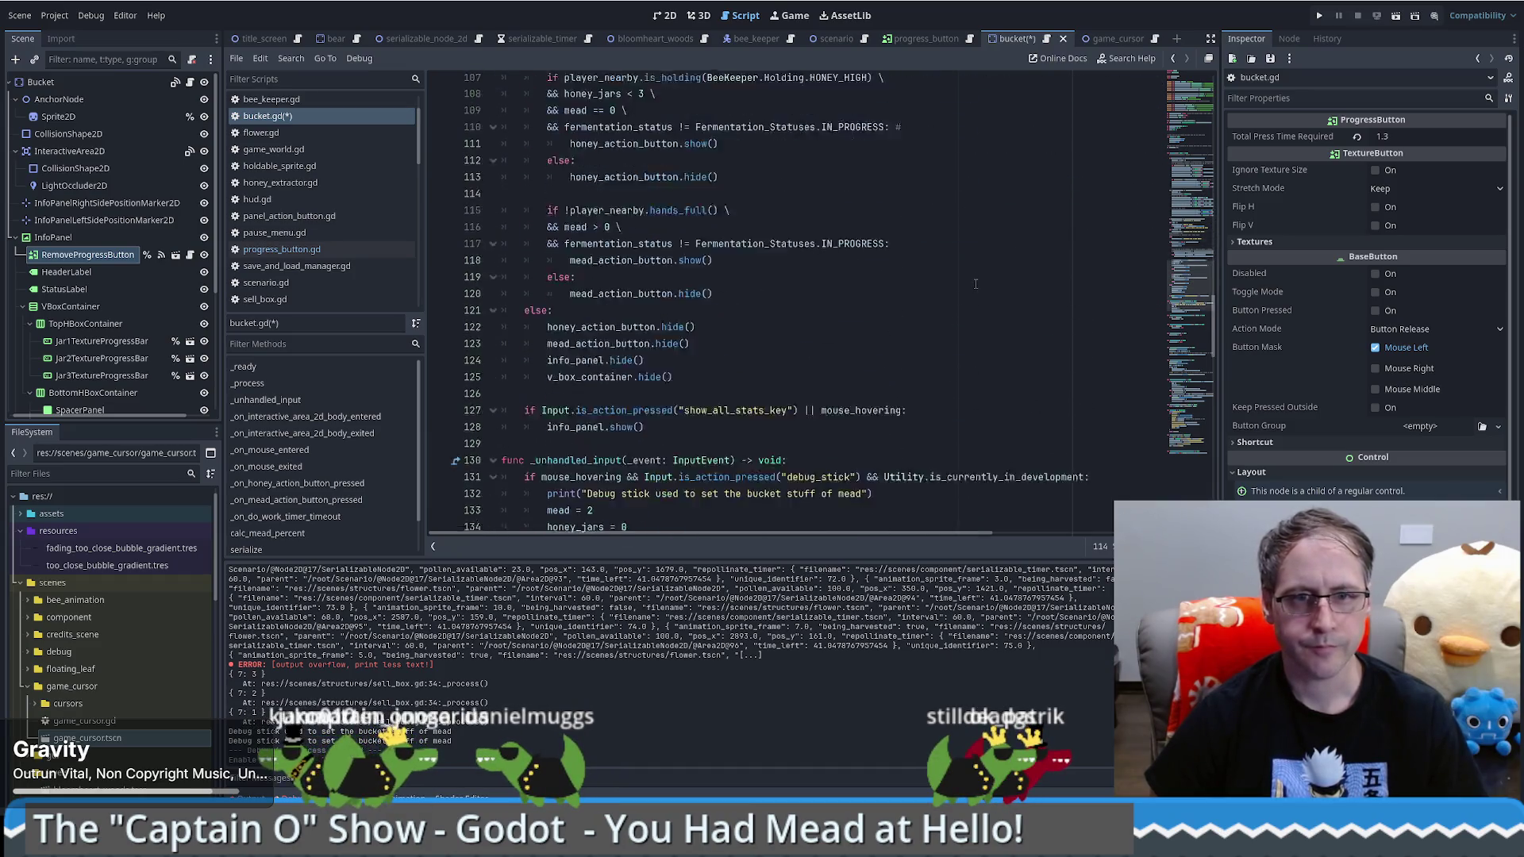
scroll(975, 284, down, 3)
click(680, 315)
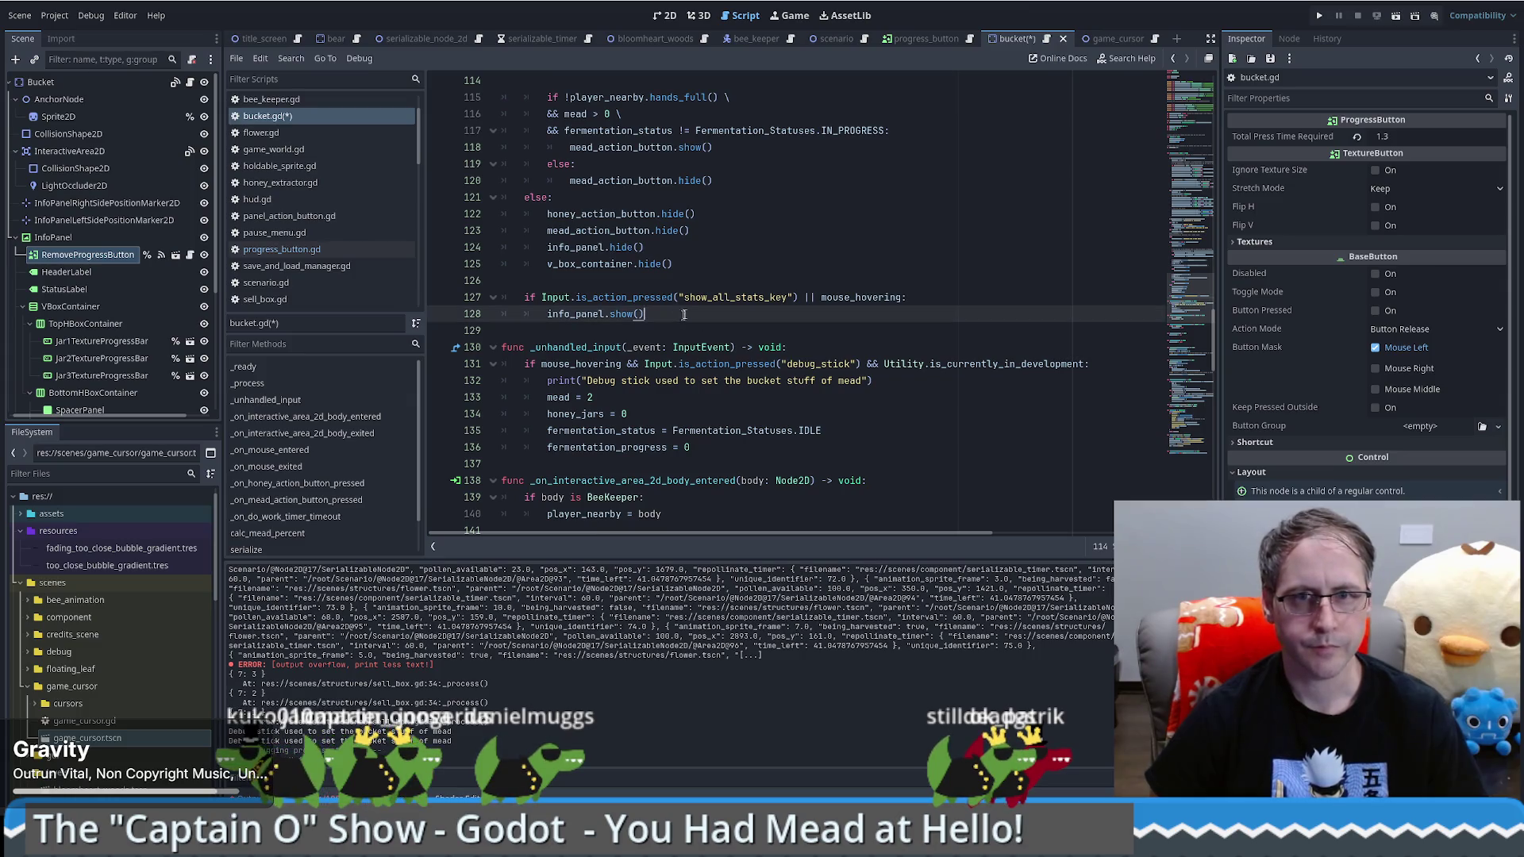
scroll(884, 256, up, 14)
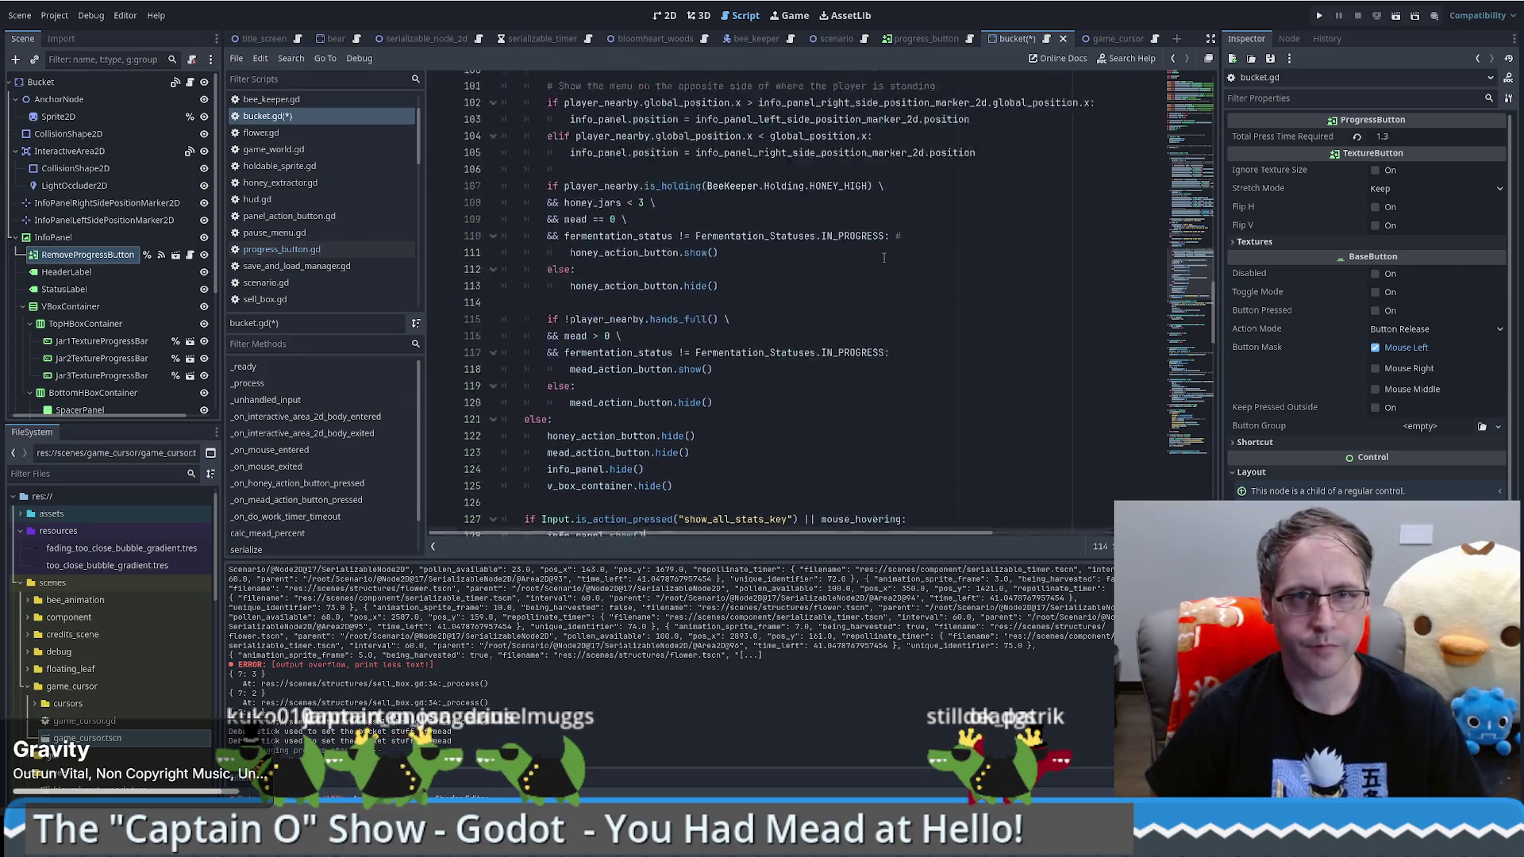
scroll(889, 256, down, 17)
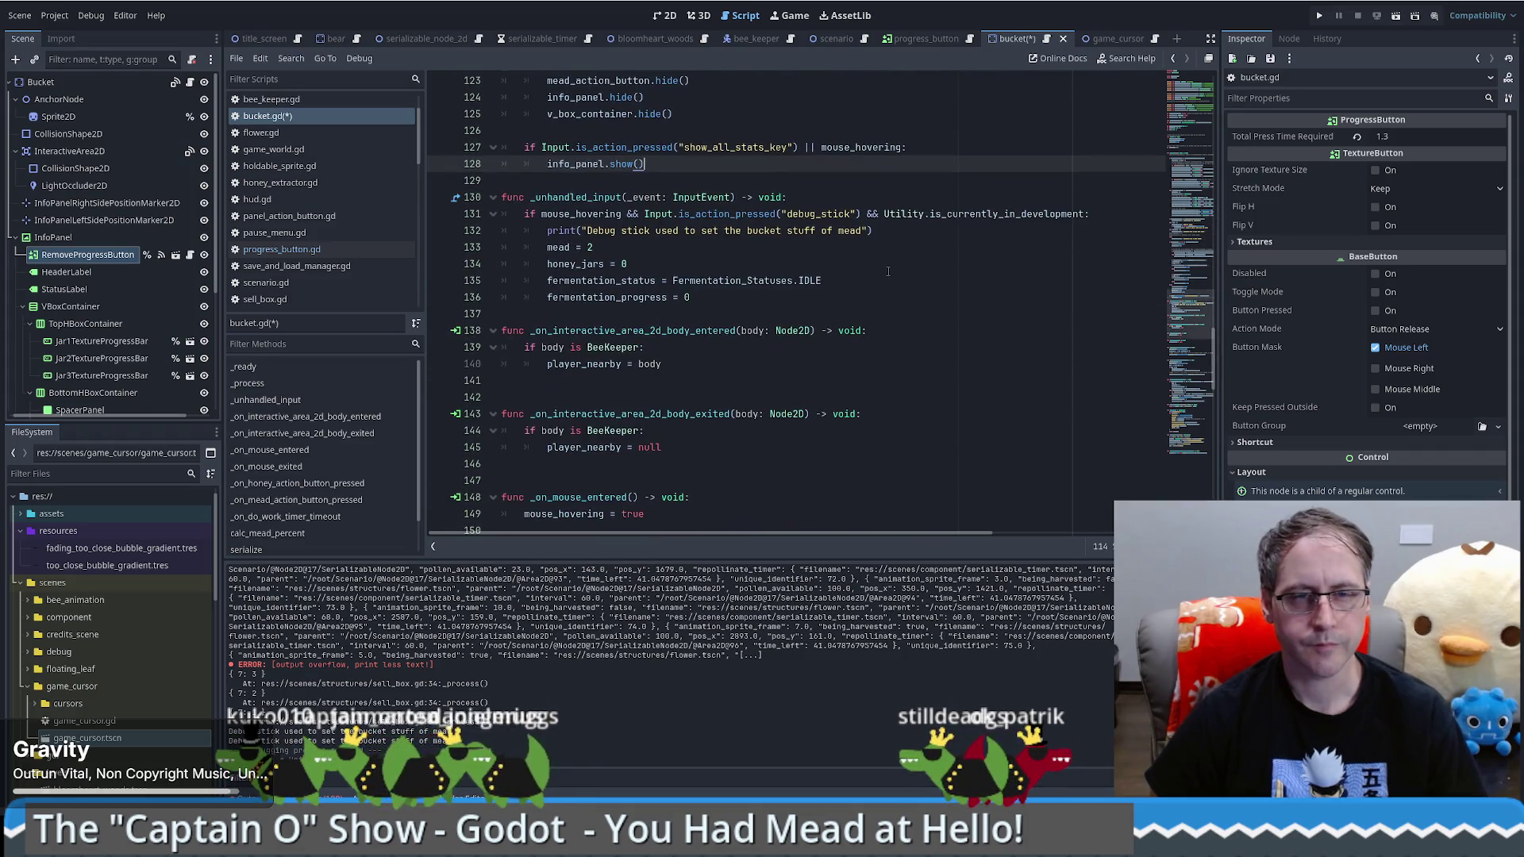
scroll(888, 271, down, 1)
scroll(889, 271, up, 3)
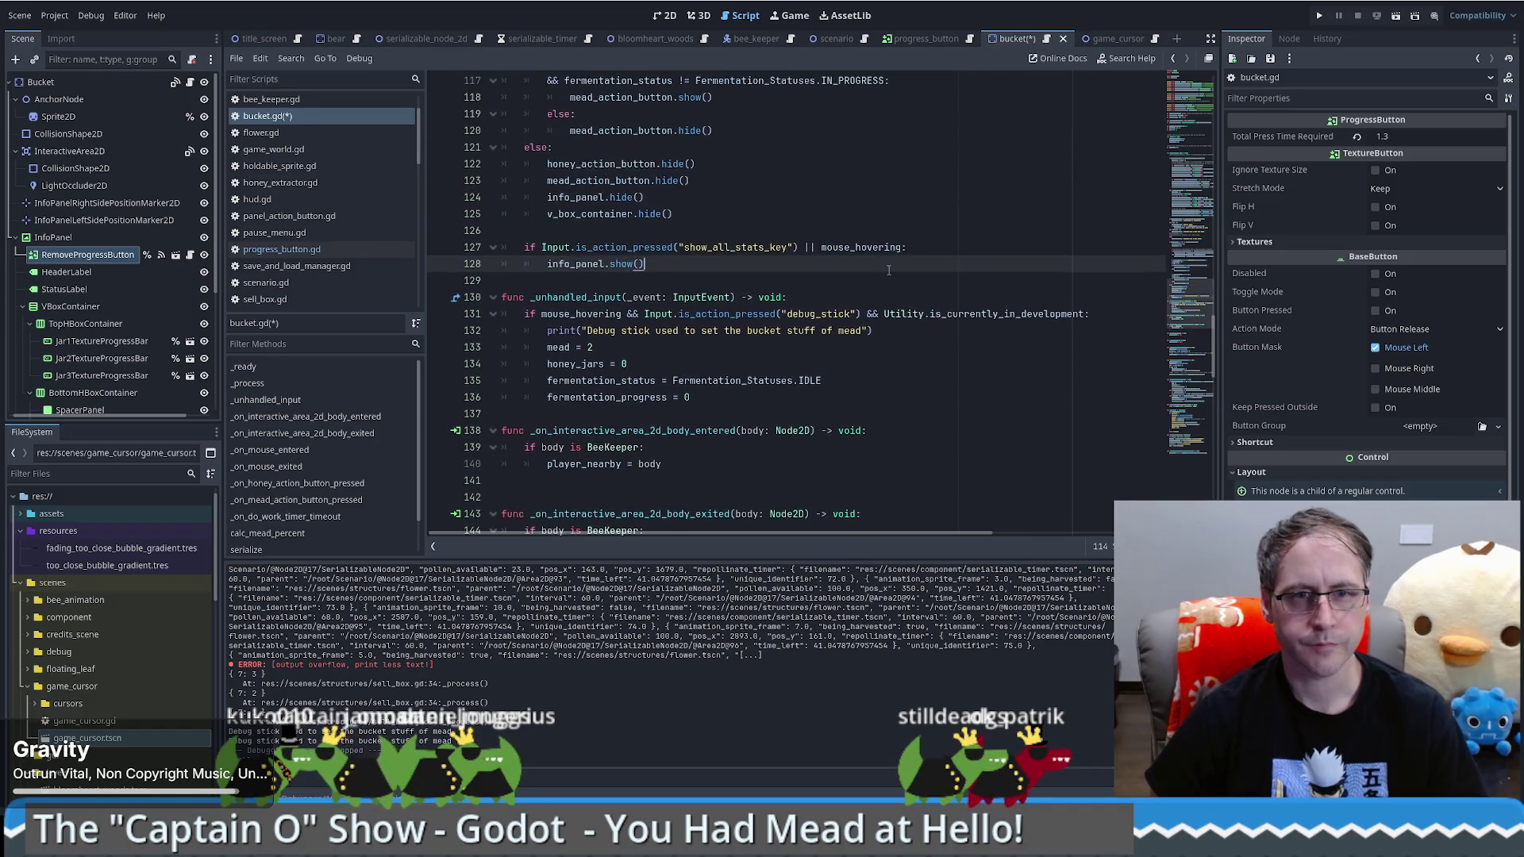
scroll(889, 265, up, 1)
key(Return)
key(Return)
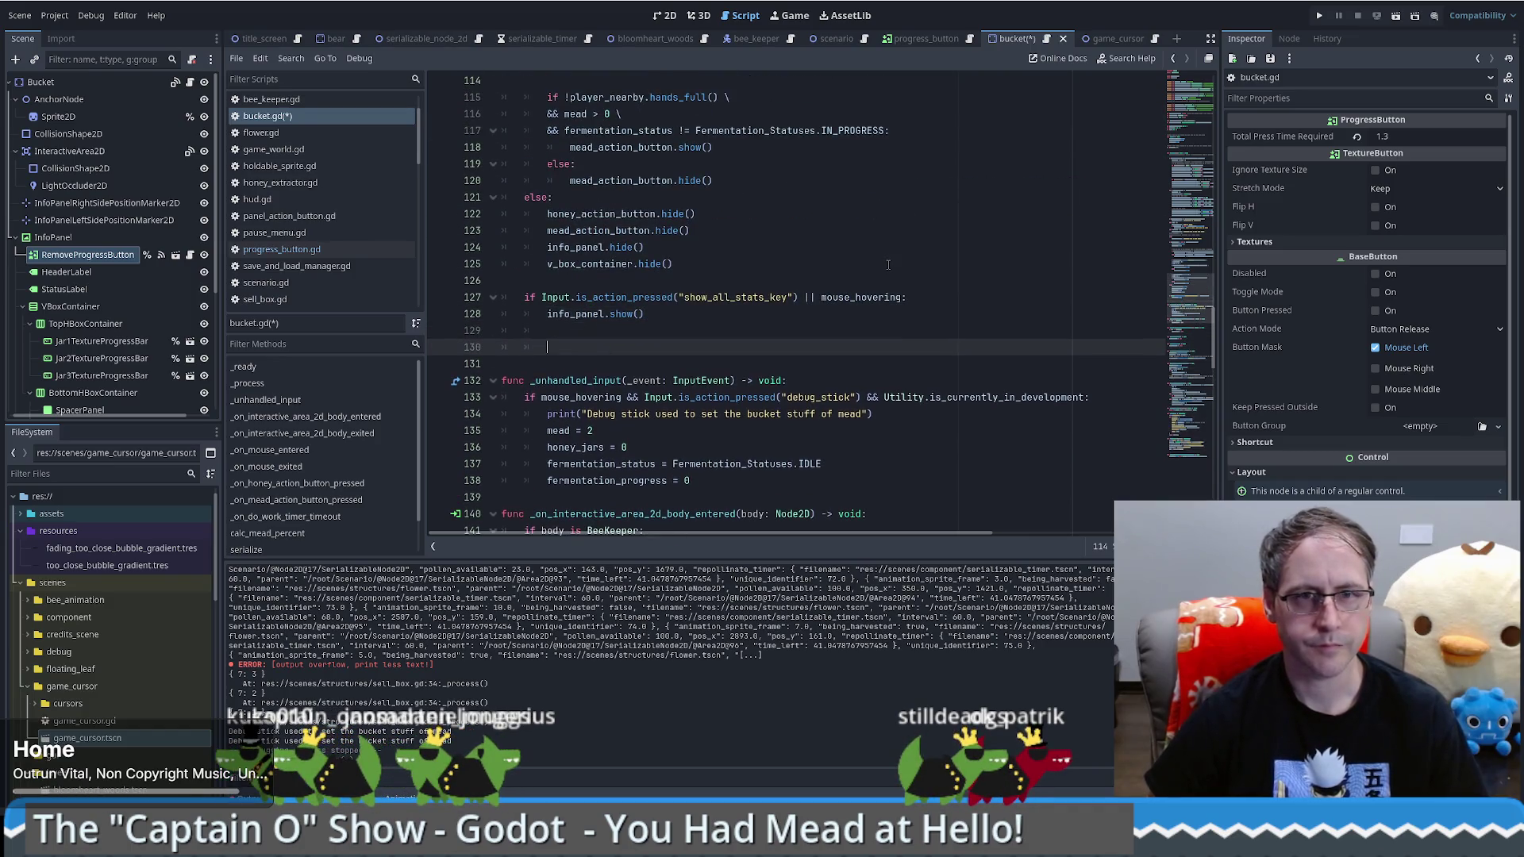
Step: Add a comment line and begin the condition, checking the honey_jars variable name
text(# If the bucket has a)
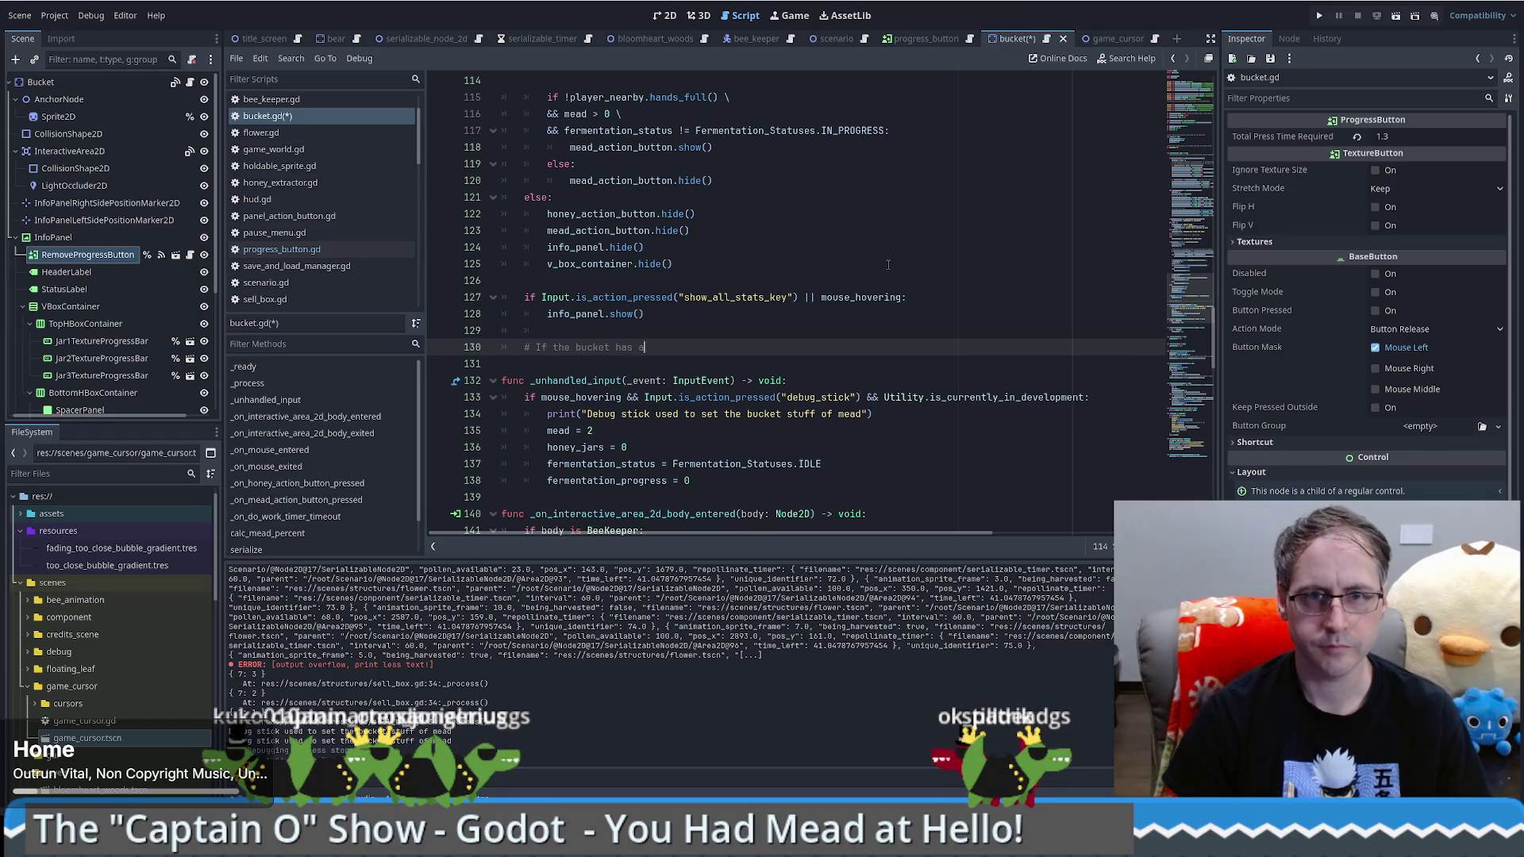
text(nything in it, make it take lo)
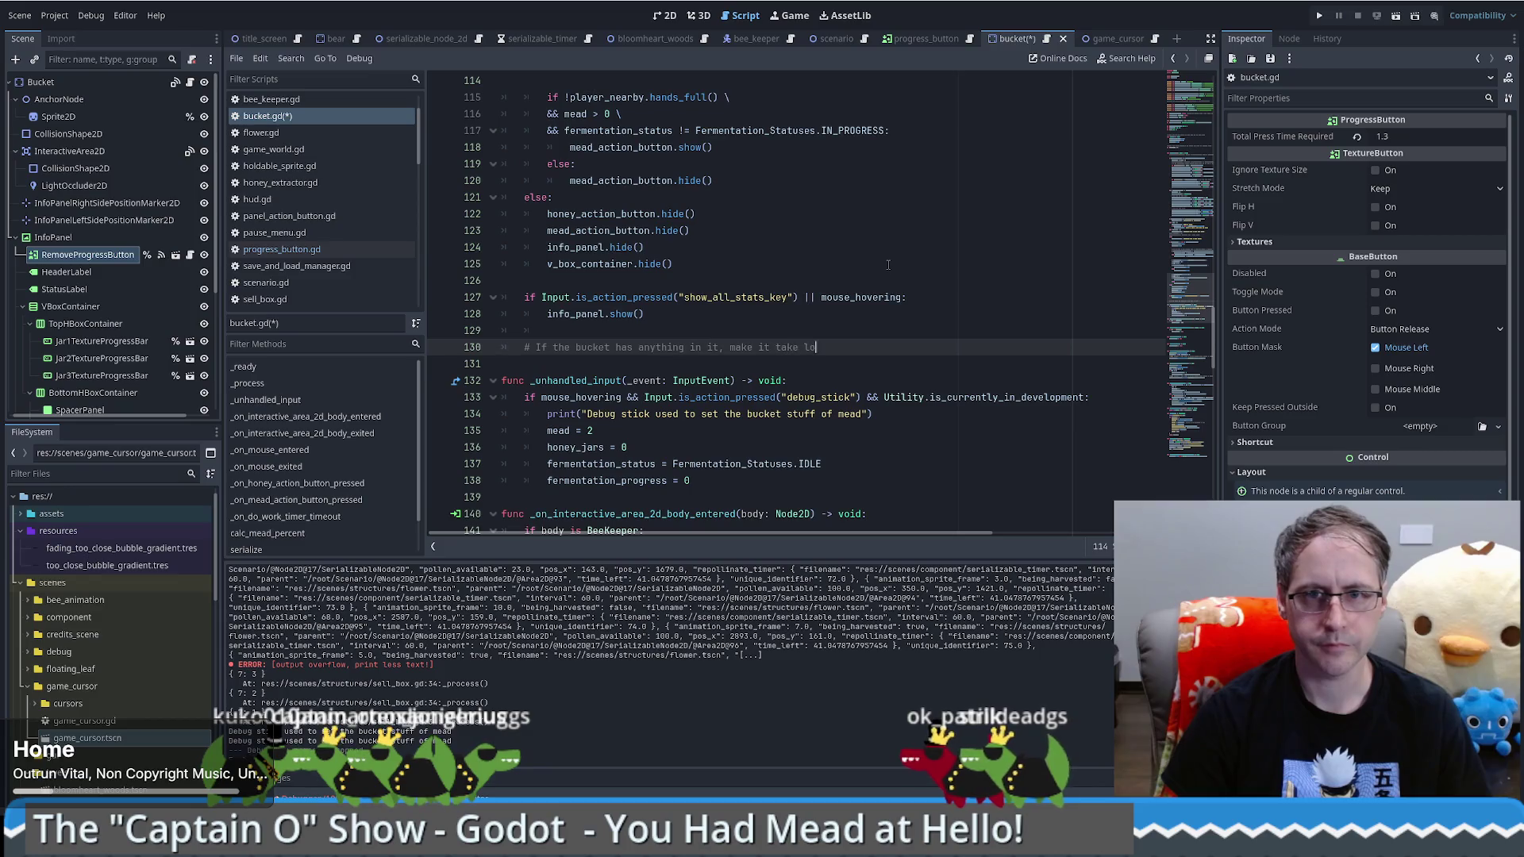
text(nger to remov)
key(Return)
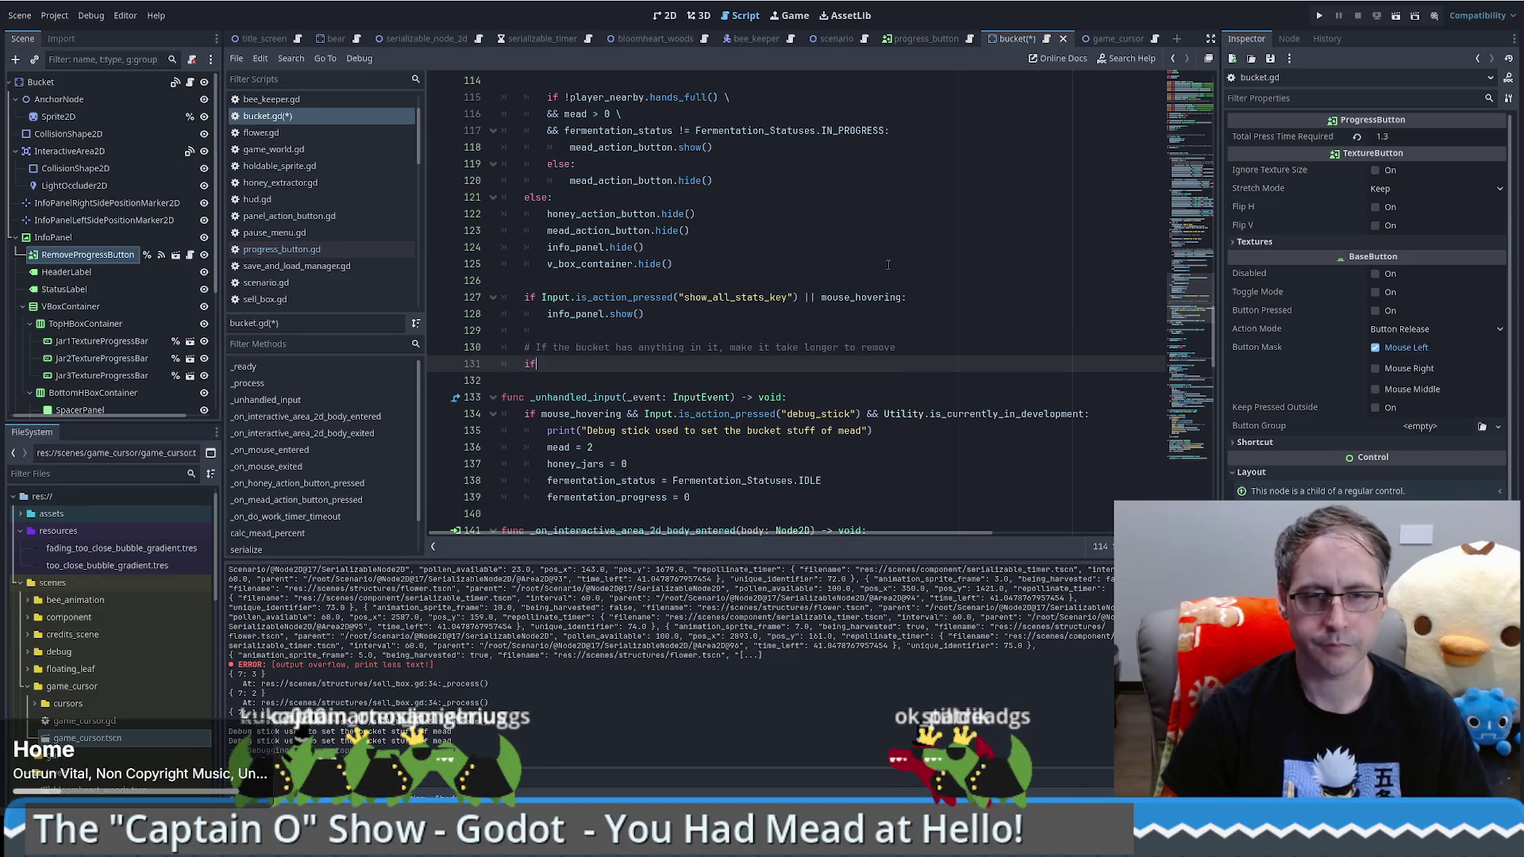
text(f)
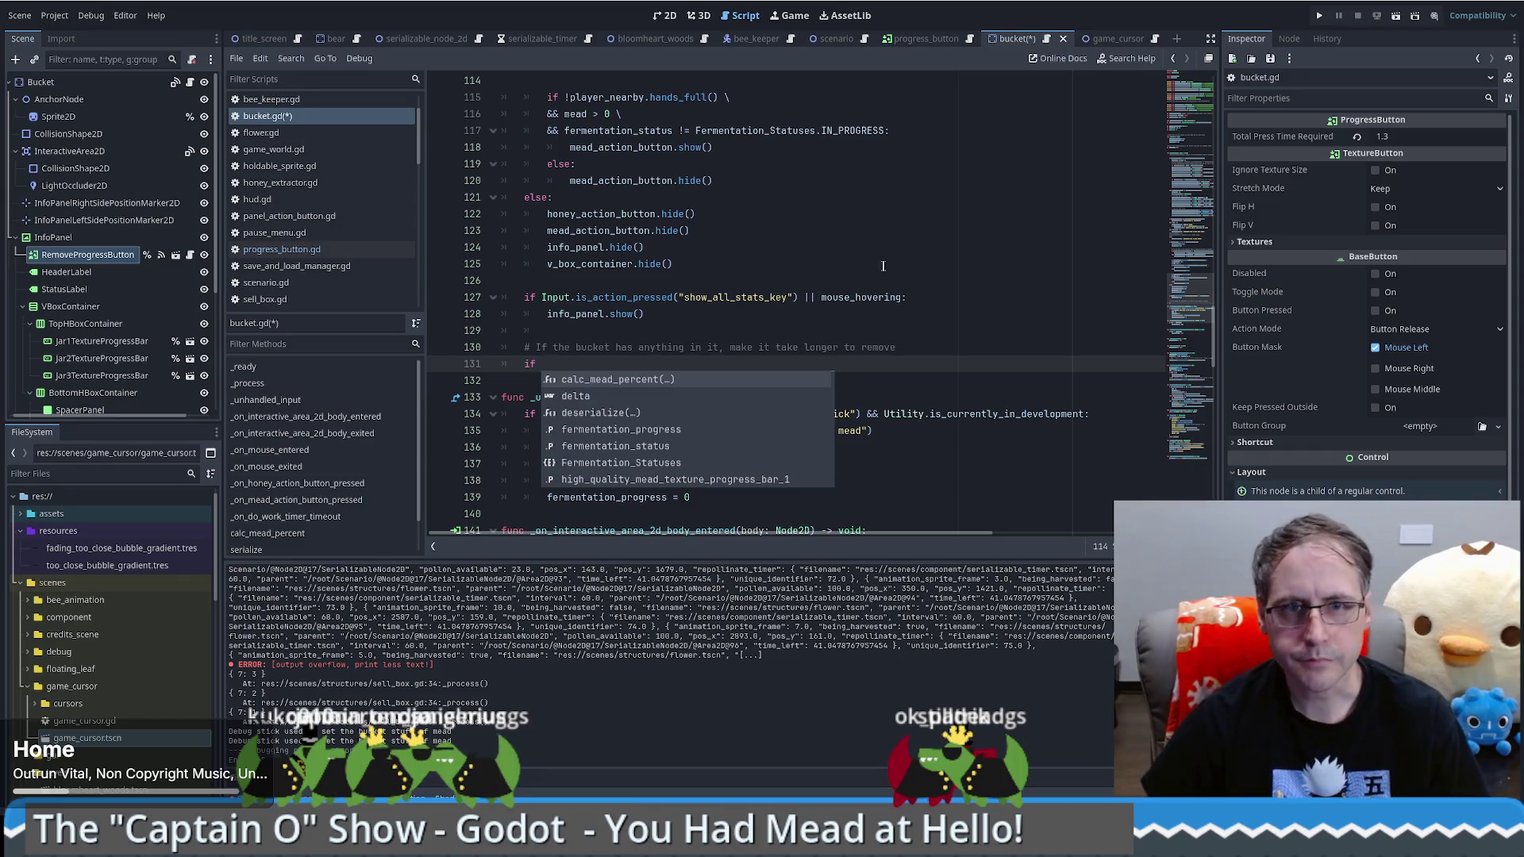
scroll(873, 277, up, 5)
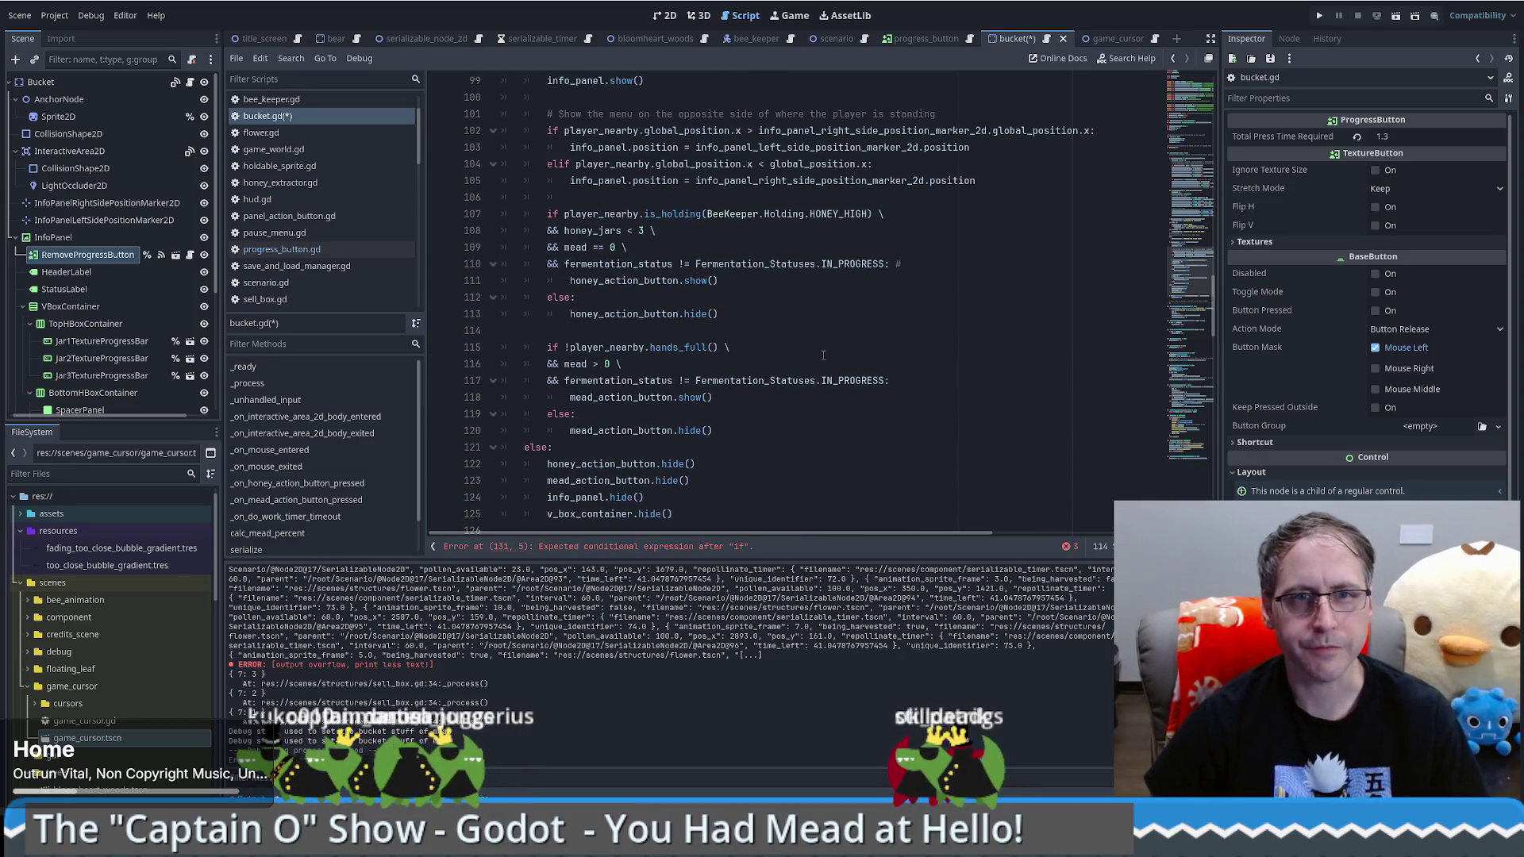
scroll(865, 286, up, 10)
click(1185, 119)
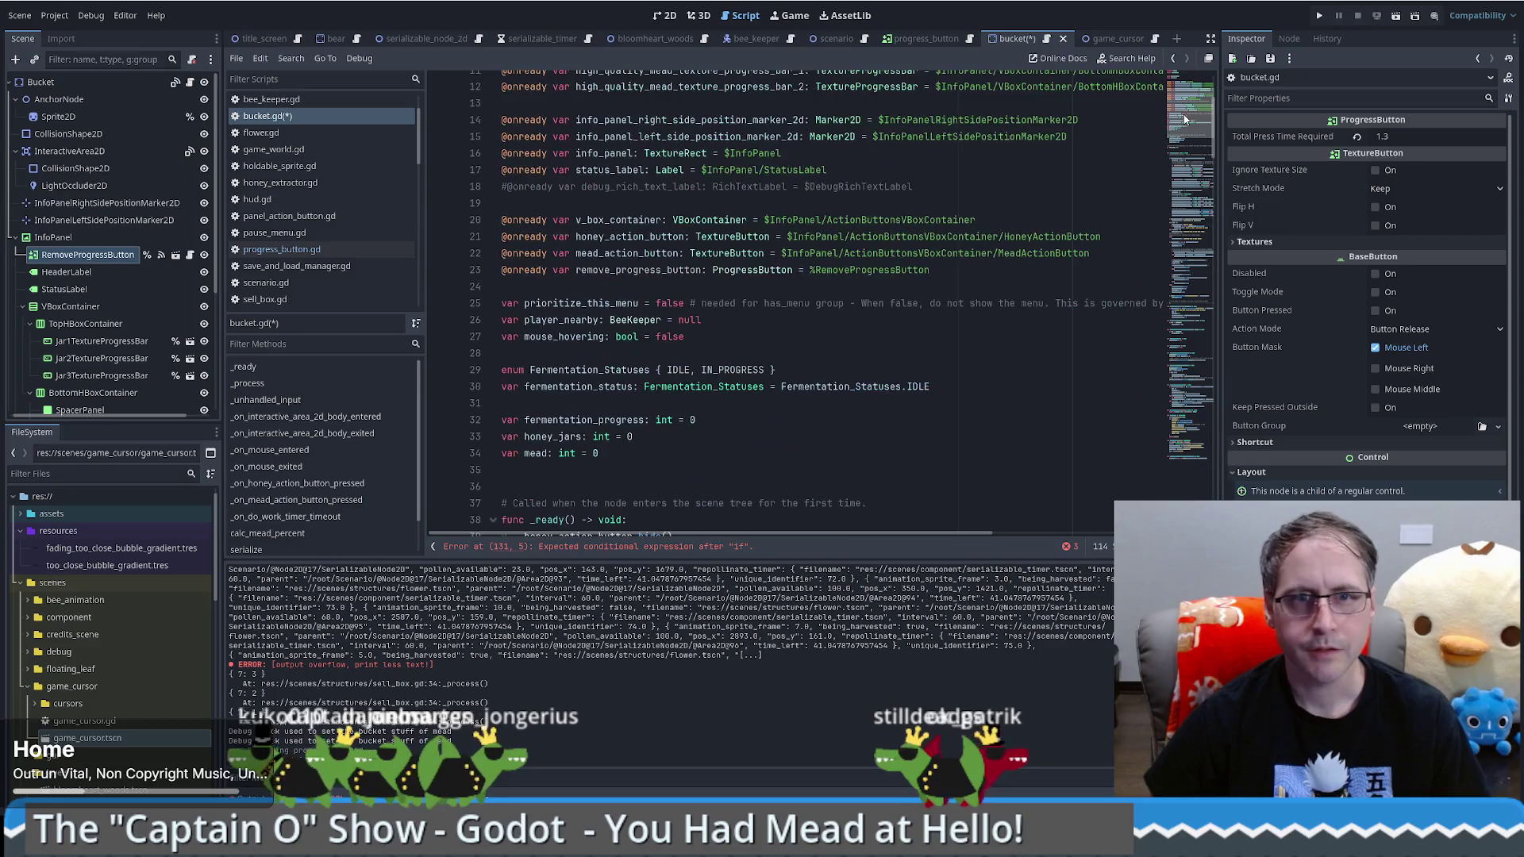
scroll(818, 188, up, 4)
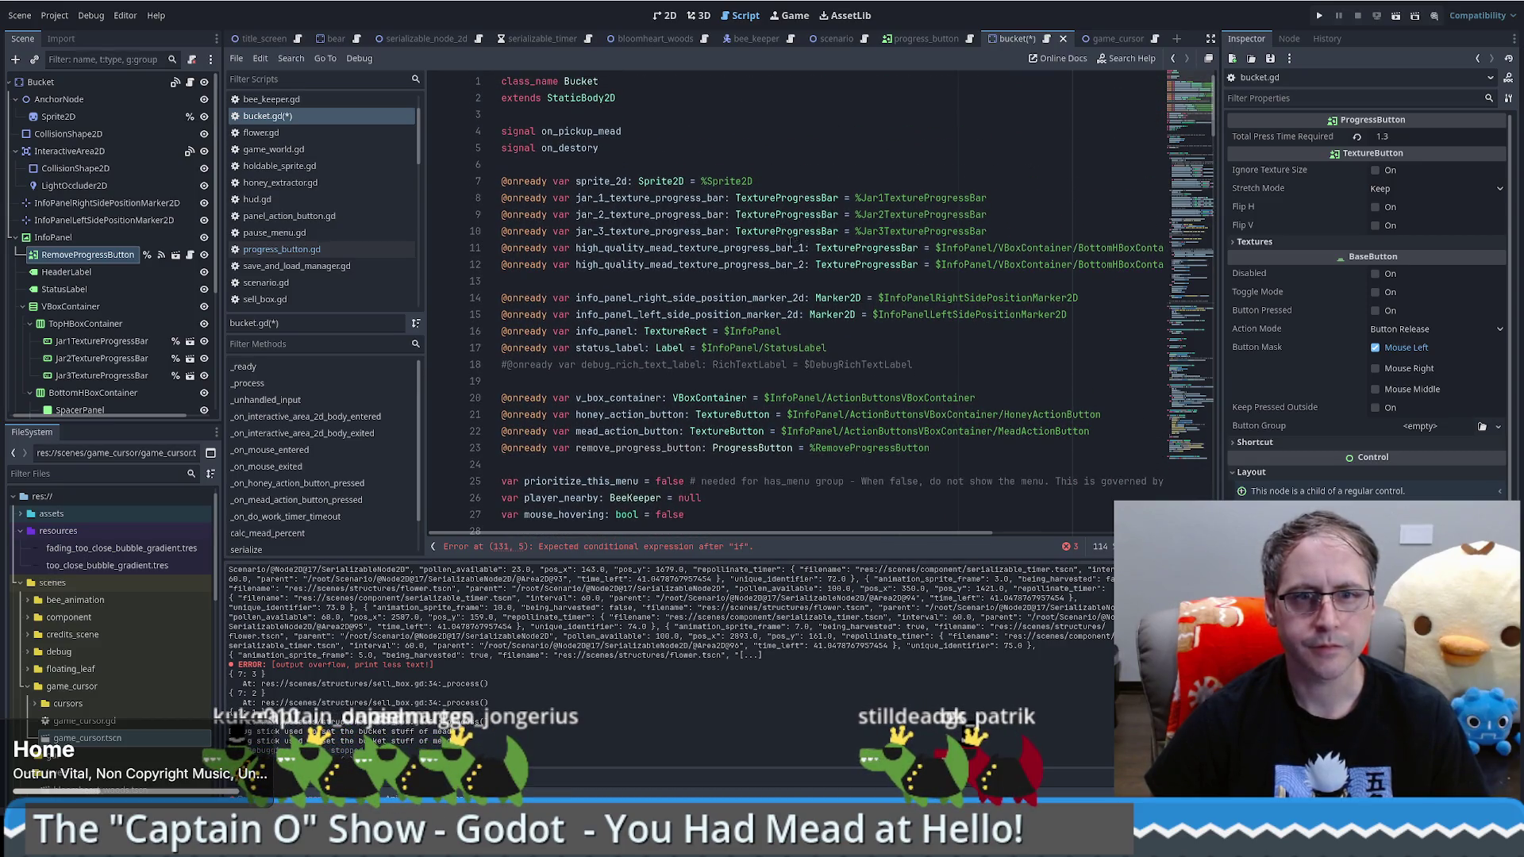
scroll(785, 250, down, 8)
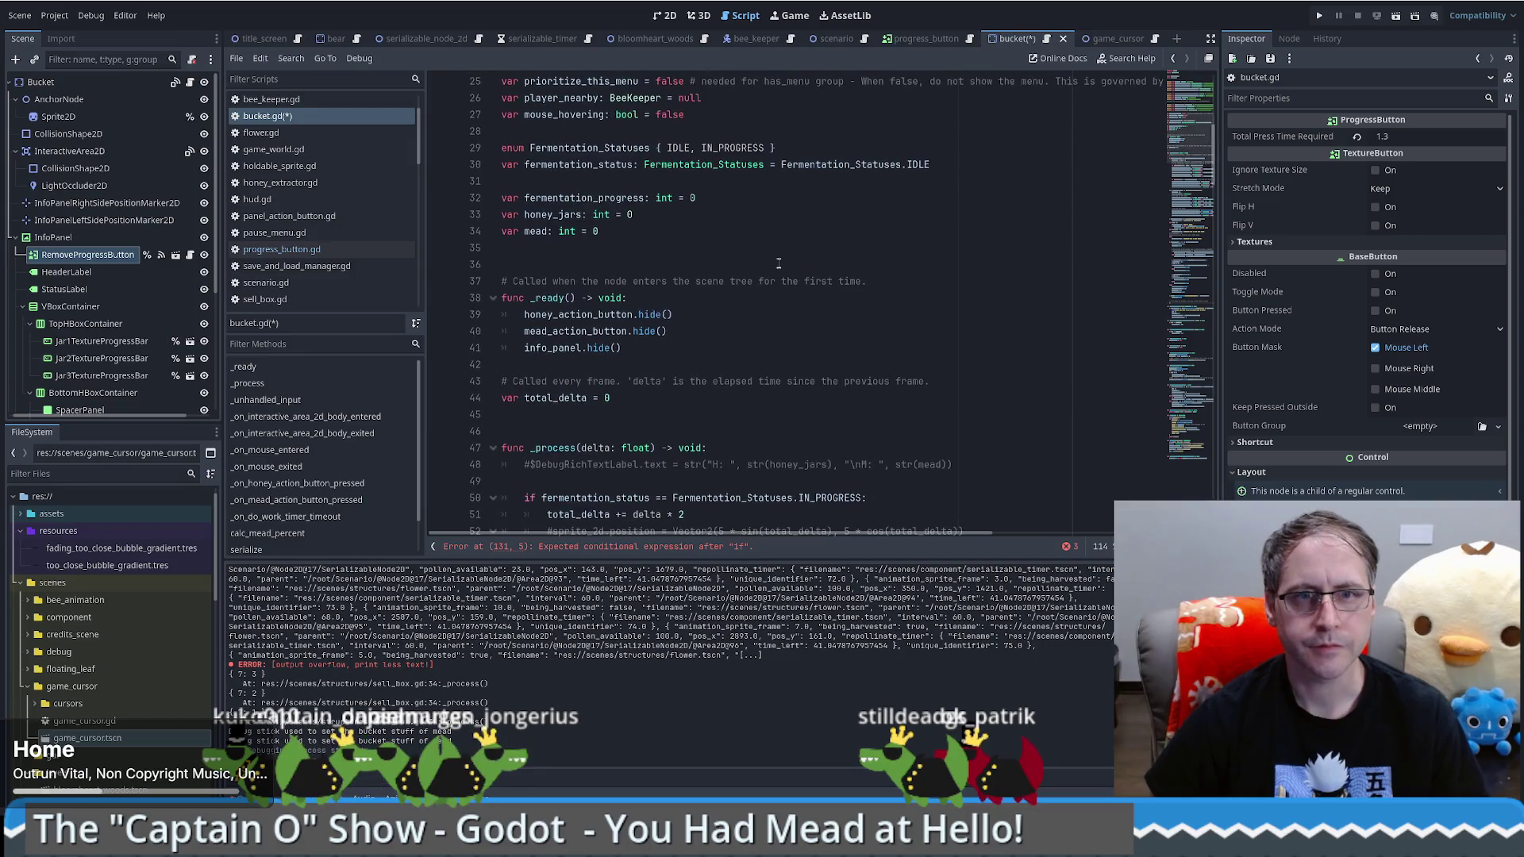
double_click(542, 215)
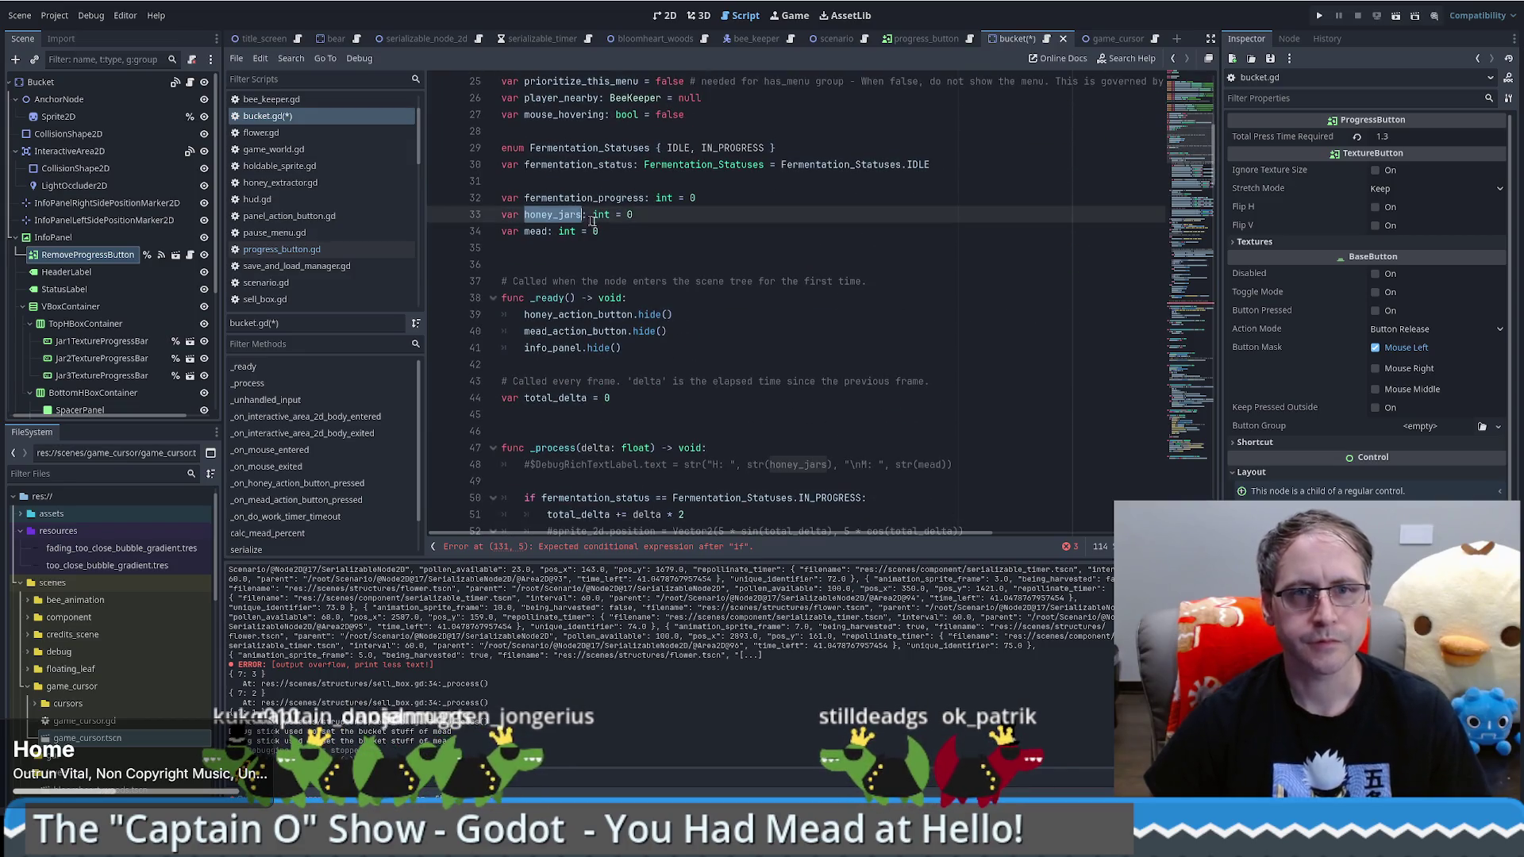
click(1204, 290)
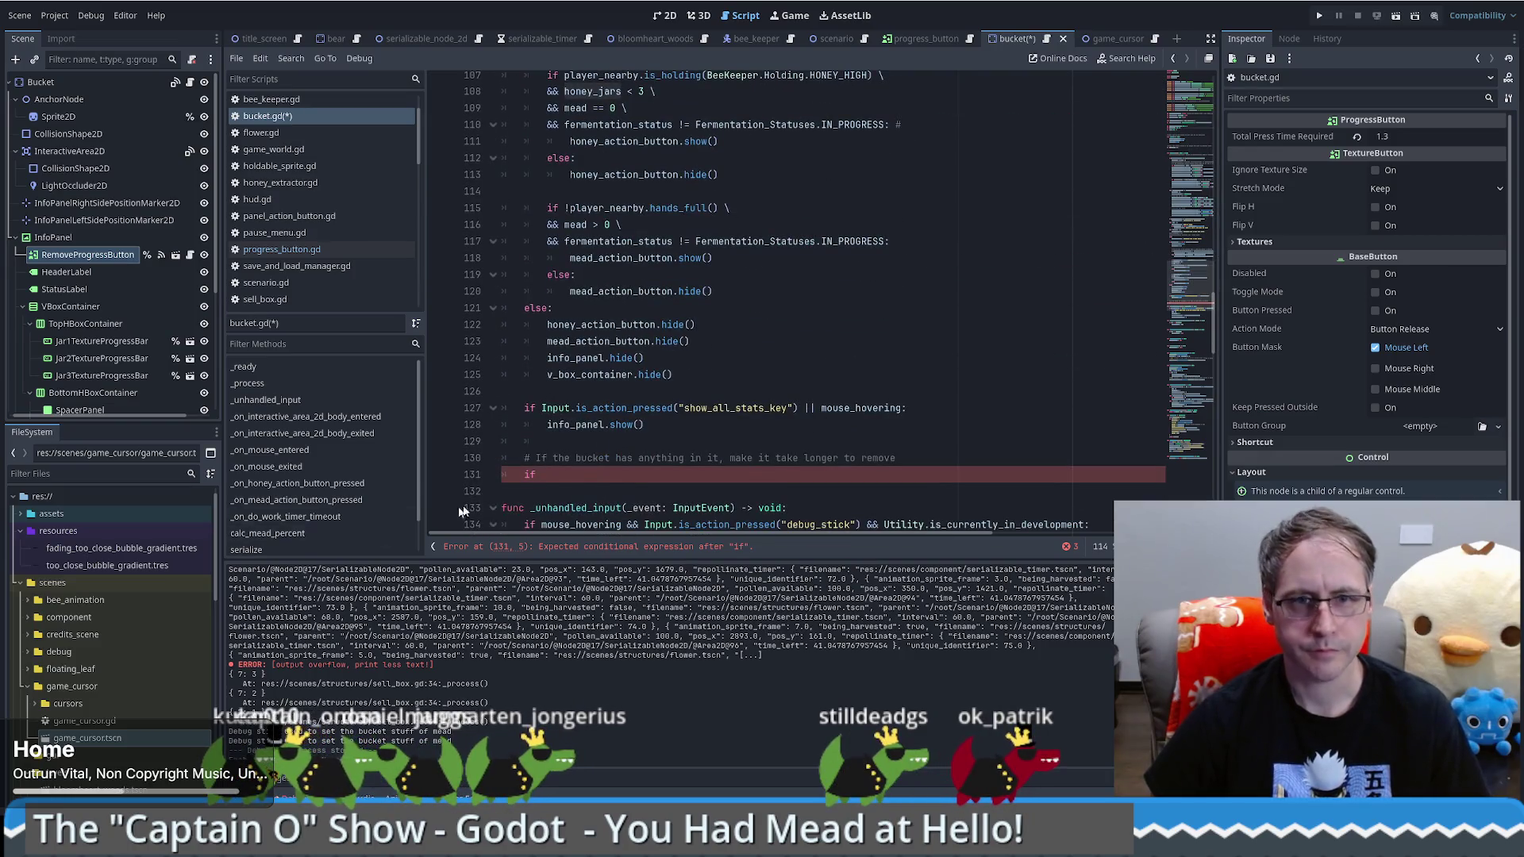
click(601, 476)
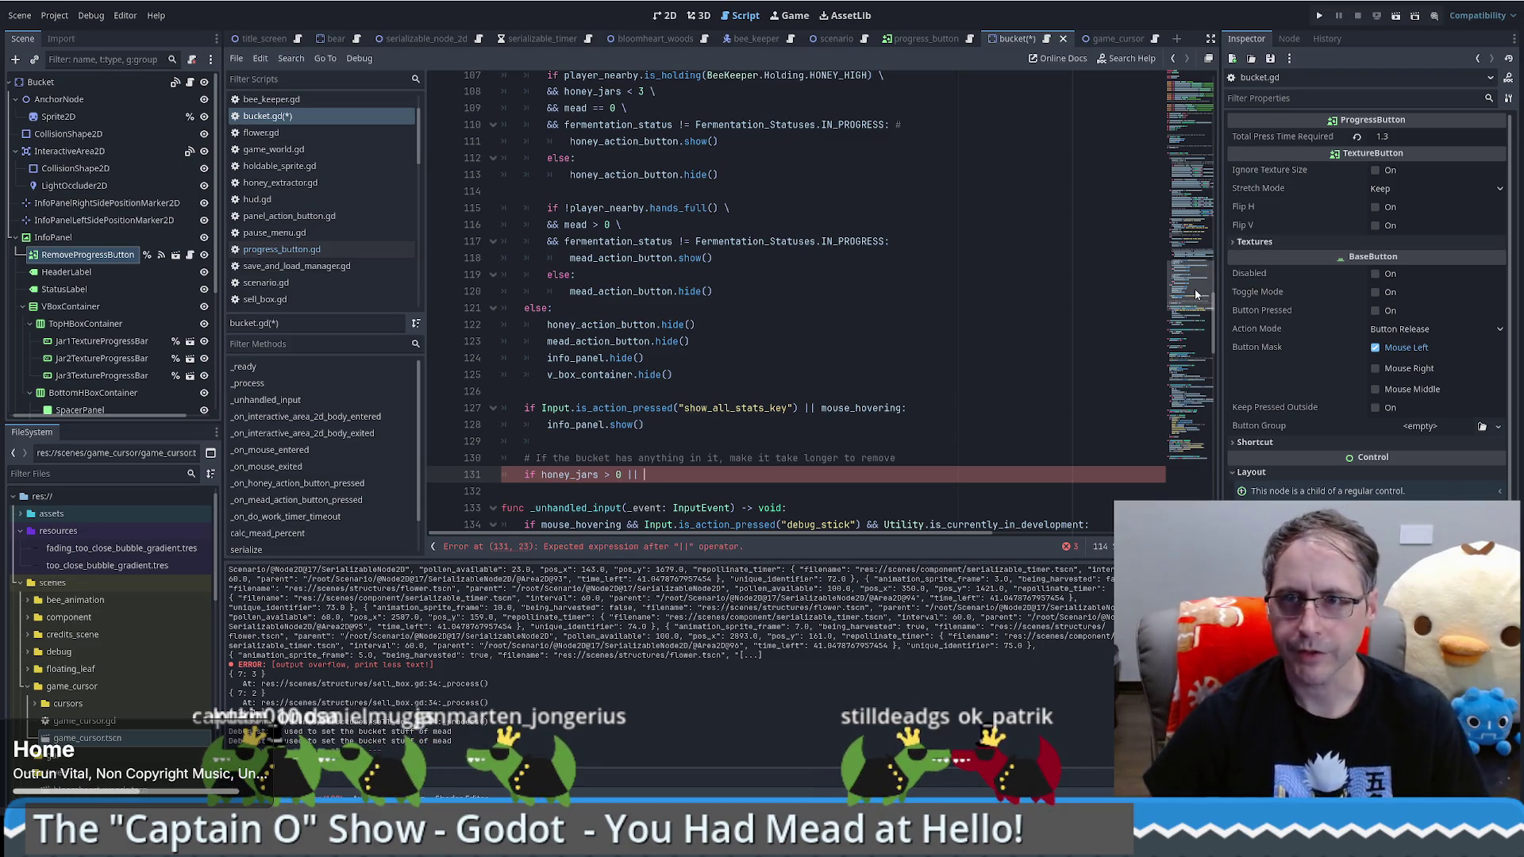
Step: Complete line 131 as 'if honey_jars > 0 || mead > 0:' and start its indented body
scroll(715, 464, up, 20)
scroll(671, 464, down, 1)
scroll(671, 464, down, 3)
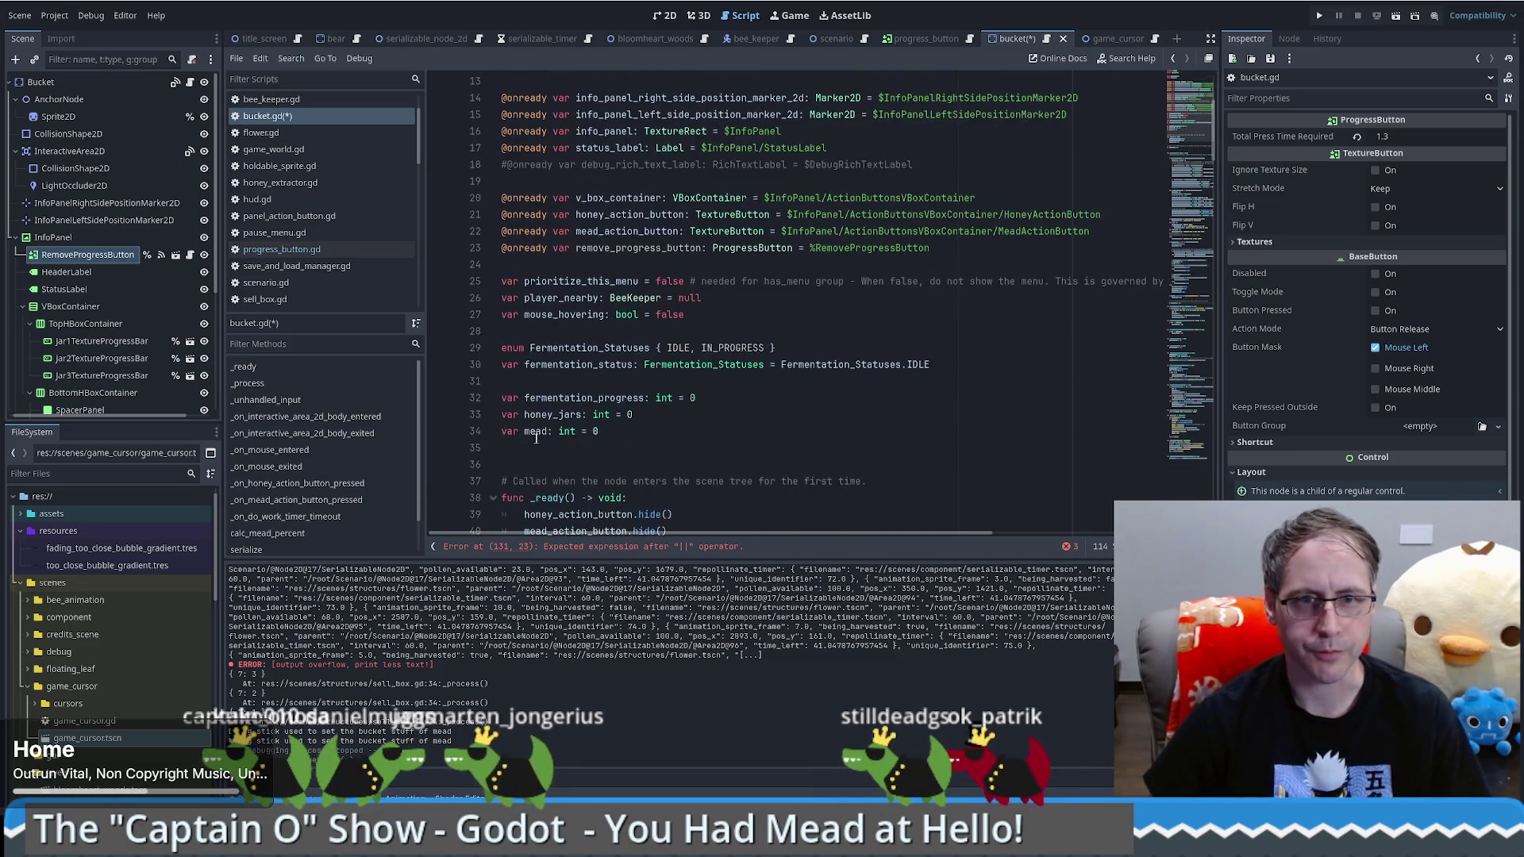
double_click(535, 432)
scroll(1199, 127, down, 20)
click(693, 262)
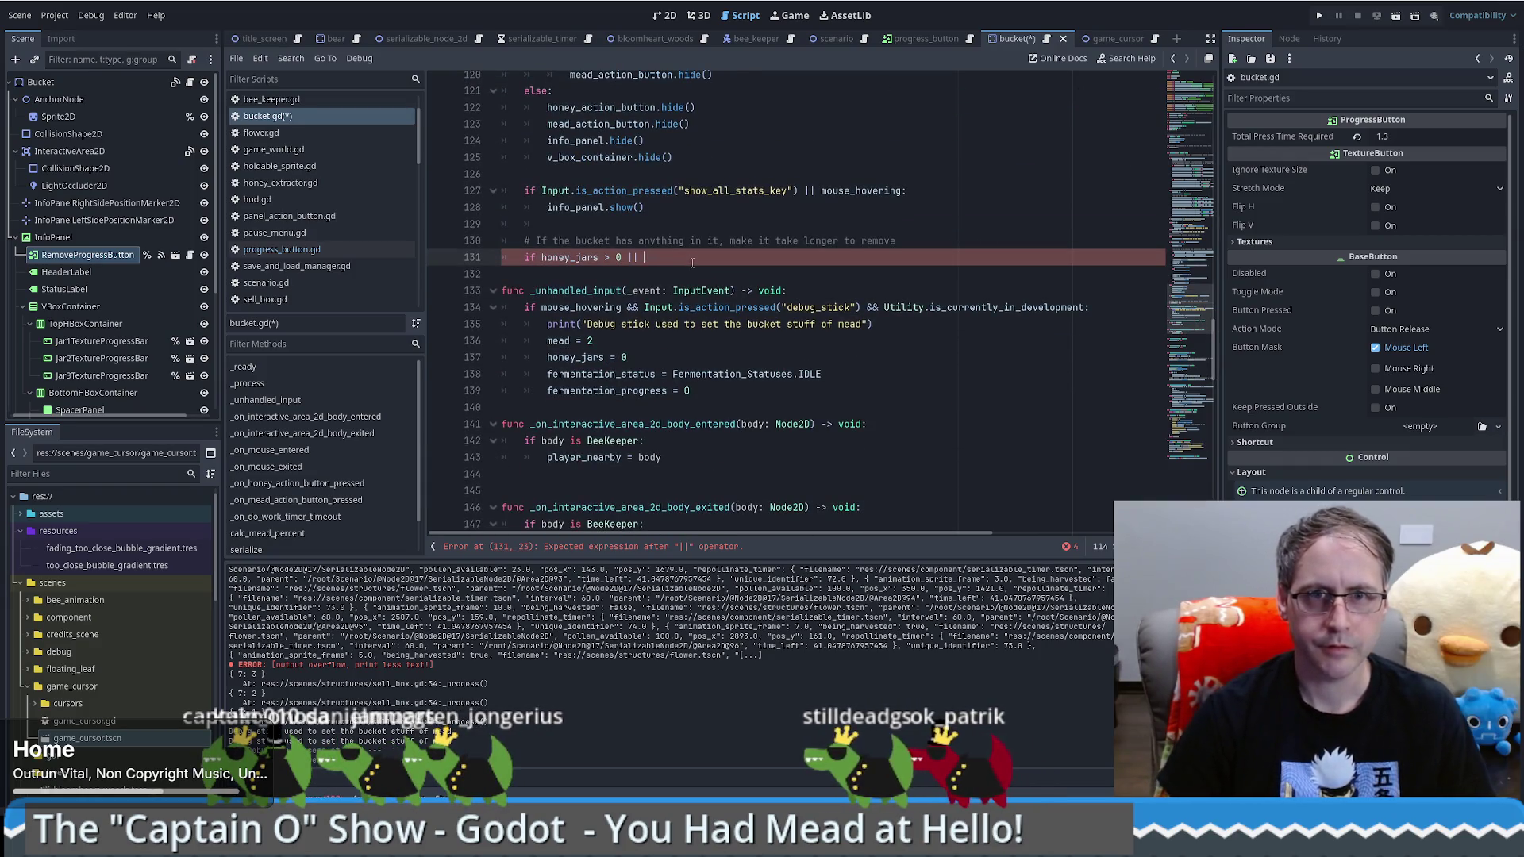
text(mead > 0)
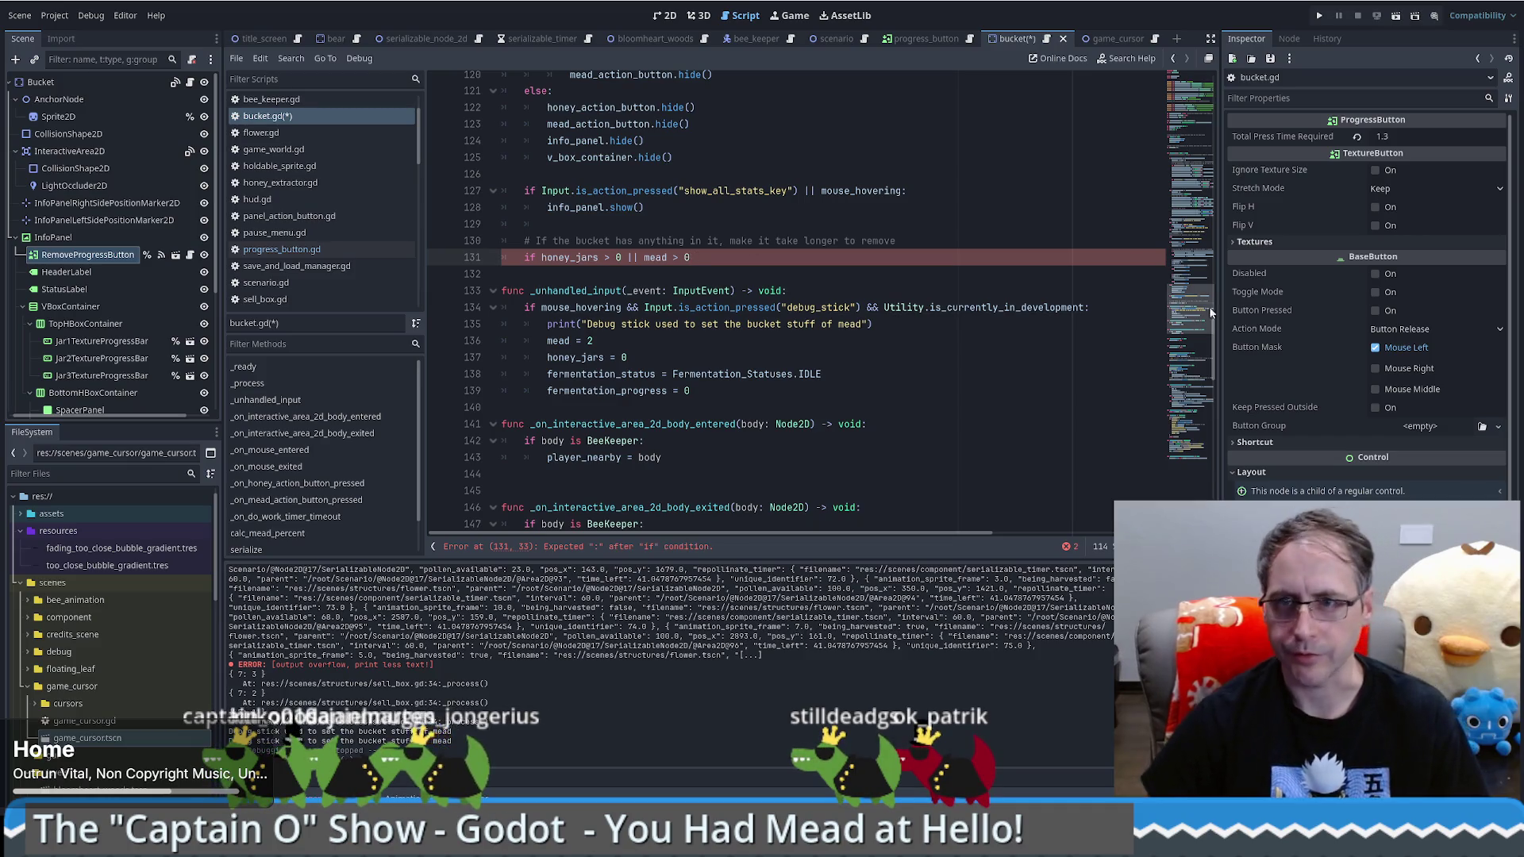
scroll(1164, 302, up, 2)
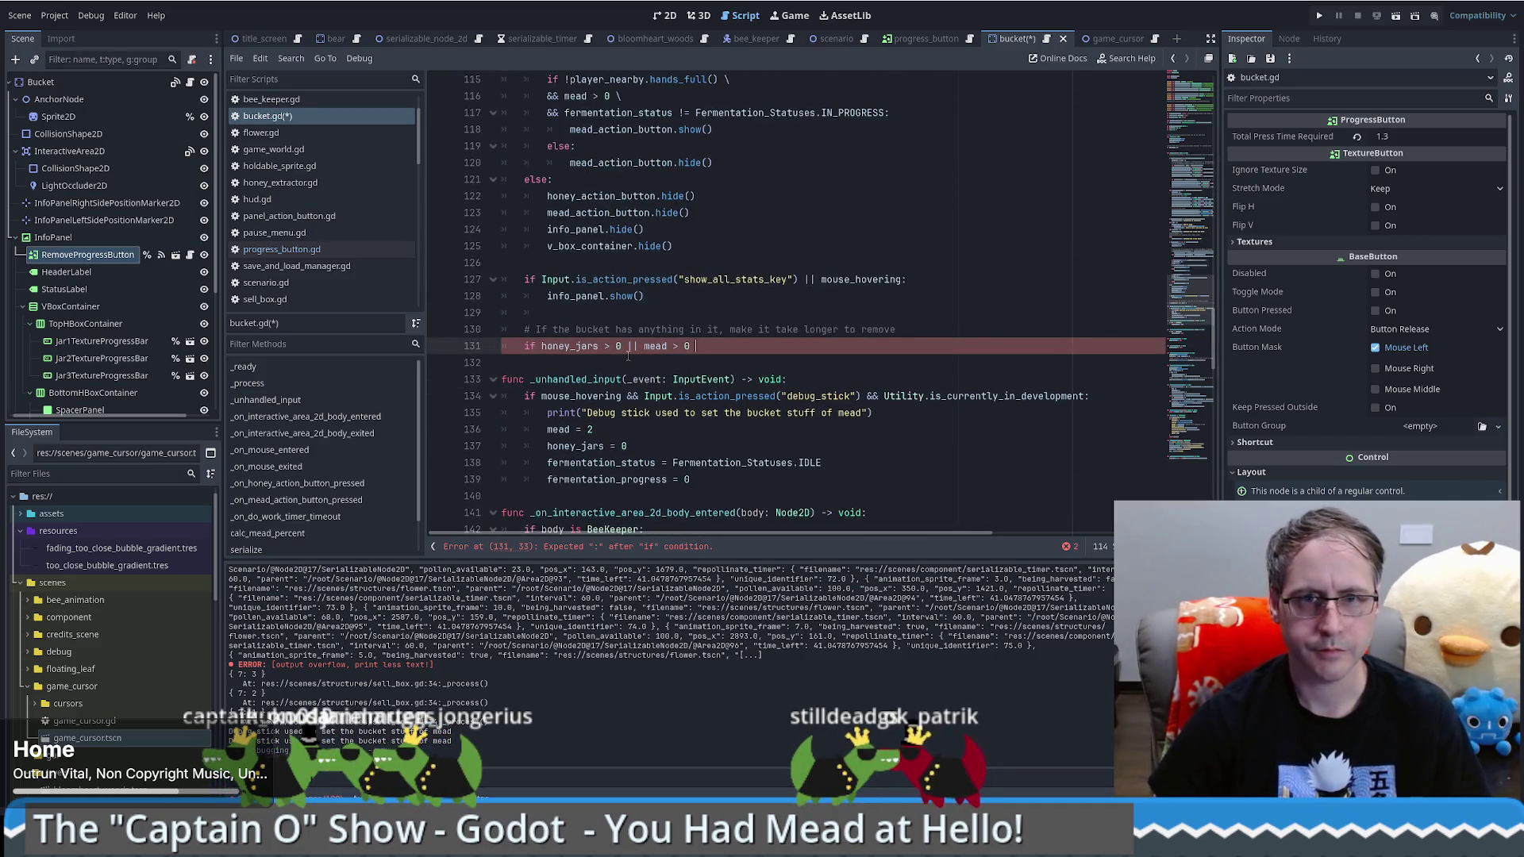
key(BackSpace)
text(:)
key(Return)
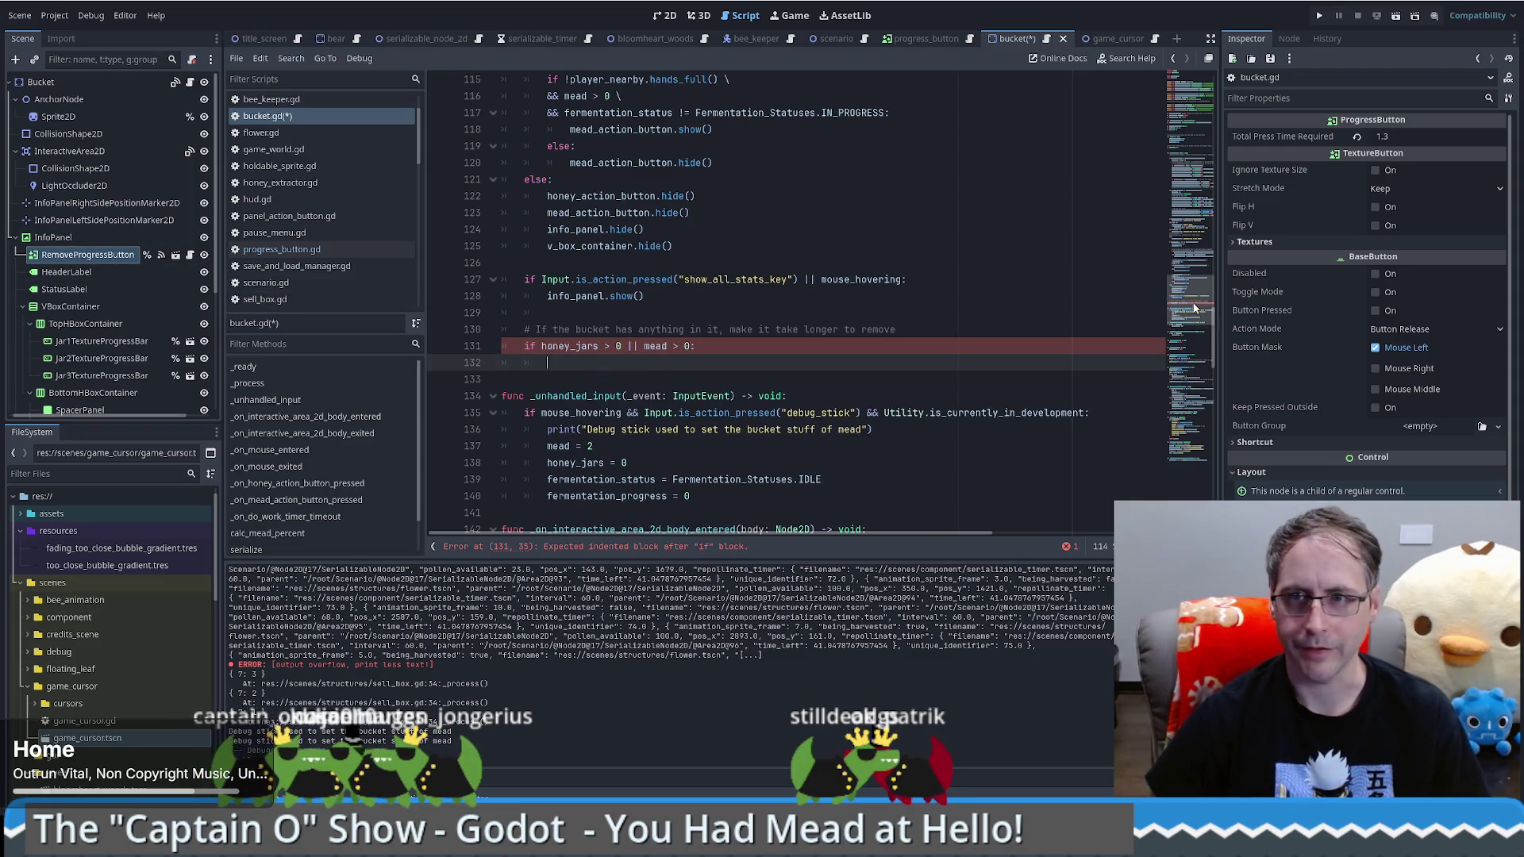
Step: Begin body line 132 with the remove_progress_button variable
drag(1197, 308, 1216, 73)
scroll(714, 277, down, 3)
scroll(715, 278, up, 1)
click(615, 192)
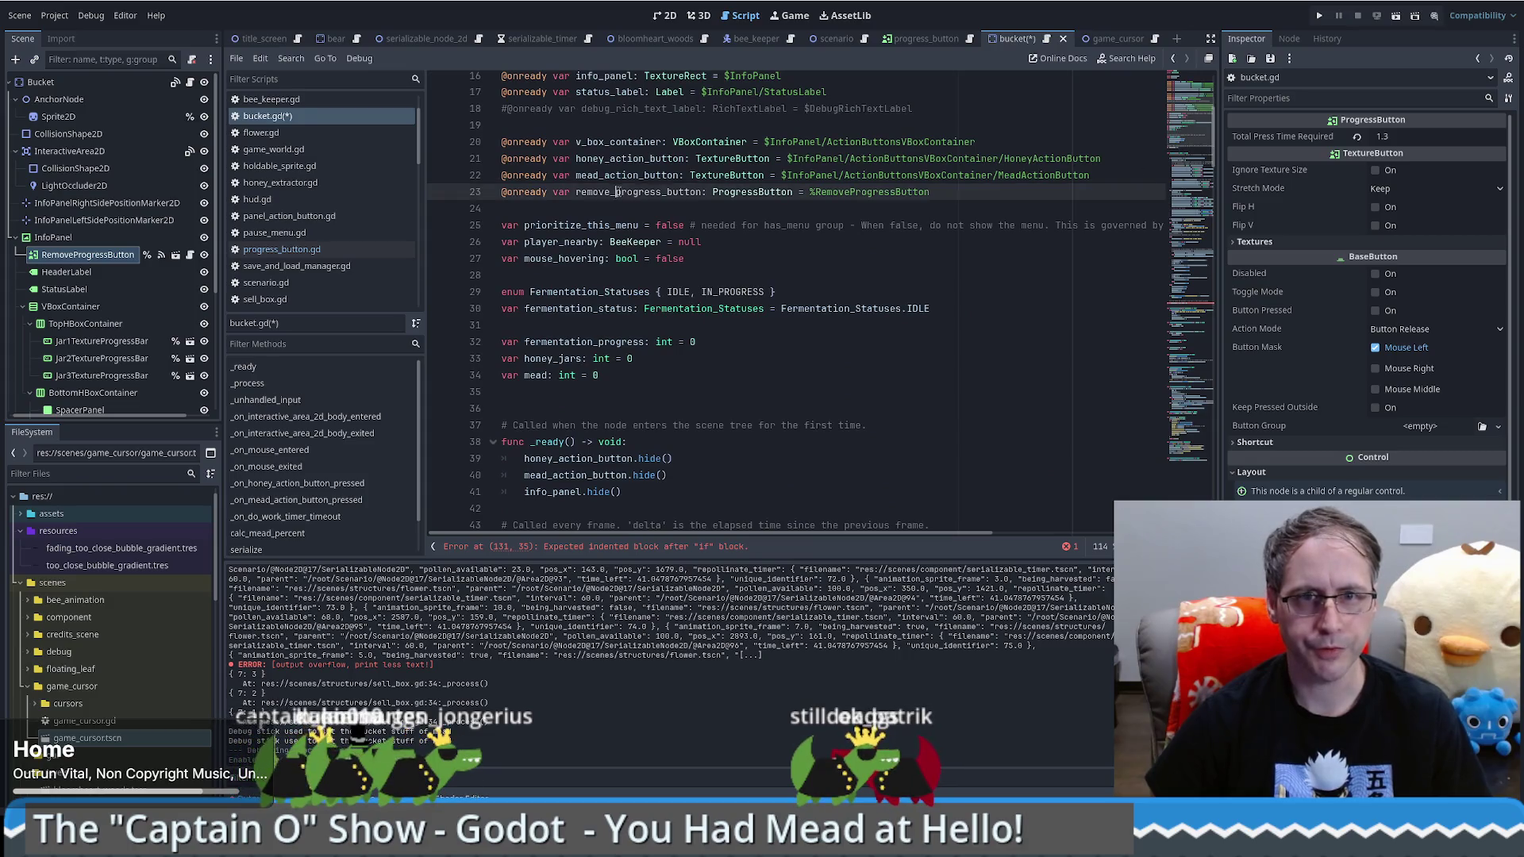
scroll(601, 452, down, 20)
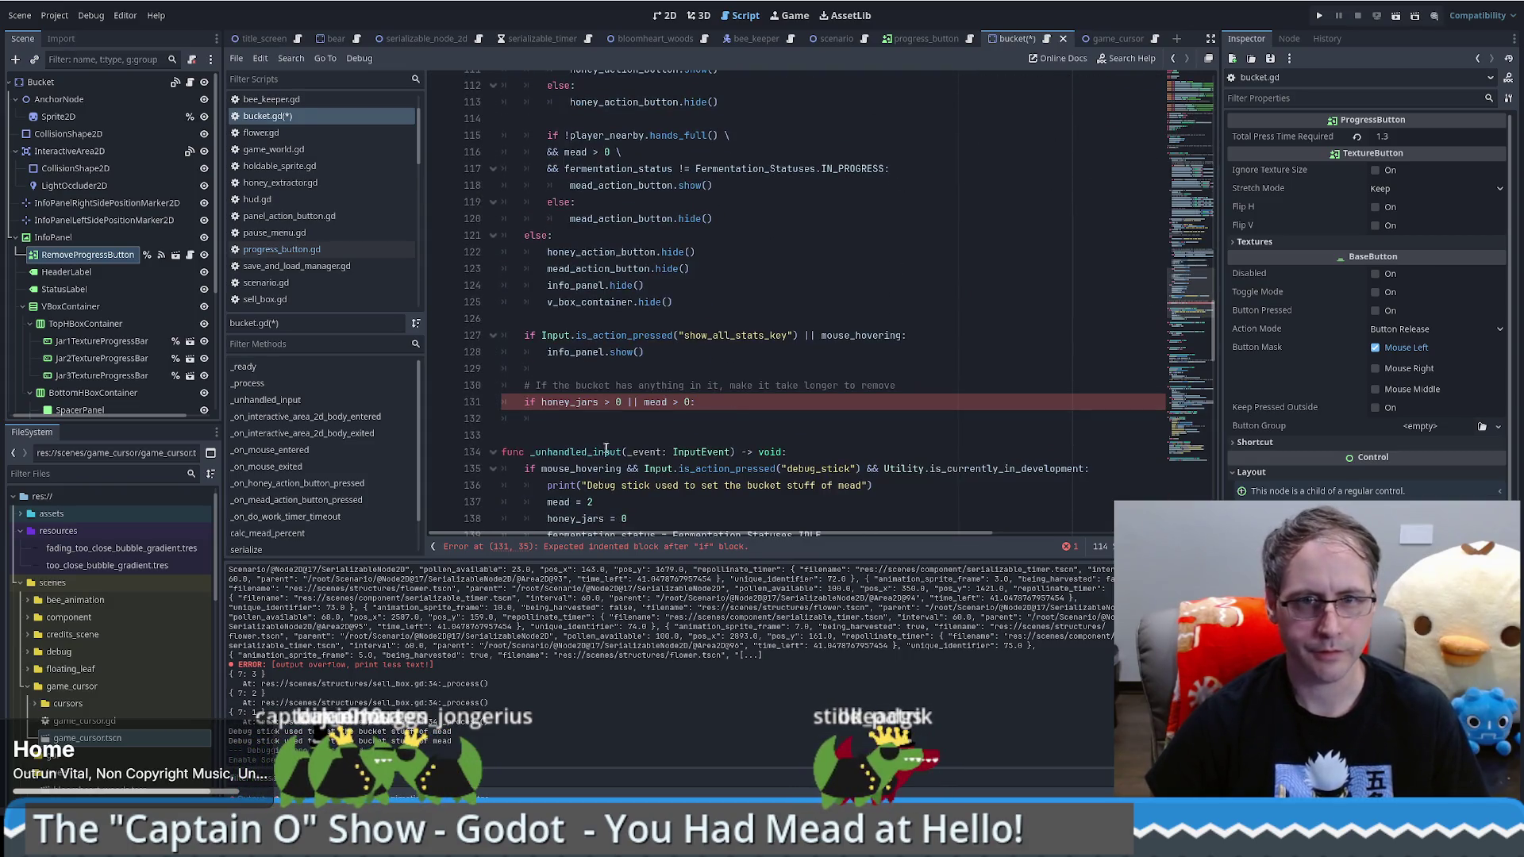
click(682, 420)
text(remove_progress_button)
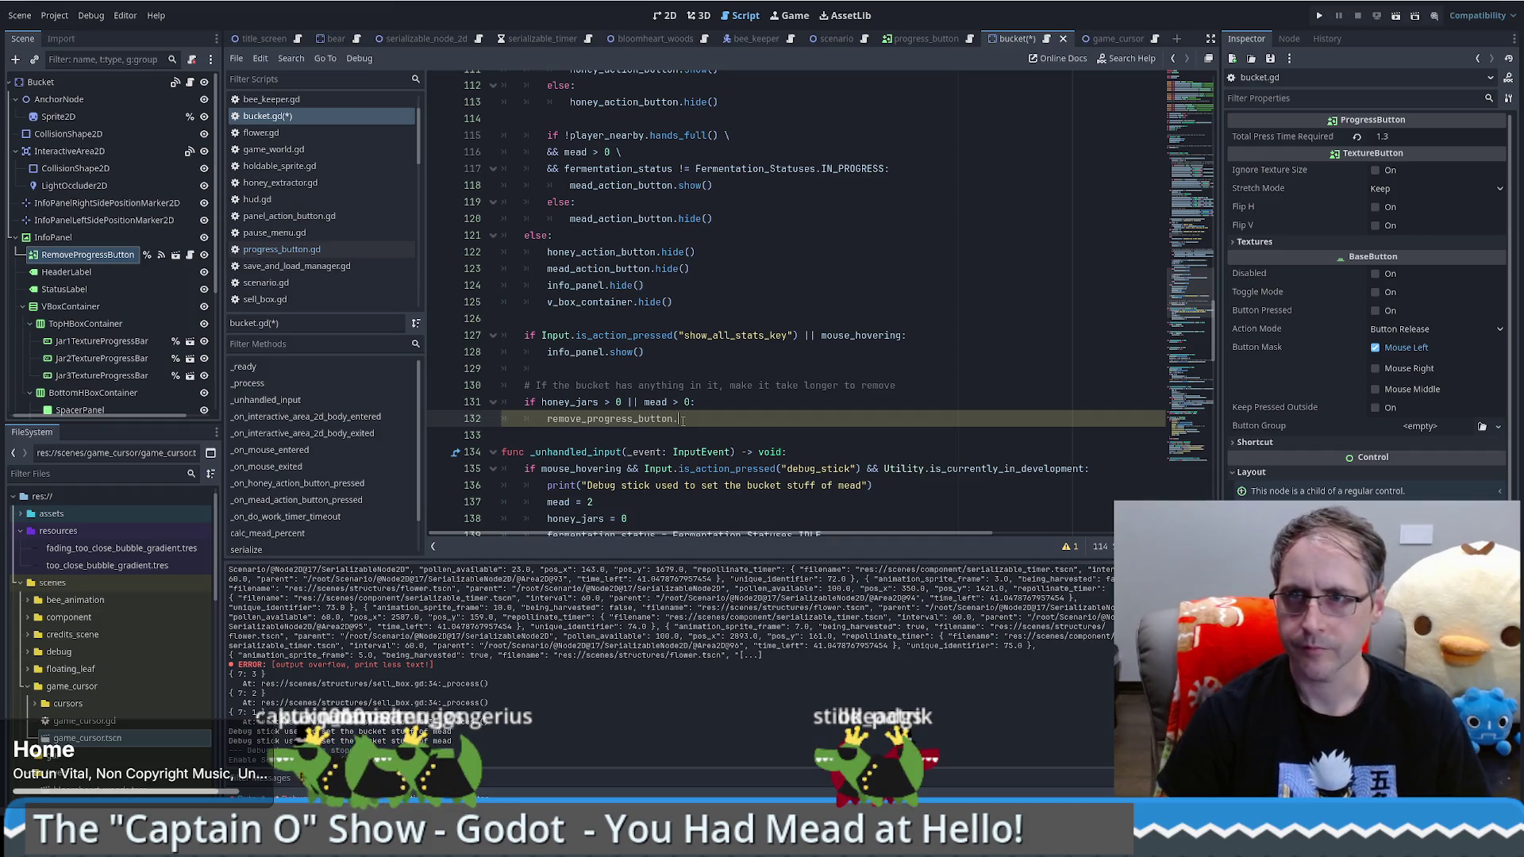
Step: Set remove_progress_button.total_press_time_required = 3.0 inside the if branch
text(t)
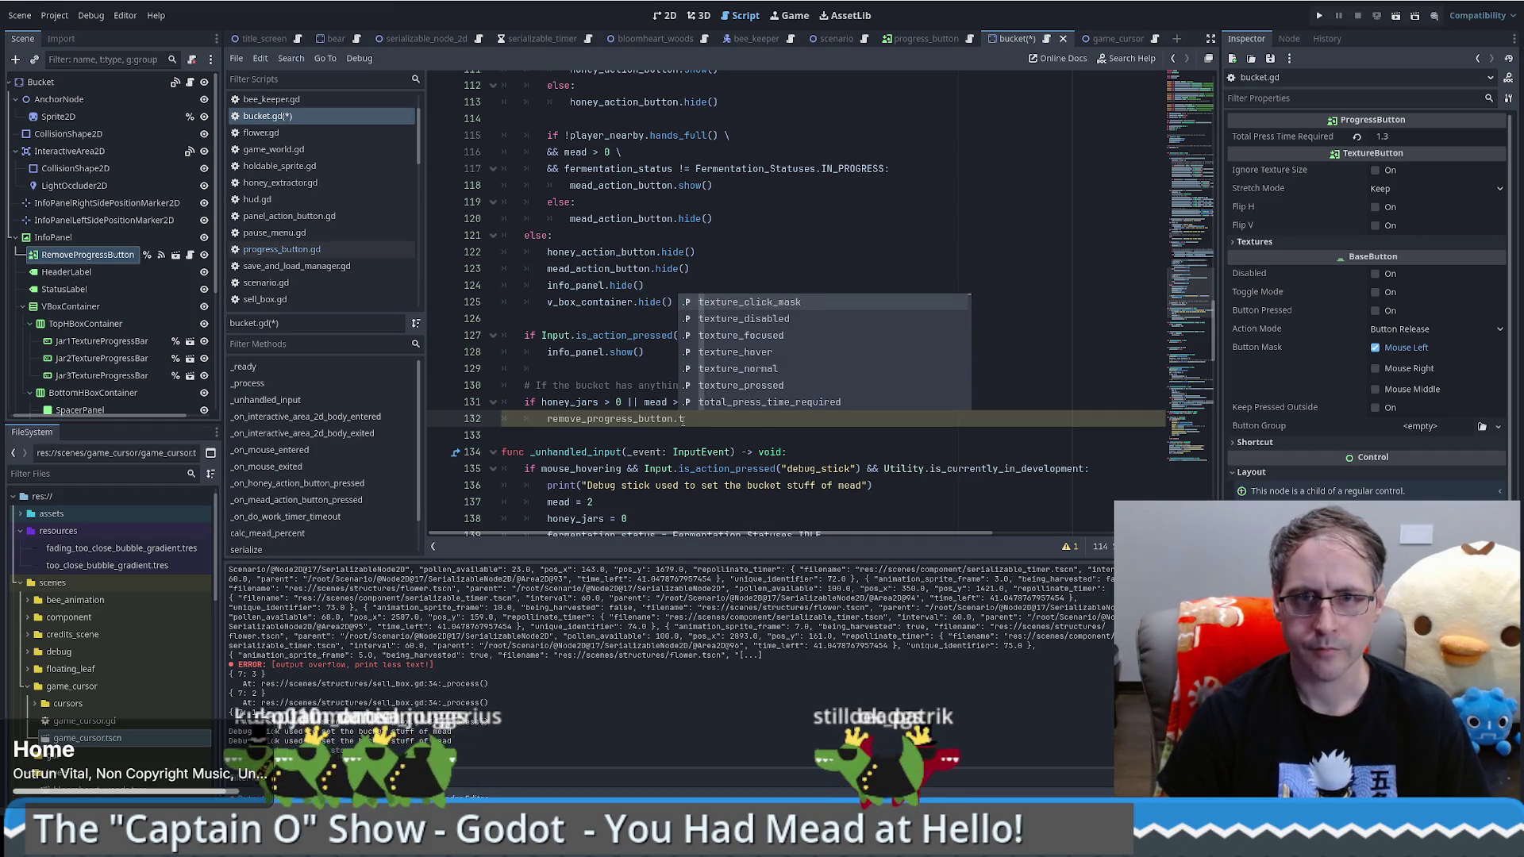
click(723, 403)
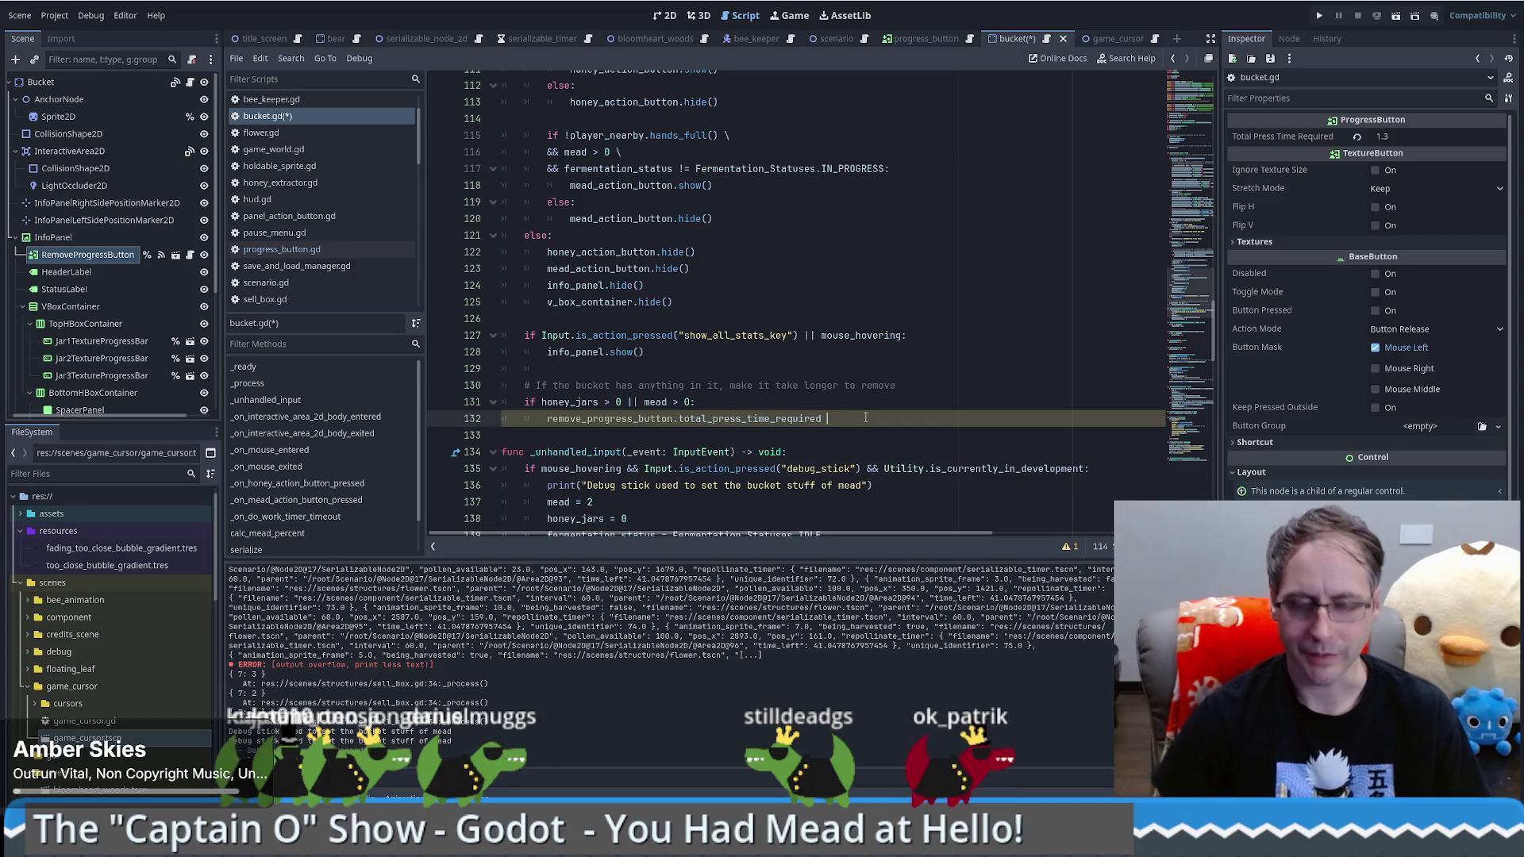
text(= 3.0)
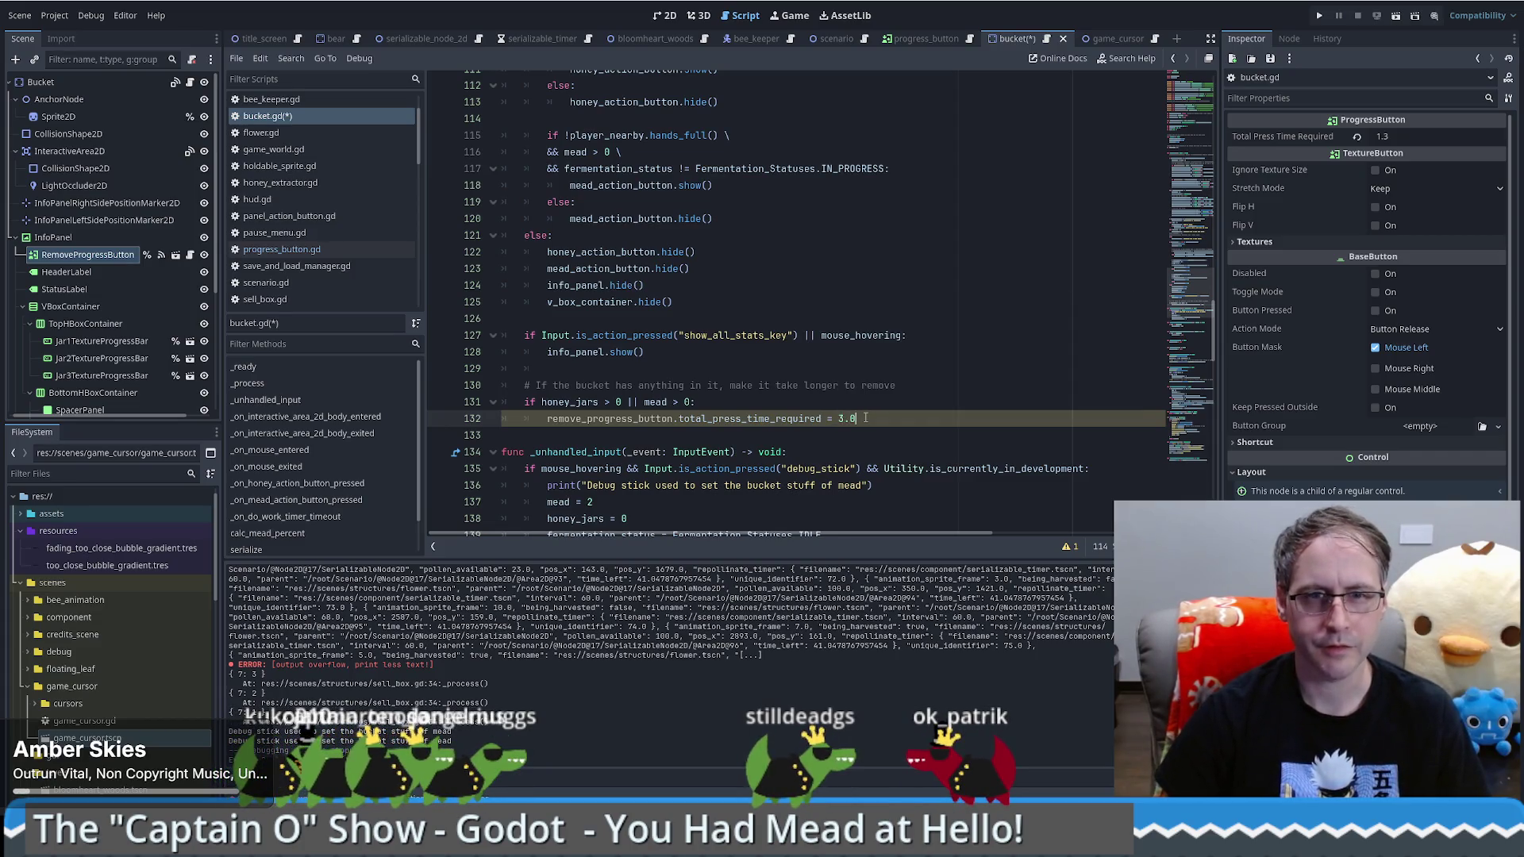
key(Return)
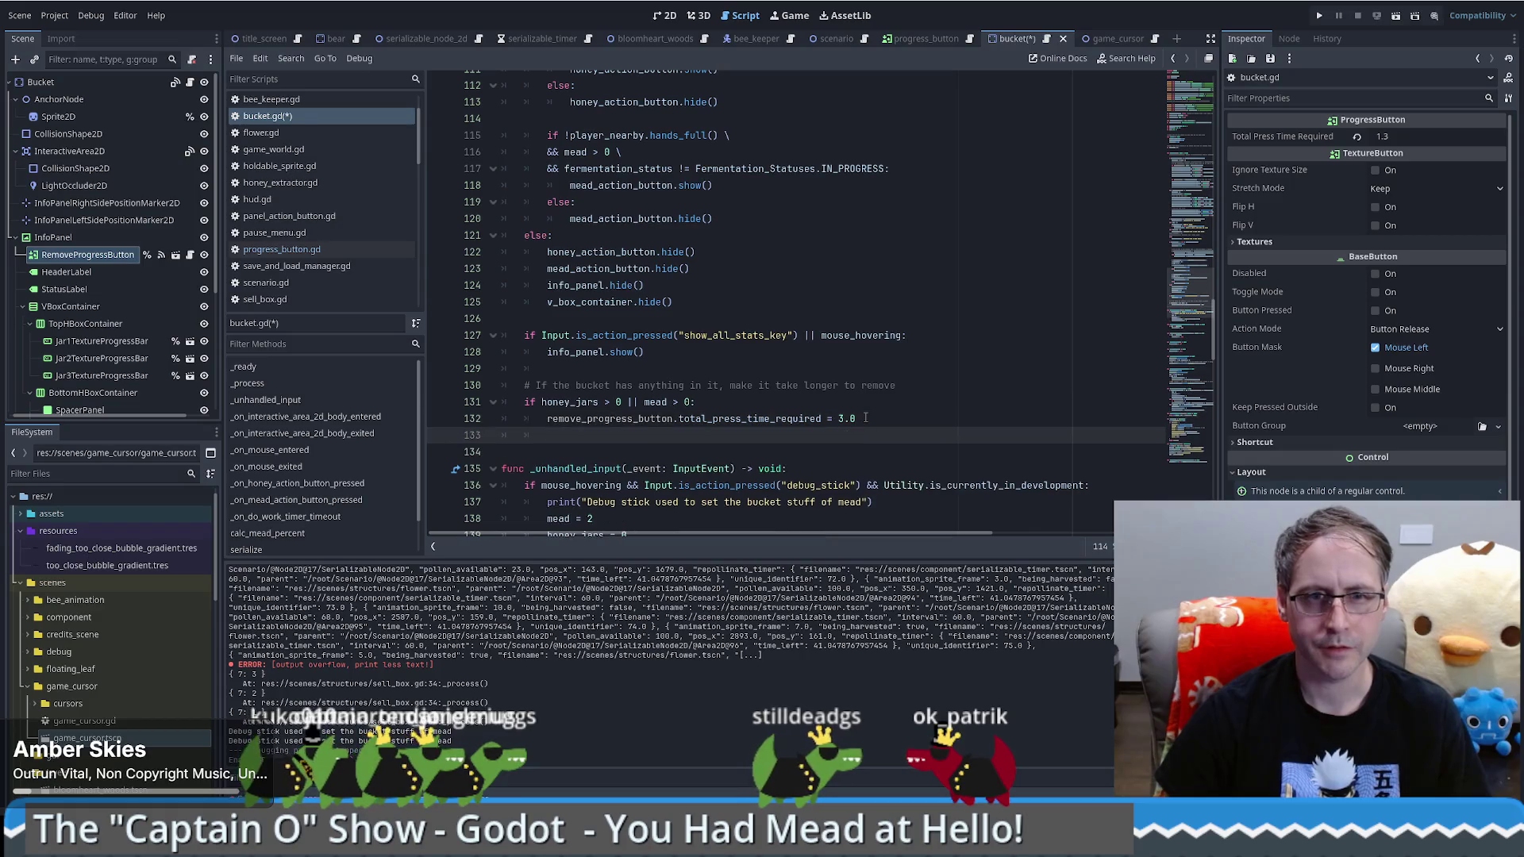
Step: Add an else branch setting total_press_time_required to 1.3, then save and run the game
text(else:)
key(Return)
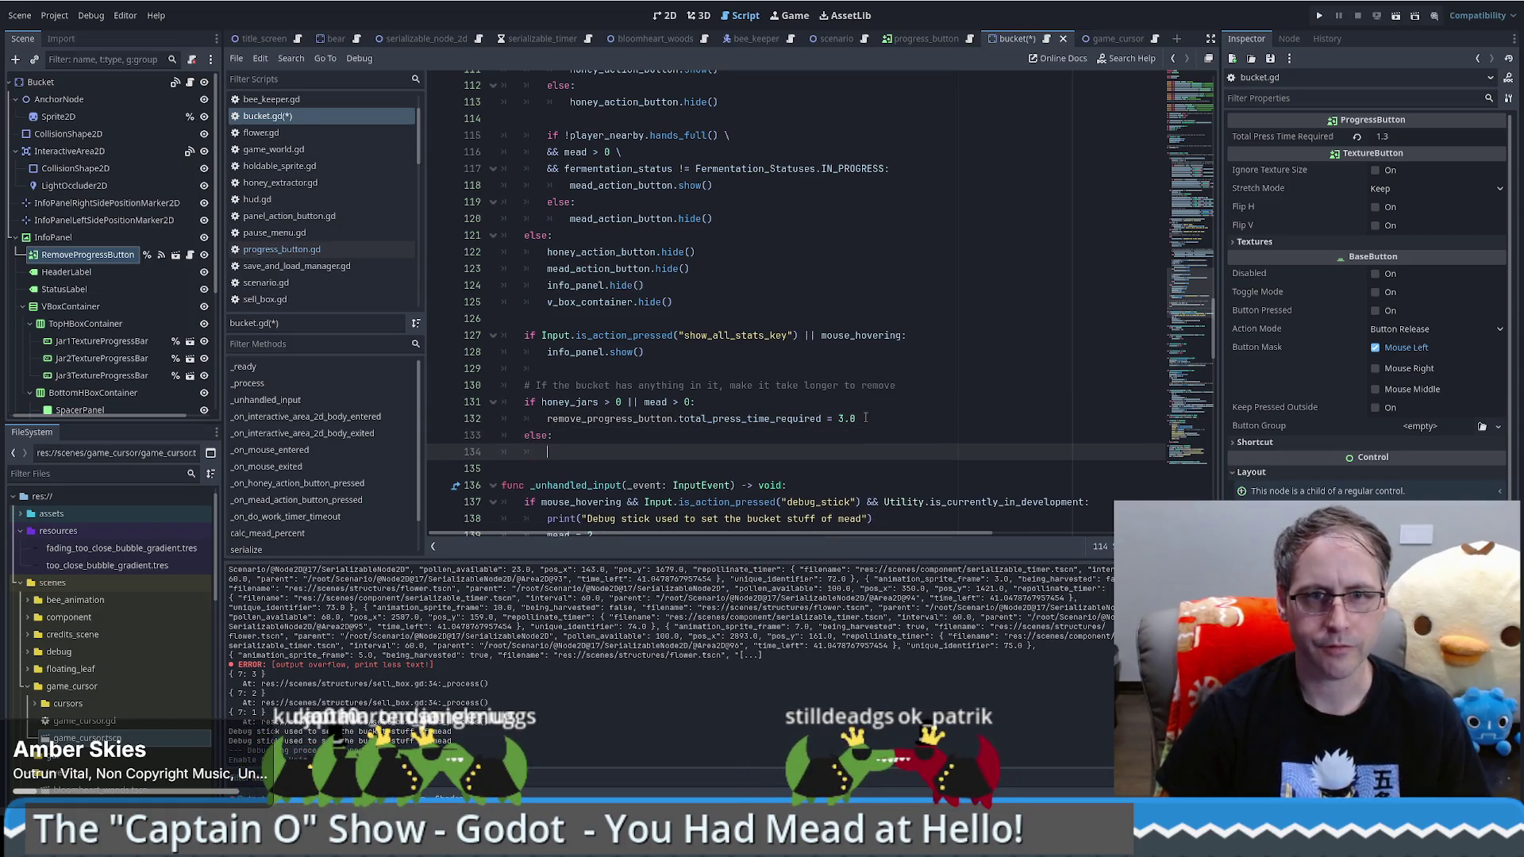
drag(697, 402, 658, 435)
key(ctrl+c)
click(658, 435)
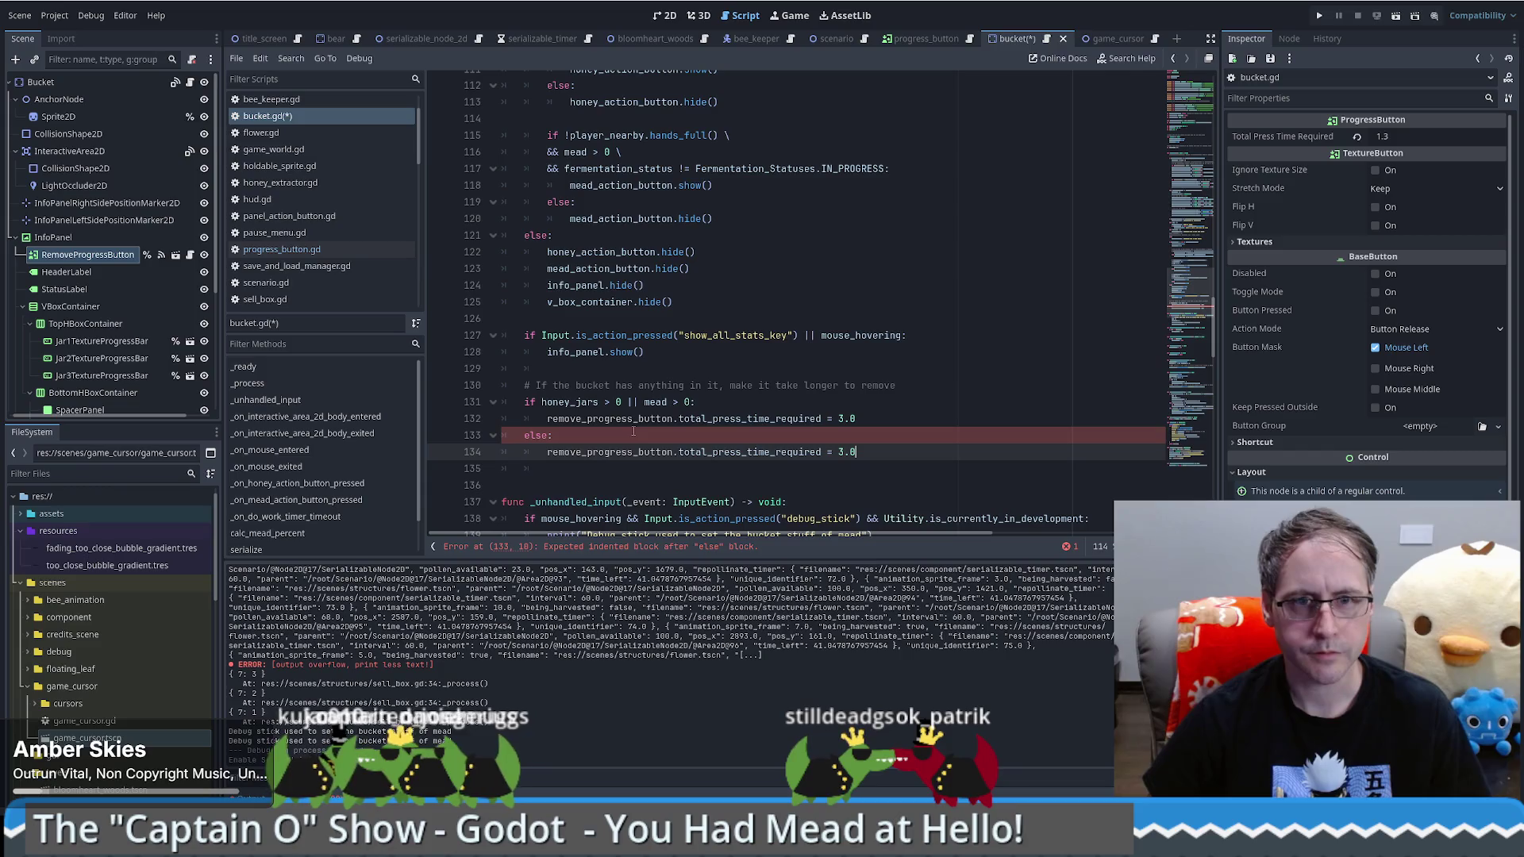
key(ctrl+v)
text(1.3)
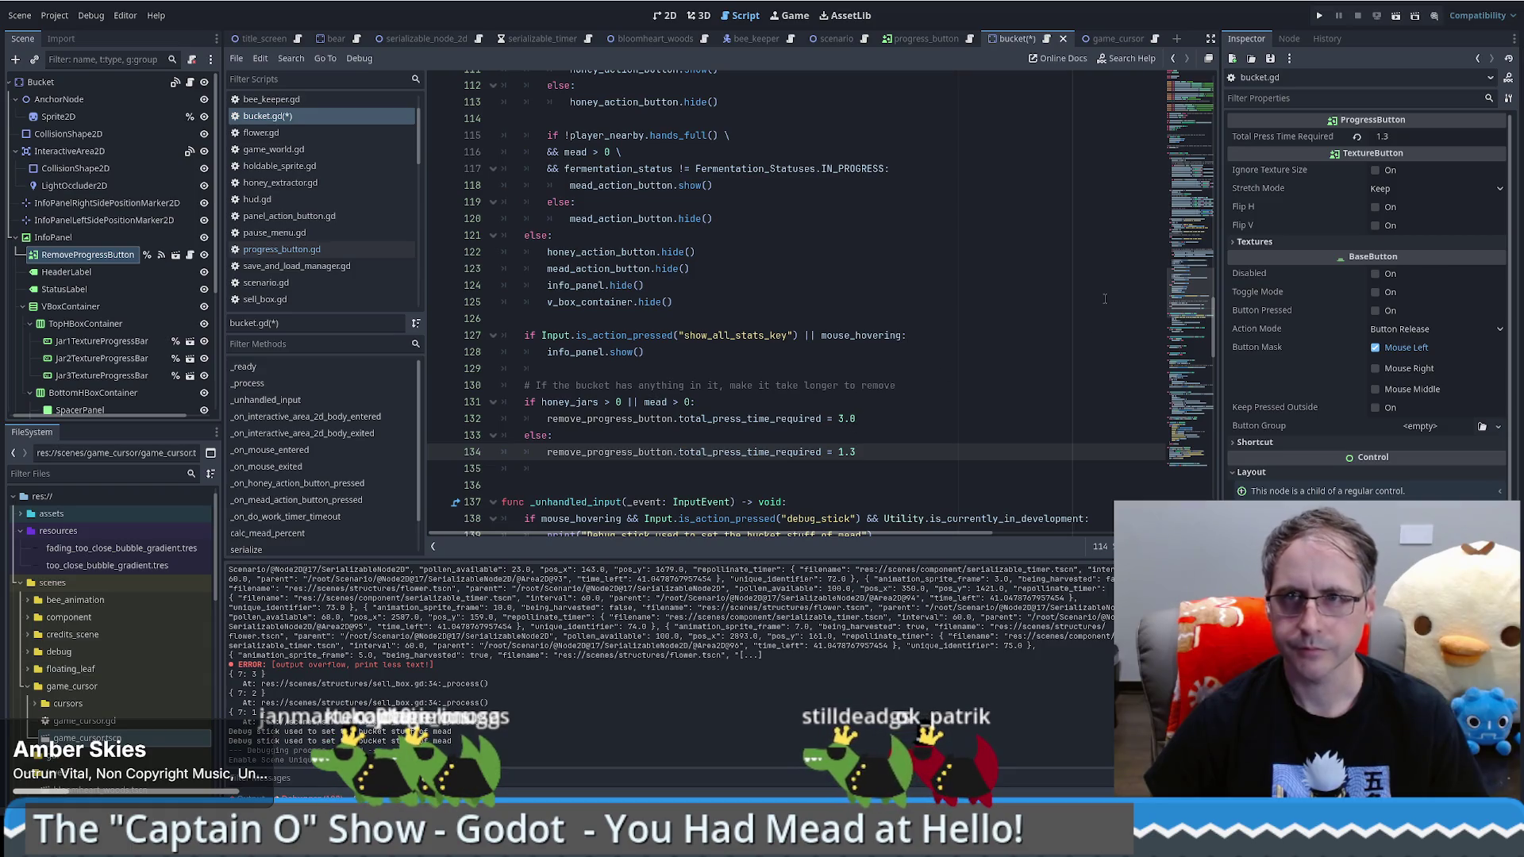
click(1320, 15)
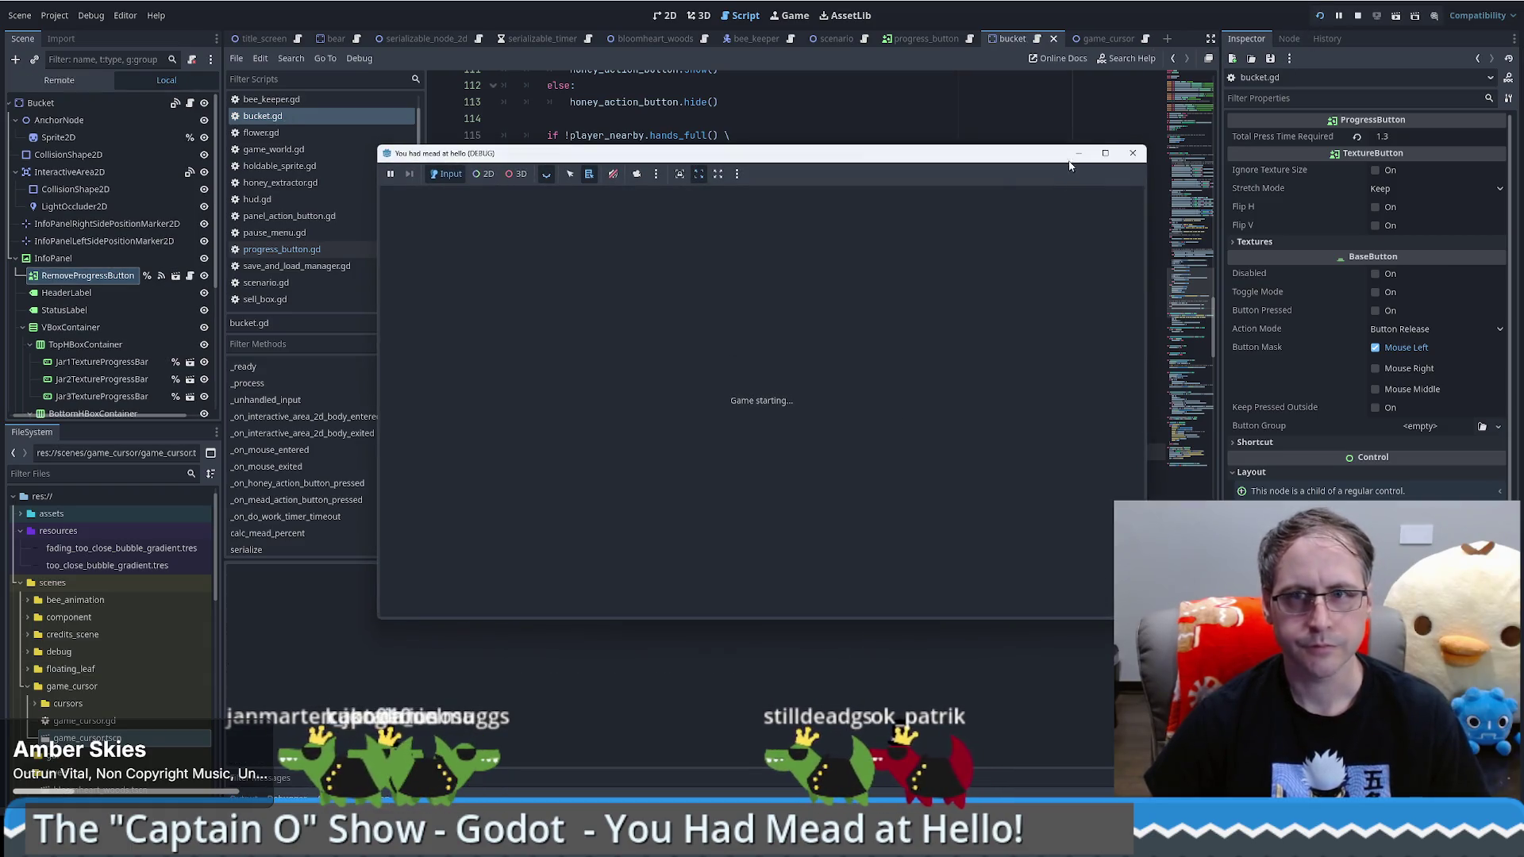
Step: Start a game, sell the Food Grade Bucket for $200, load the save, walk around, then stop with F8
click(807, 365)
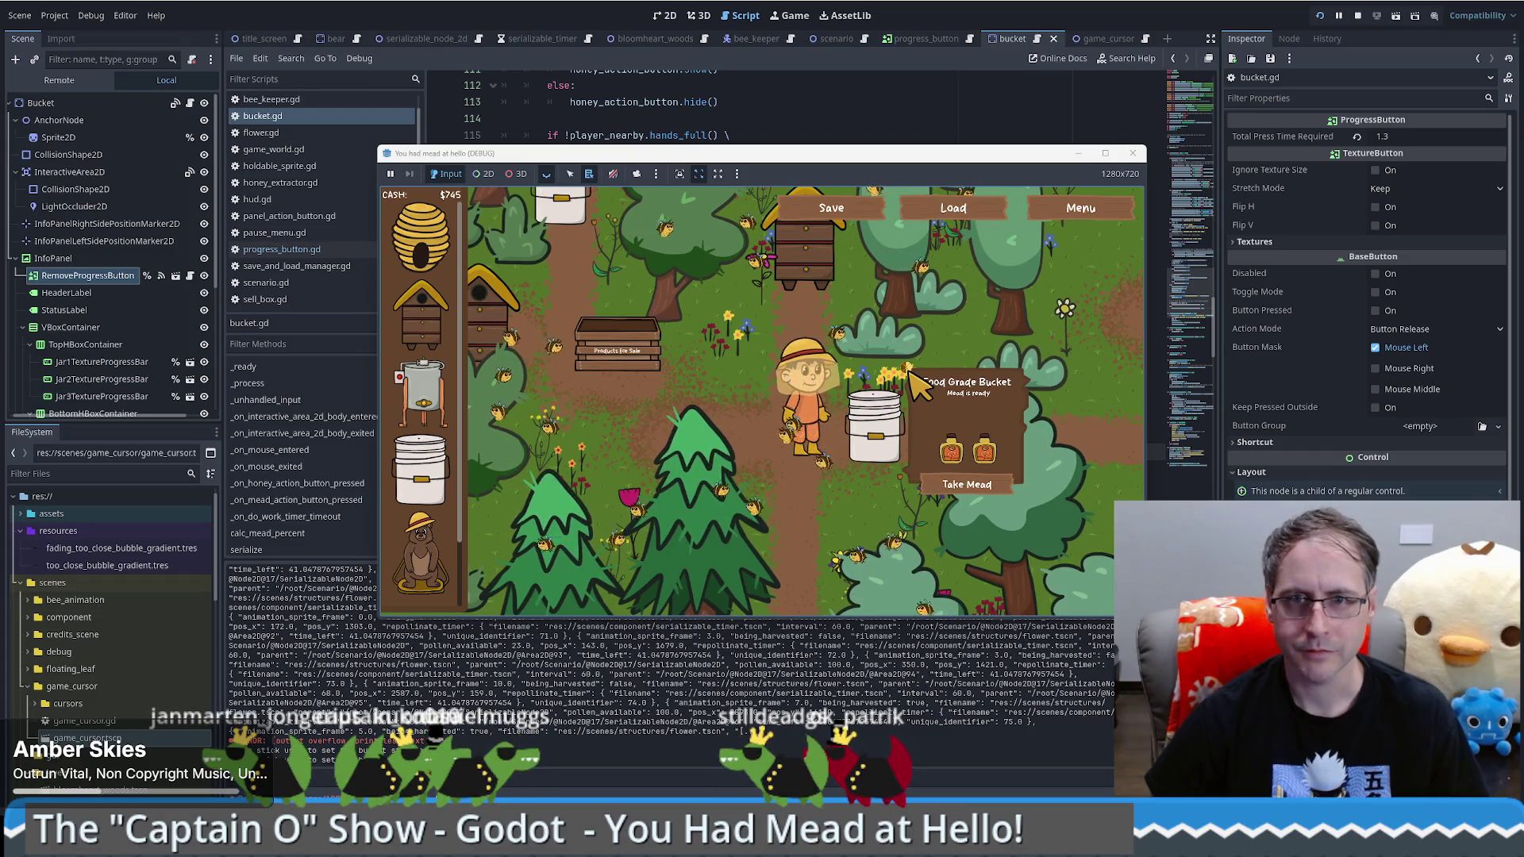
click(913, 381)
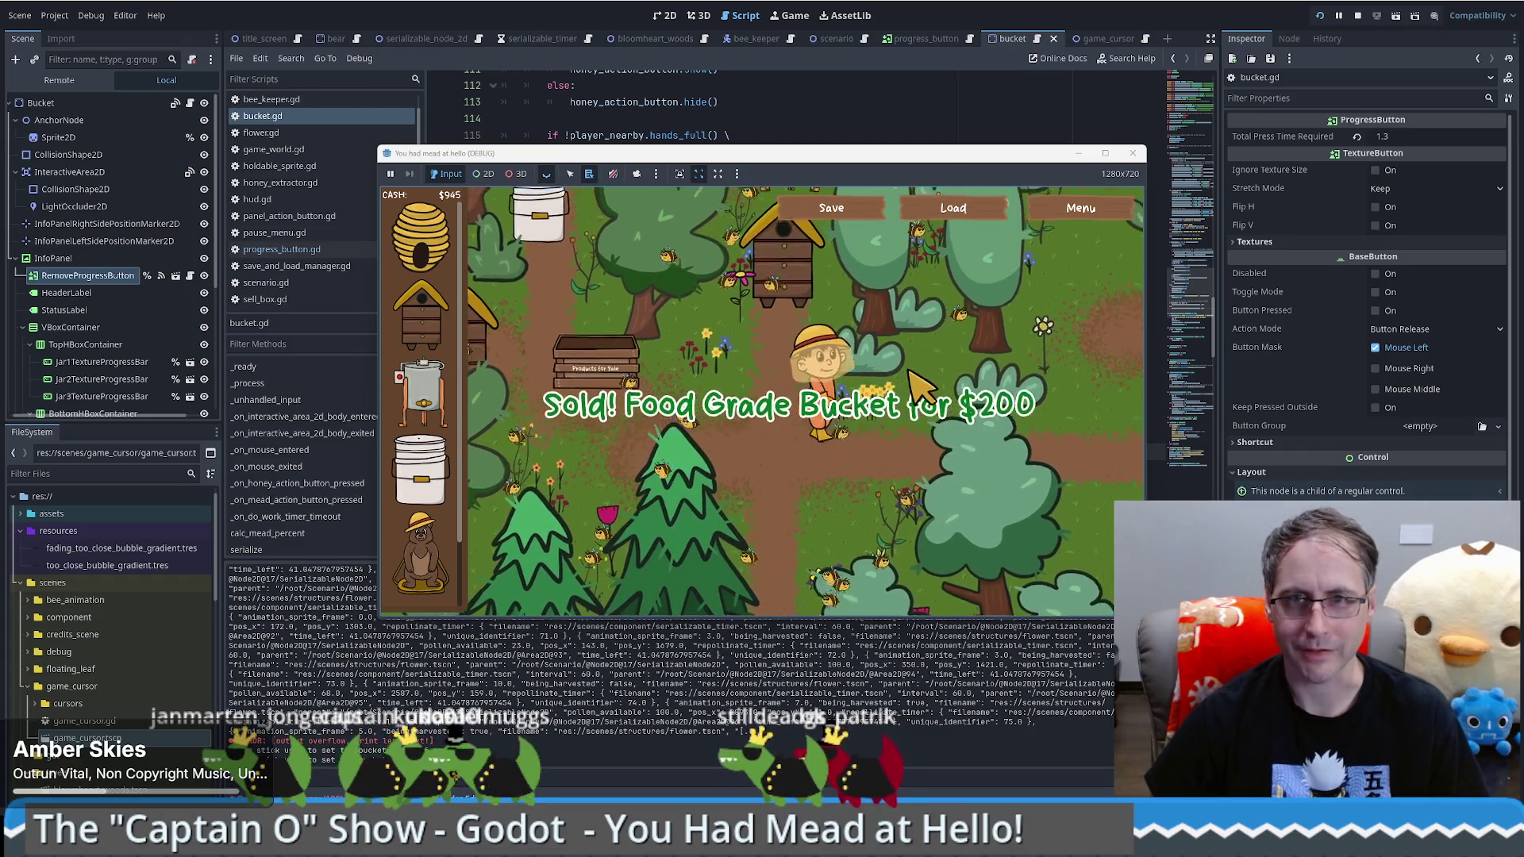
click(966, 201)
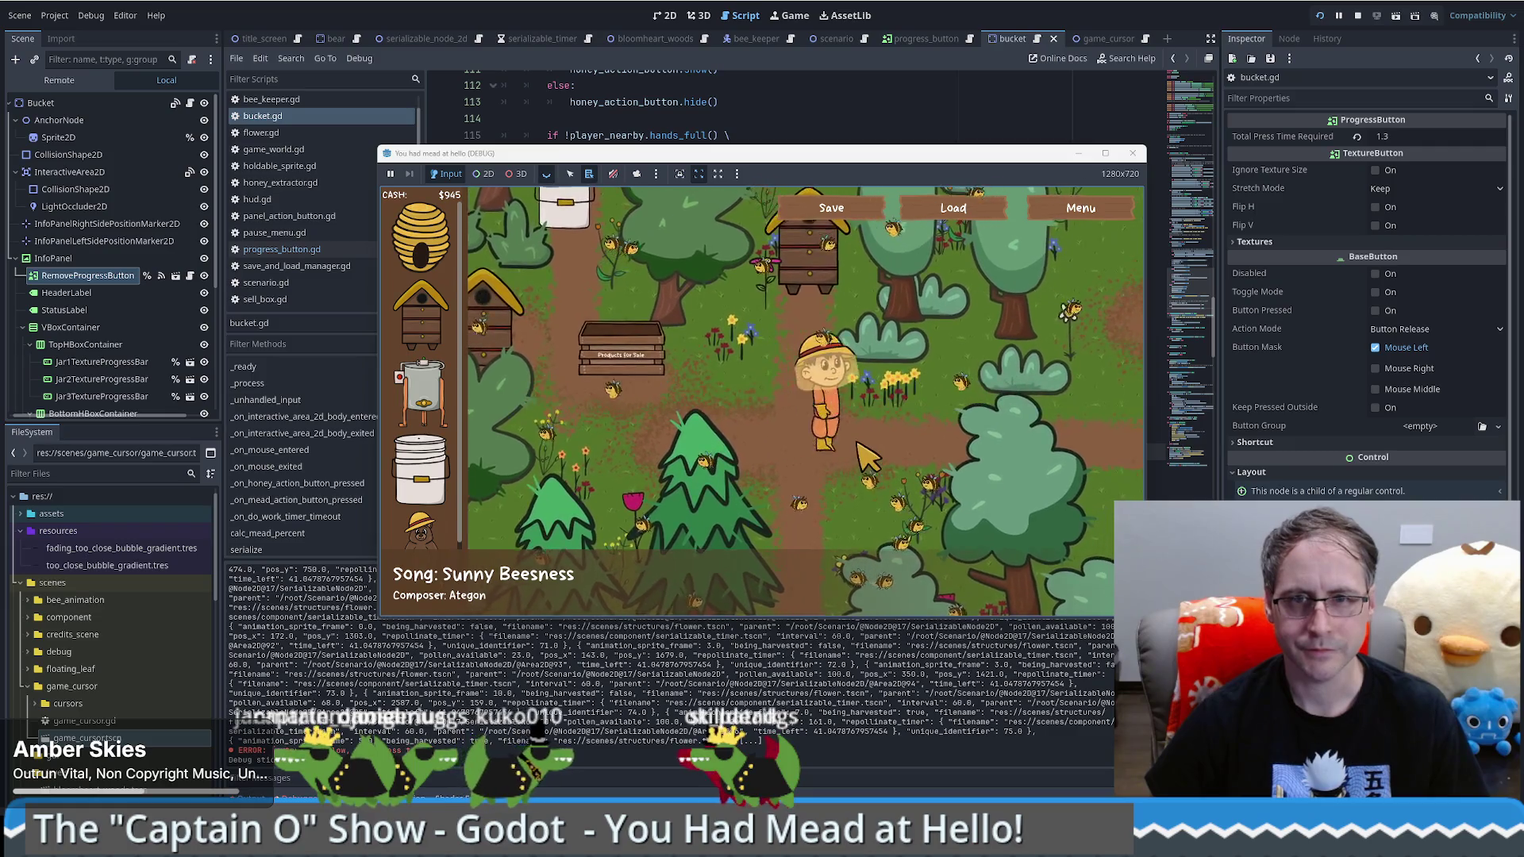
key(w)
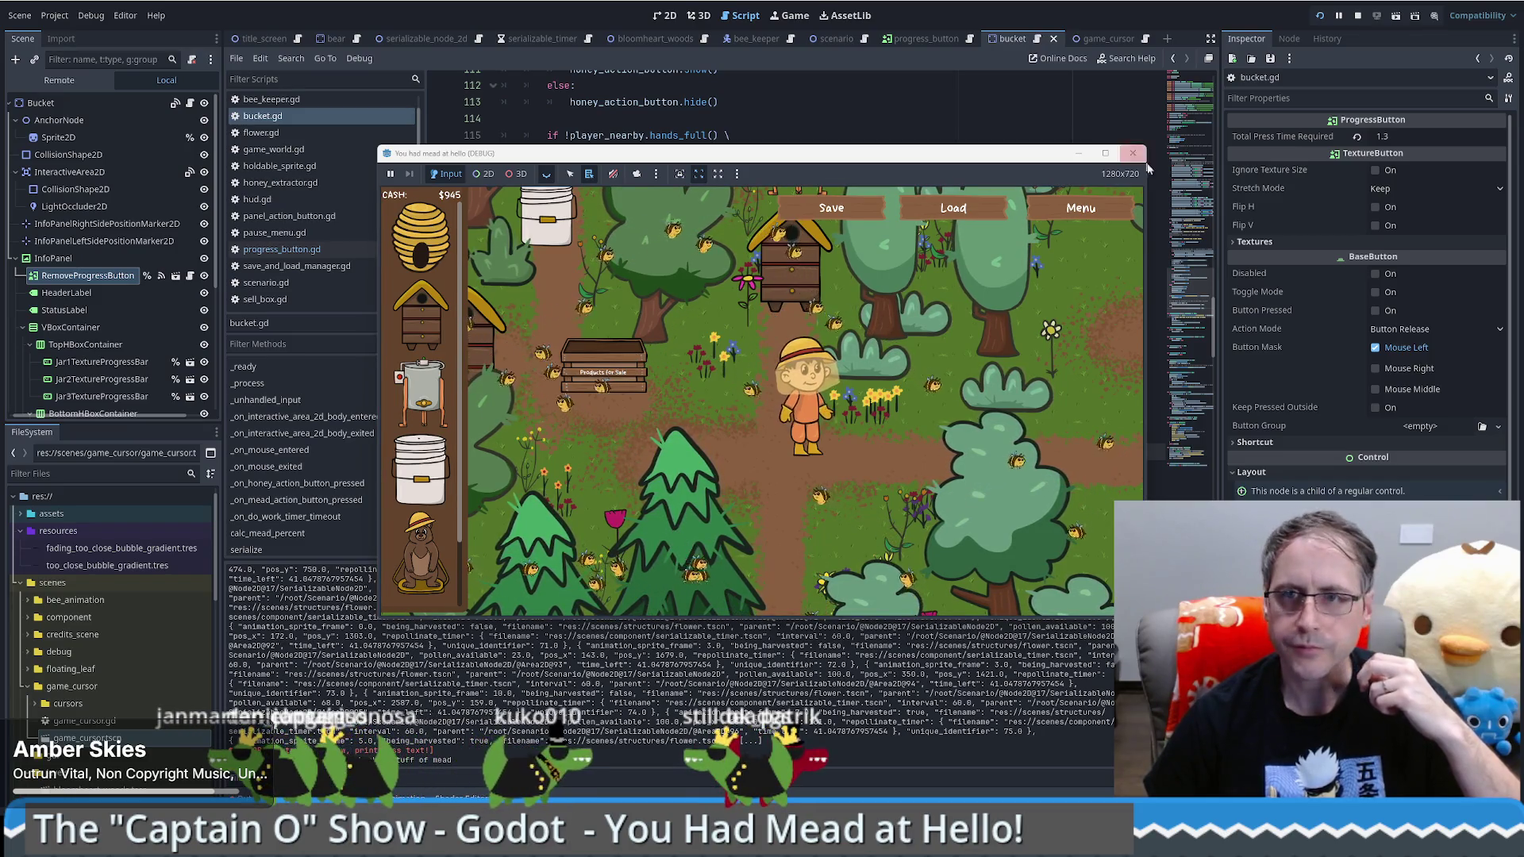
key(F8)
Step: Relaunch the game, load the saved game, and place a Honey Extractor beside the beekeeper
key(F5)
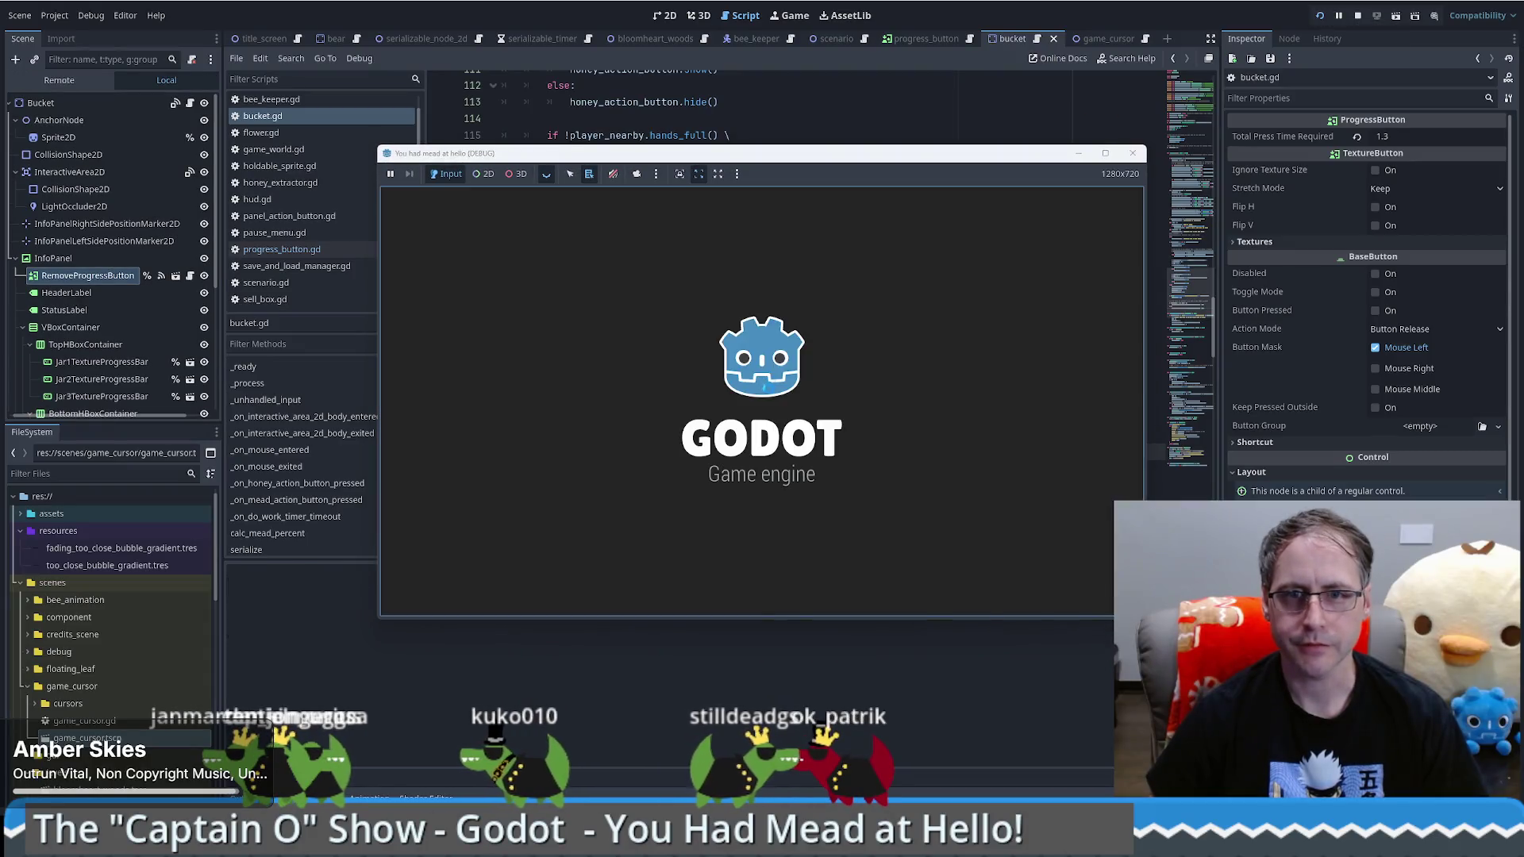
click(766, 393)
click(954, 208)
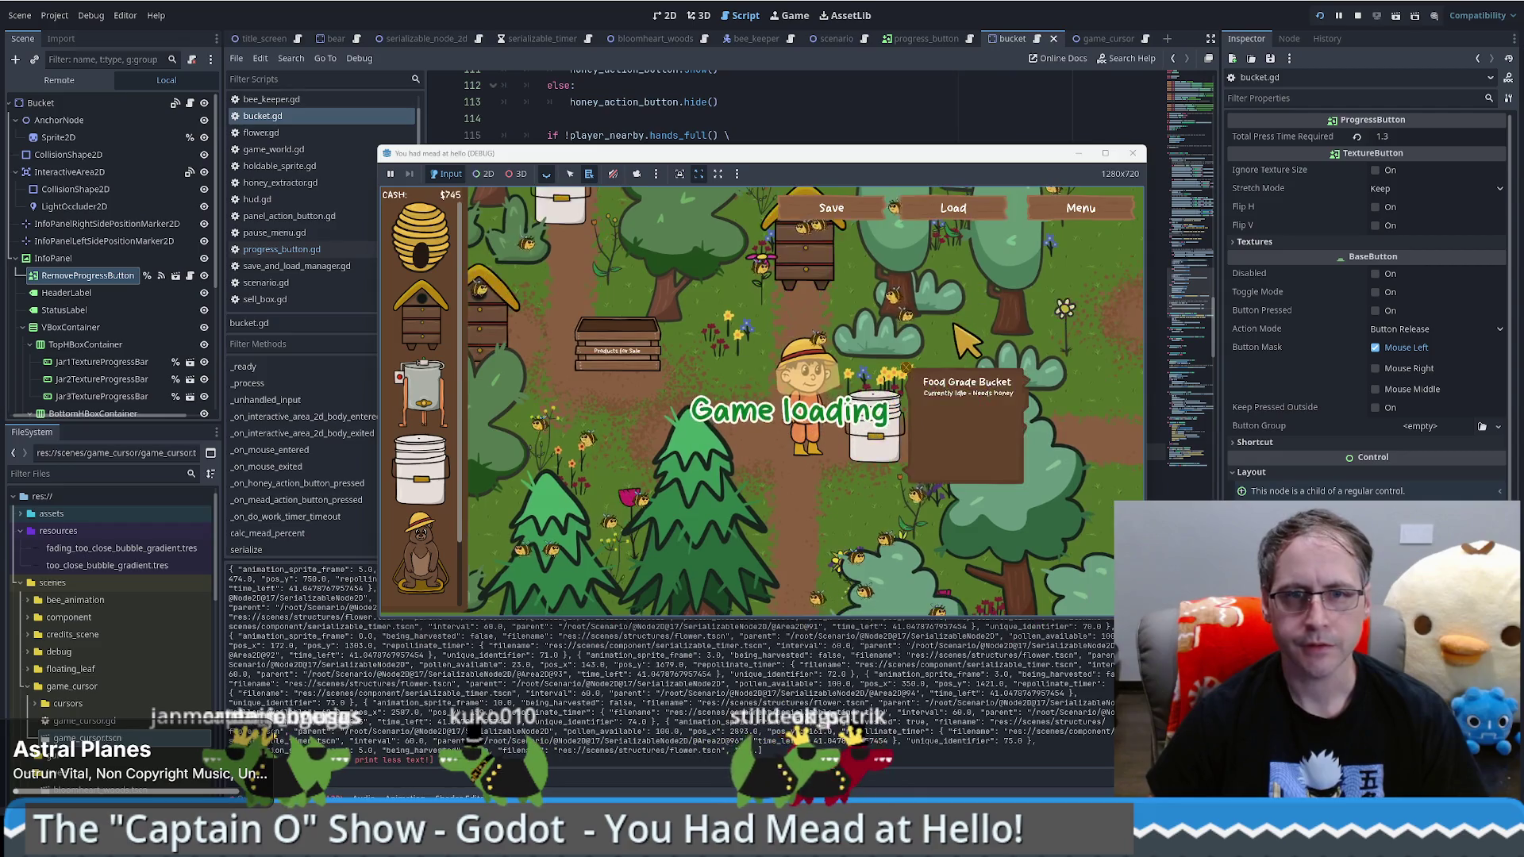
click(433, 397)
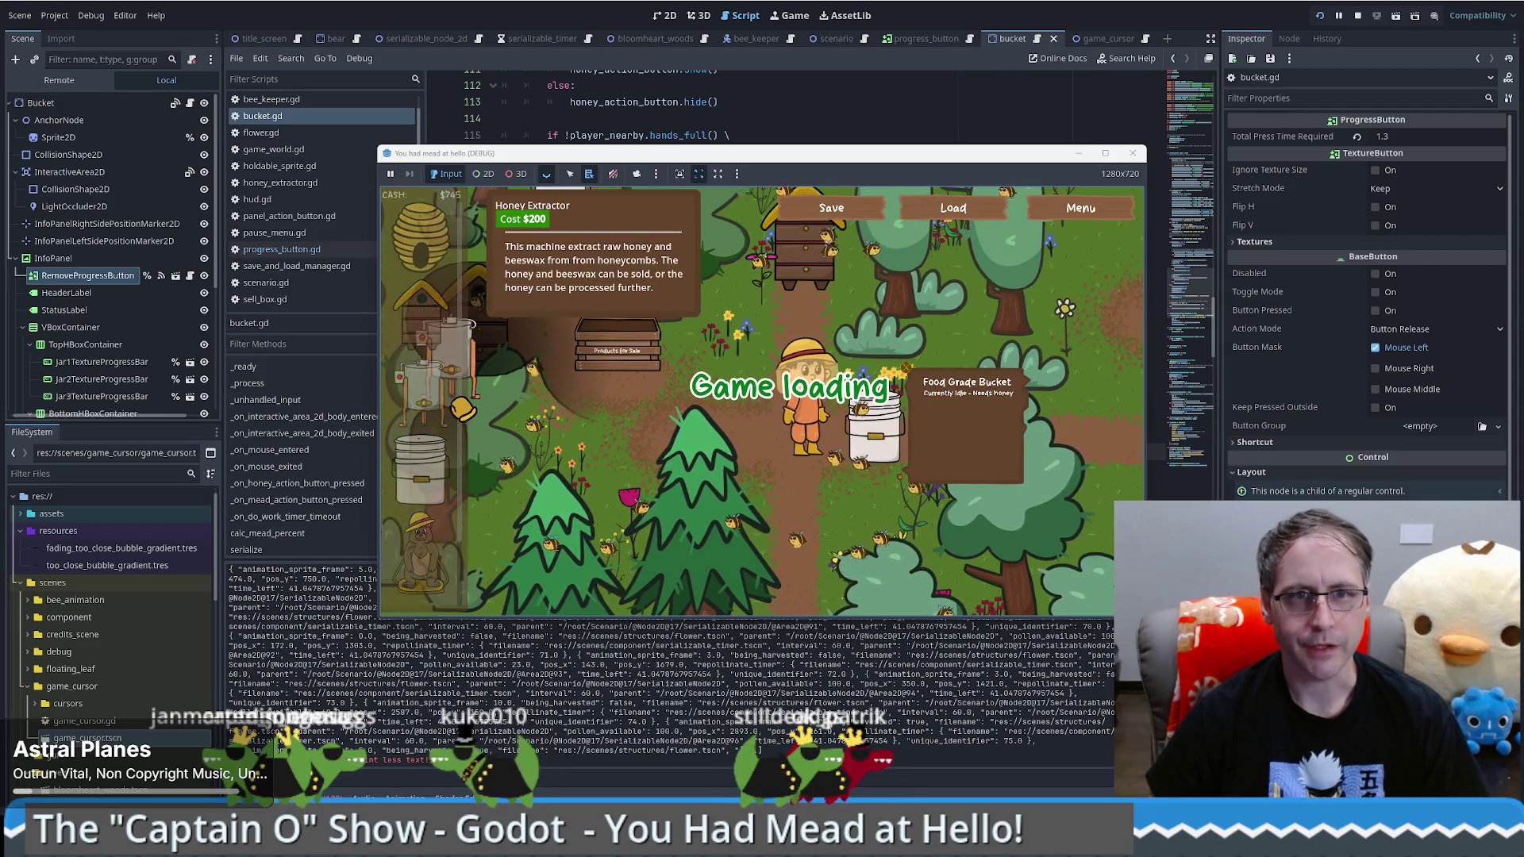
click(760, 476)
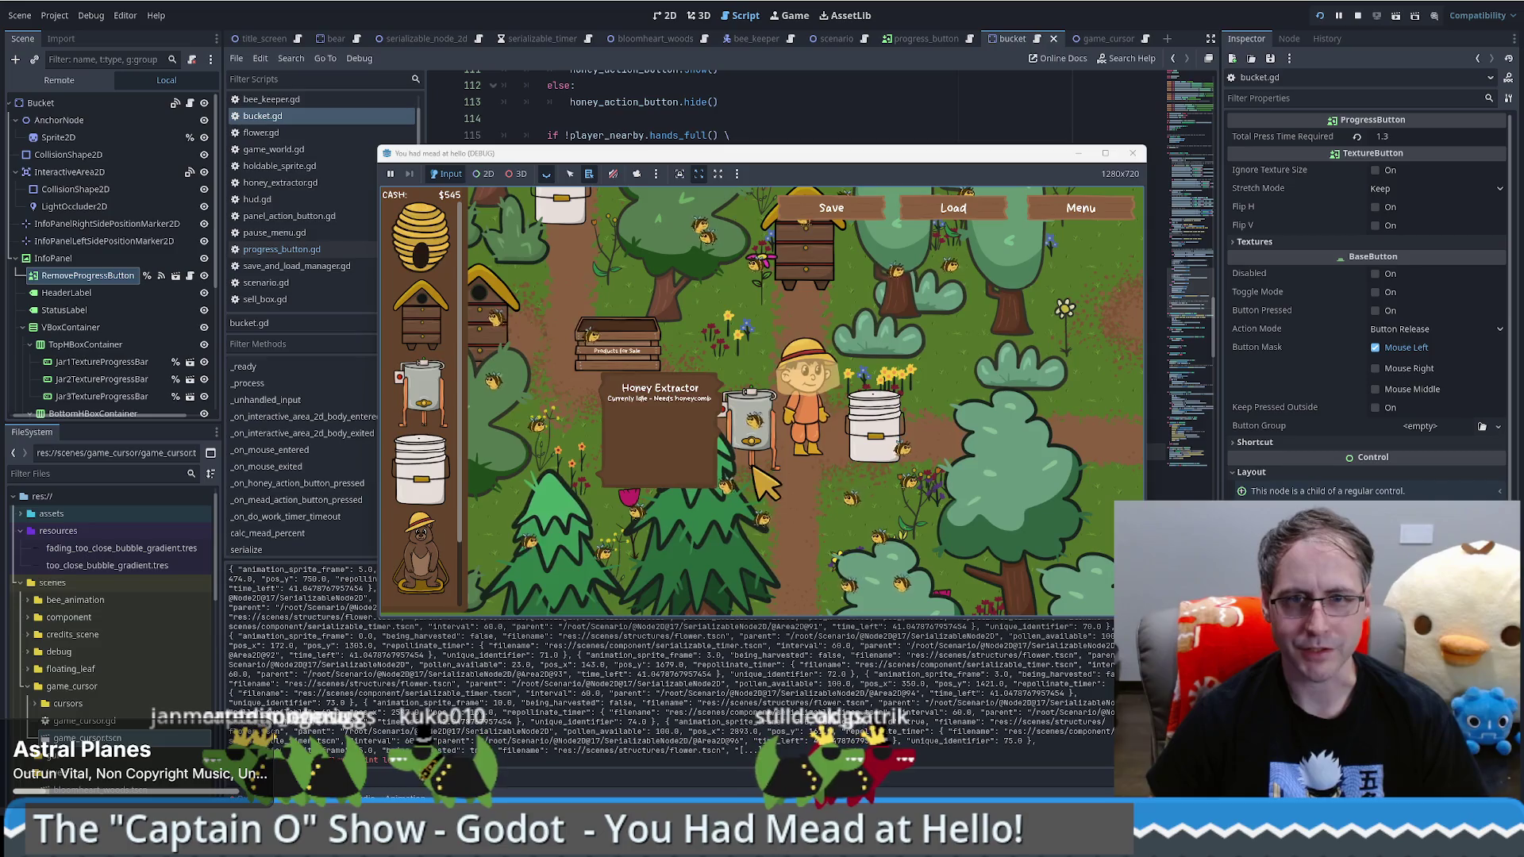
Step: Walk the beekeeper with WASD and click-to-move around the bucket, then close the game
key(w)
key(a)
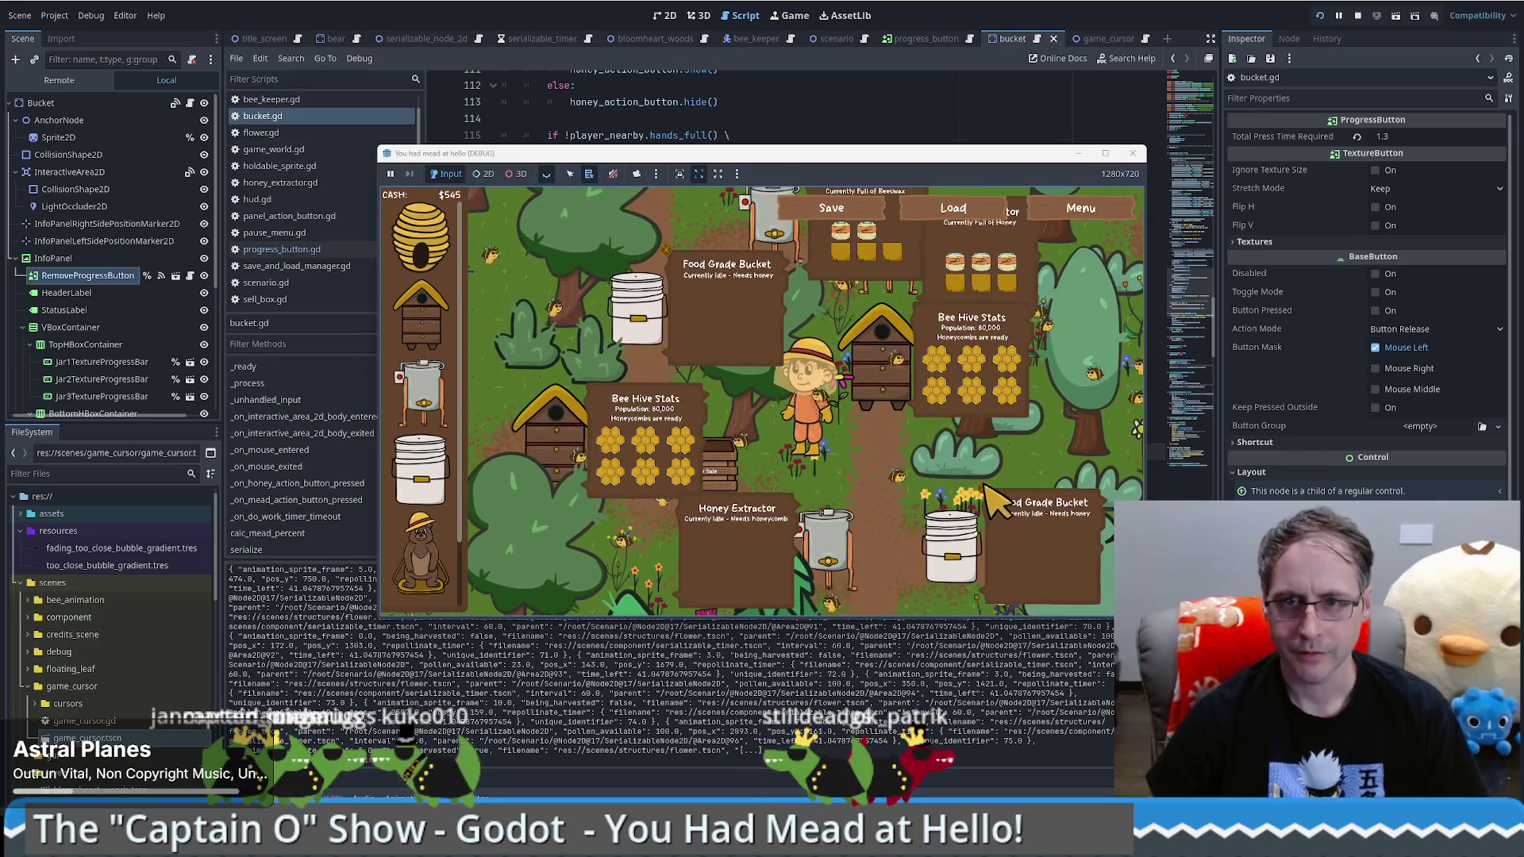
key(d)
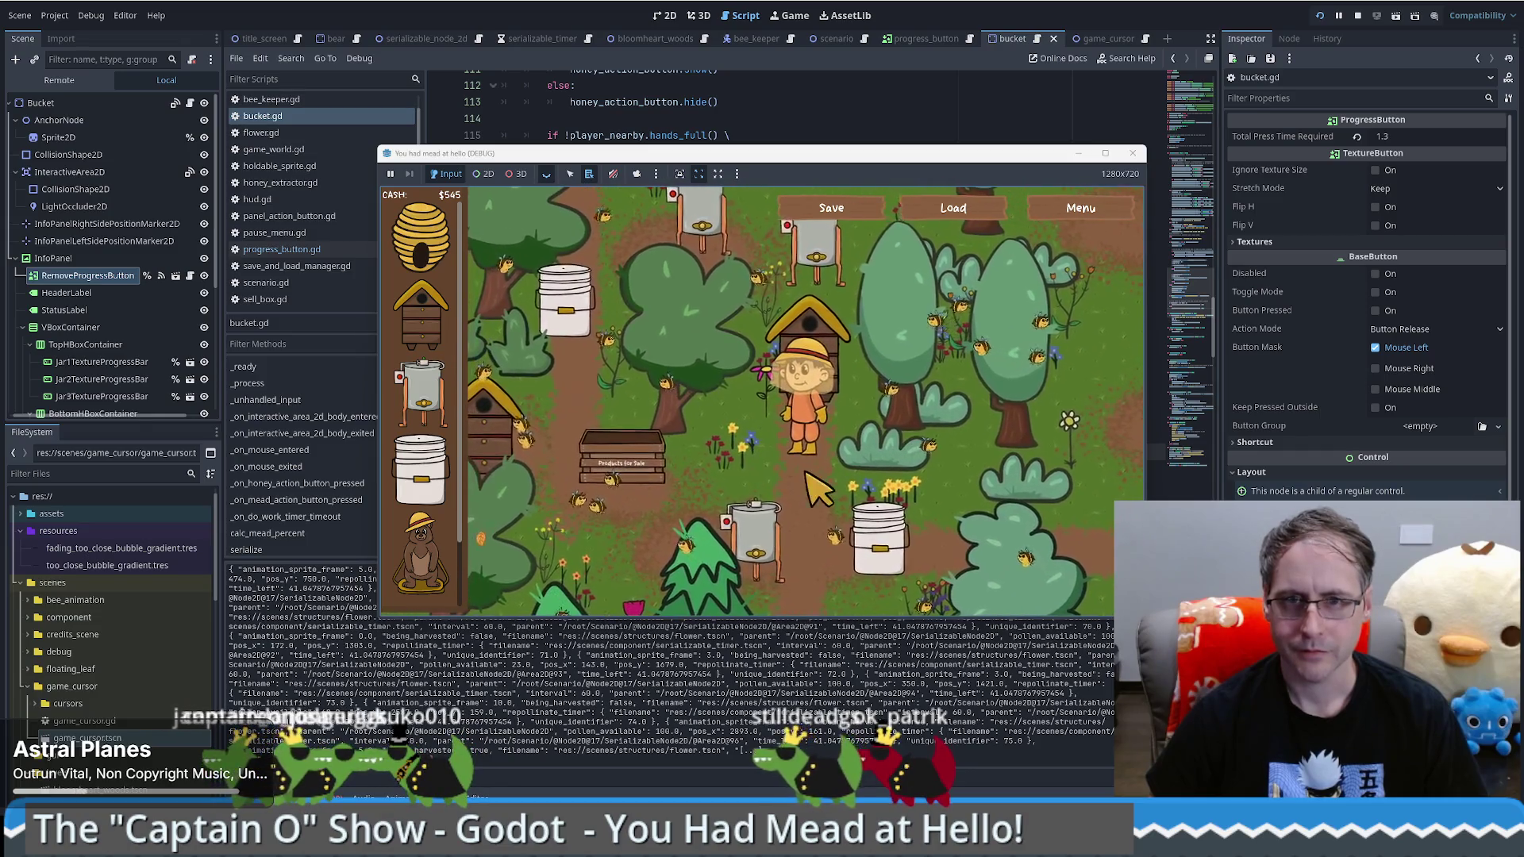
key(d)
key(a)
mouse_move(877, 512)
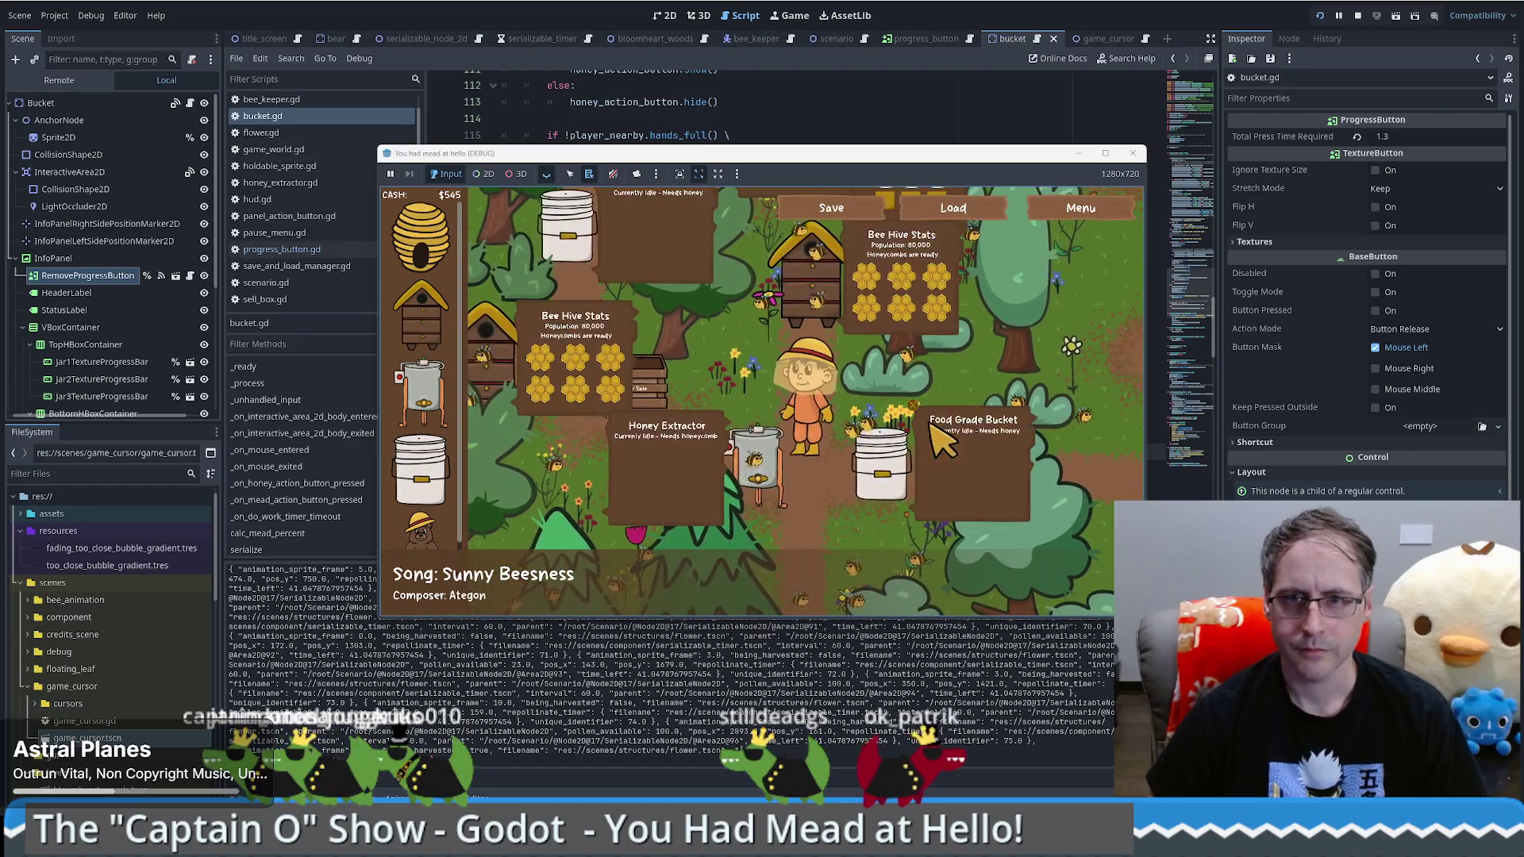
key(s)
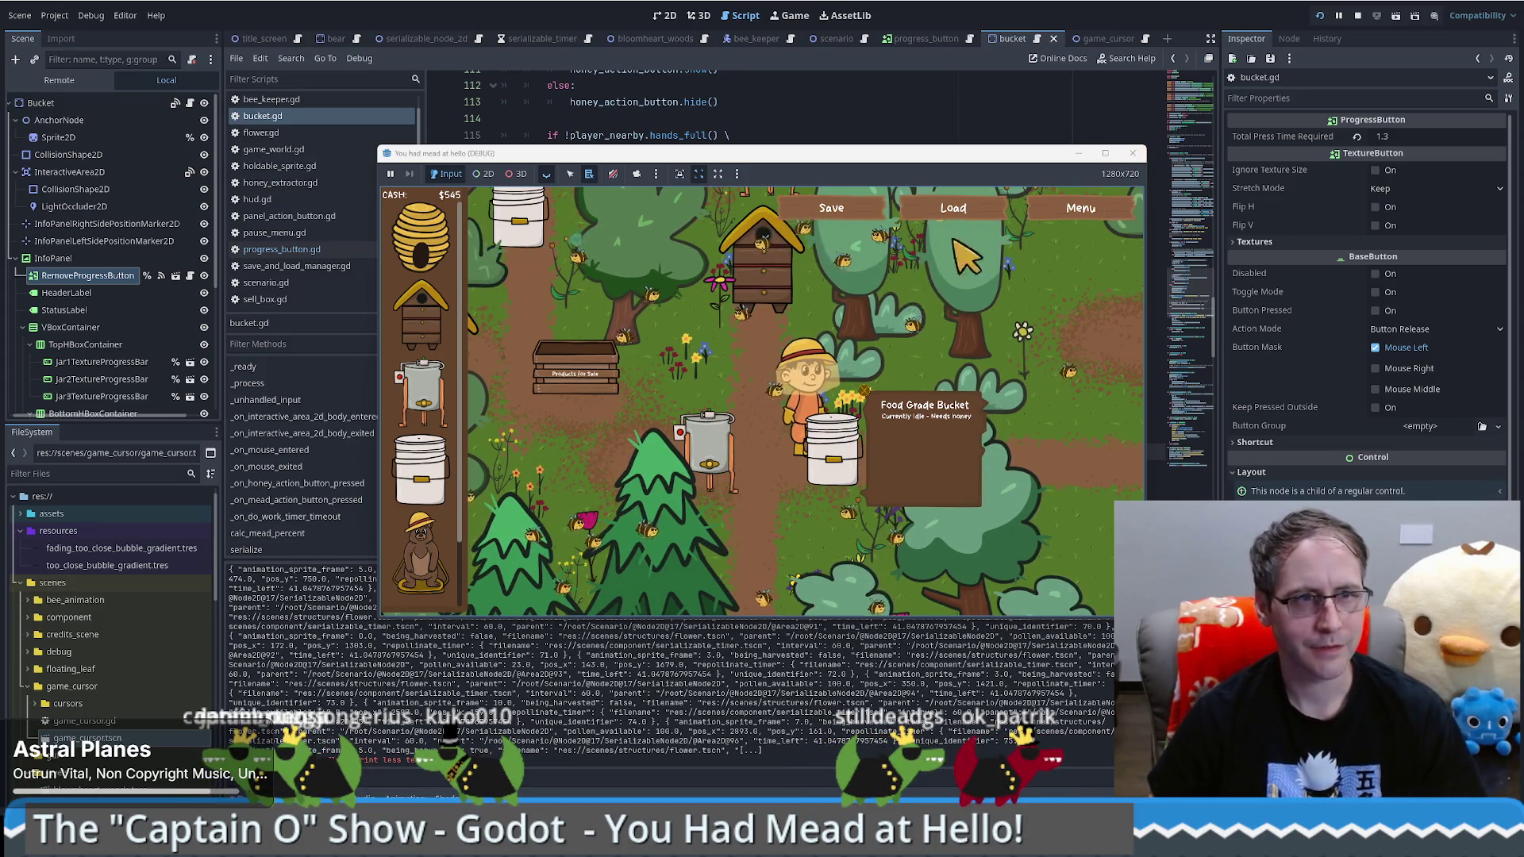
click(736, 374)
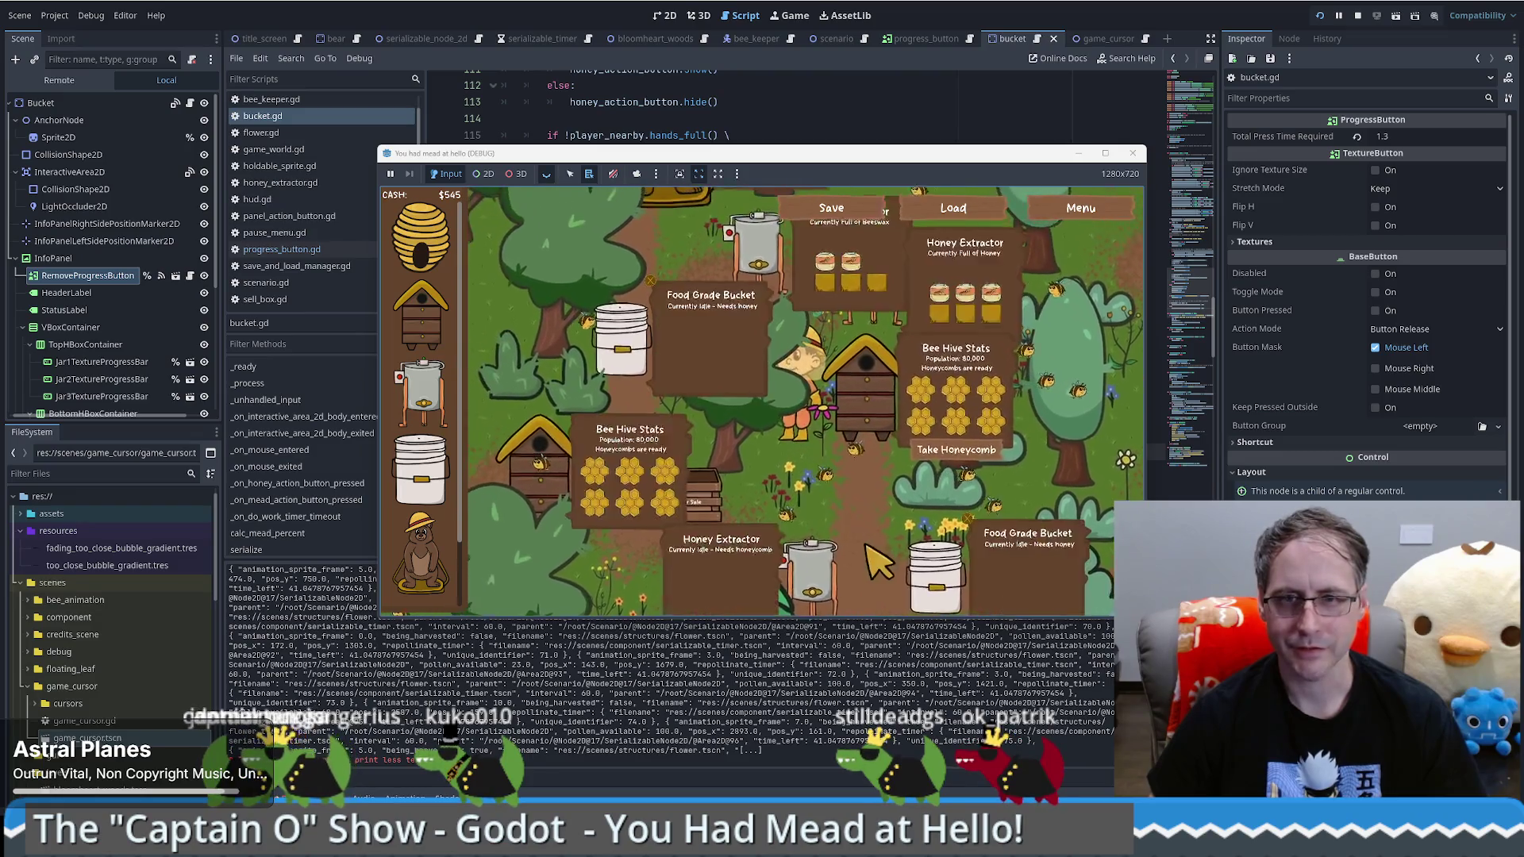
click(984, 548)
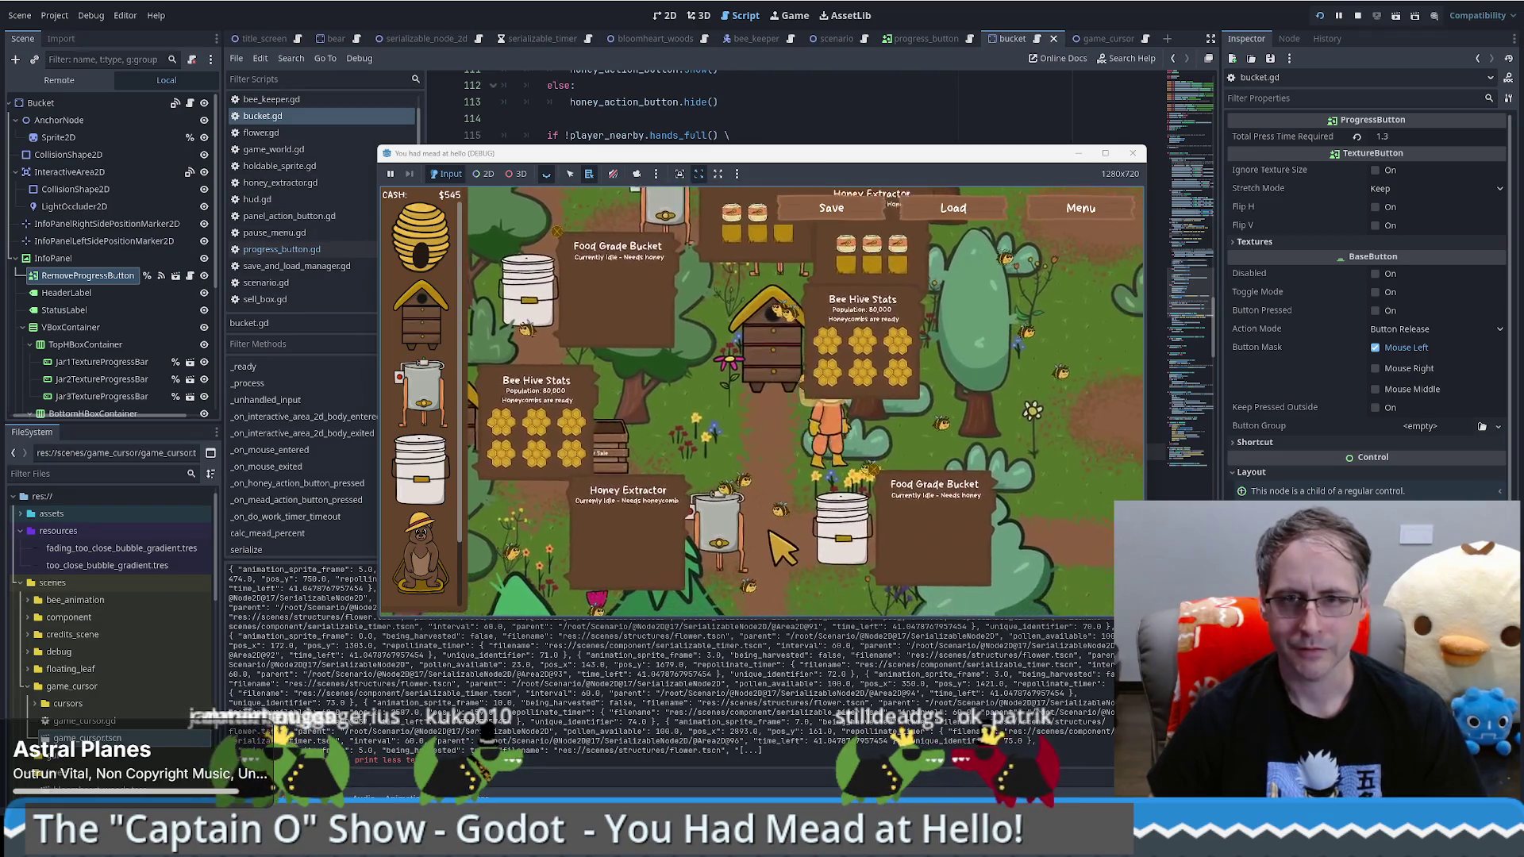
click(1133, 154)
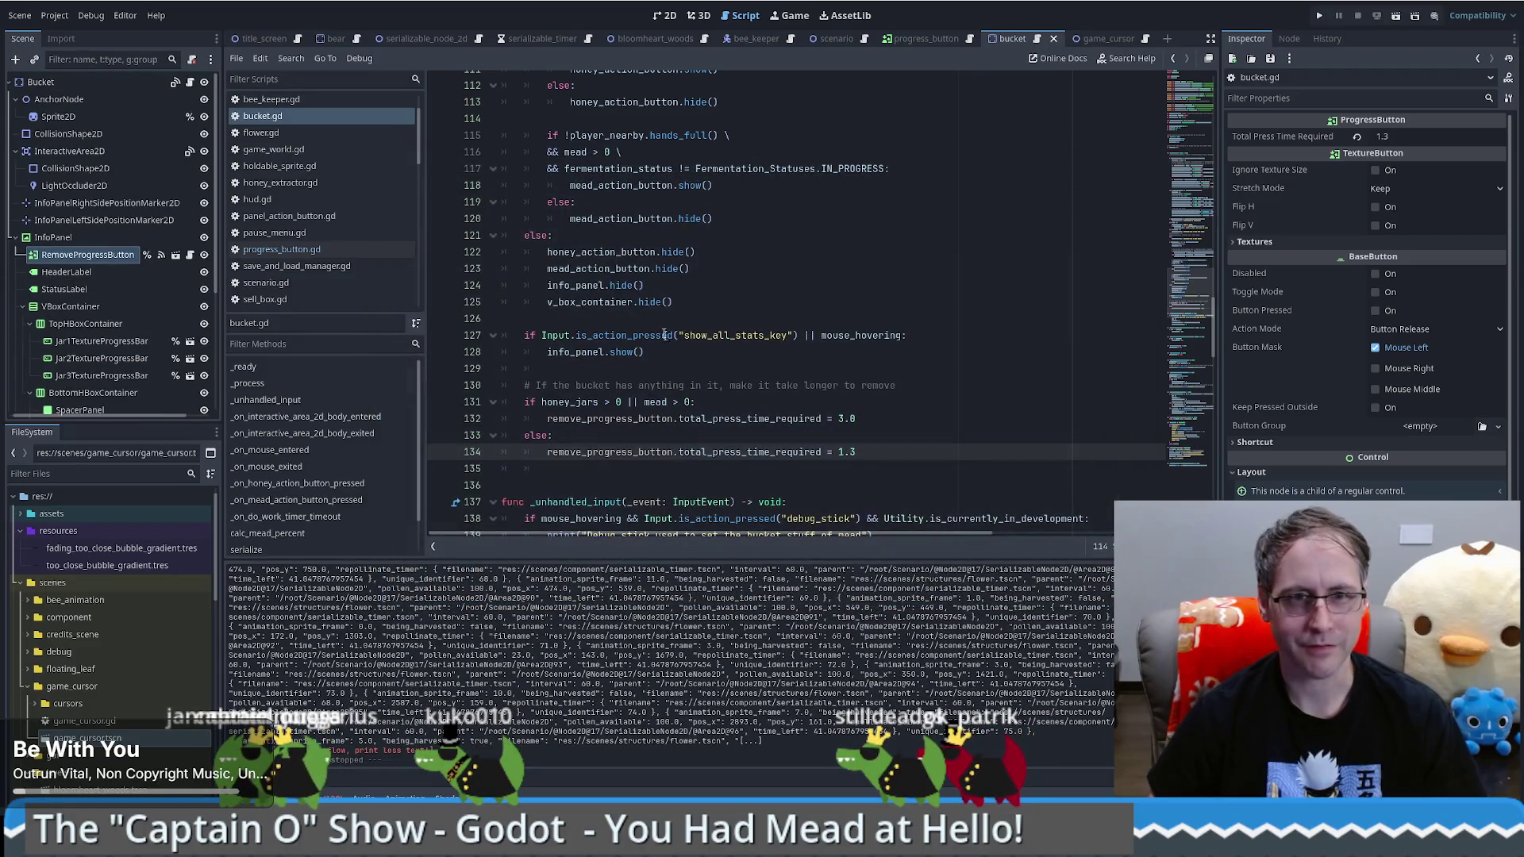
scroll(758, 341, down, 4)
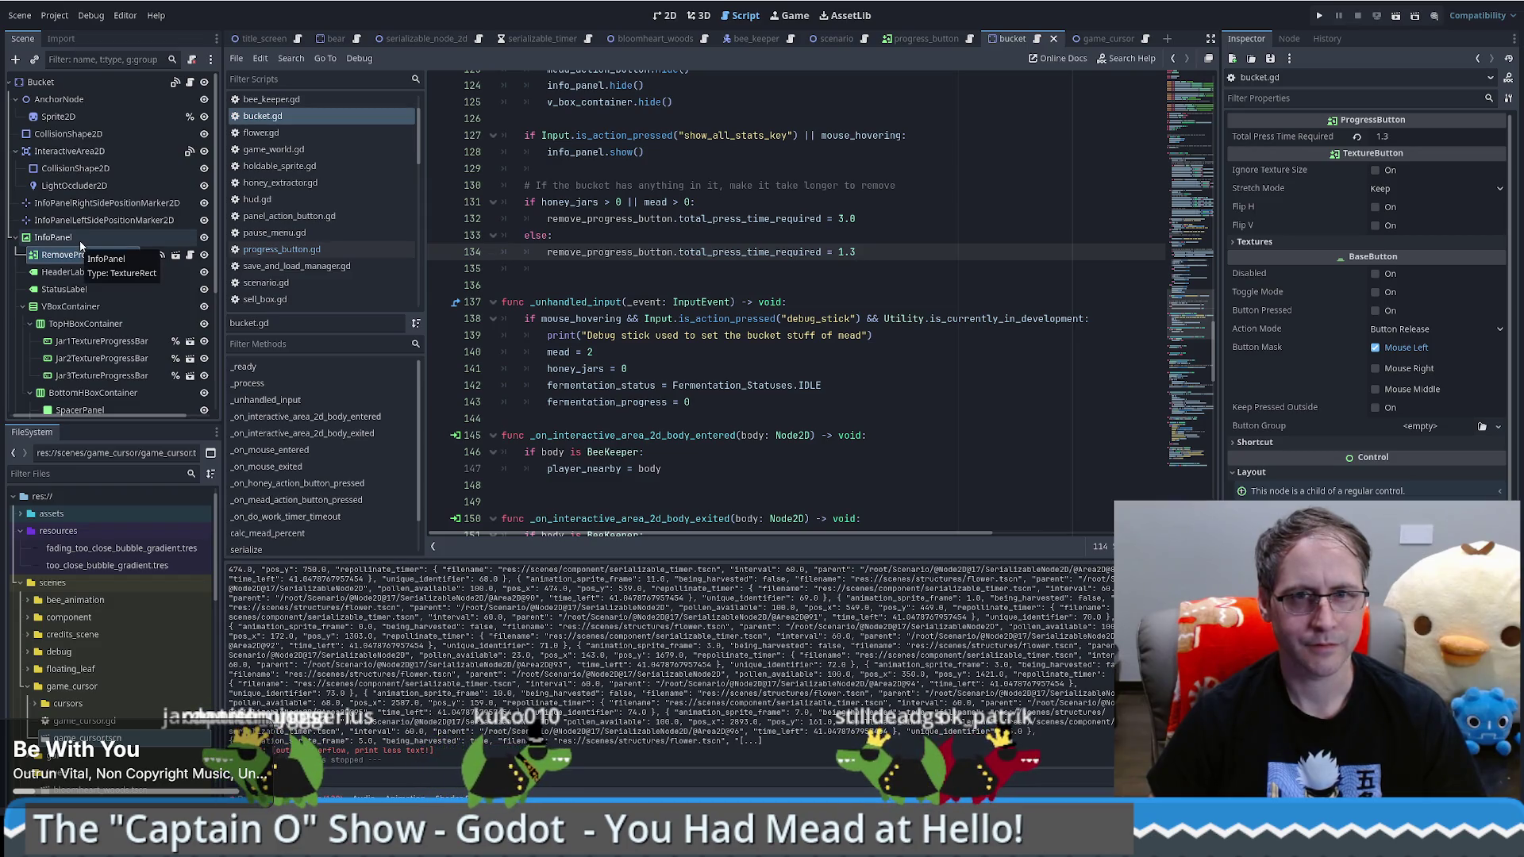
scroll(803, 408, down, 1)
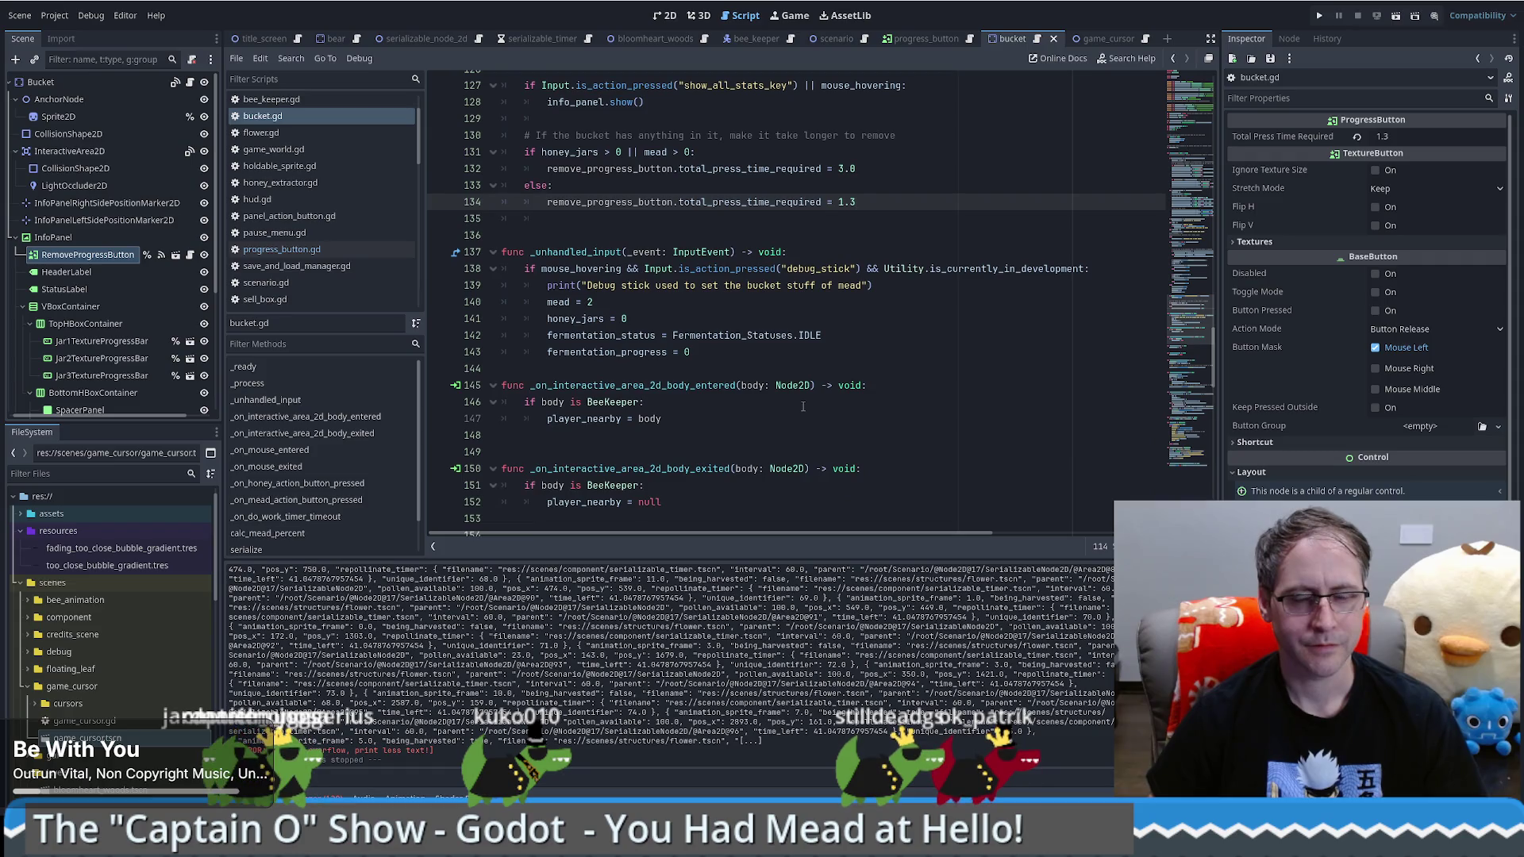
scroll(803, 407, down, 1)
click(574, 375)
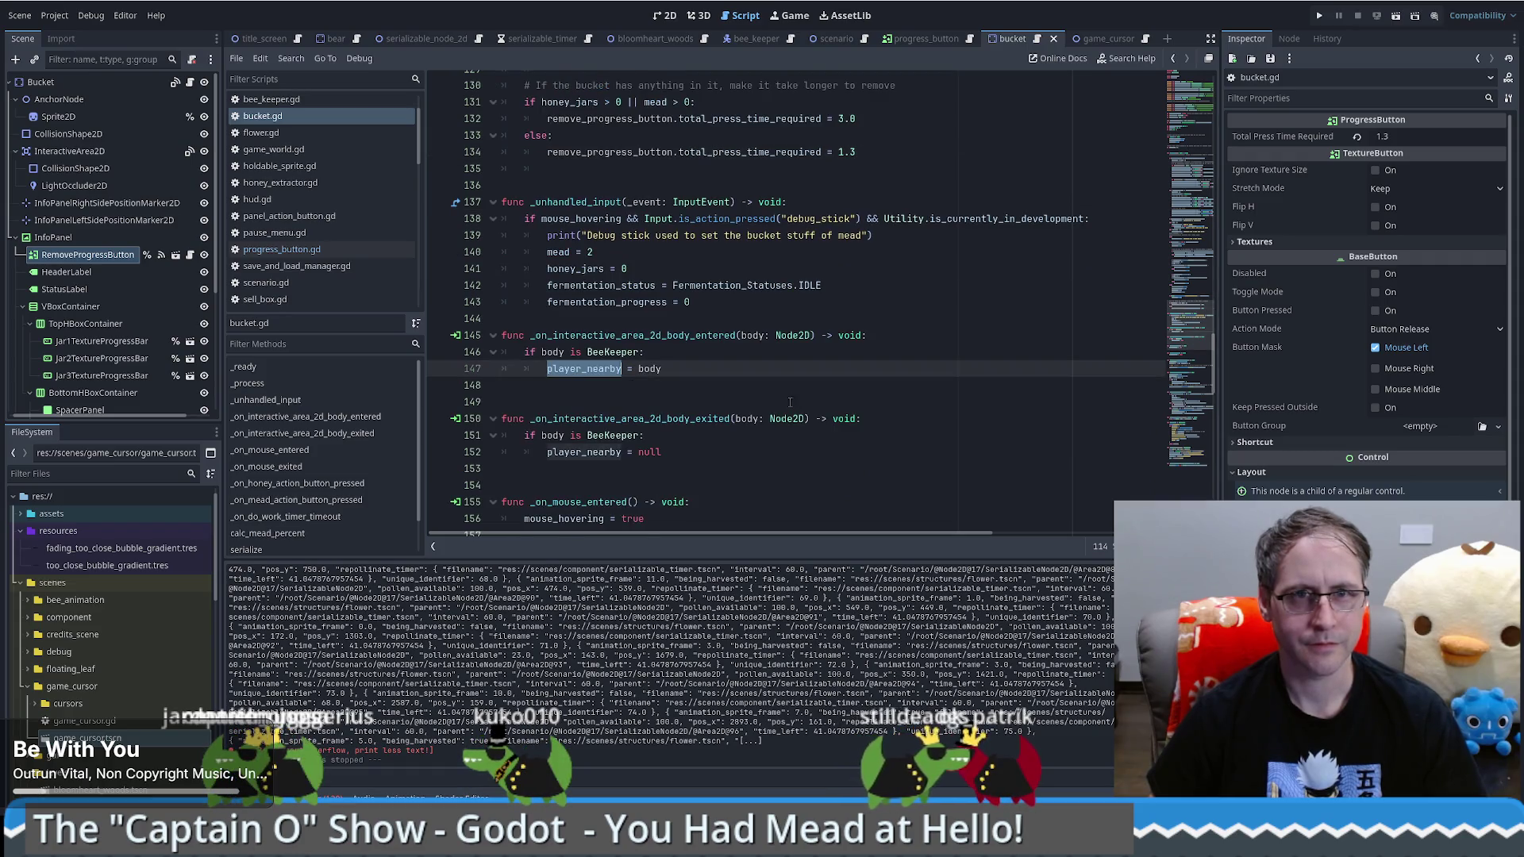
scroll(1026, 393, up, 18)
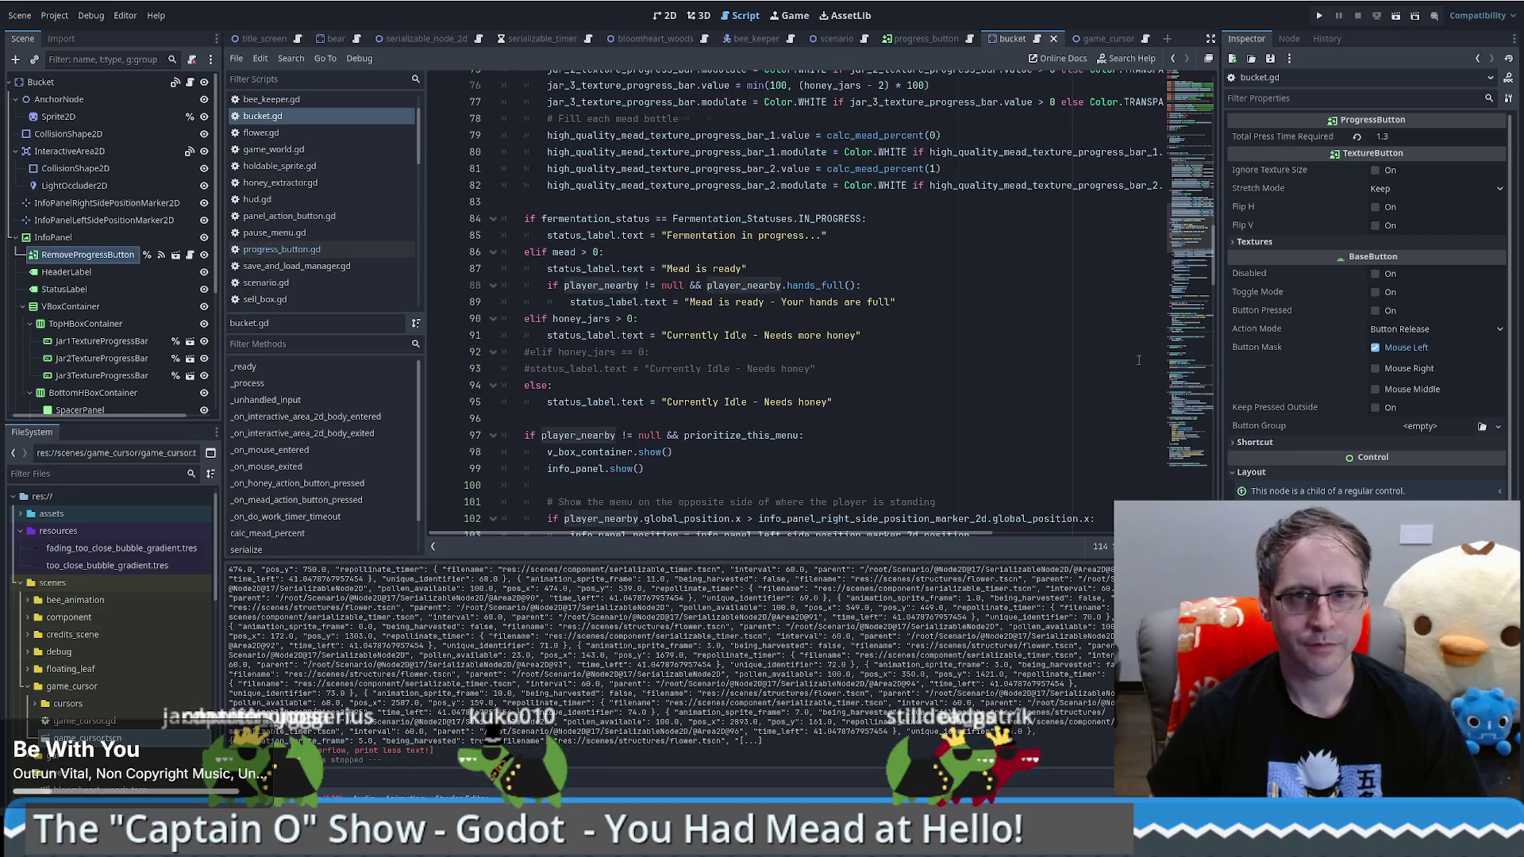
scroll(1181, 135, up, 19)
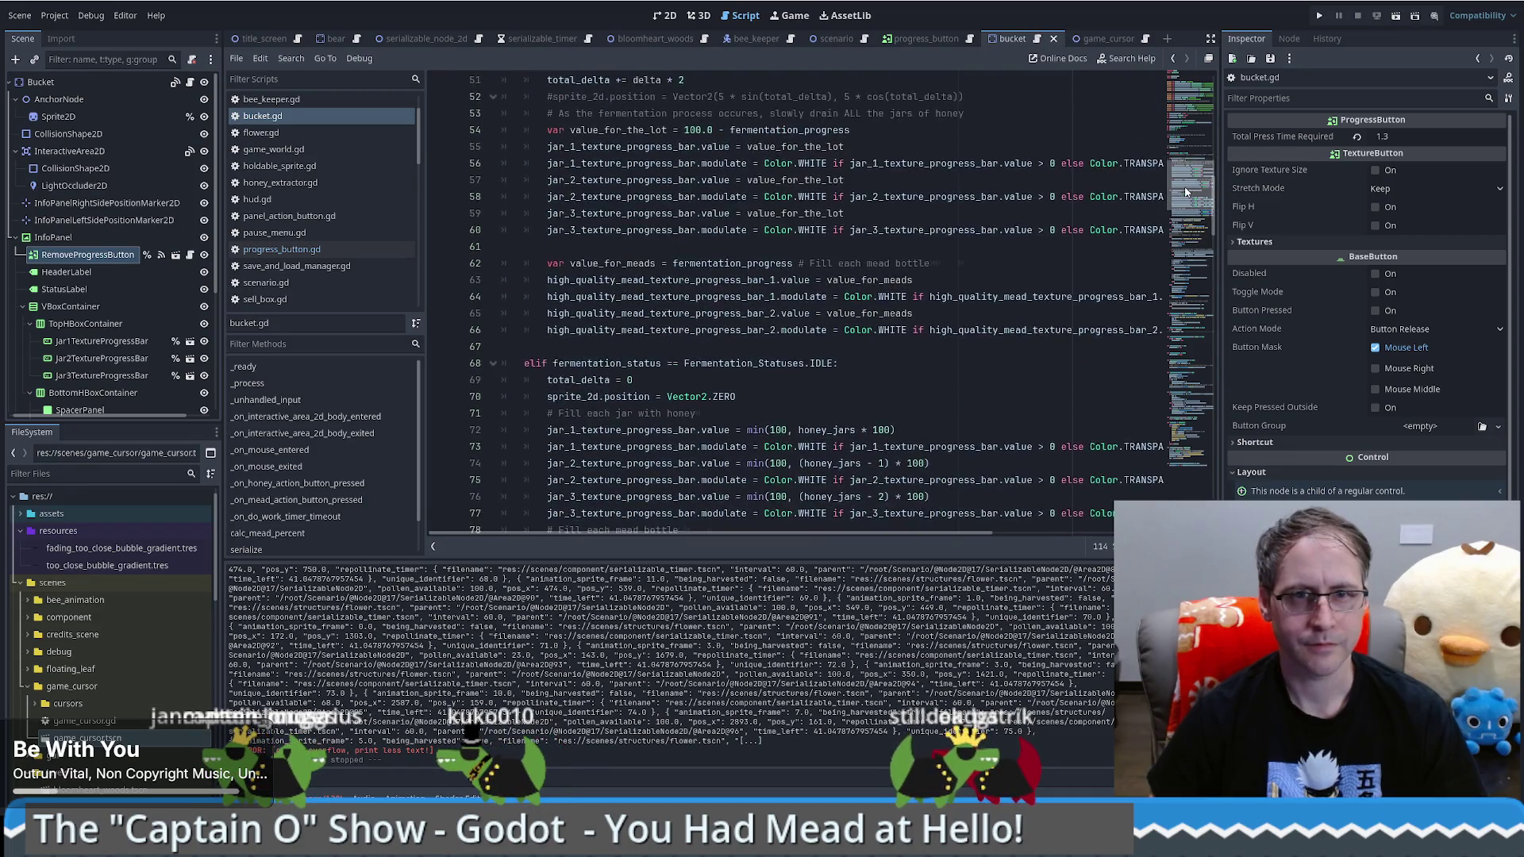
scroll(1180, 135, up, 6)
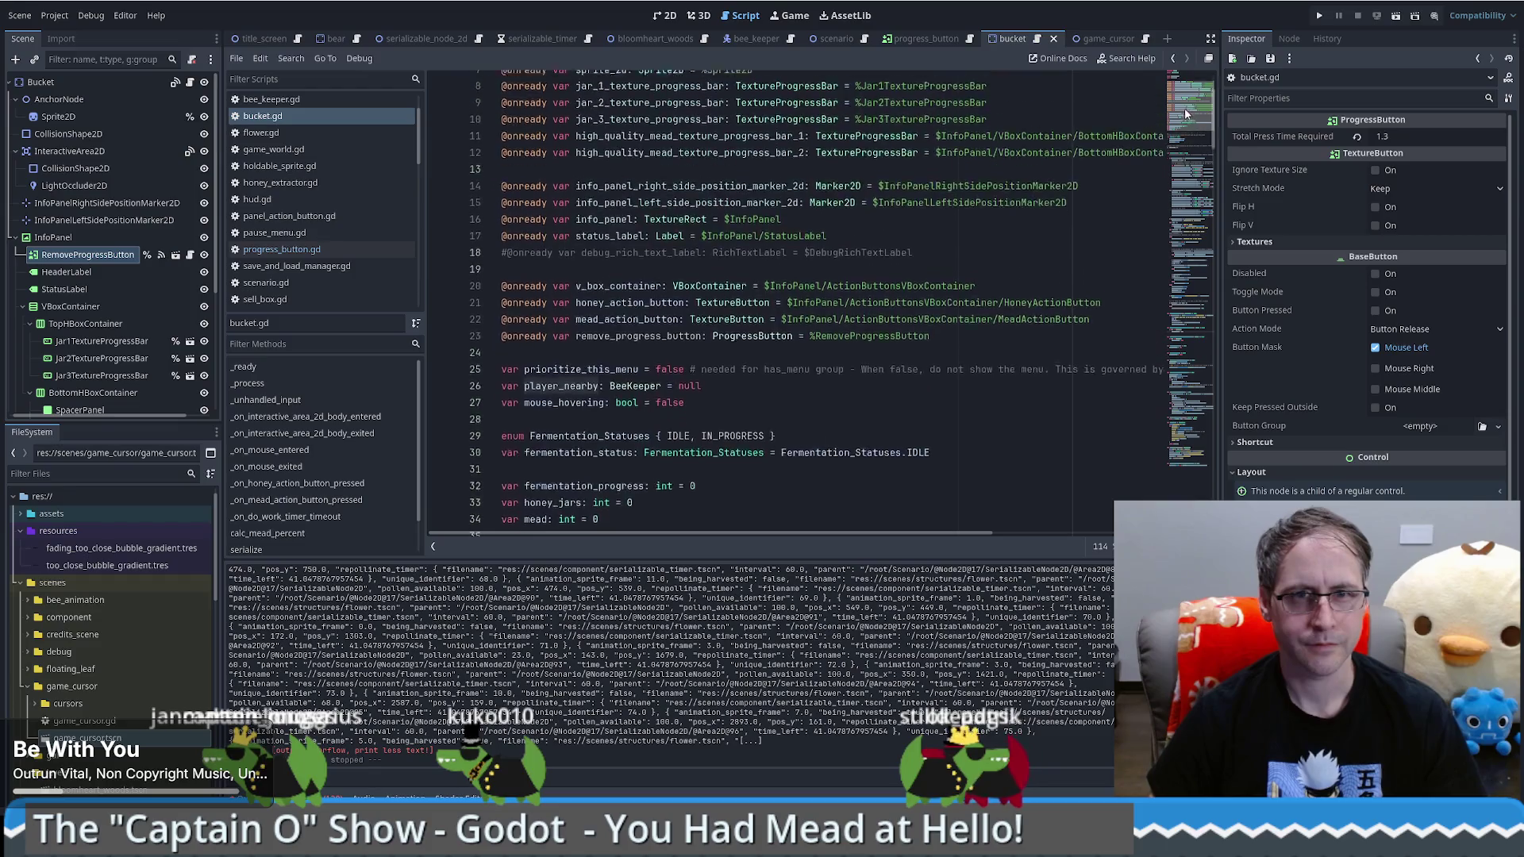
click(1191, 321)
drag(1191, 321, 1171, 454)
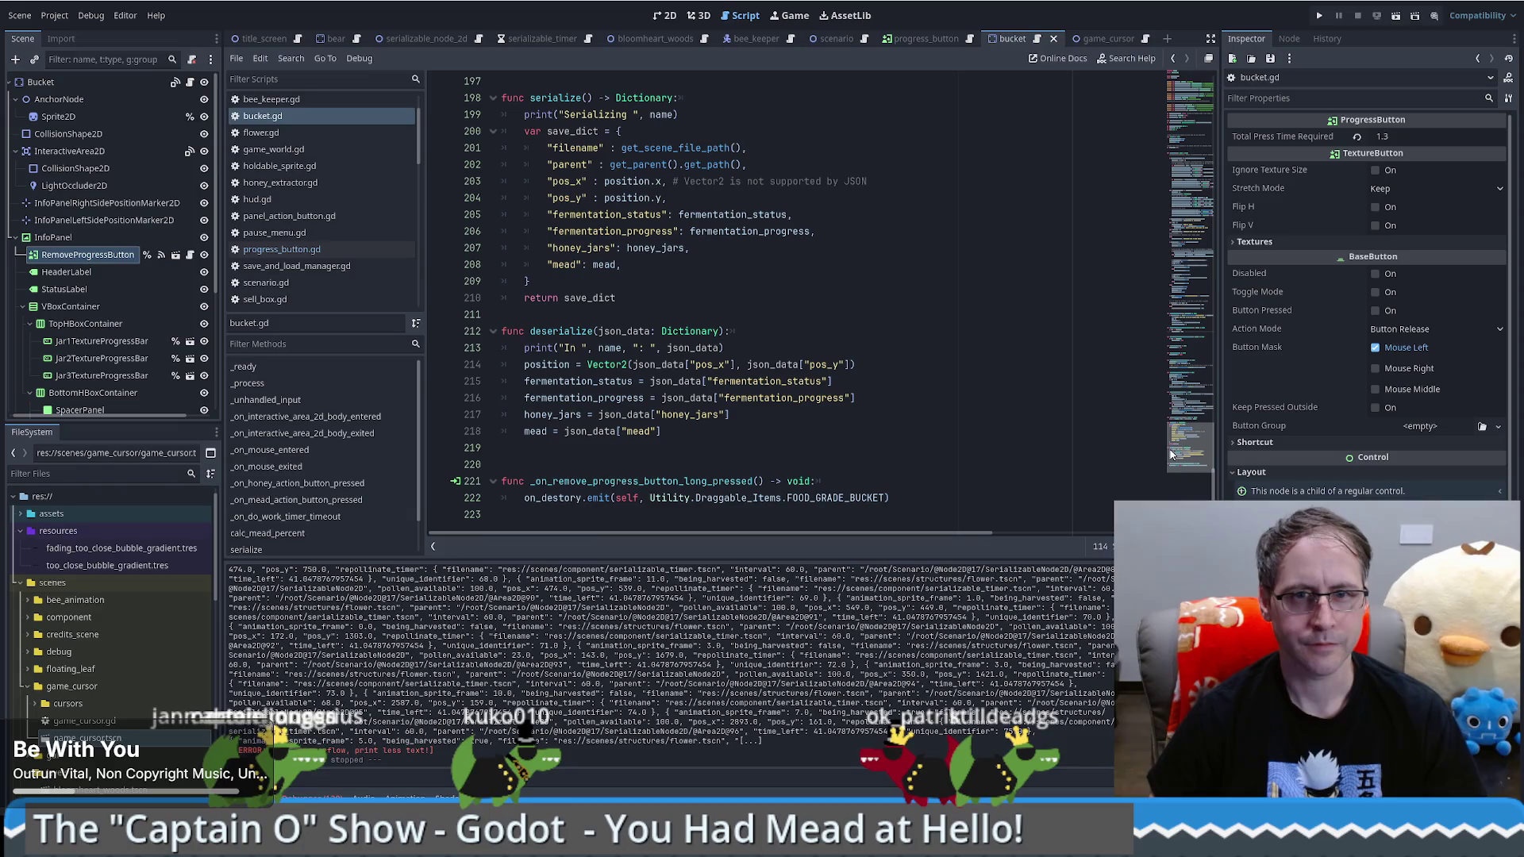
drag(1168, 471, 1170, 407)
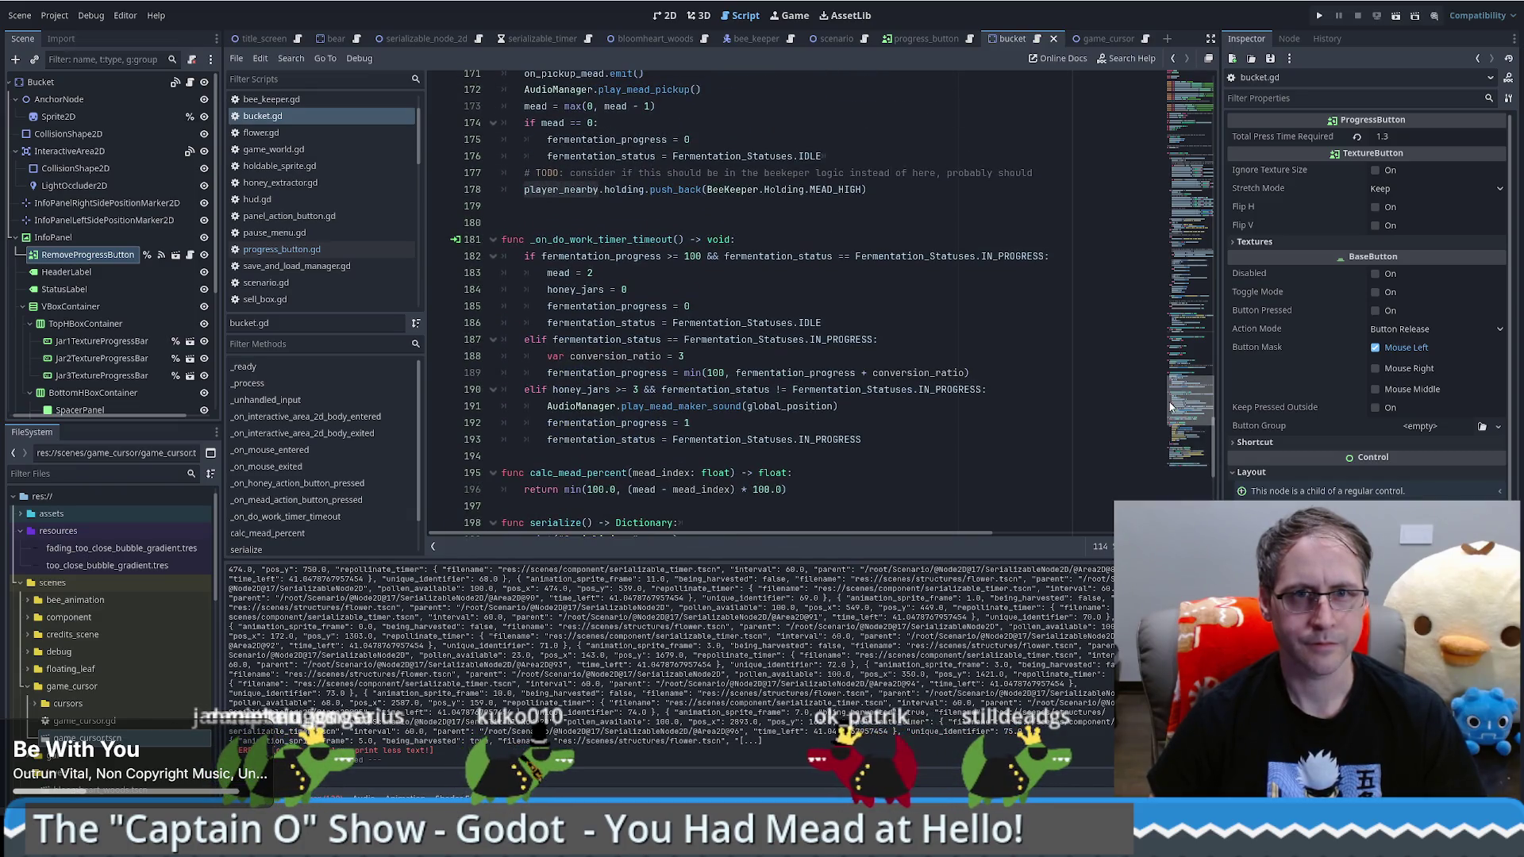
drag(1171, 407, 1187, 207)
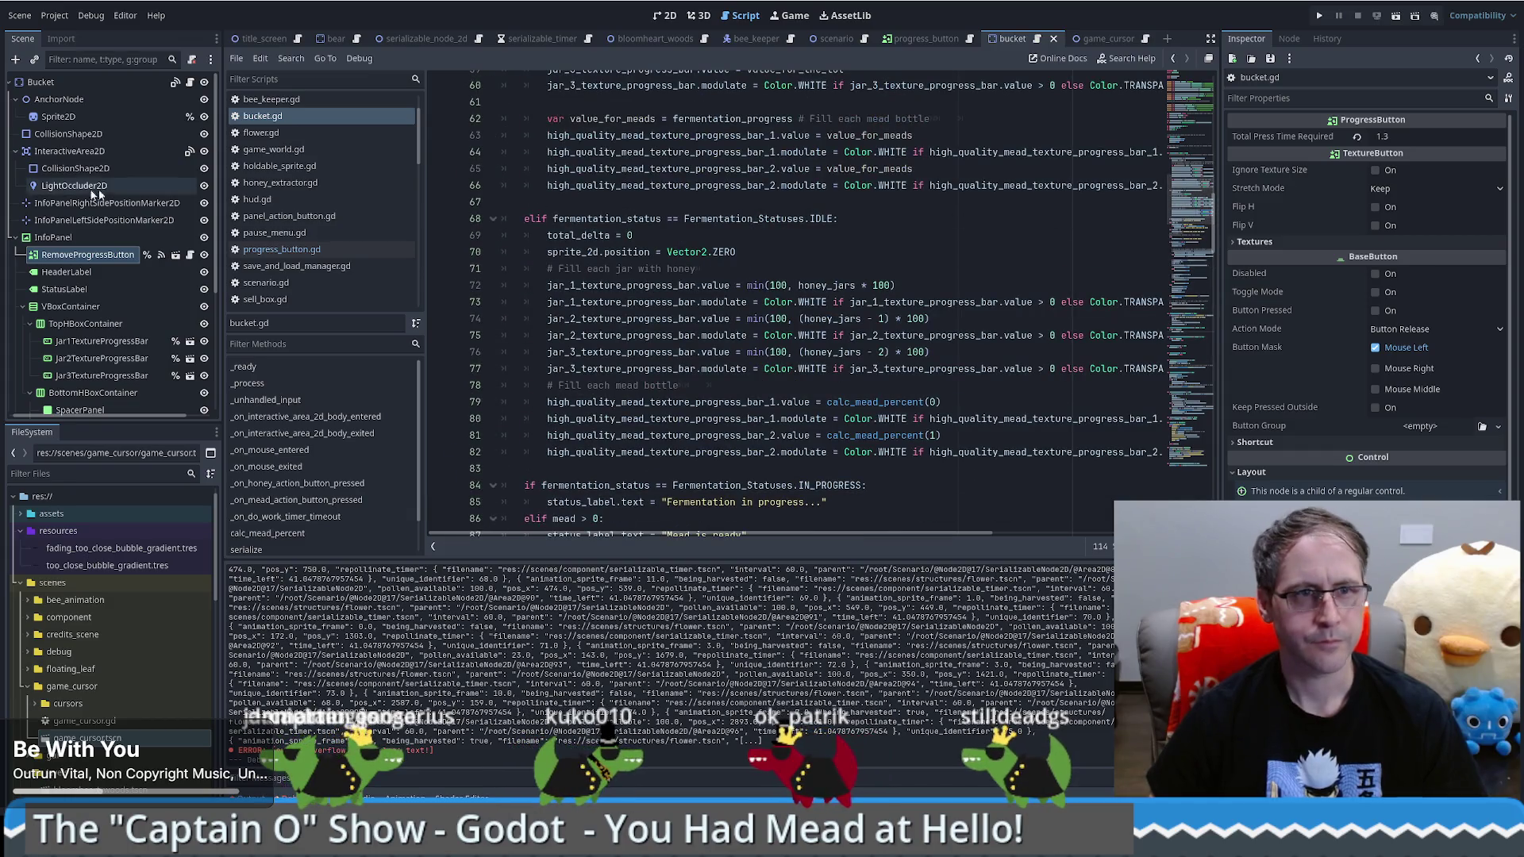
click(93, 237)
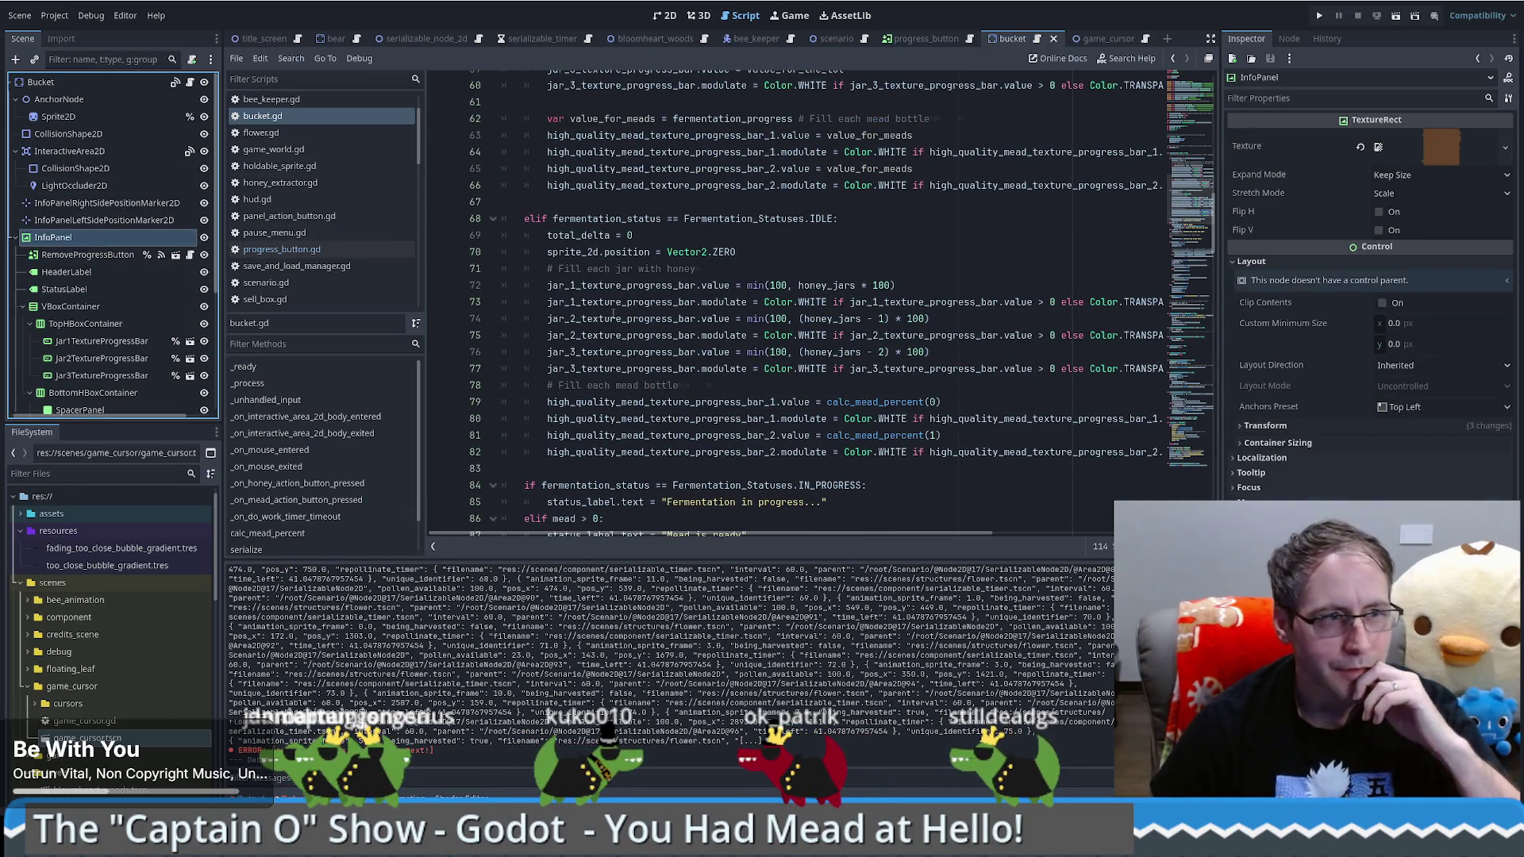
mouse_move(796, 334)
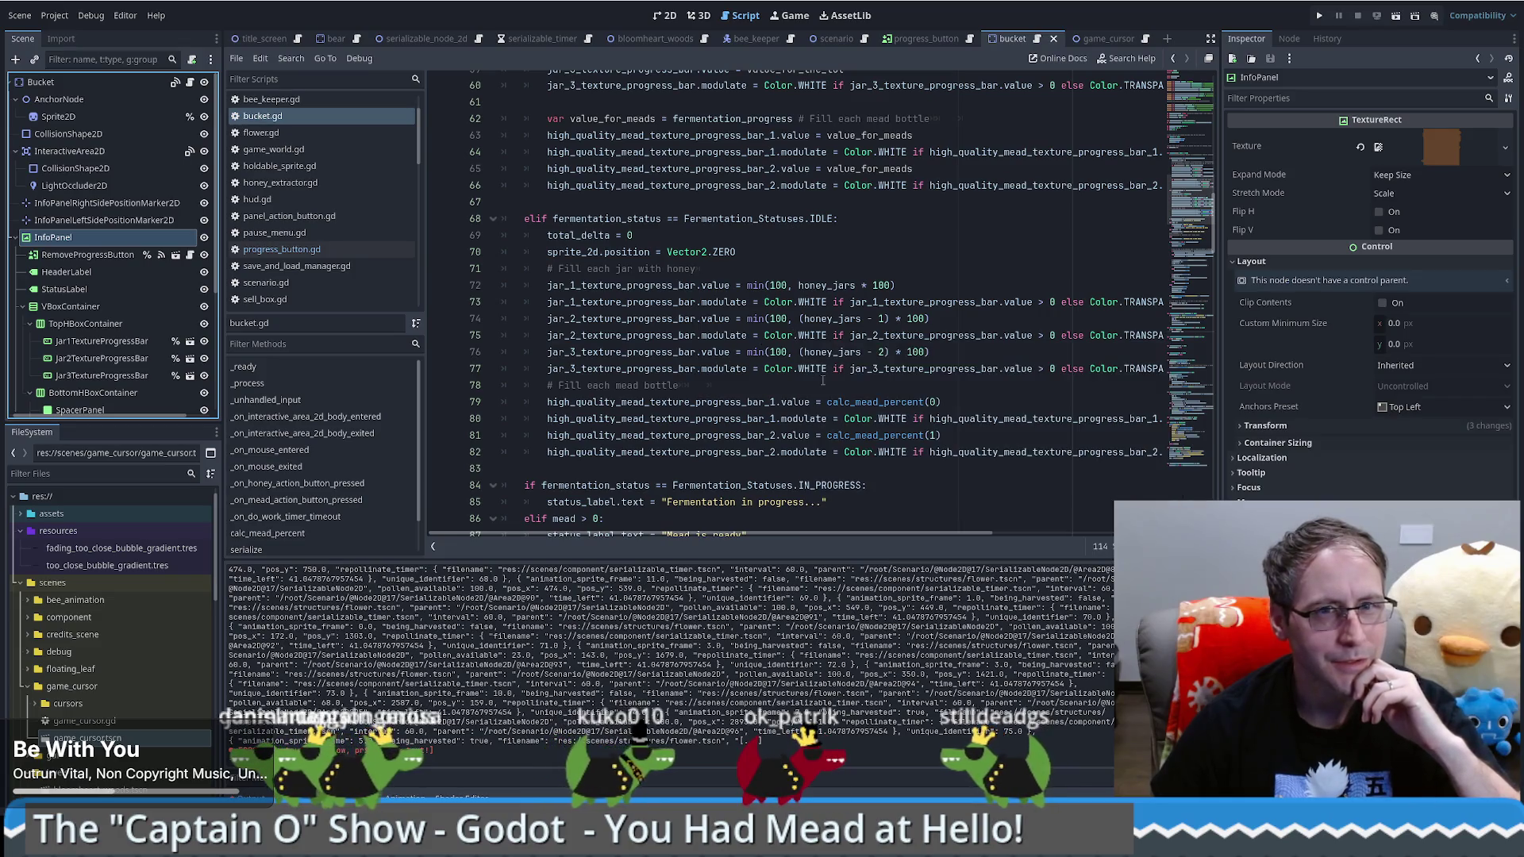
scroll(1189, 153, up, 8)
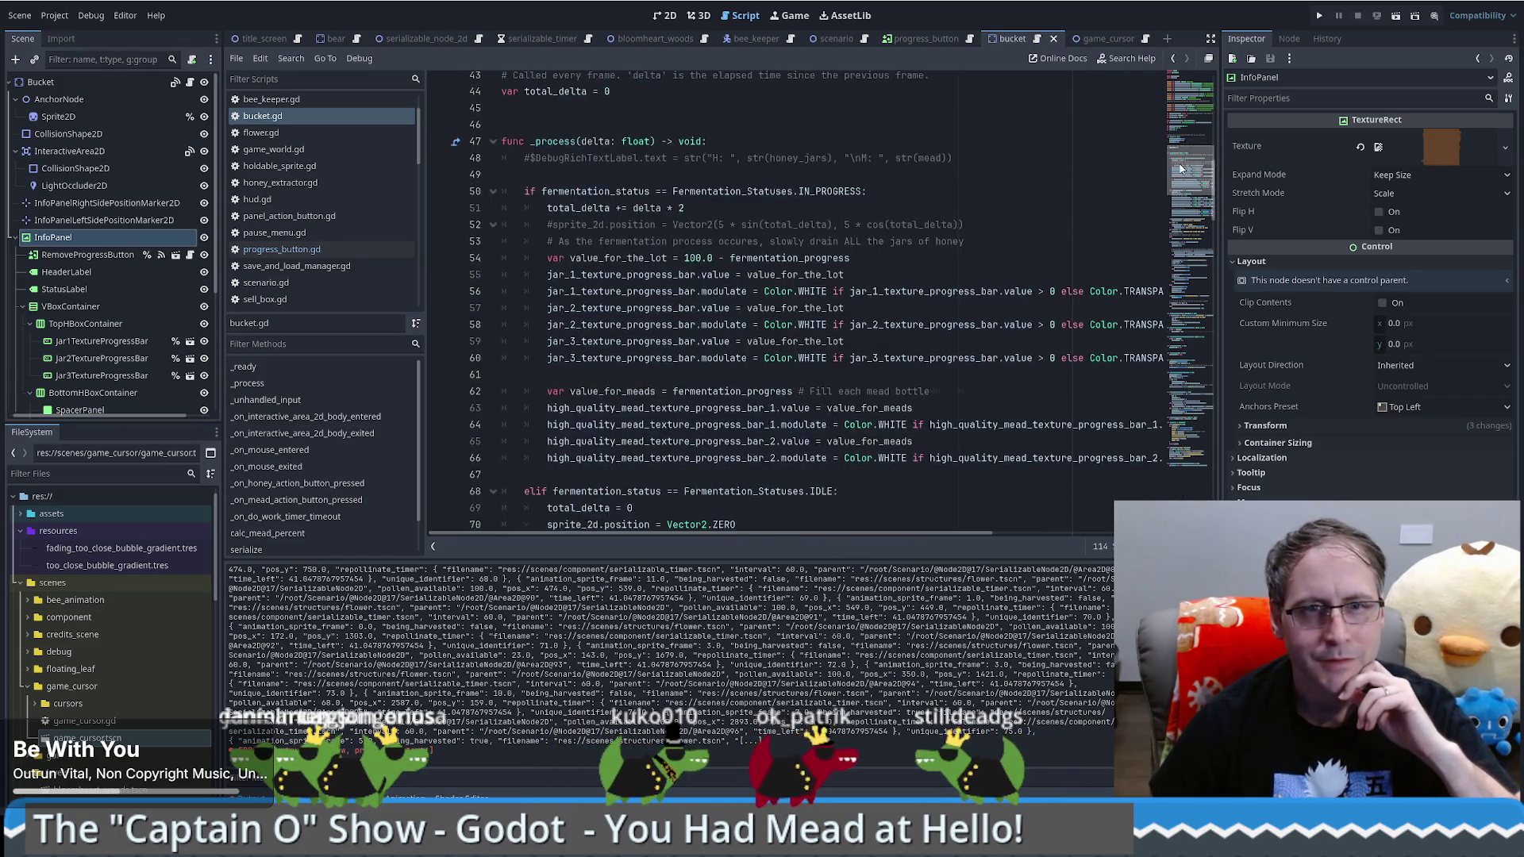
scroll(1189, 154, up, 6)
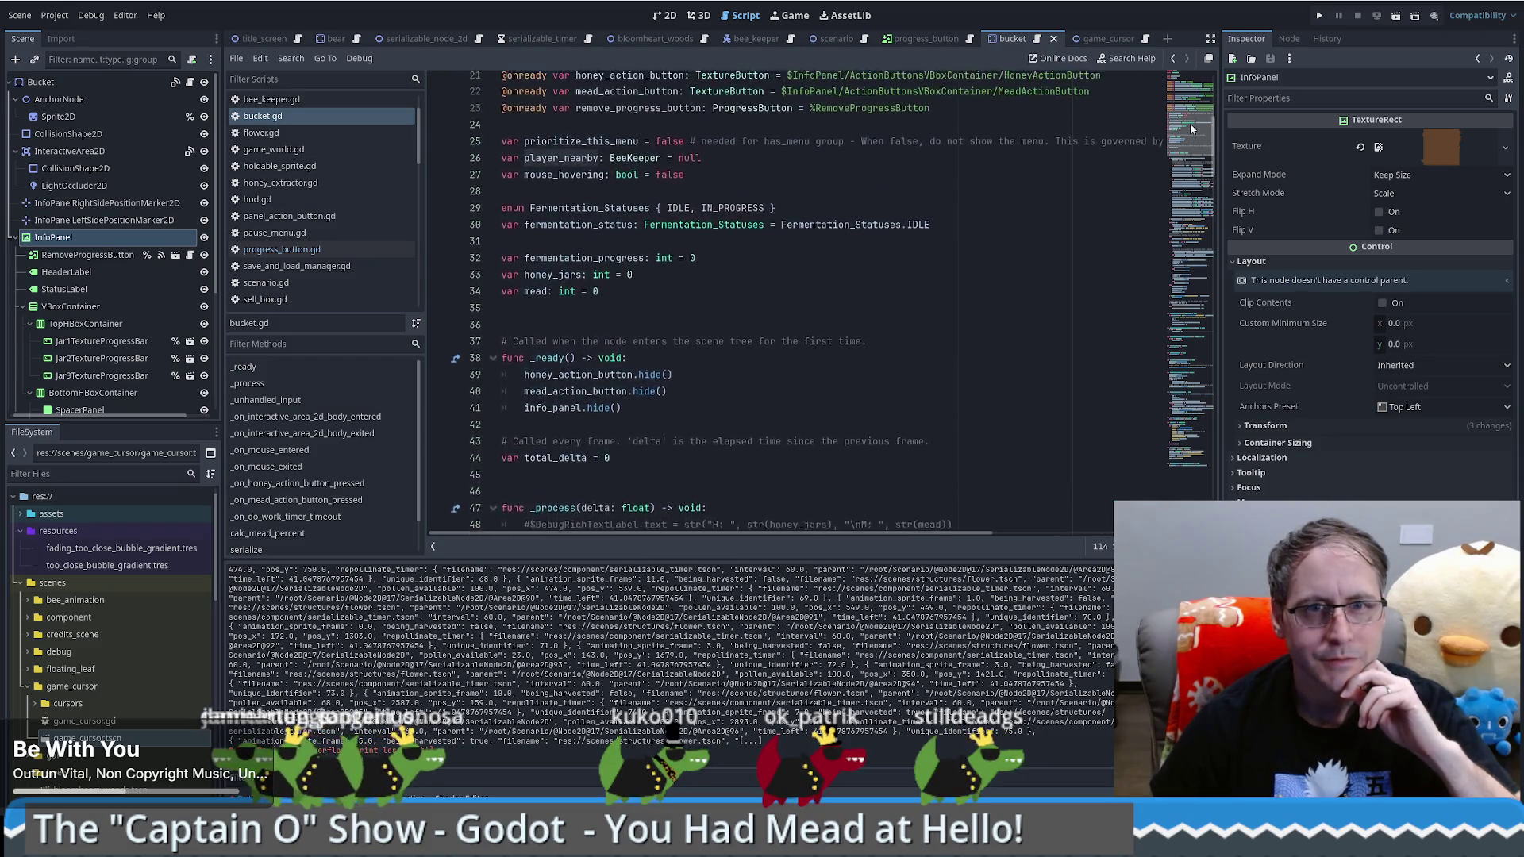
scroll(1191, 120, up, 5)
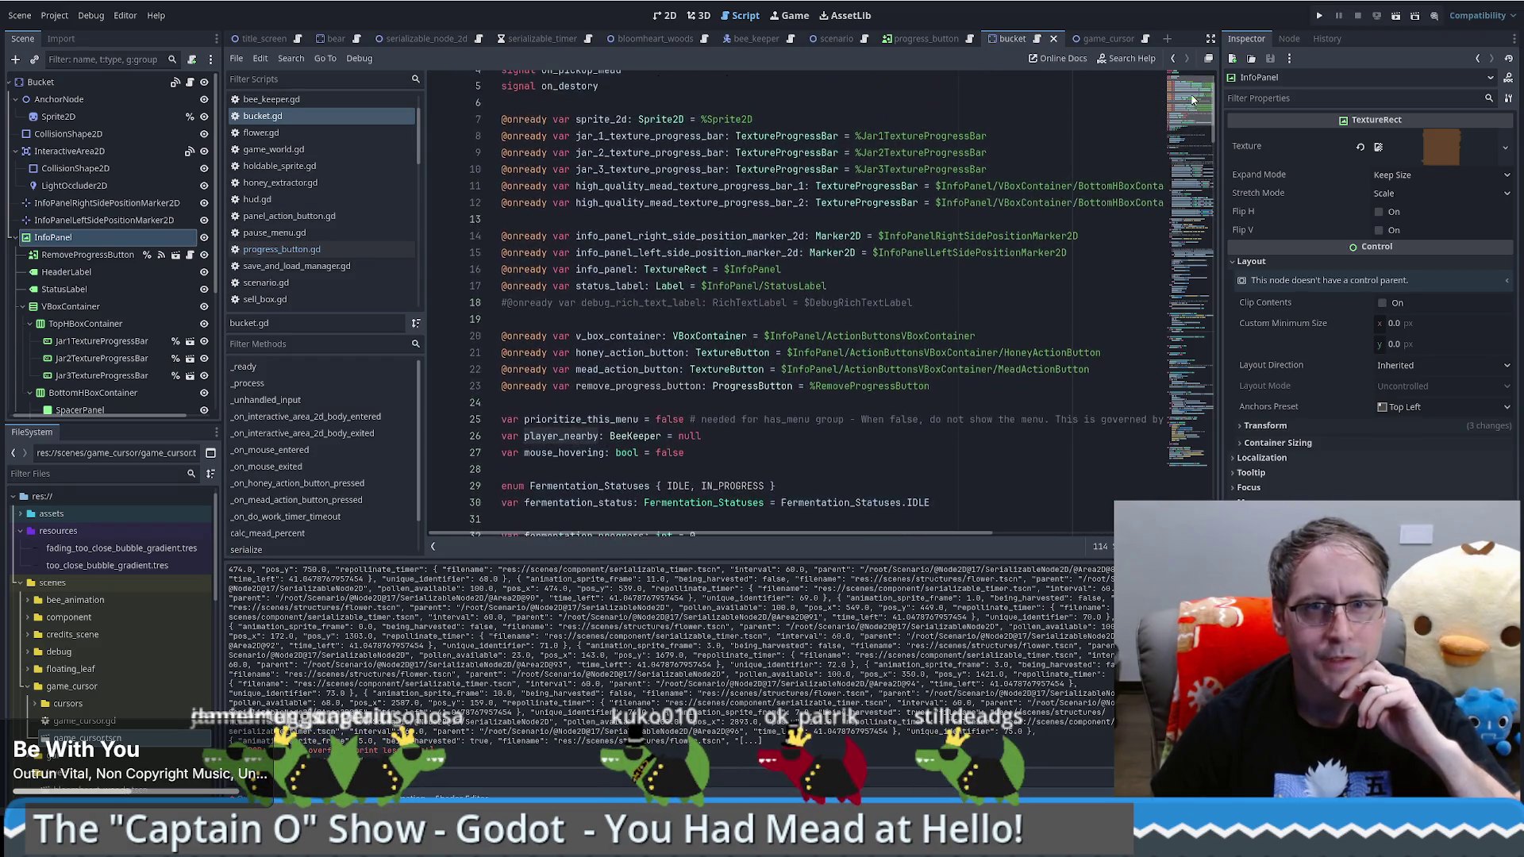
scroll(1193, 95, down, 5)
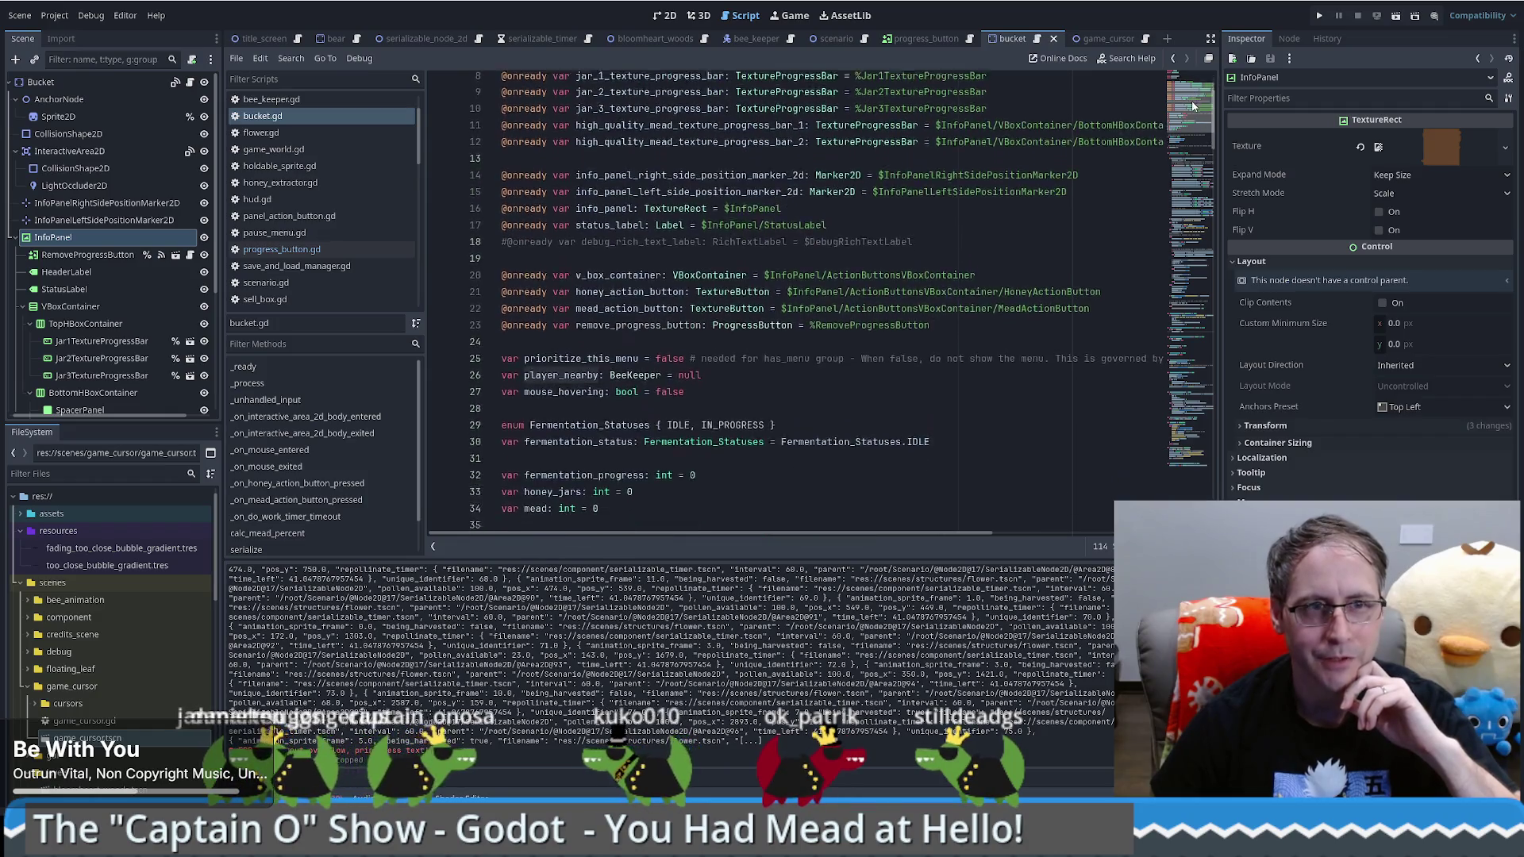
scroll(1193, 117, up, 5)
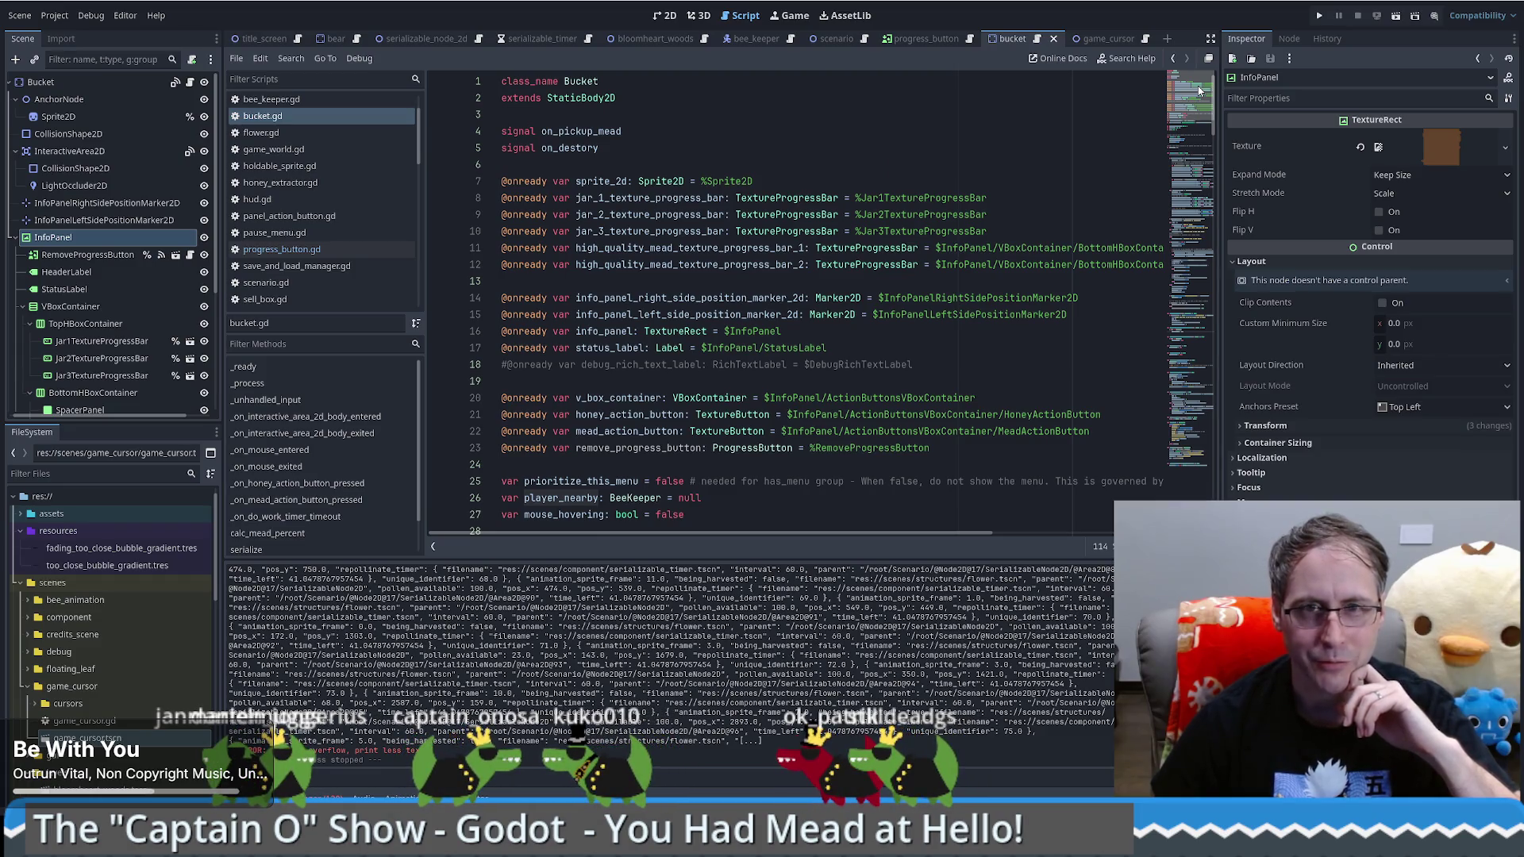
drag(1201, 90, 1202, 111)
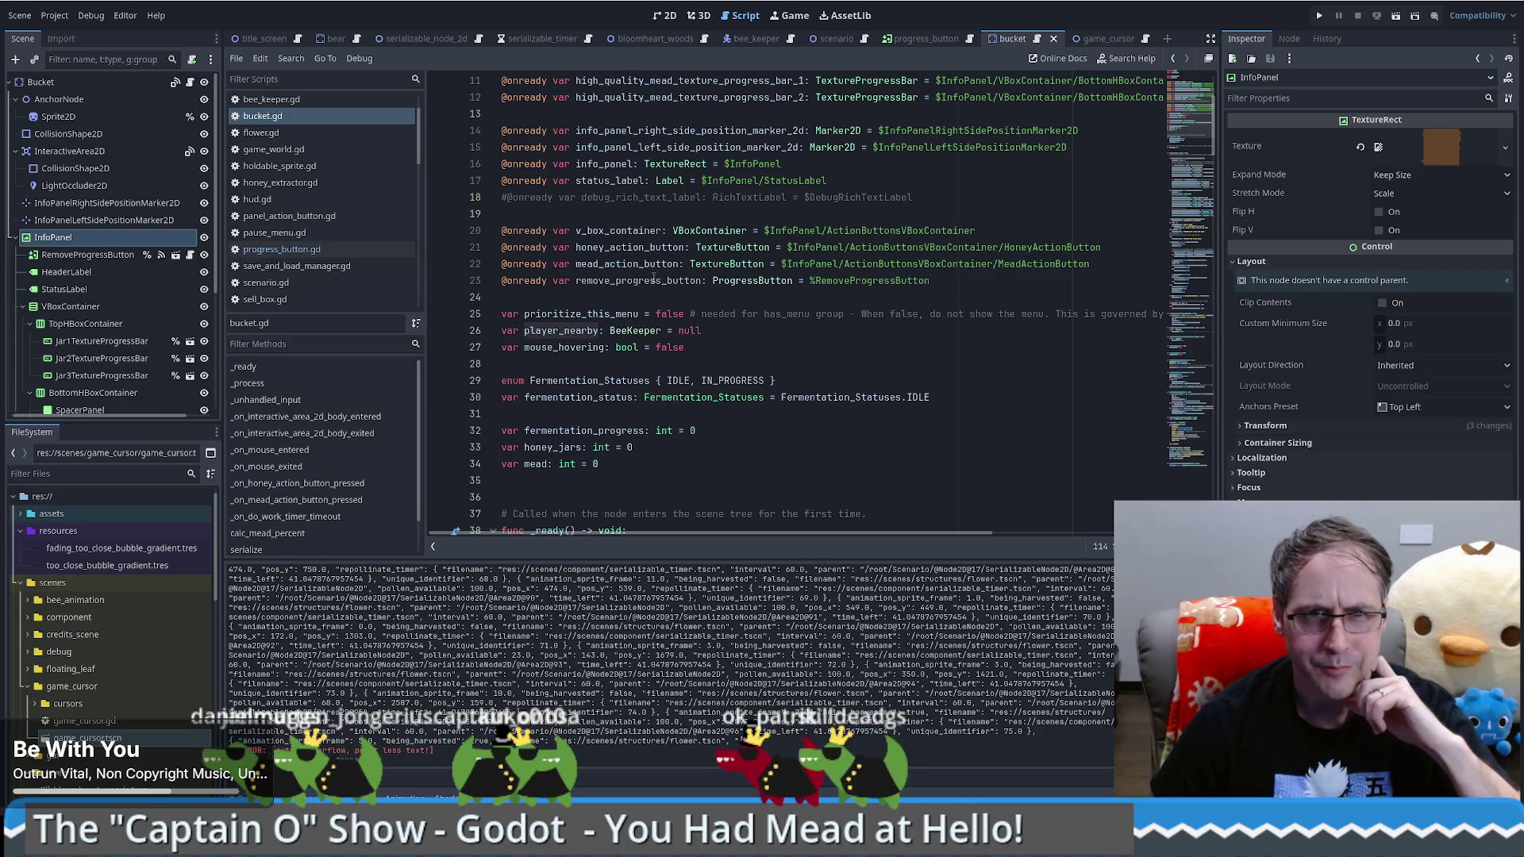
Step: In the progress_button scene, open the ProgressButton script and reselect the ProgressButton node
click(187, 255)
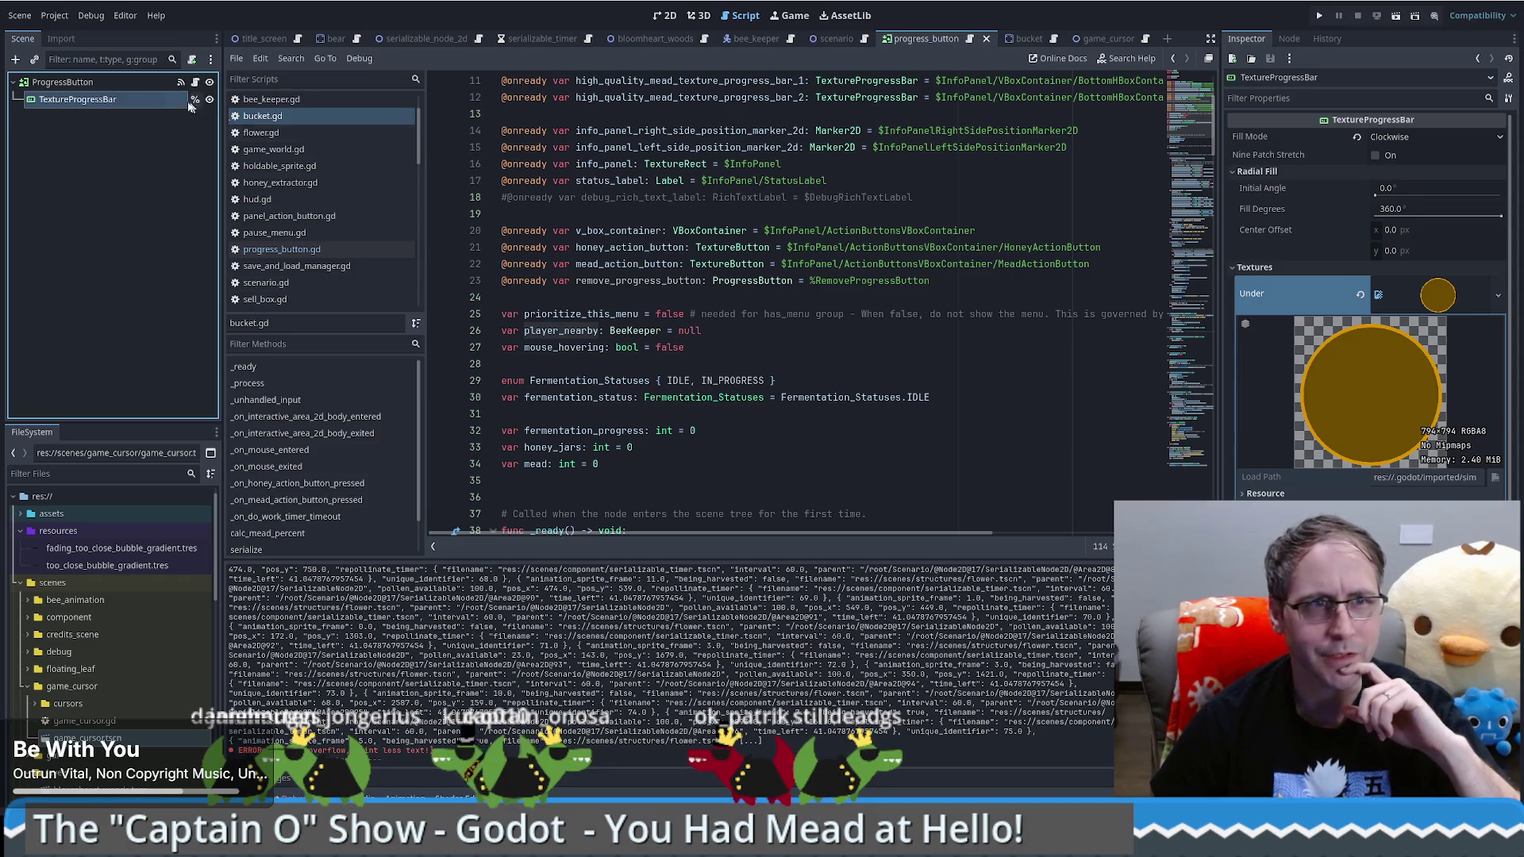
click(127, 81)
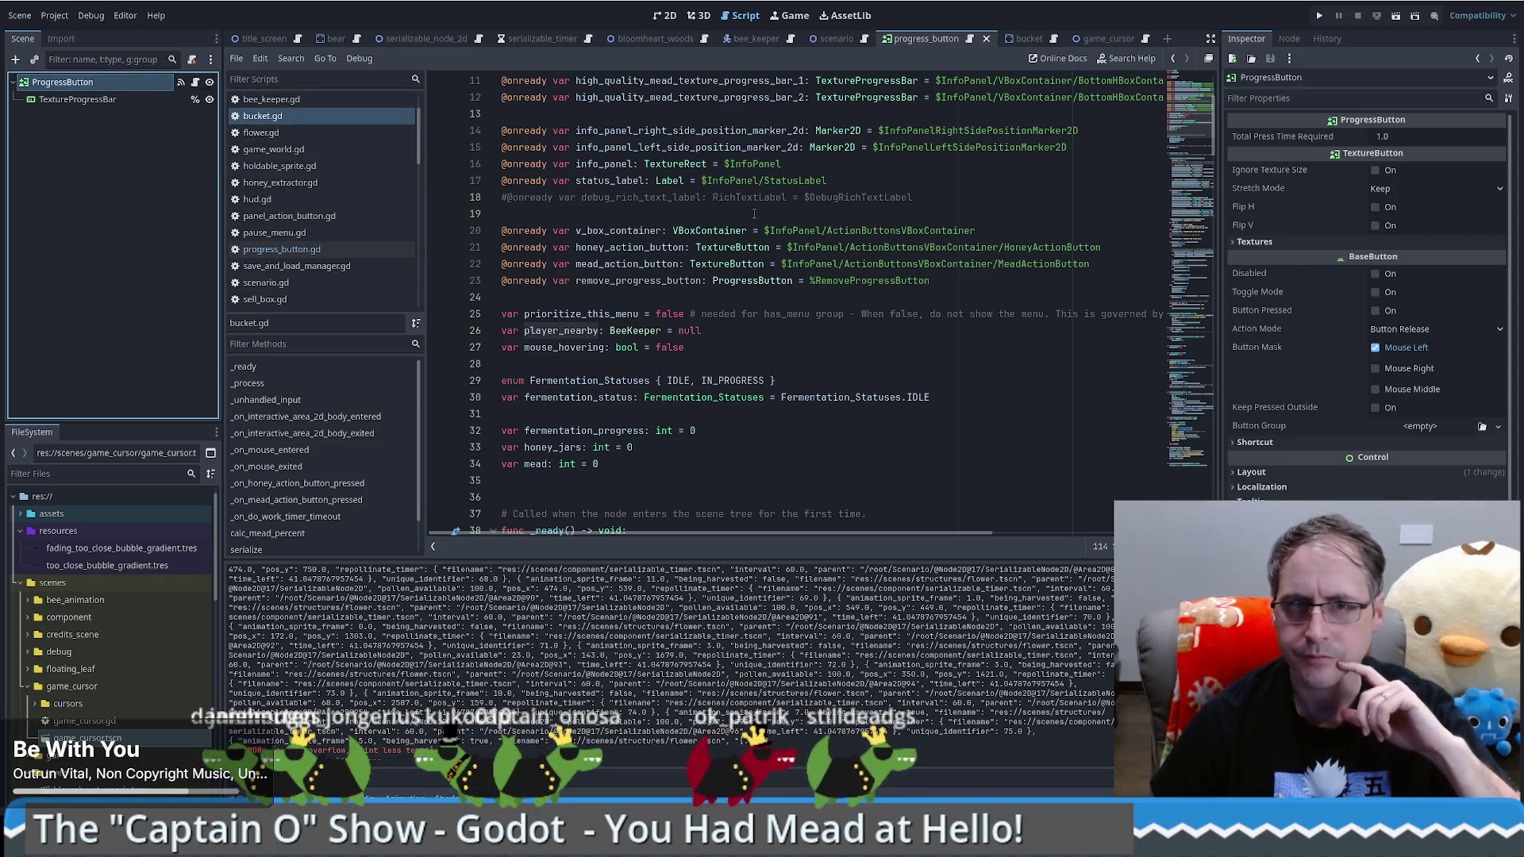
click(193, 81)
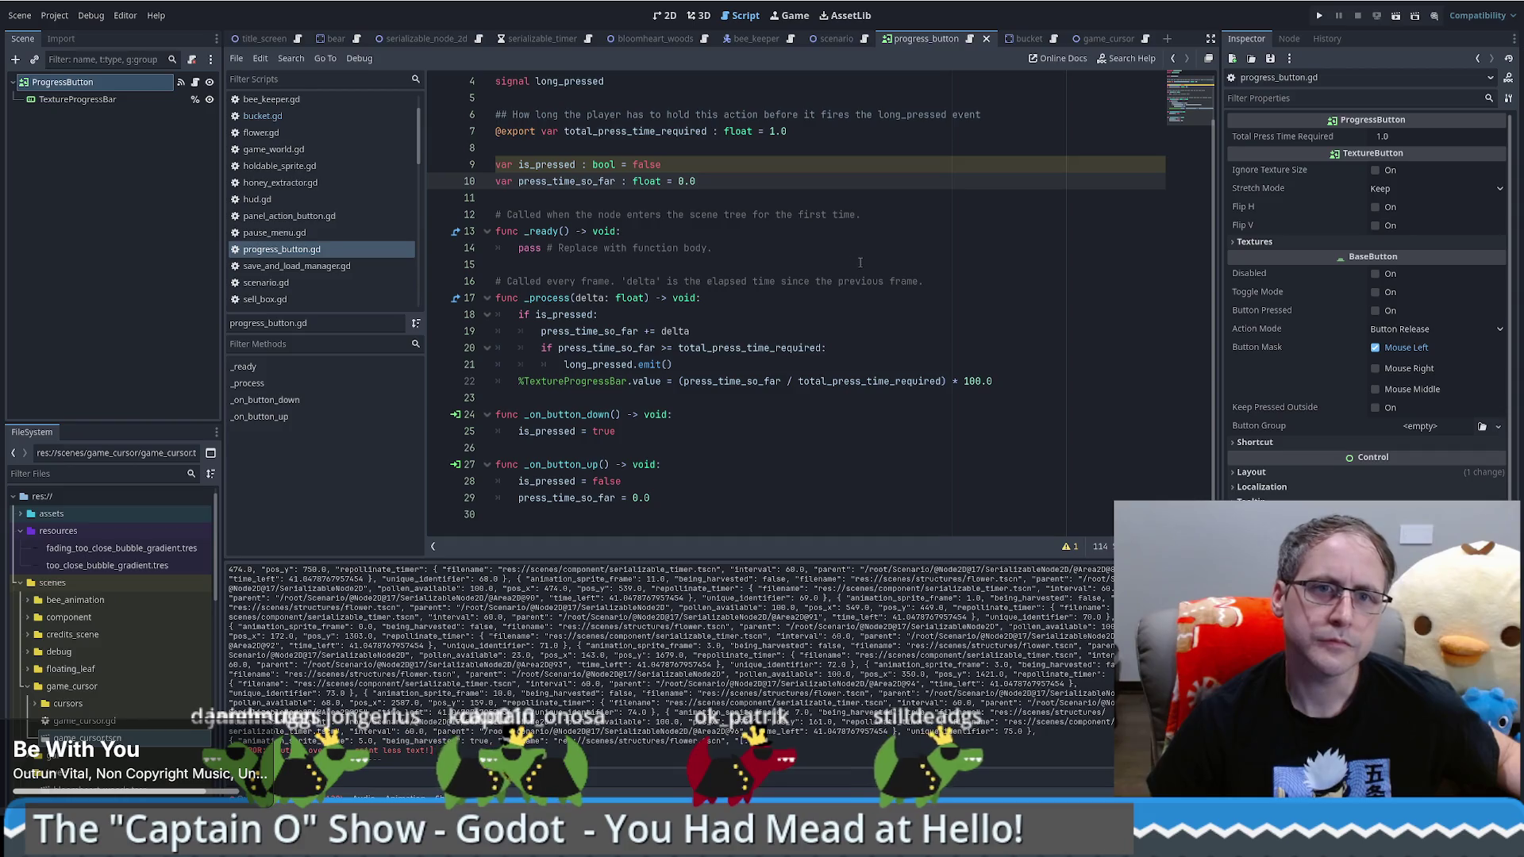
click(105, 100)
click(104, 84)
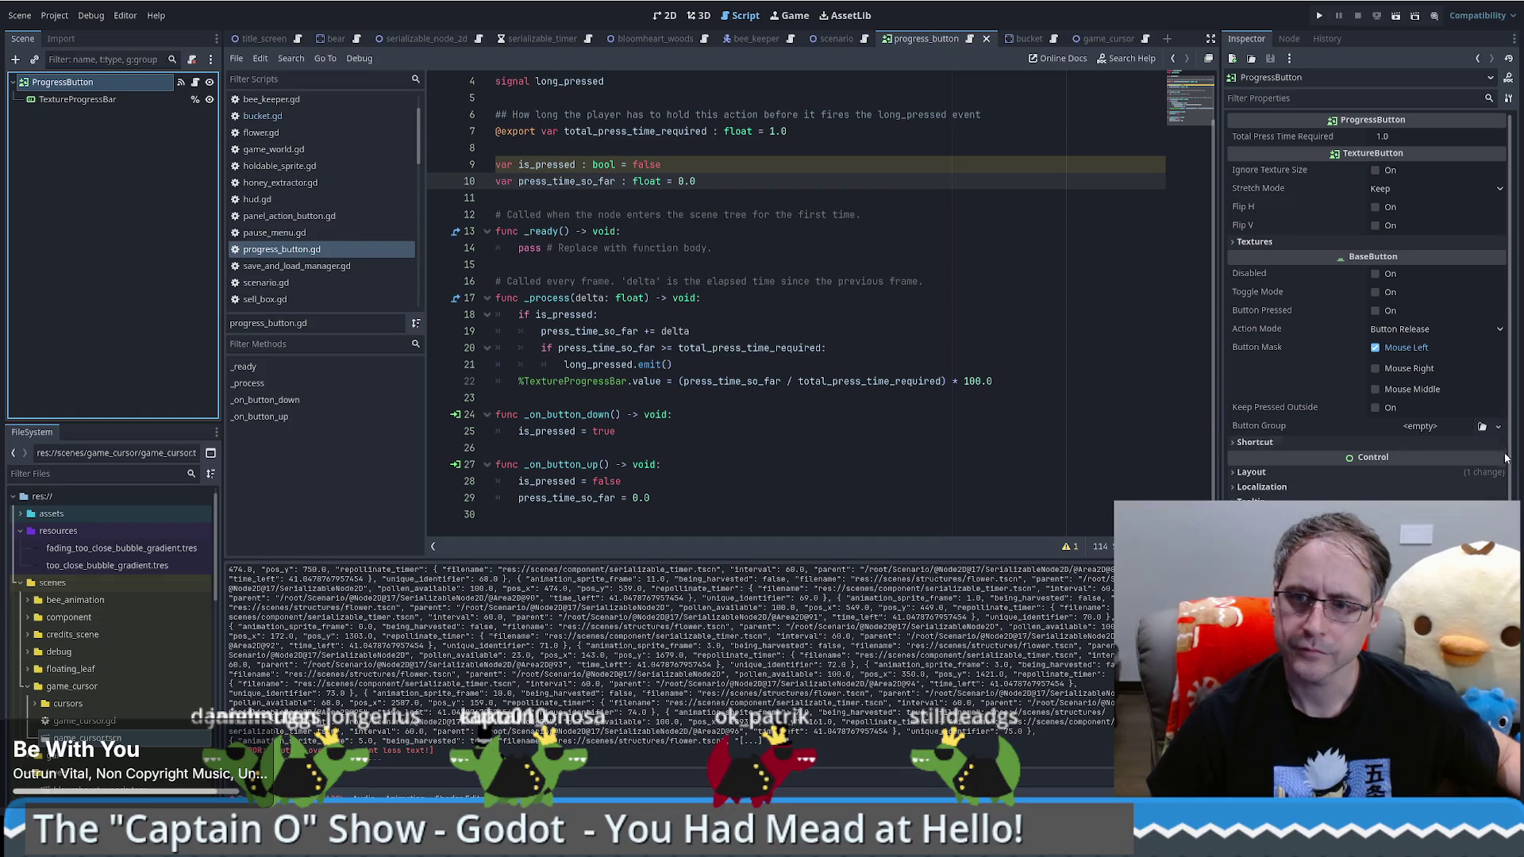
Step: Expand ProgressButton's Layout, Input and Mouse properties to confirm Mouse Filter is Stop
scroll(1366, 397, down, 2)
click(1291, 429)
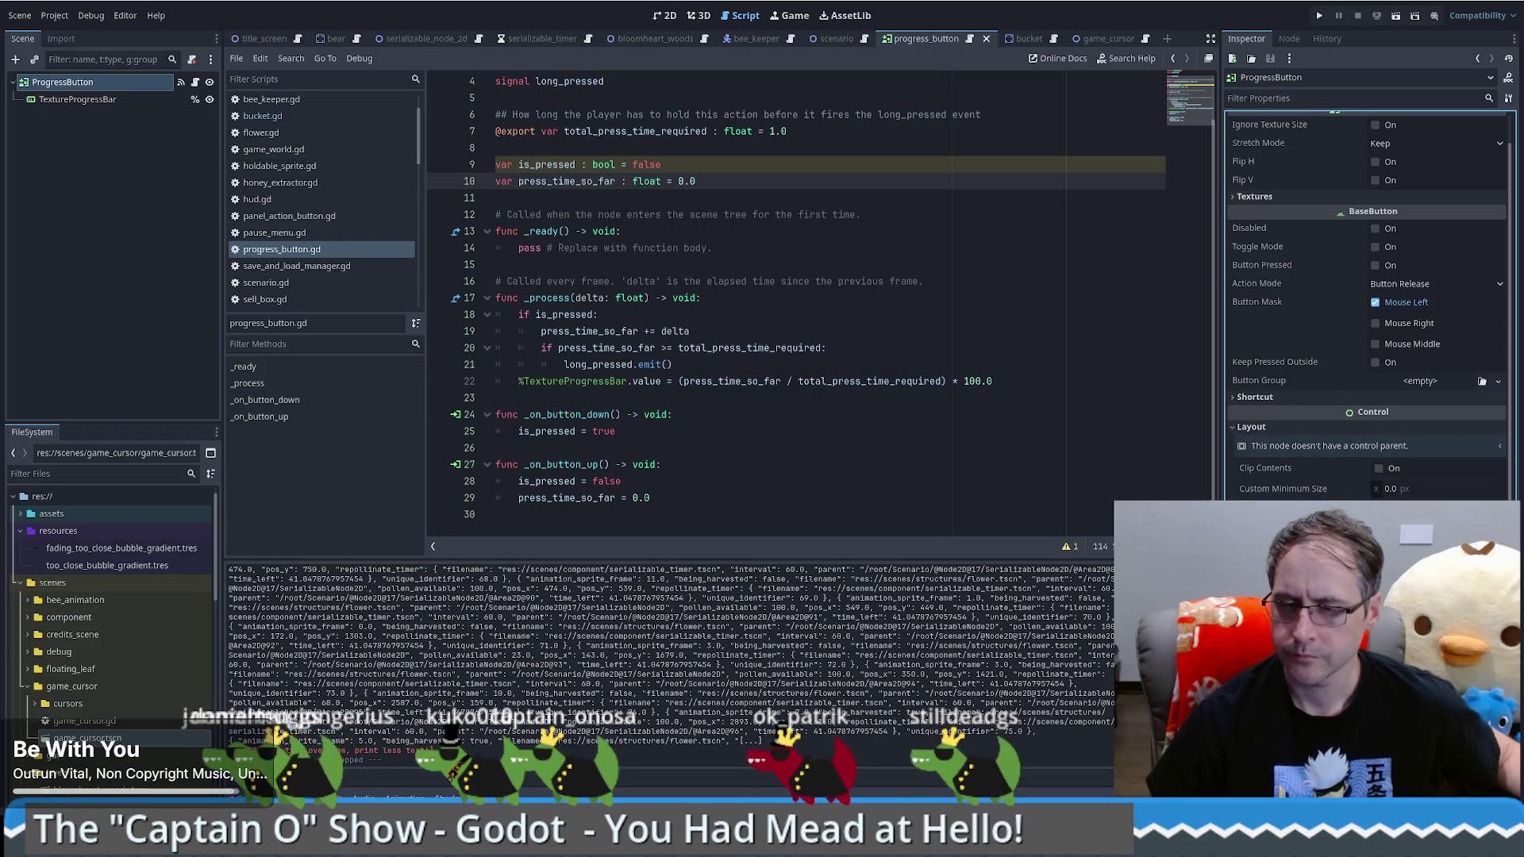
scroll(1365, 310, down, 5)
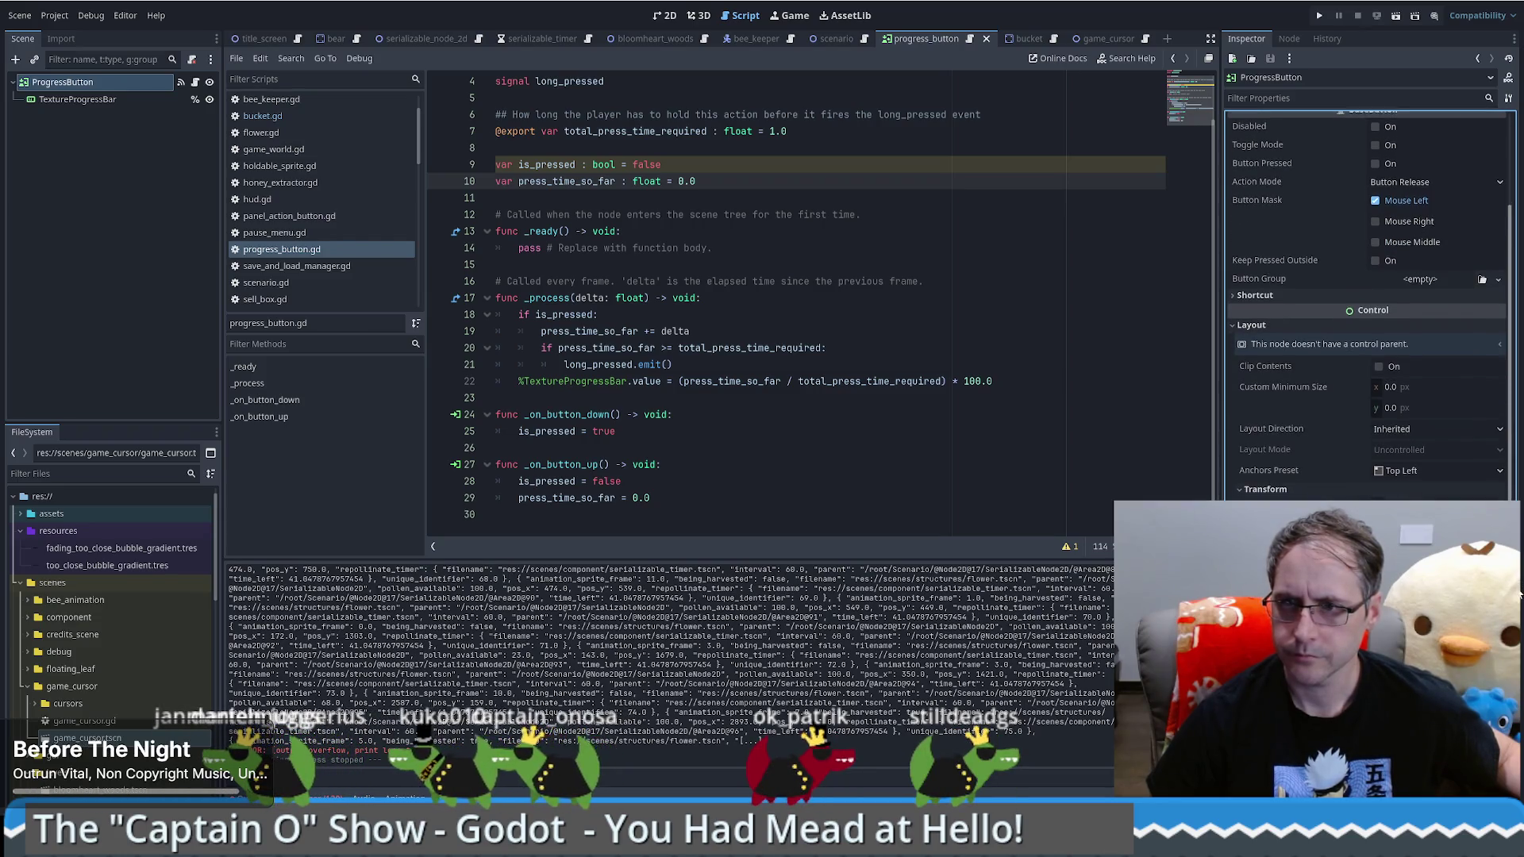
scroll(1366, 310, down, 5)
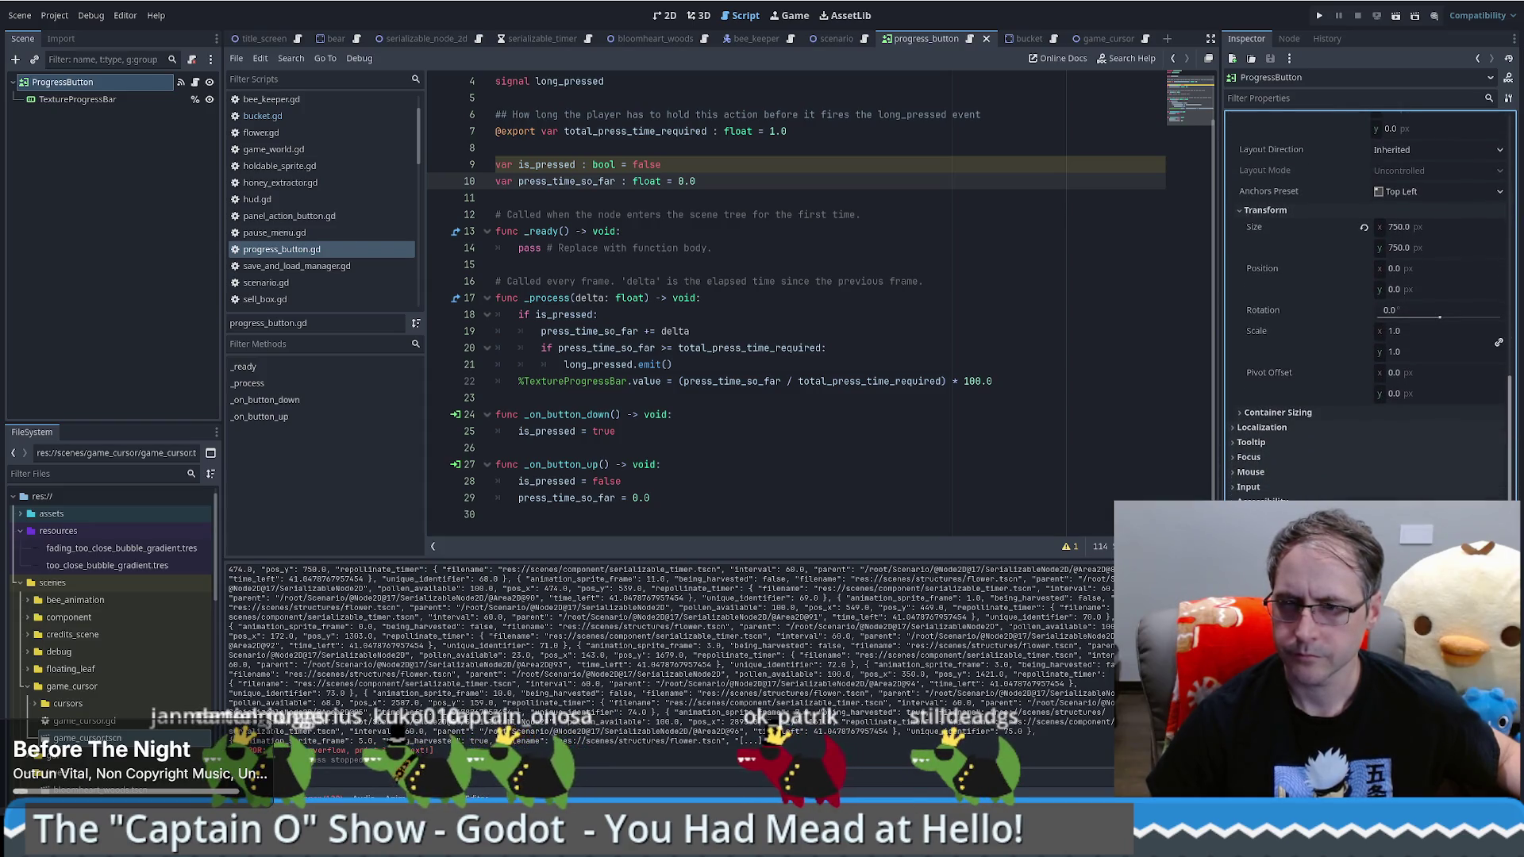
click(1262, 488)
click(1257, 474)
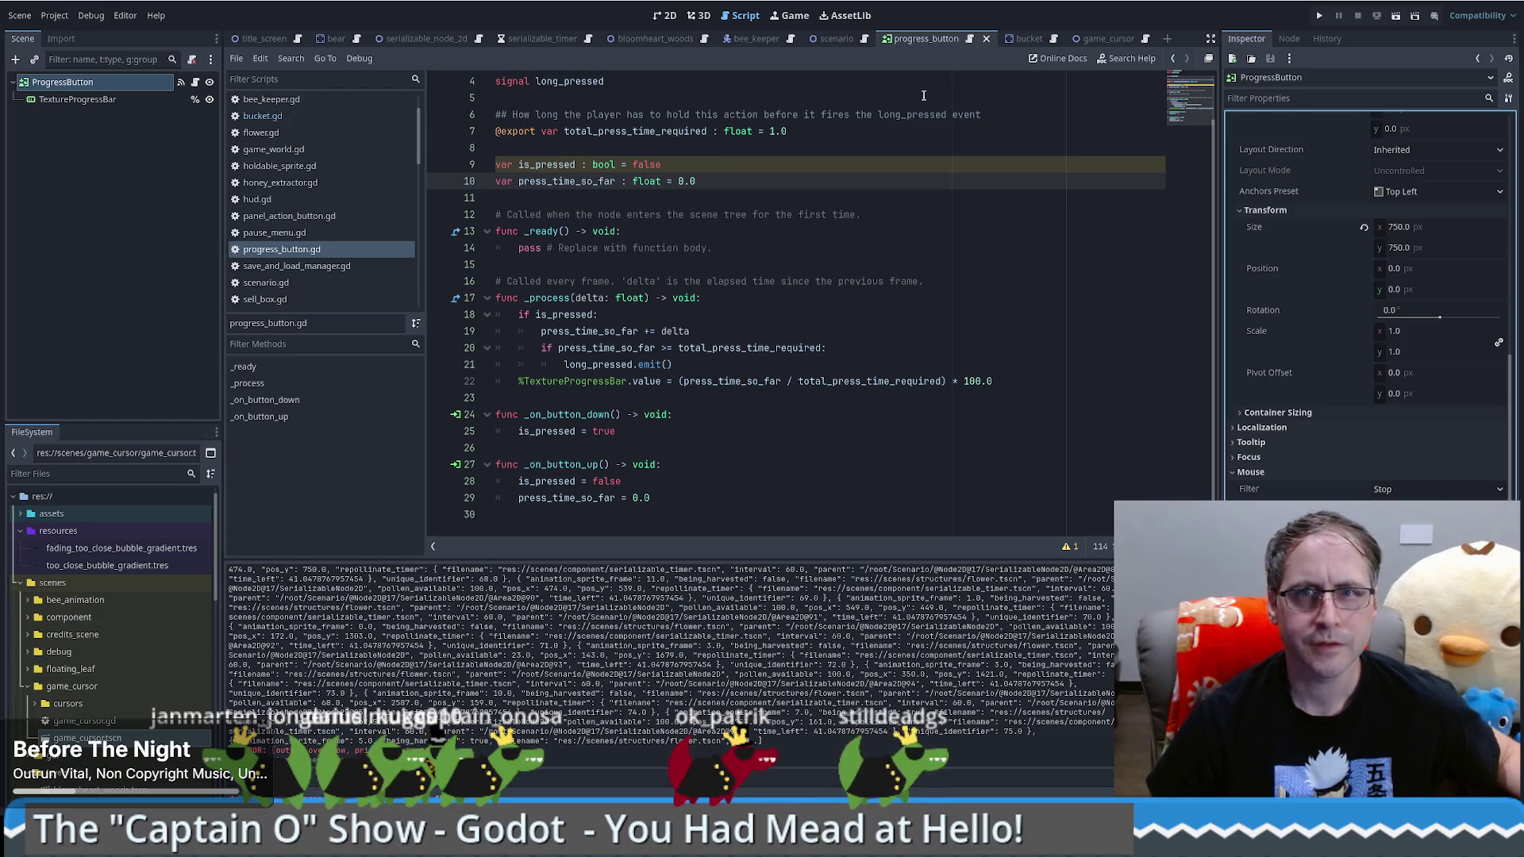
Step: Show the Bucket scene in 2D, inspect RemoveProgressButton and InfoPanel, then open bucket.gd
click(1024, 40)
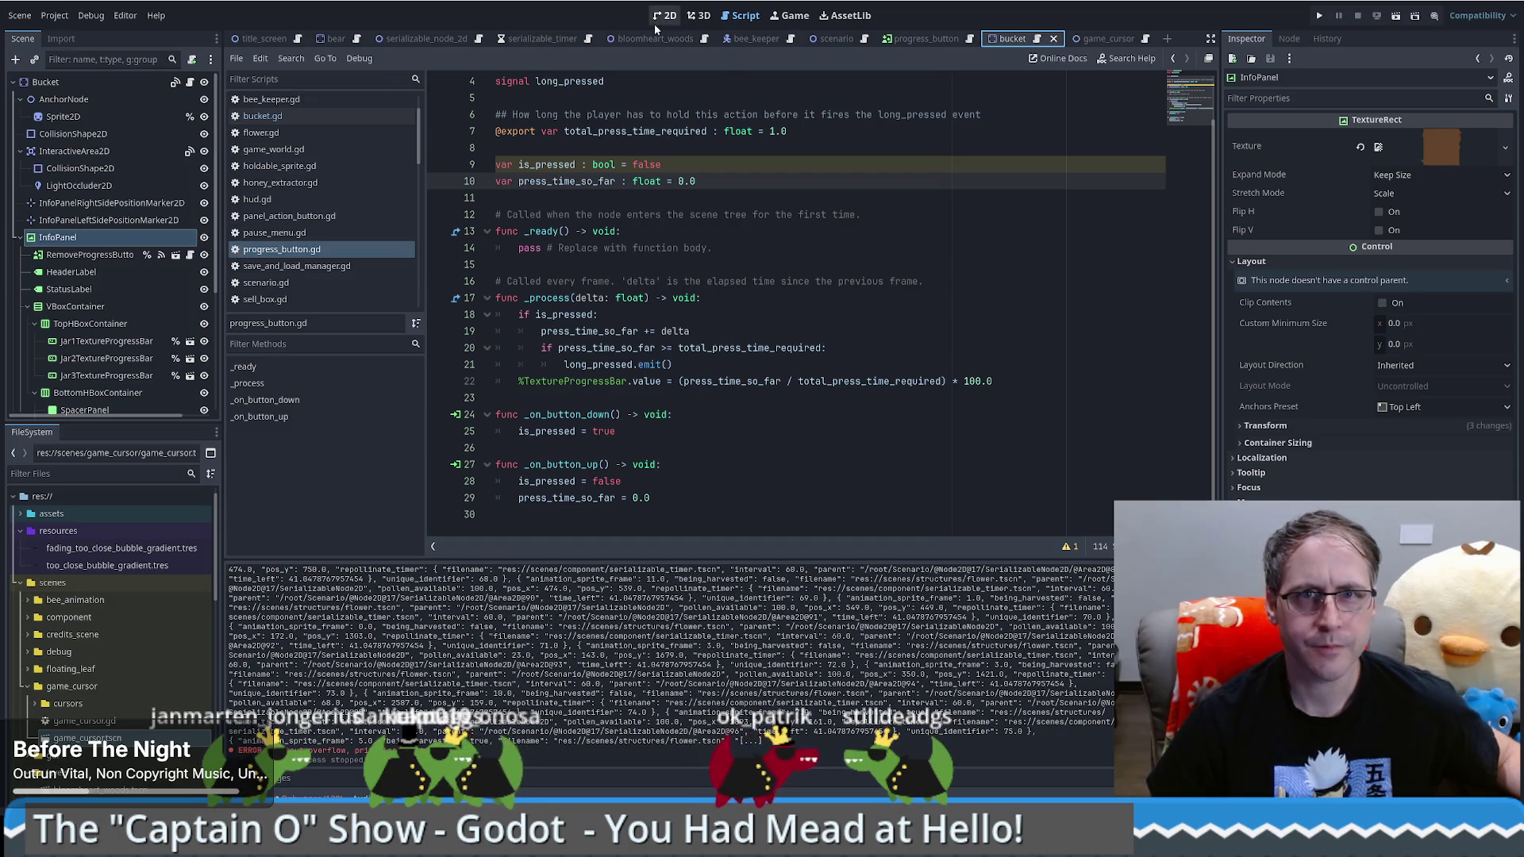
click(665, 15)
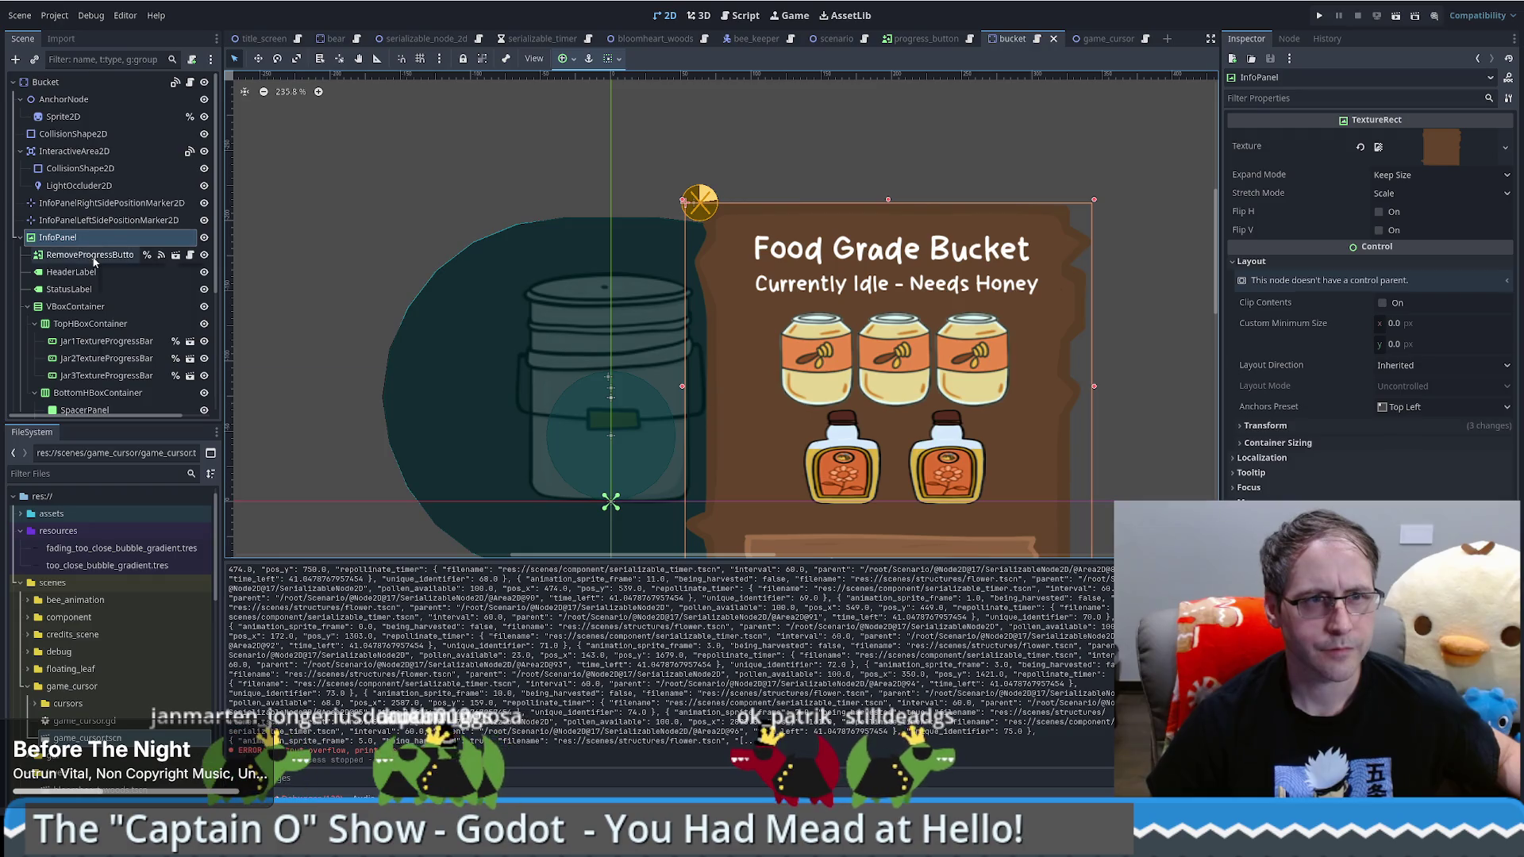
click(94, 259)
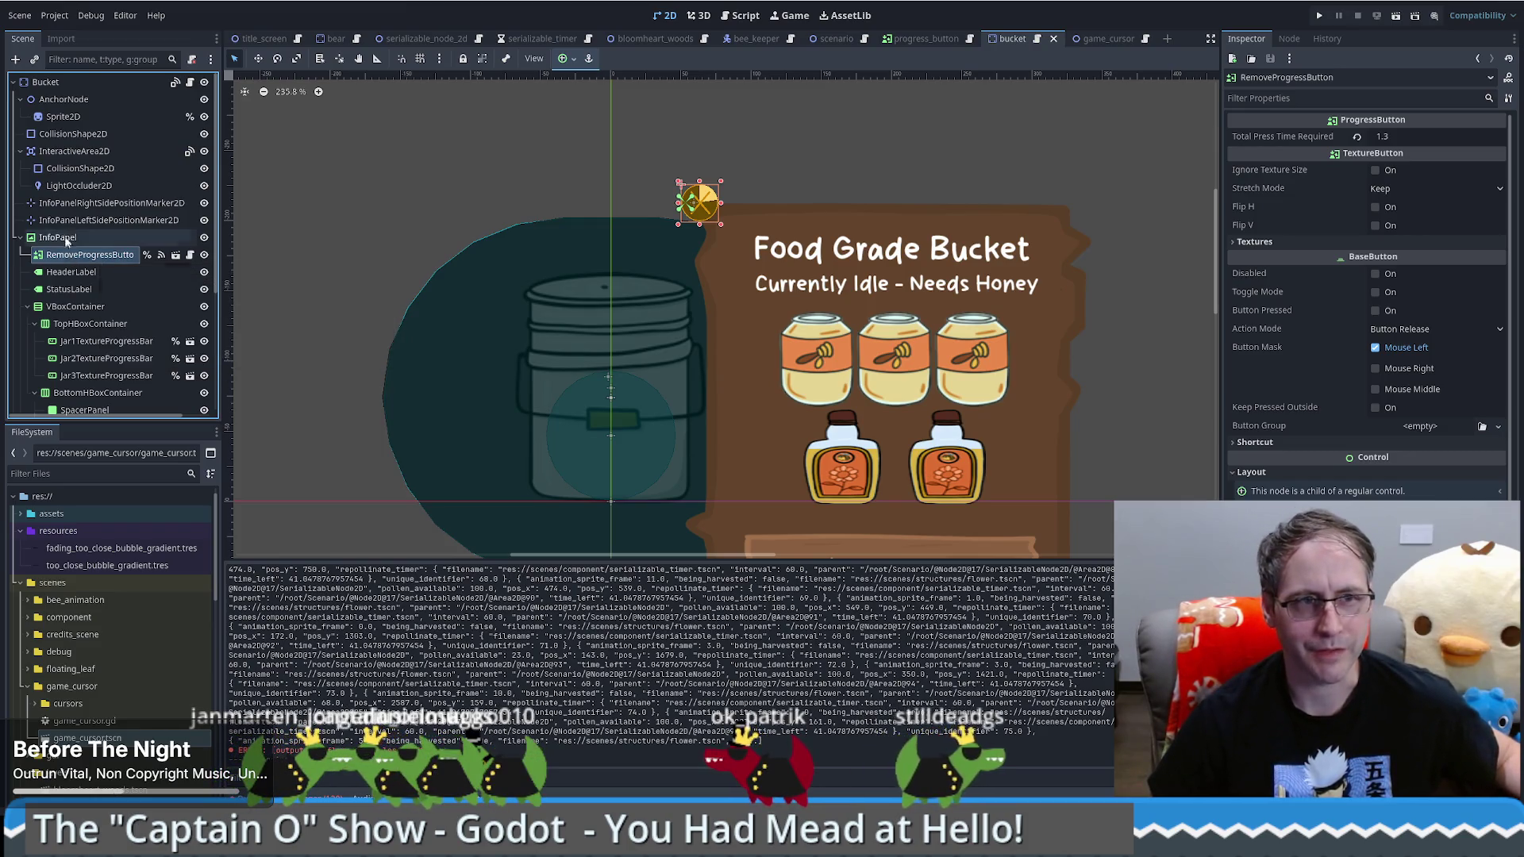
click(74, 238)
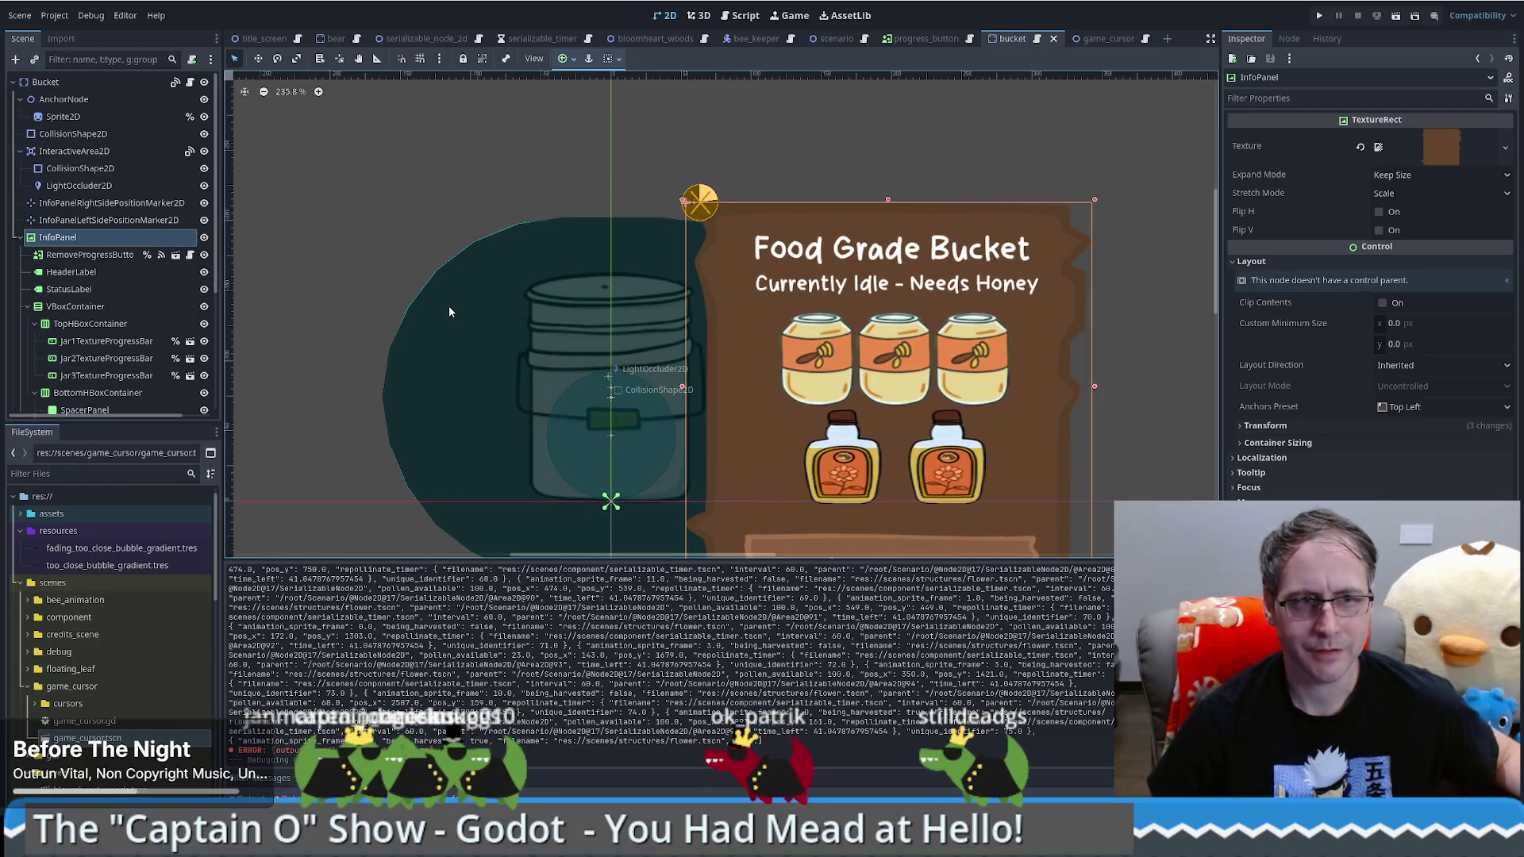
click(190, 82)
drag(1187, 98, 1186, 447)
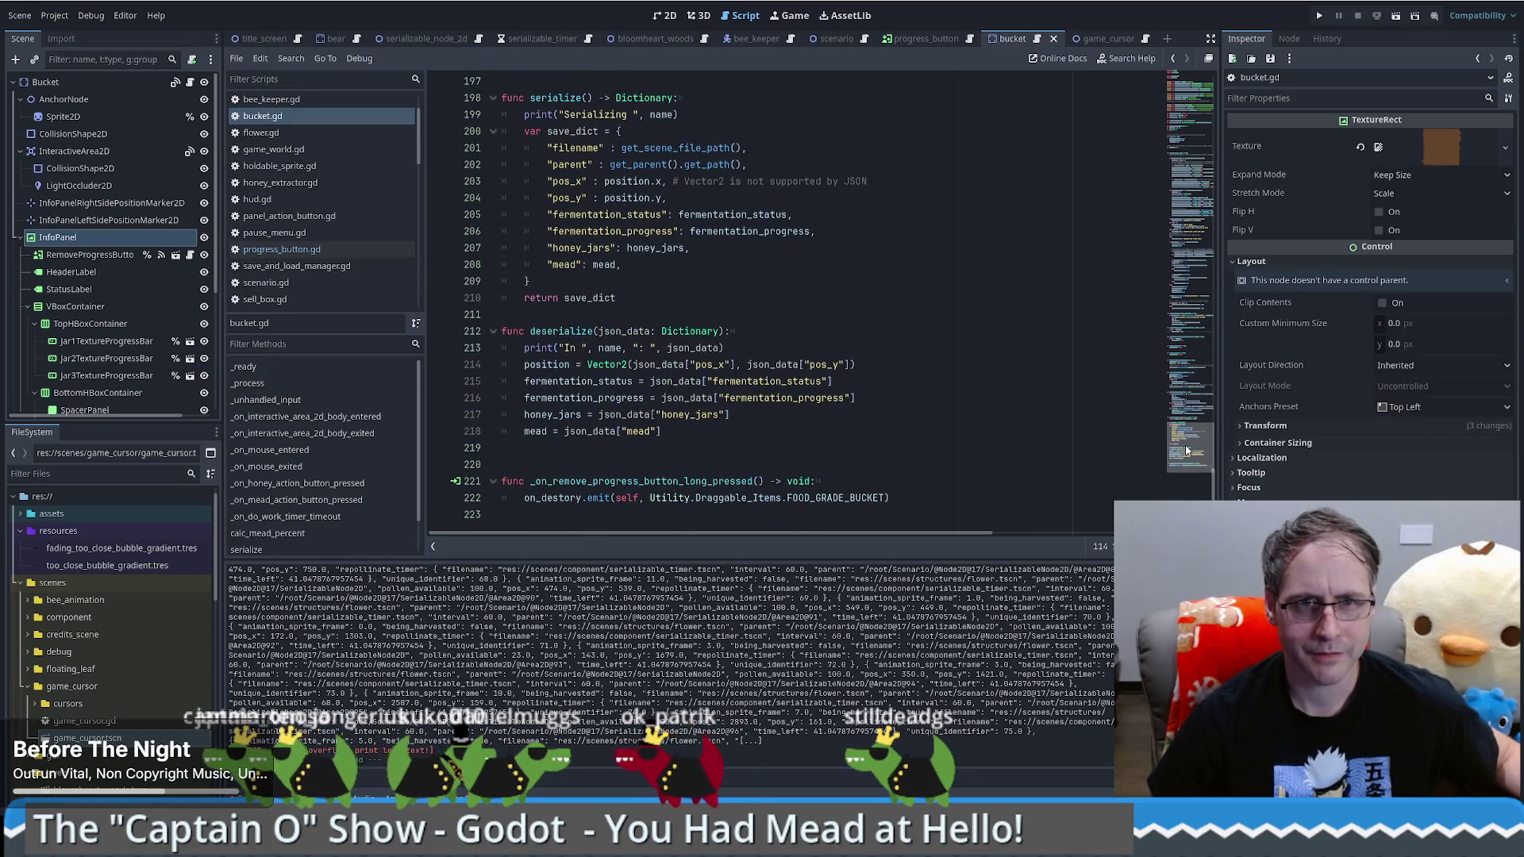
drag(1188, 442, 1209, 349)
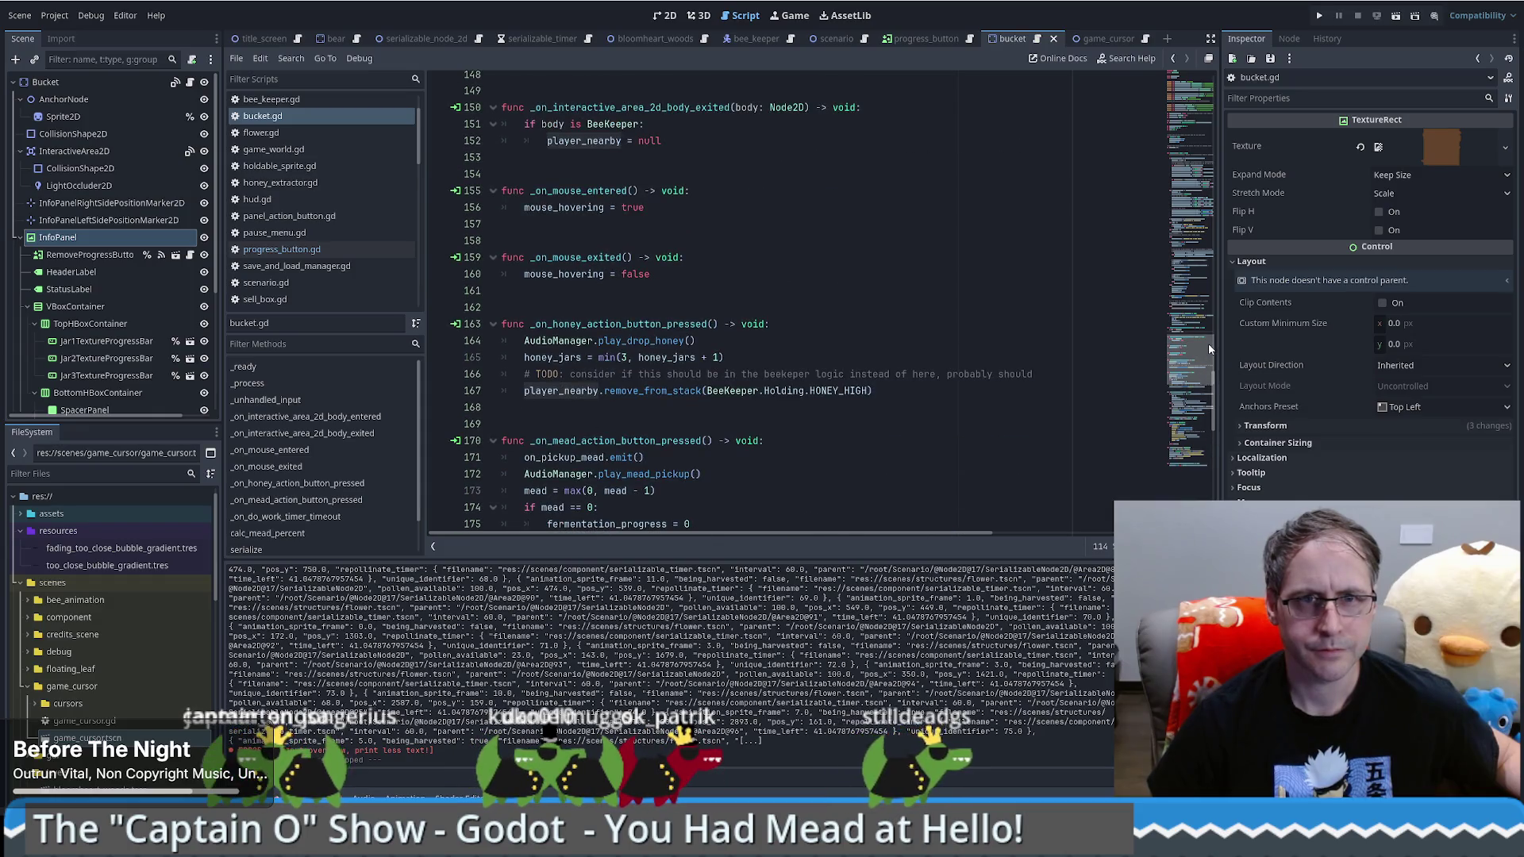
drag(1210, 350, 1211, 324)
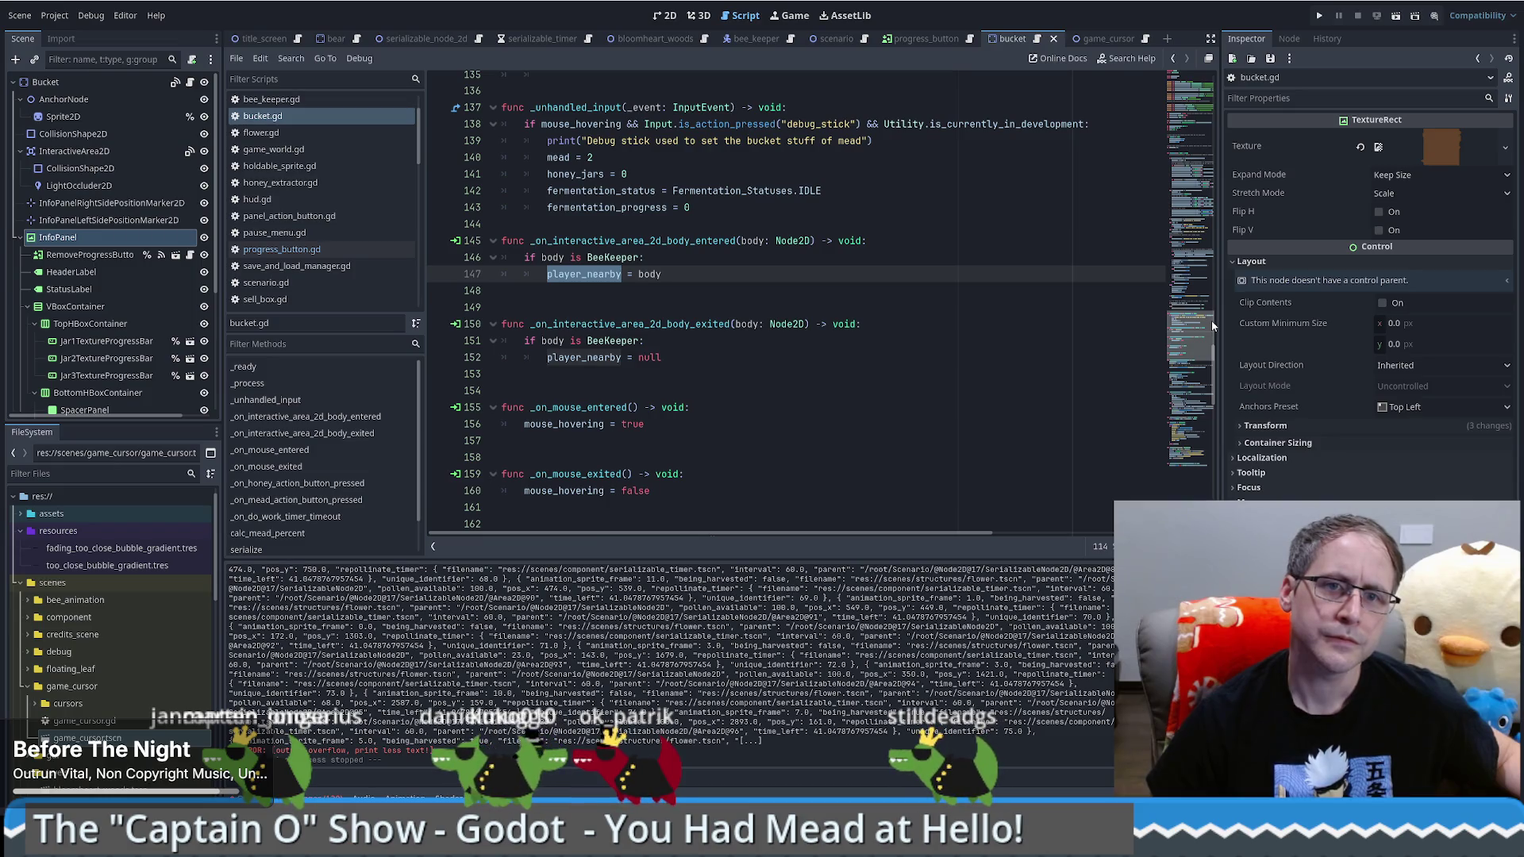
drag(1212, 324, 1213, 309)
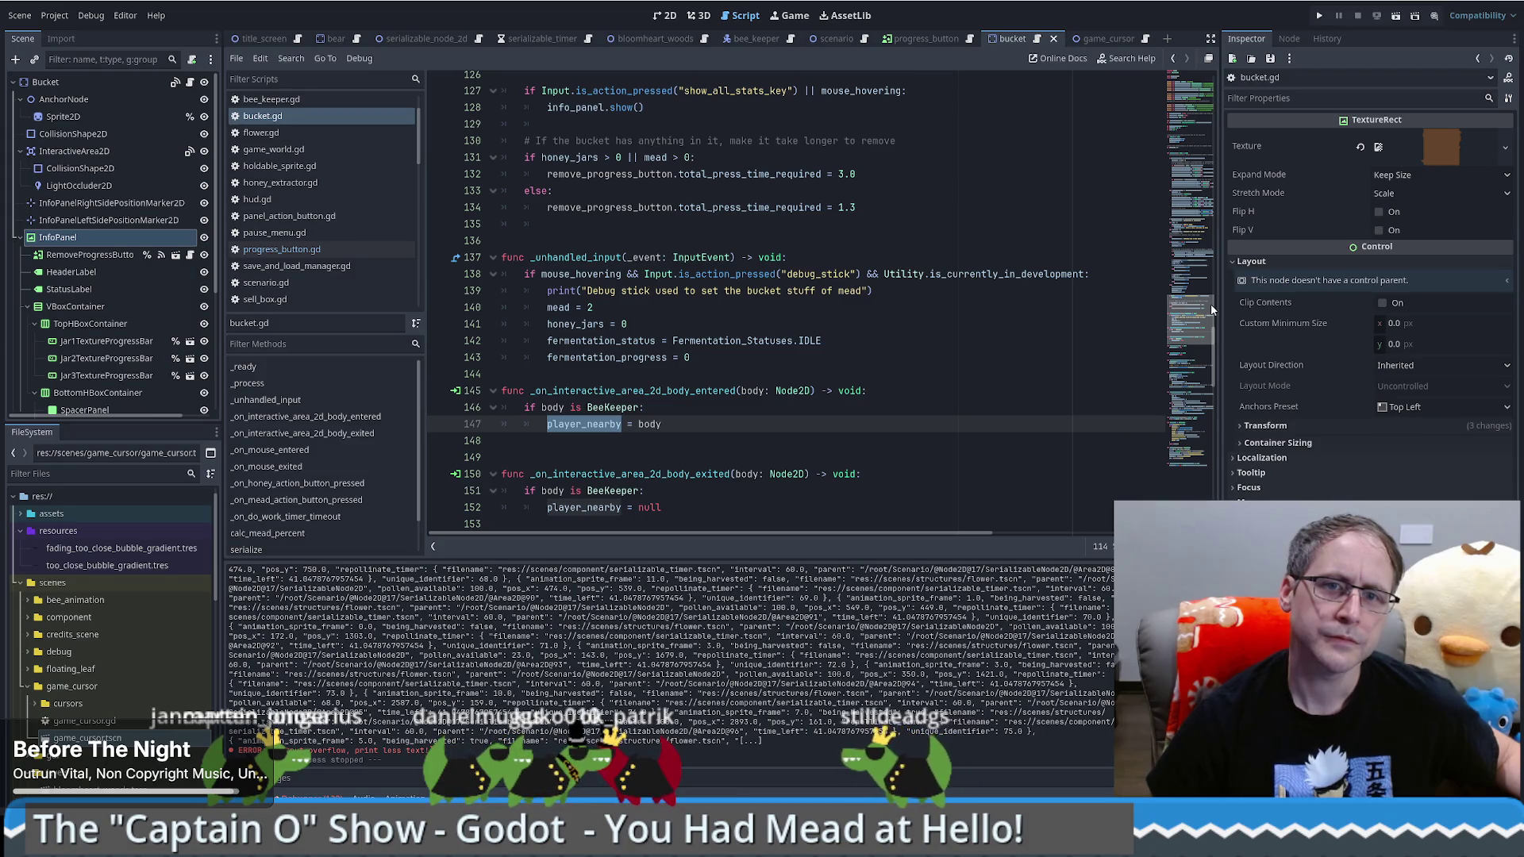
drag(1211, 305, 1208, 277)
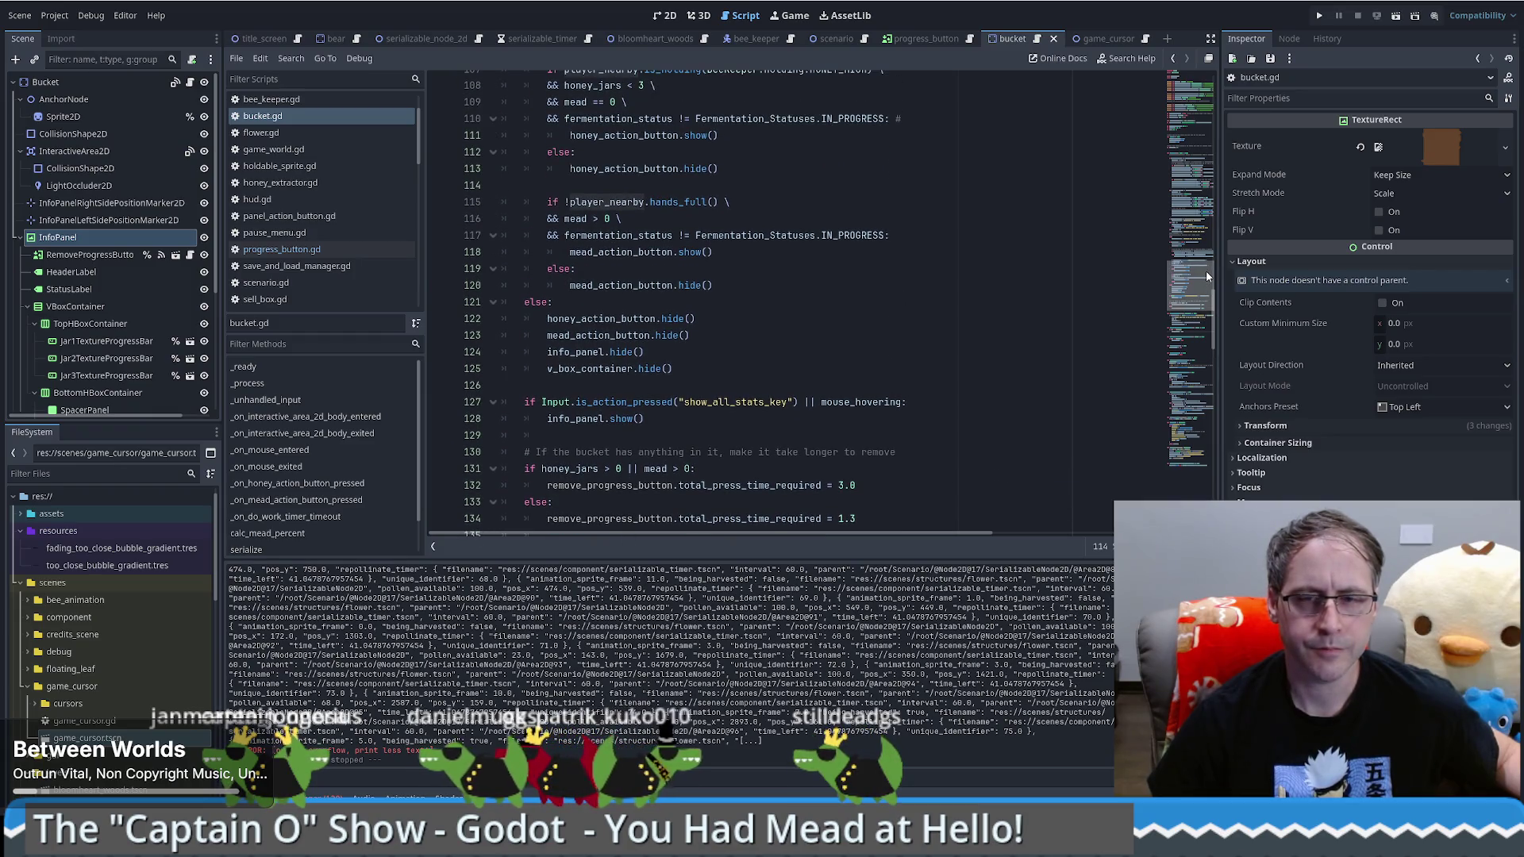
mouse_move(1208, 276)
mouse_down()
mouse_move(1220, 147)
mouse_move(1220, 162)
mouse_up()
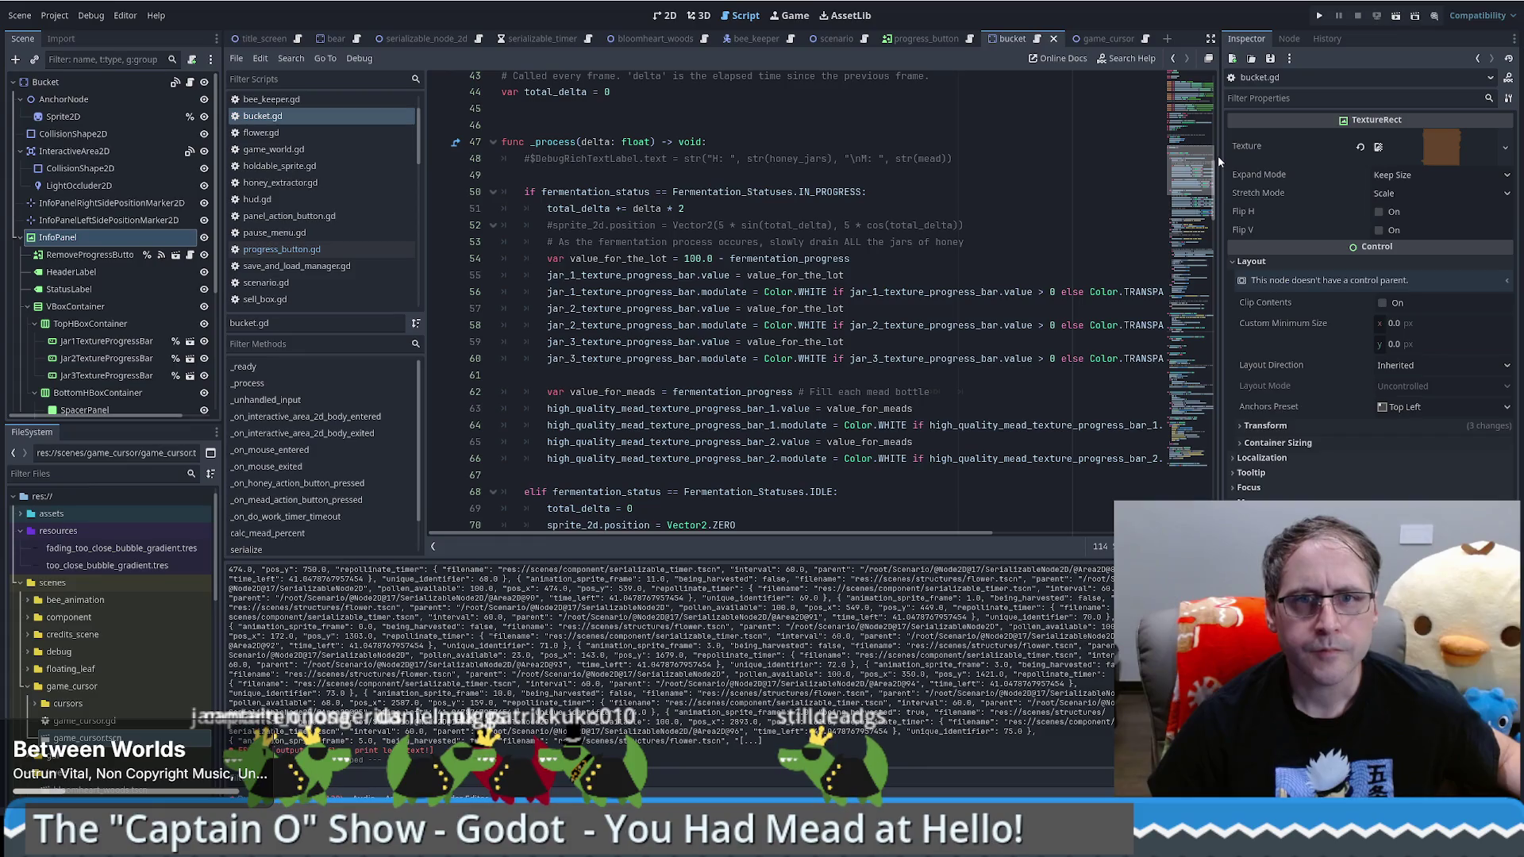
drag(1220, 162, 1220, 205)
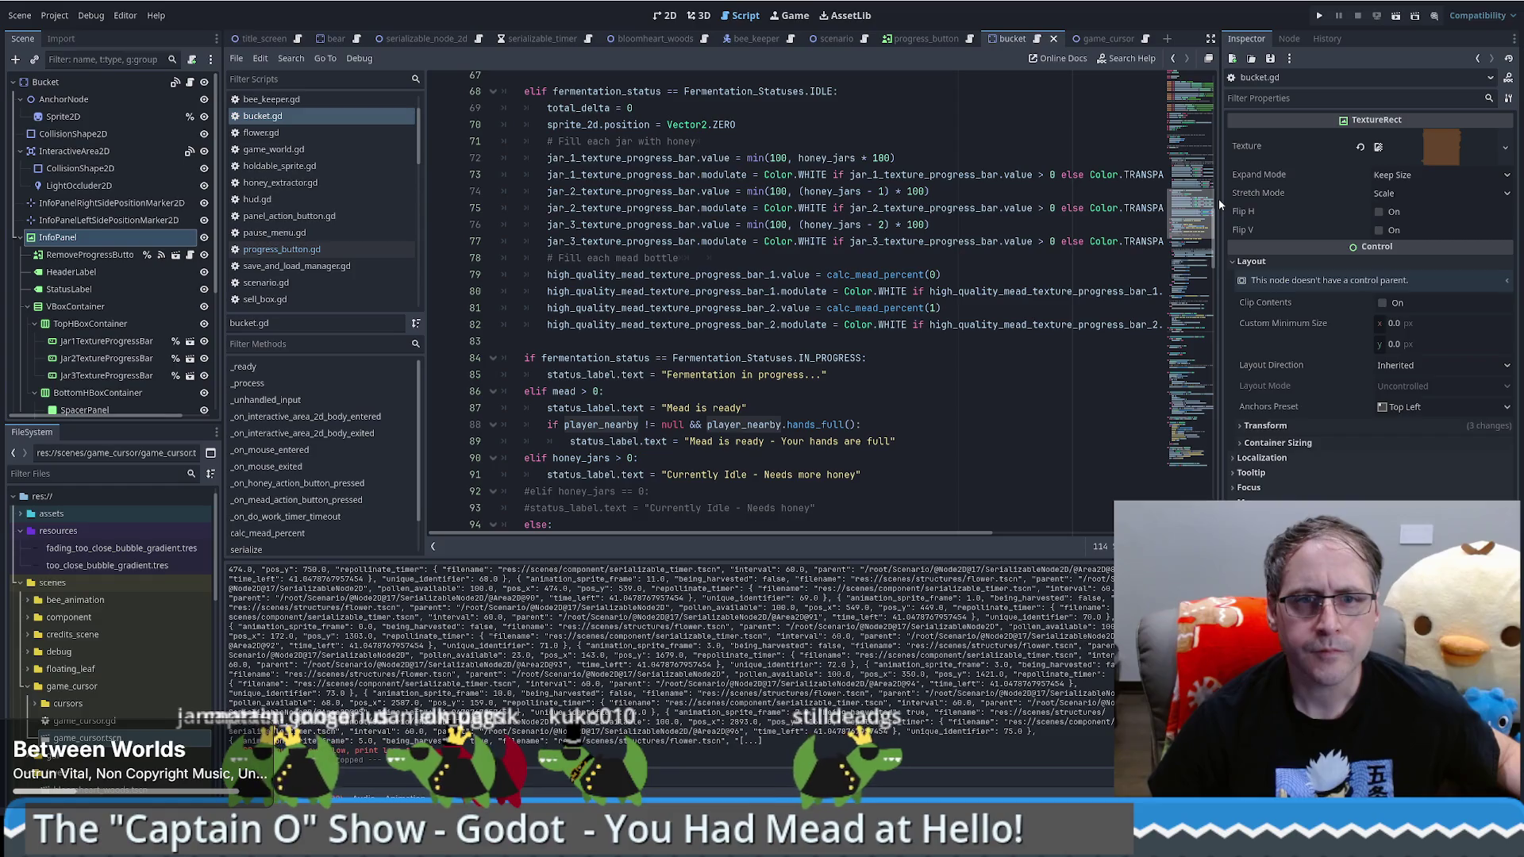
drag(1220, 205, 1227, 226)
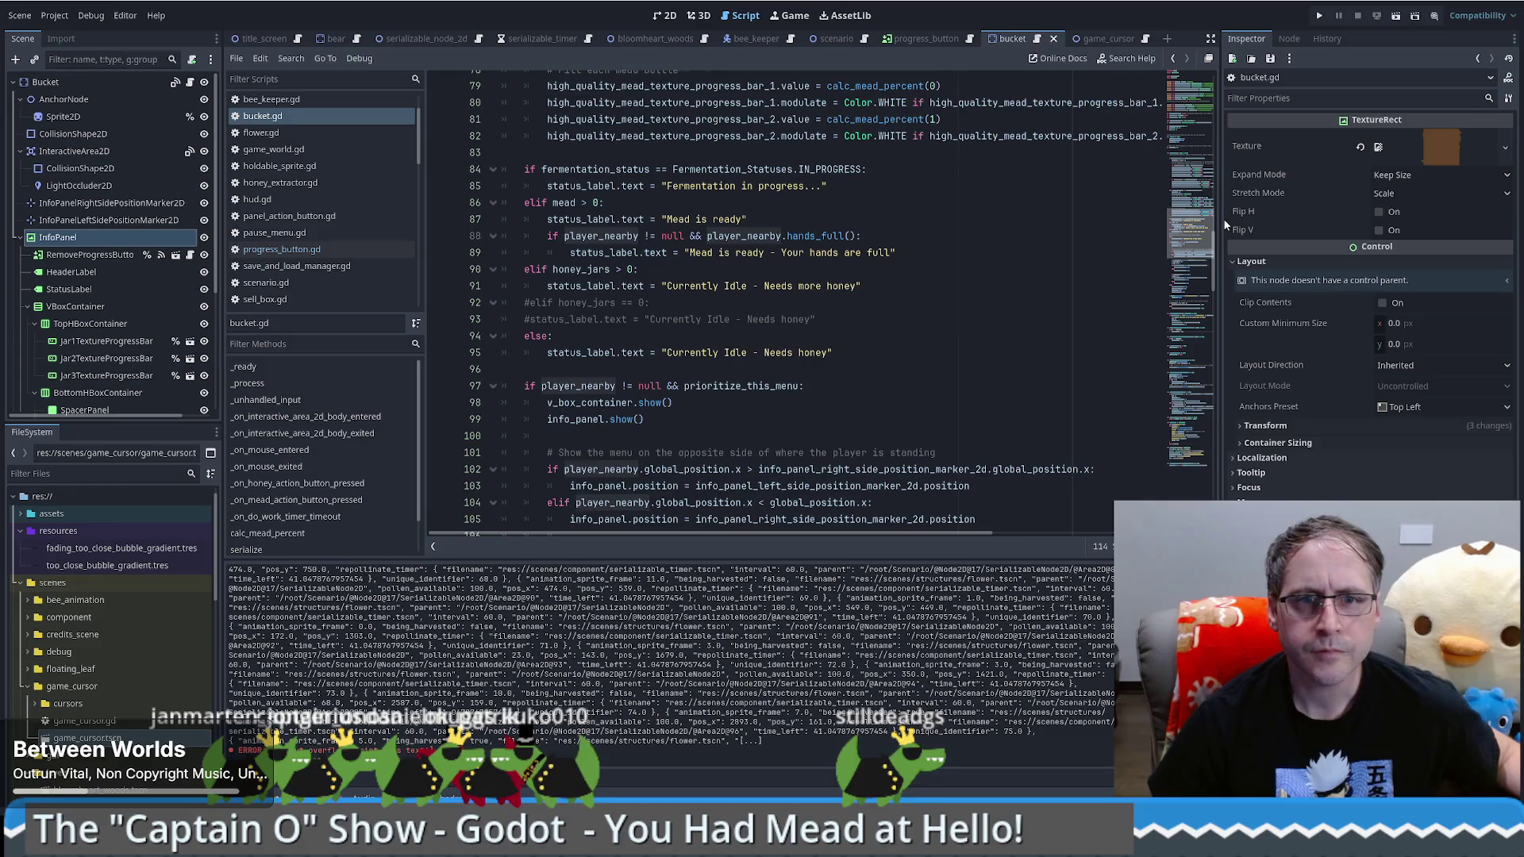
scroll(630, 280, down, 3)
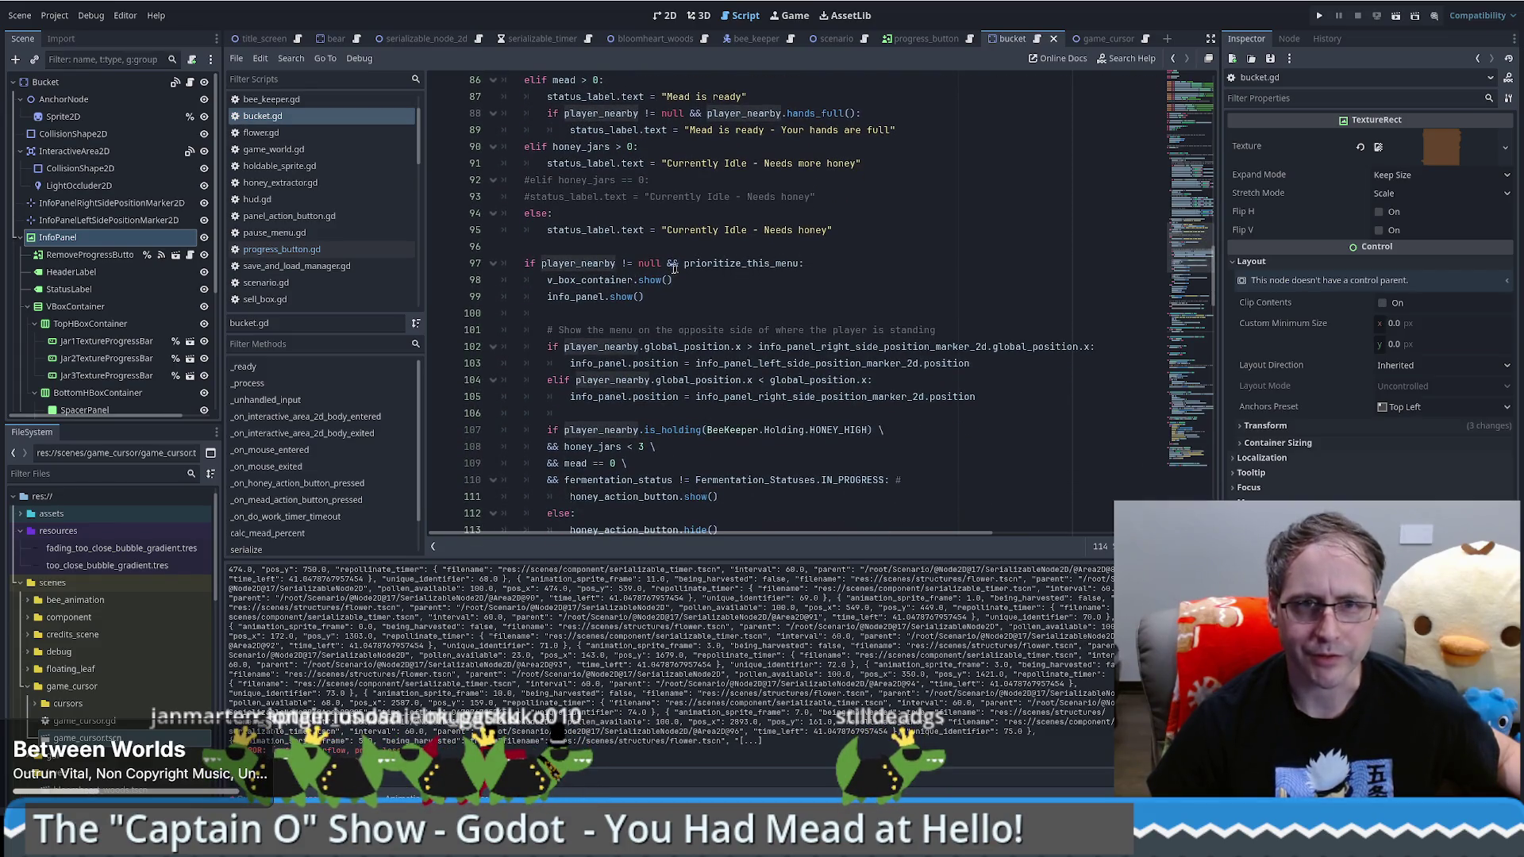
double_click(603, 280)
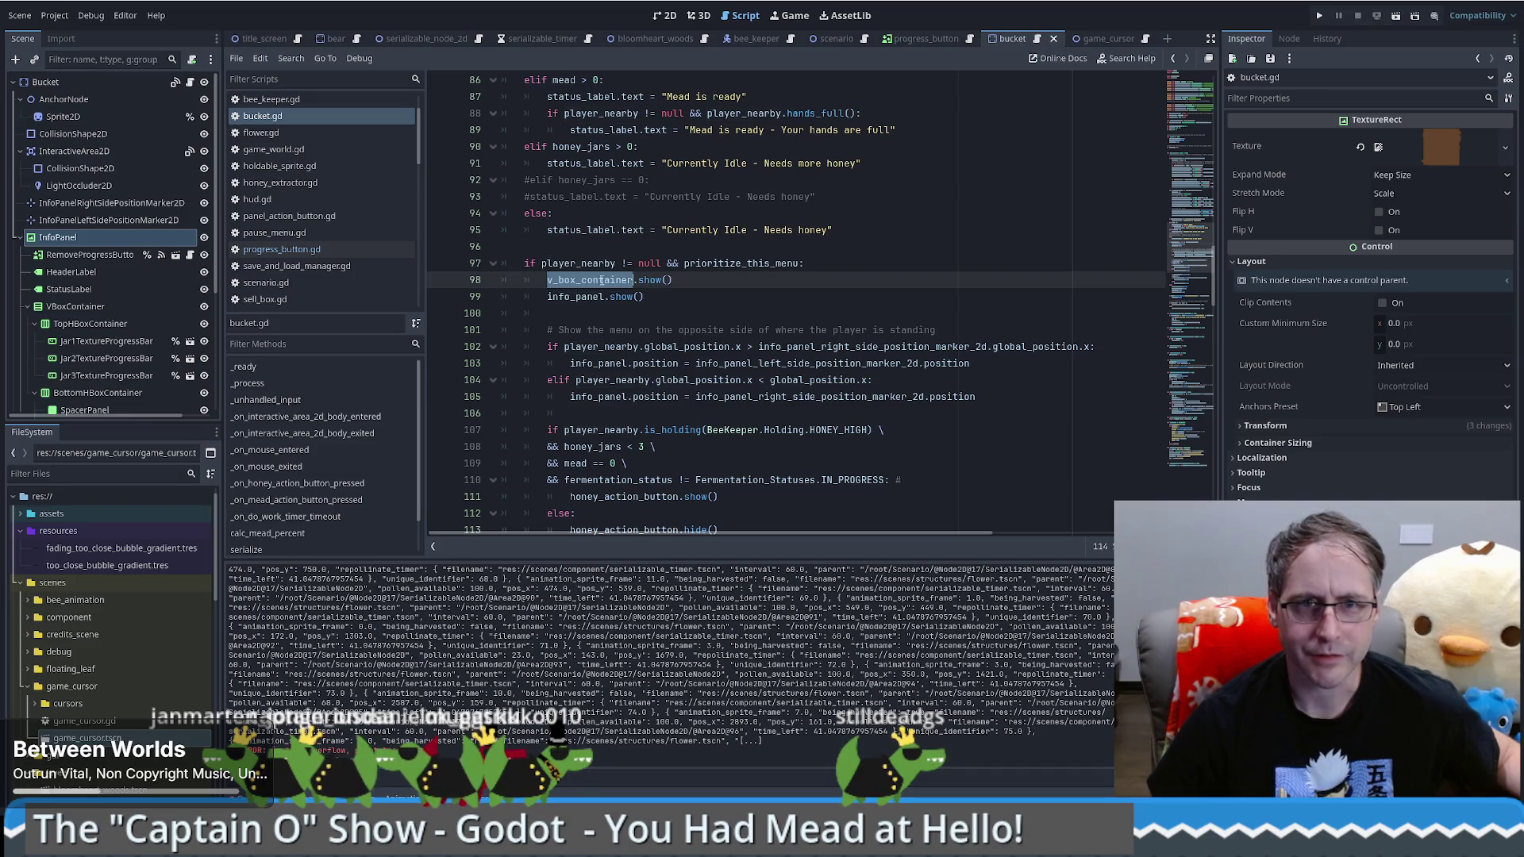
click(27, 306)
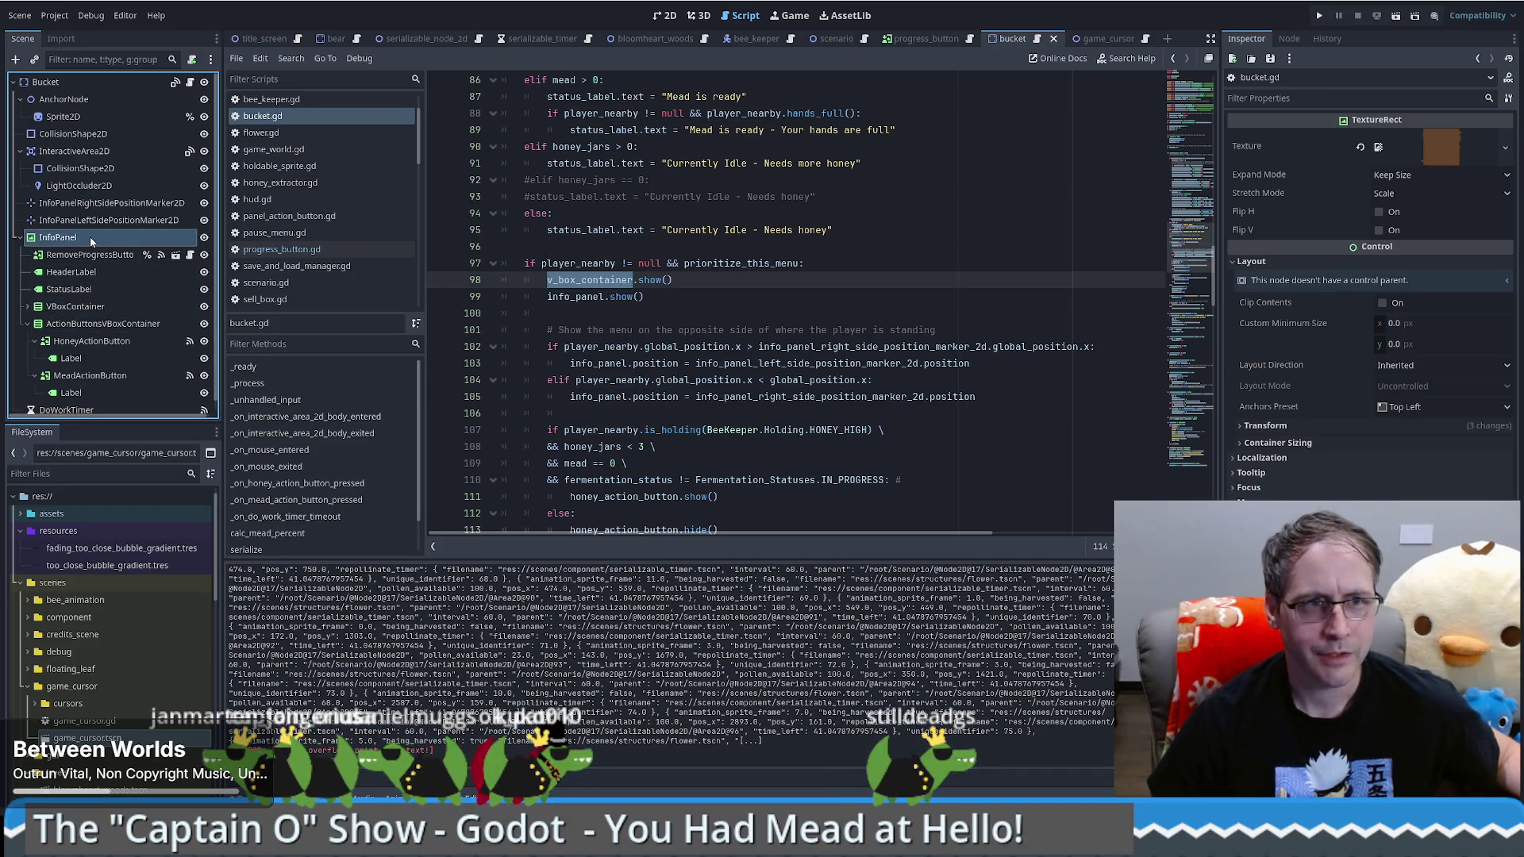
double_click(597, 298)
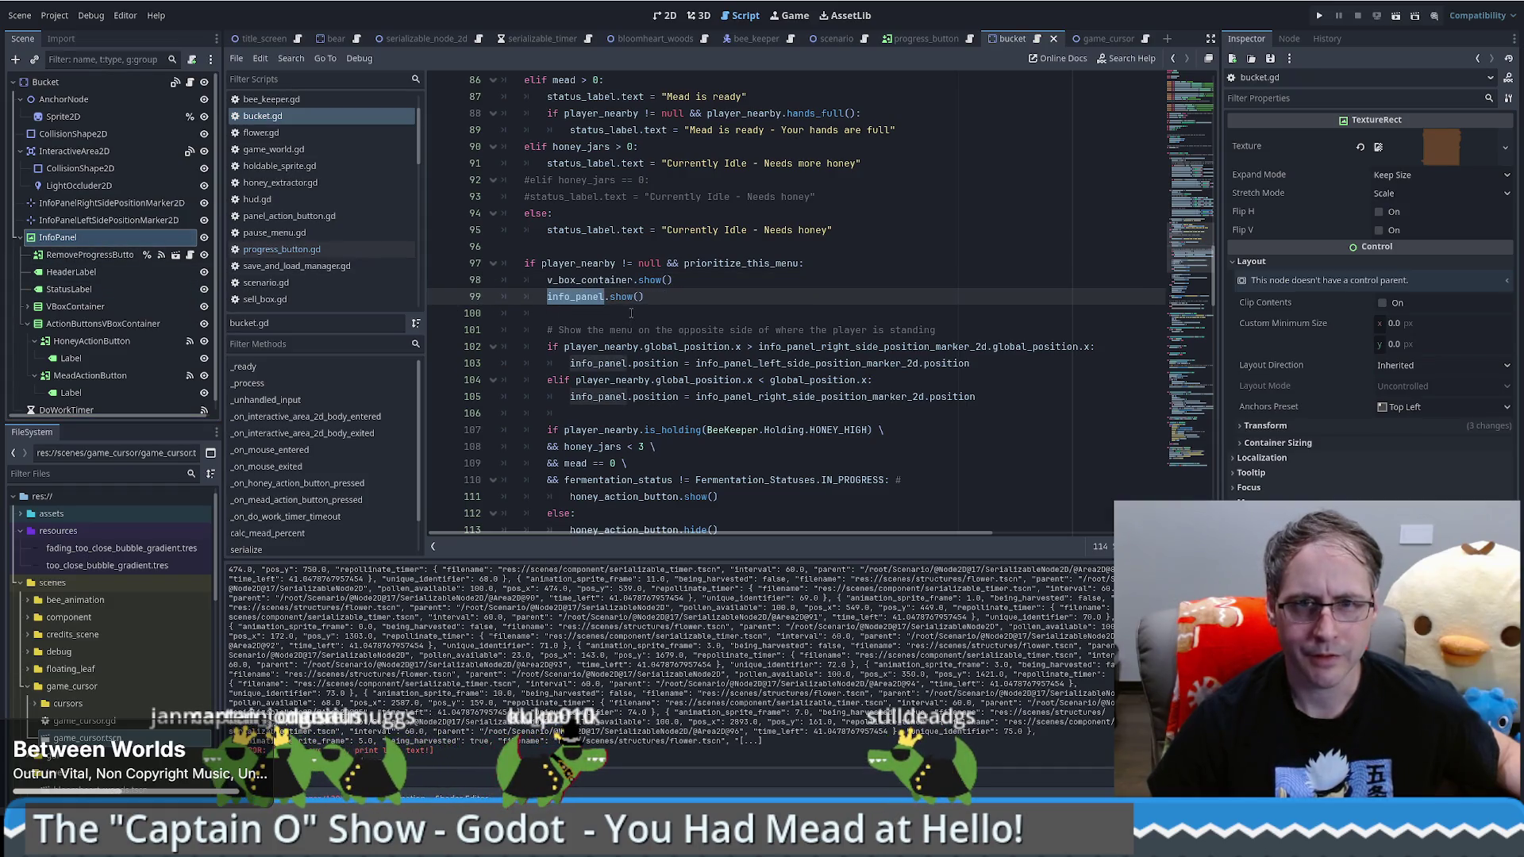
scroll(631, 313, down, 5)
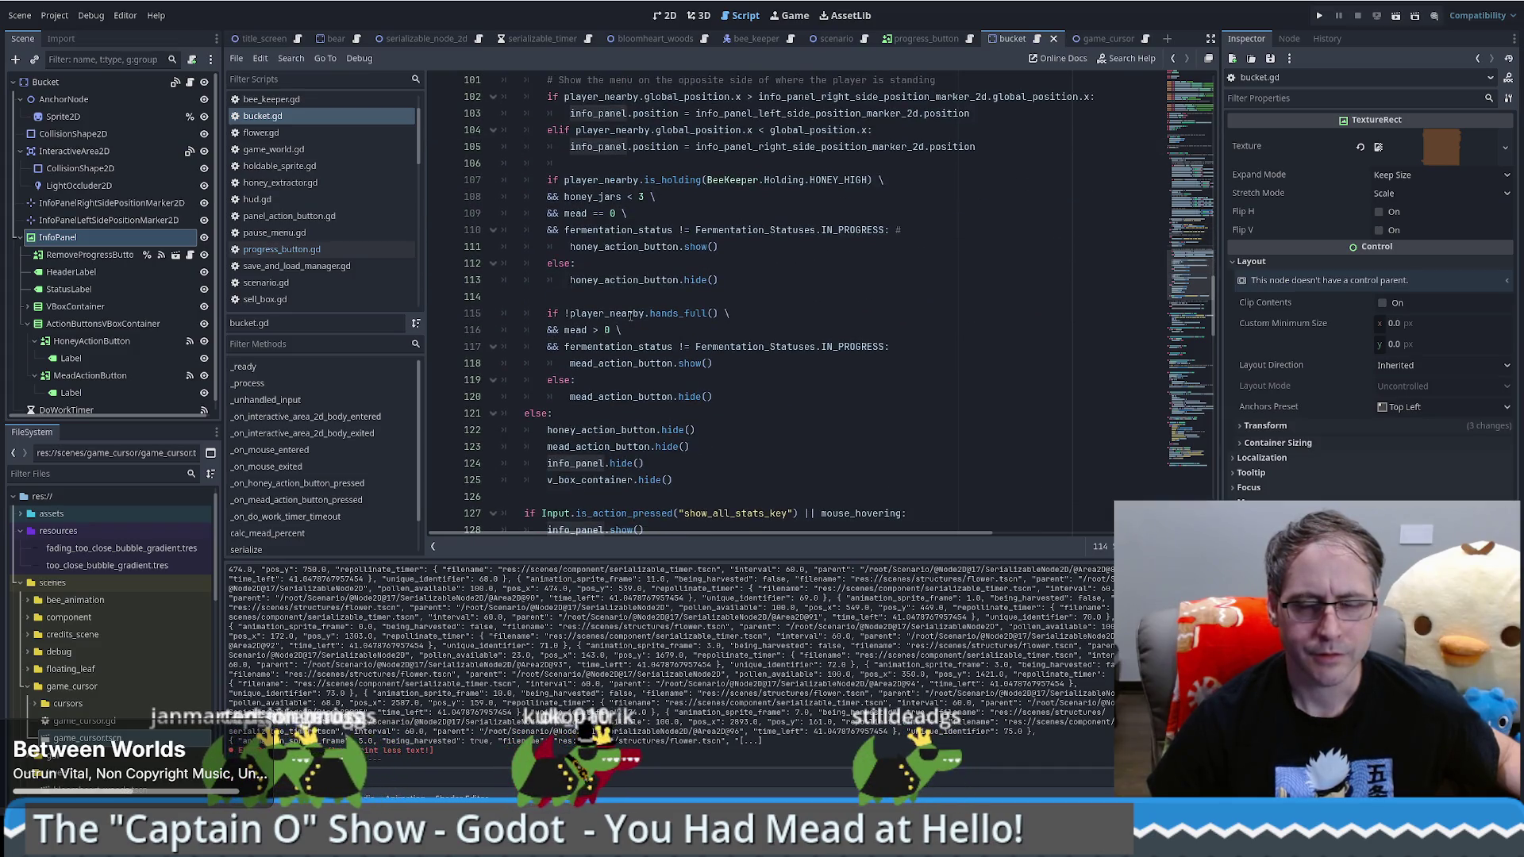
scroll(631, 316, down, 2)
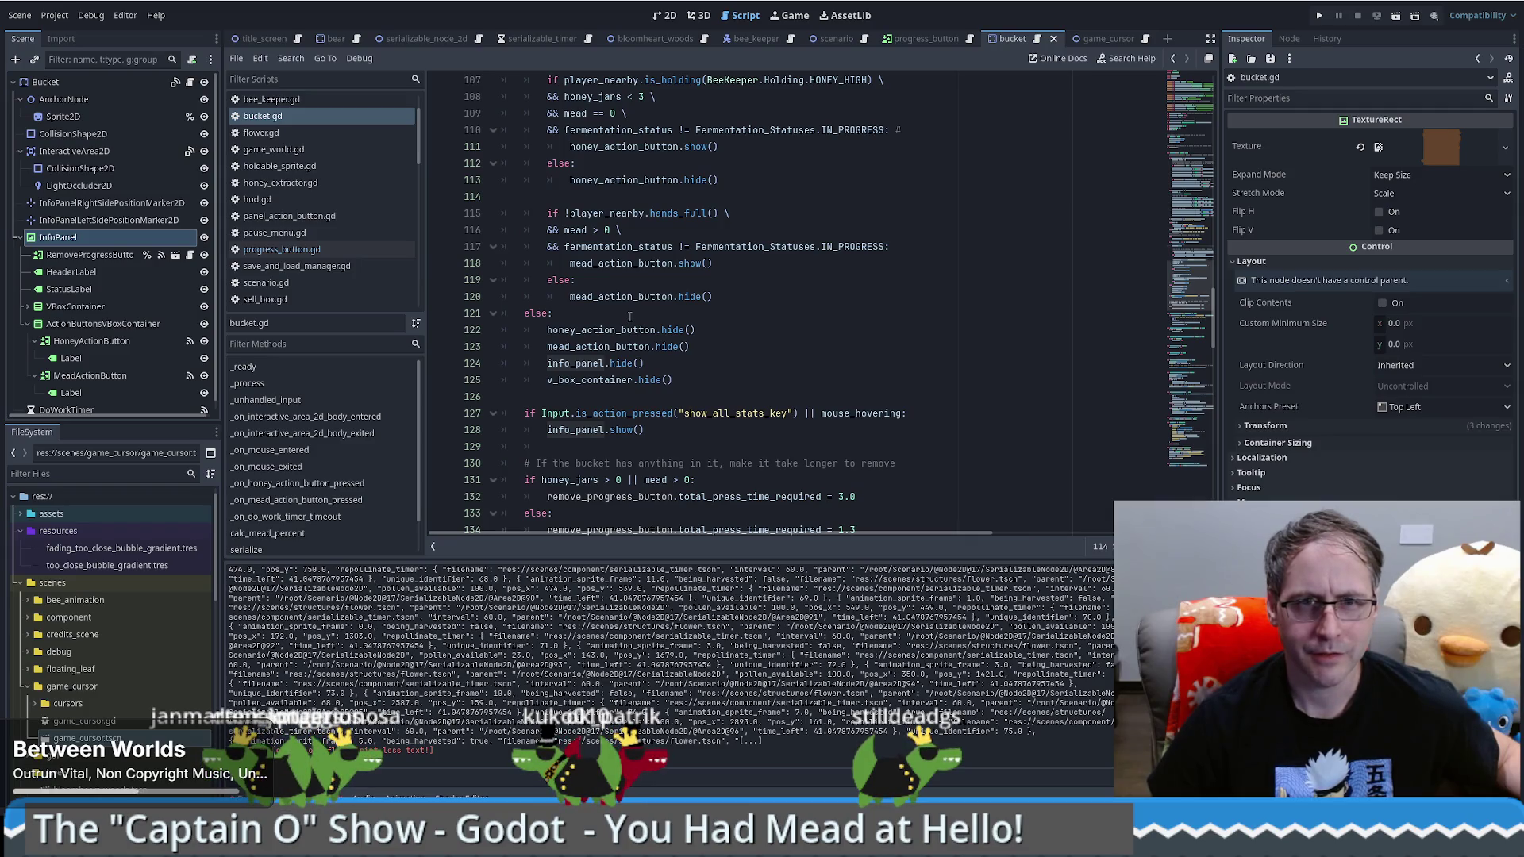
mouse_move(536, 327)
mouse_down()
mouse_move(683, 347)
mouse_move(659, 380)
mouse_move(705, 379)
mouse_up()
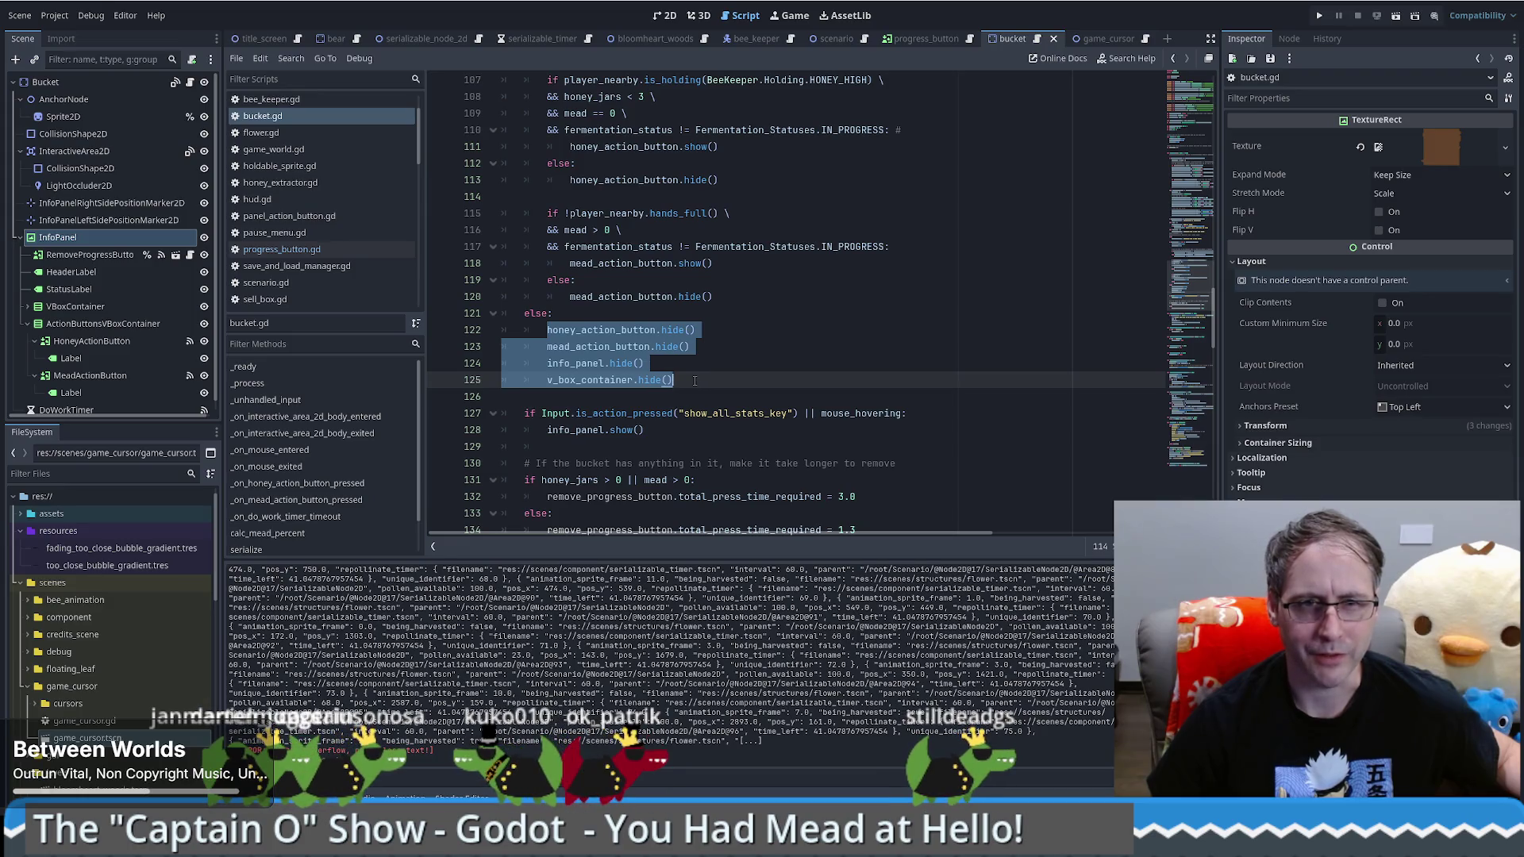
scroll(695, 381, down, 2)
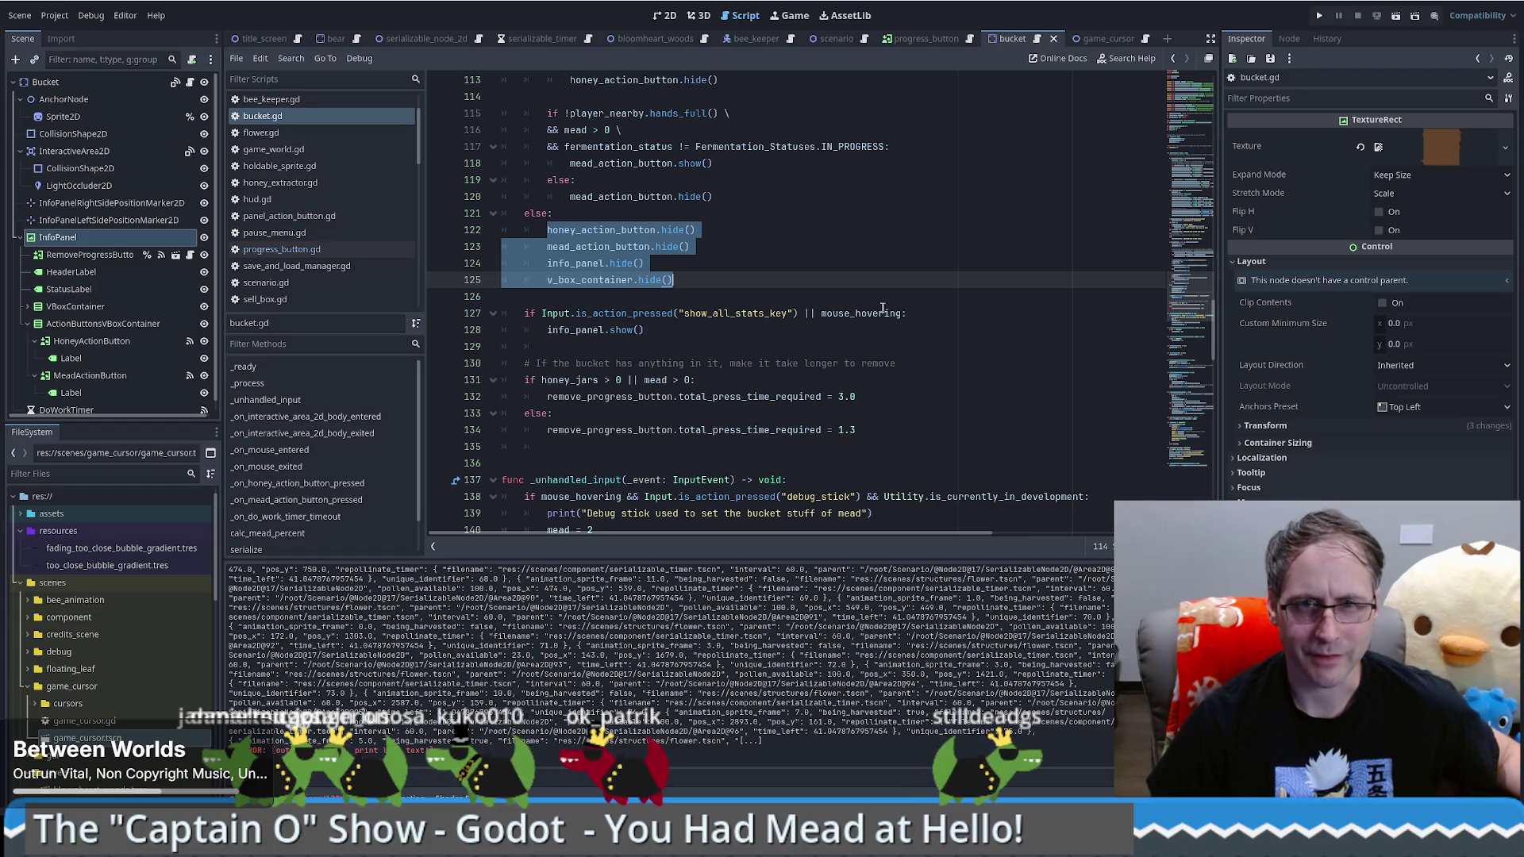
mouse_move(866, 310)
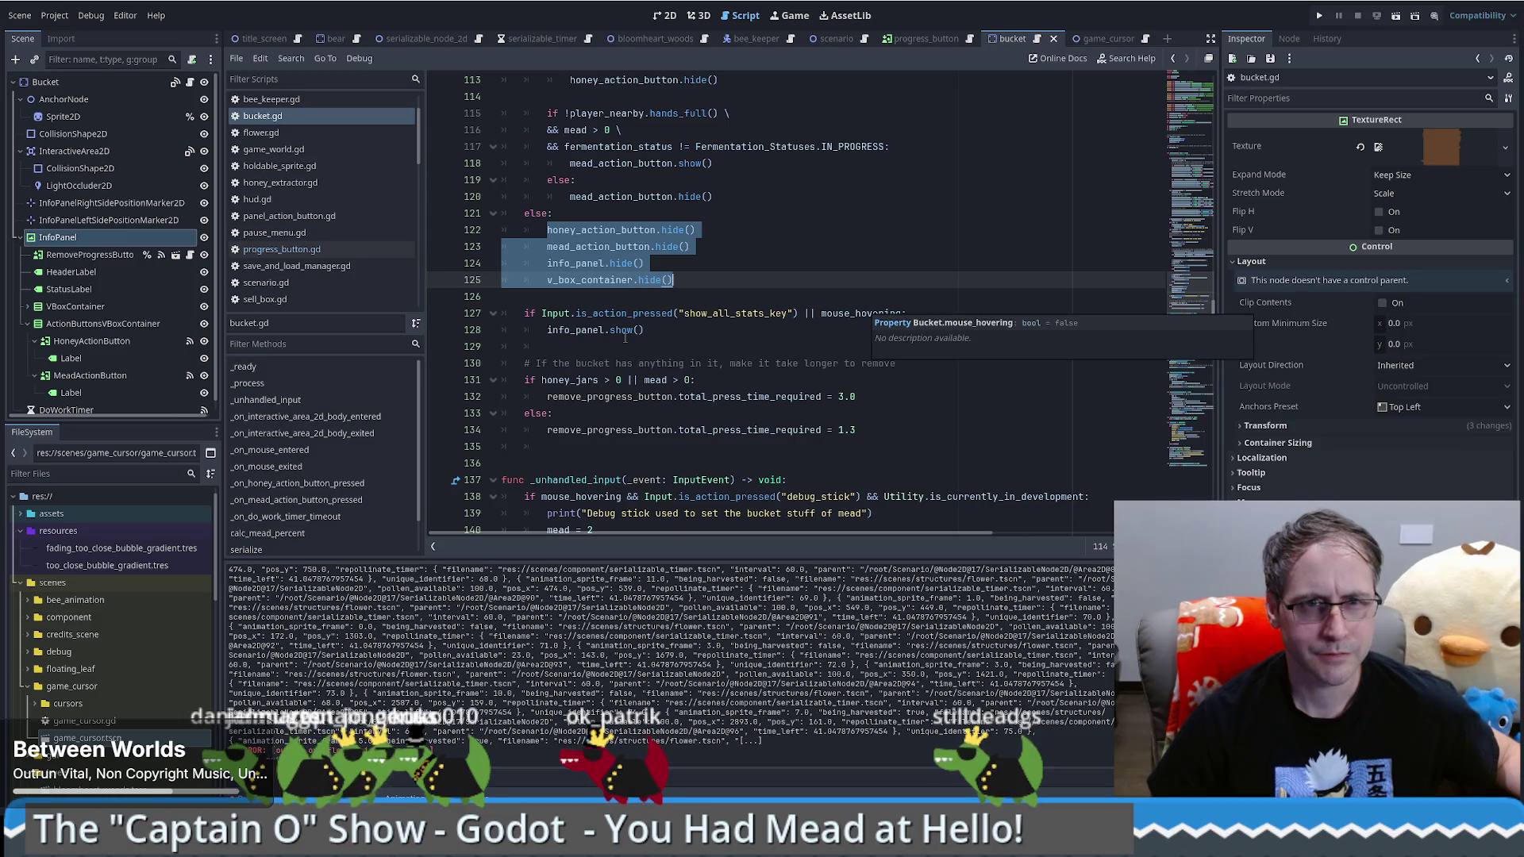
click(106, 255)
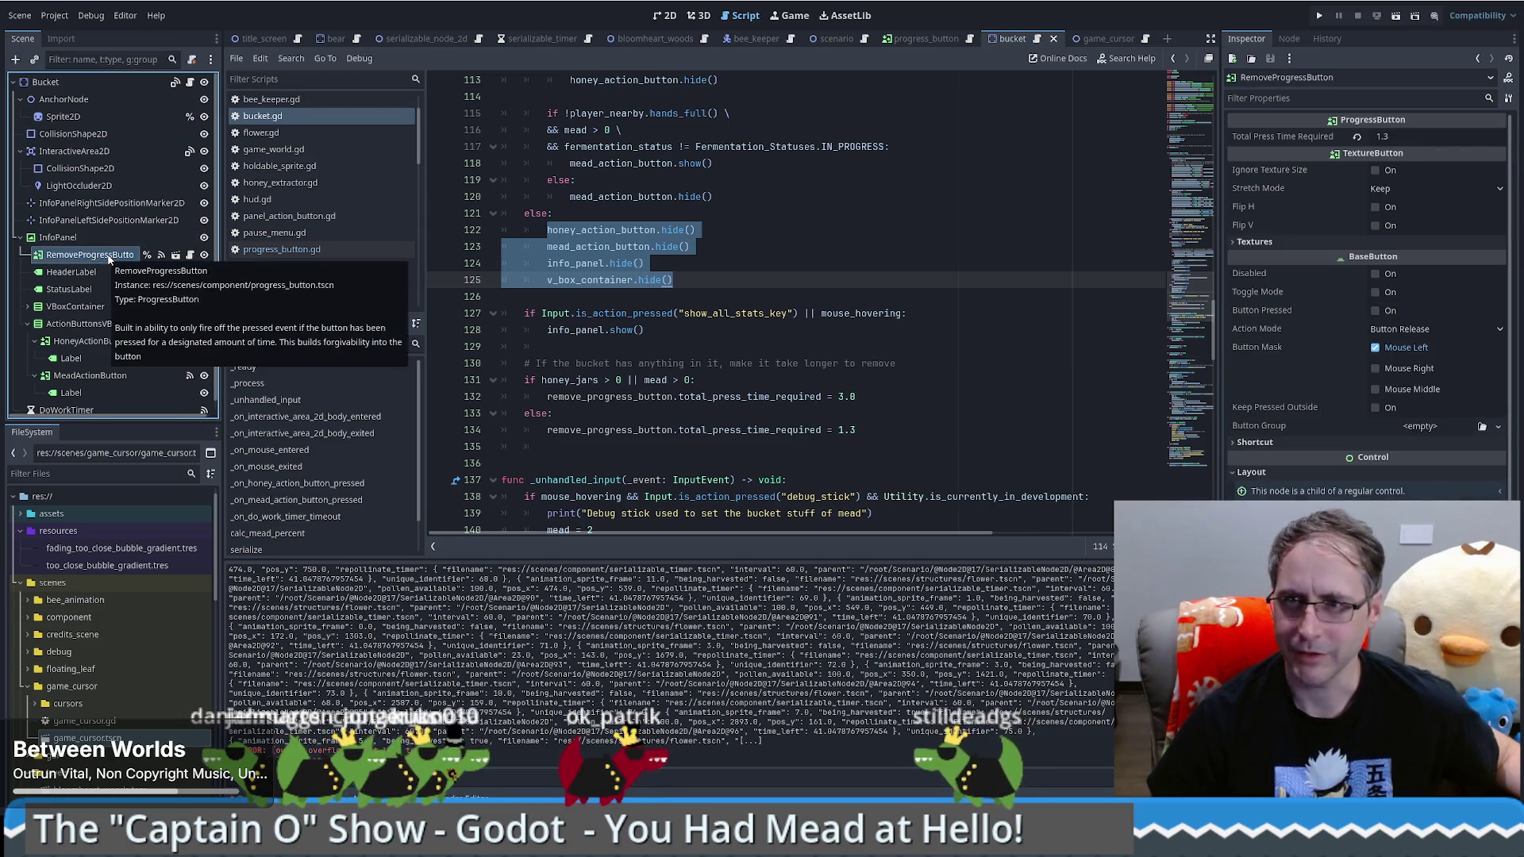
click(1319, 16)
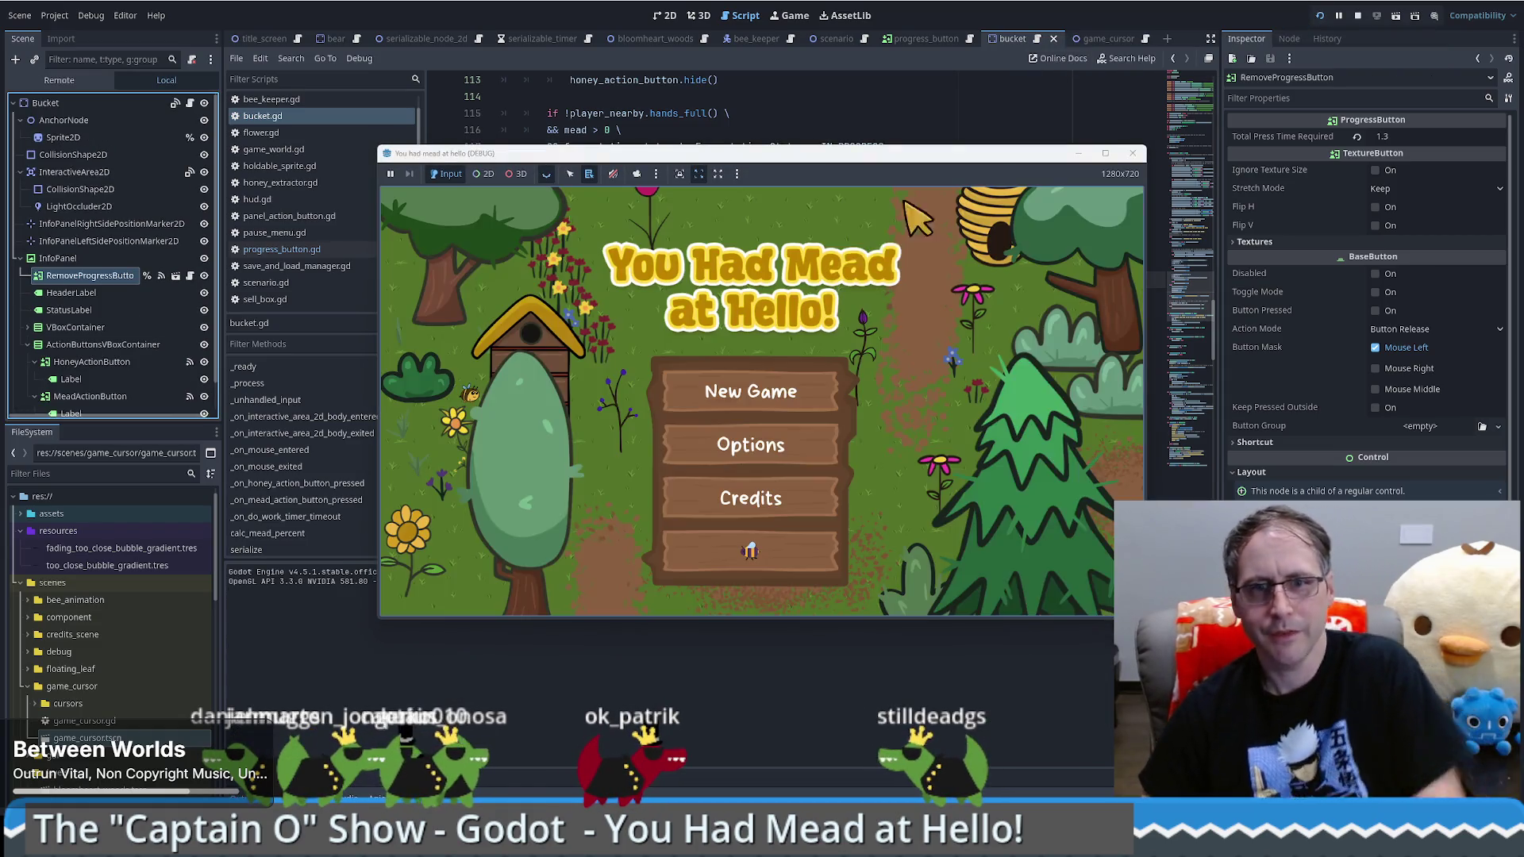
Step: Start a new game, walk the beekeeper right then left, and stop the run with F8
click(774, 393)
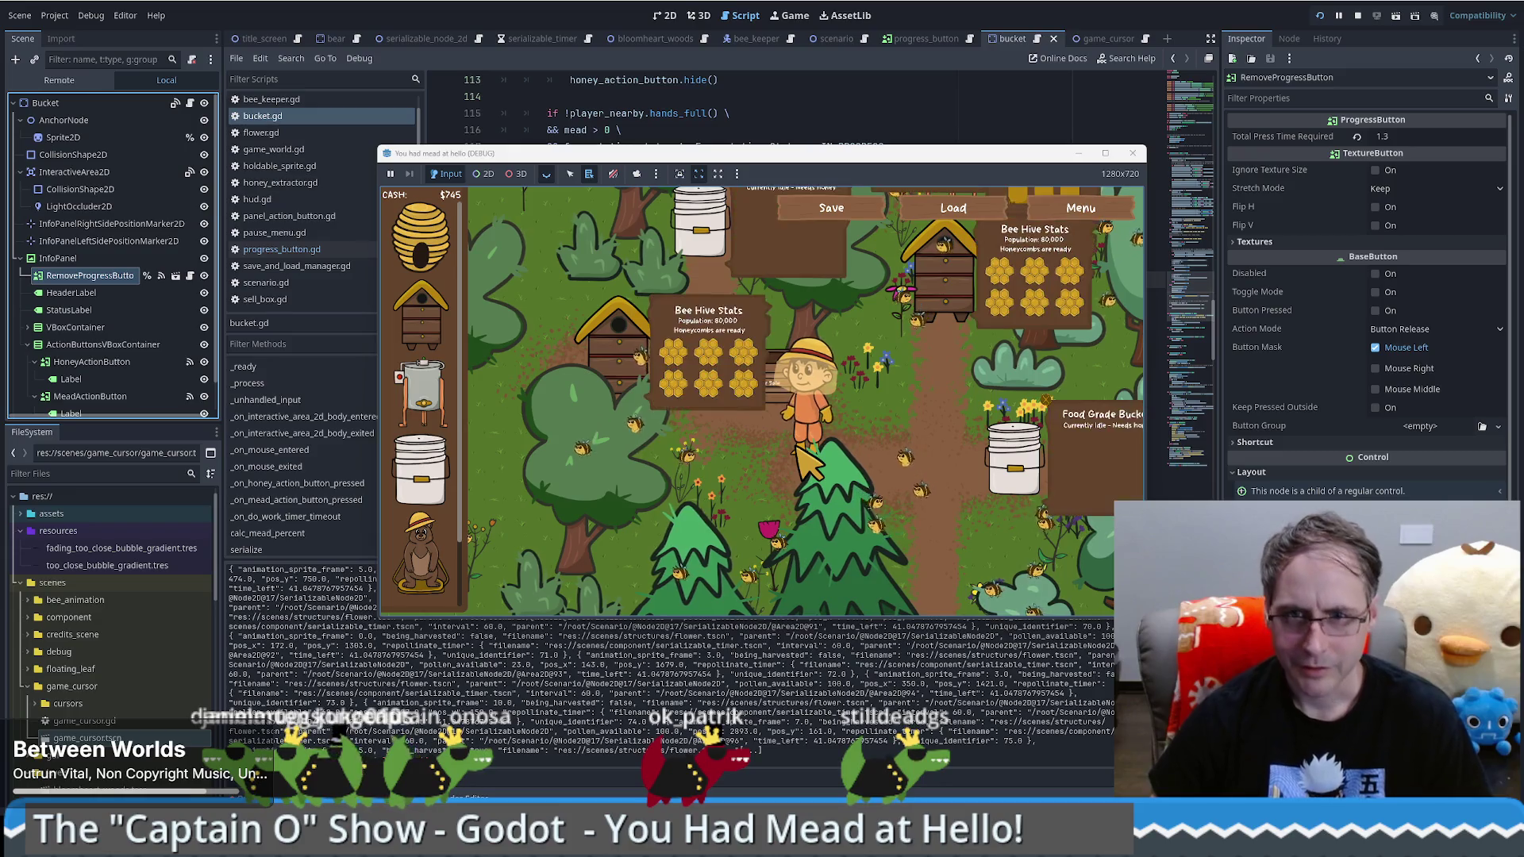
key(Right)
key(Right)
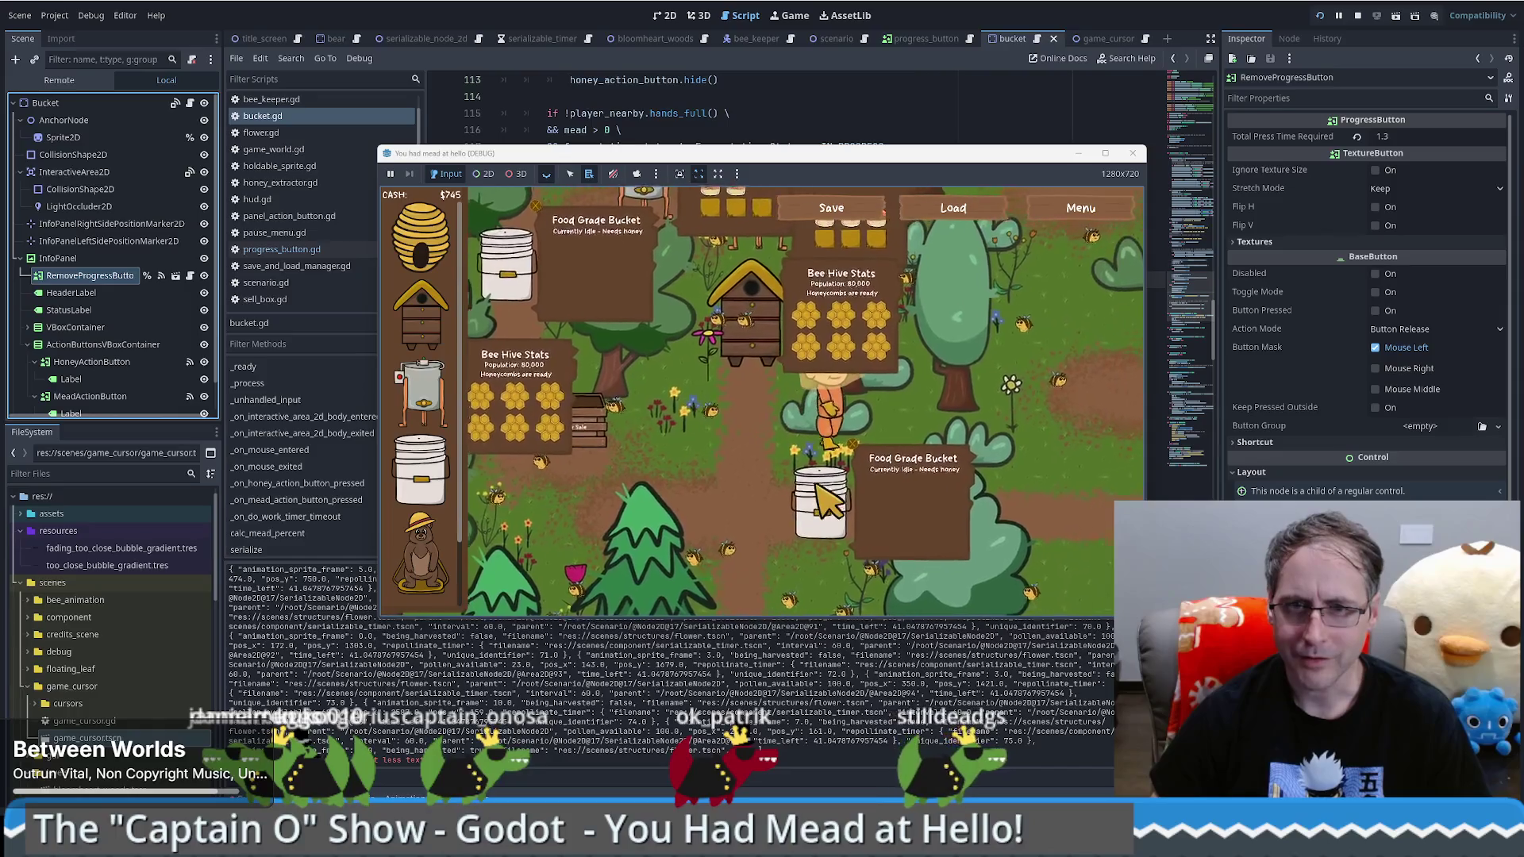
key(Left)
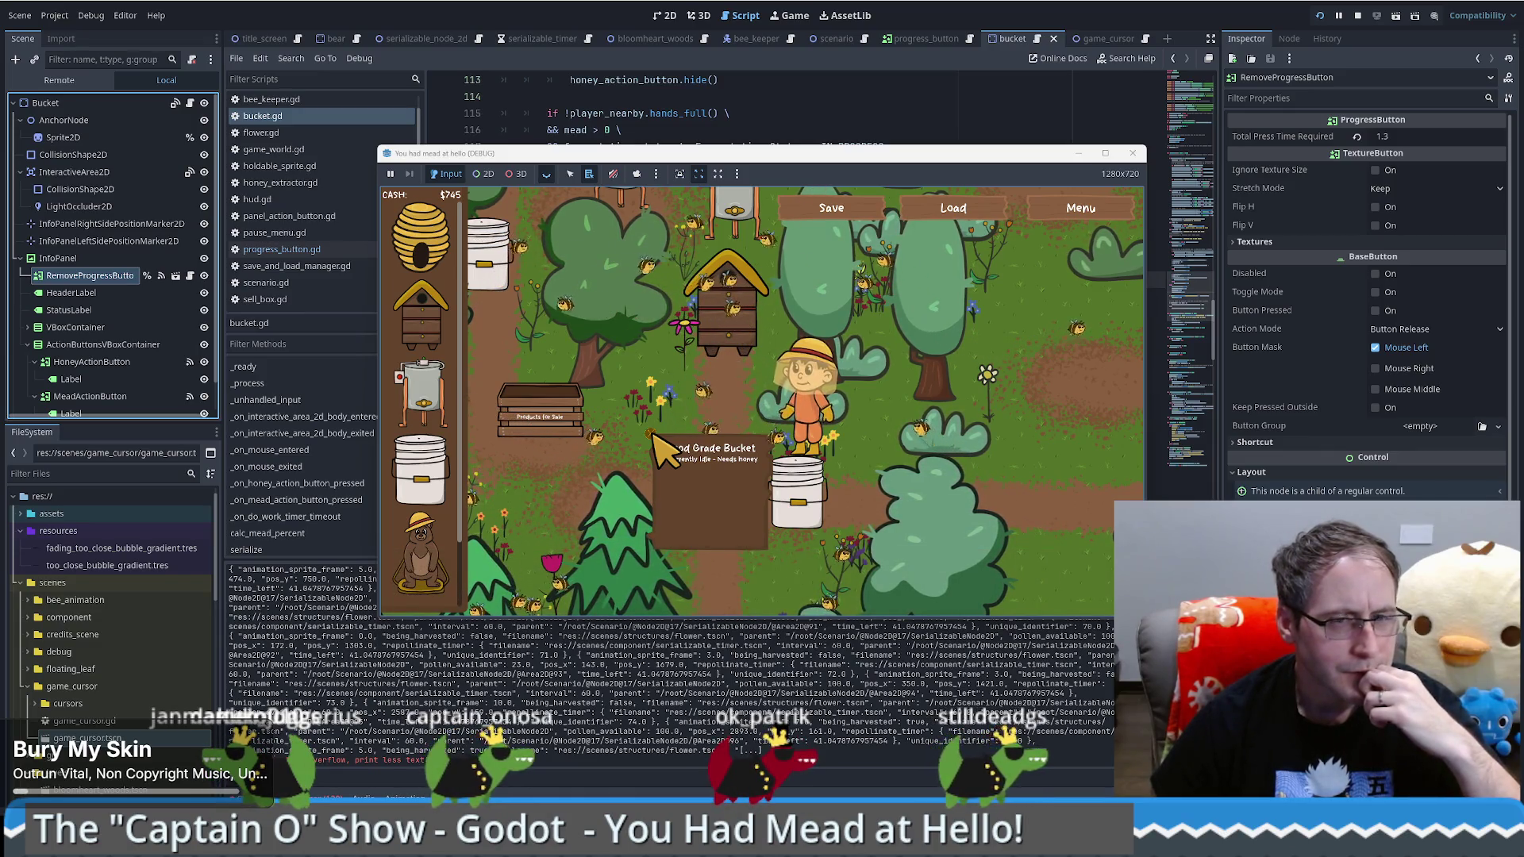
key(F8)
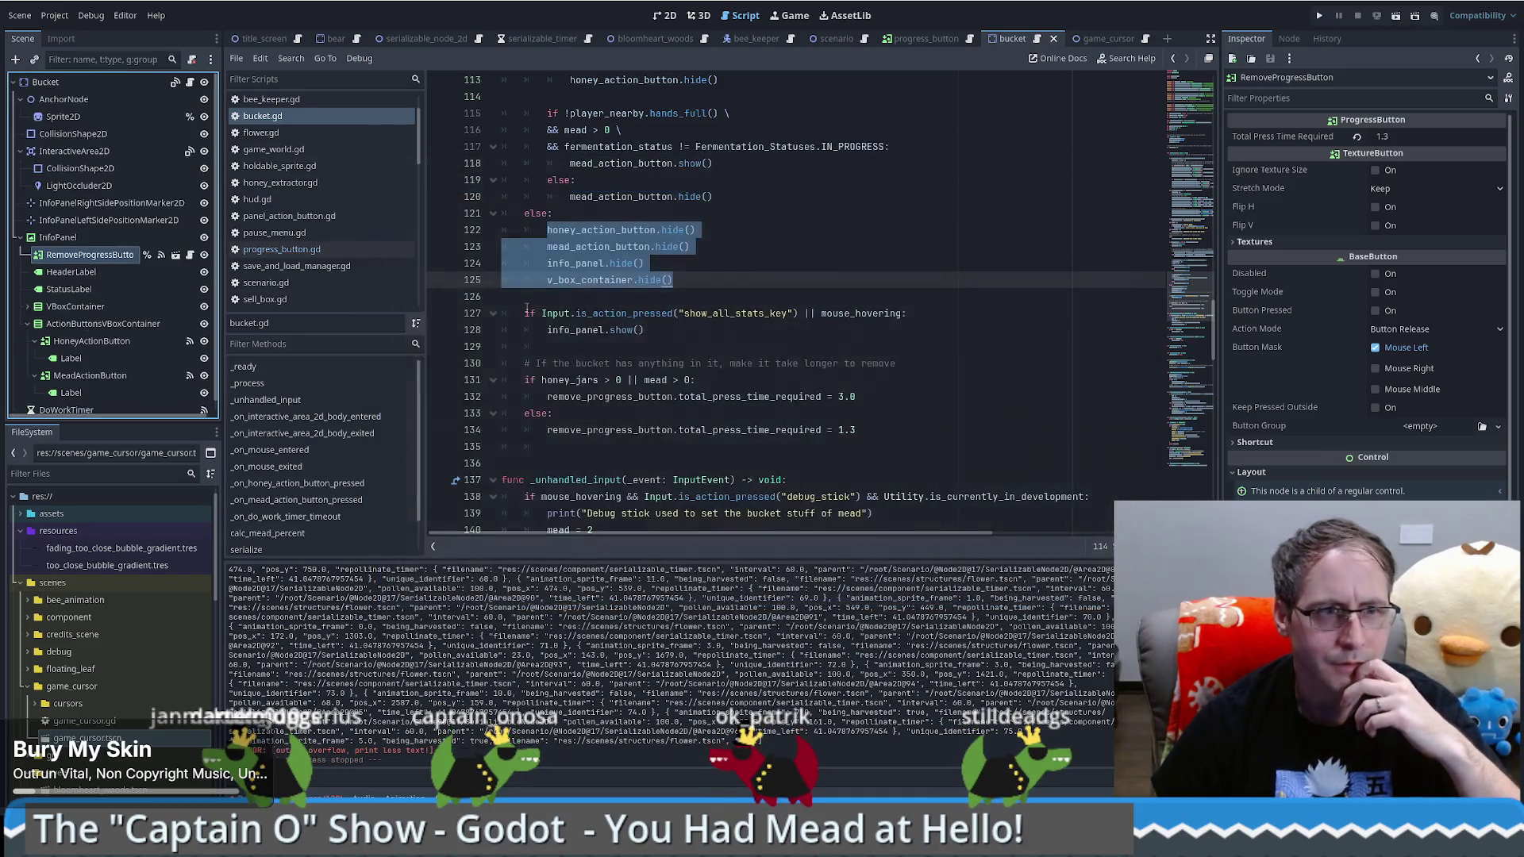
Step: In the 2D view, delete RemoveProgressButton from the bucket panel, then undo the deletion
scroll(39, 306, down, 1)
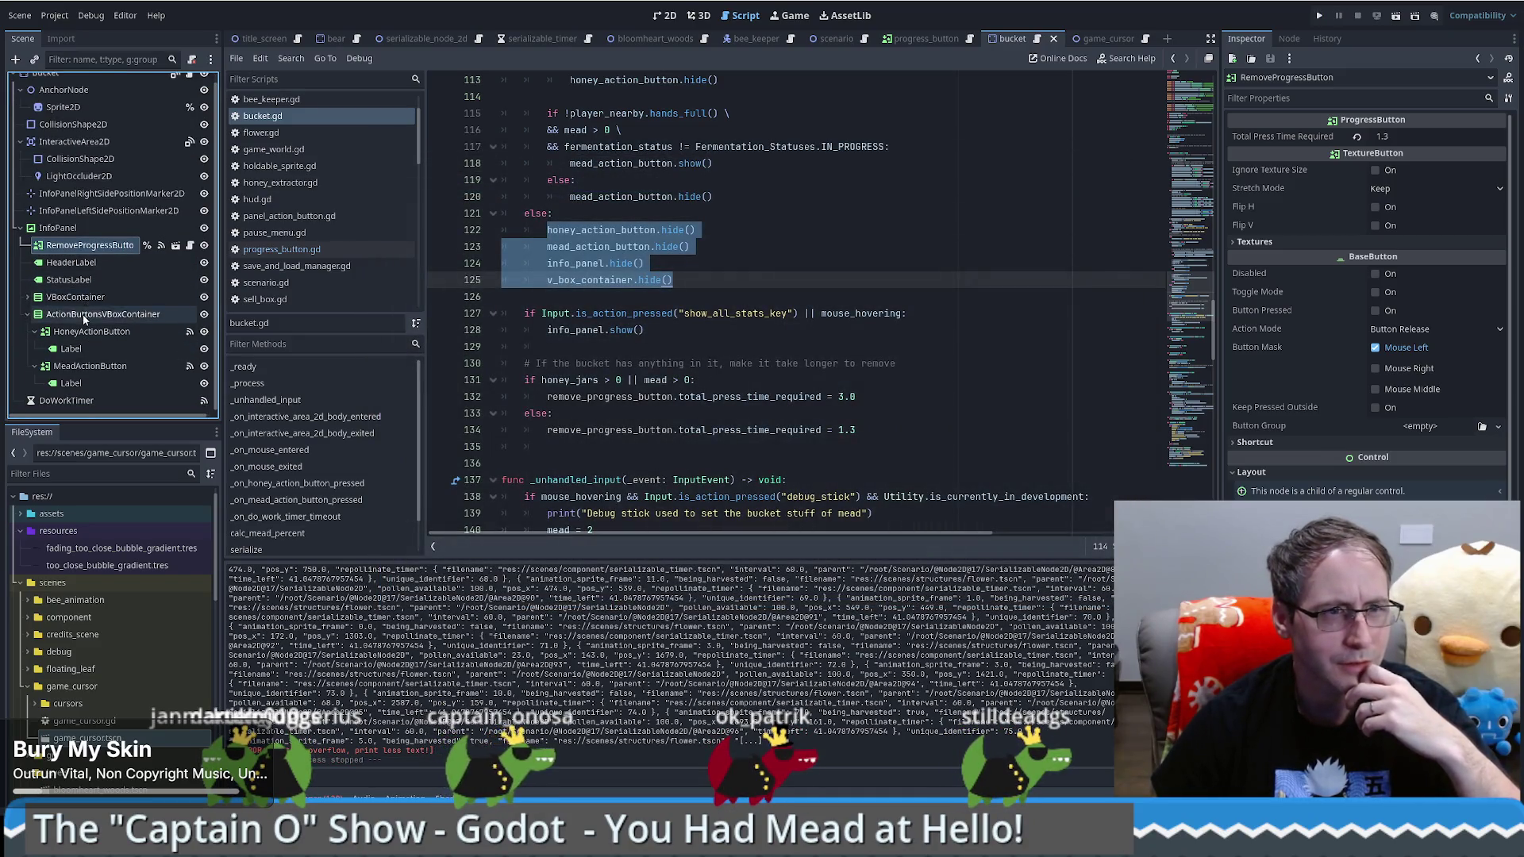
click(29, 298)
scroll(119, 309, down, 5)
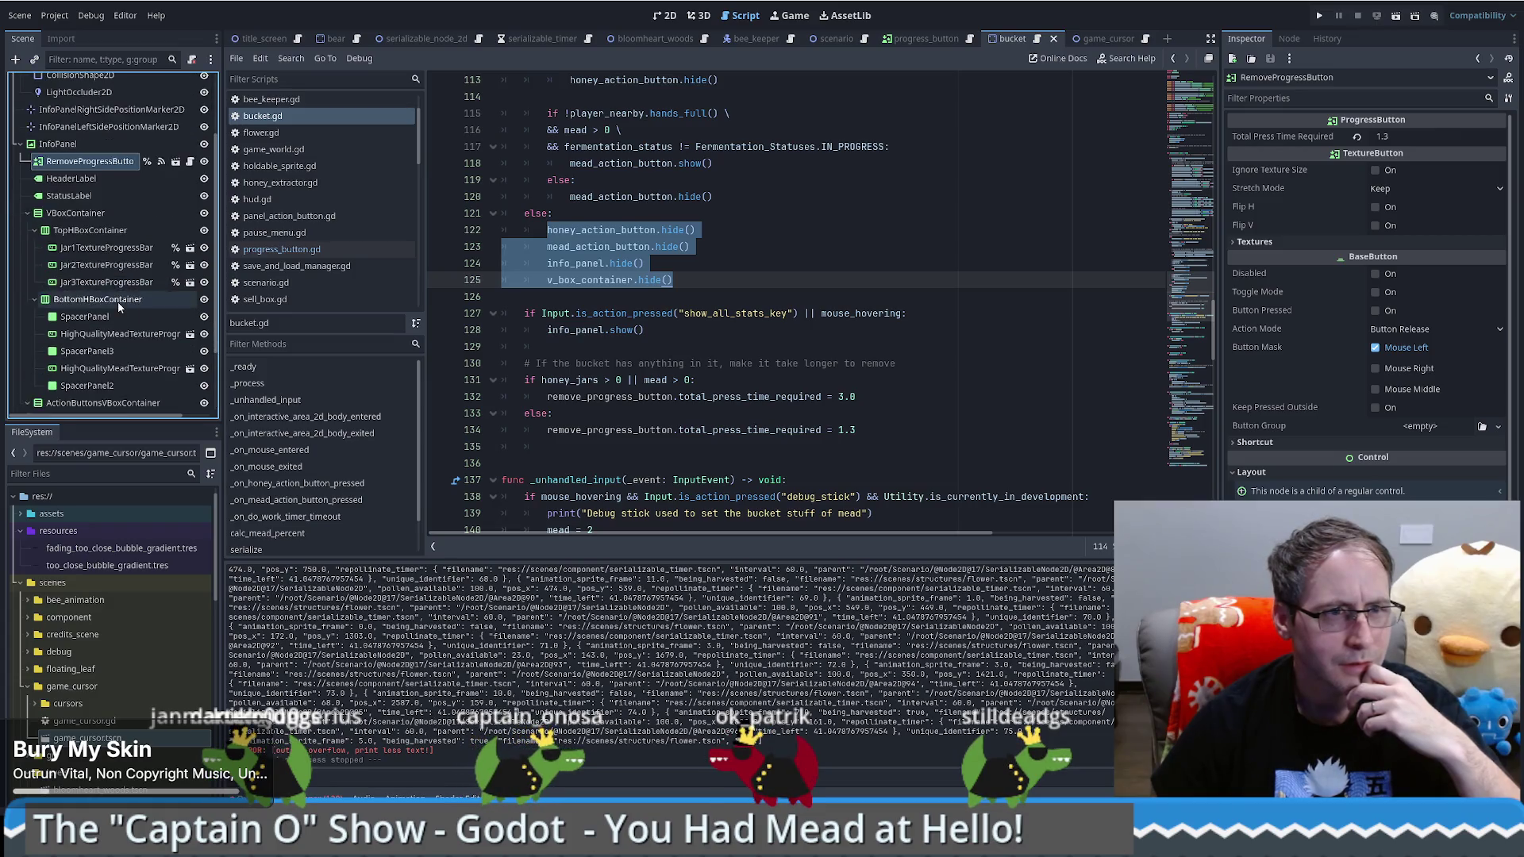
scroll(120, 309, up, 2)
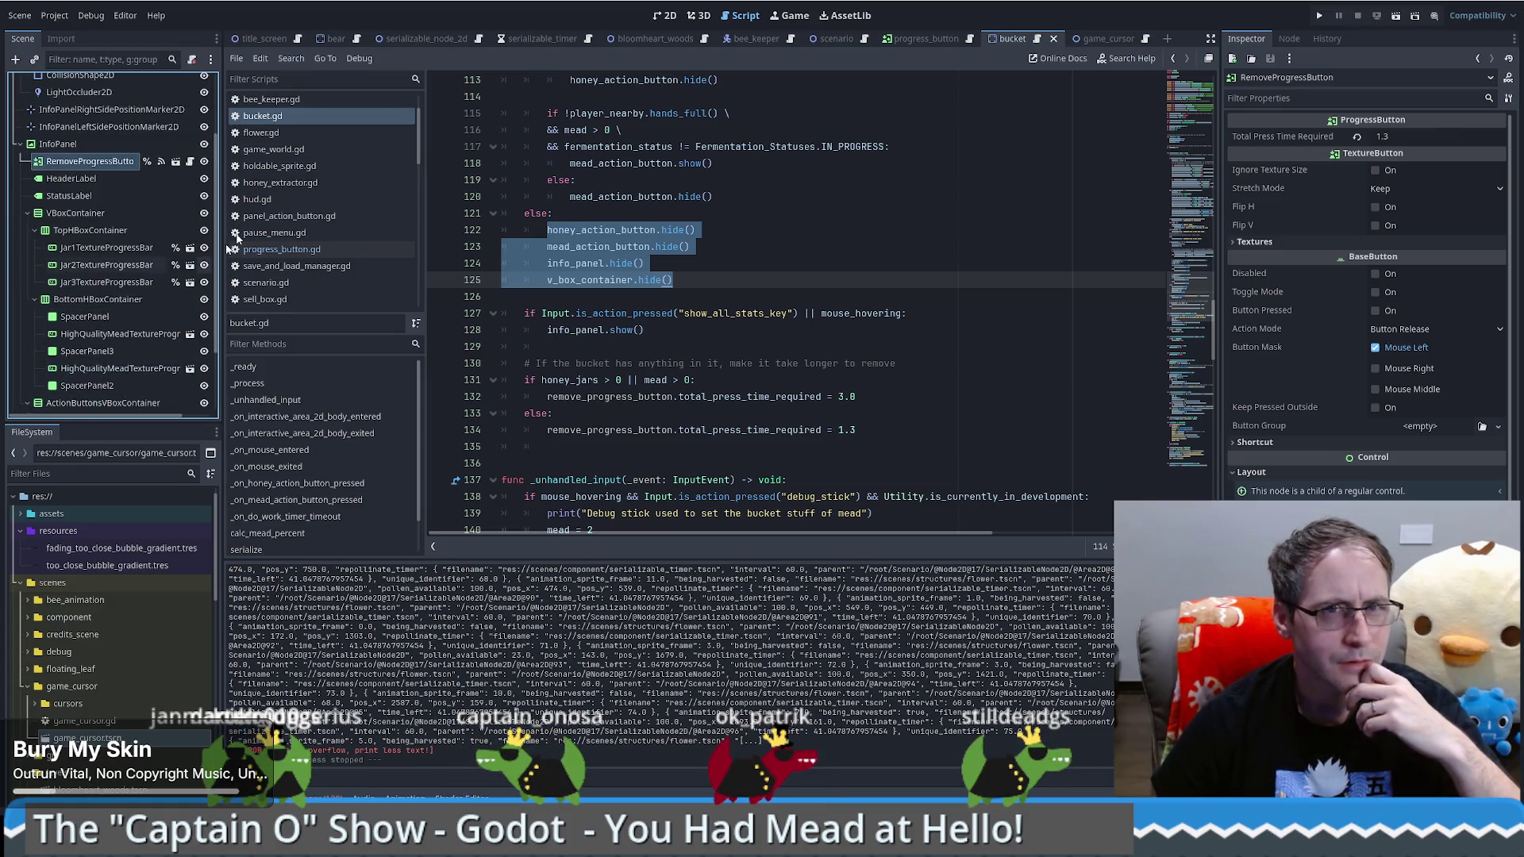
click(664, 16)
click(698, 200)
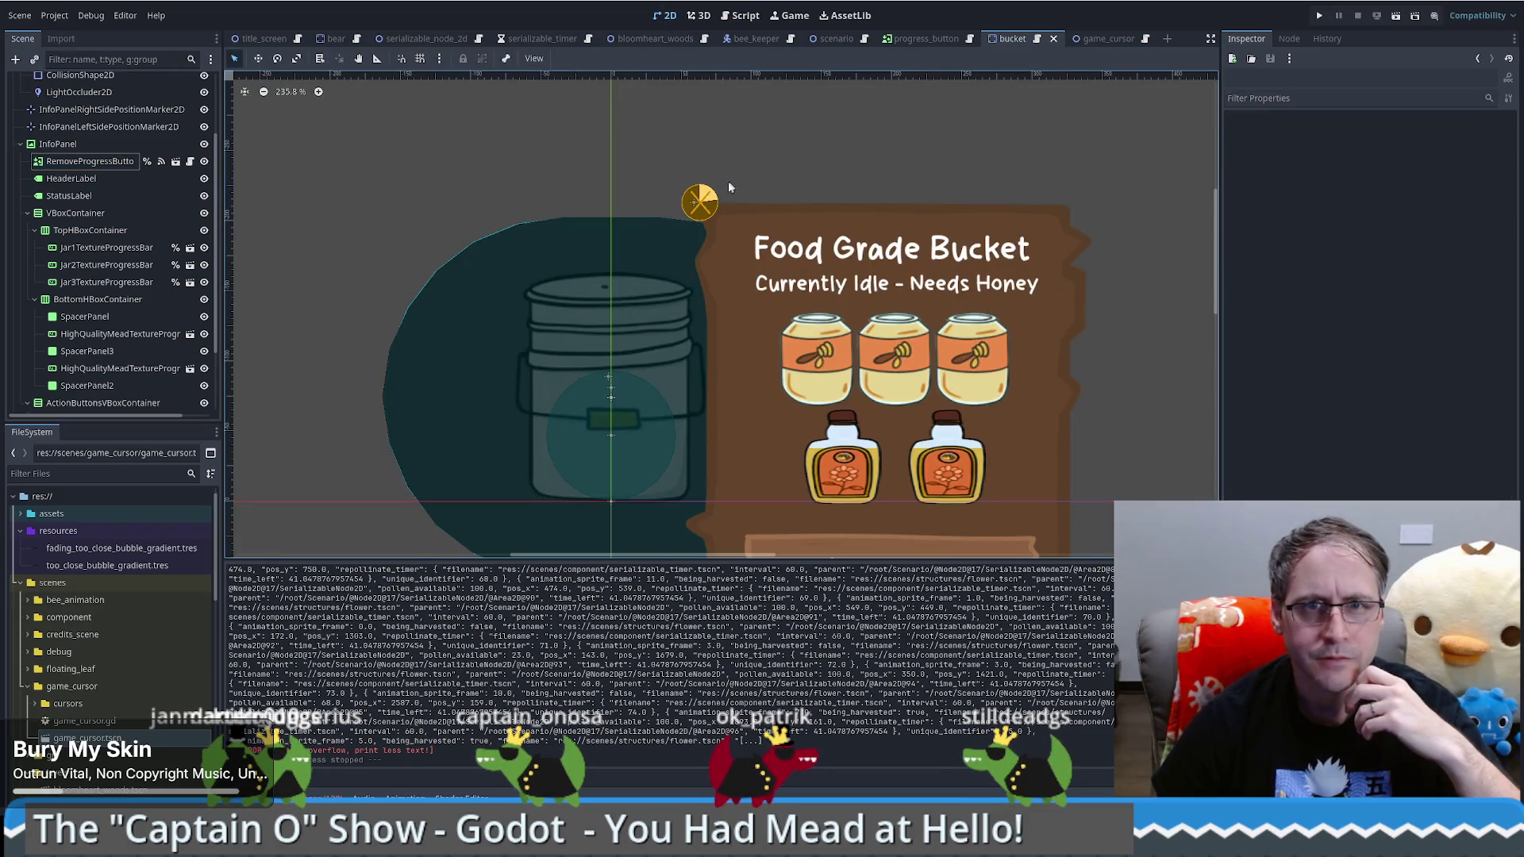
key(Delete)
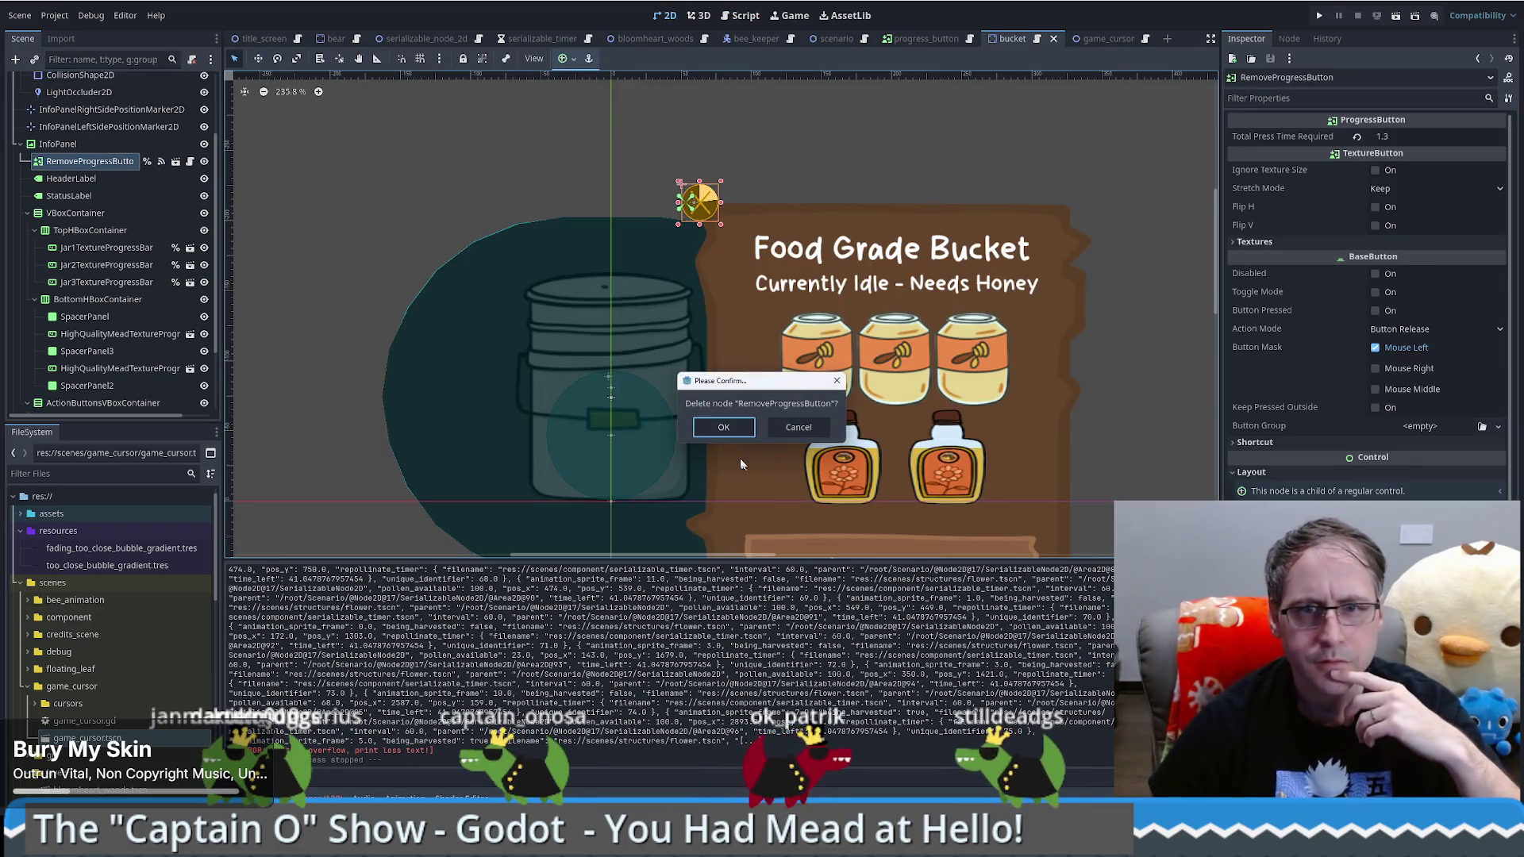
click(735, 431)
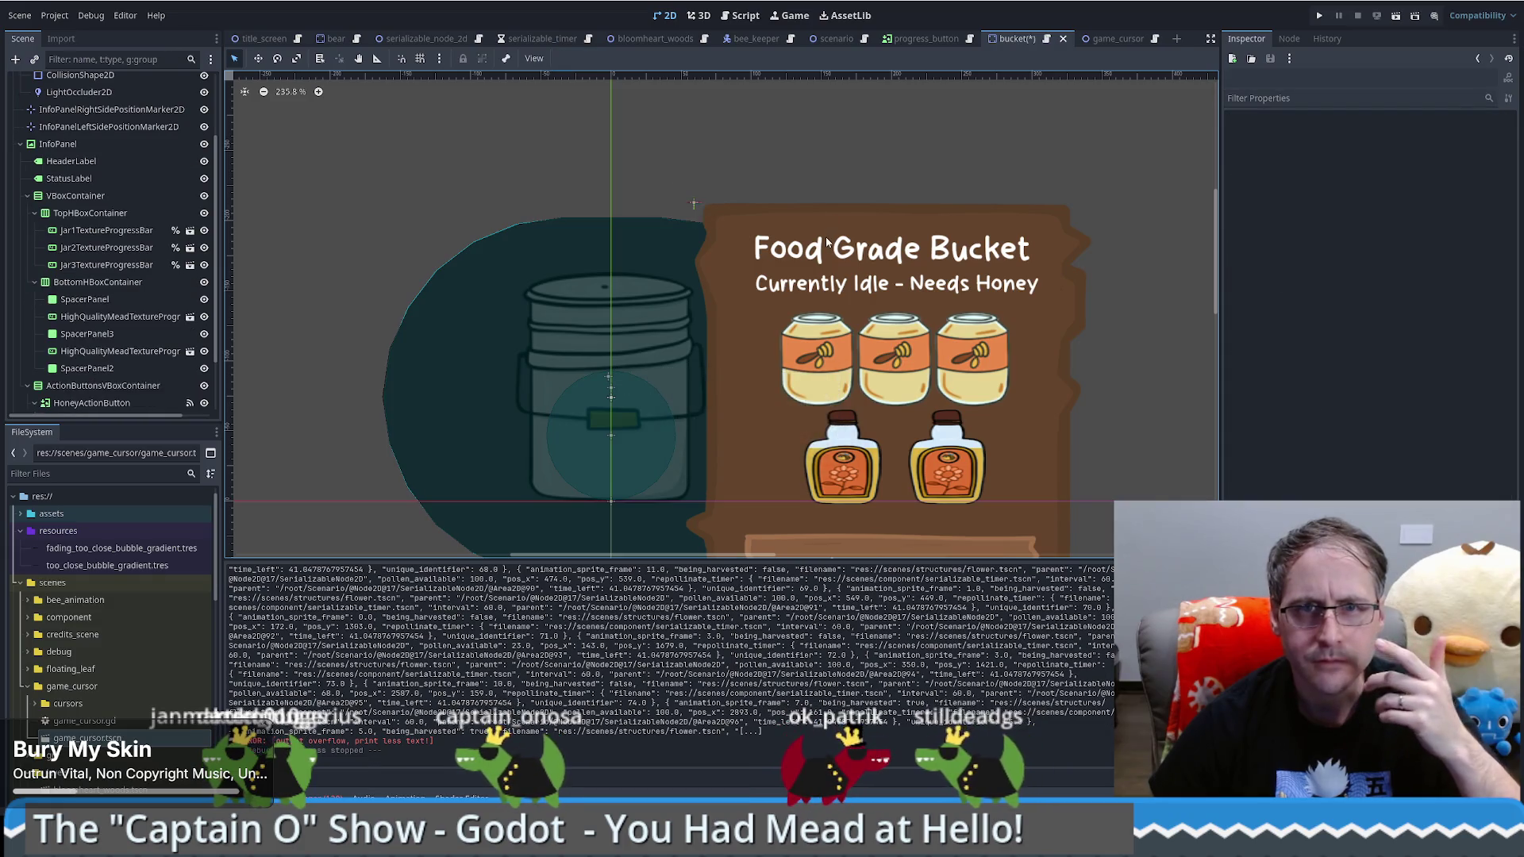
key(ctrl+z)
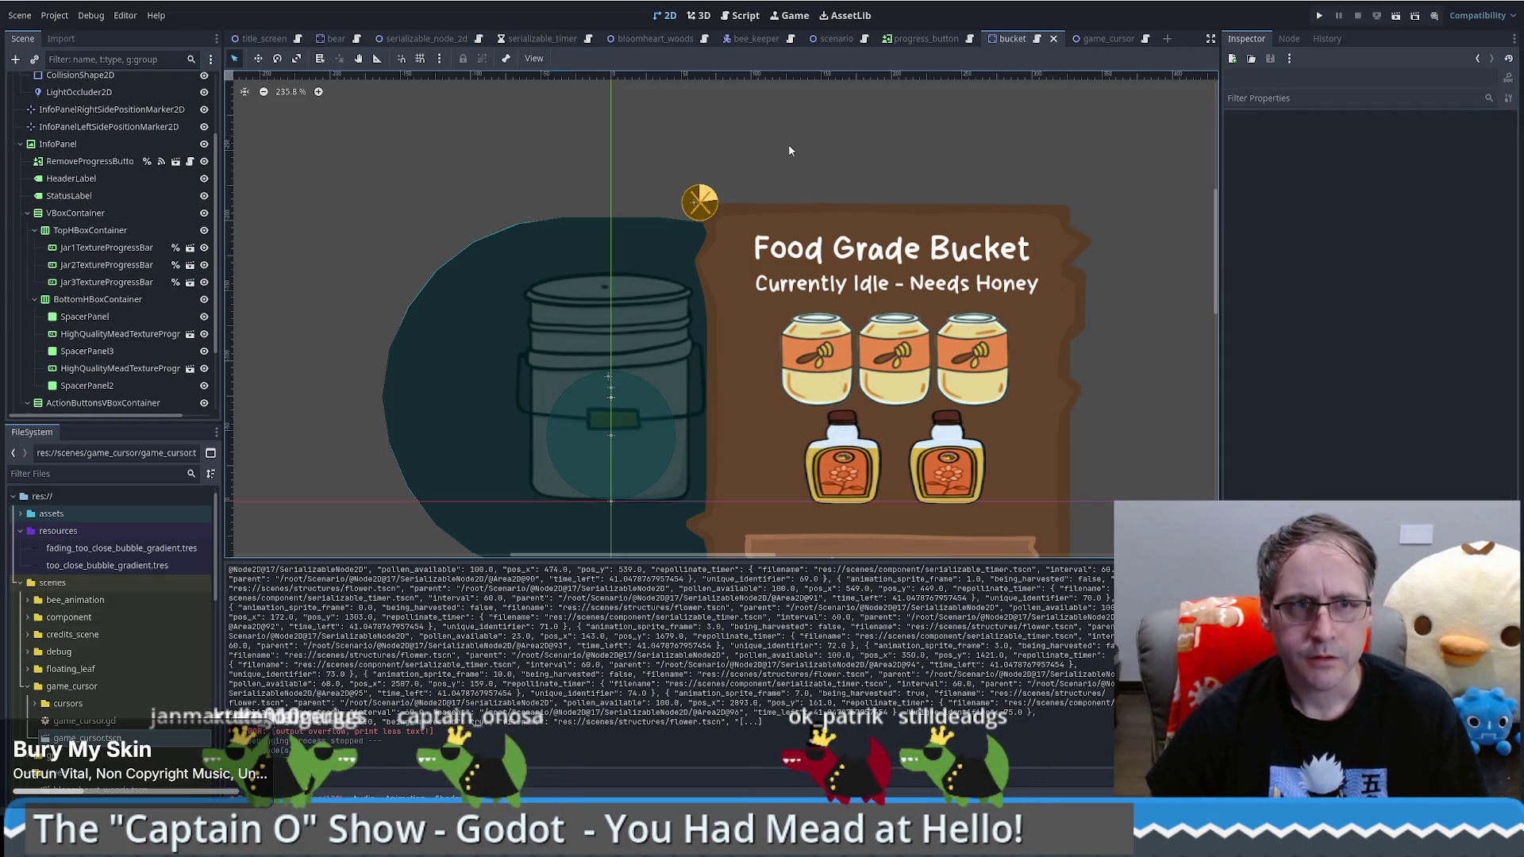
Step: Inspect InfoPanel's VBoxContainer and ActionButtonsVBoxContainer, then save the scene and run the game
scroll(88, 205, up, 1)
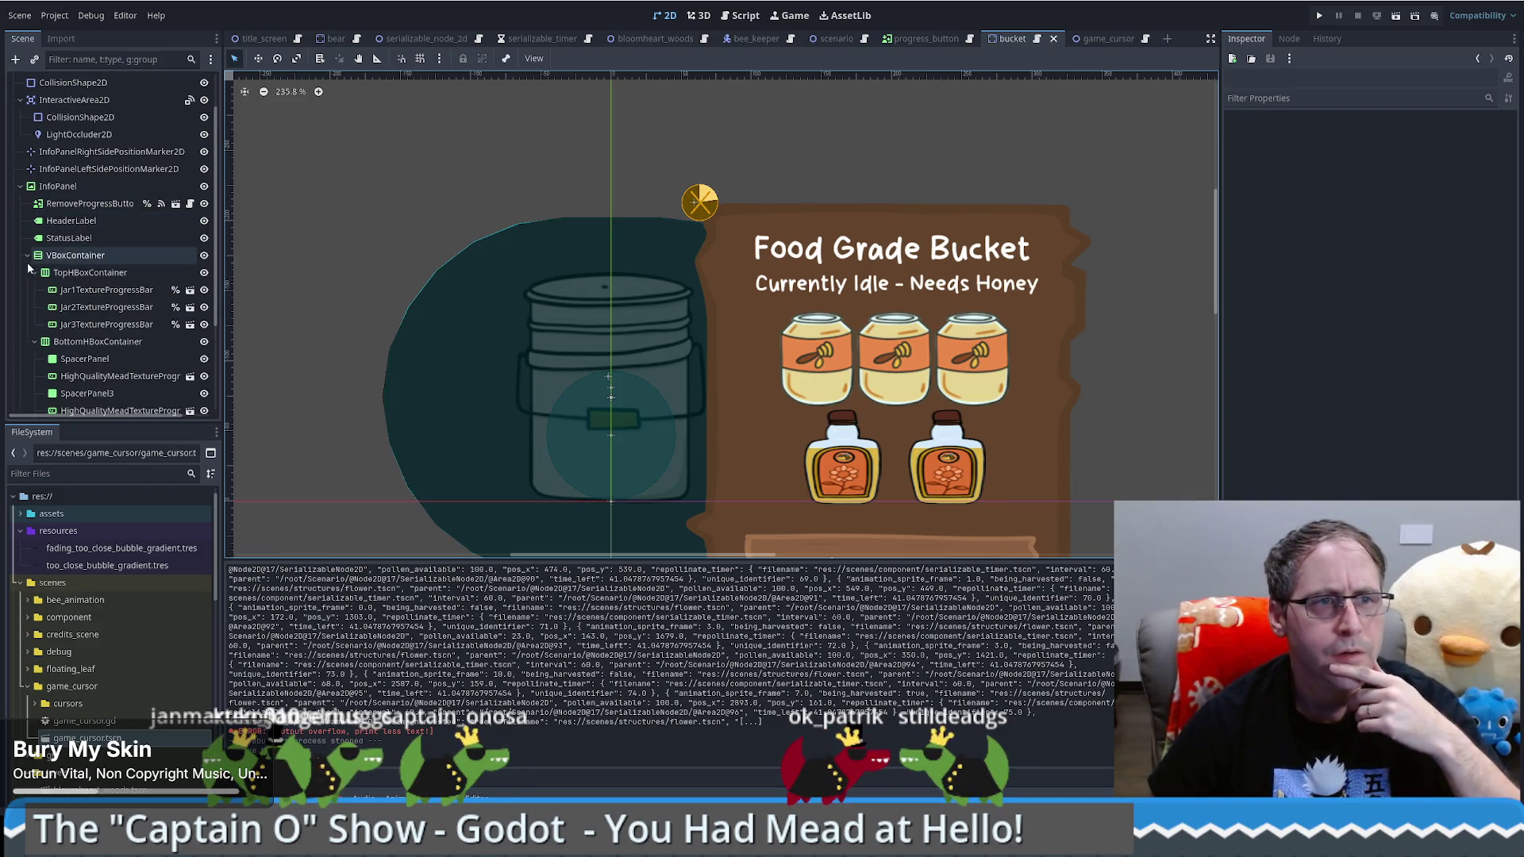
click(92, 256)
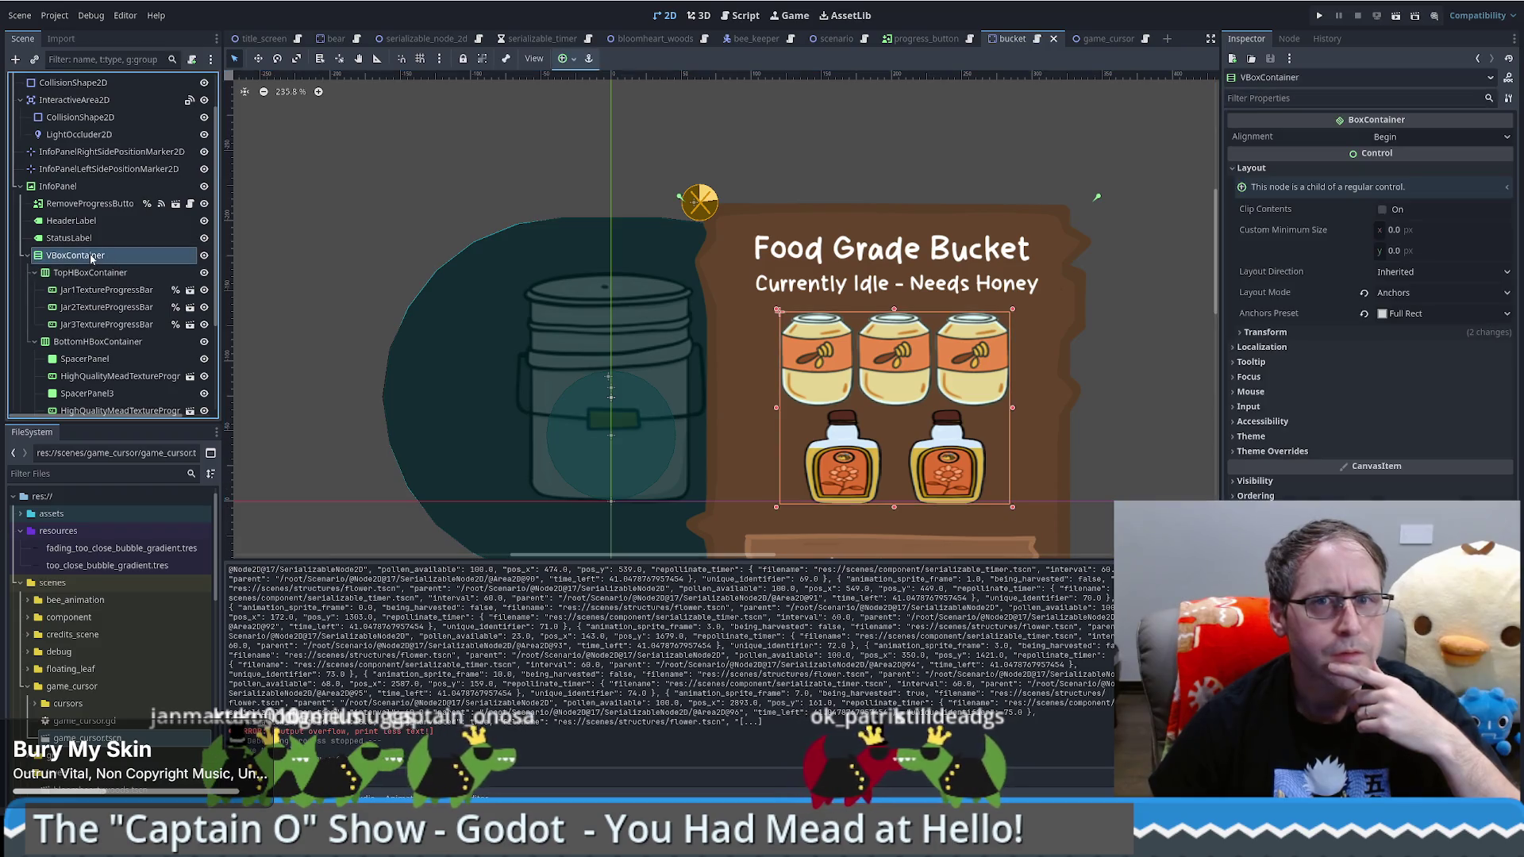
click(77, 188)
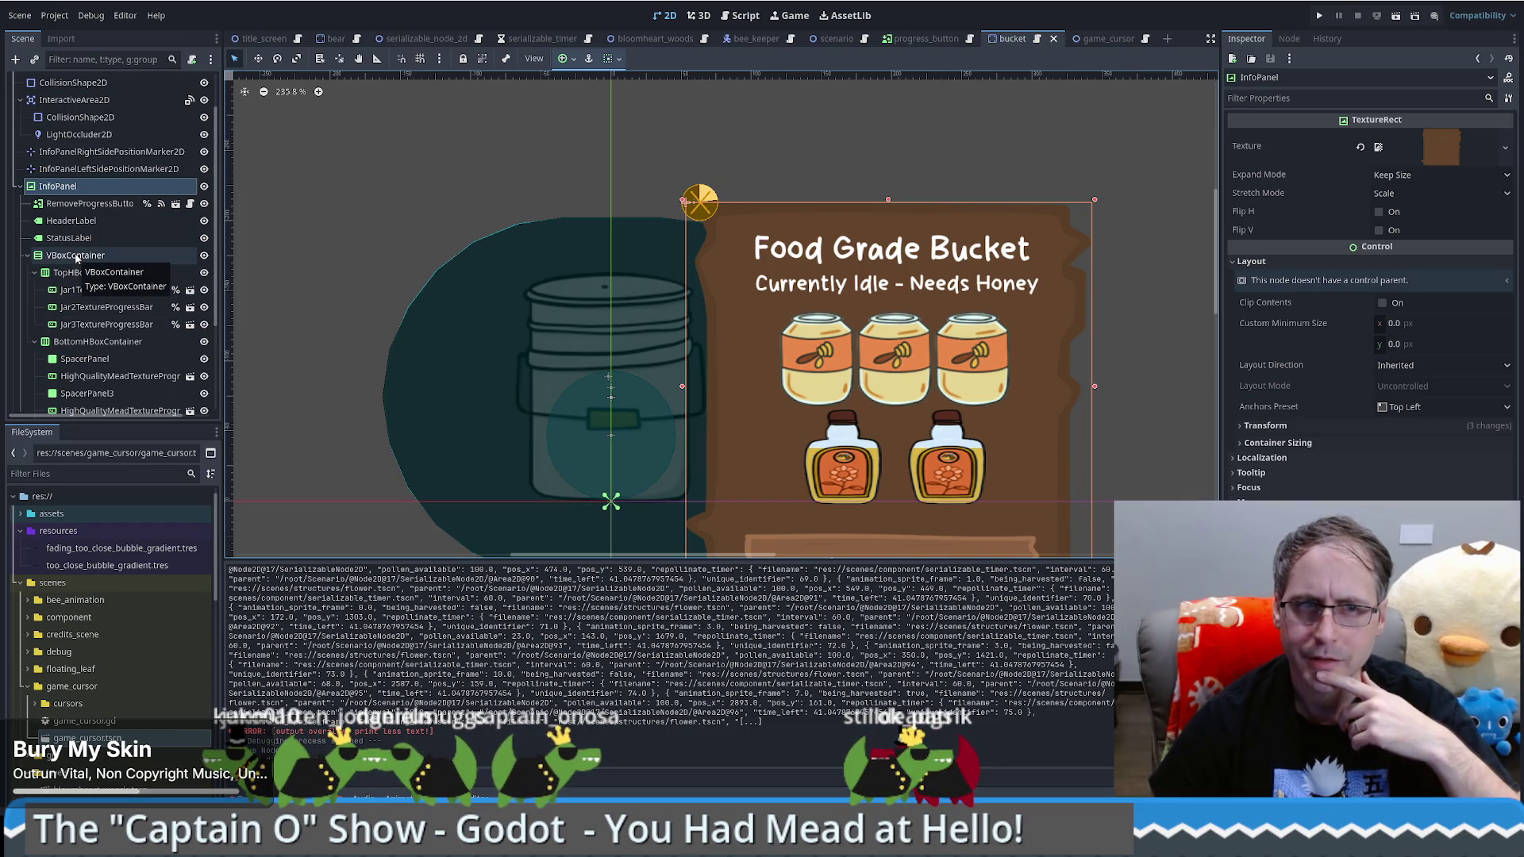
click(77, 256)
scroll(541, 316, down, 1)
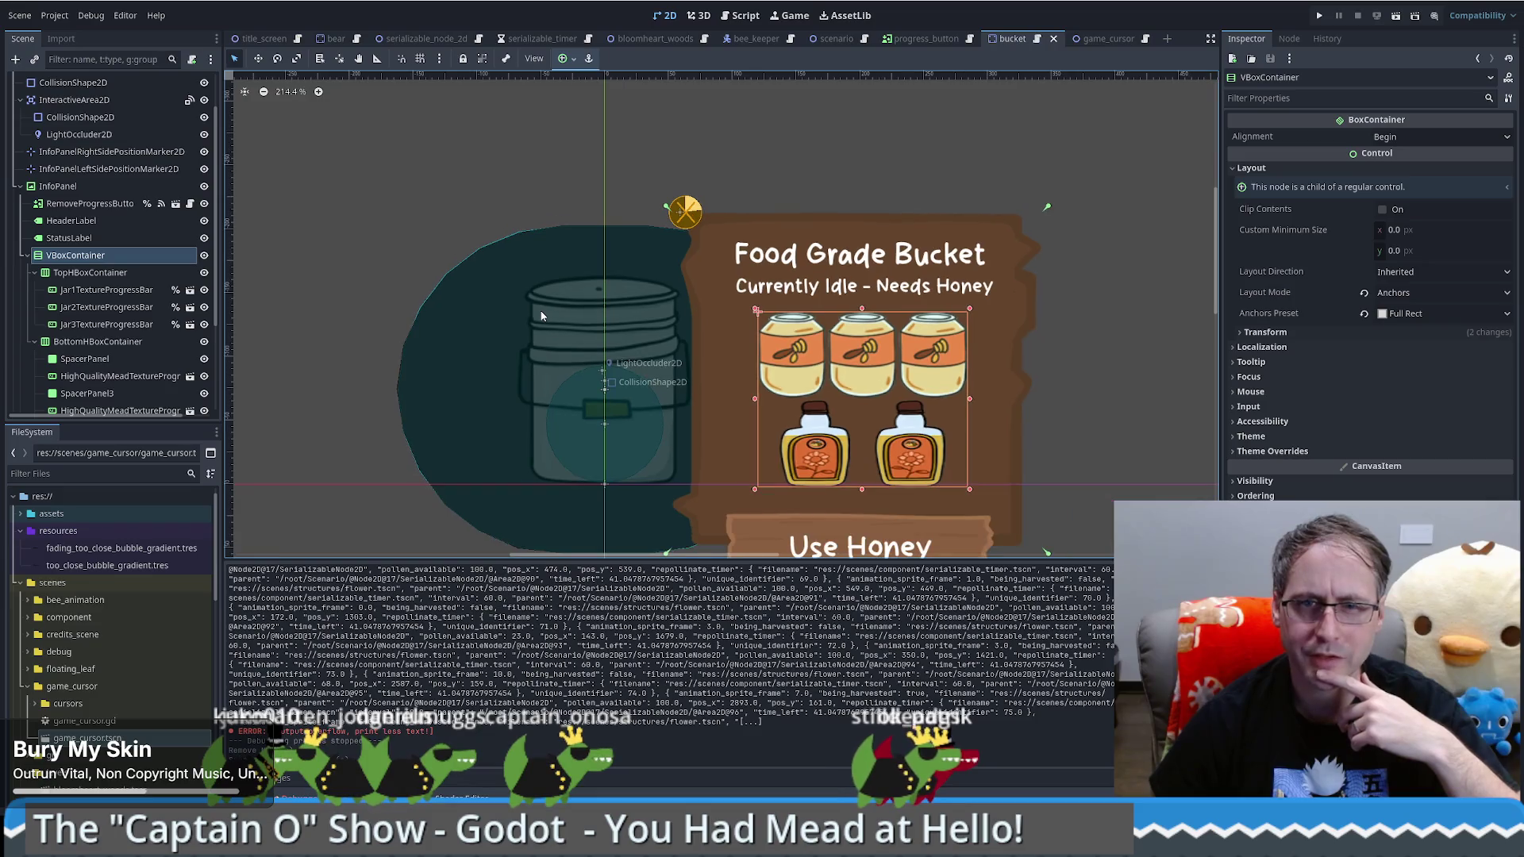
click(27, 257)
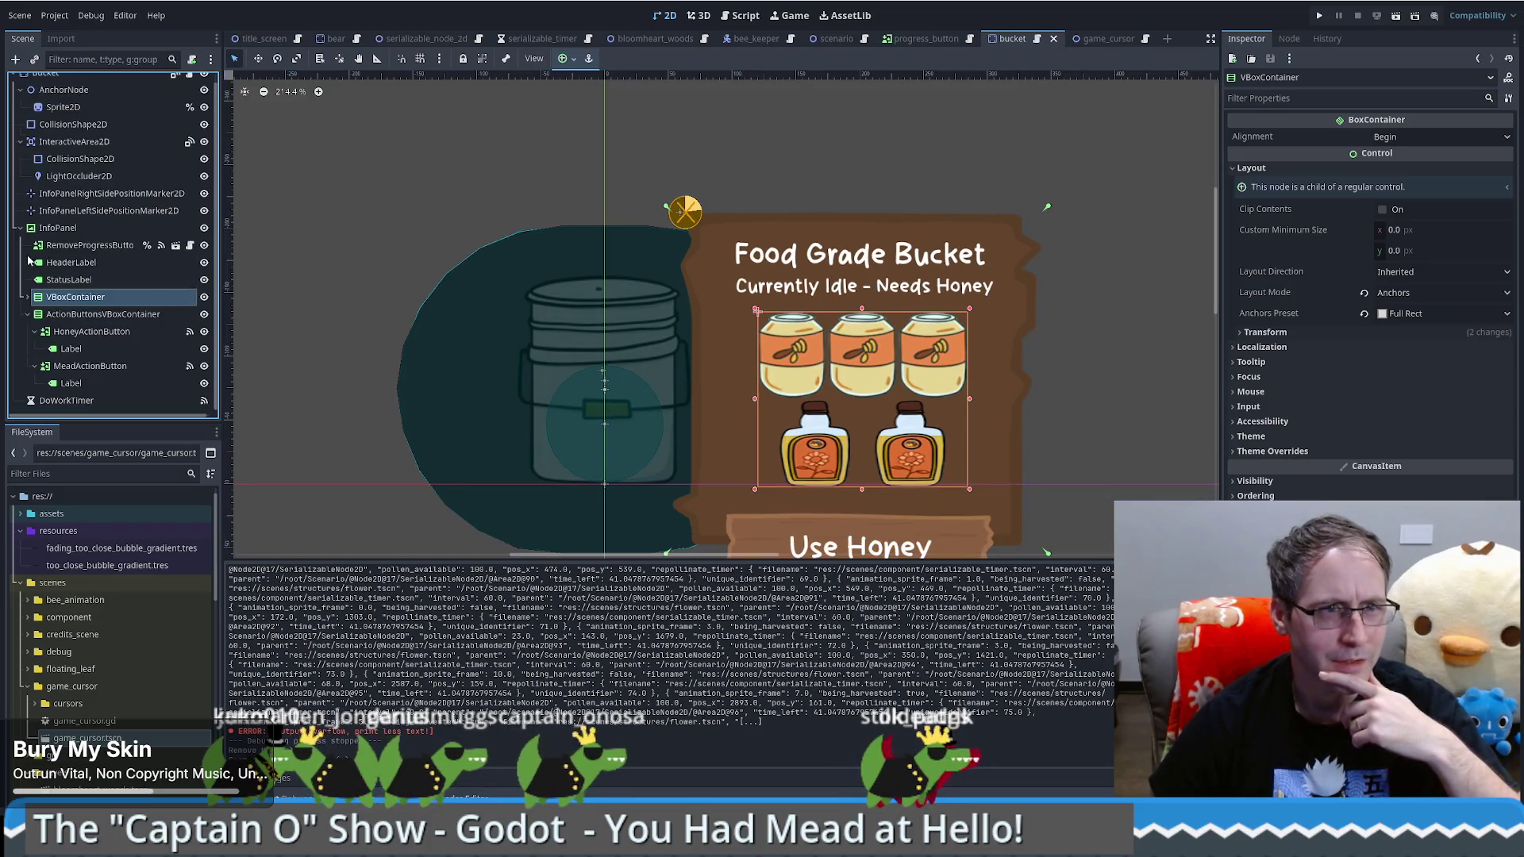
click(80, 324)
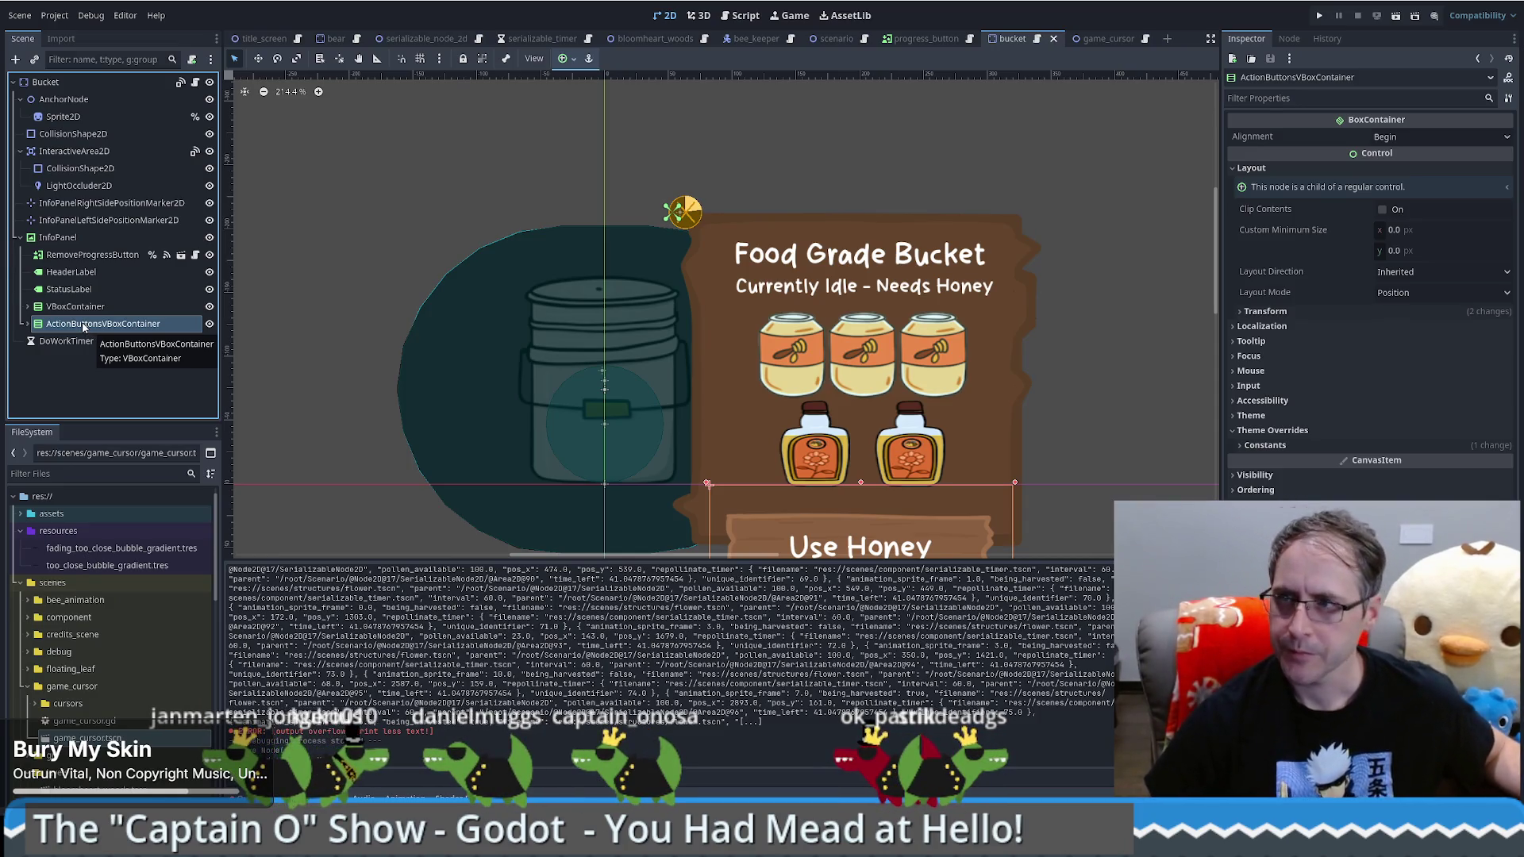
scroll(962, 454, down, 1)
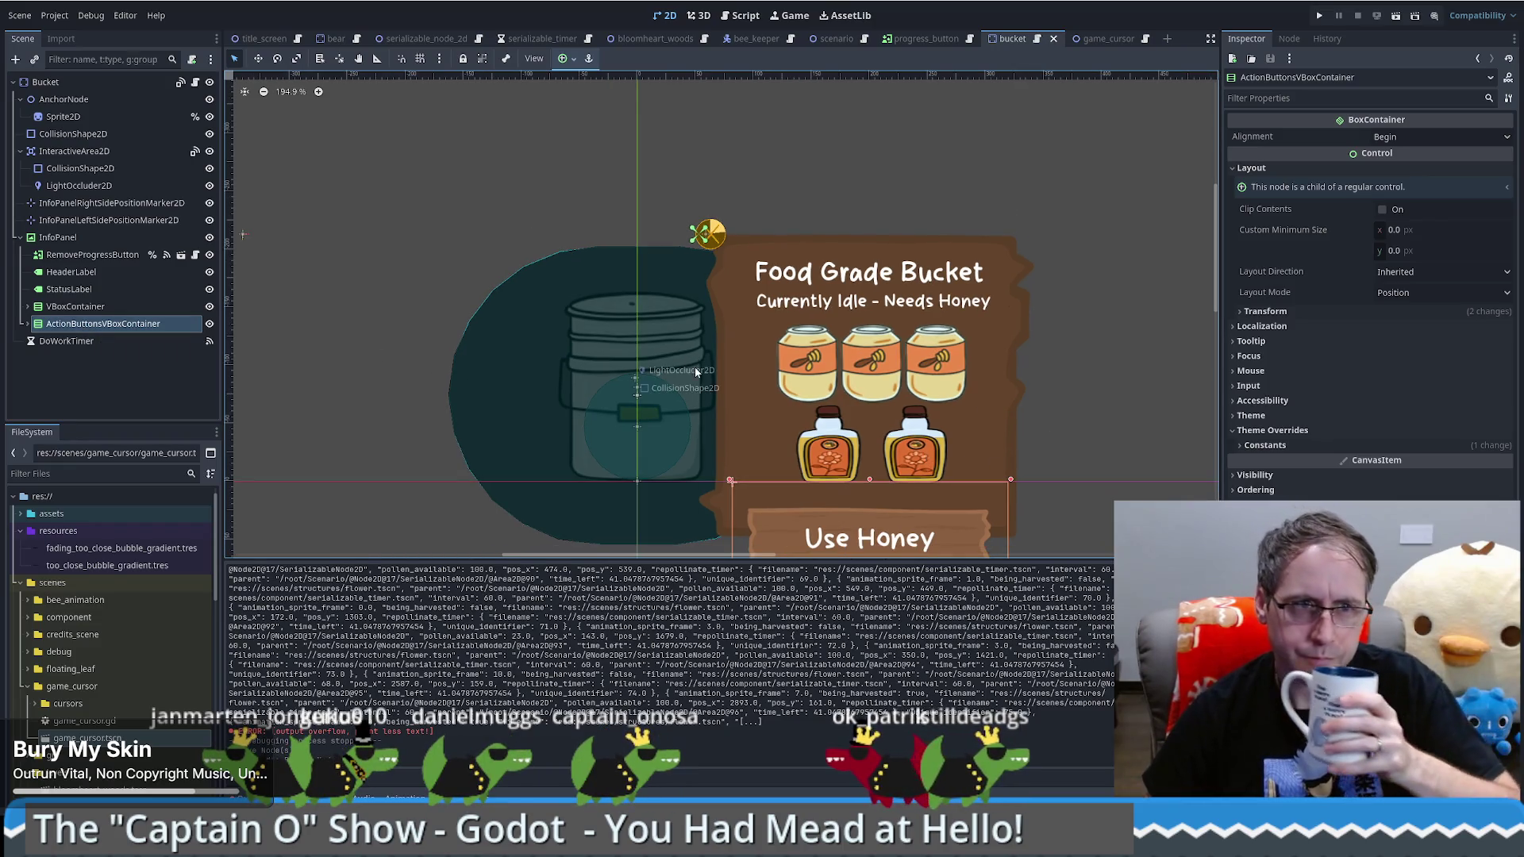
click(63, 237)
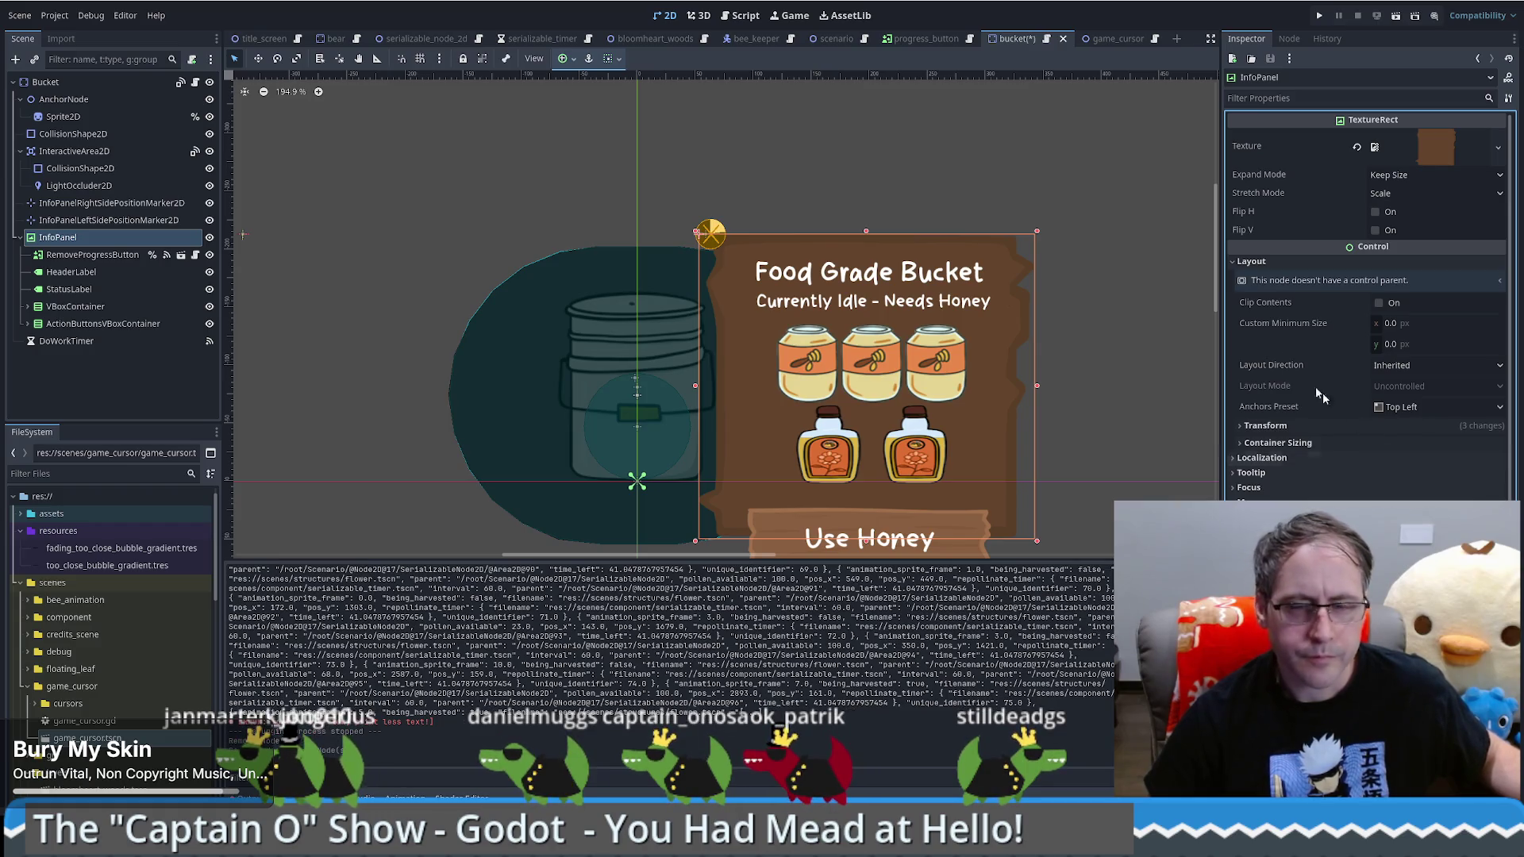
key(ctrl+s)
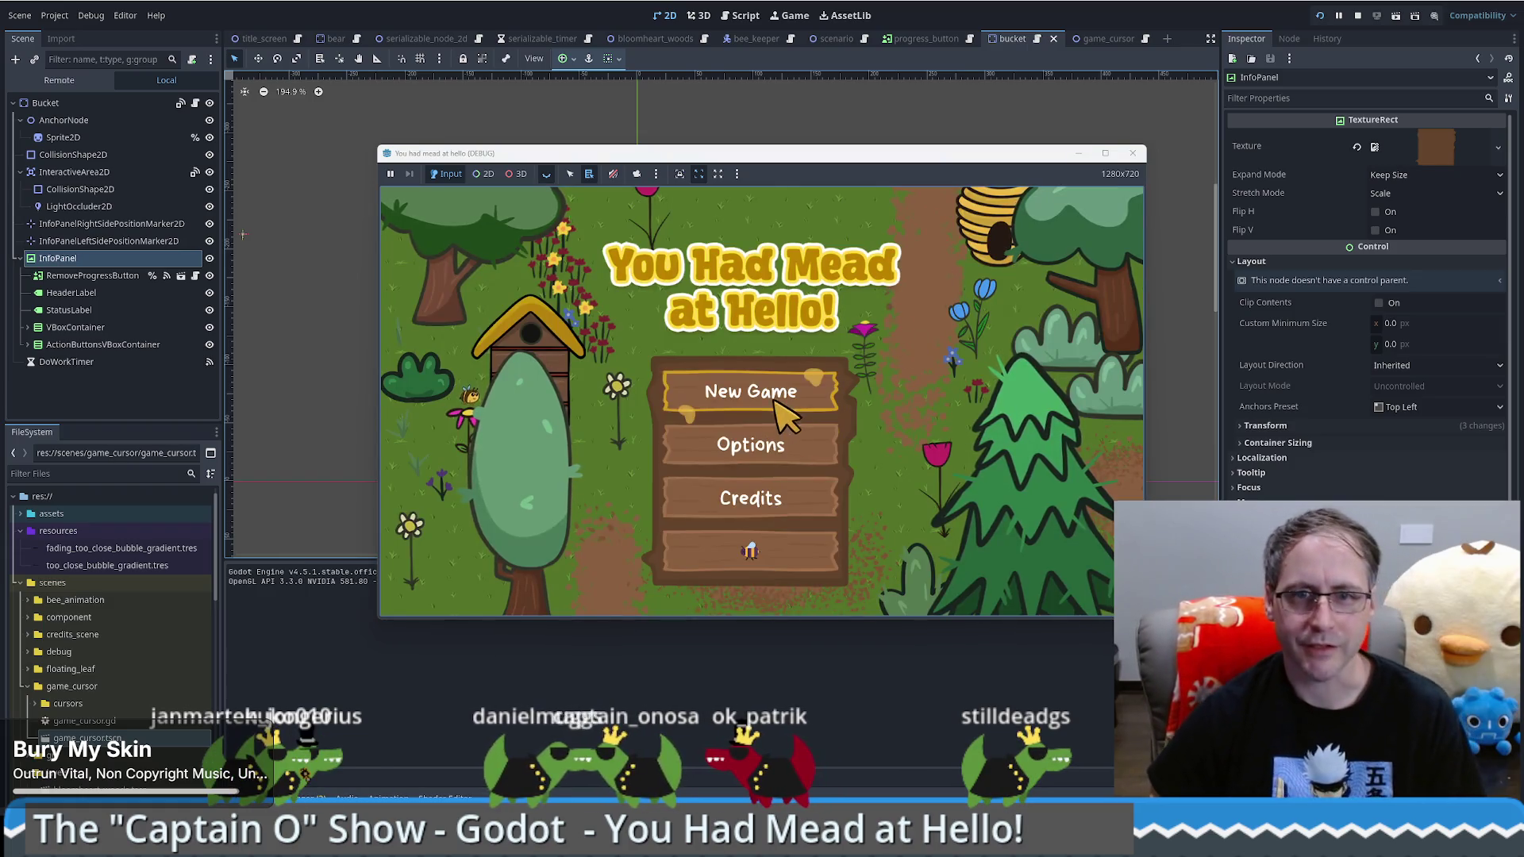
Step: Load the saved game, click-walk the beekeeper, place a Honey Extractor, and open the bucket's info panel
click(782, 396)
click(983, 209)
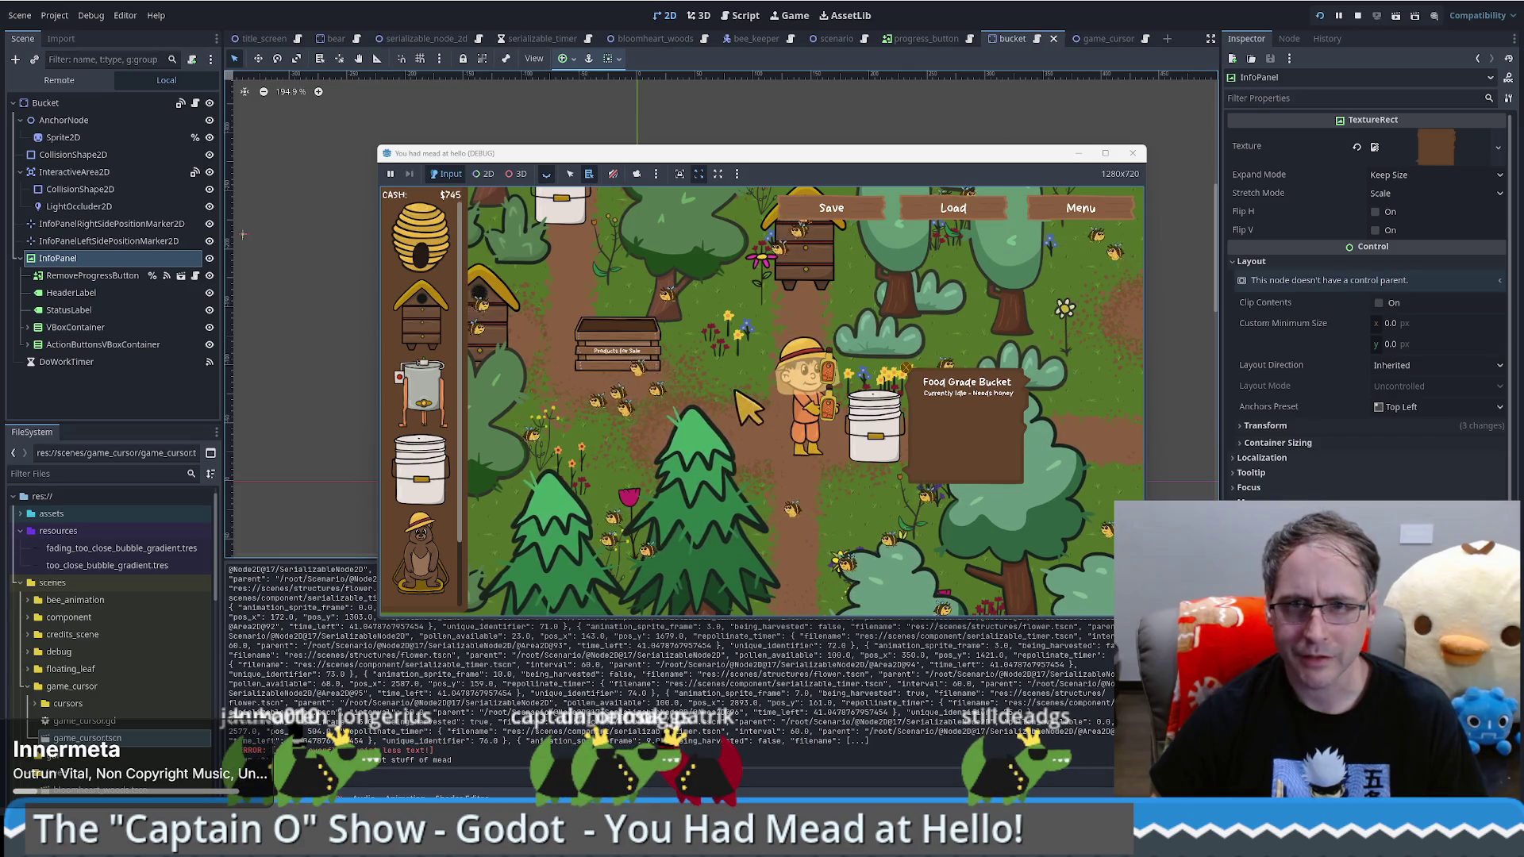
click(753, 411)
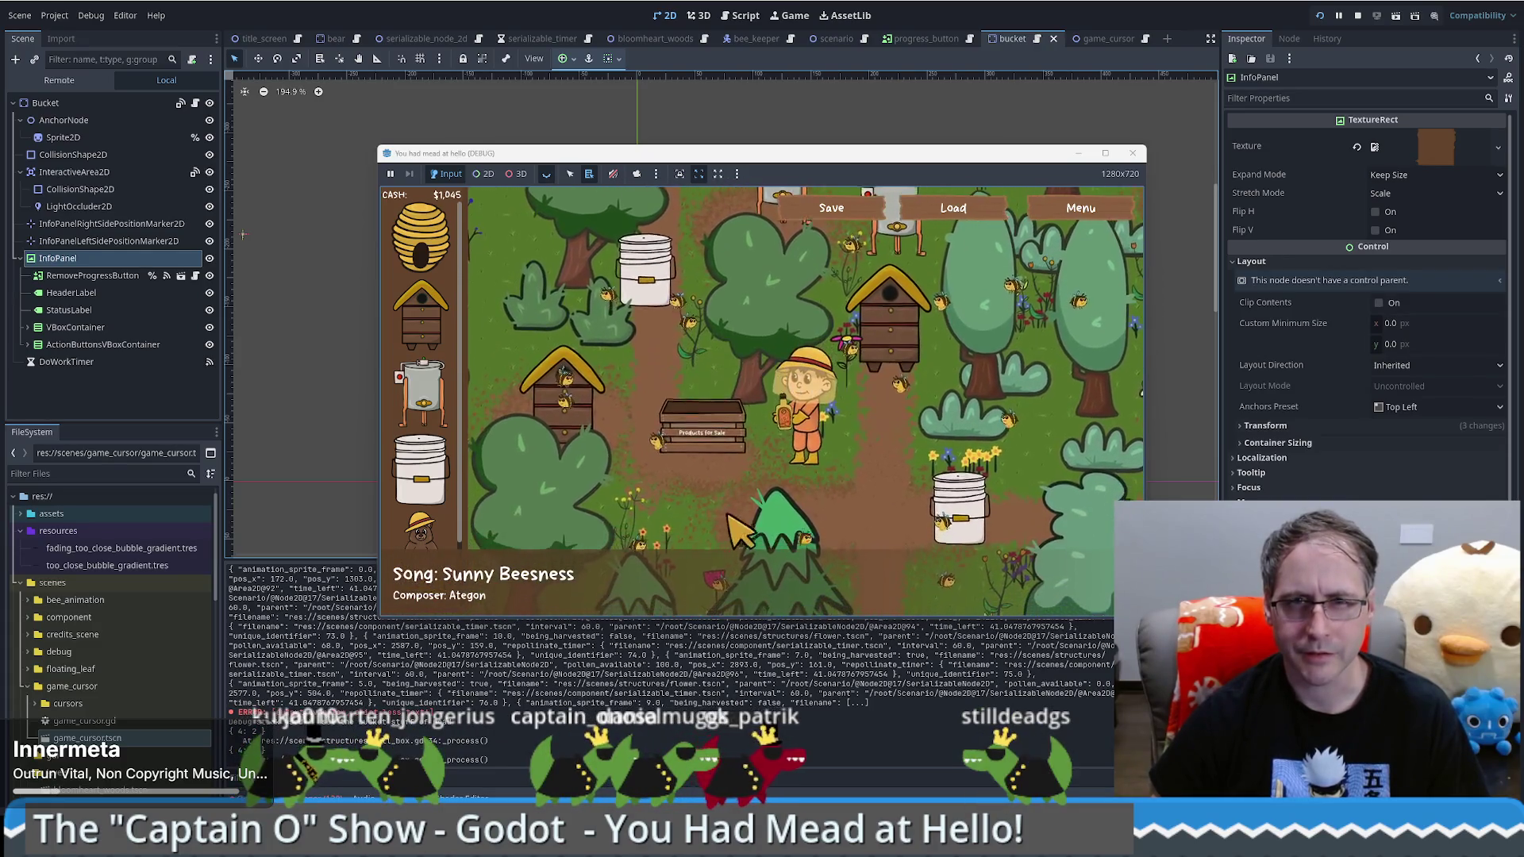
click(724, 531)
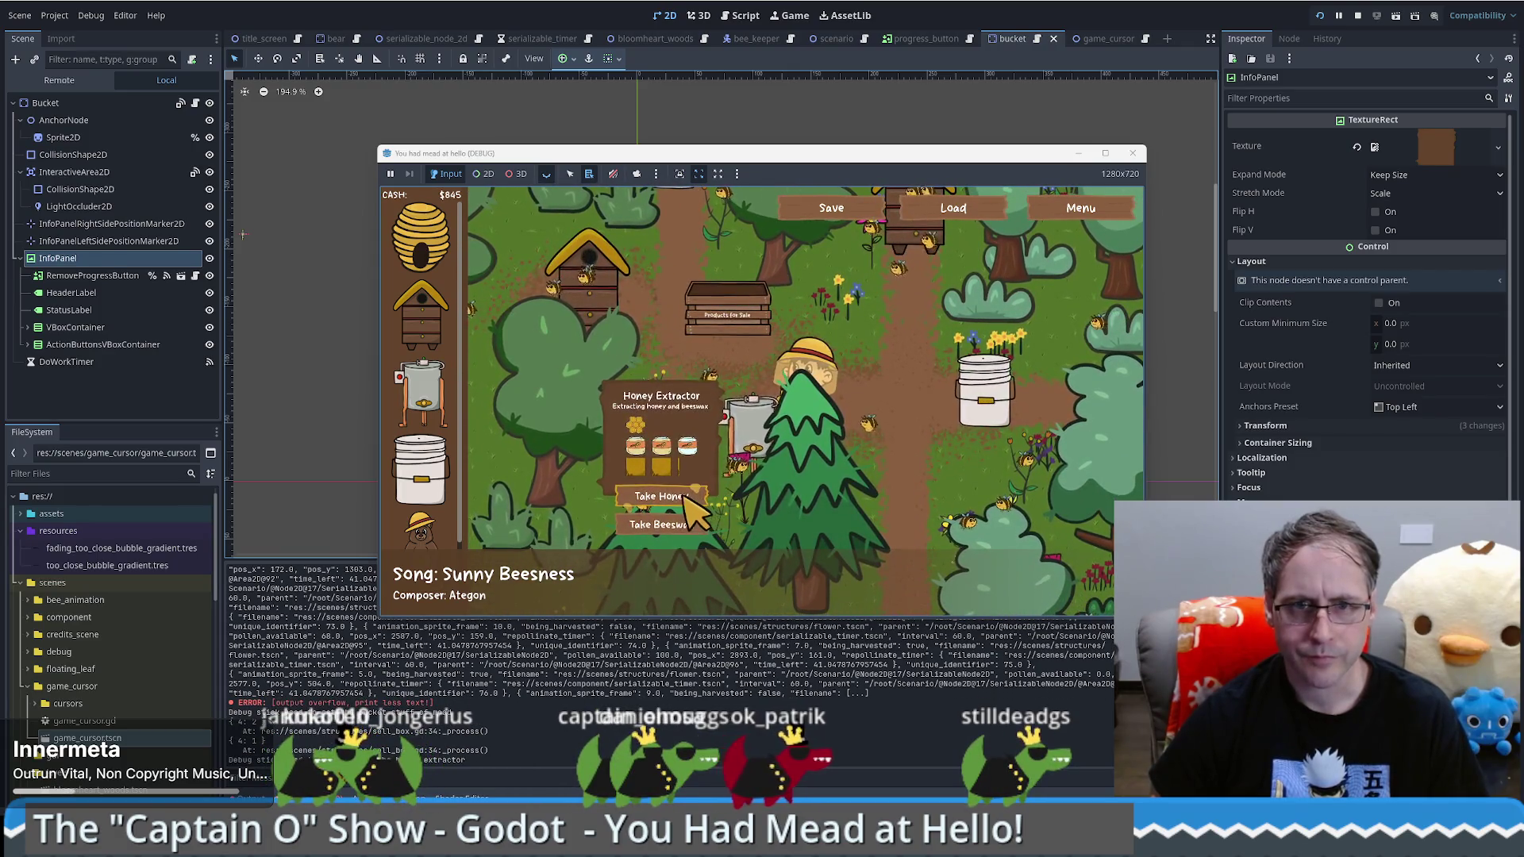
click(924, 401)
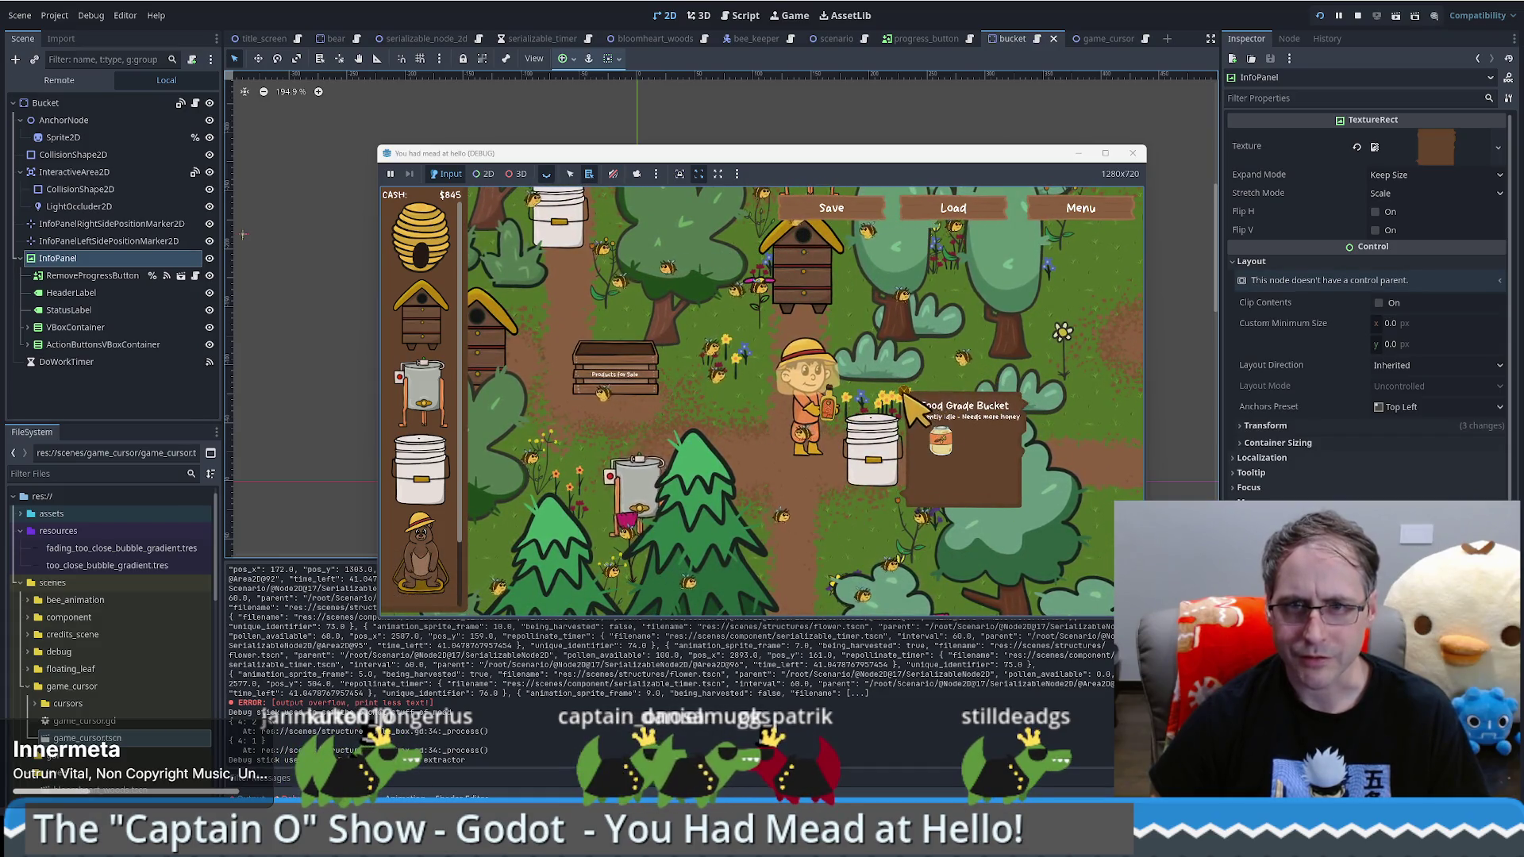
Step: Walk the beekeeper around with WASD over to the Food Grade Bucket, then close the game window
key(w)
key(a)
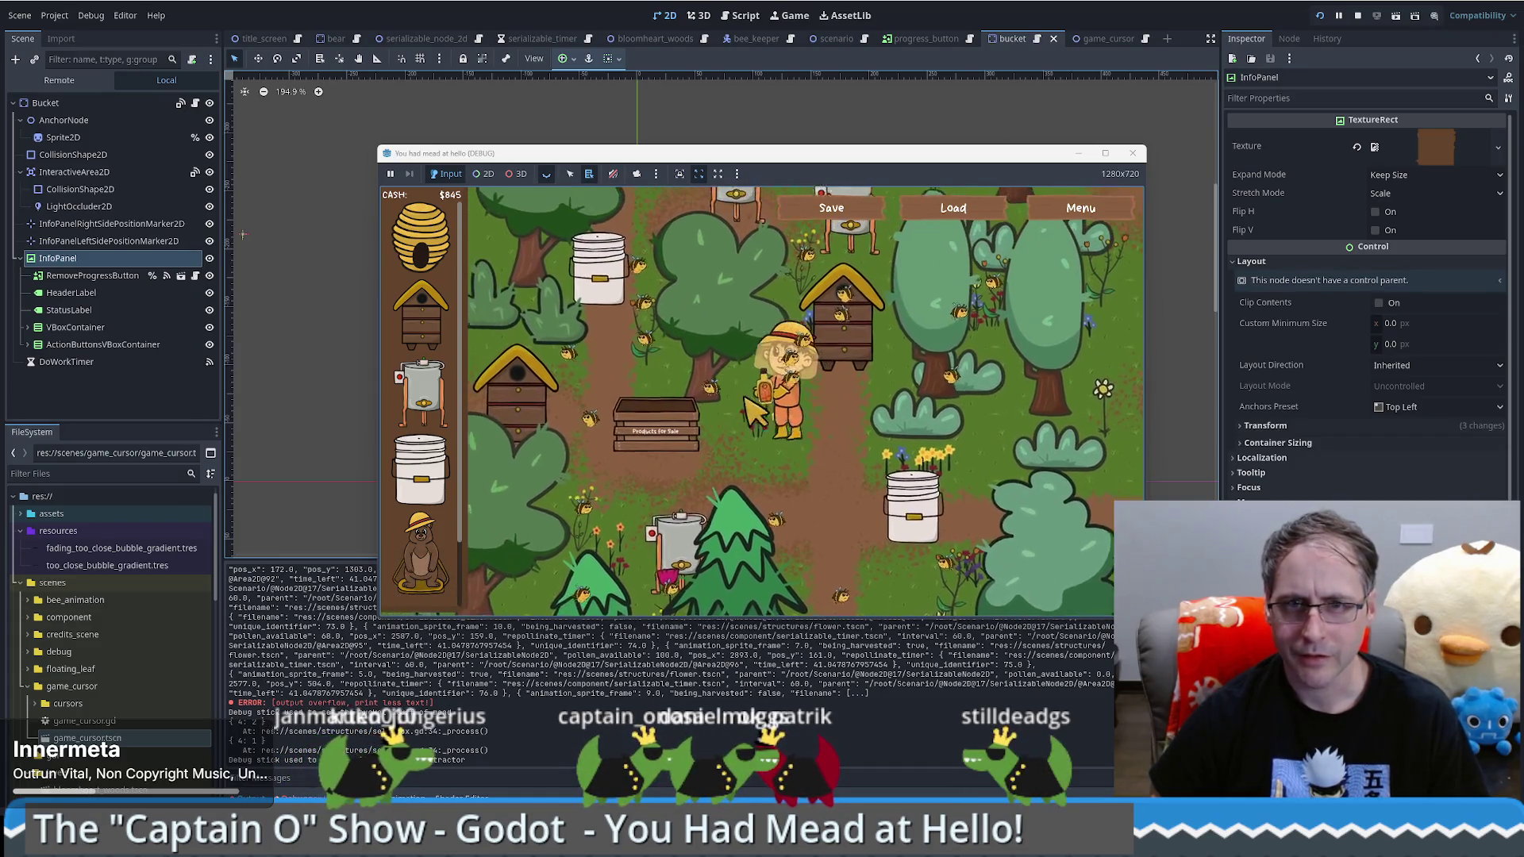
key(w)
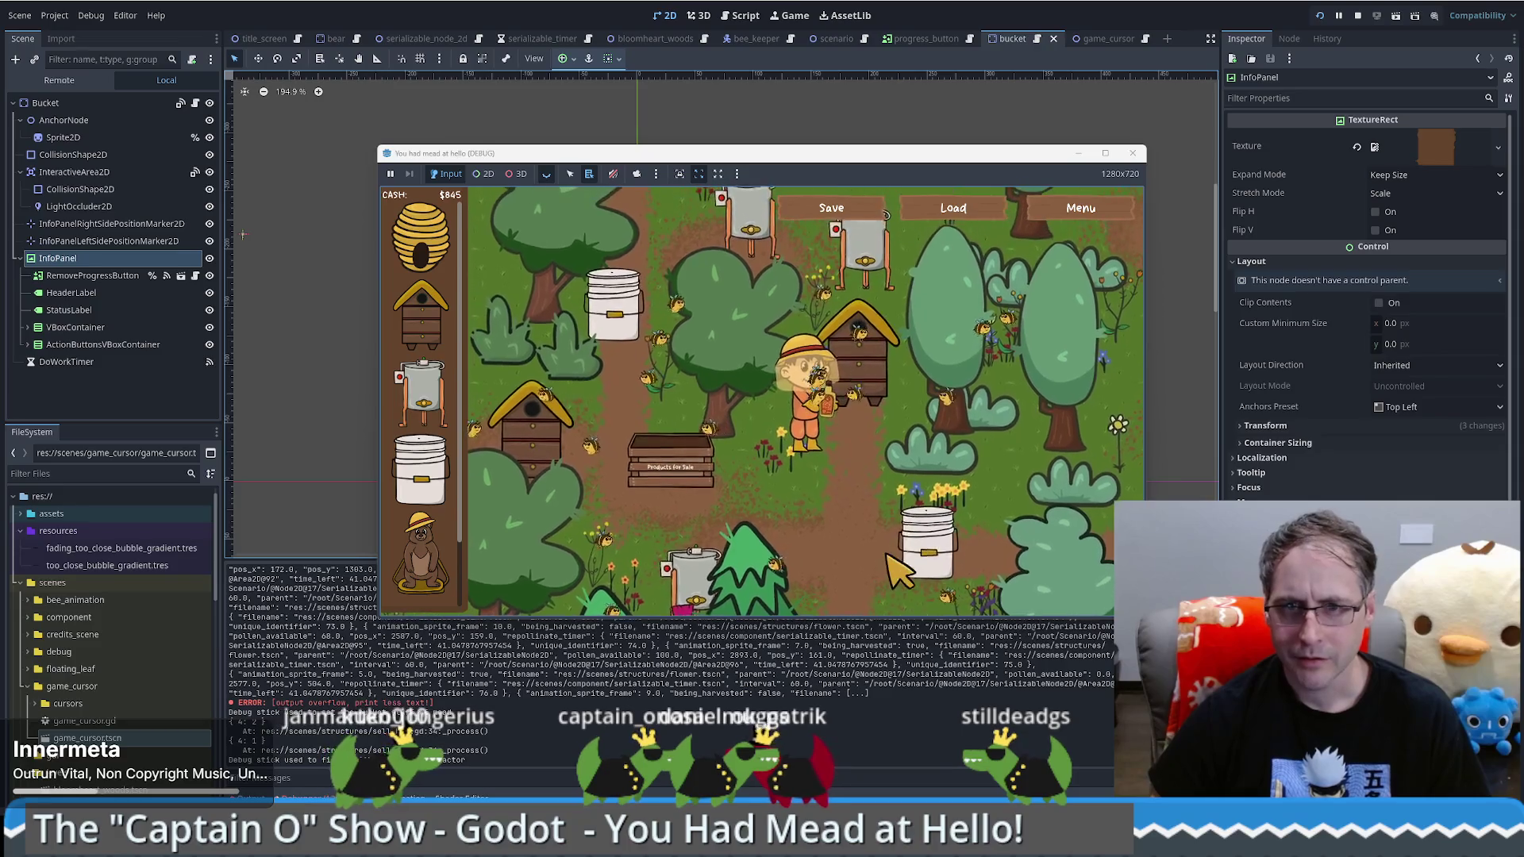
key(d)
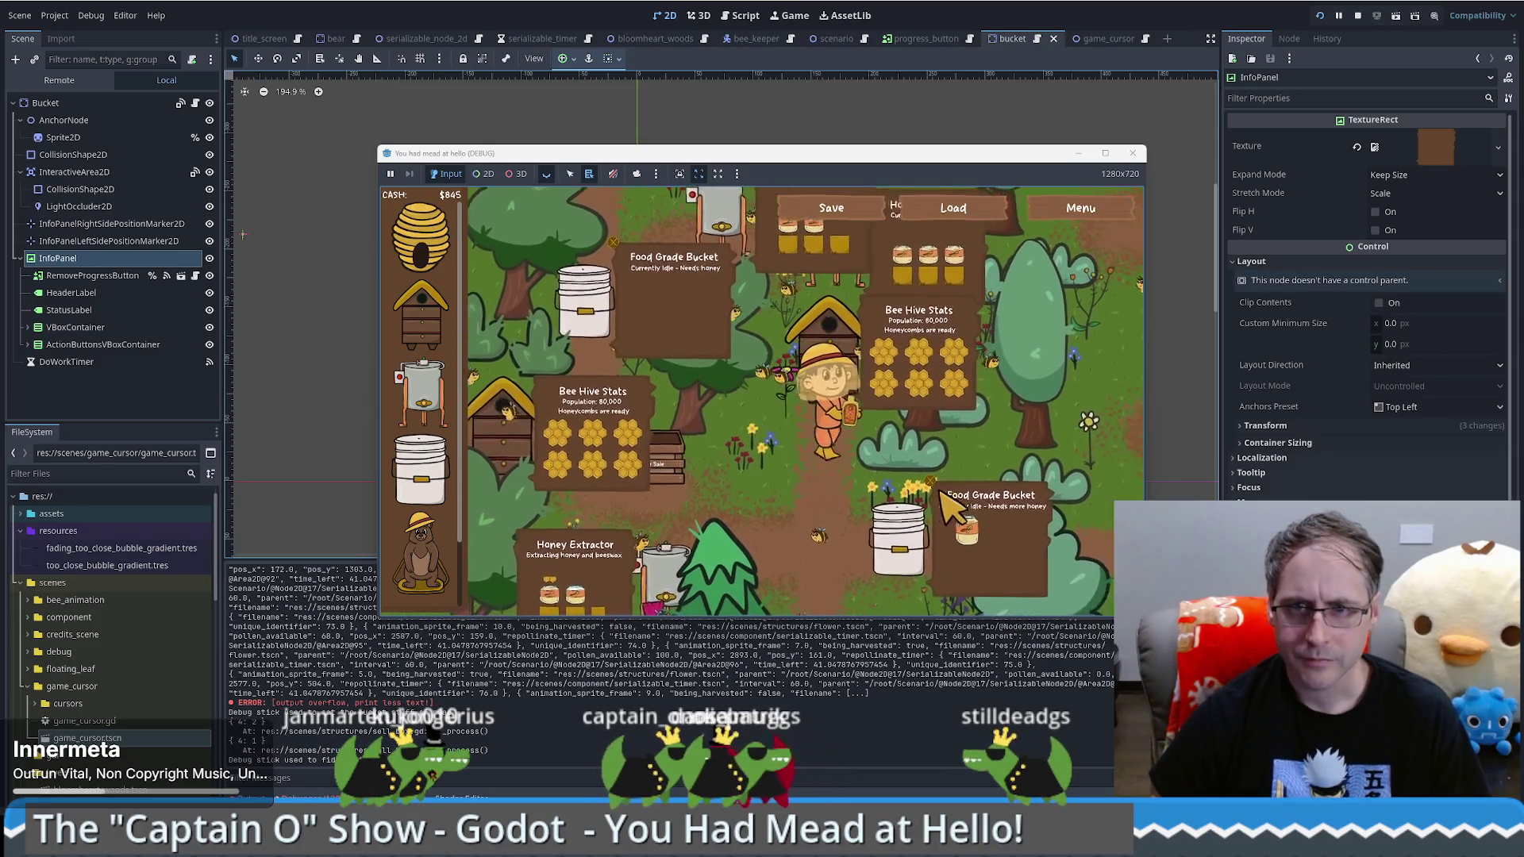
key(d)
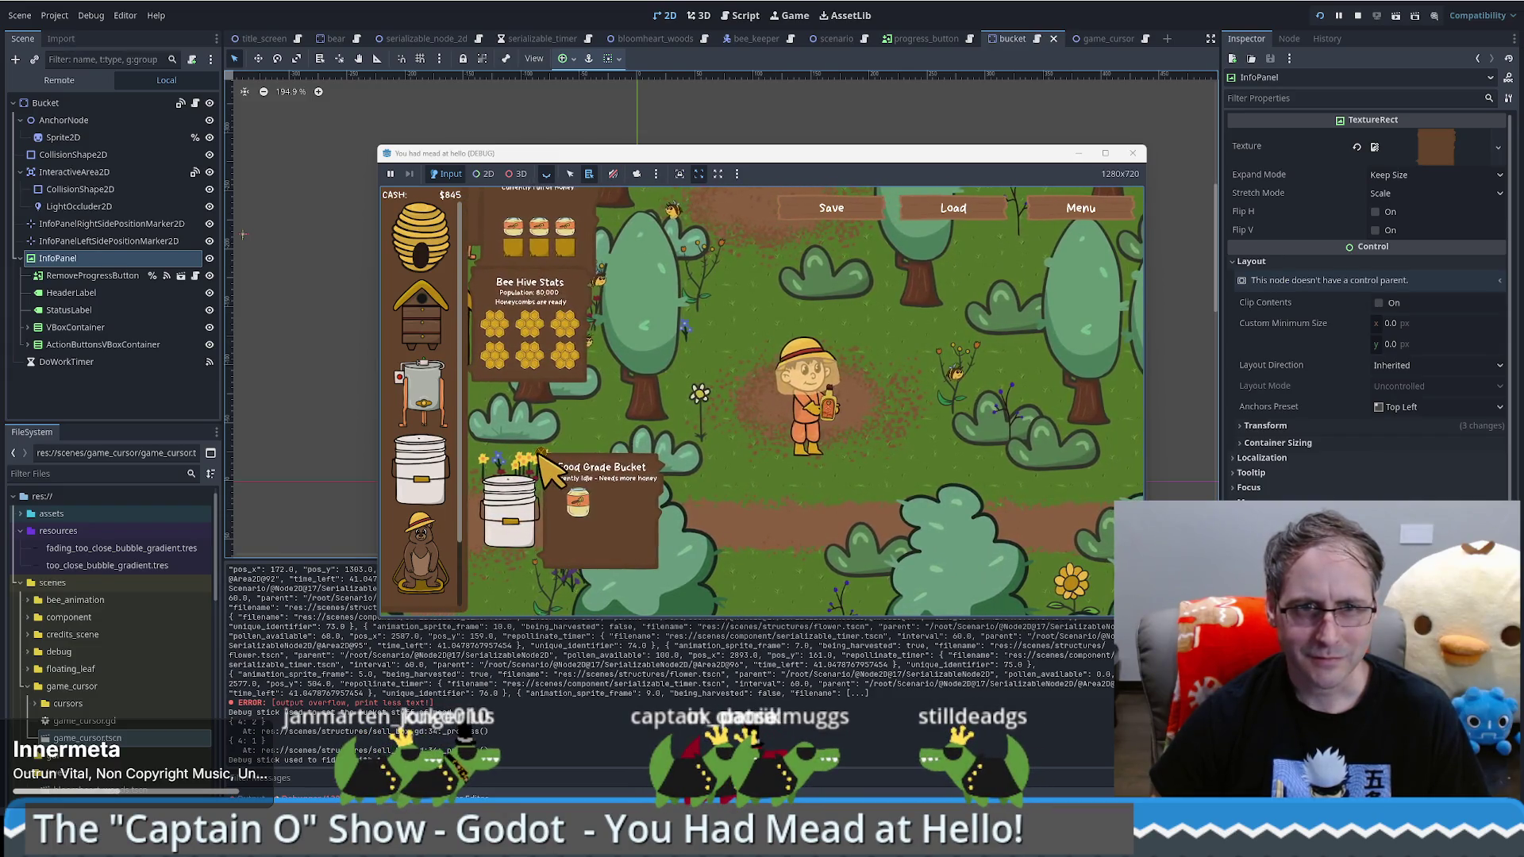
key(a)
key(s)
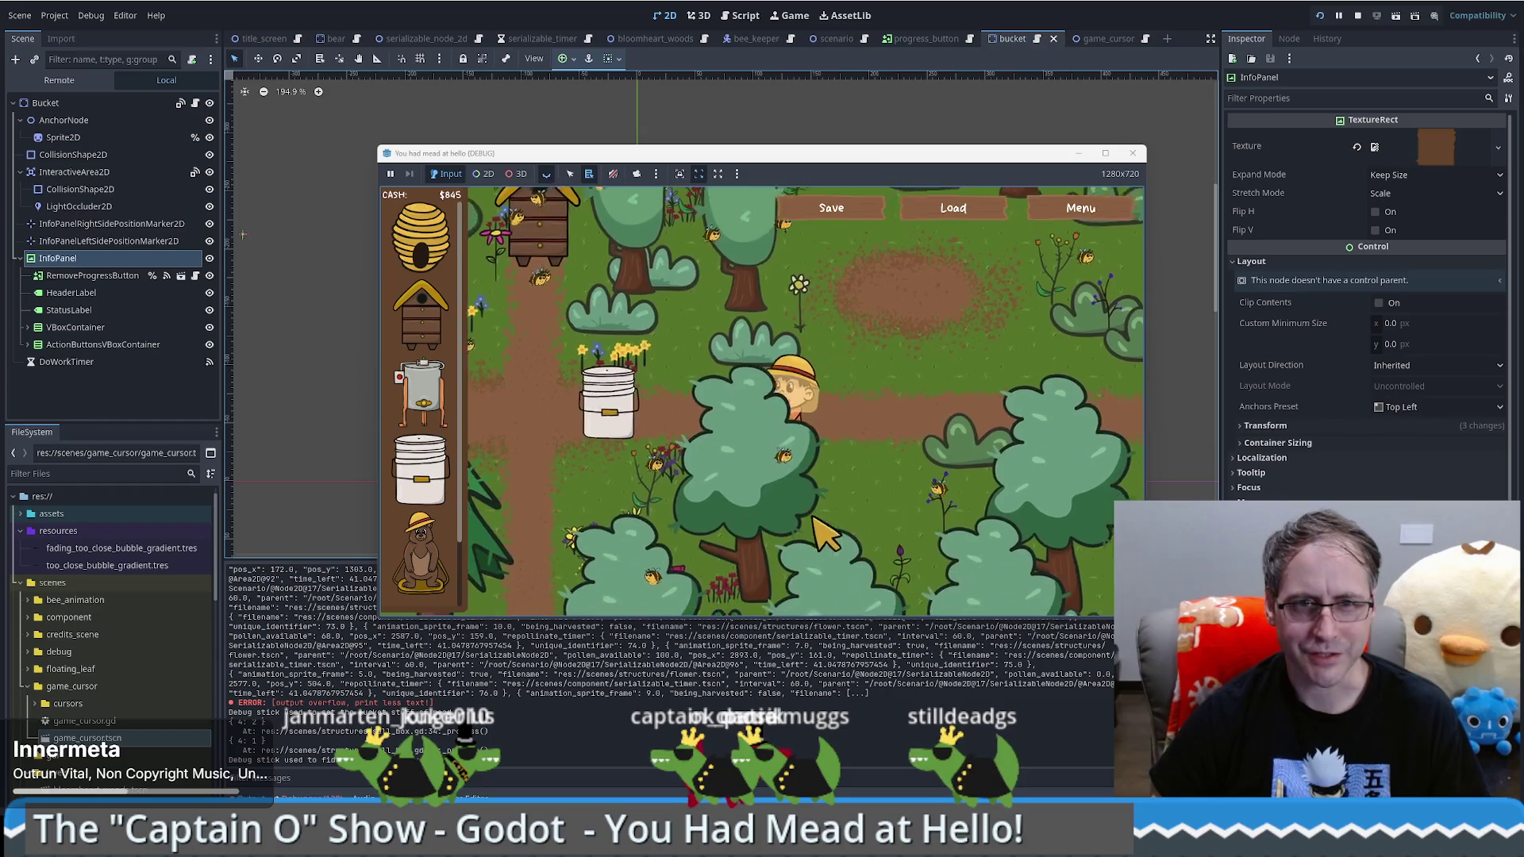
key(d)
key(w)
key(a)
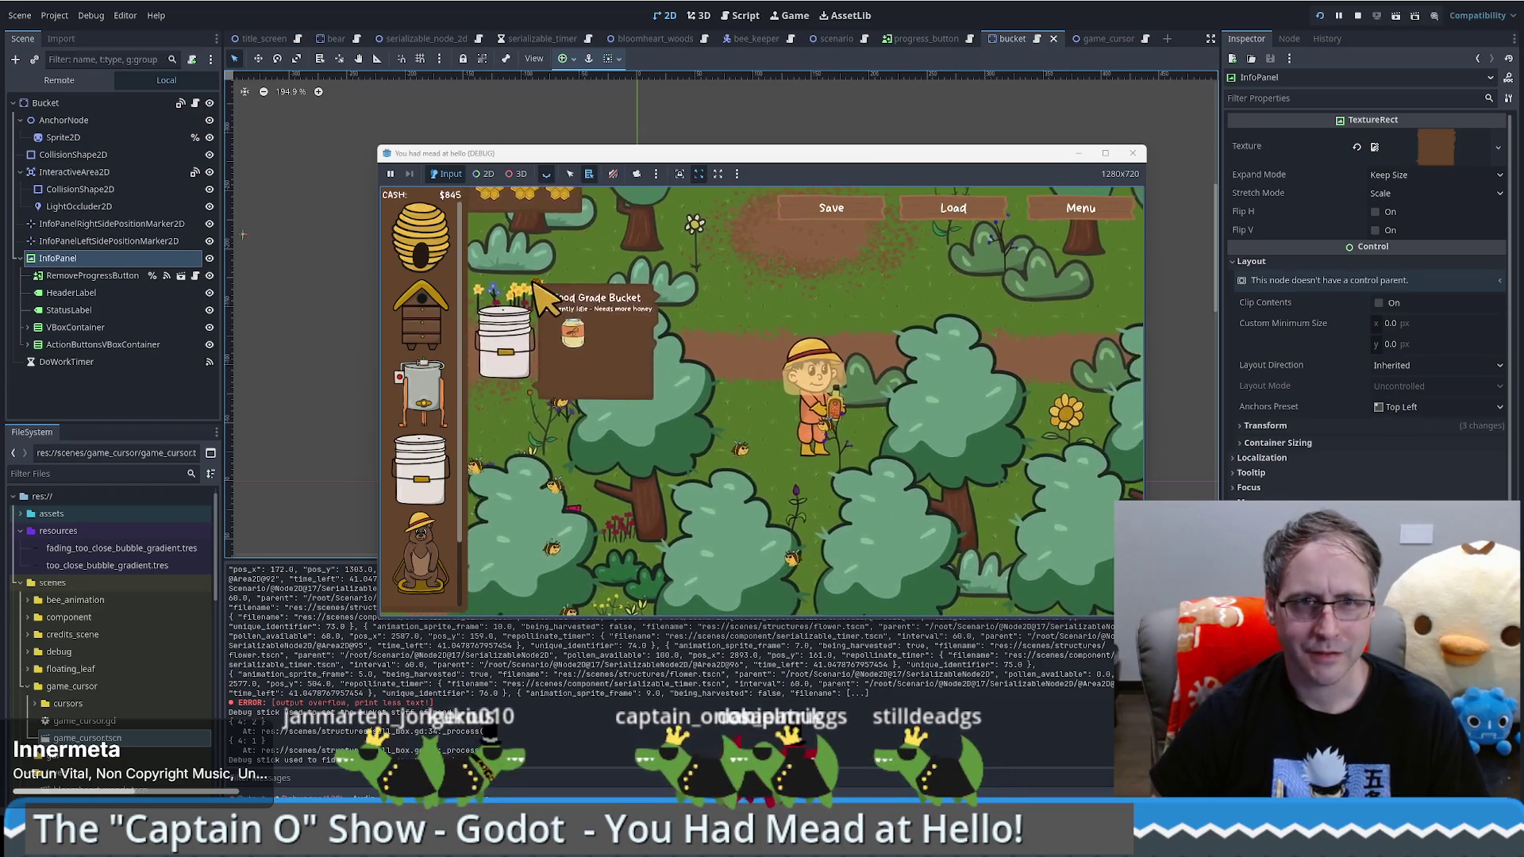
key(w)
key(a)
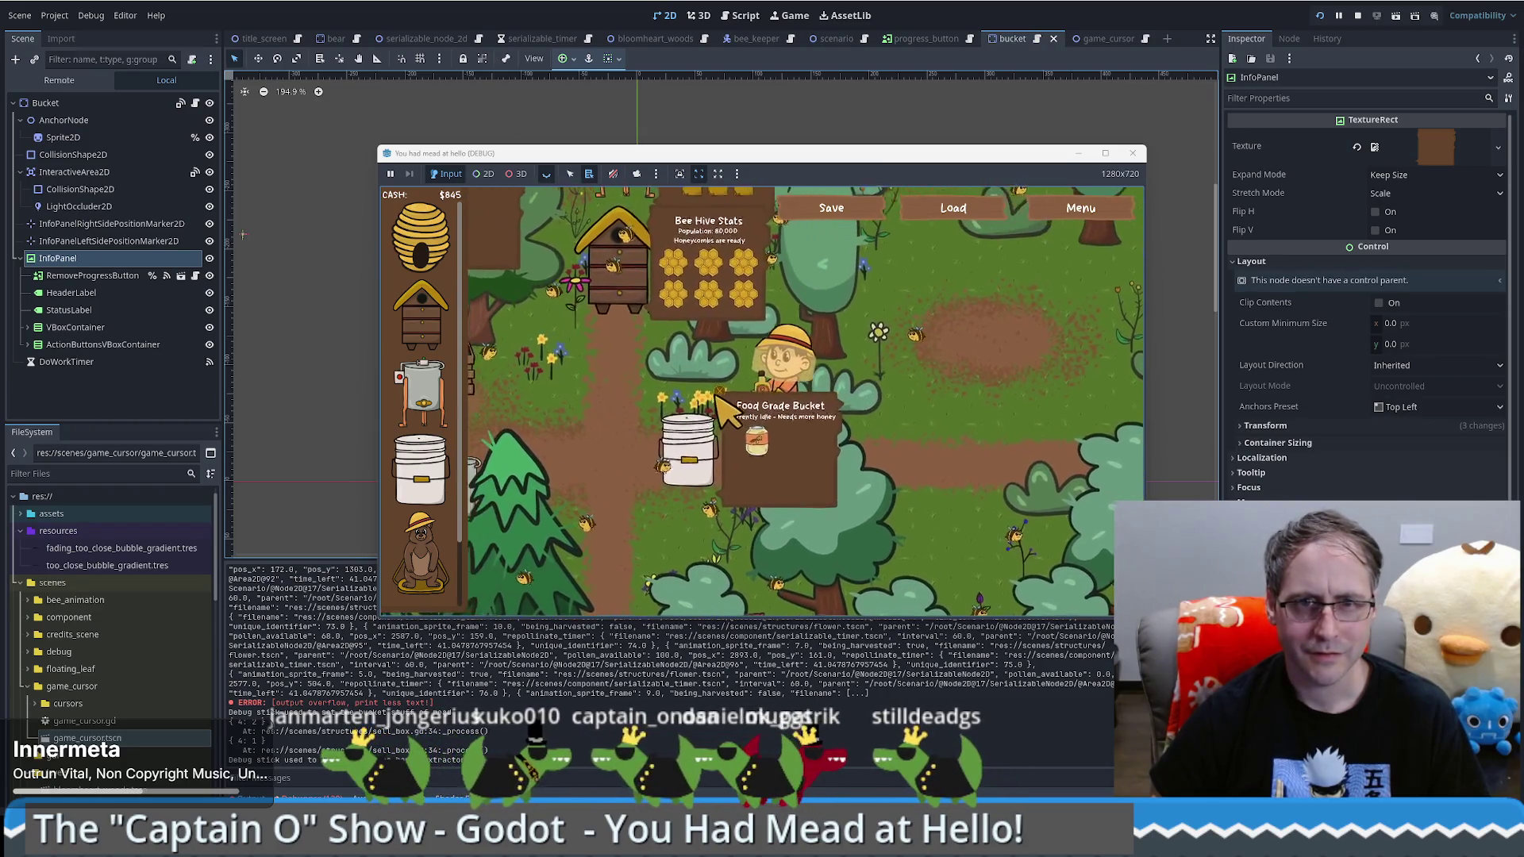
key(a)
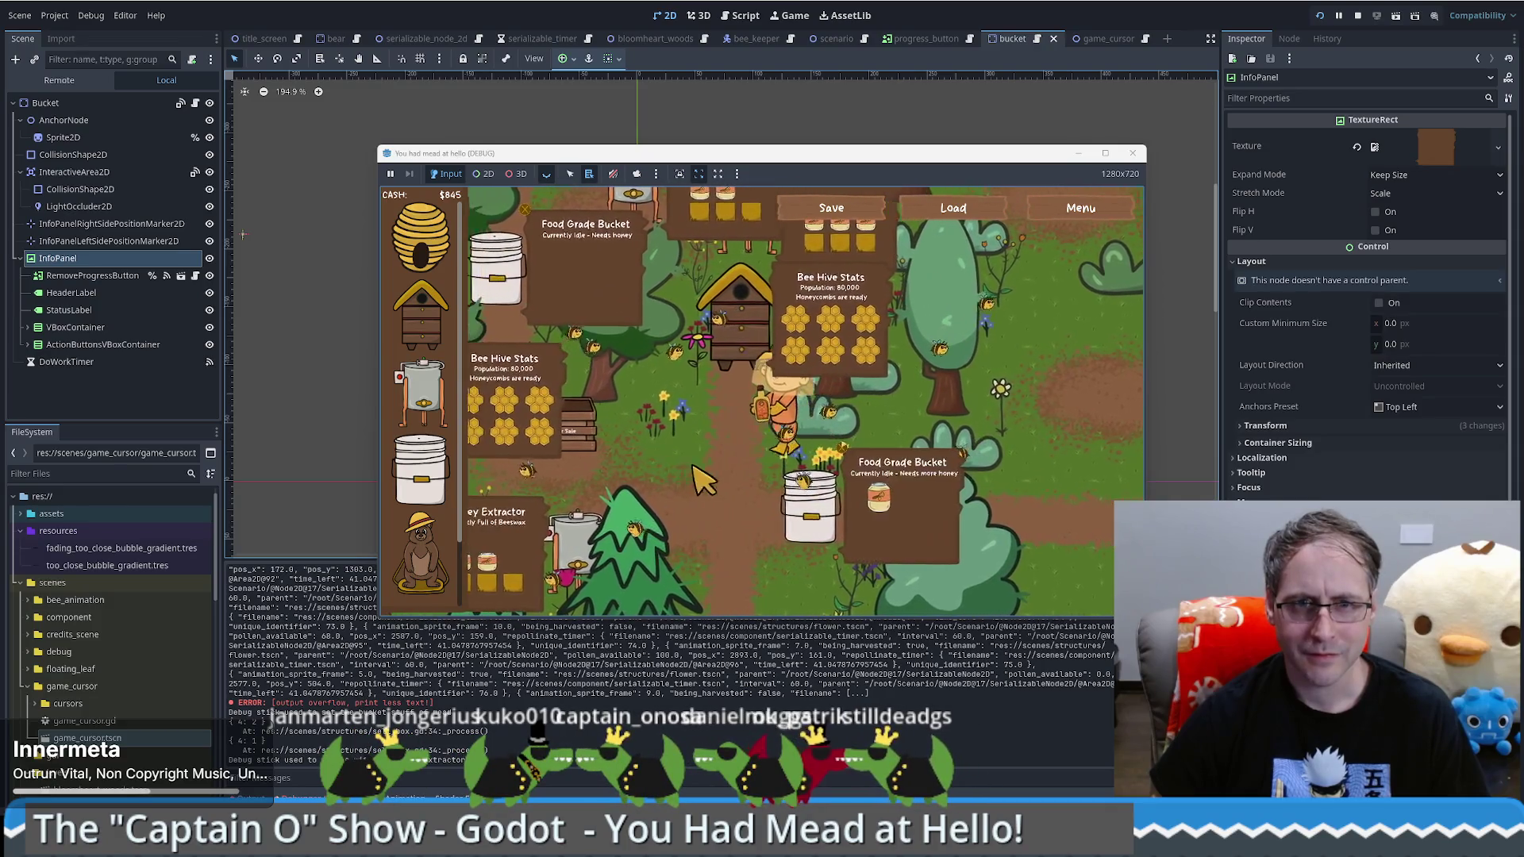
key(s)
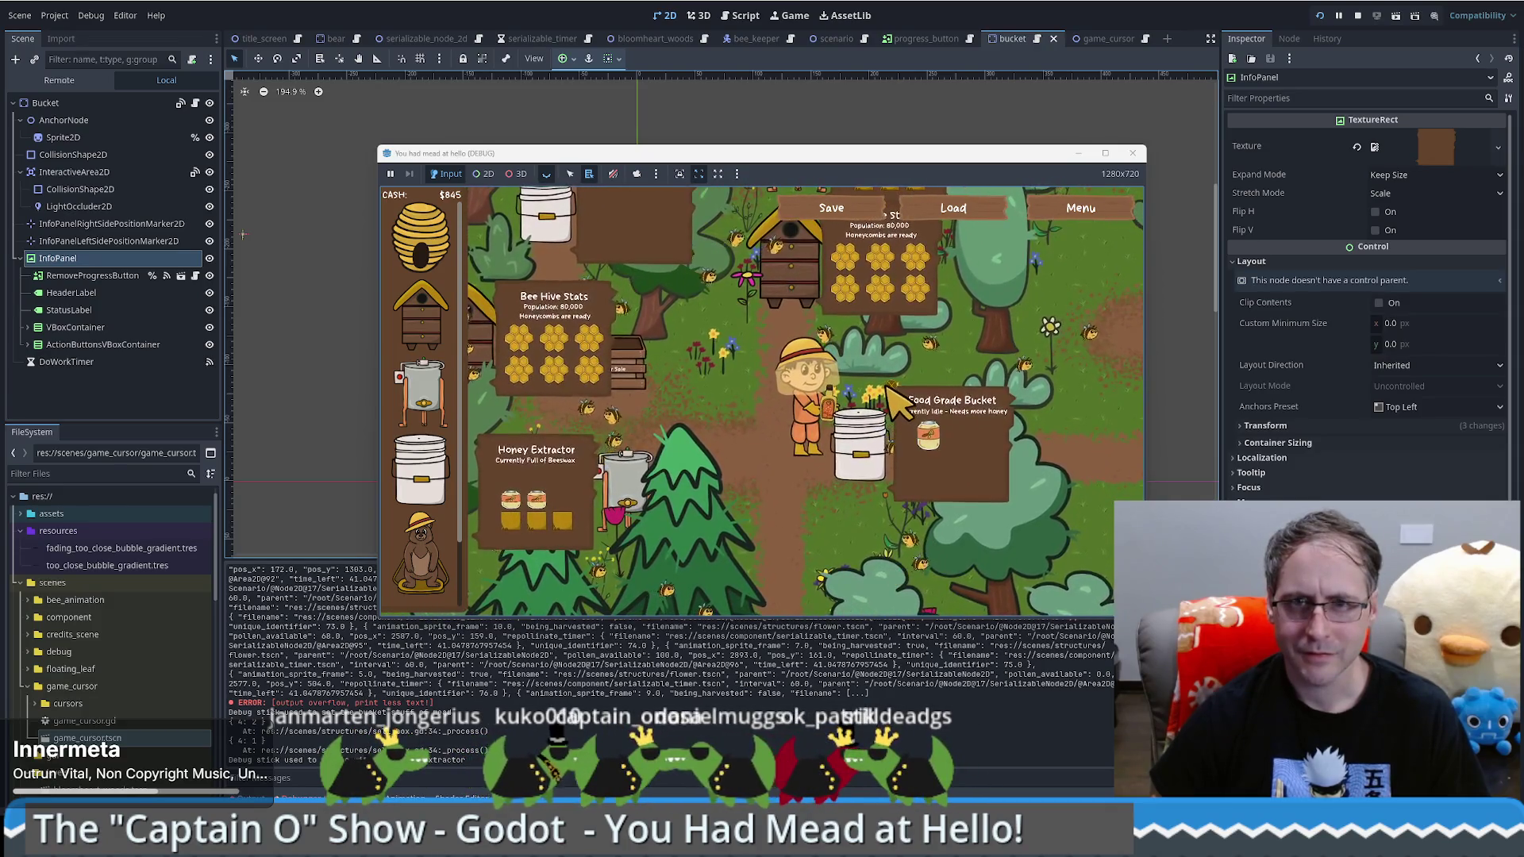
key(w)
key(d)
key(a)
key(s)
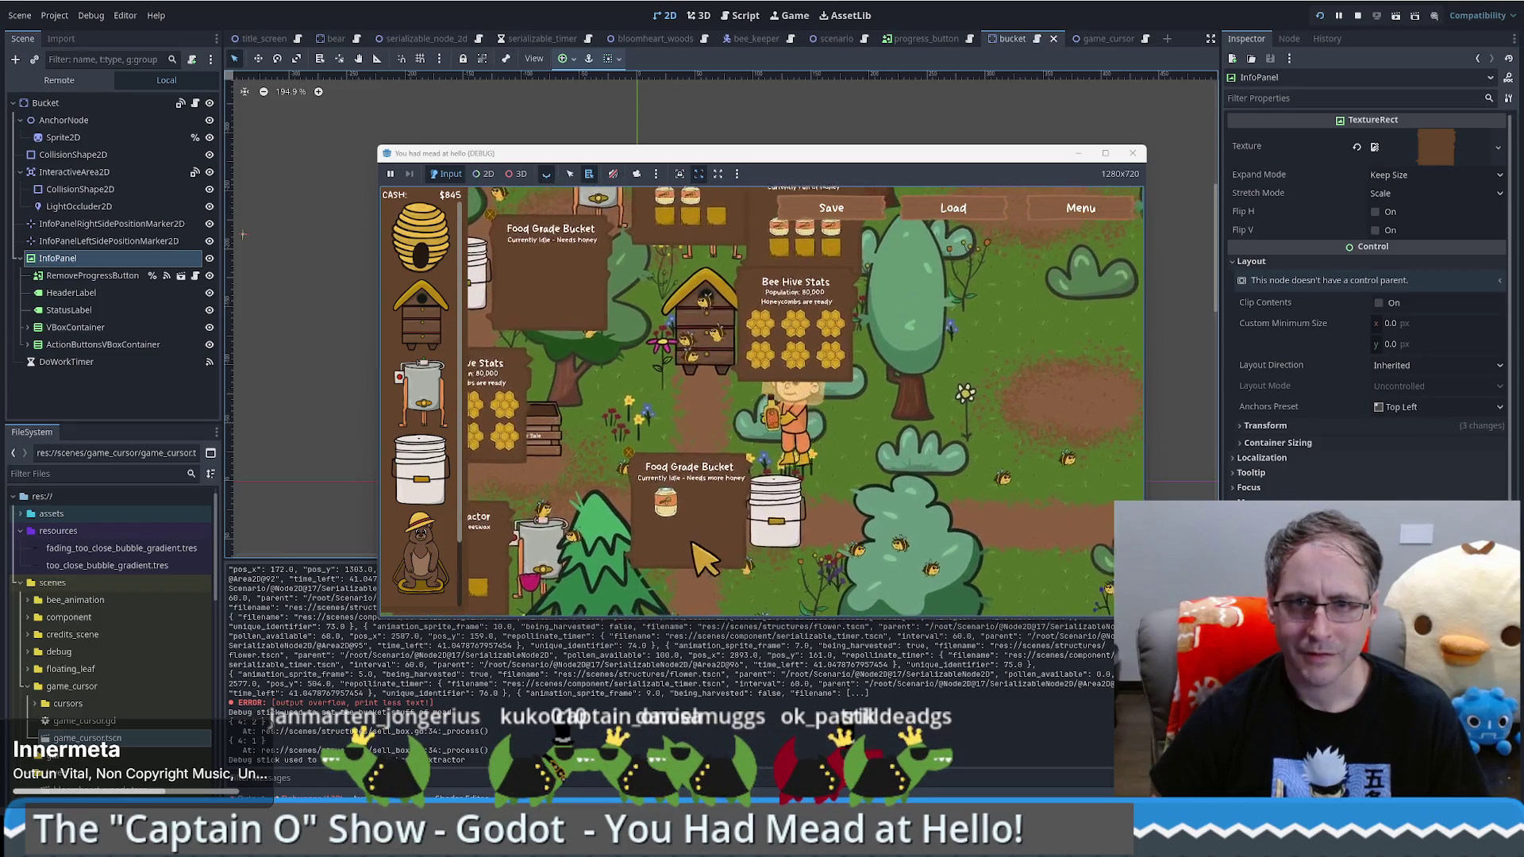
key(w)
key(d)
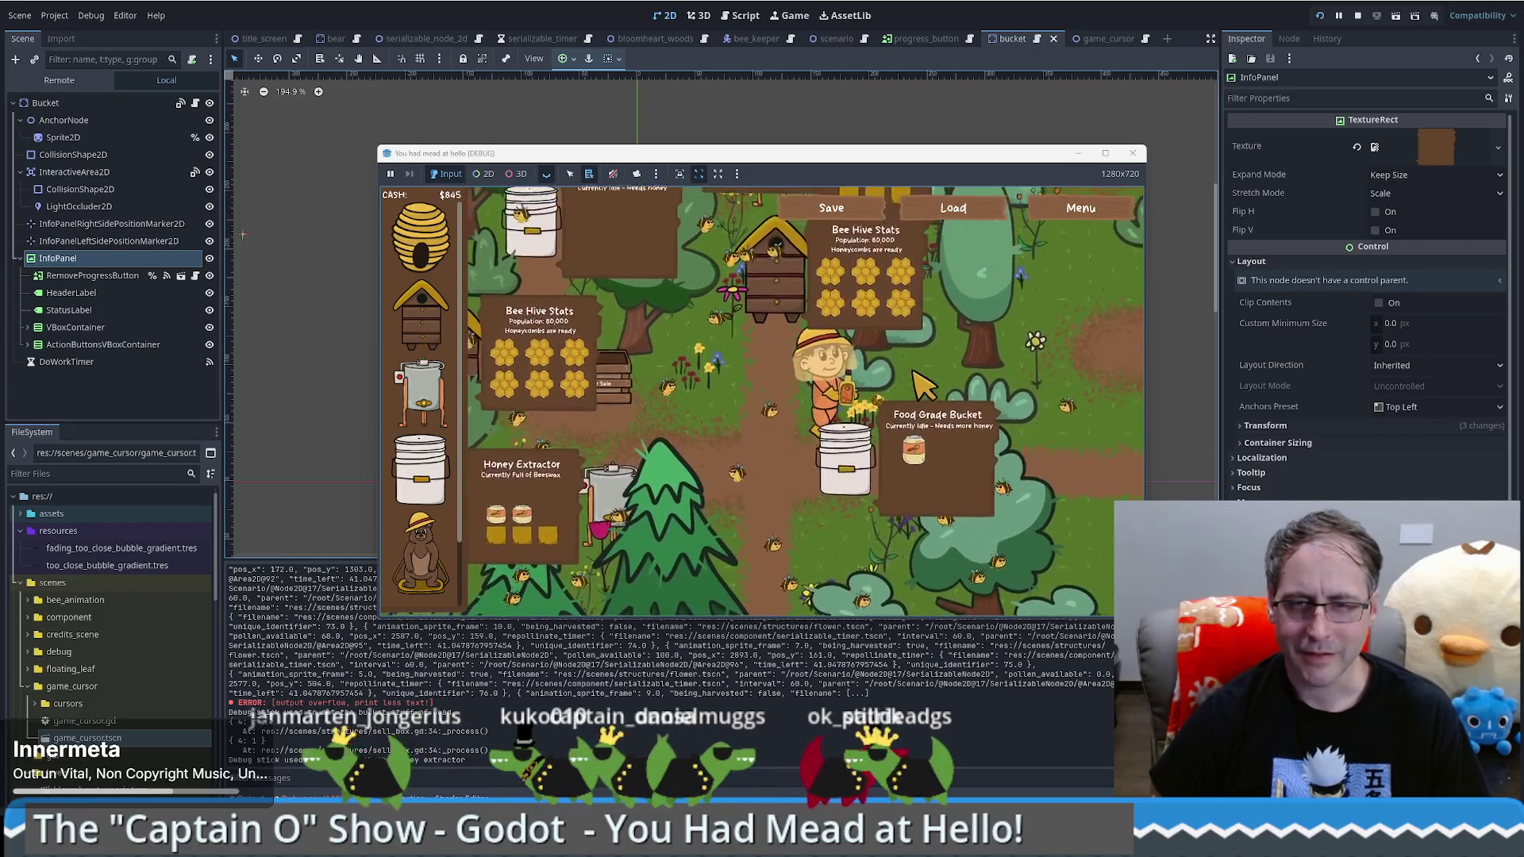
key(a)
key(s)
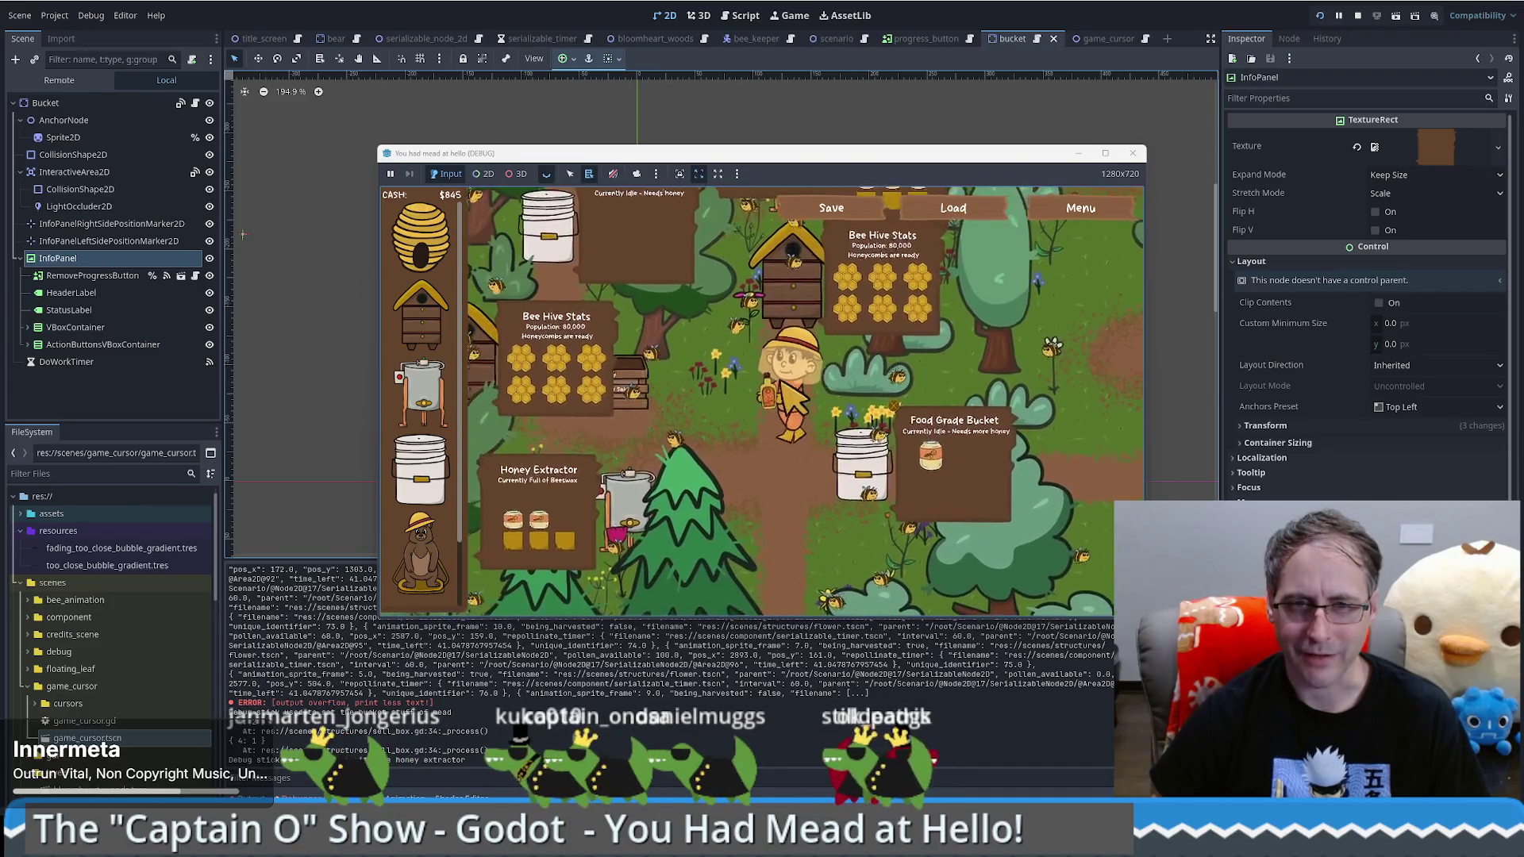
key(d)
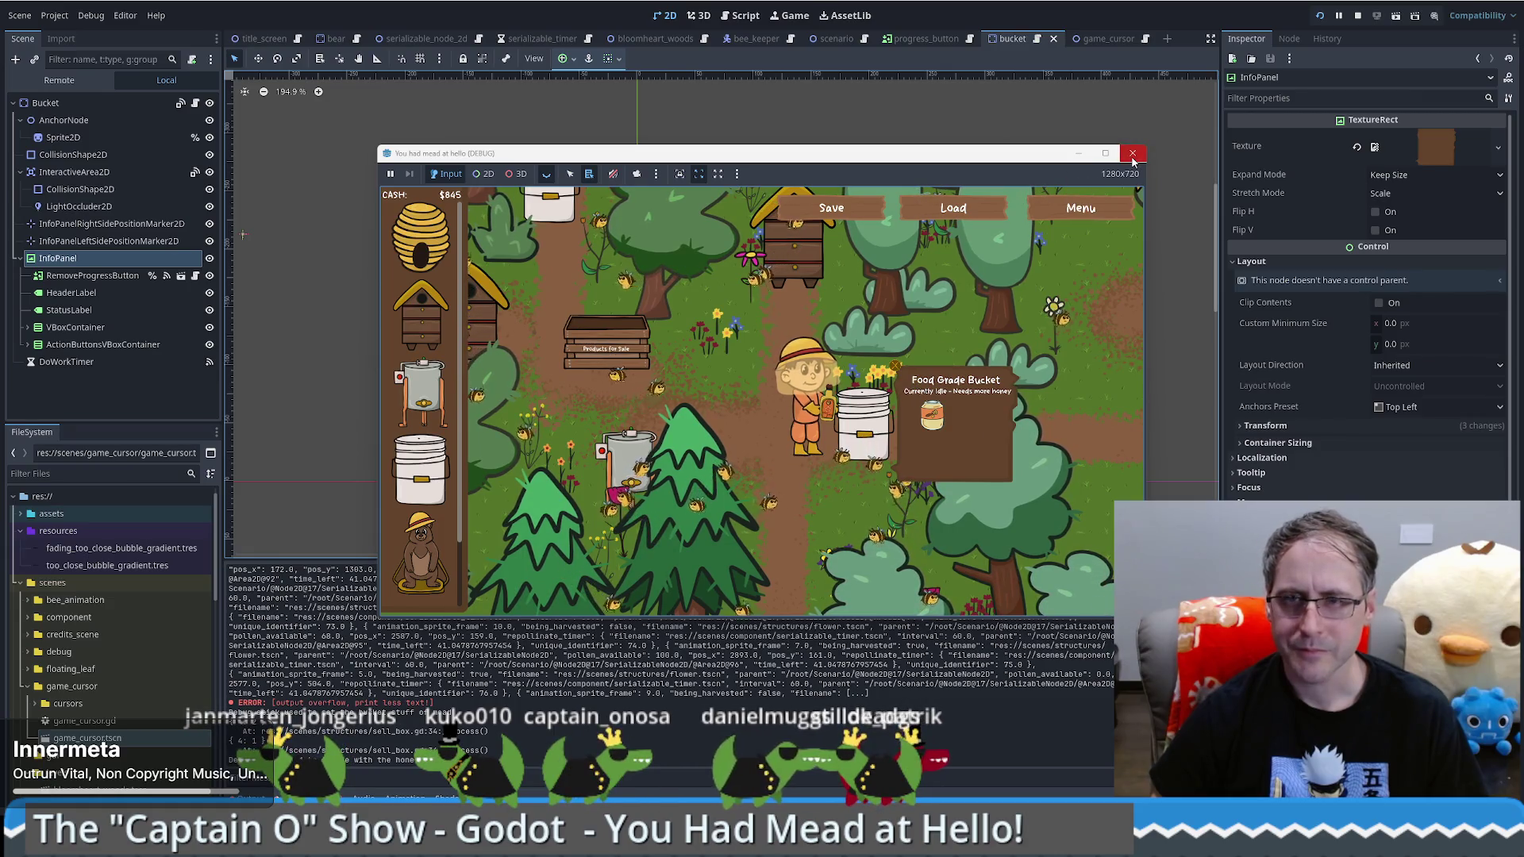
click(1133, 155)
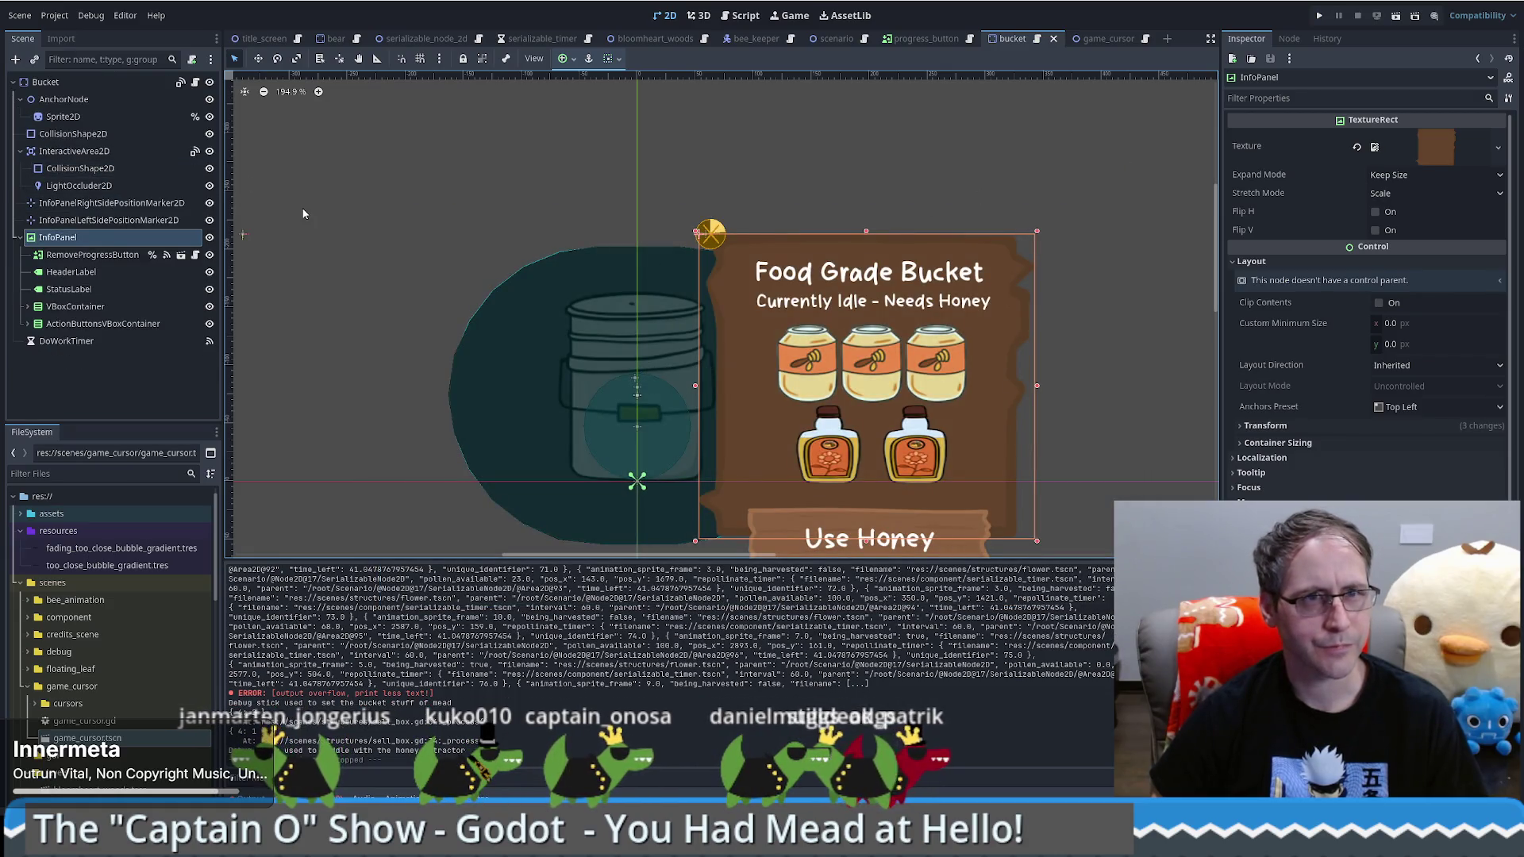
Step: Open bee_keeper.gd and search for uses of using_mouse_to_move
click(754, 39)
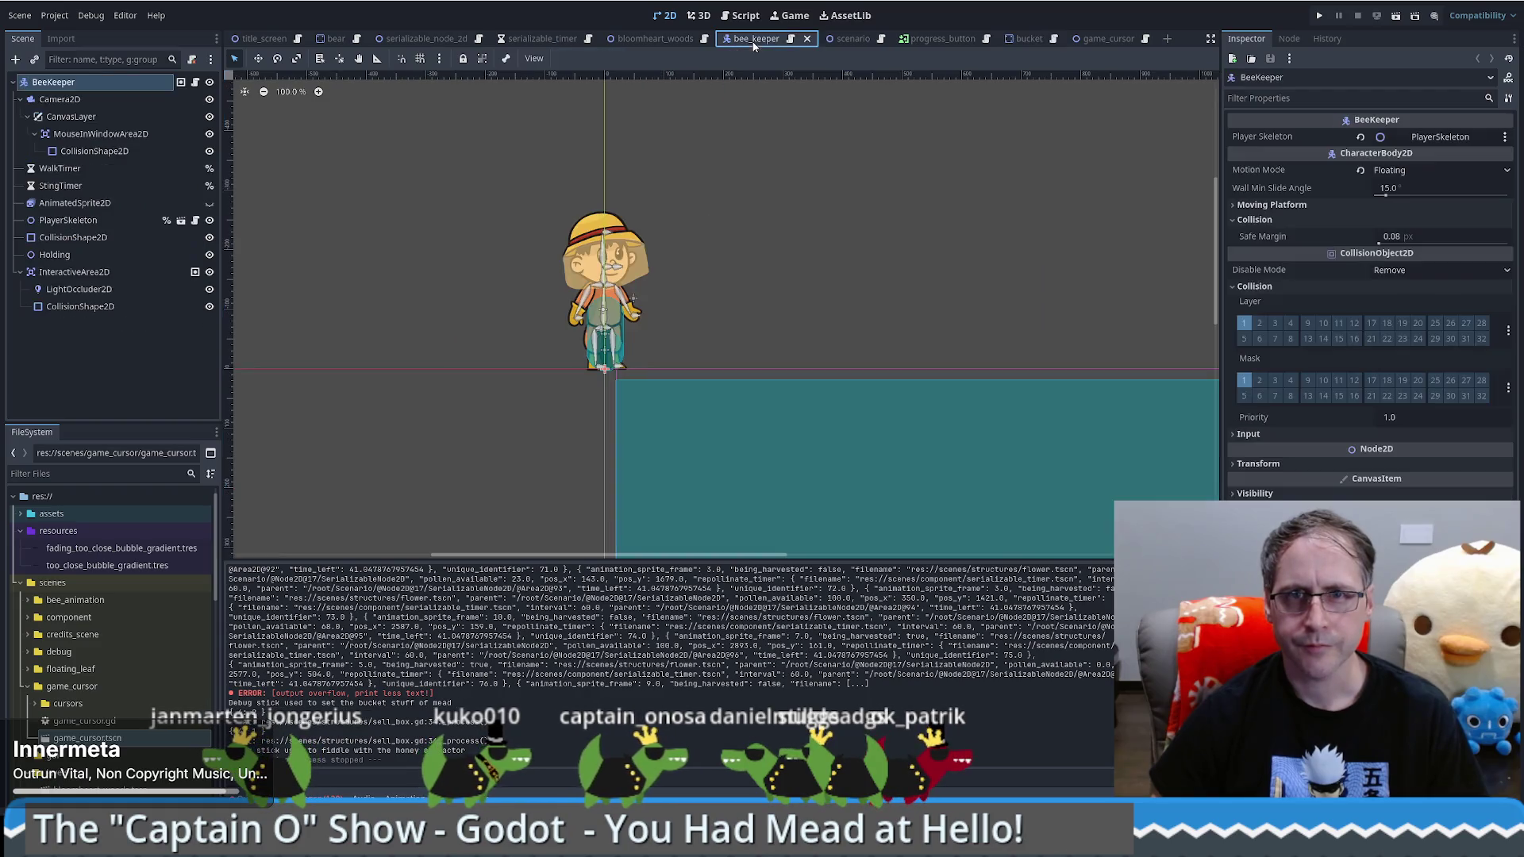
click(792, 40)
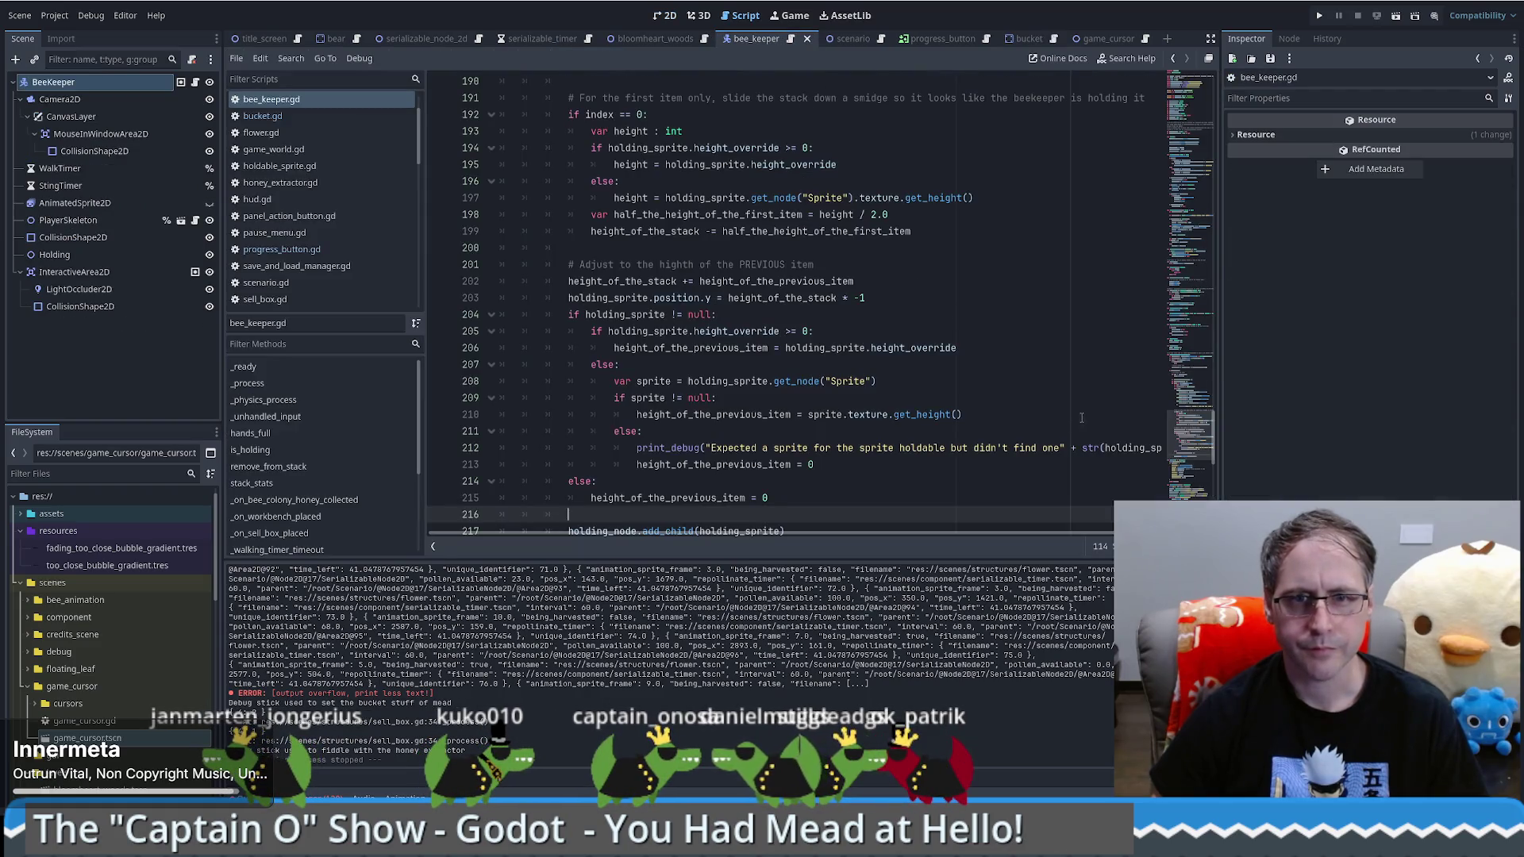
drag(1189, 439, 1171, 117)
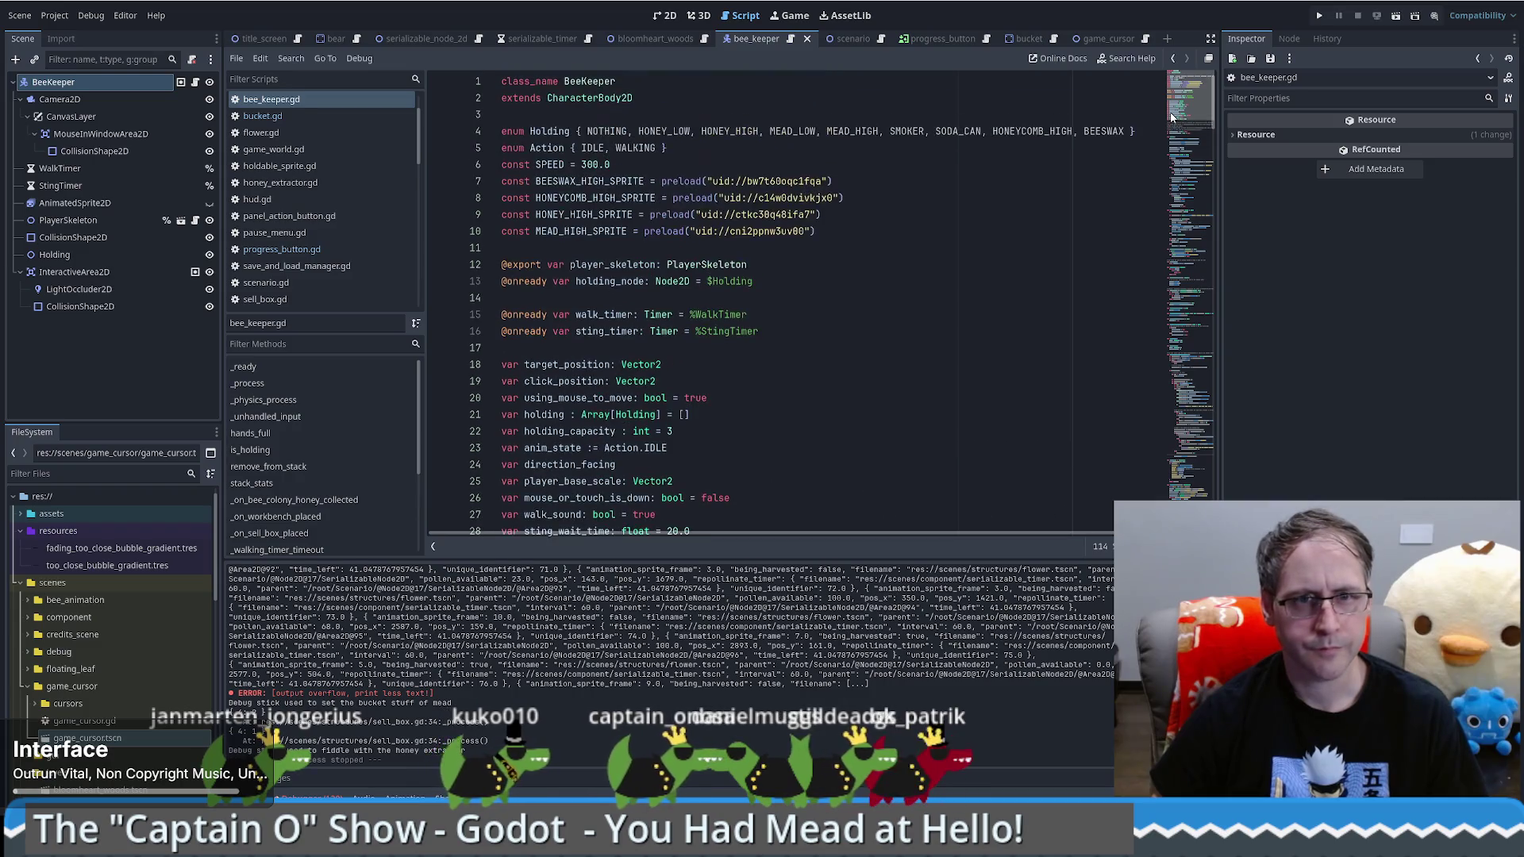
double_click(589, 398)
key(ctrl+f)
key(Return)
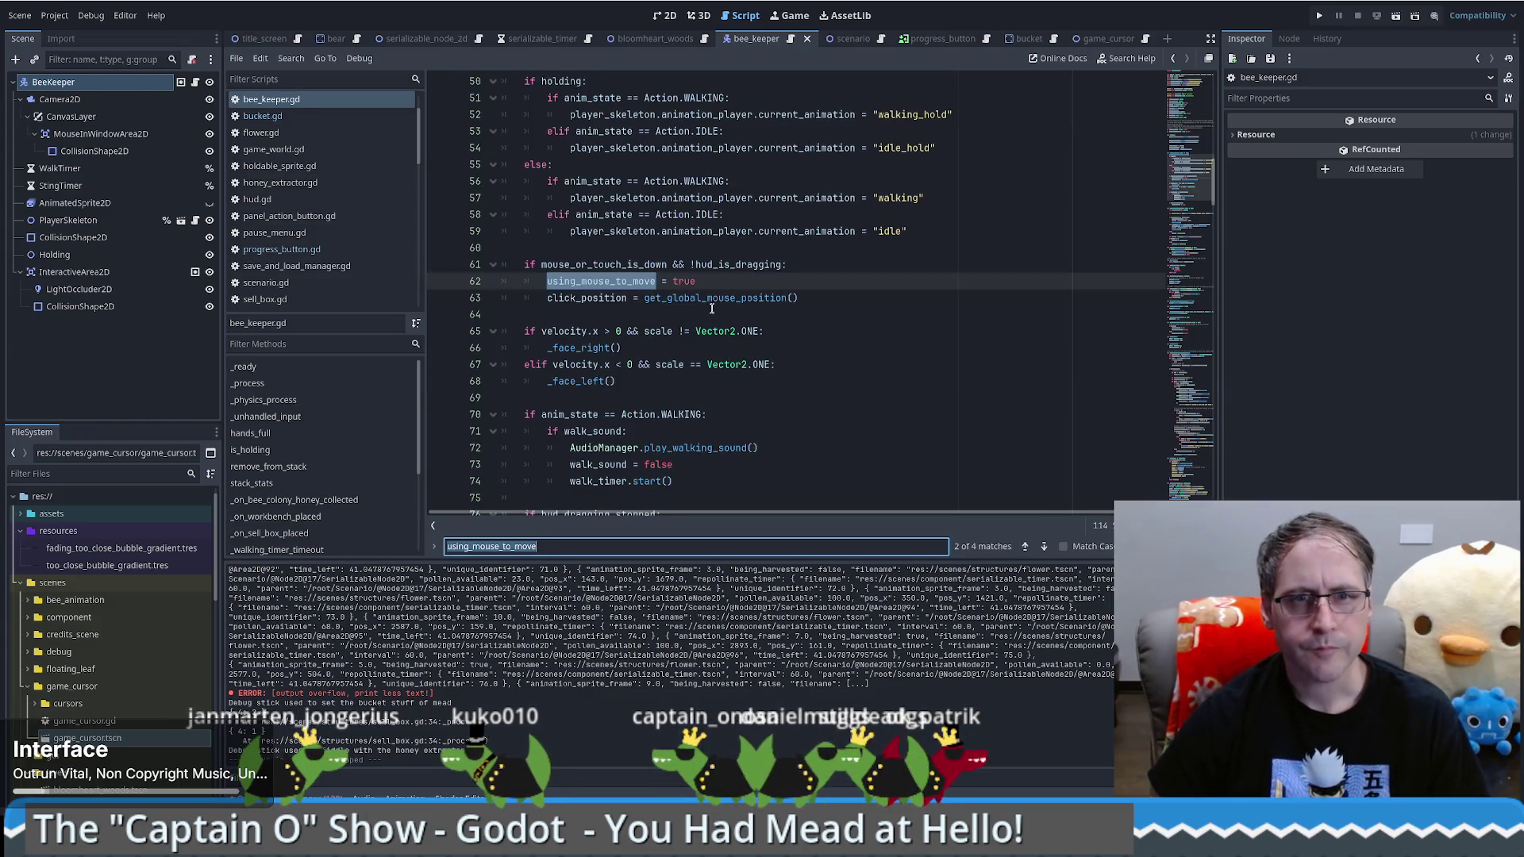
click(718, 279)
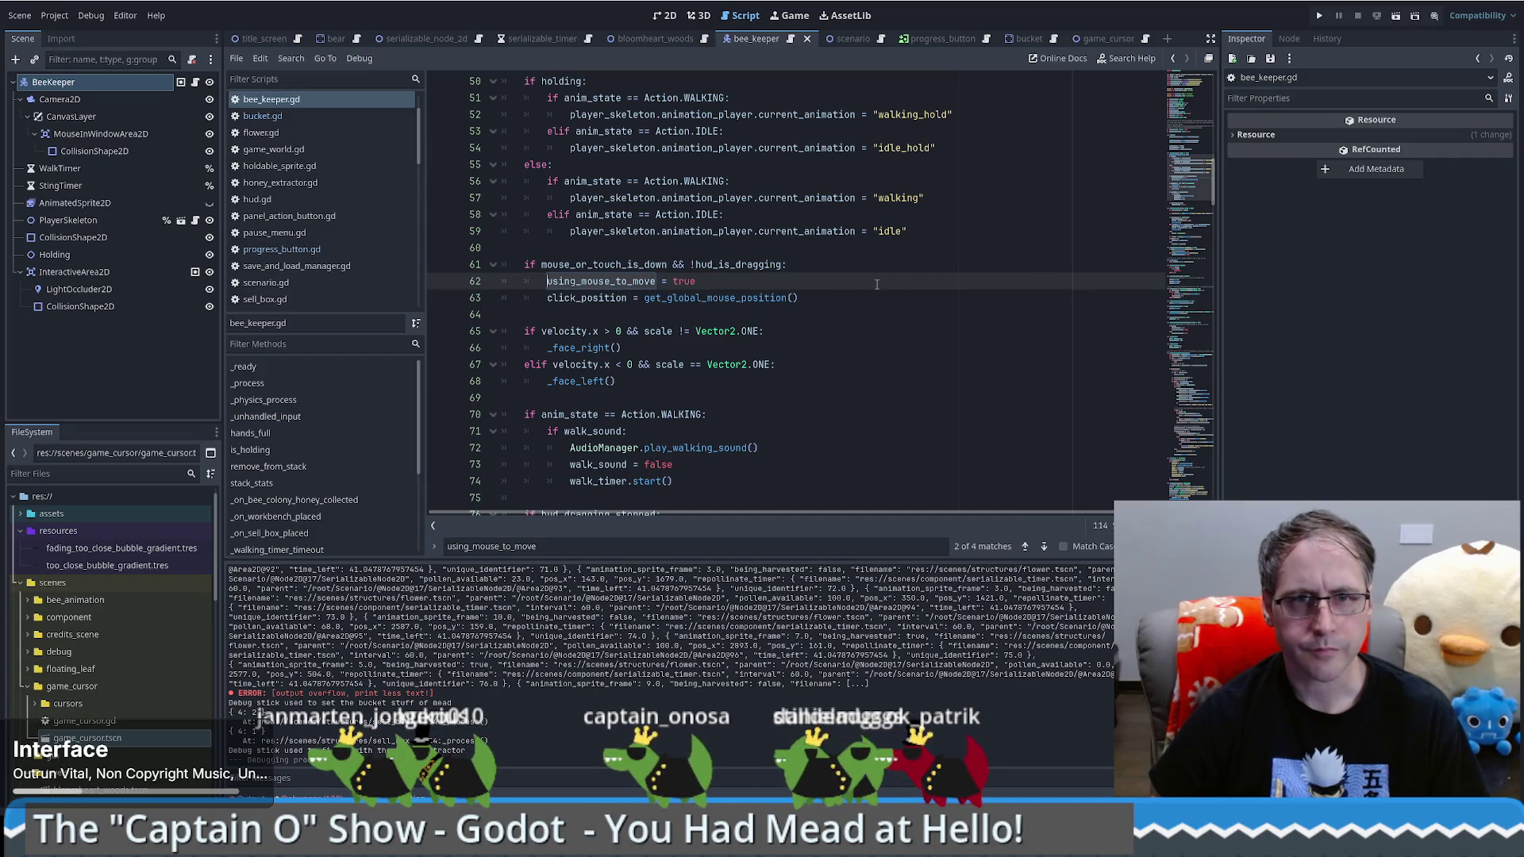
Step: Briefly change using_mouse_to_move's default on line 20 to false, then revert it to true
click(1185, 121)
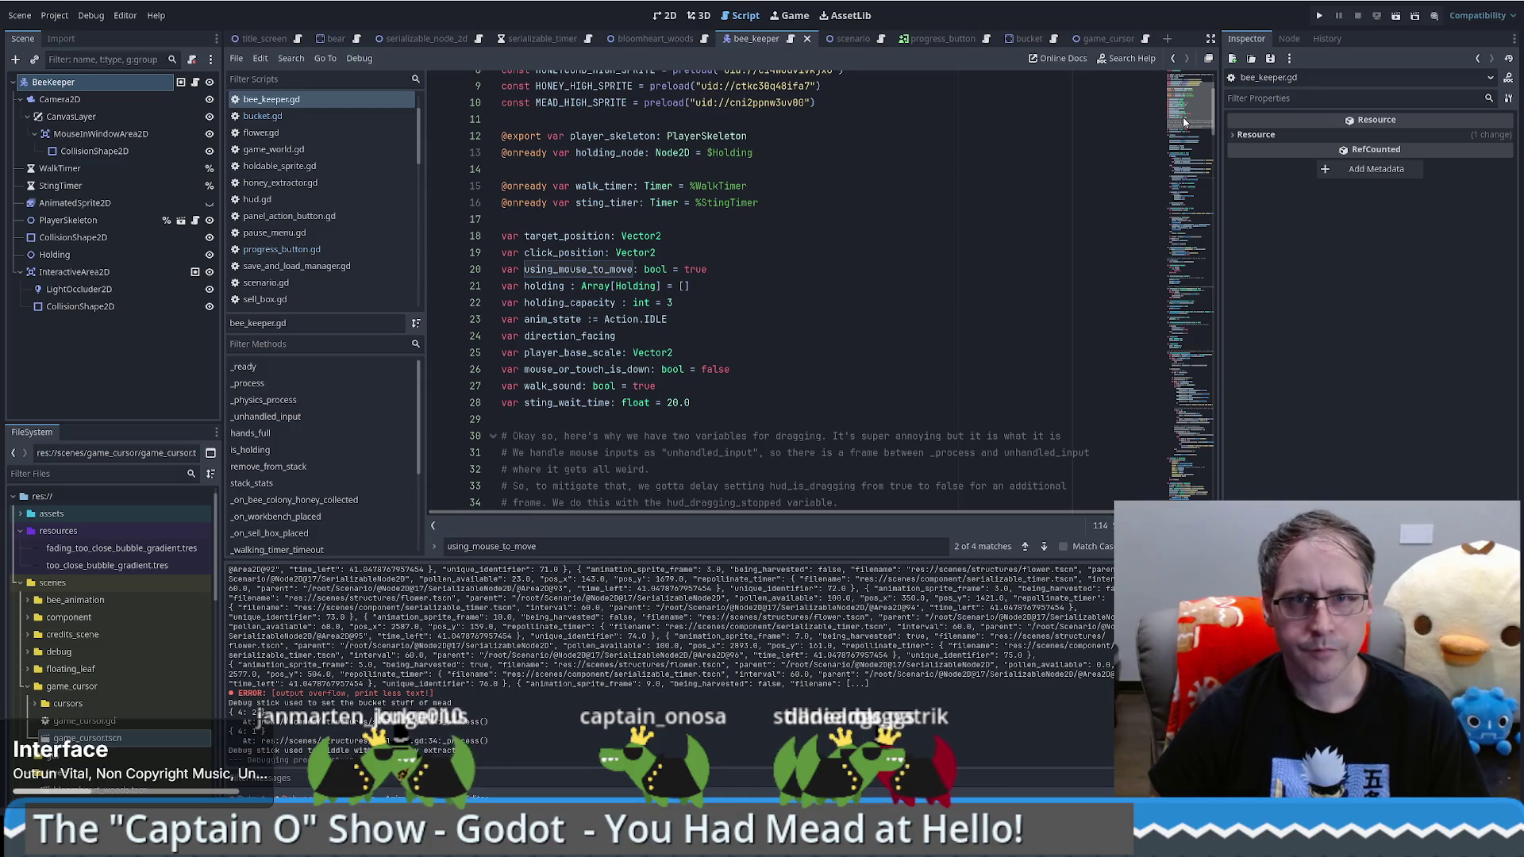
double_click(696, 269)
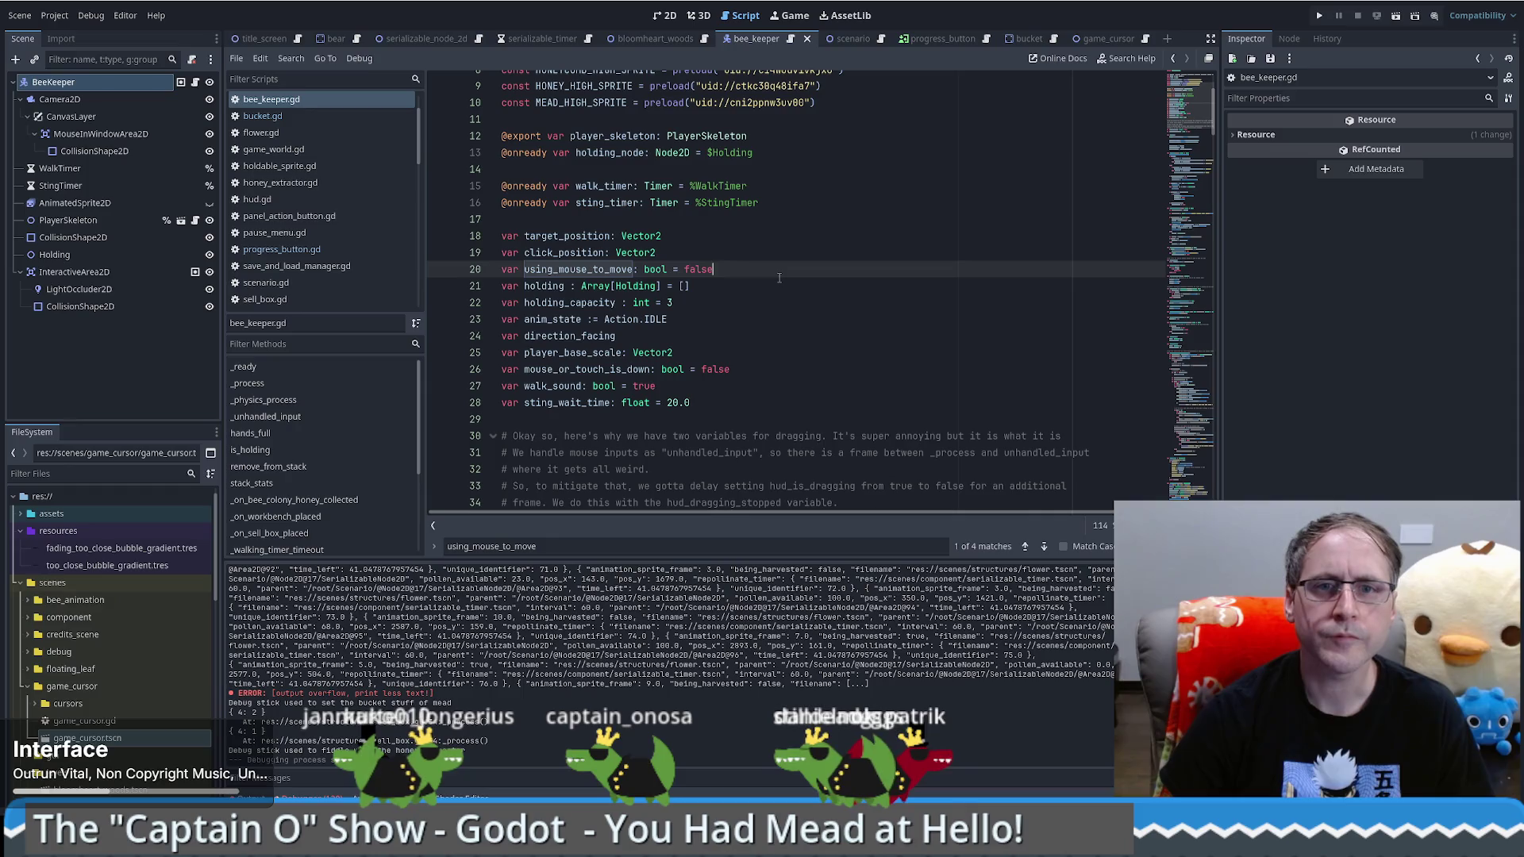
text(tru)
click(780, 277)
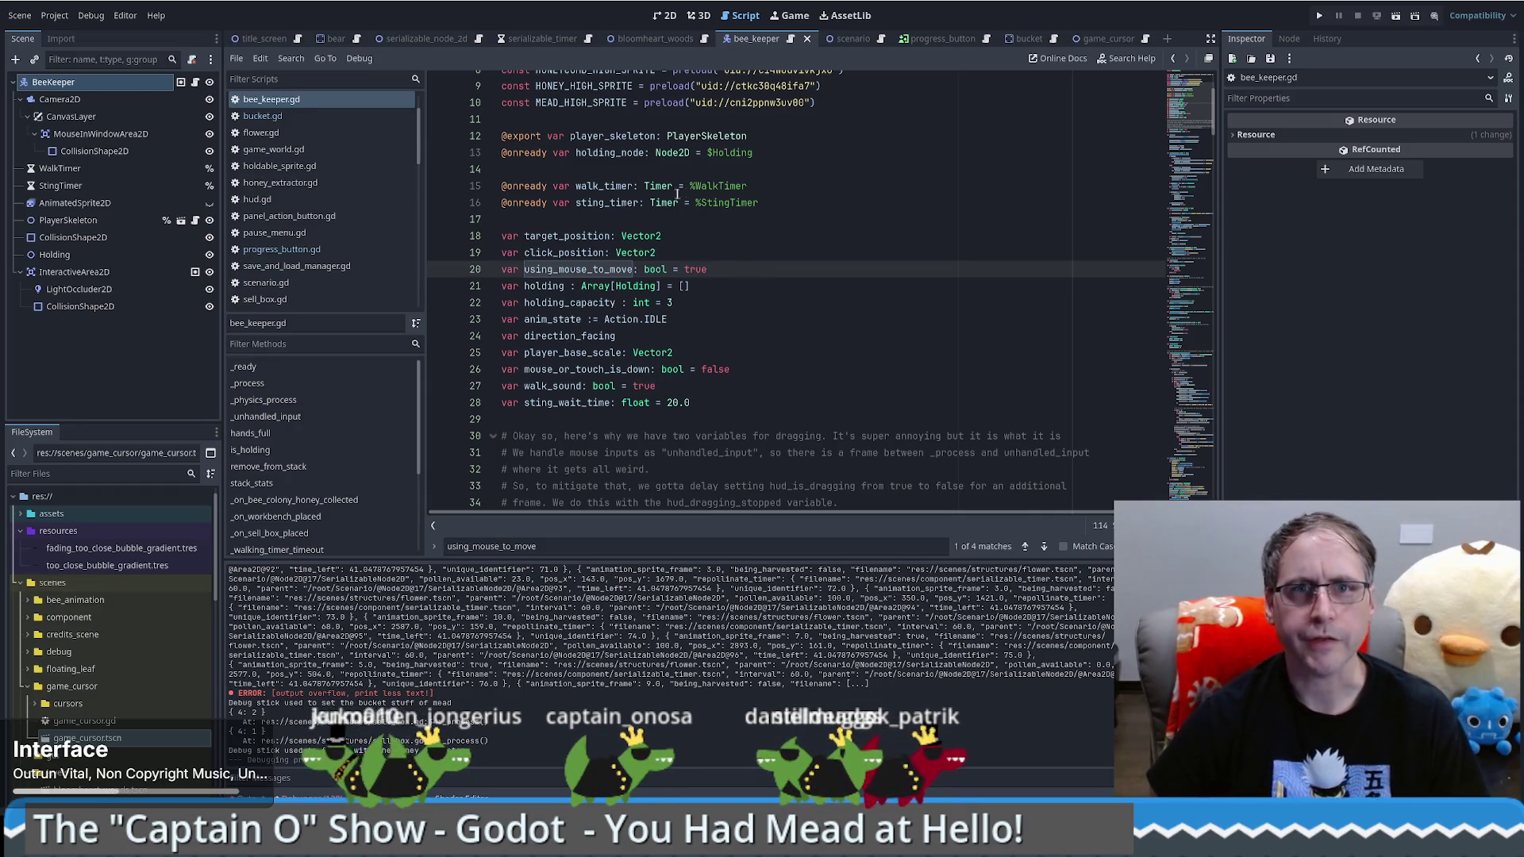
scroll(797, 284, up, 1)
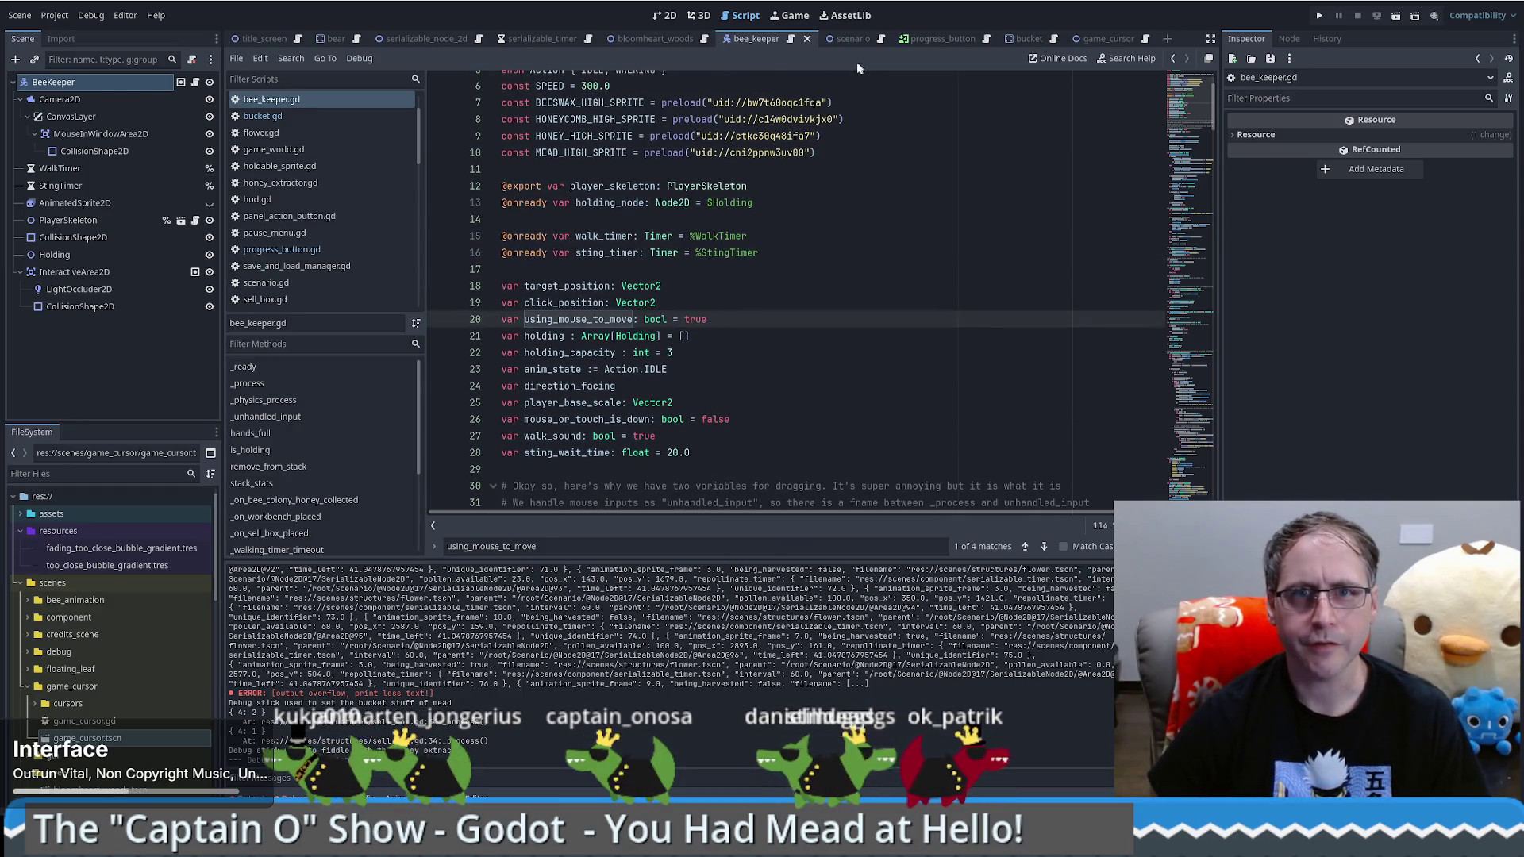
scroll(747, 174, up, 1)
scroll(741, 182, down, 2)
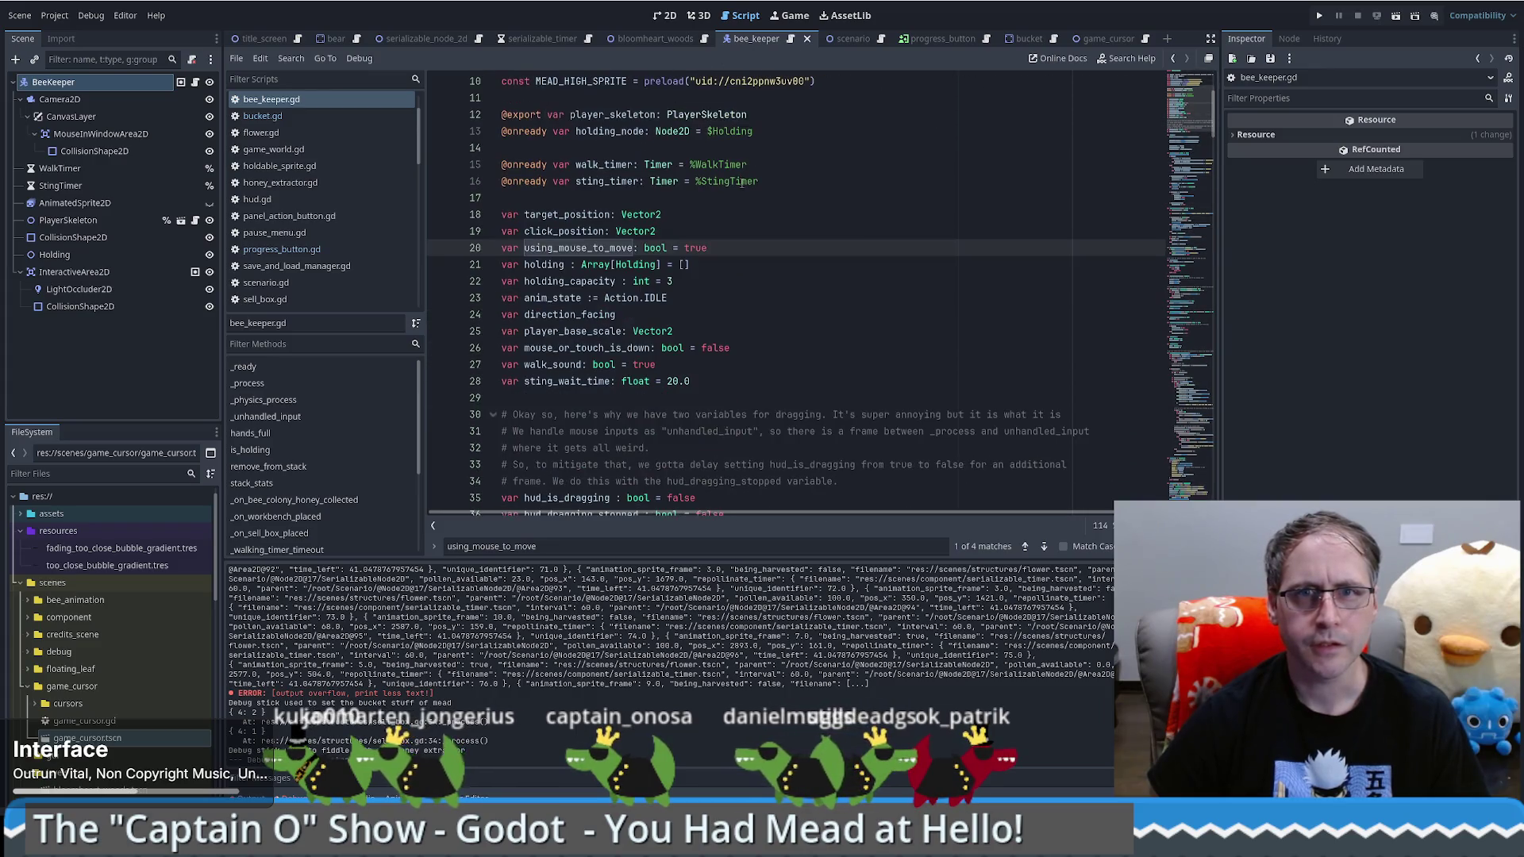
click(810, 267)
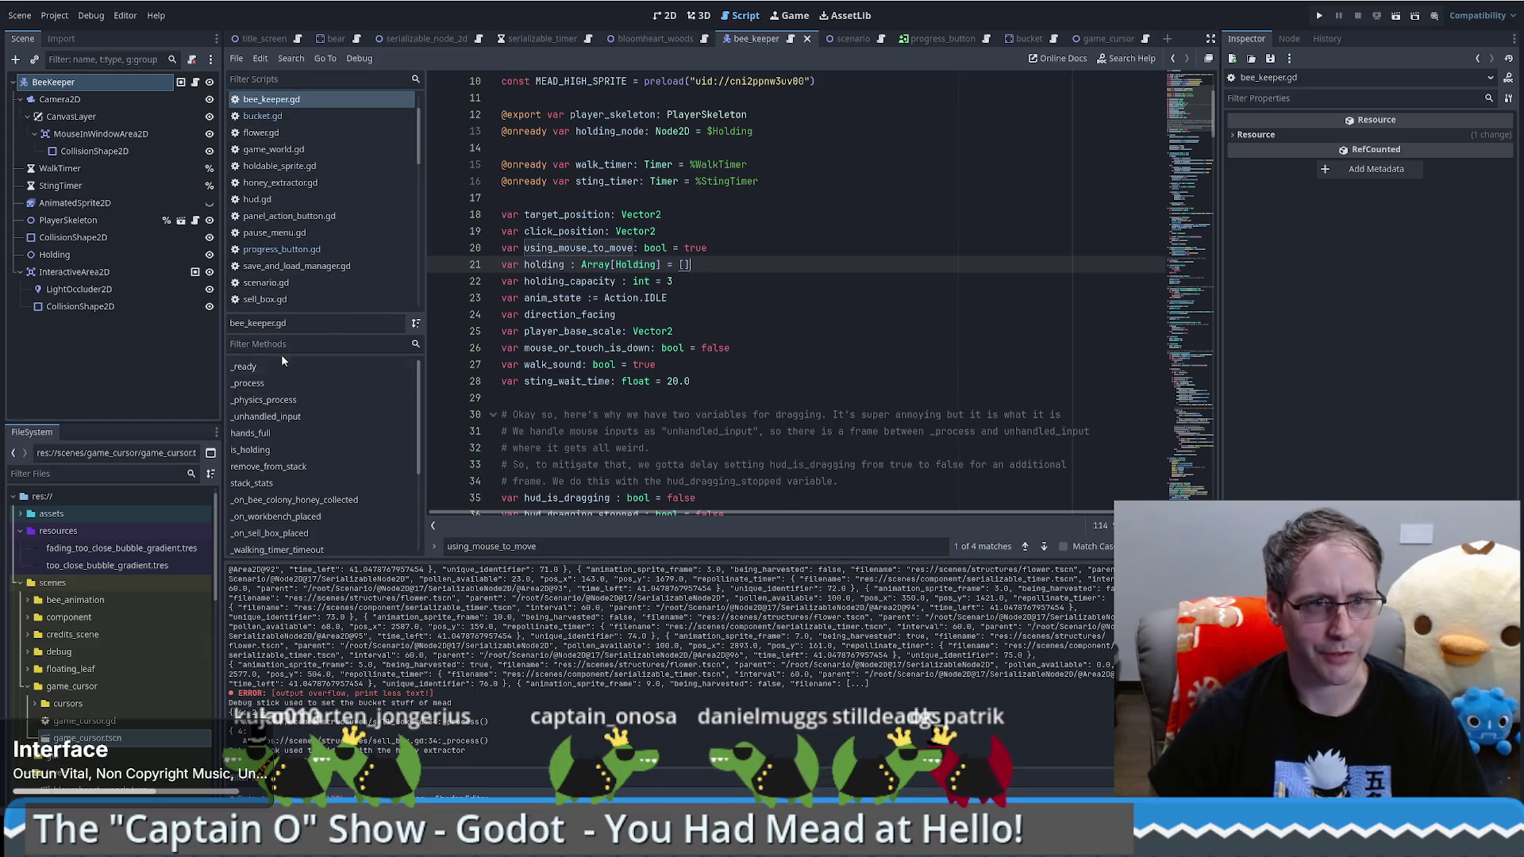
click(88, 475)
Step: Filter the FileSystem for 'utility' and open utility.gd
text(utility)
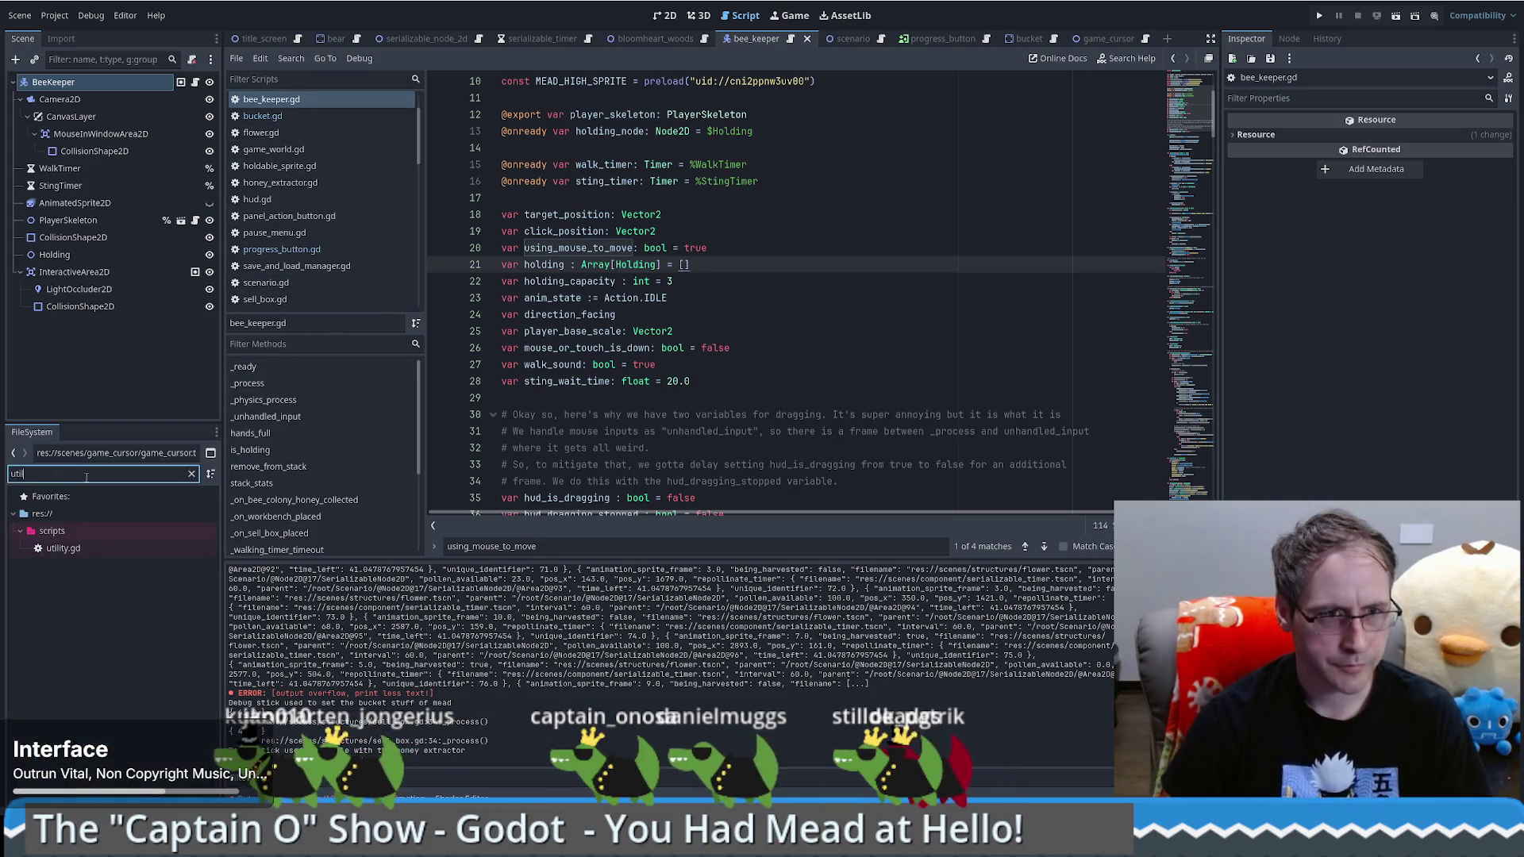
click(65, 550)
double_click(65, 550)
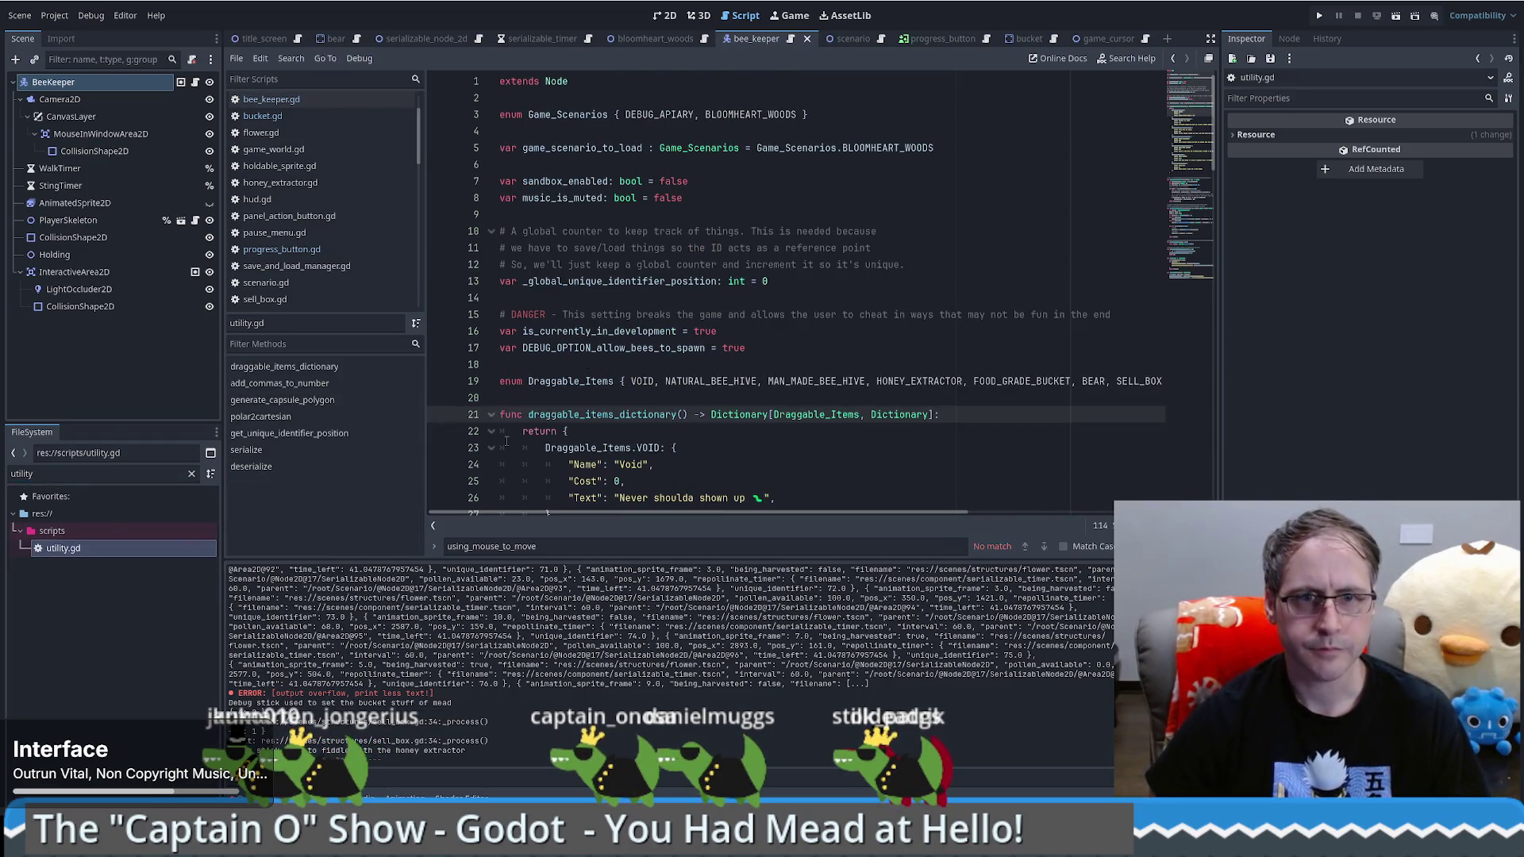
Step: Add 'var DEBUG_OPTION_click_to_move_enabled = false' as line 18, then return to bee_keeper.gd
click(786, 350)
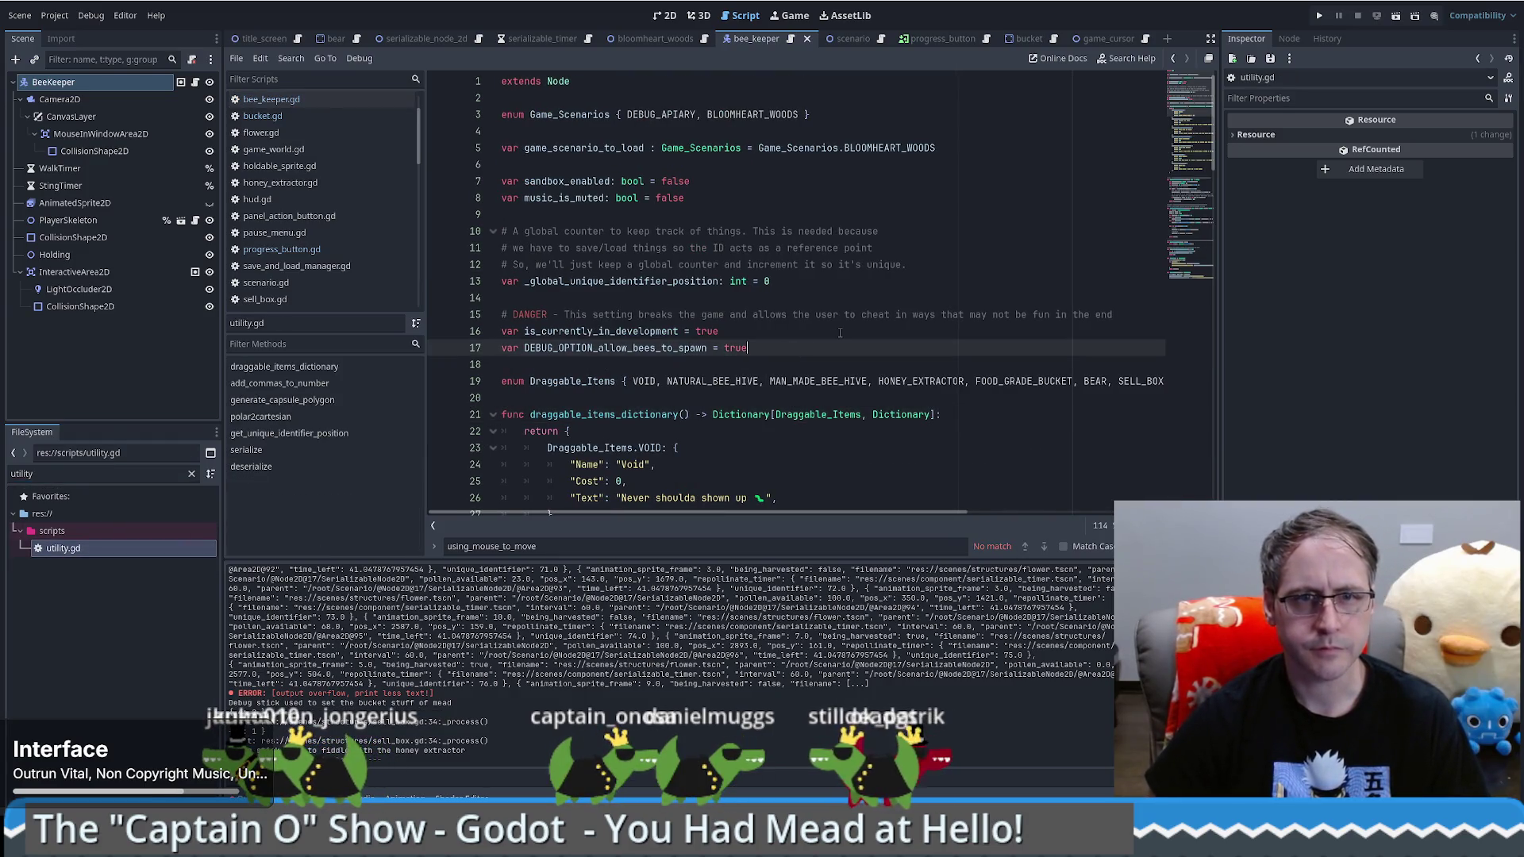
key(Return)
text(v)
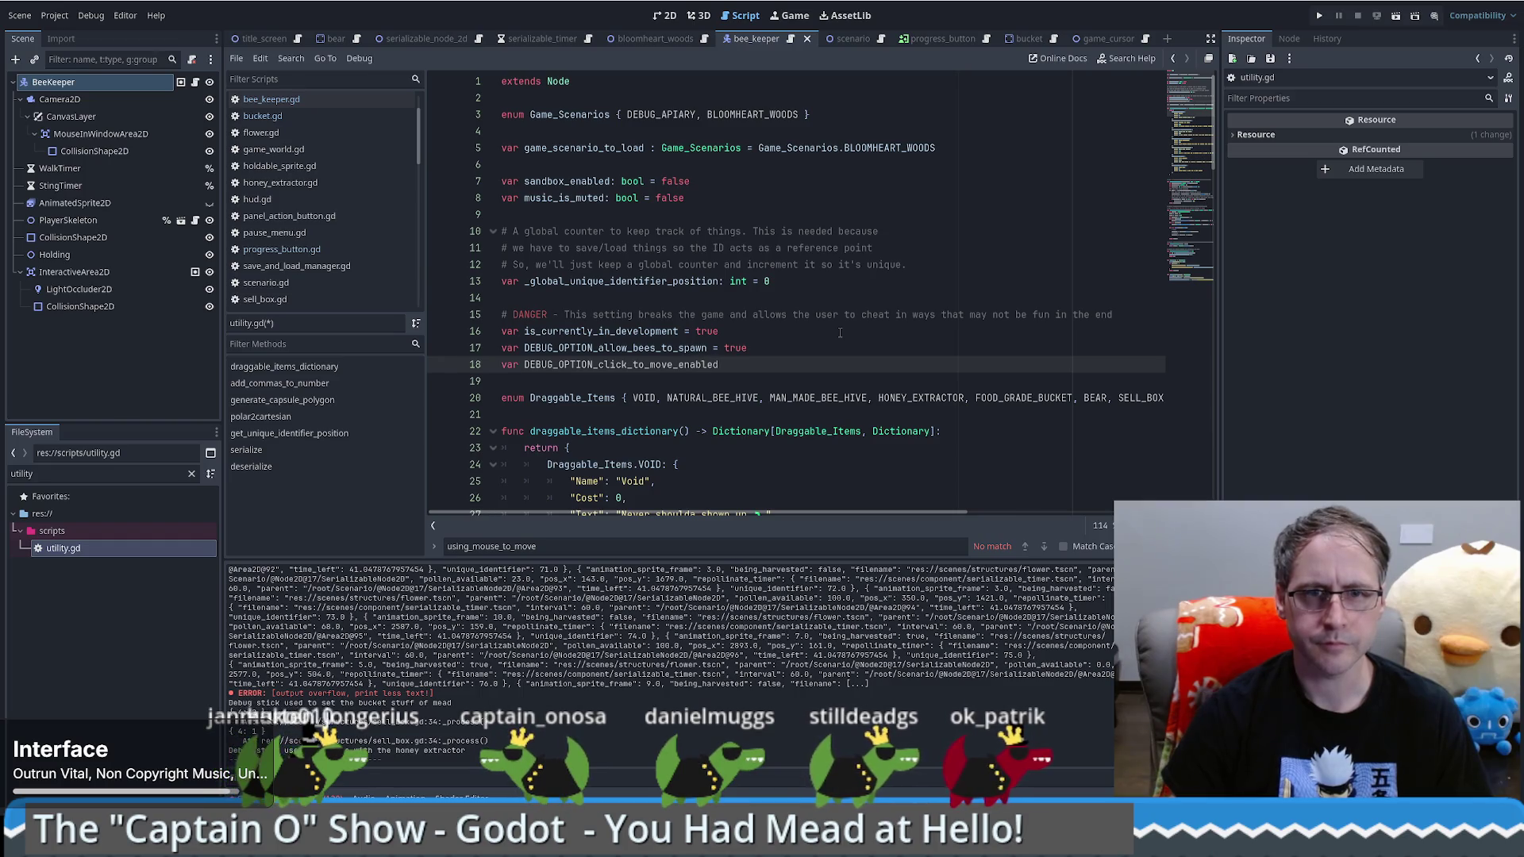
text(false)
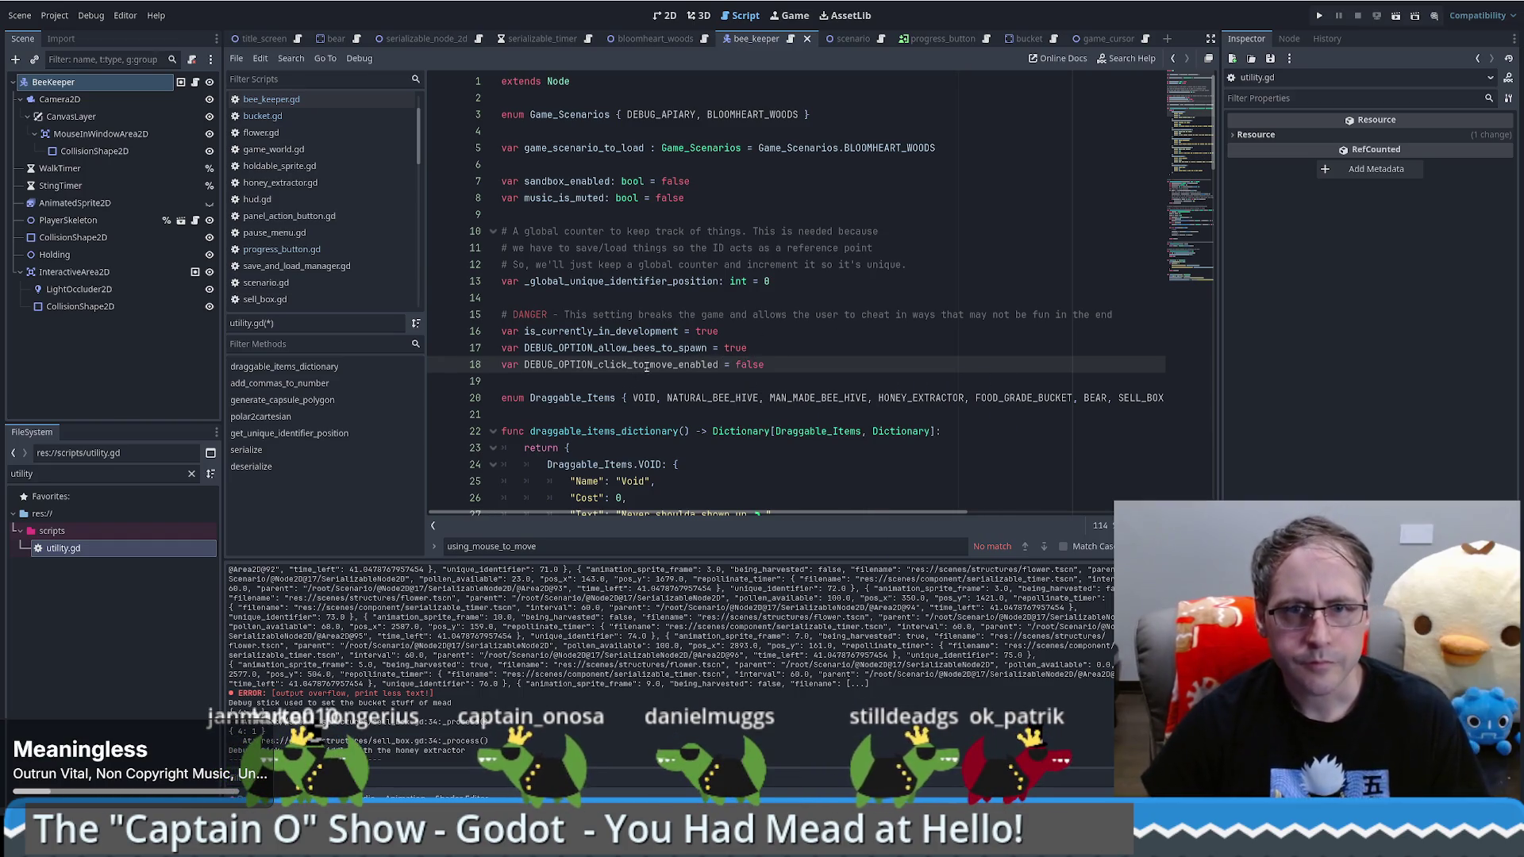
click(790, 42)
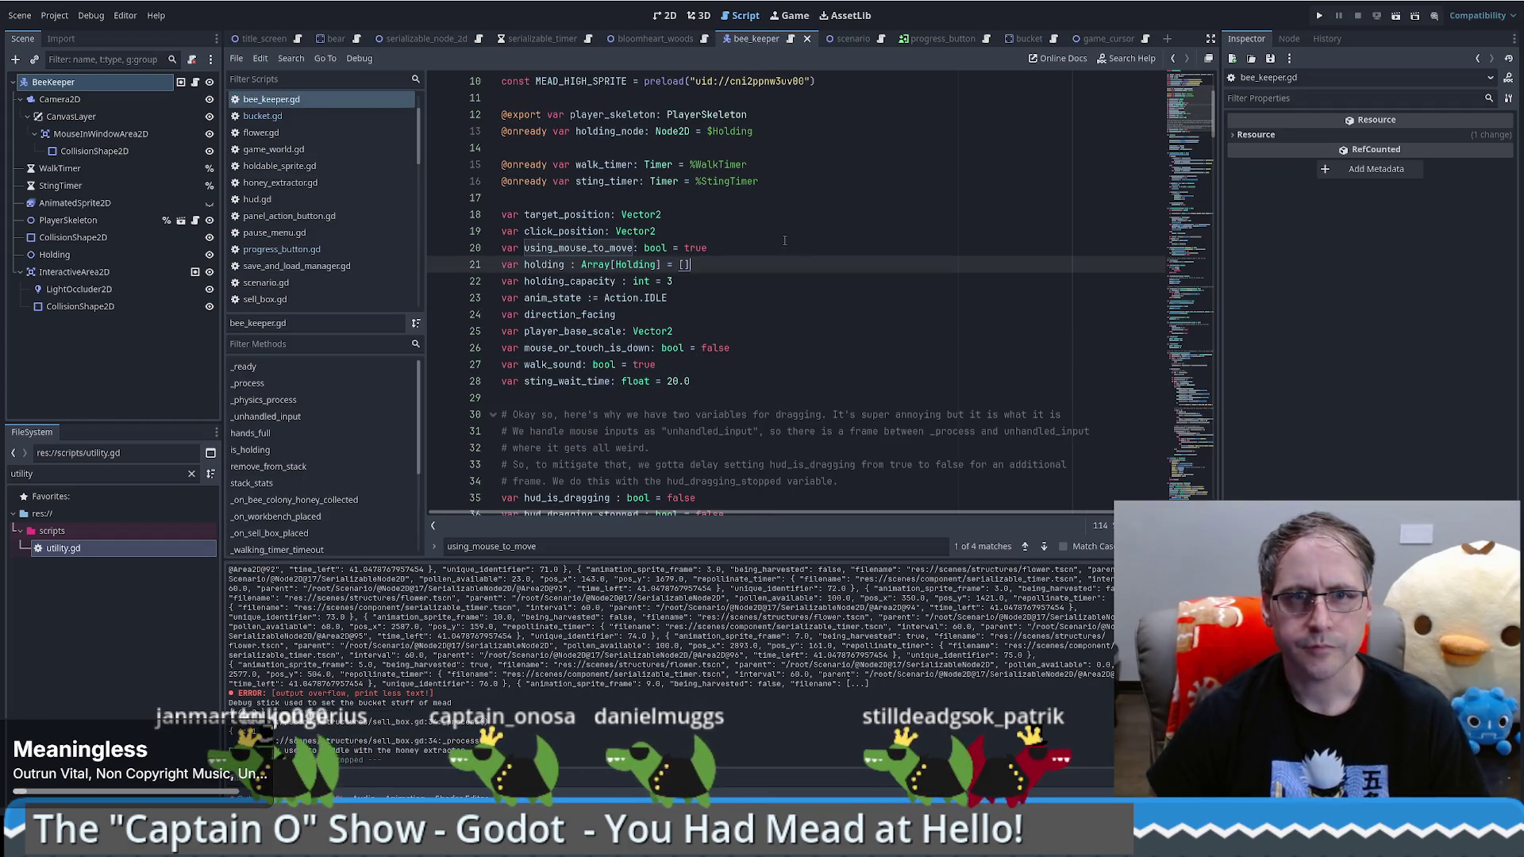
Step: Add a new line in _ready referencing Utility.DEBUG_OPTION_click_to_move_enabled
scroll(775, 290, down, 7)
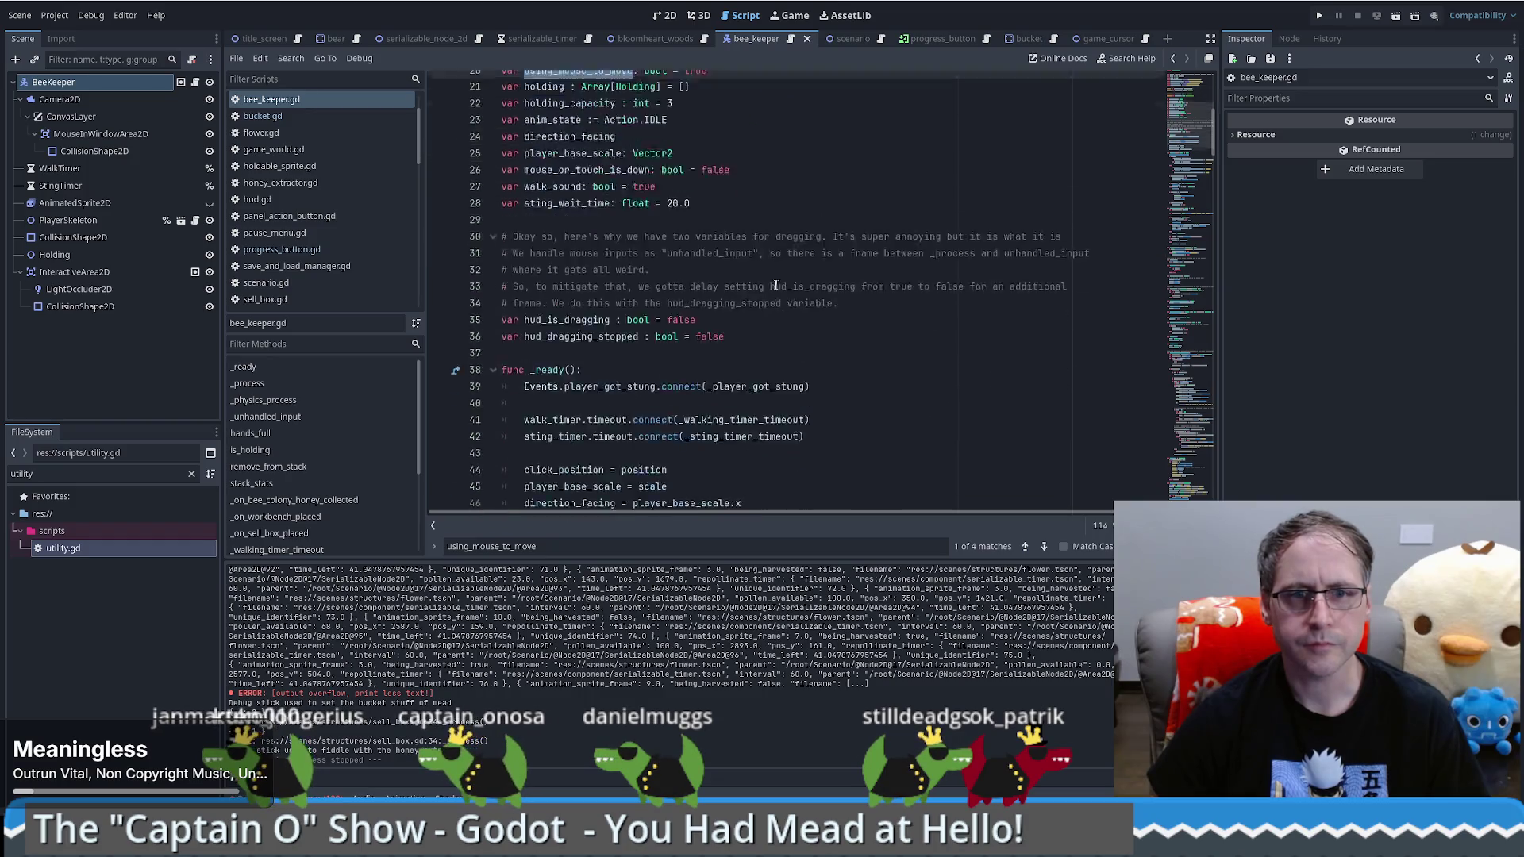
scroll(913, 310, down, 7)
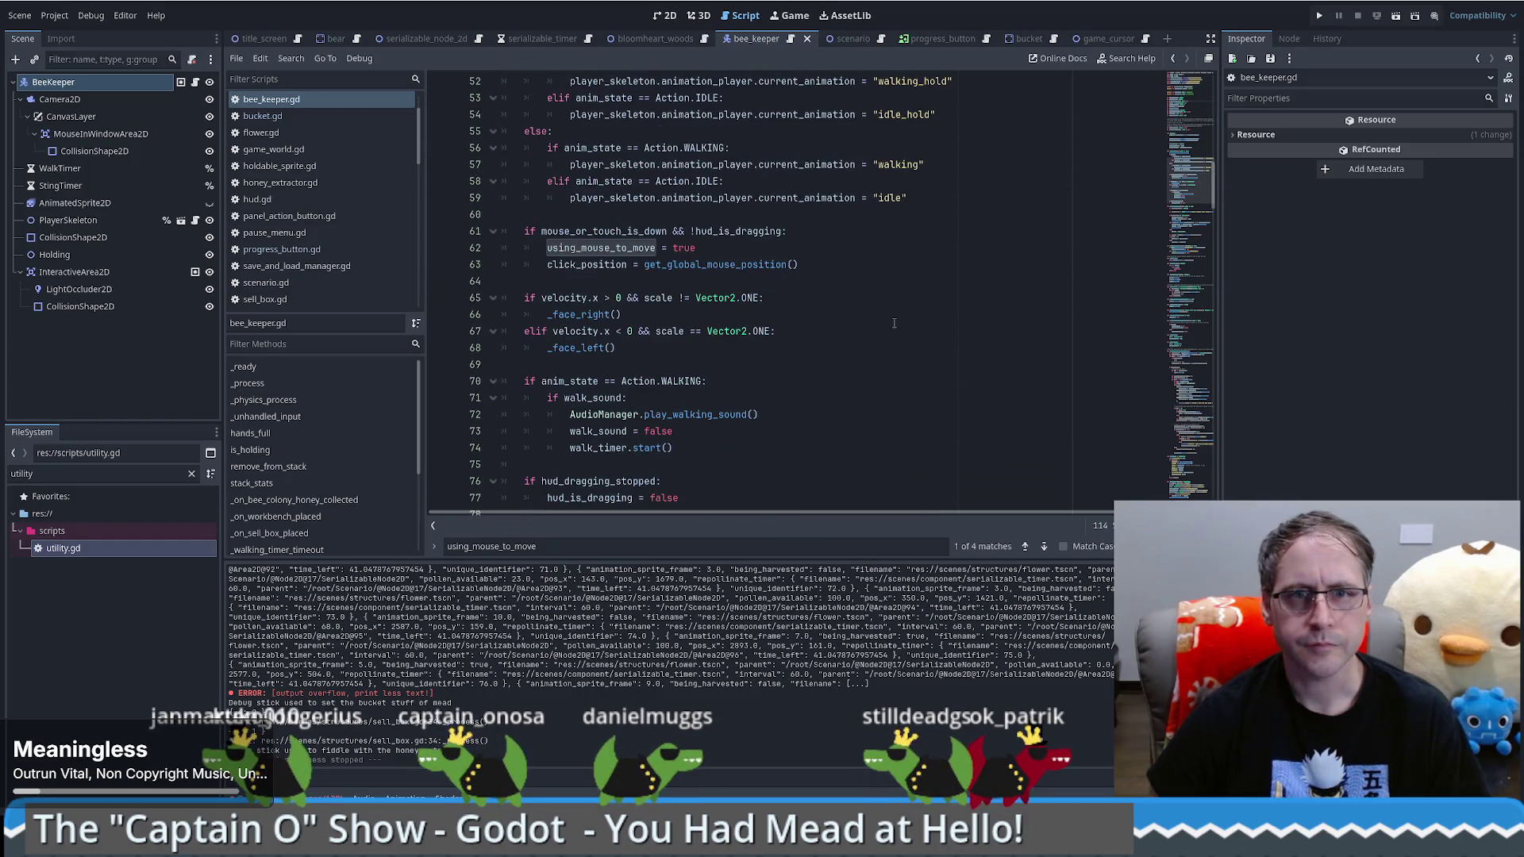
scroll(893, 323, up, 8)
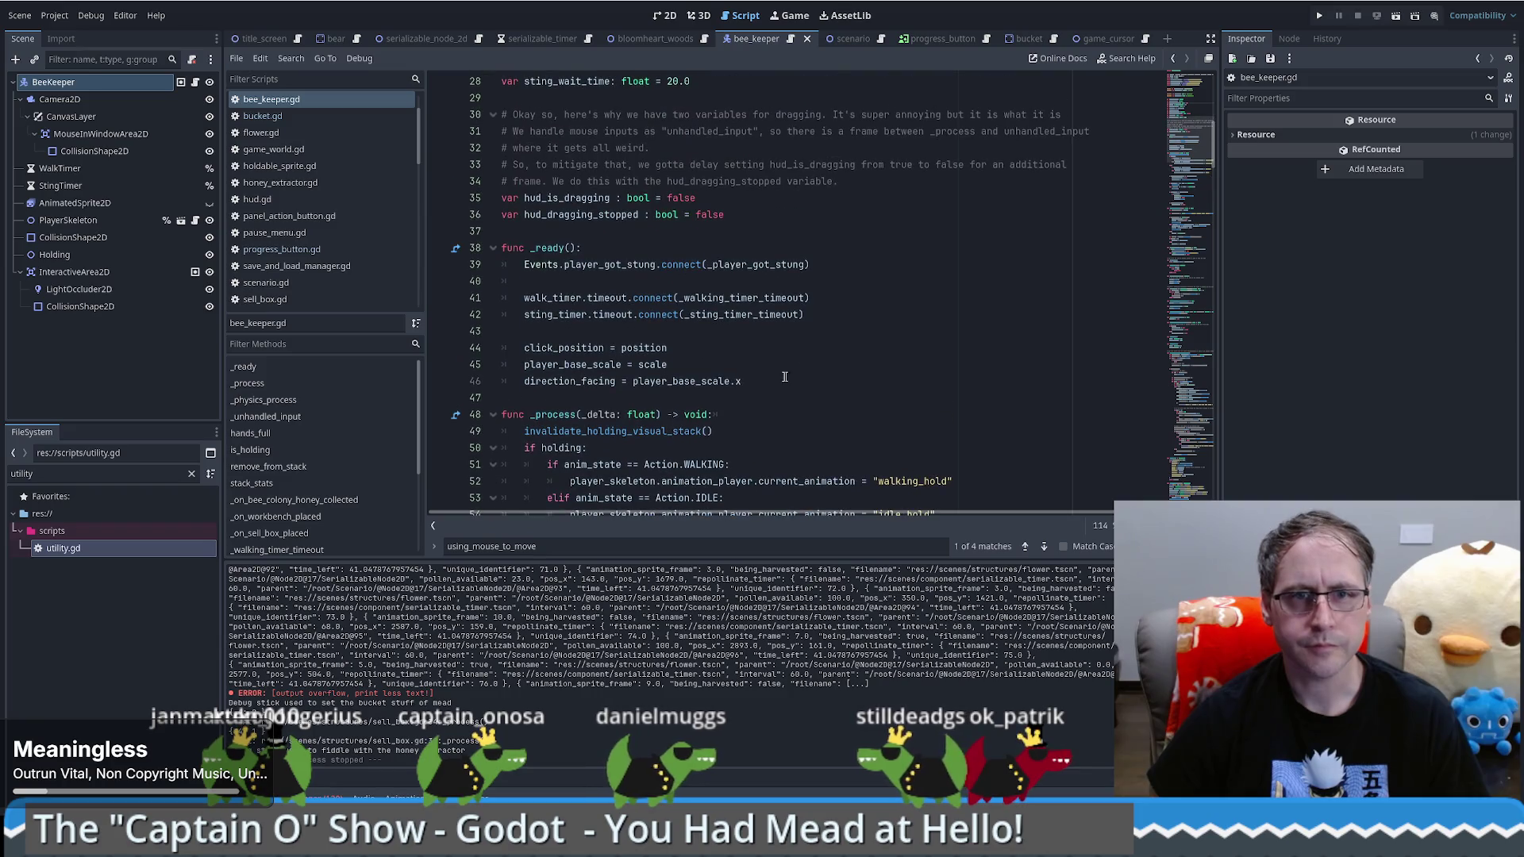
click(811, 373)
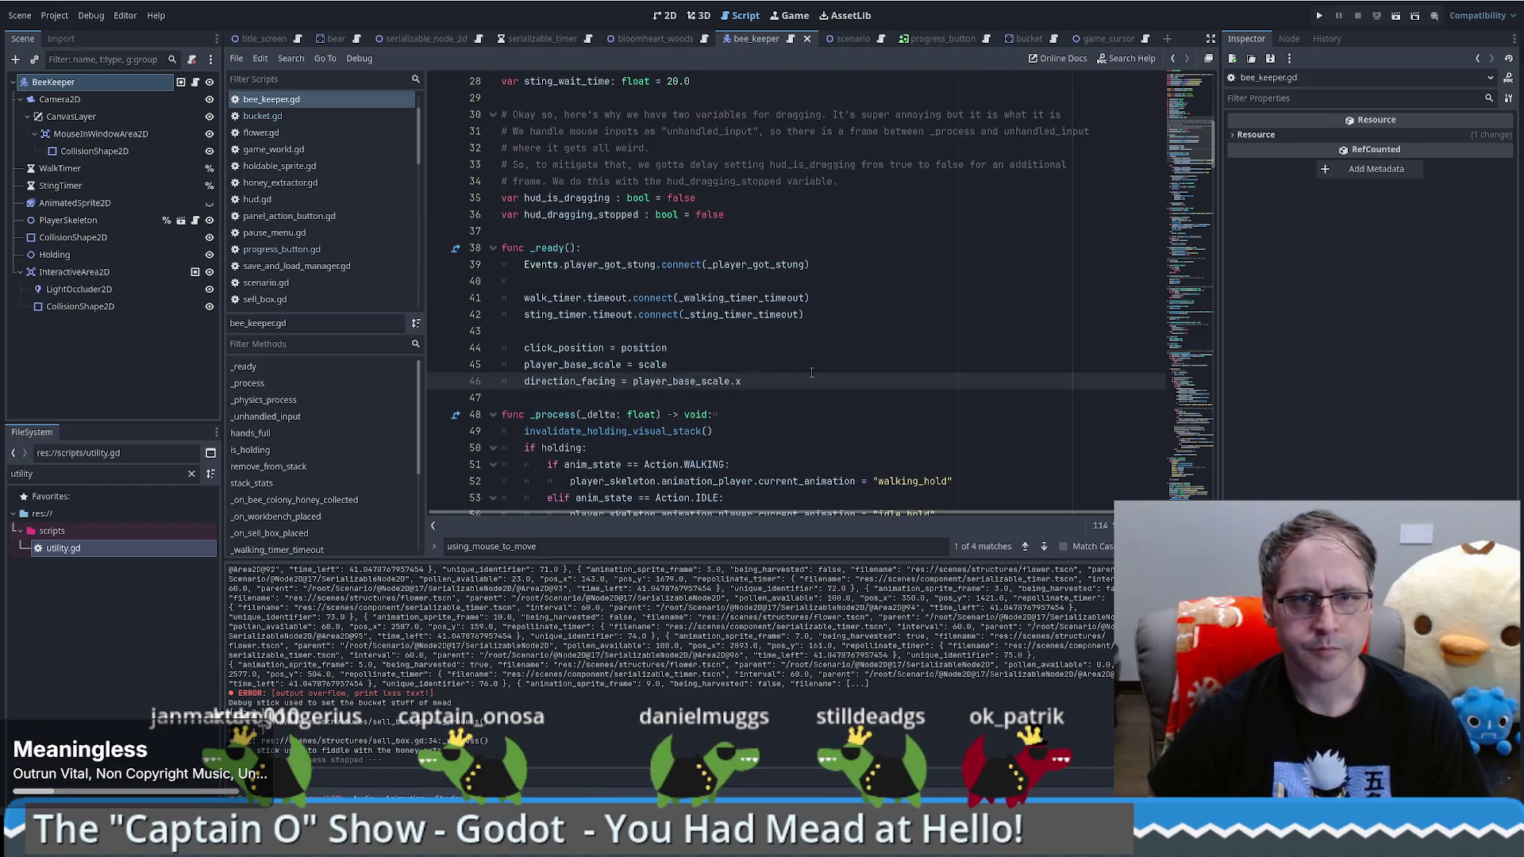
click(674, 248)
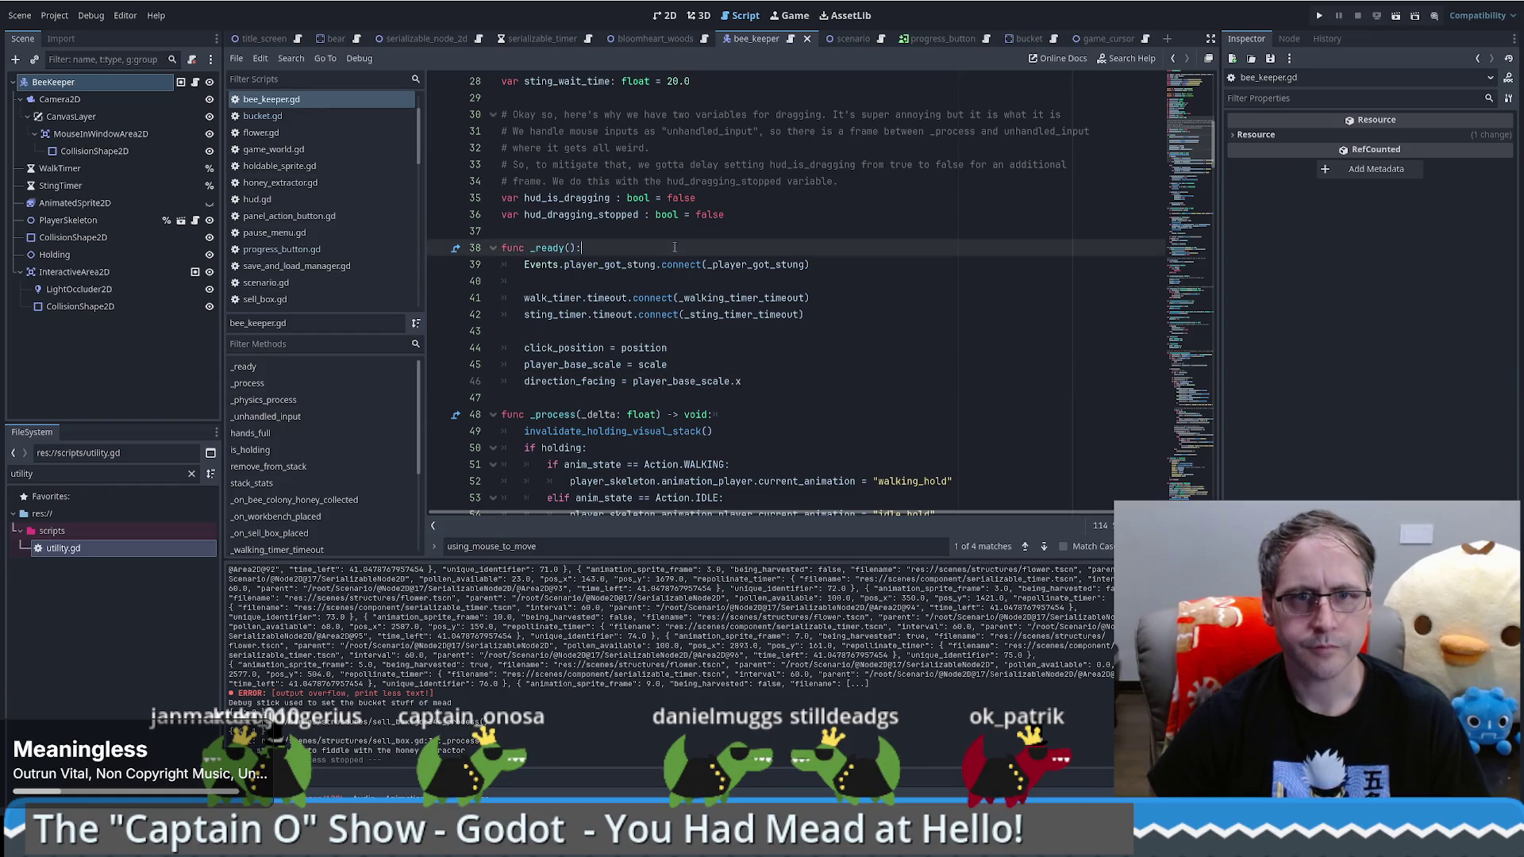
key(Return)
text(if DEBUG_OPTION_click_to_move_enabled)
key(ctrl+BackSpace)
text(Util)
key(Return)
text(.)
text(DEBUG_OPTION_click_to_move_enabled)
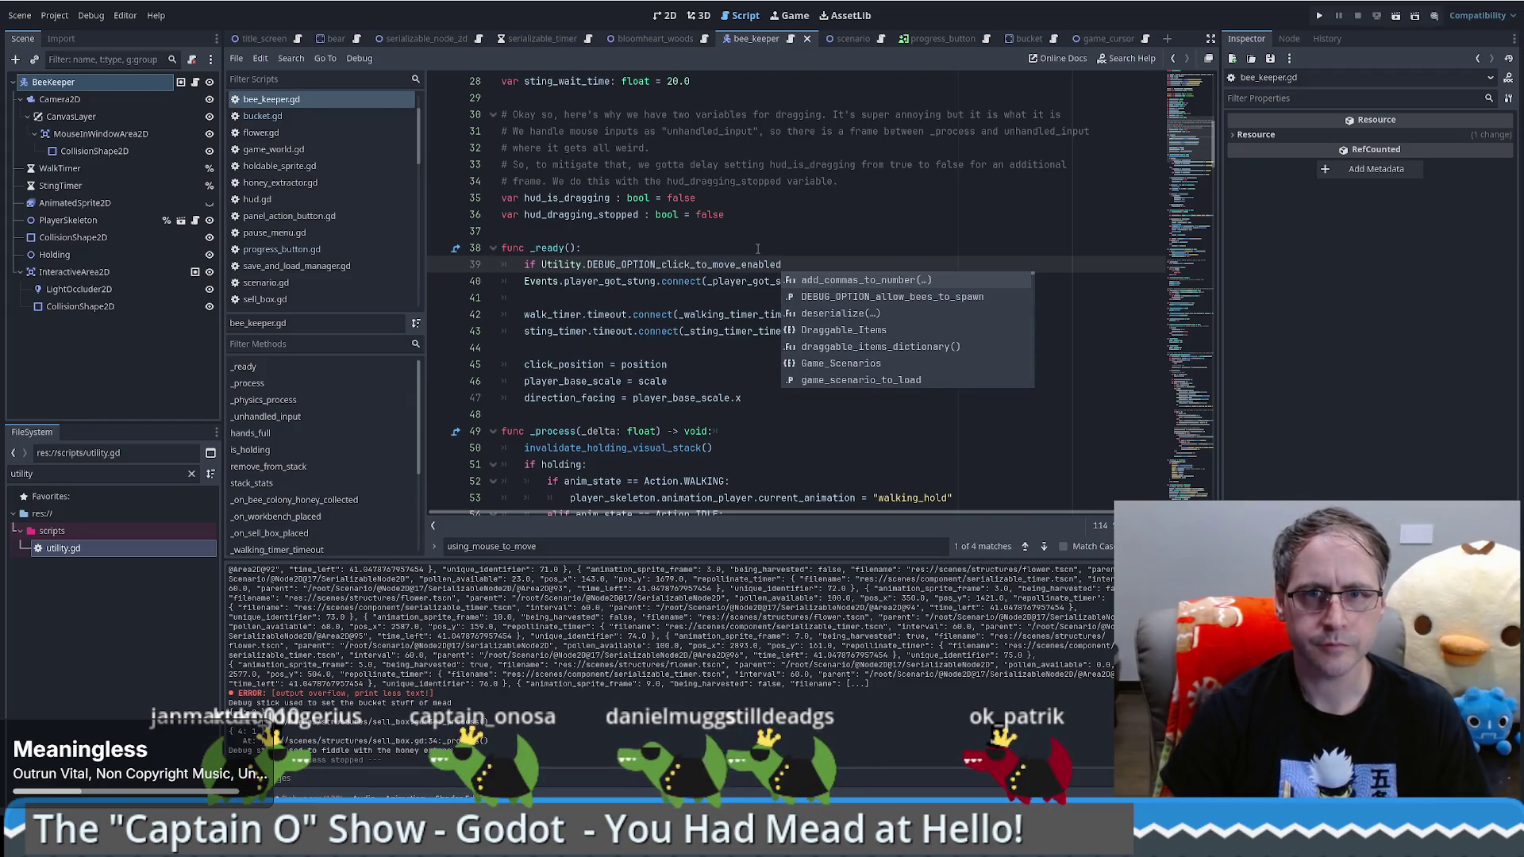
Step: Turn line 39 into using_mouse_to_move = Utility.DEBUG_OPTION_click_to_move_enabled
click(544, 266)
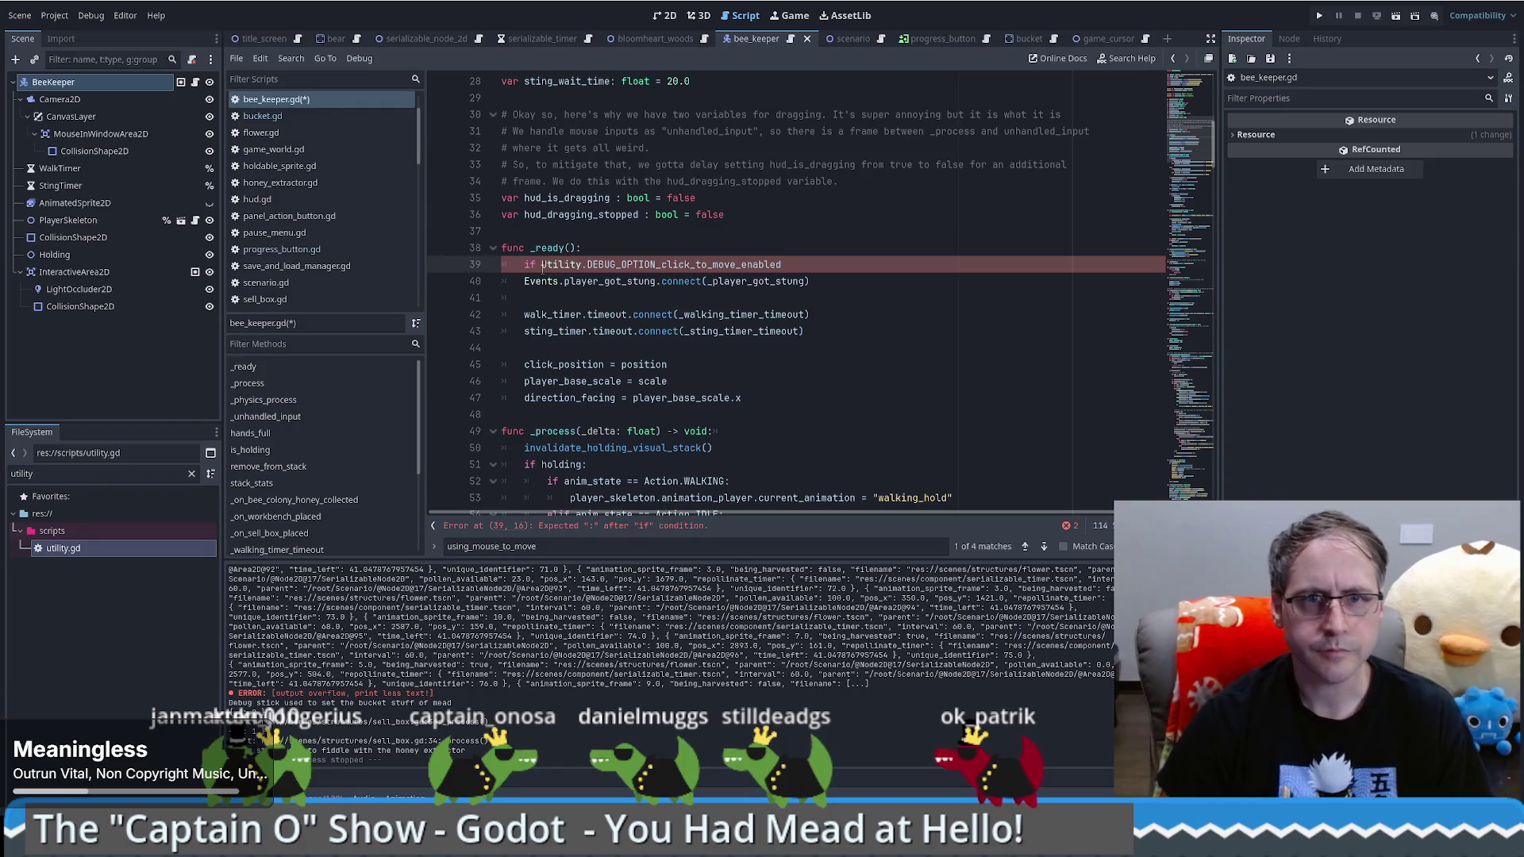
text(!)
scroll(544, 268, up, 3)
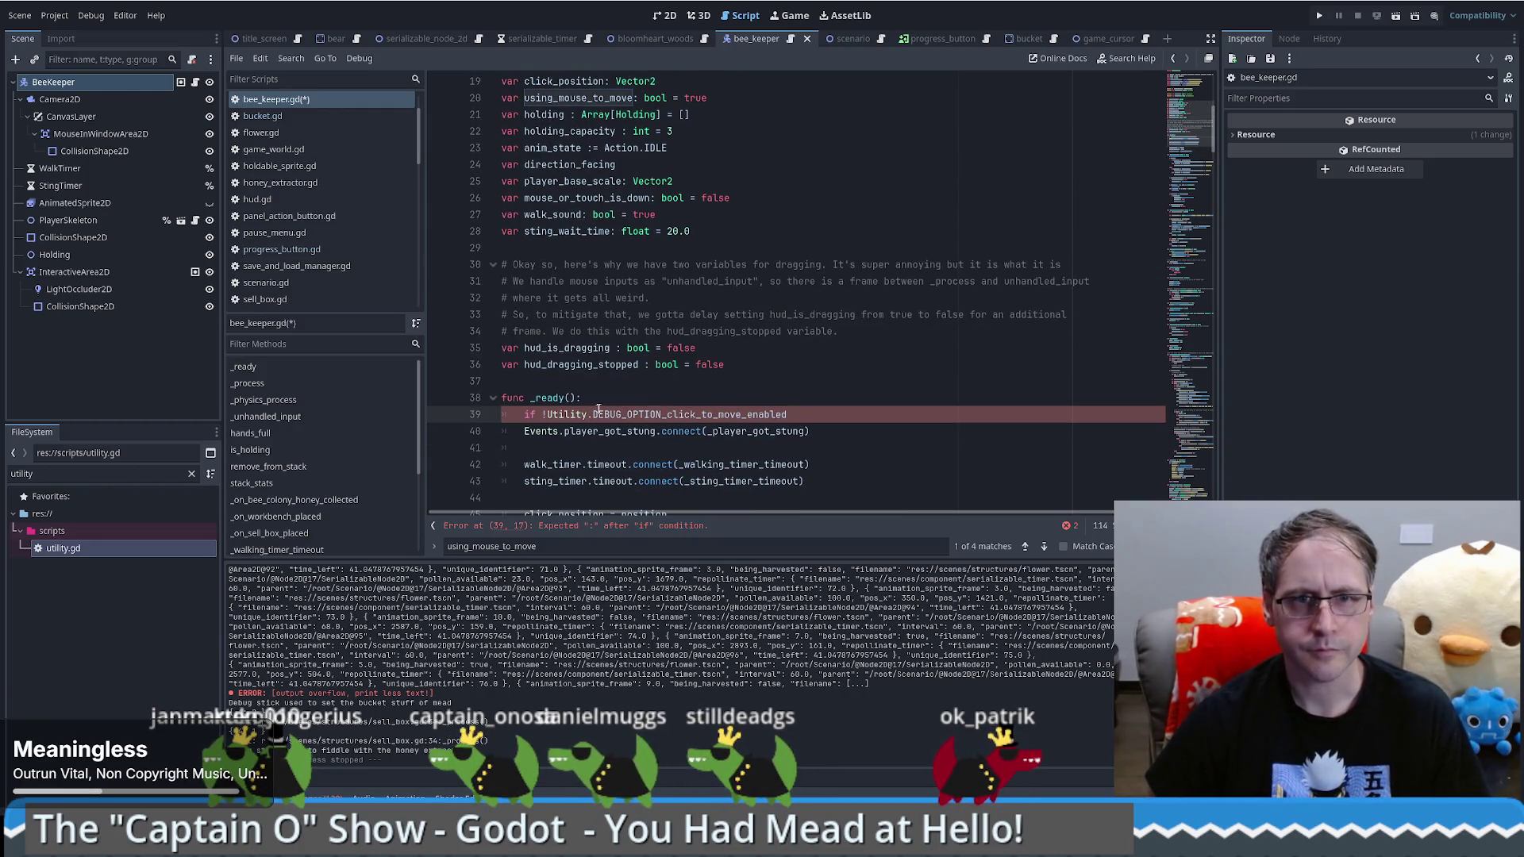
click(594, 94)
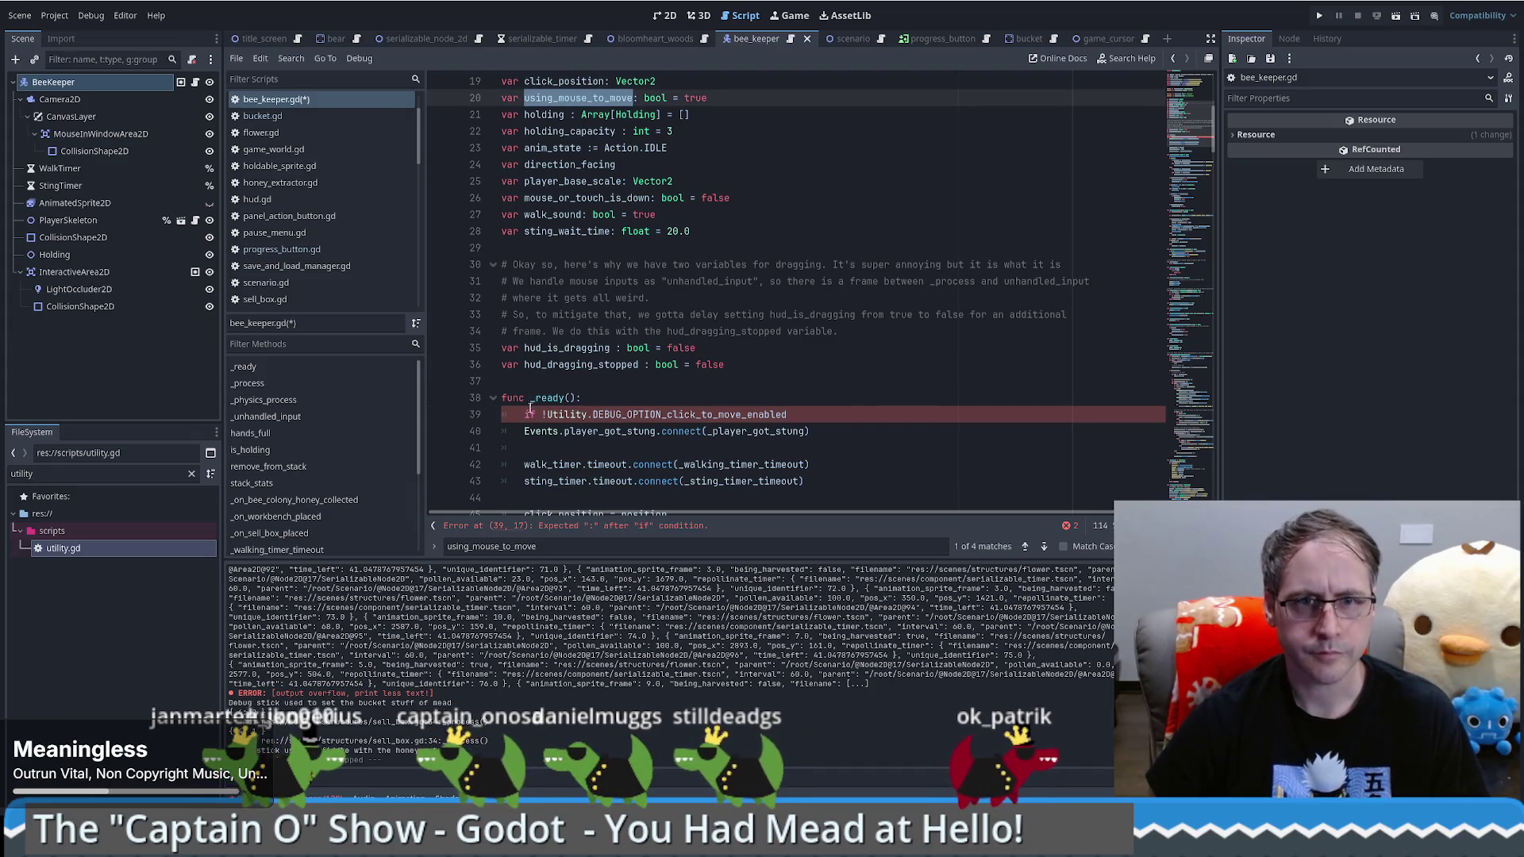
drag(524, 415, 542, 414)
key(BackSpace)
text(using_mouse_to_move)
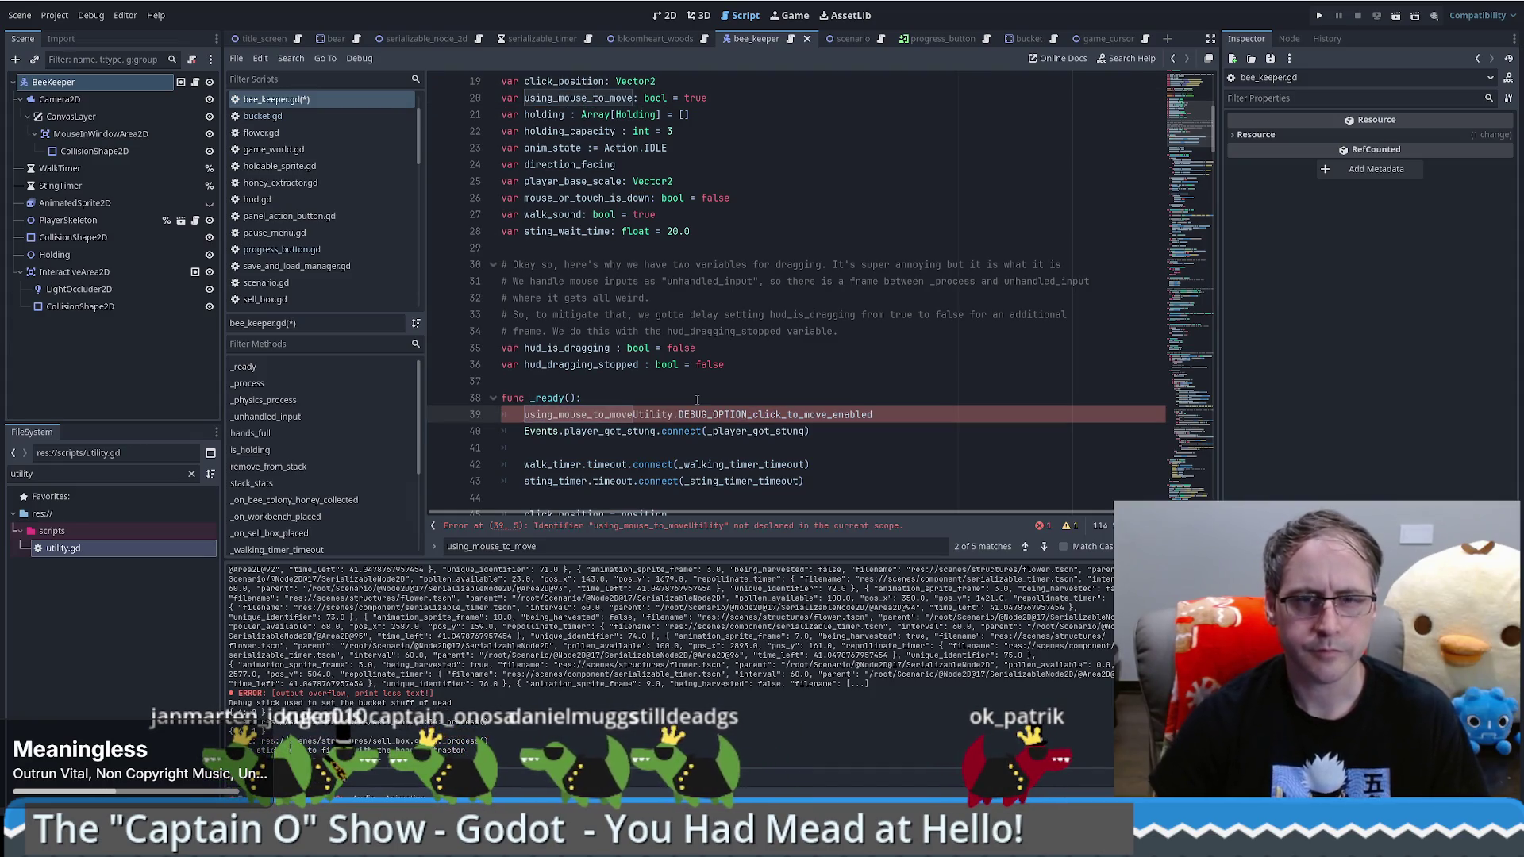
text(=)
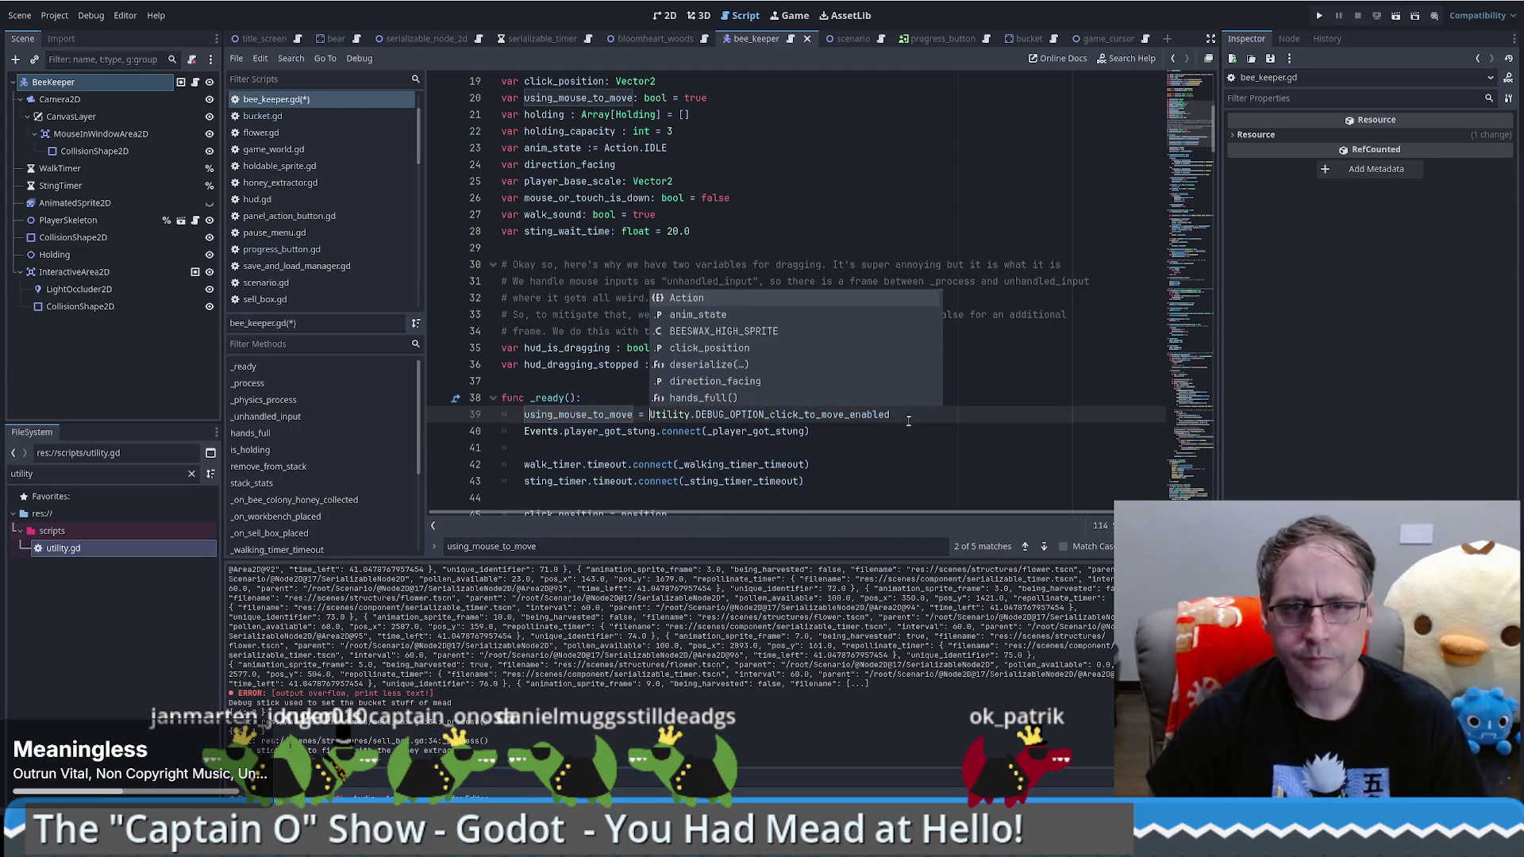
click(907, 422)
Step: Append && Utility.DEBUG_OPTION_click_to_move_enabled to line 62's mouse-movement if condition
drag(673, 98, 754, 99)
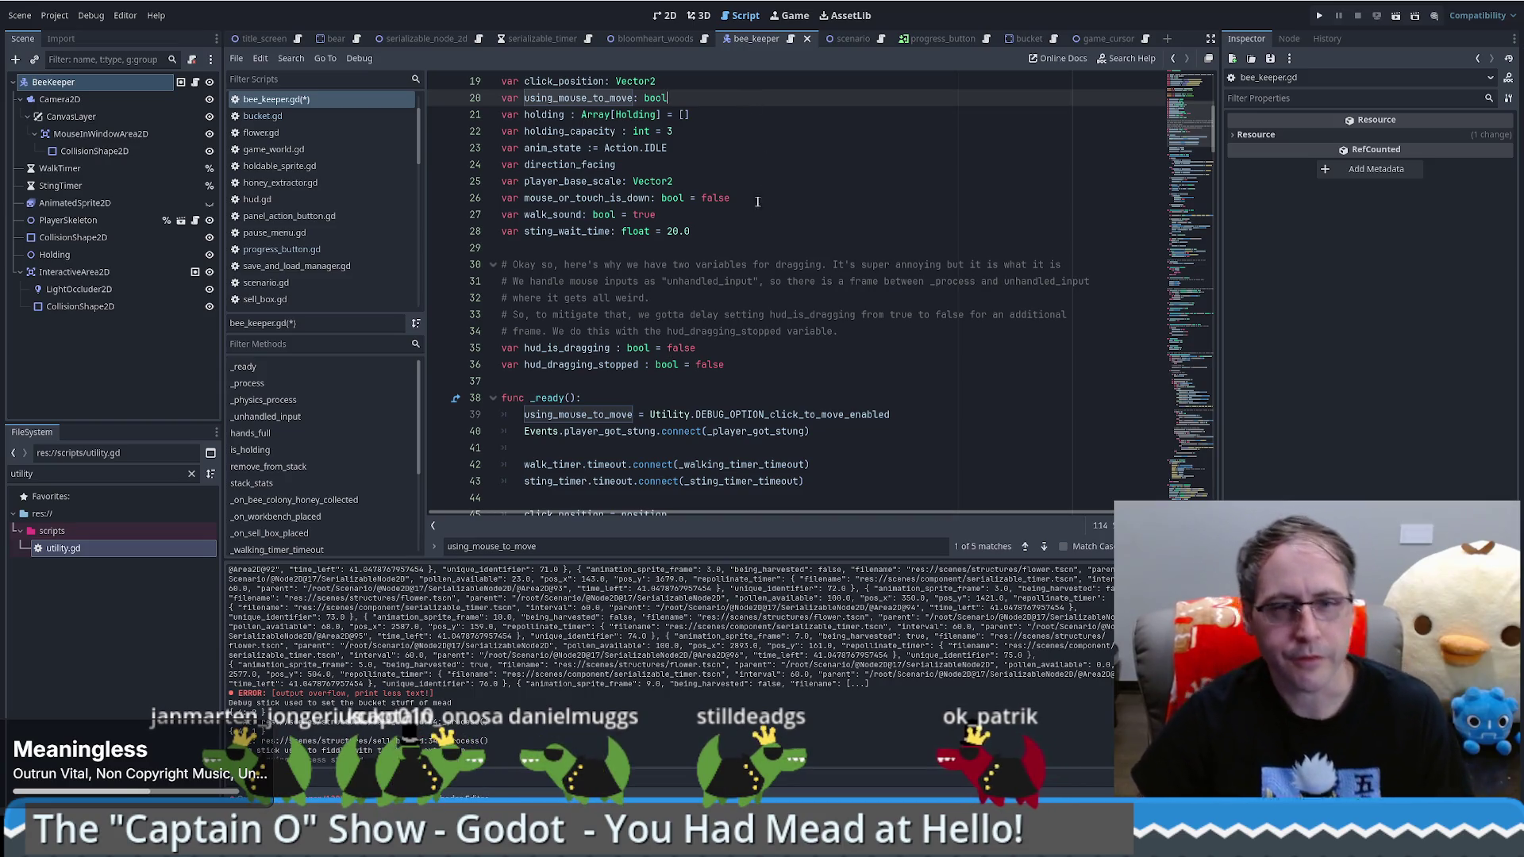
scroll(746, 101, down, 4)
click(650, 214)
drag(649, 215, 897, 215)
key(ctrl+c)
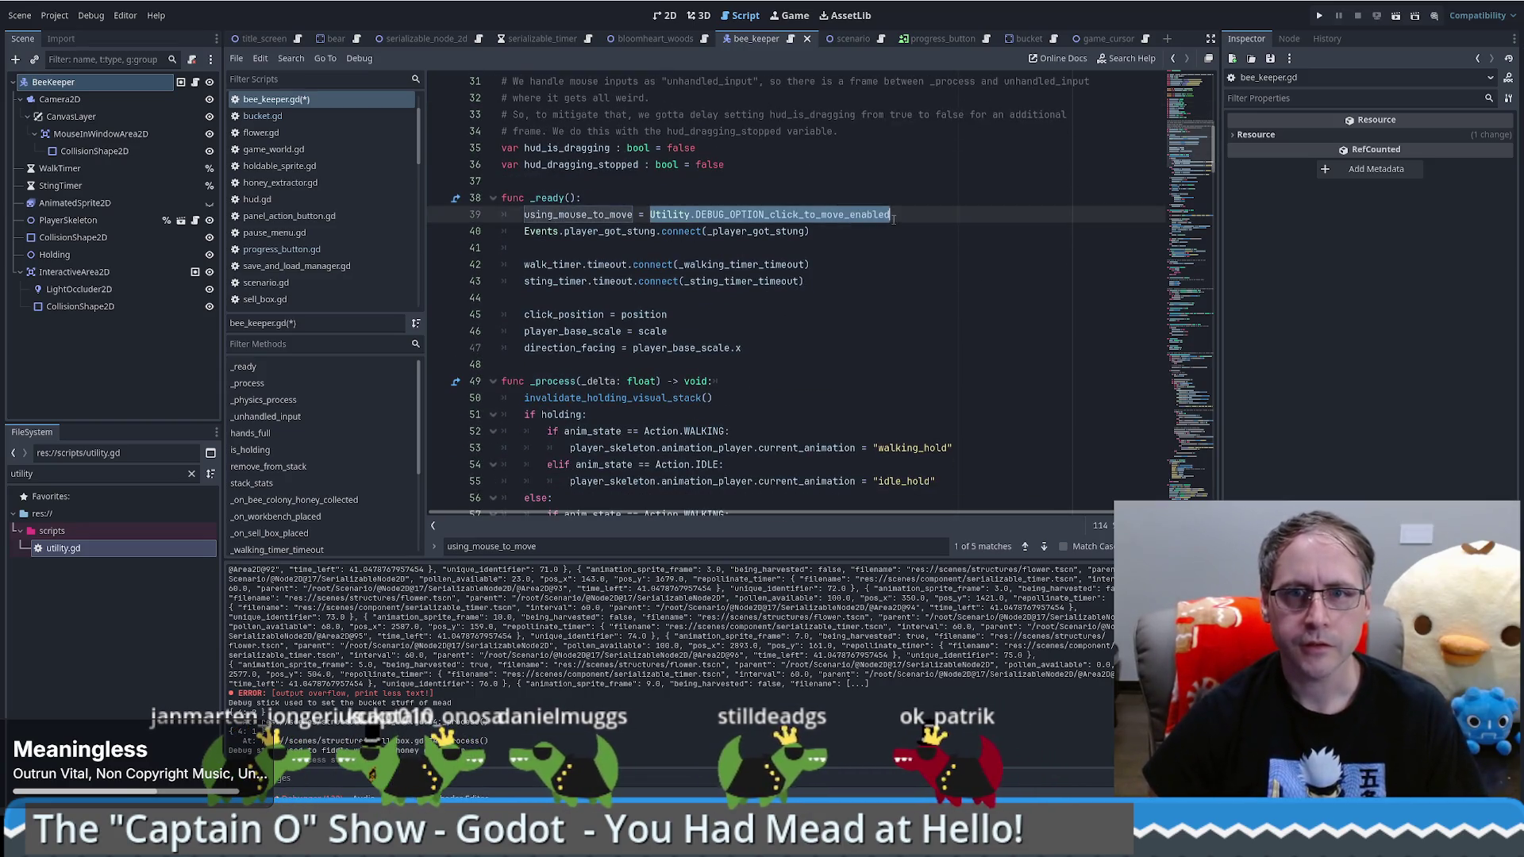
key(Home)
key(ctrl+shift+Right)
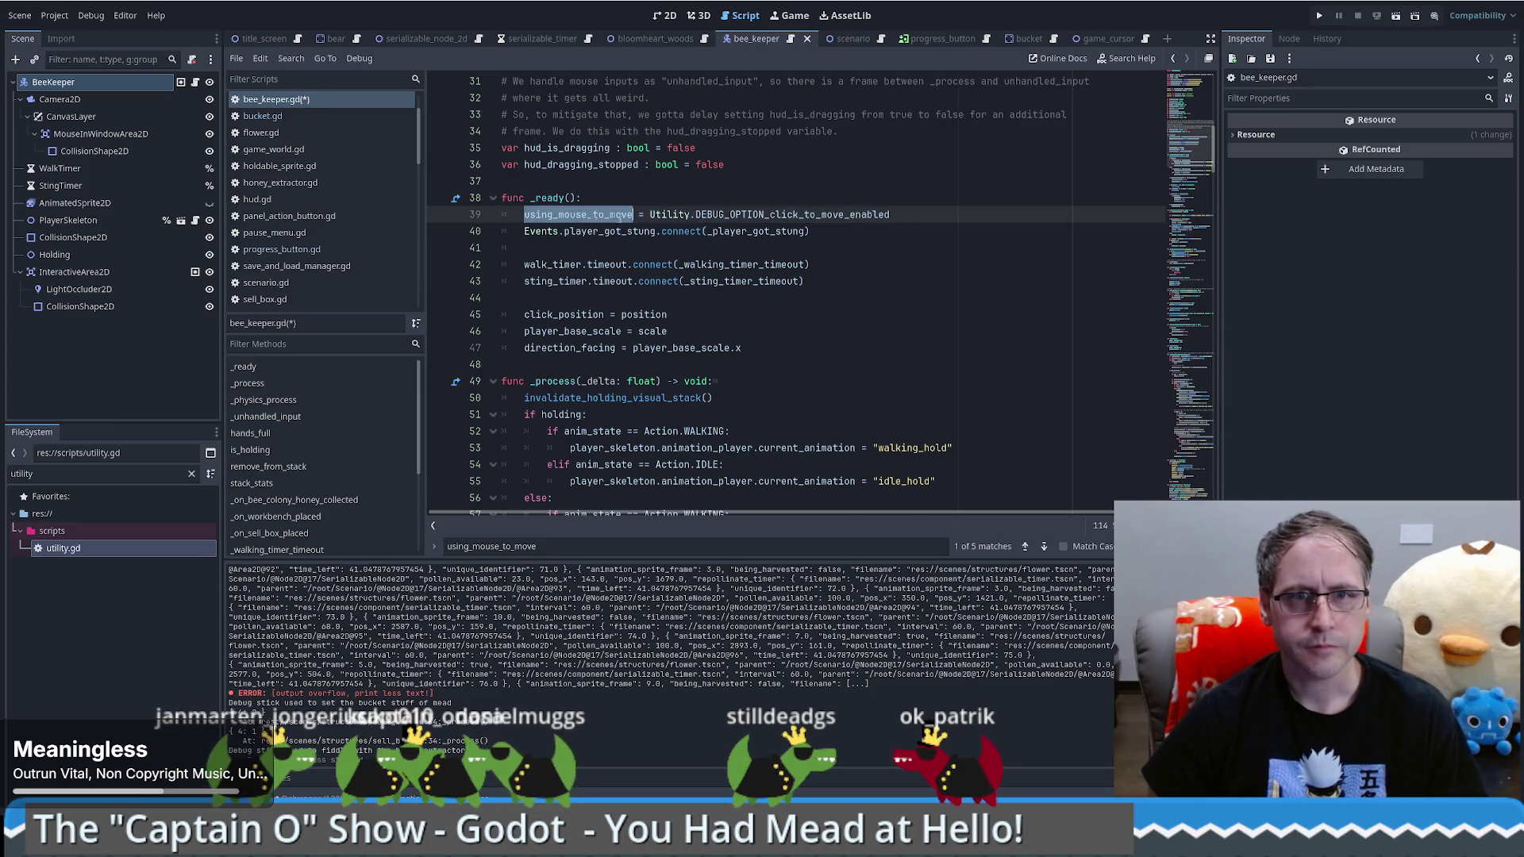
key(ctrl+f)
key(Return)
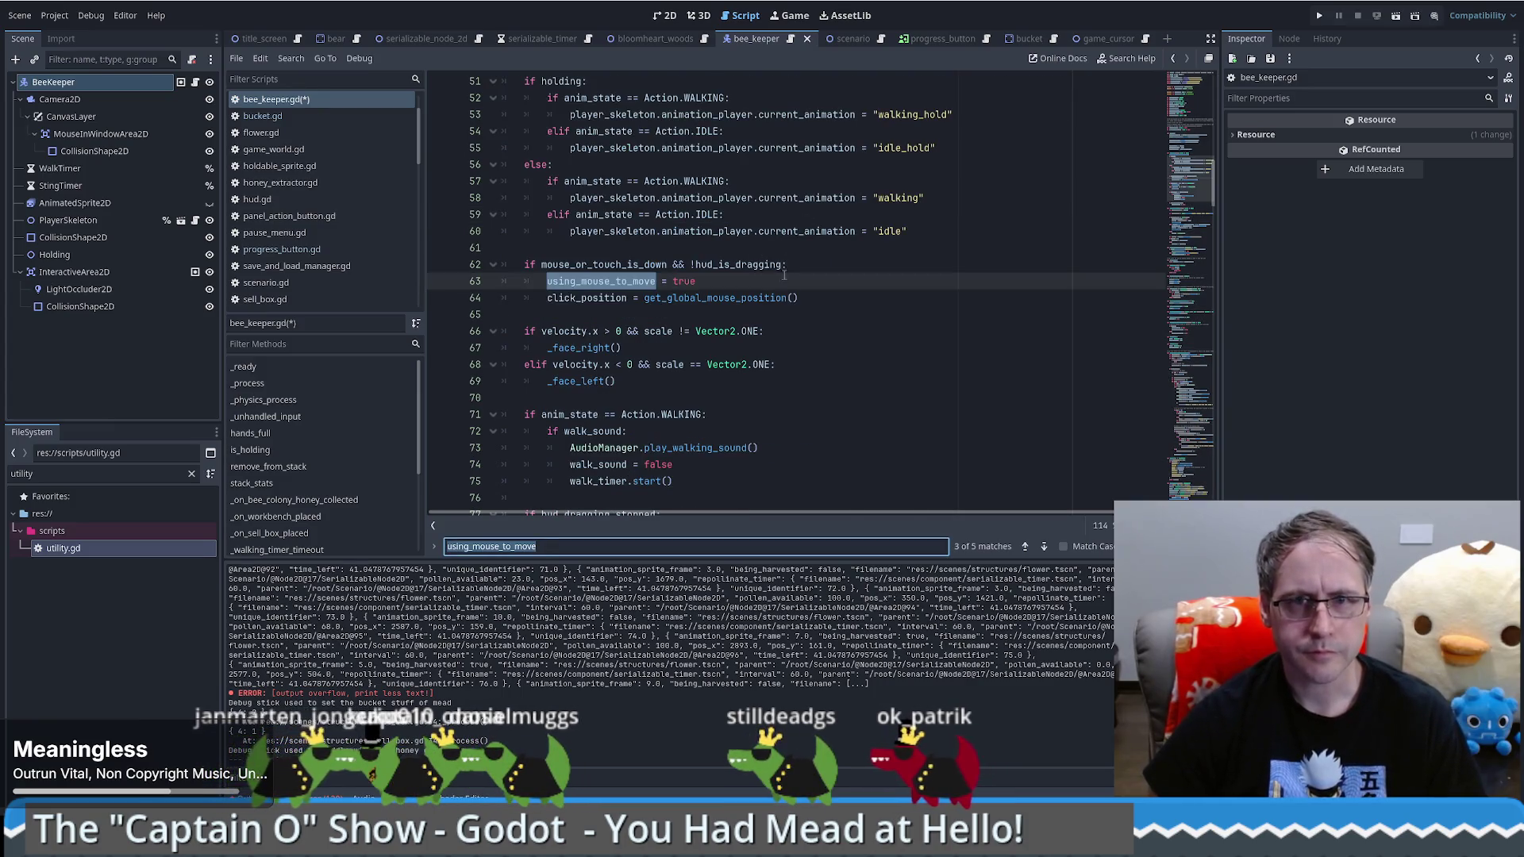
click(800, 265)
text(&&)
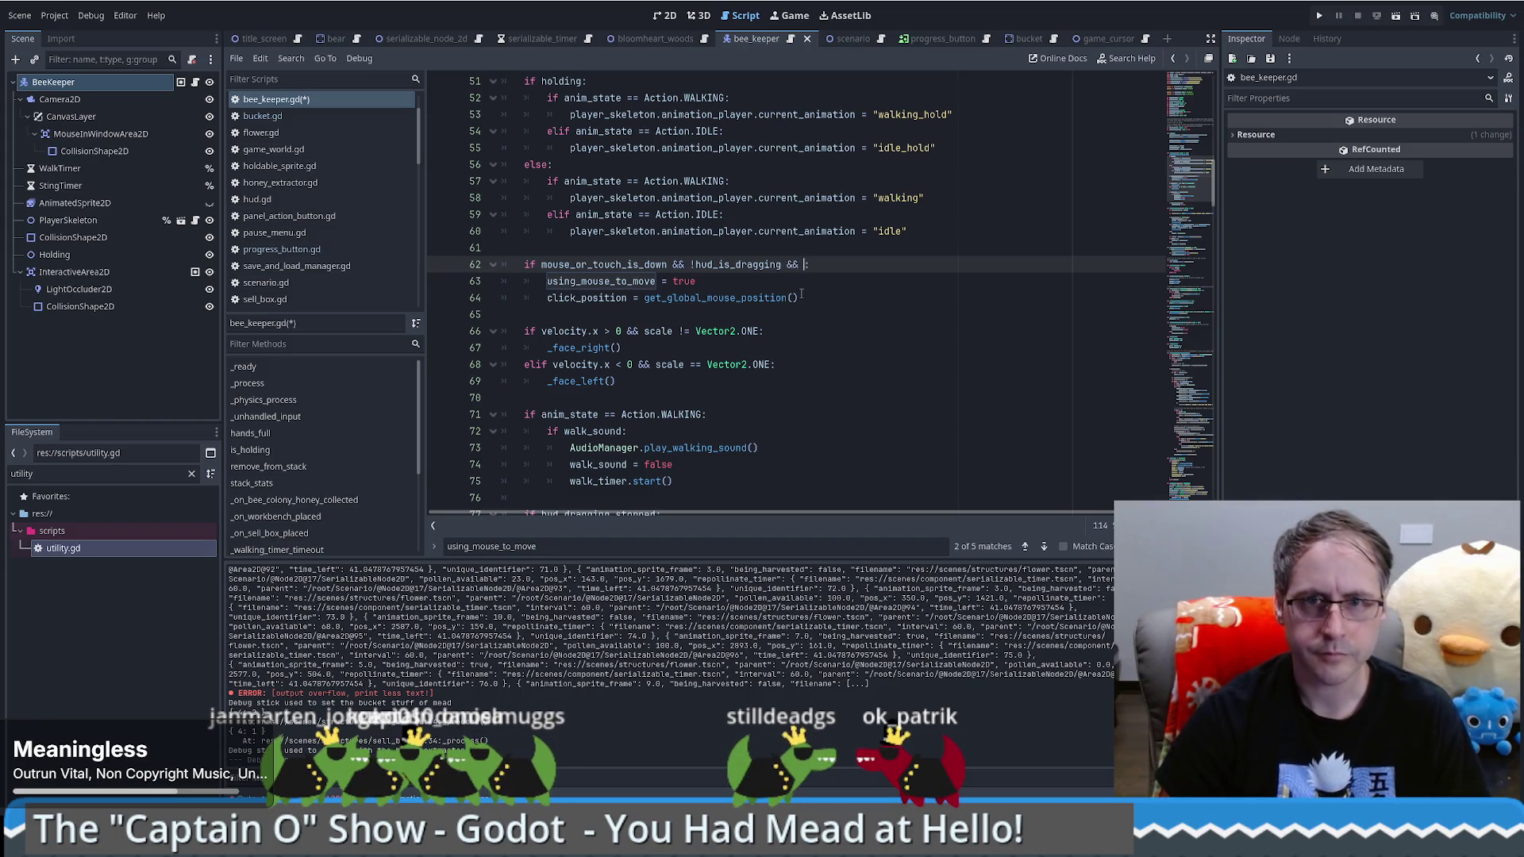
key(ctrl+v)
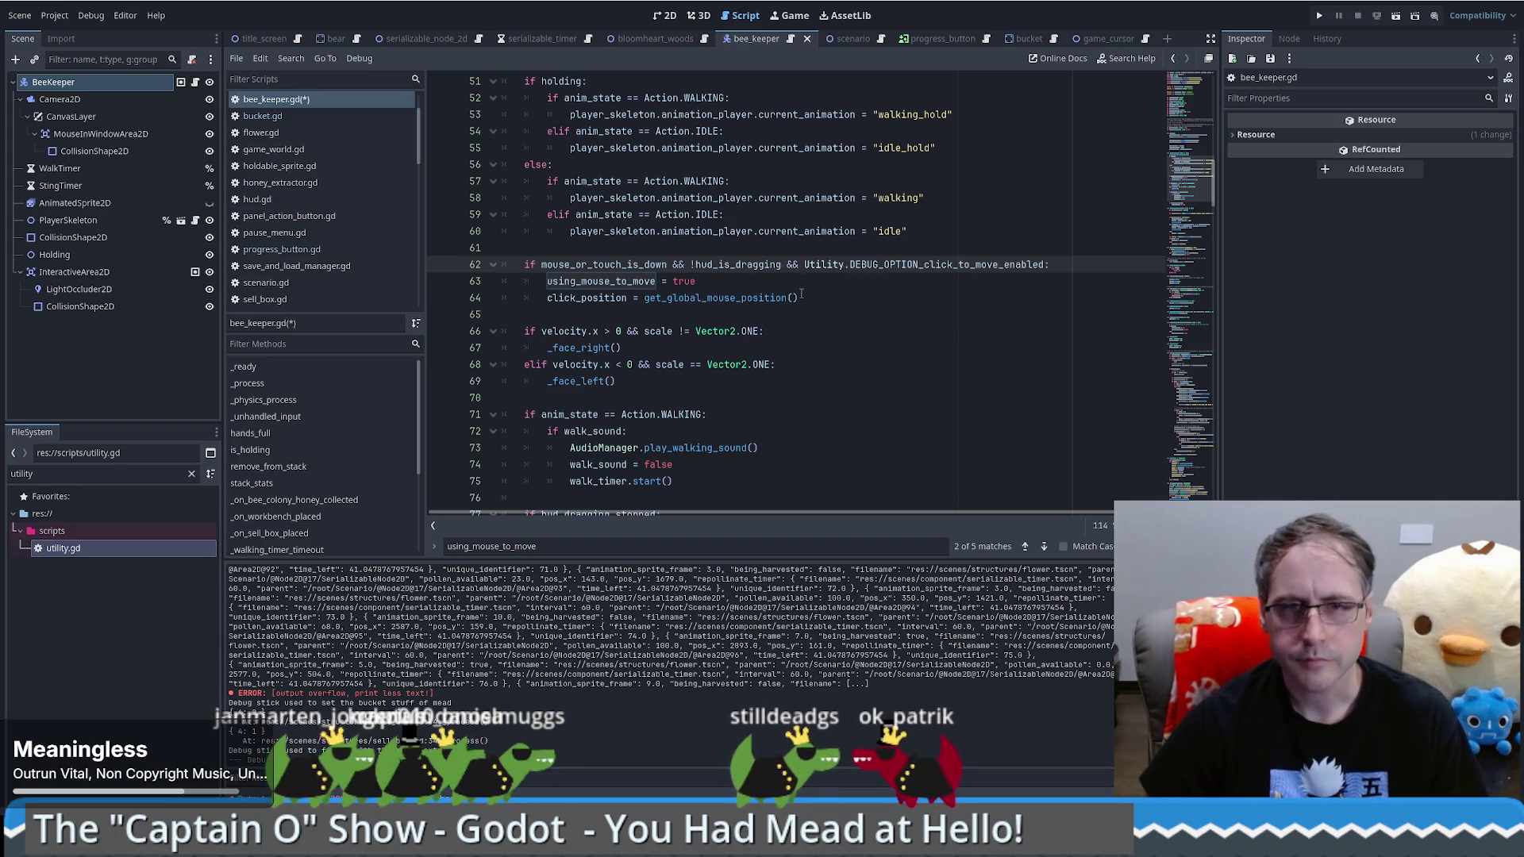
Step: Step through every using_mouse_to_move match with Find Next, then save and launch the game
click(1045, 547)
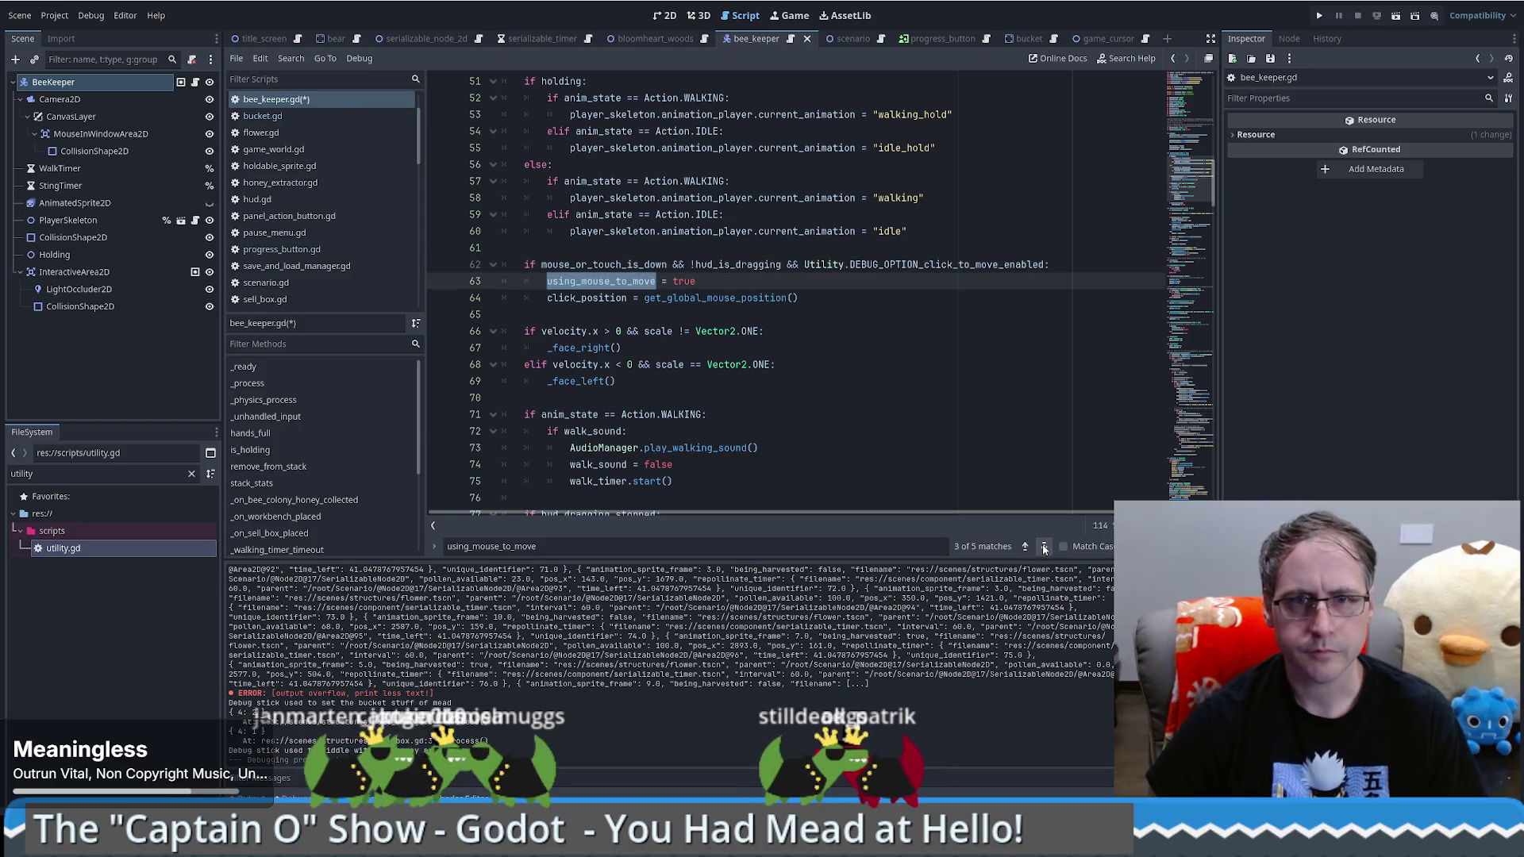
click(1045, 547)
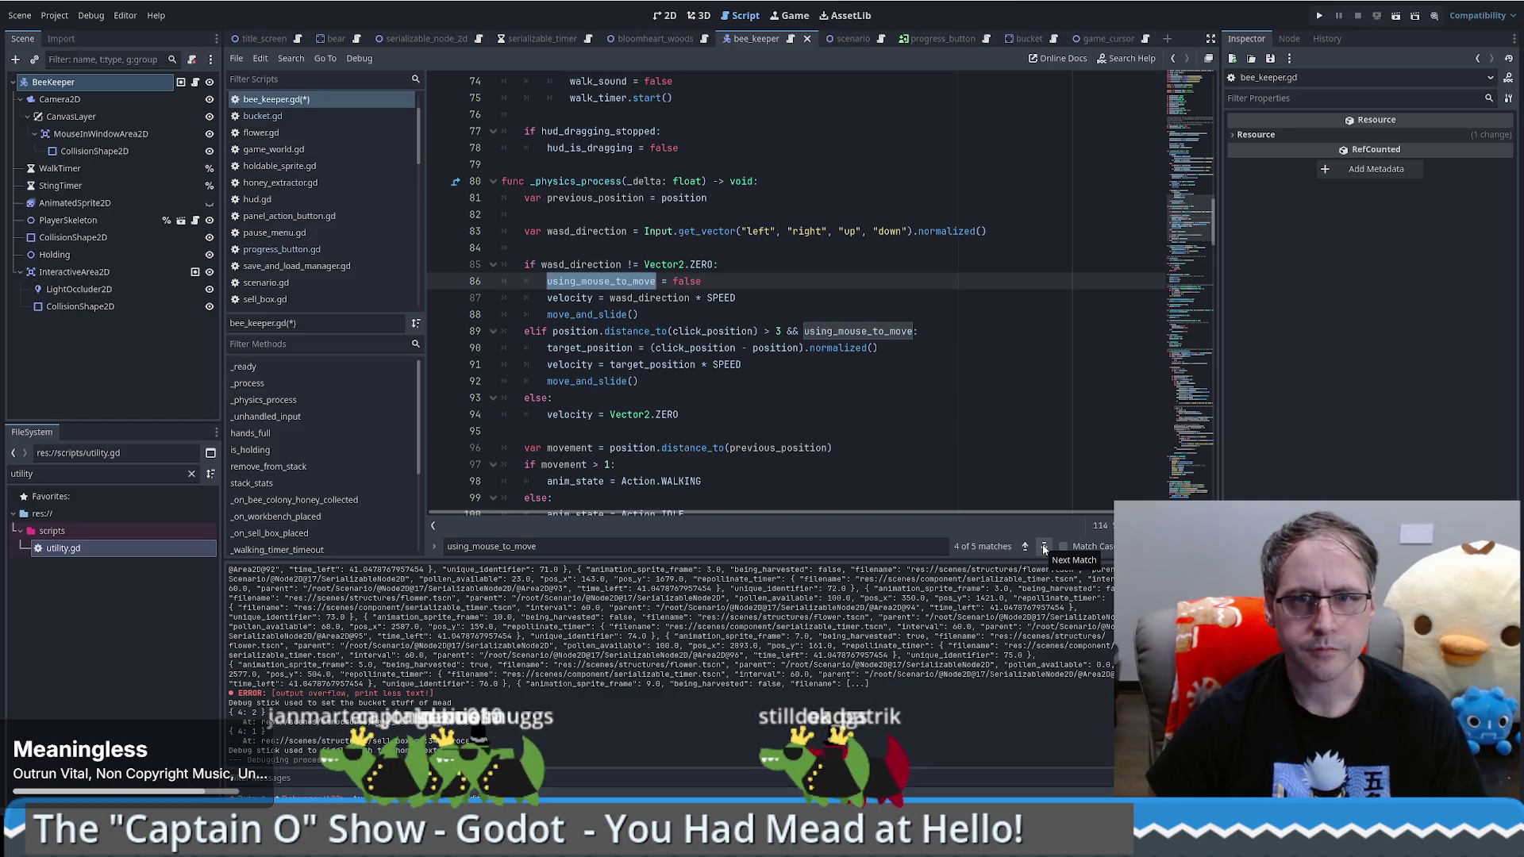
click(1045, 547)
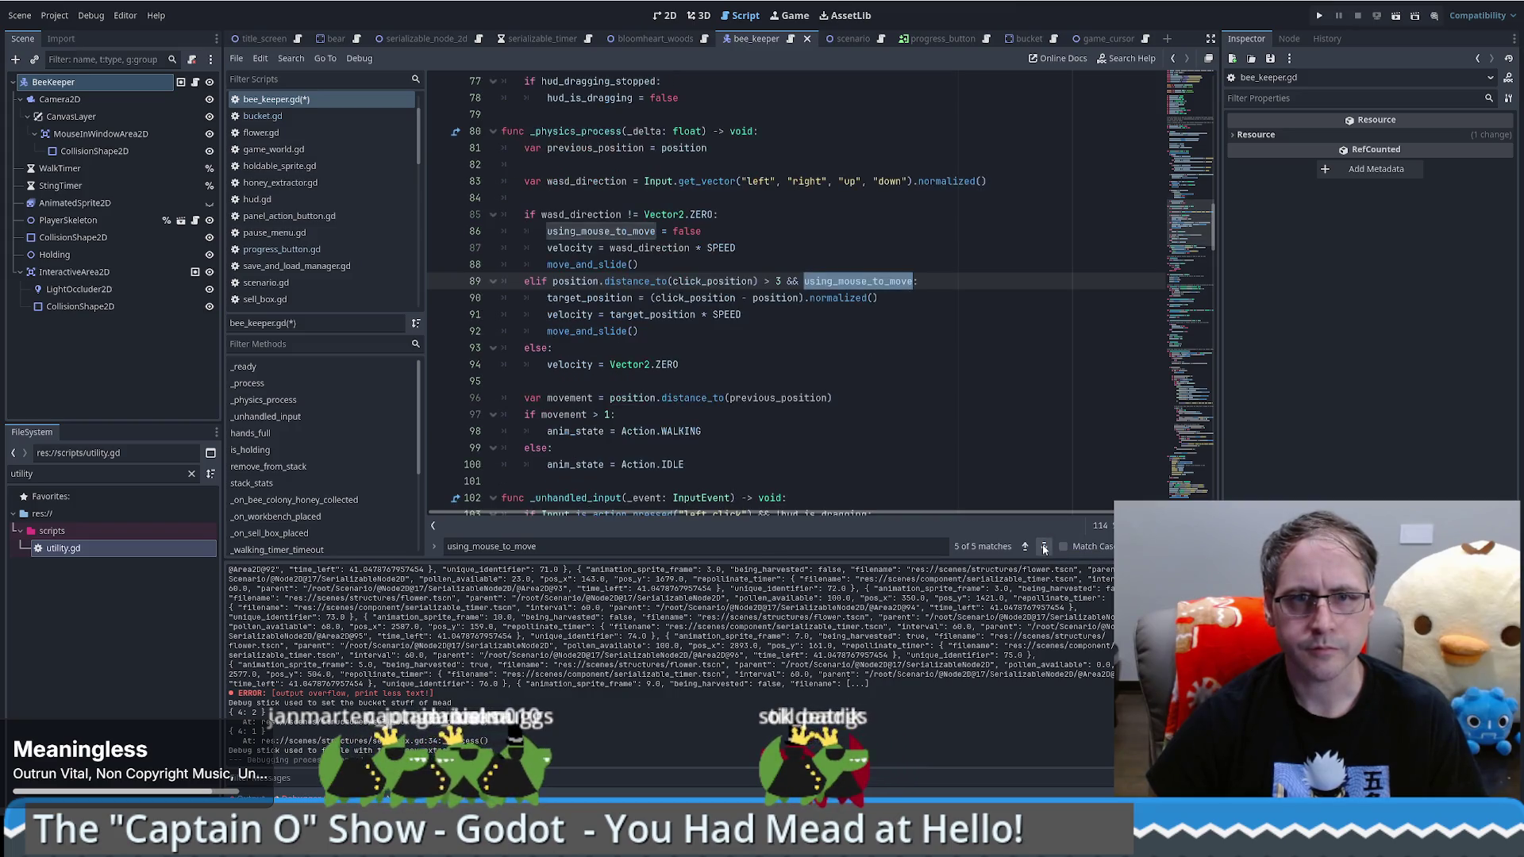
click(1045, 548)
click(1044, 548)
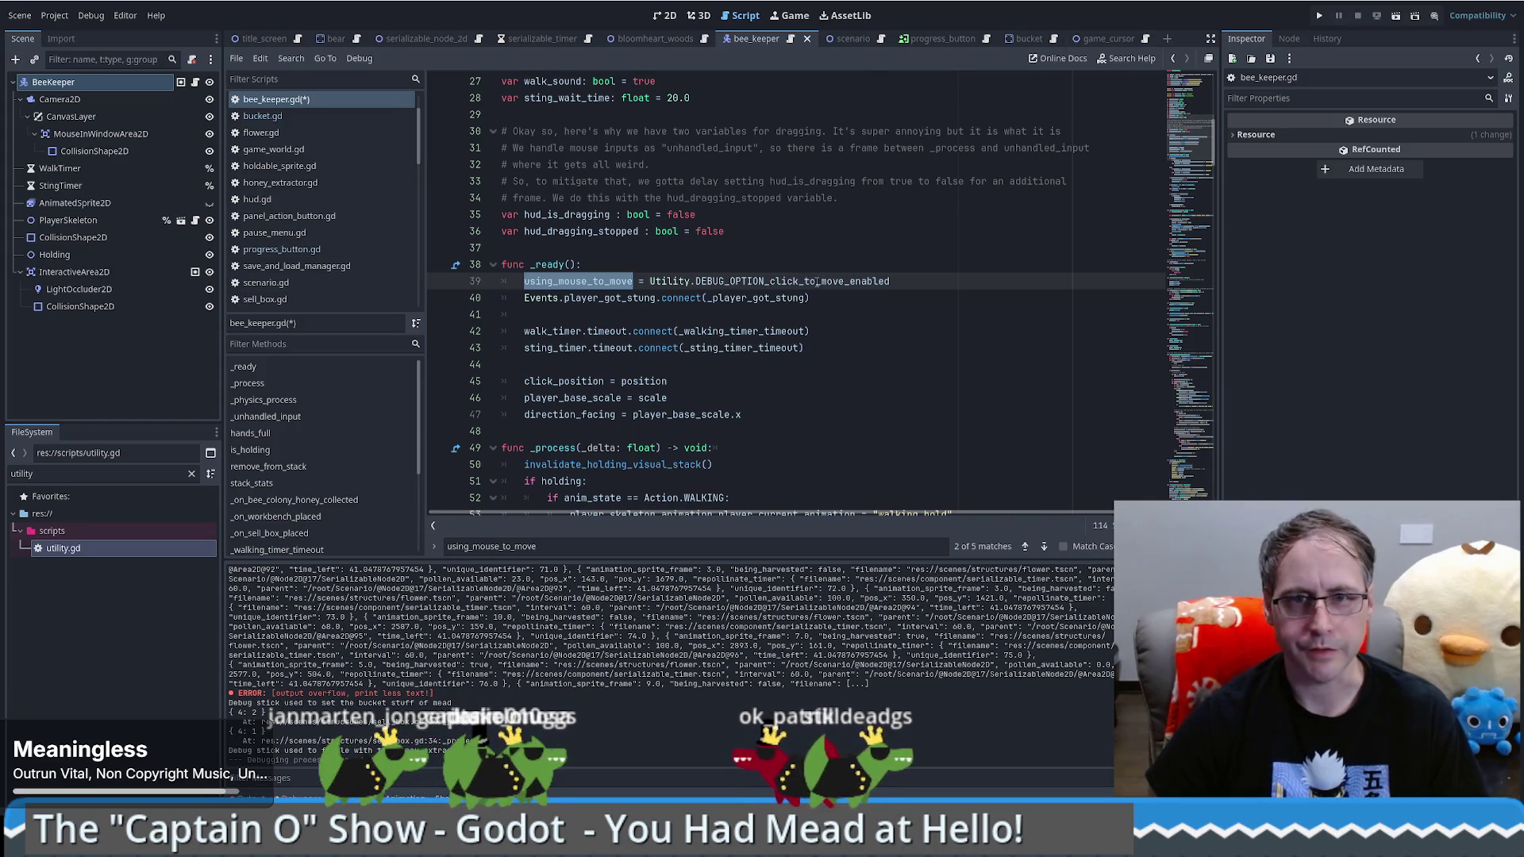
click(866, 281)
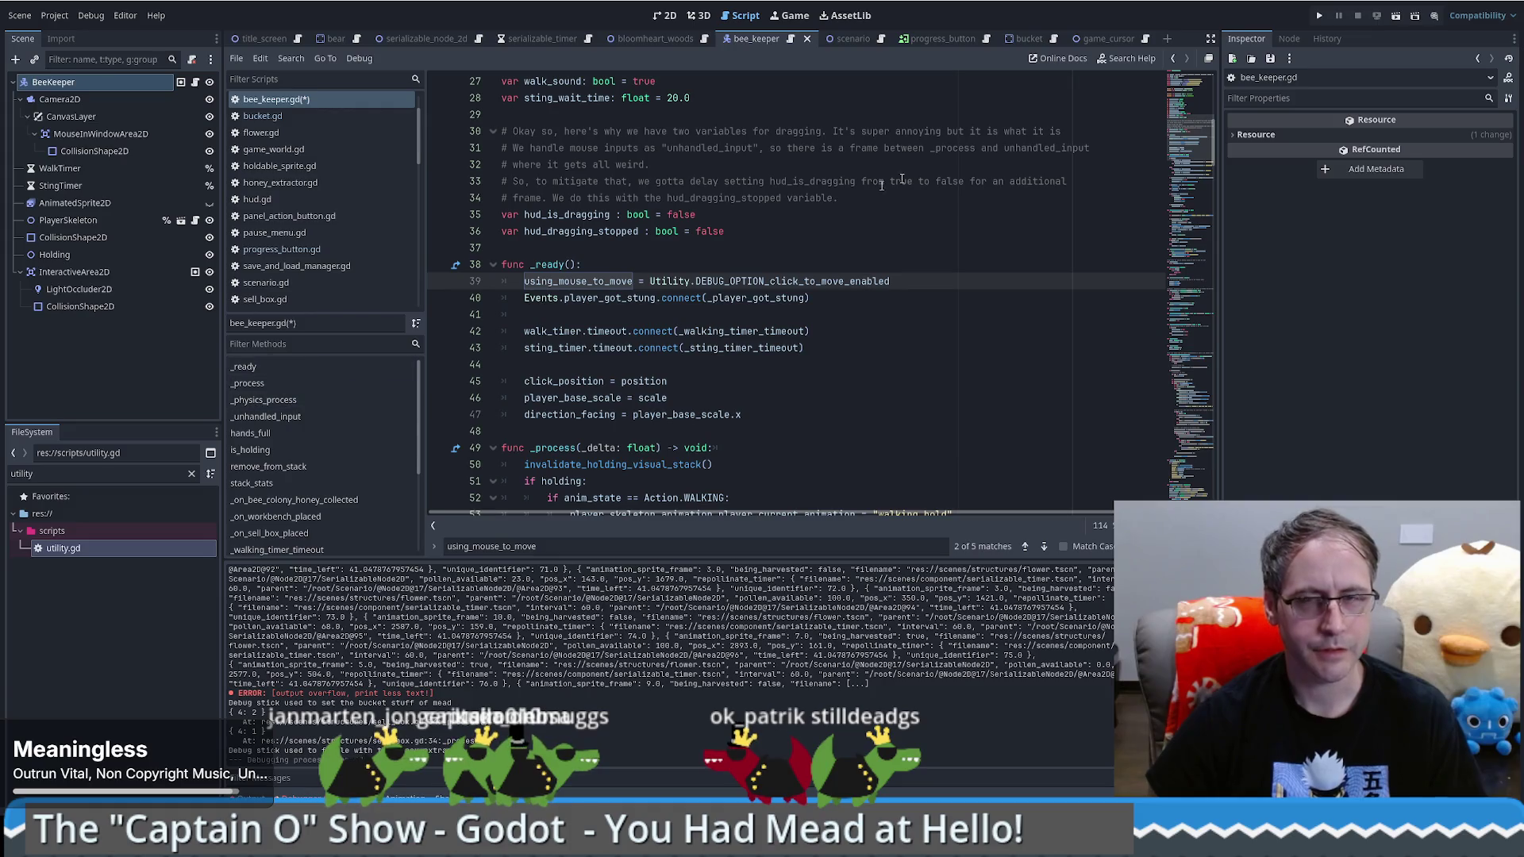
click(1316, 16)
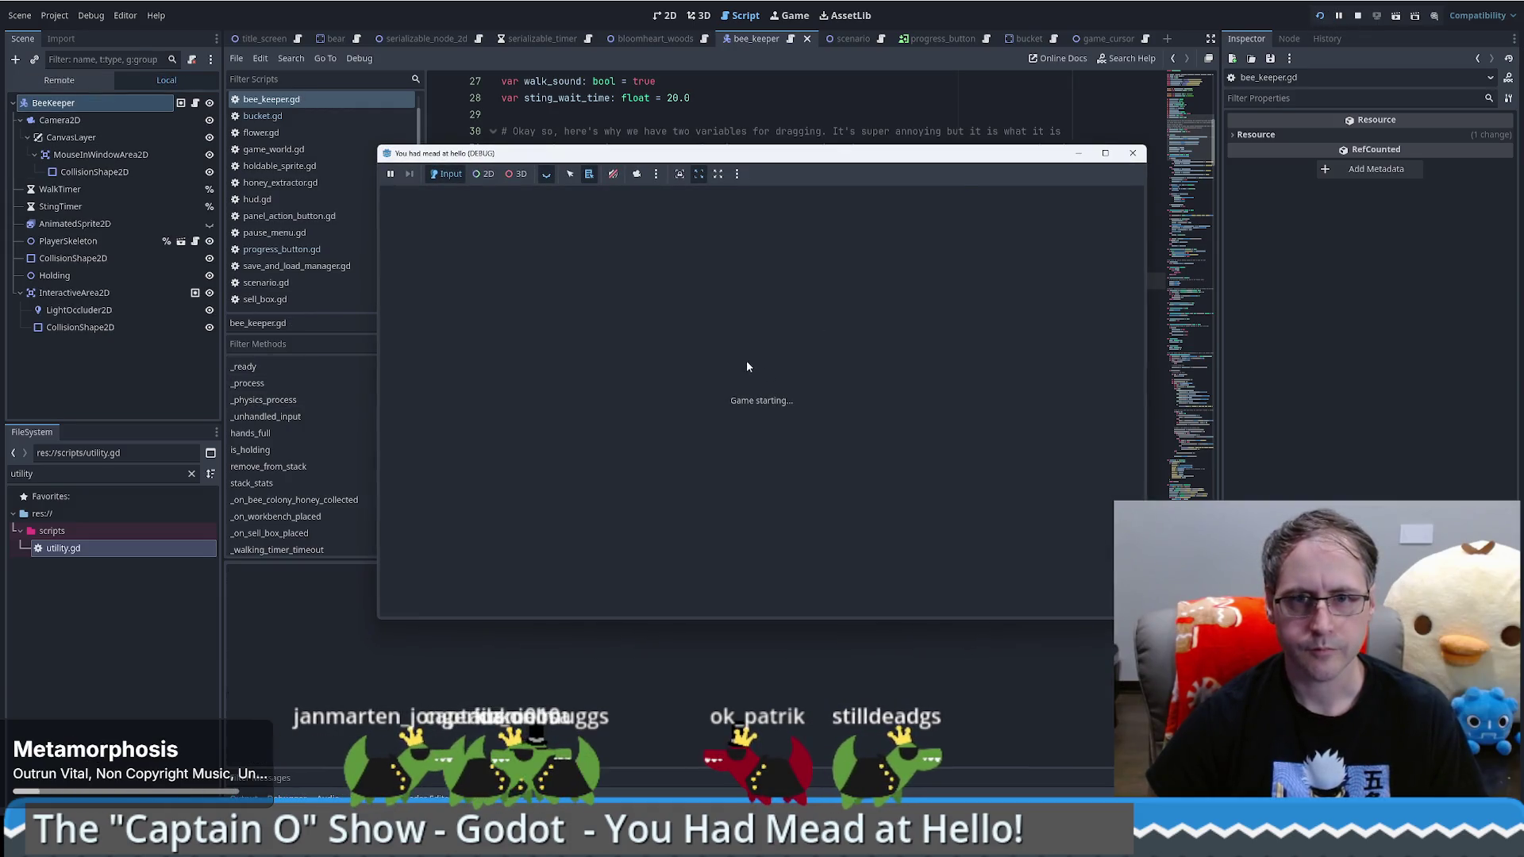
Step: Start the game, load the saved world, and walk the beekeeper with the keyboard
click(751, 391)
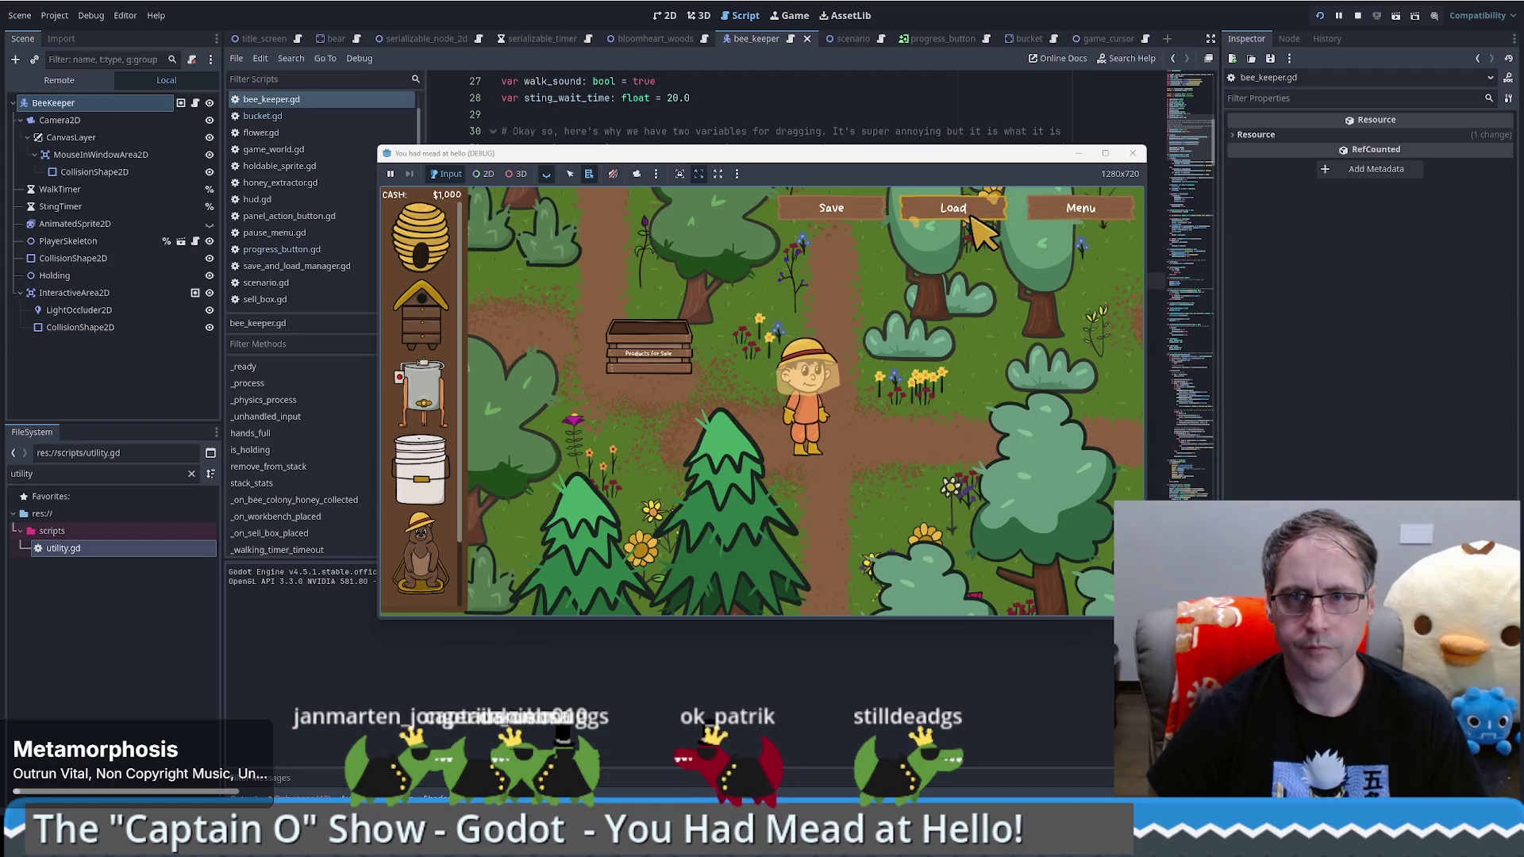
click(972, 215)
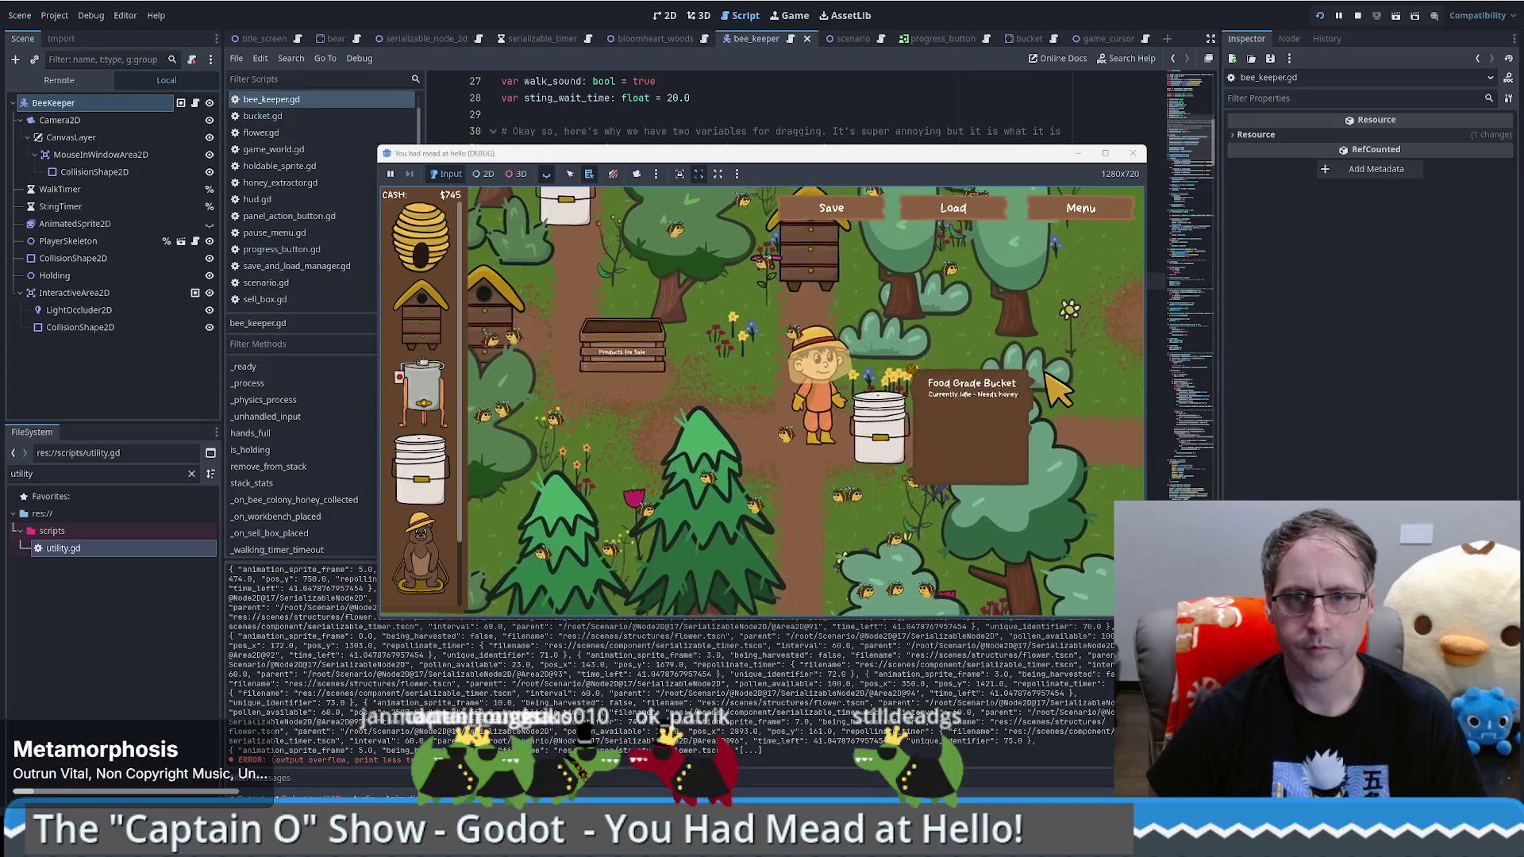
key(a)
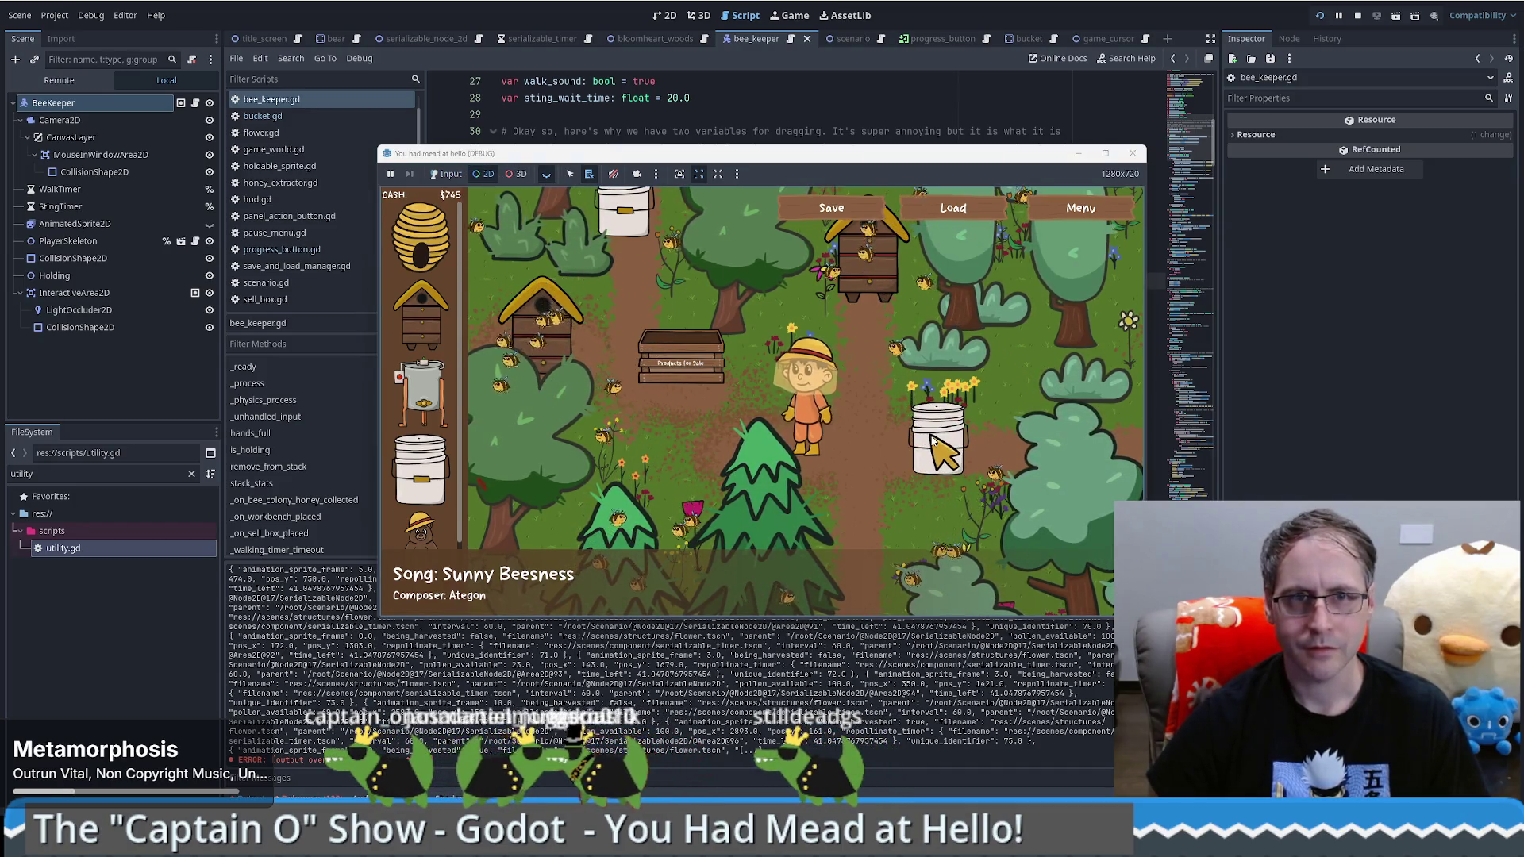
Step: Switch the debug toolbar to node picking, list nodes under the Food Grade Bucket, then return input to the game
click(447, 174)
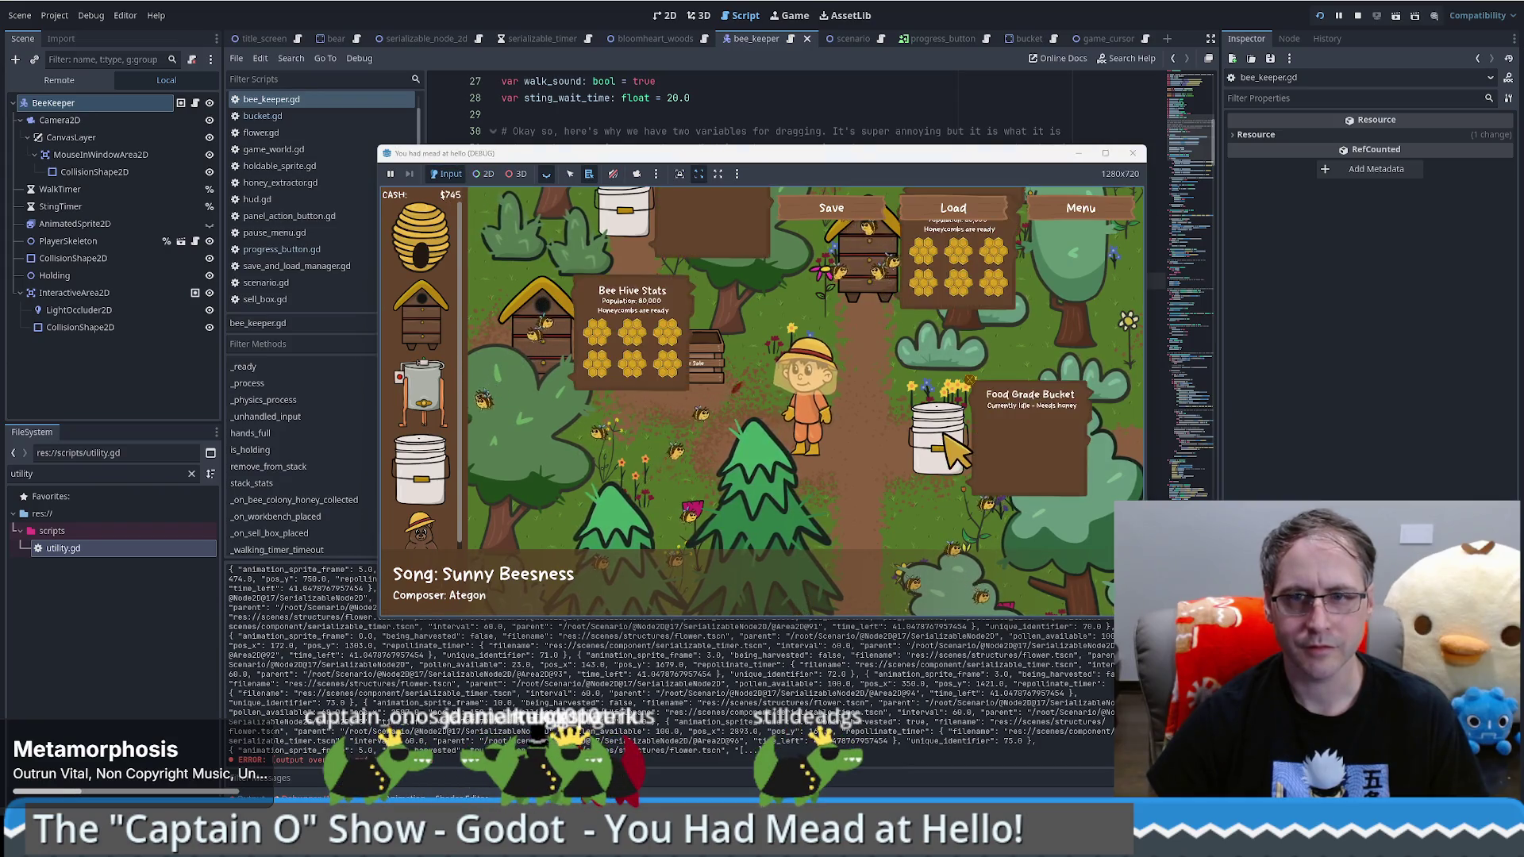
click(483, 174)
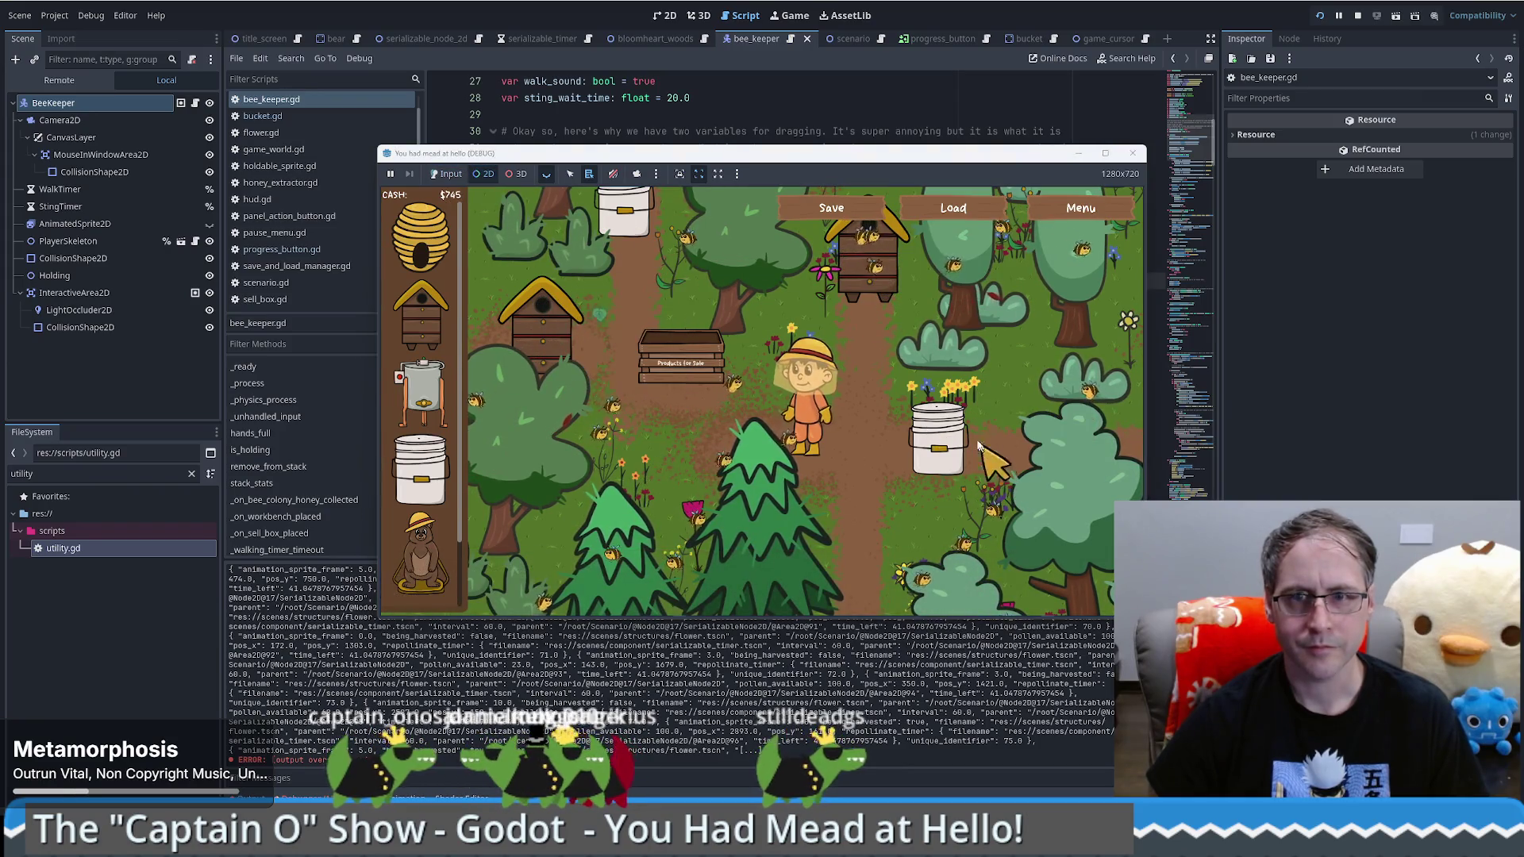
right_click(905, 431)
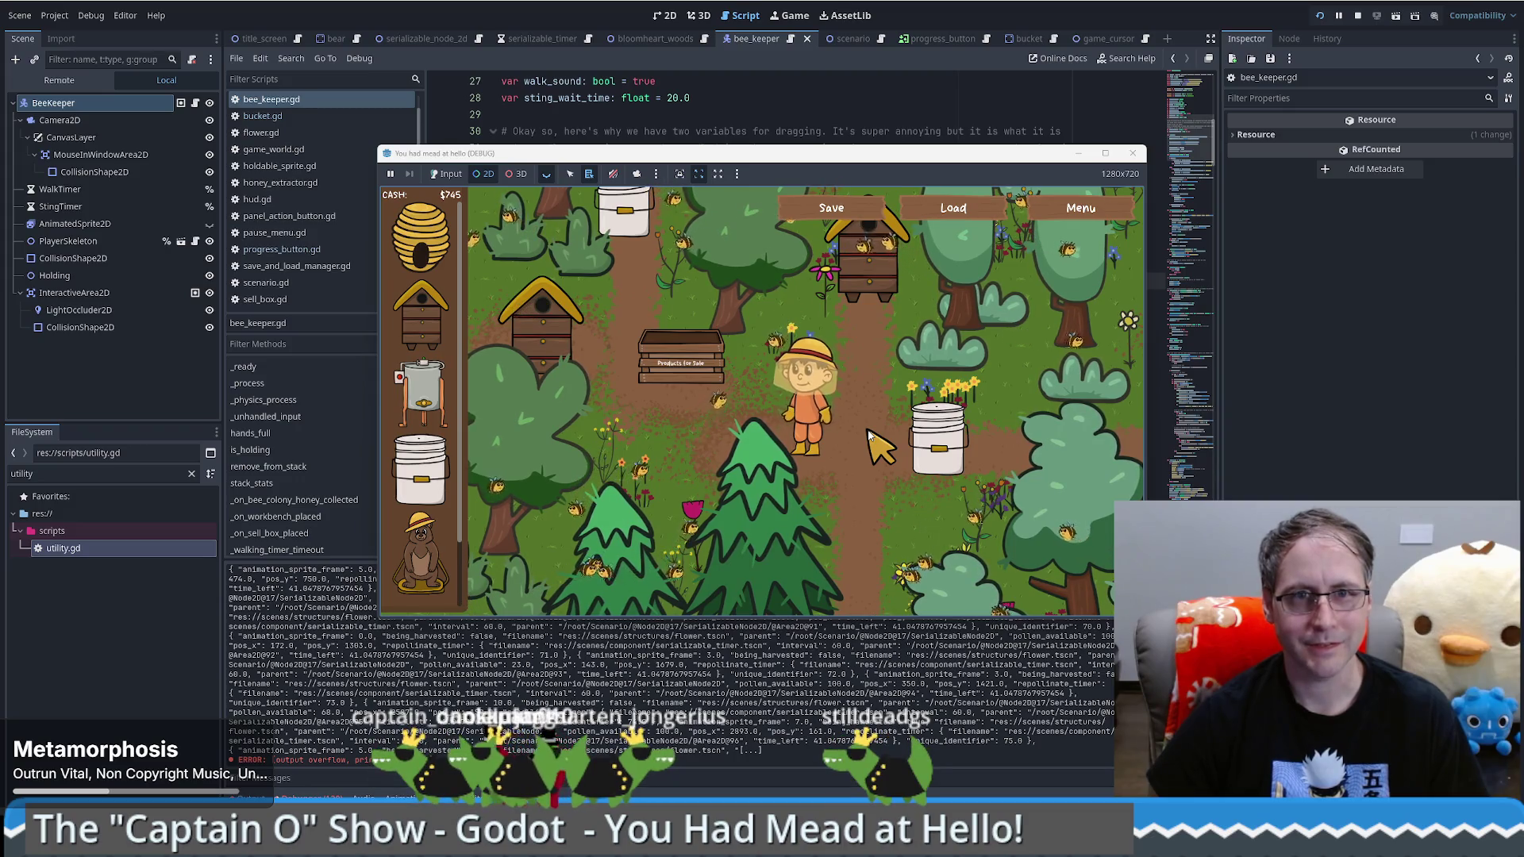
right_click(925, 420)
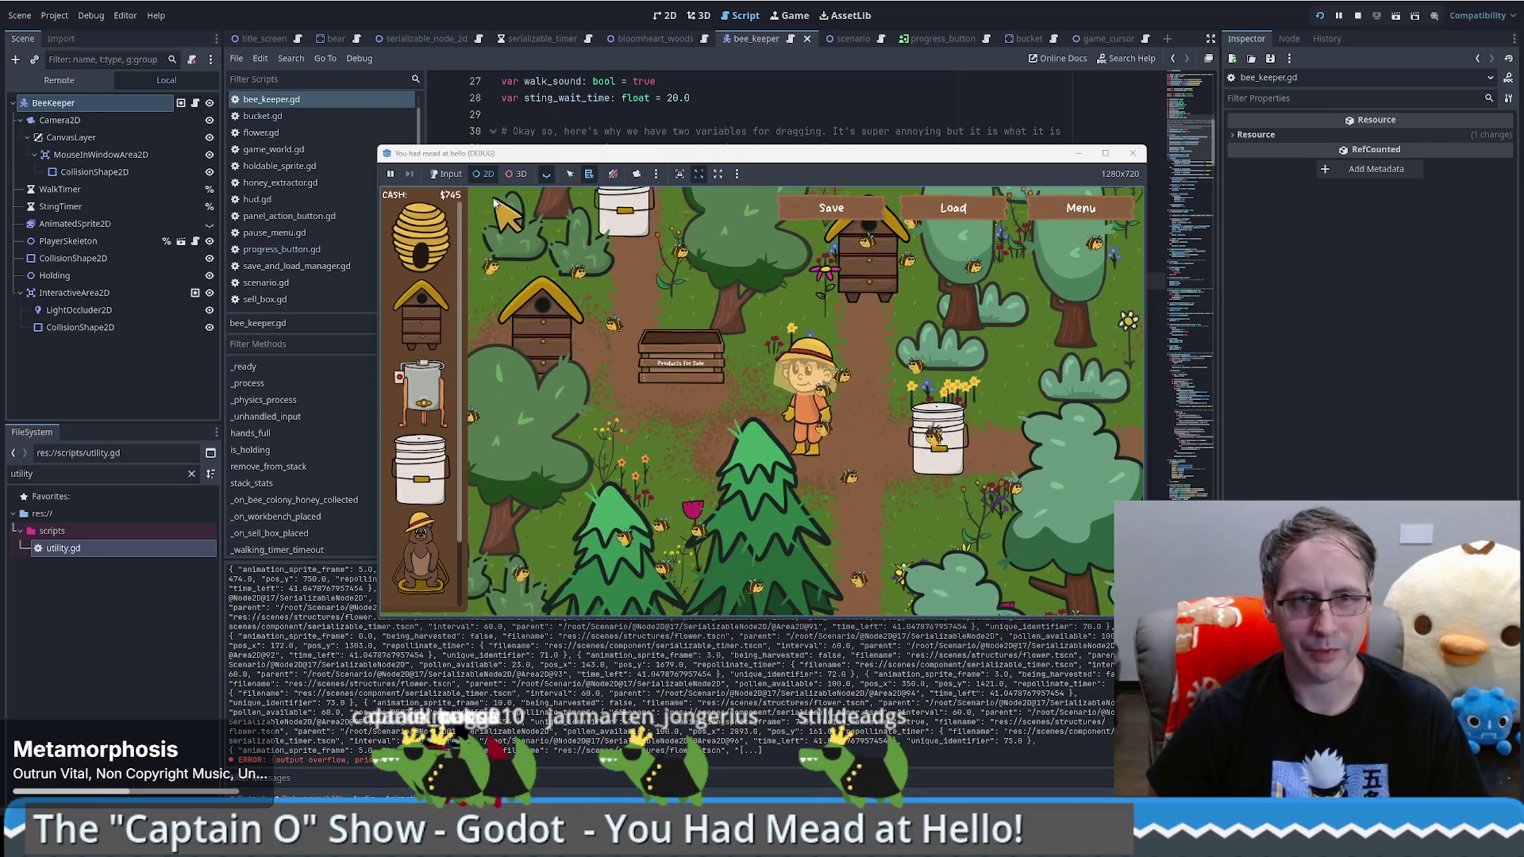
key(ctrl+i)
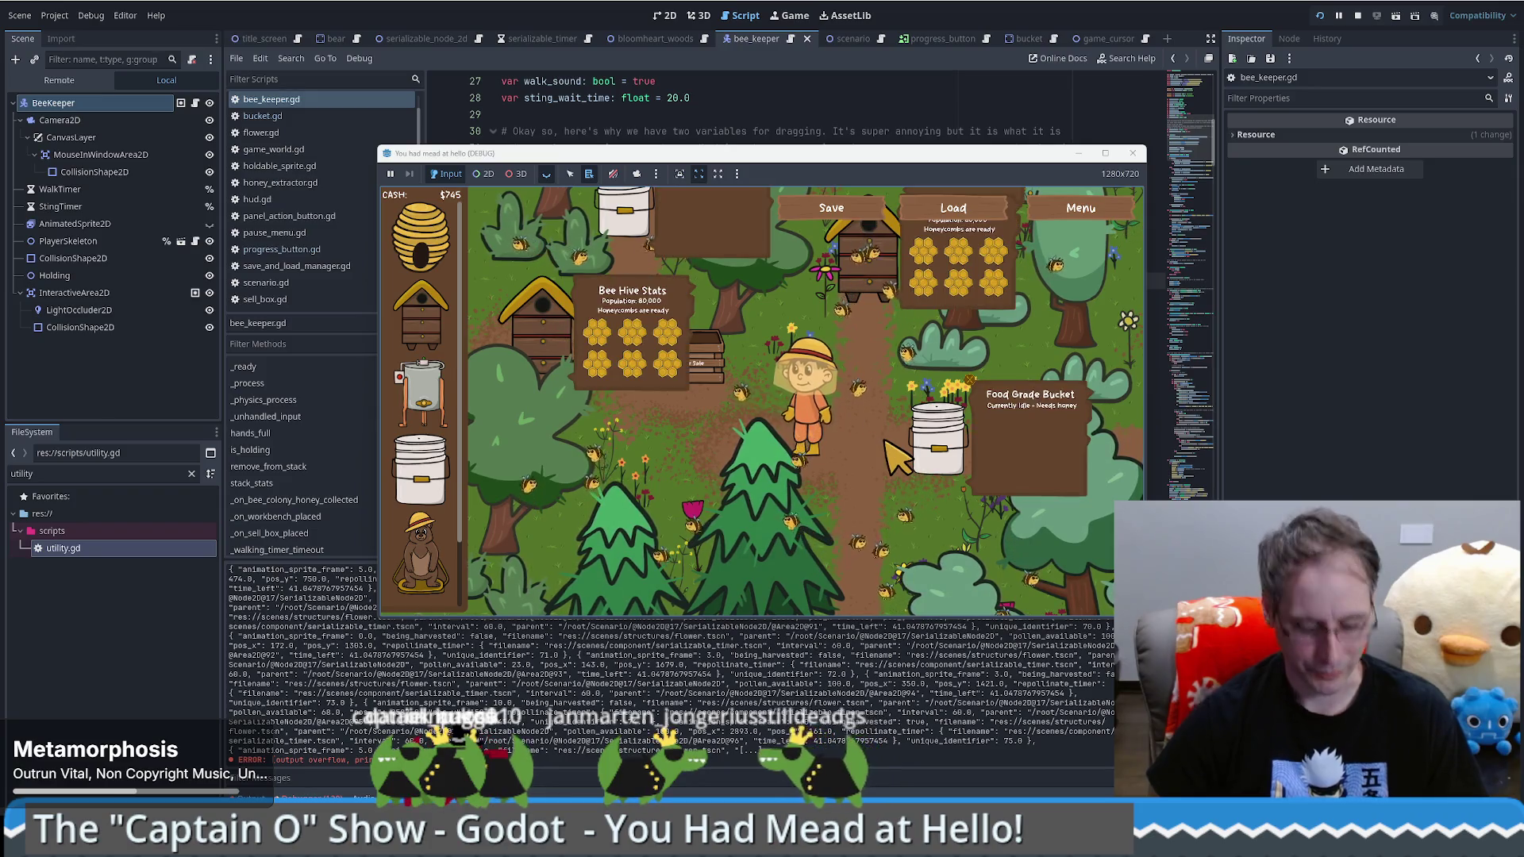
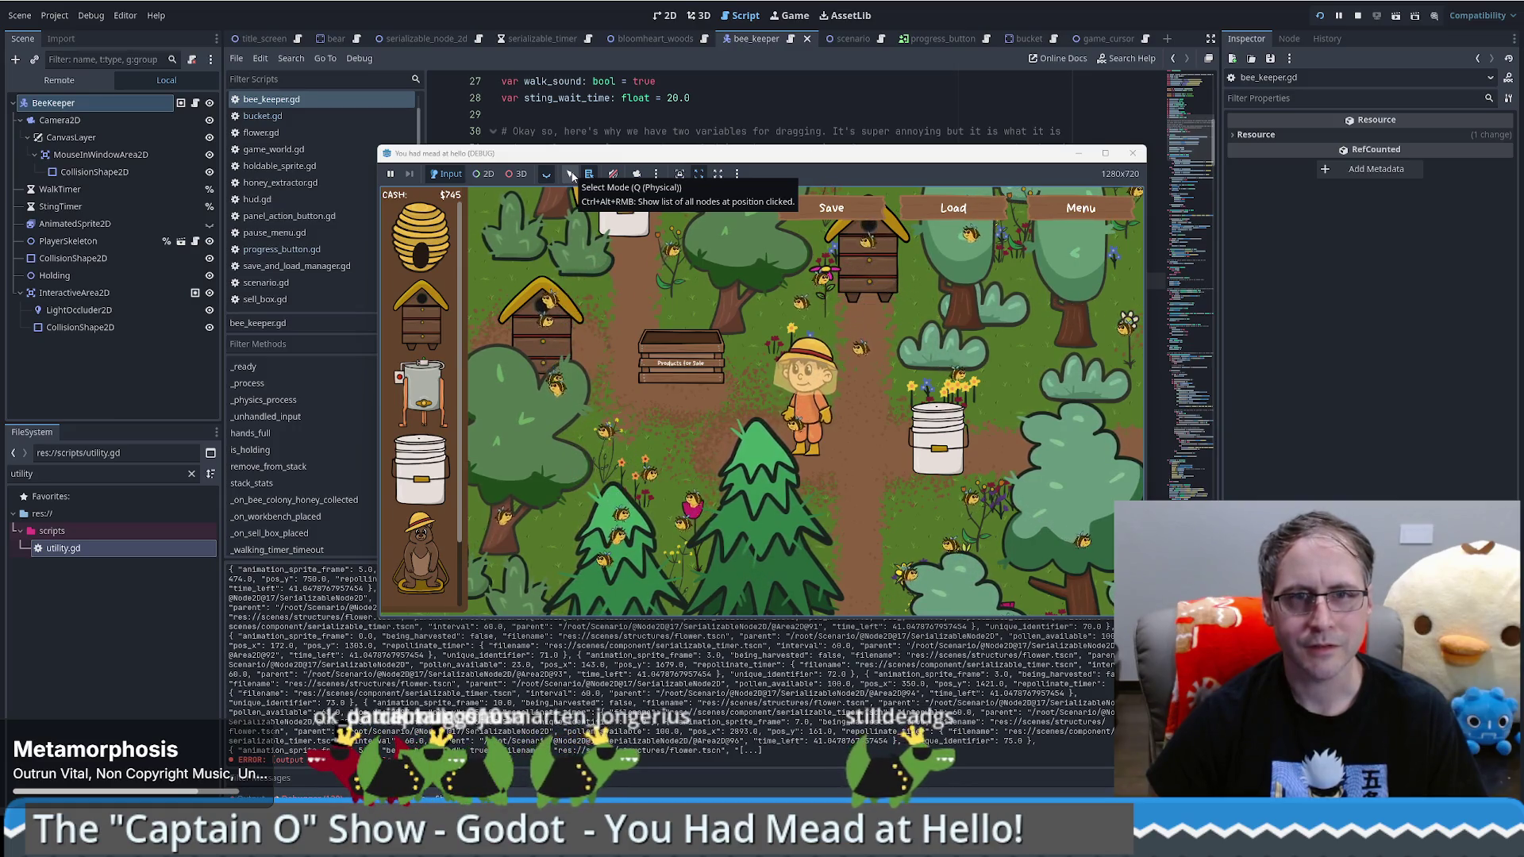
Step: Turn on in-game Select Mode, check the camera options, and bring the bee_keeper.gd editor forward
click(571, 174)
mouse_move(978, 389)
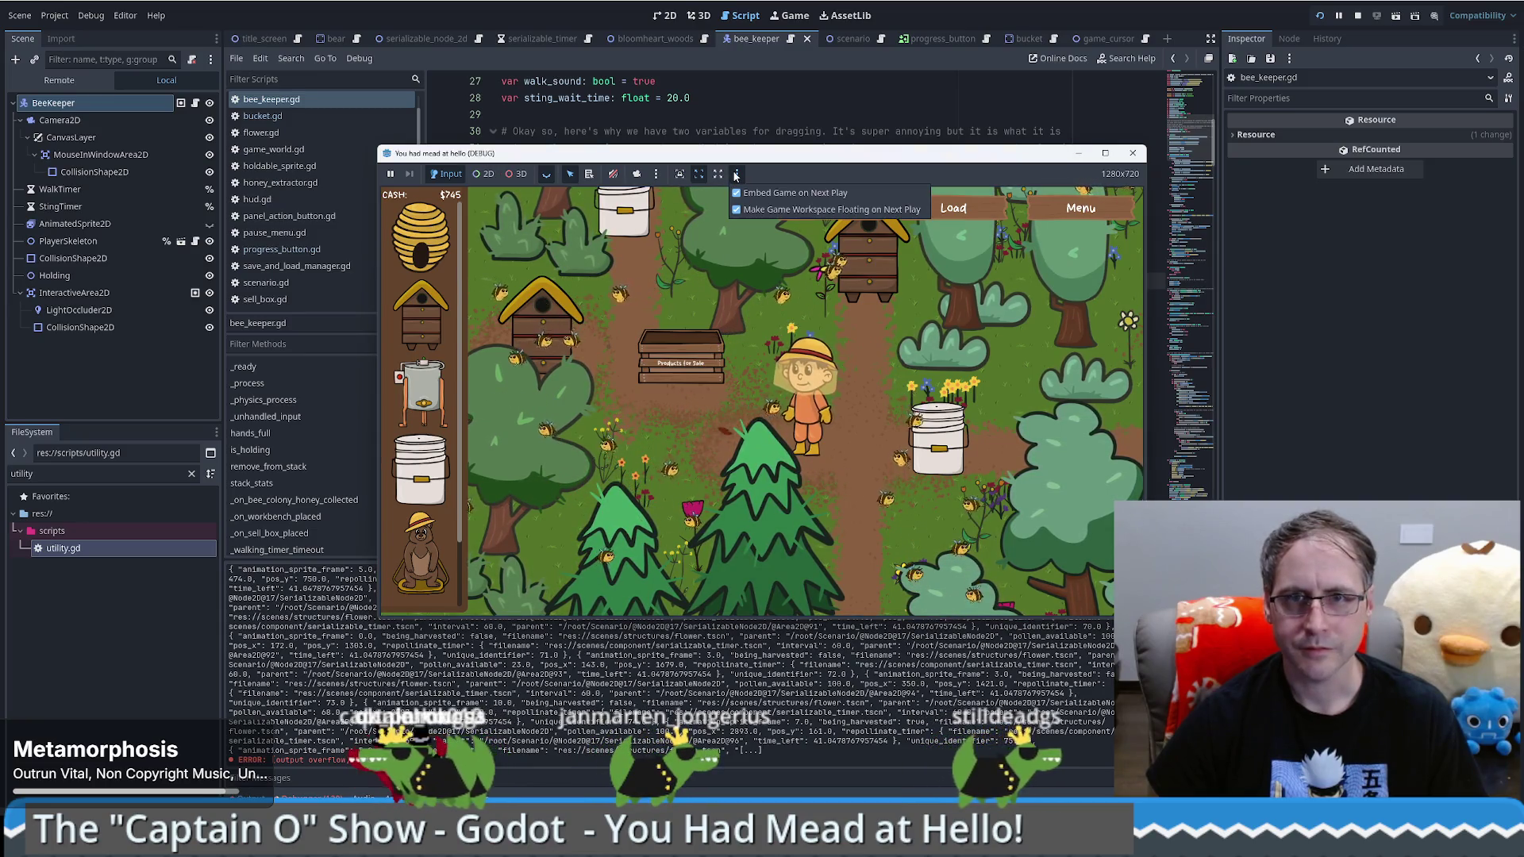
click(656, 174)
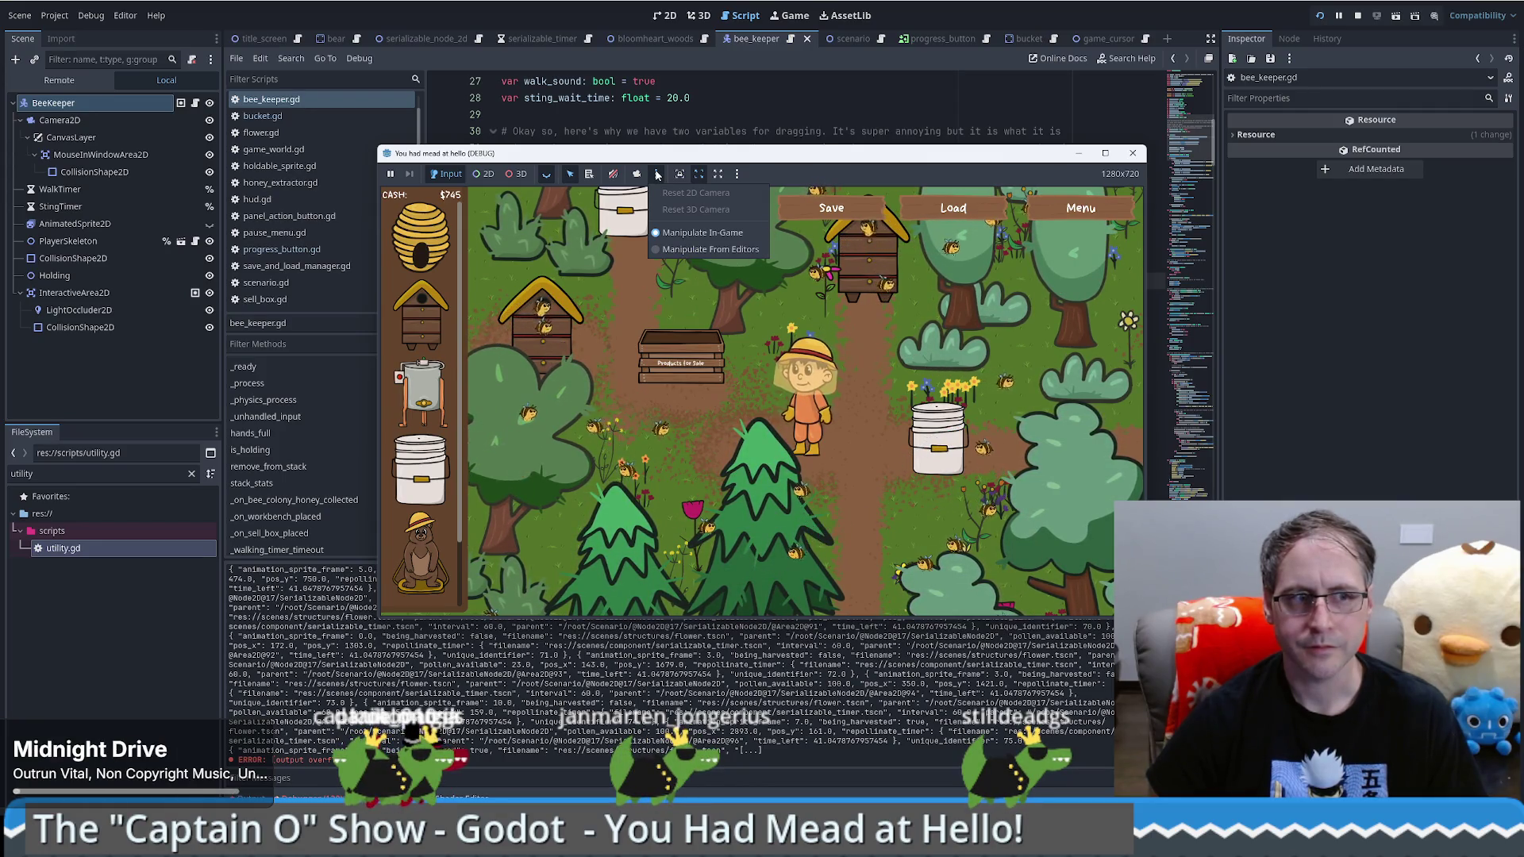
click(936, 408)
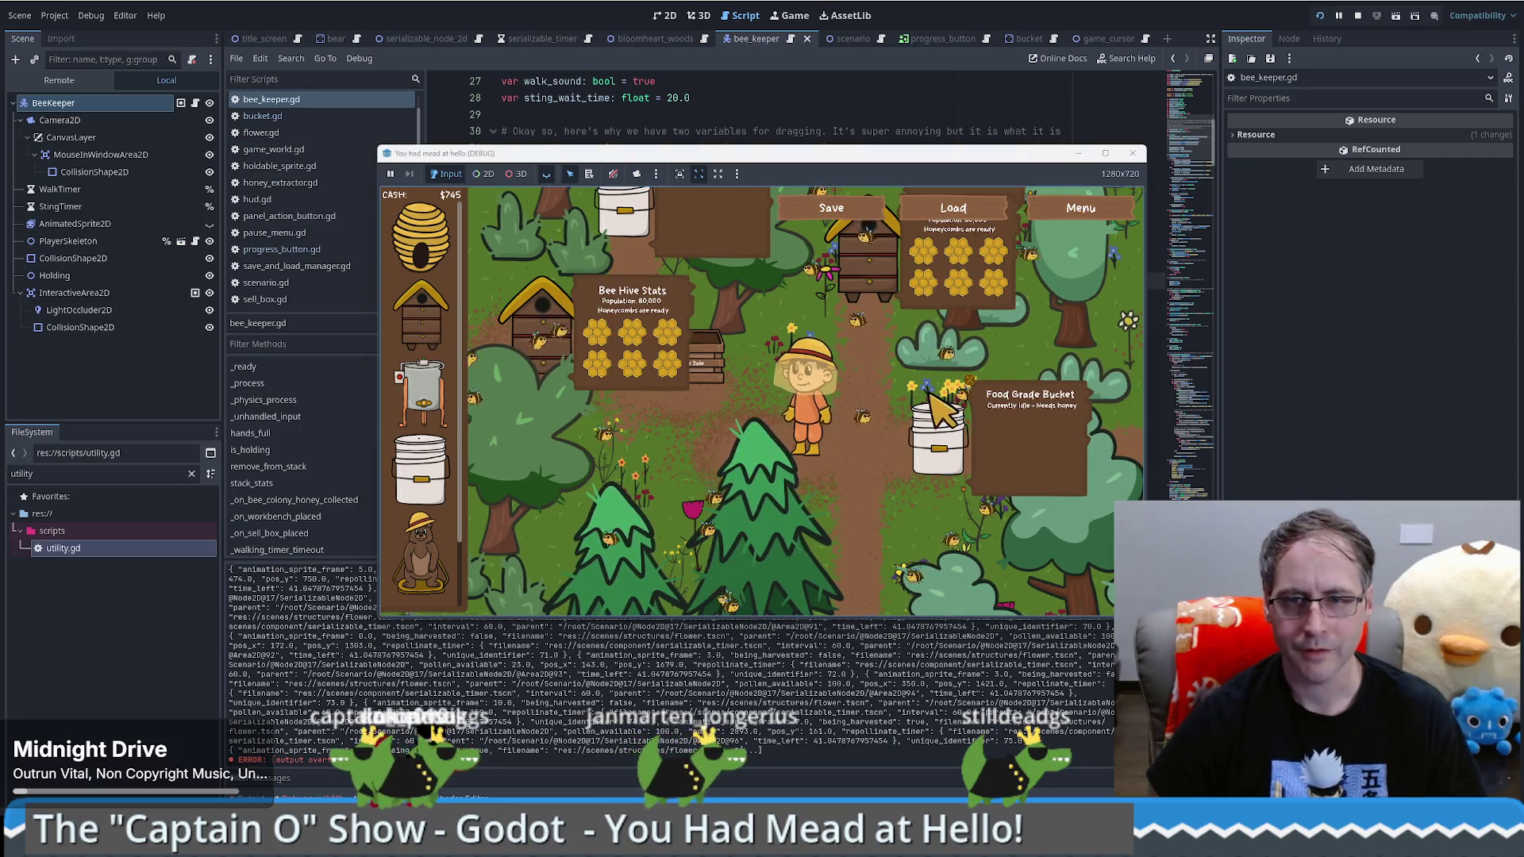
click(798, 69)
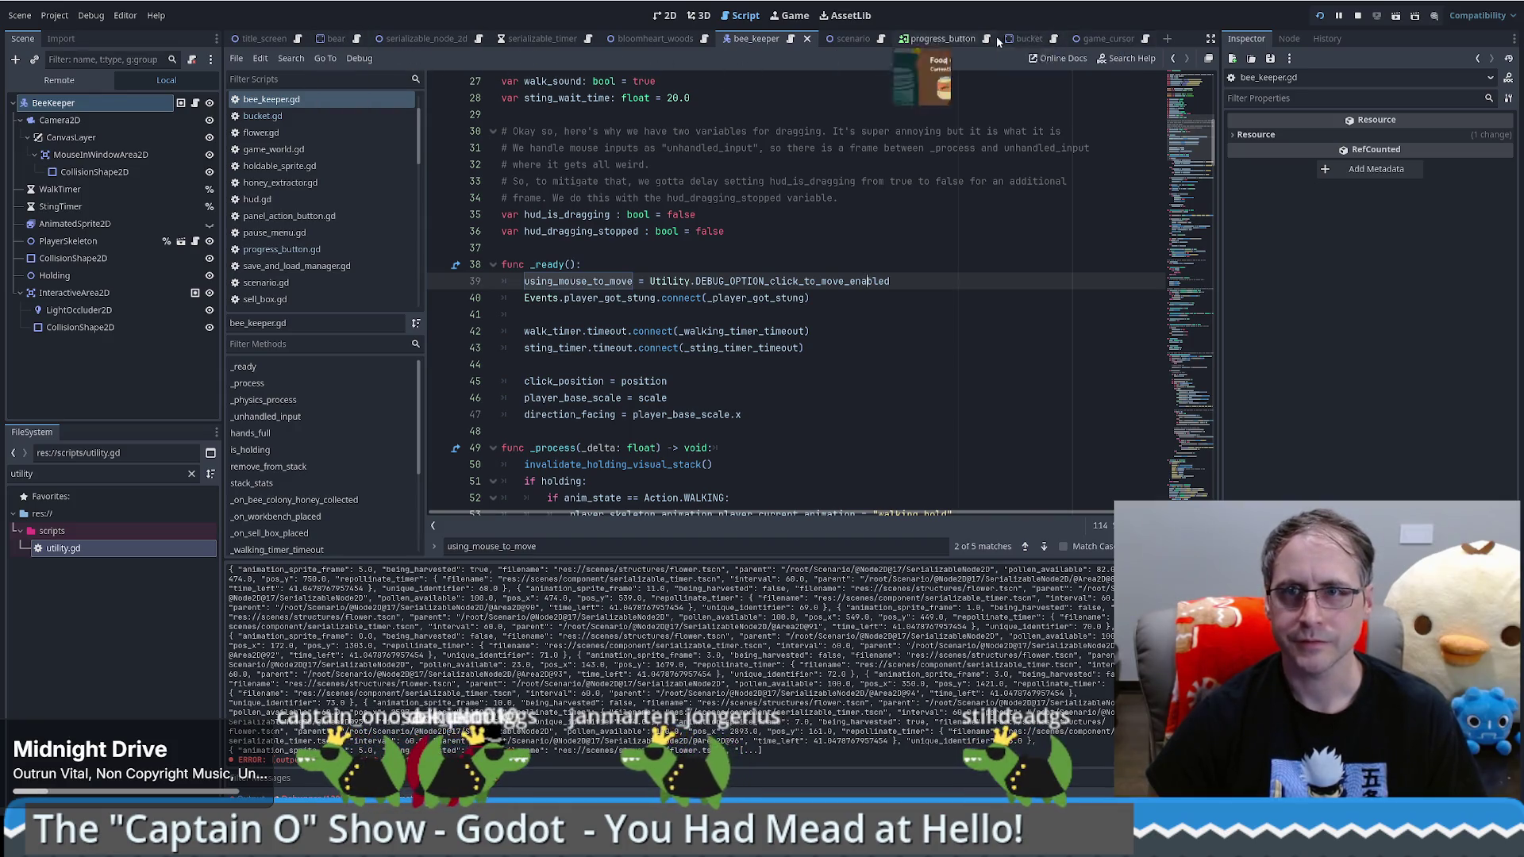
Step: Open the Bucket scene and its bucket.gd script
click(1048, 40)
click(1036, 39)
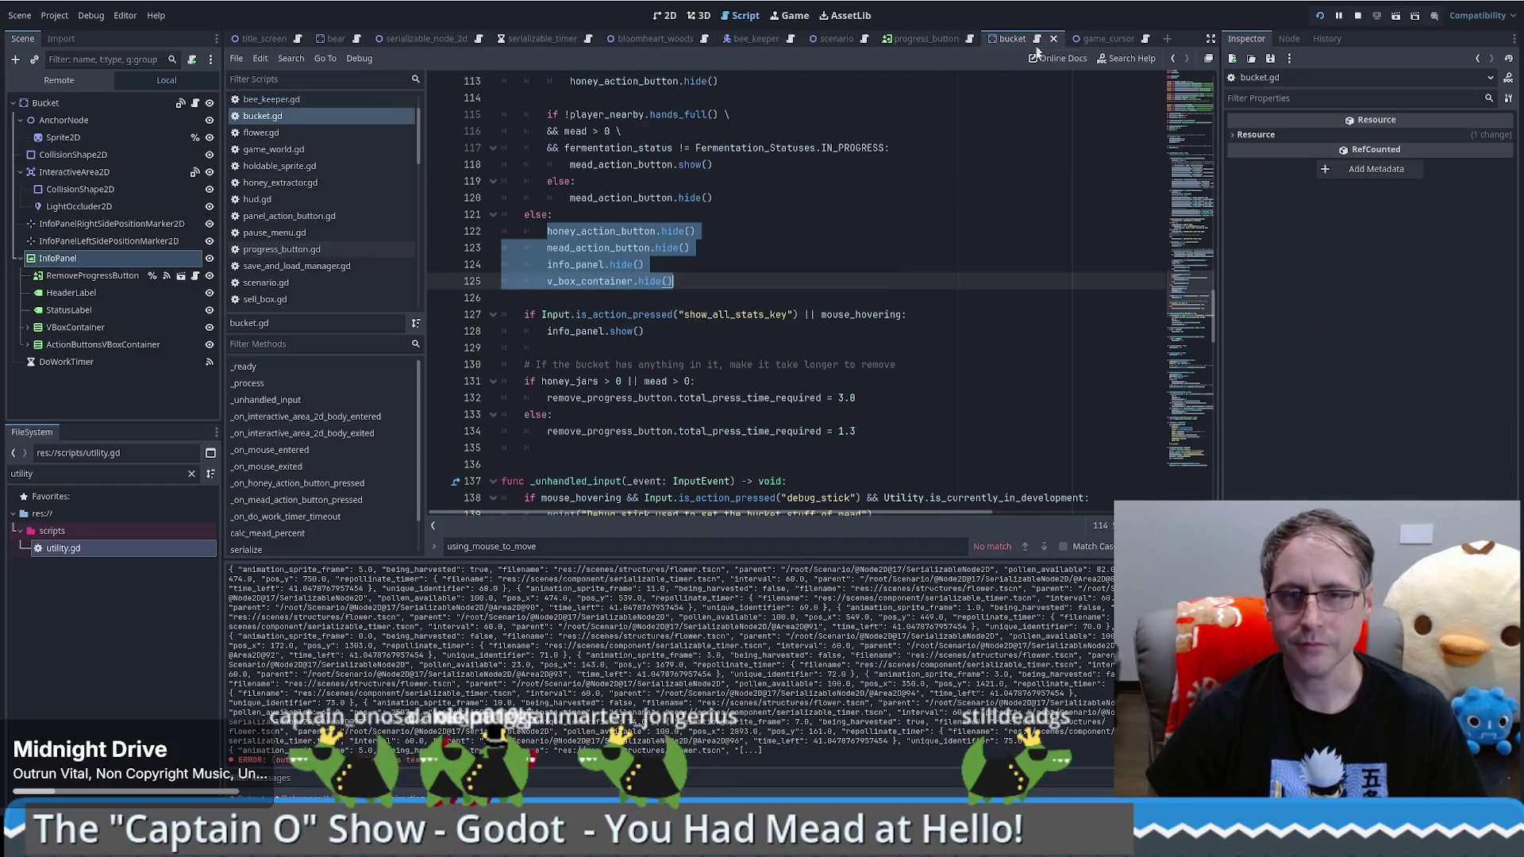
drag(1190, 292, 1193, 299)
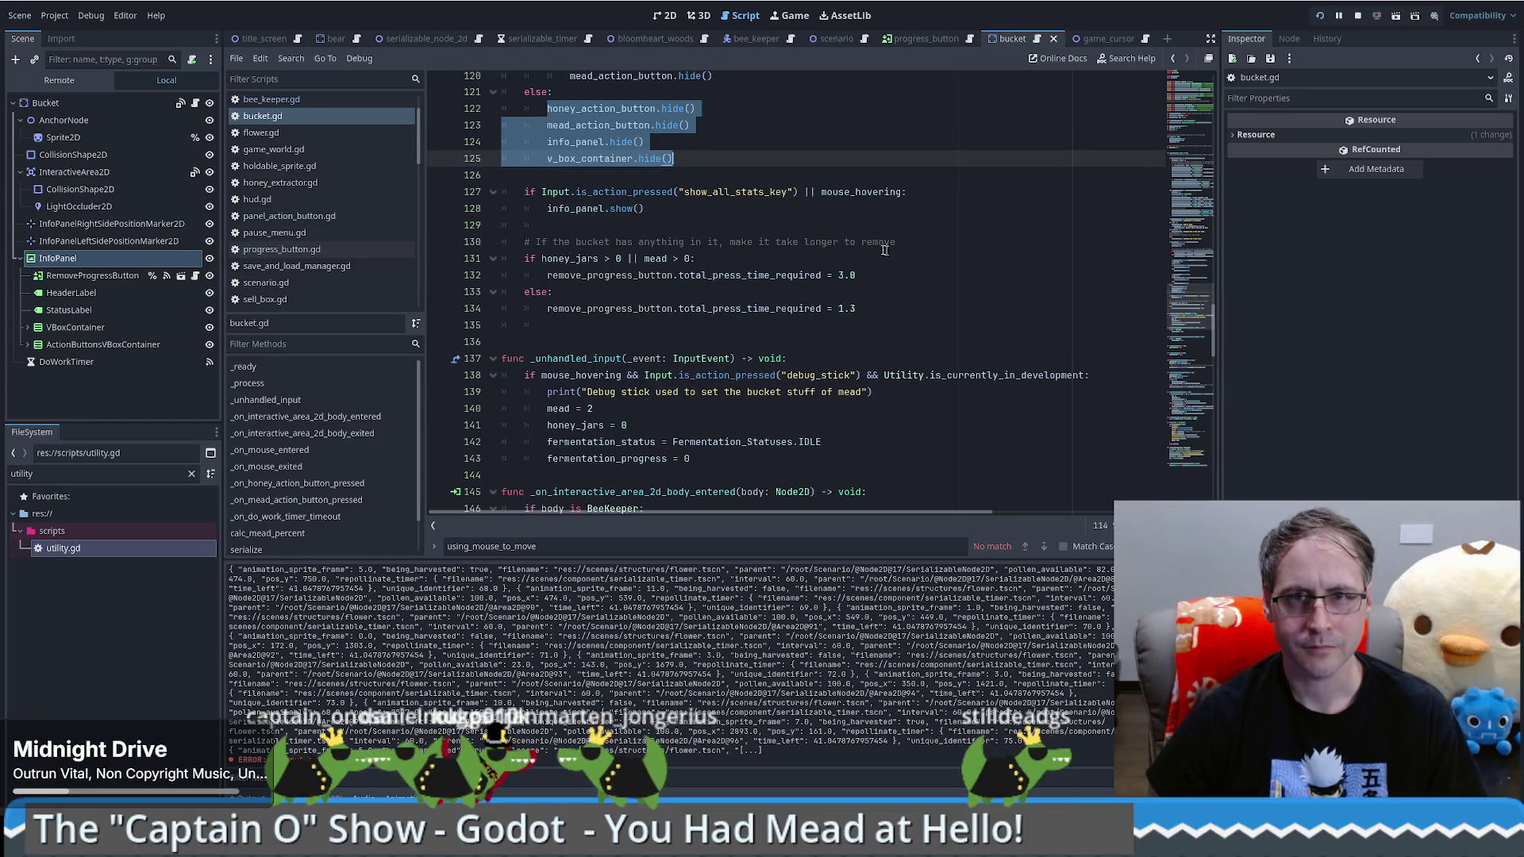
Step: Prefix the line 127 info-panel condition with 'true ||' and run the game with F5
click(807, 194)
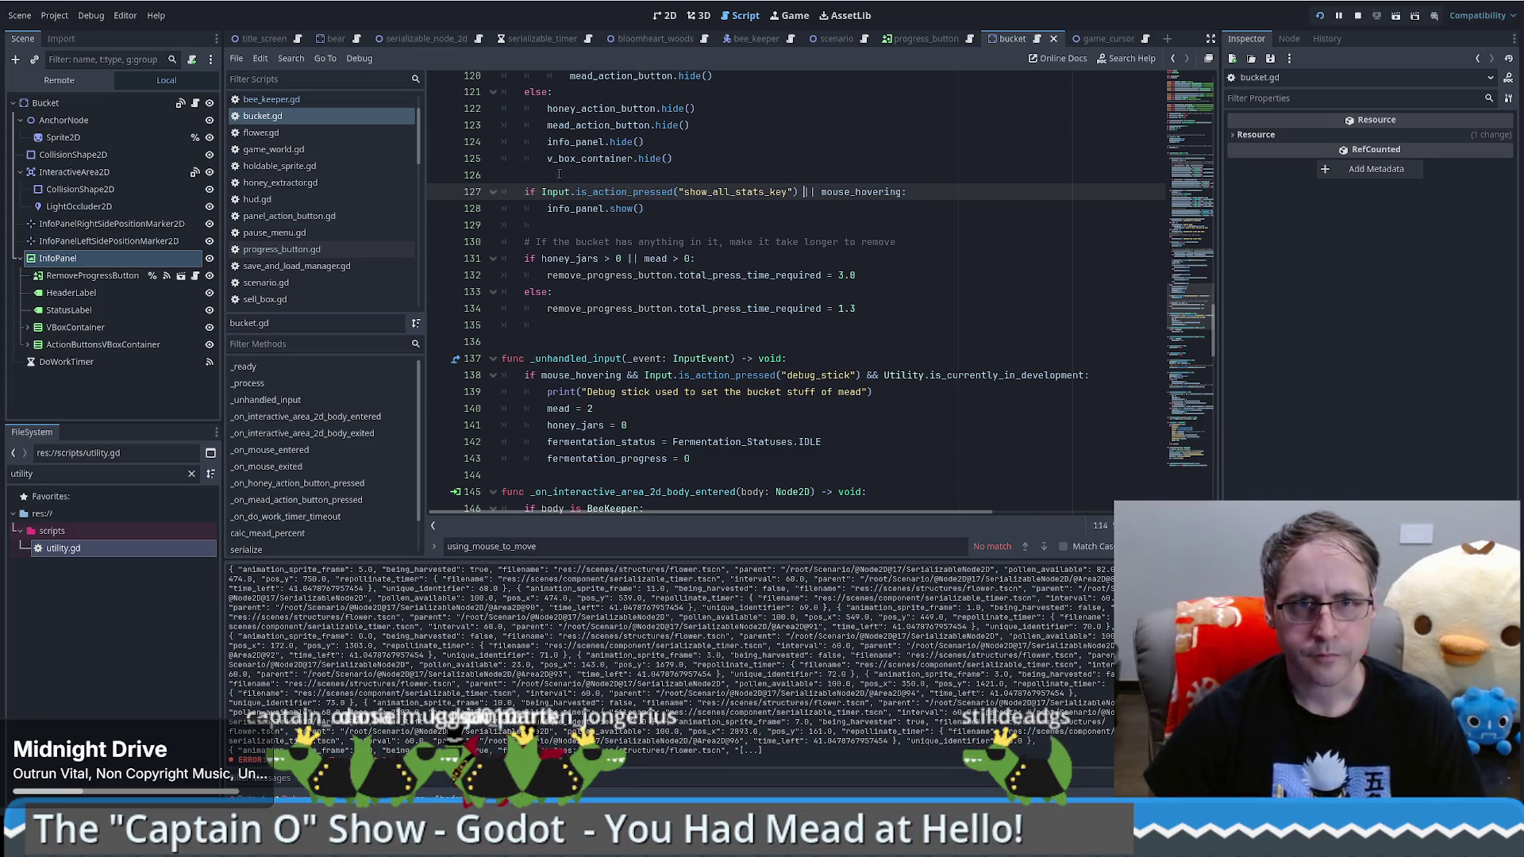
click(540, 193)
key(shift+End)
text(true |)
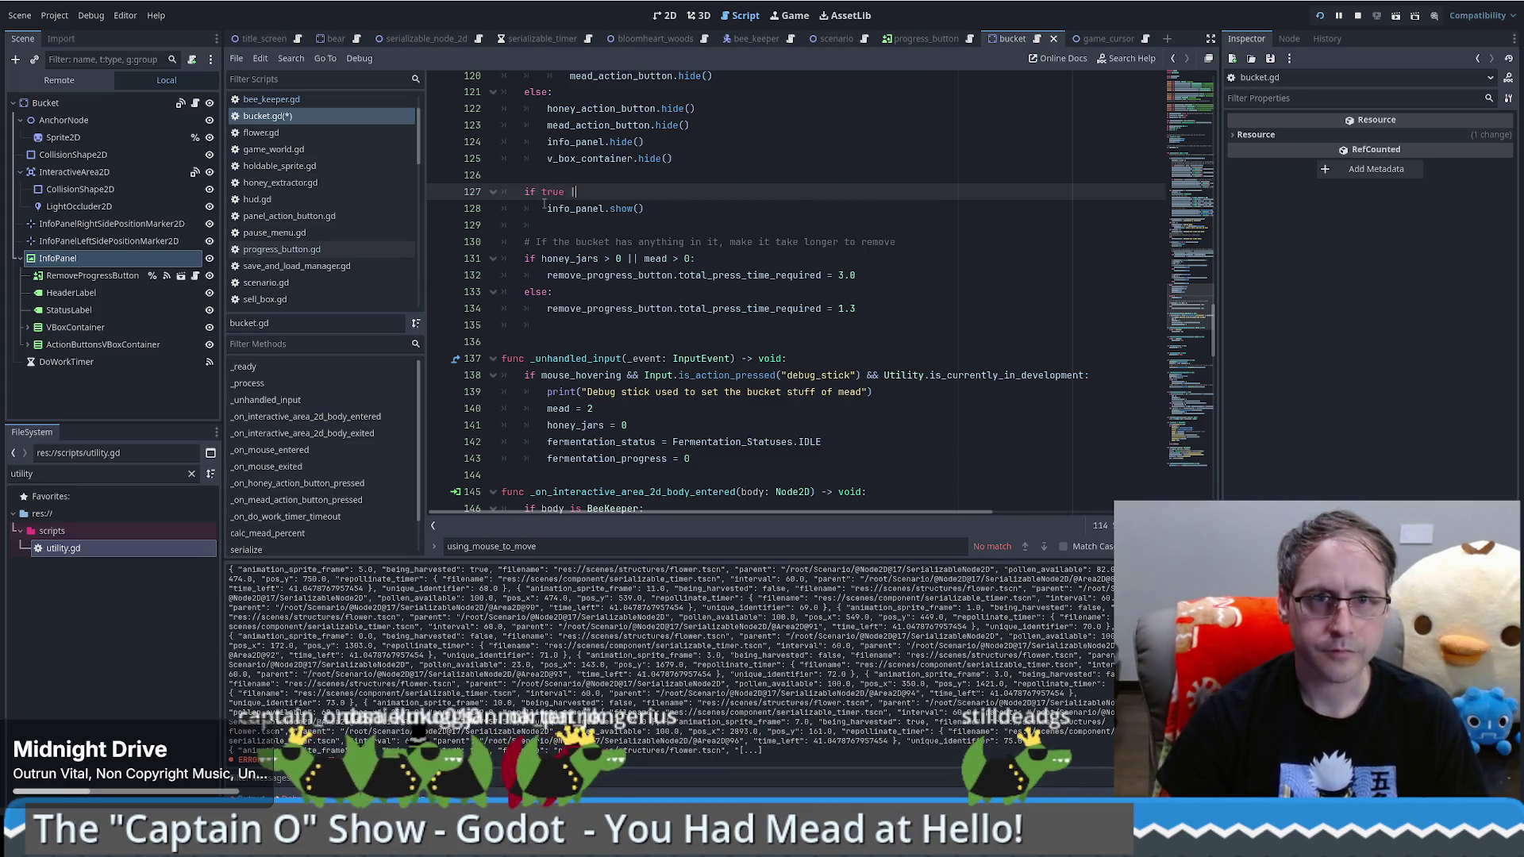
key(ctrl+z)
key(Left)
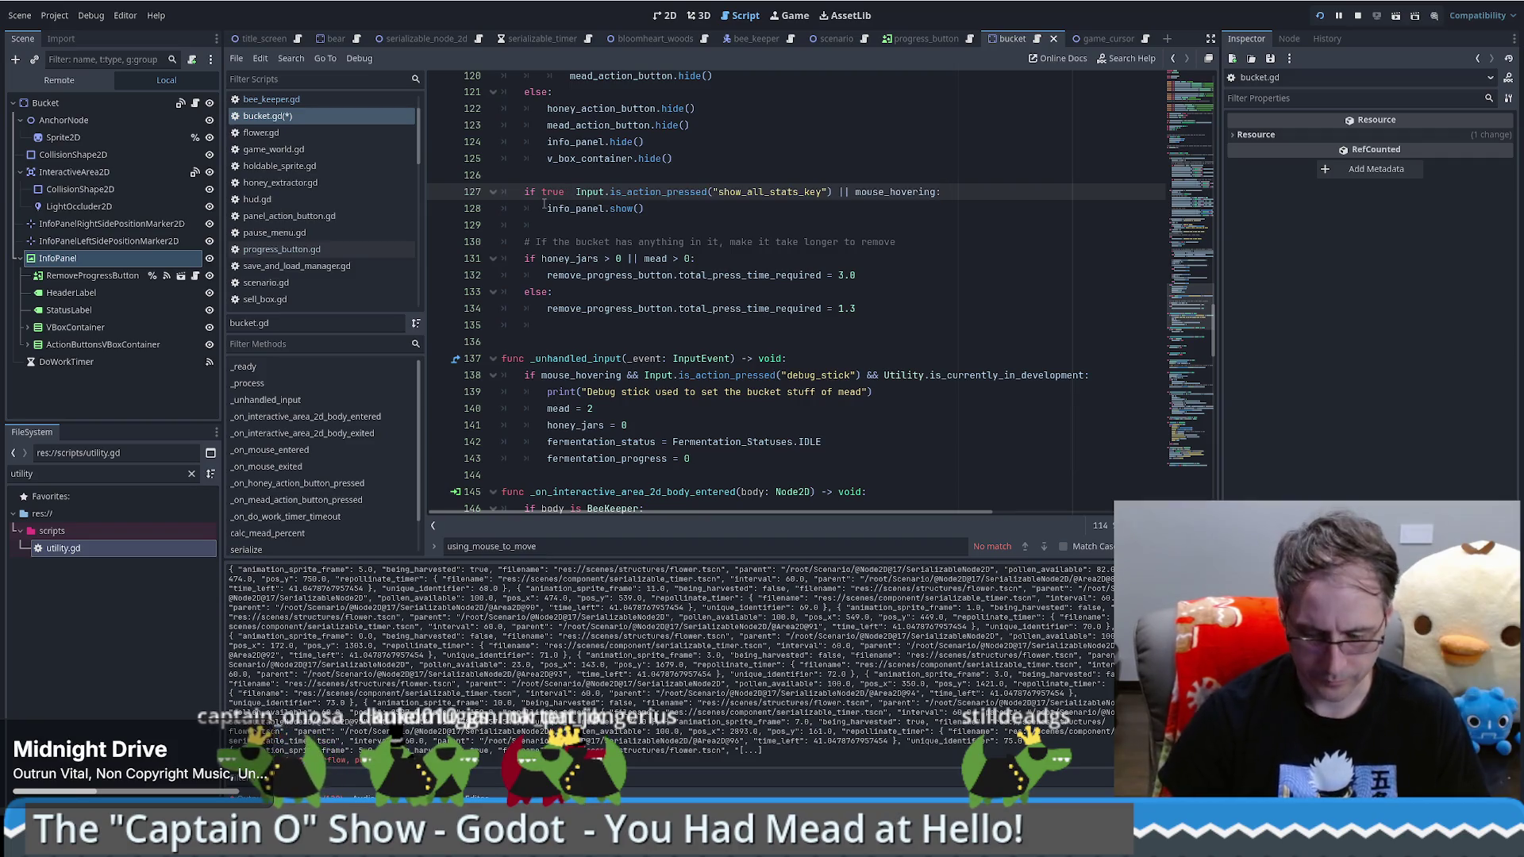
key(F5)
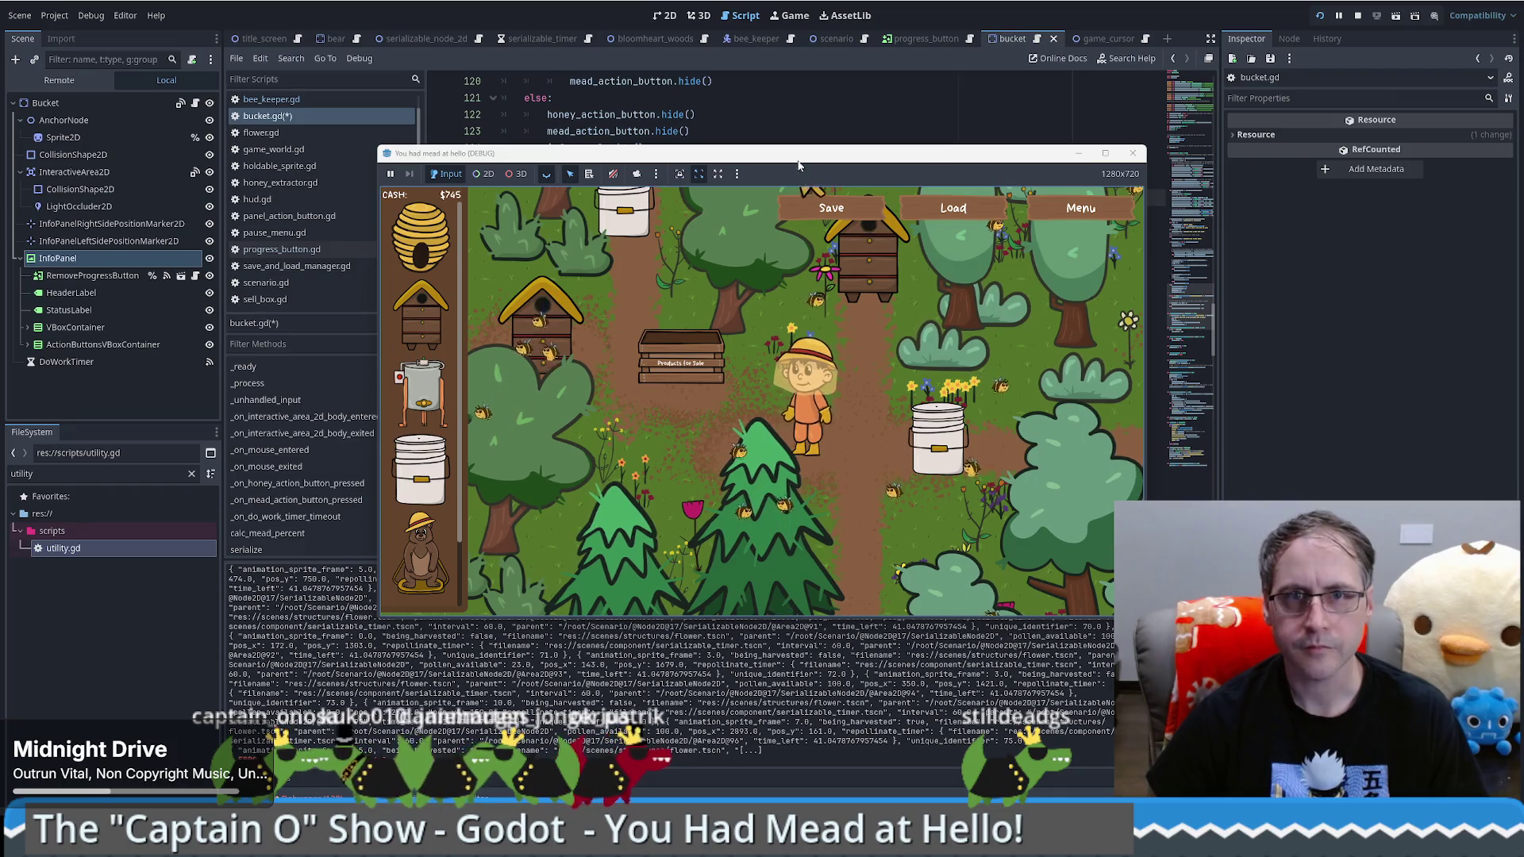
Step: Save bucket.gd, rerun the game, and inspect the RemoveProgressButton node through the in-game picker
drag(797, 98, 798, 111)
key(F5)
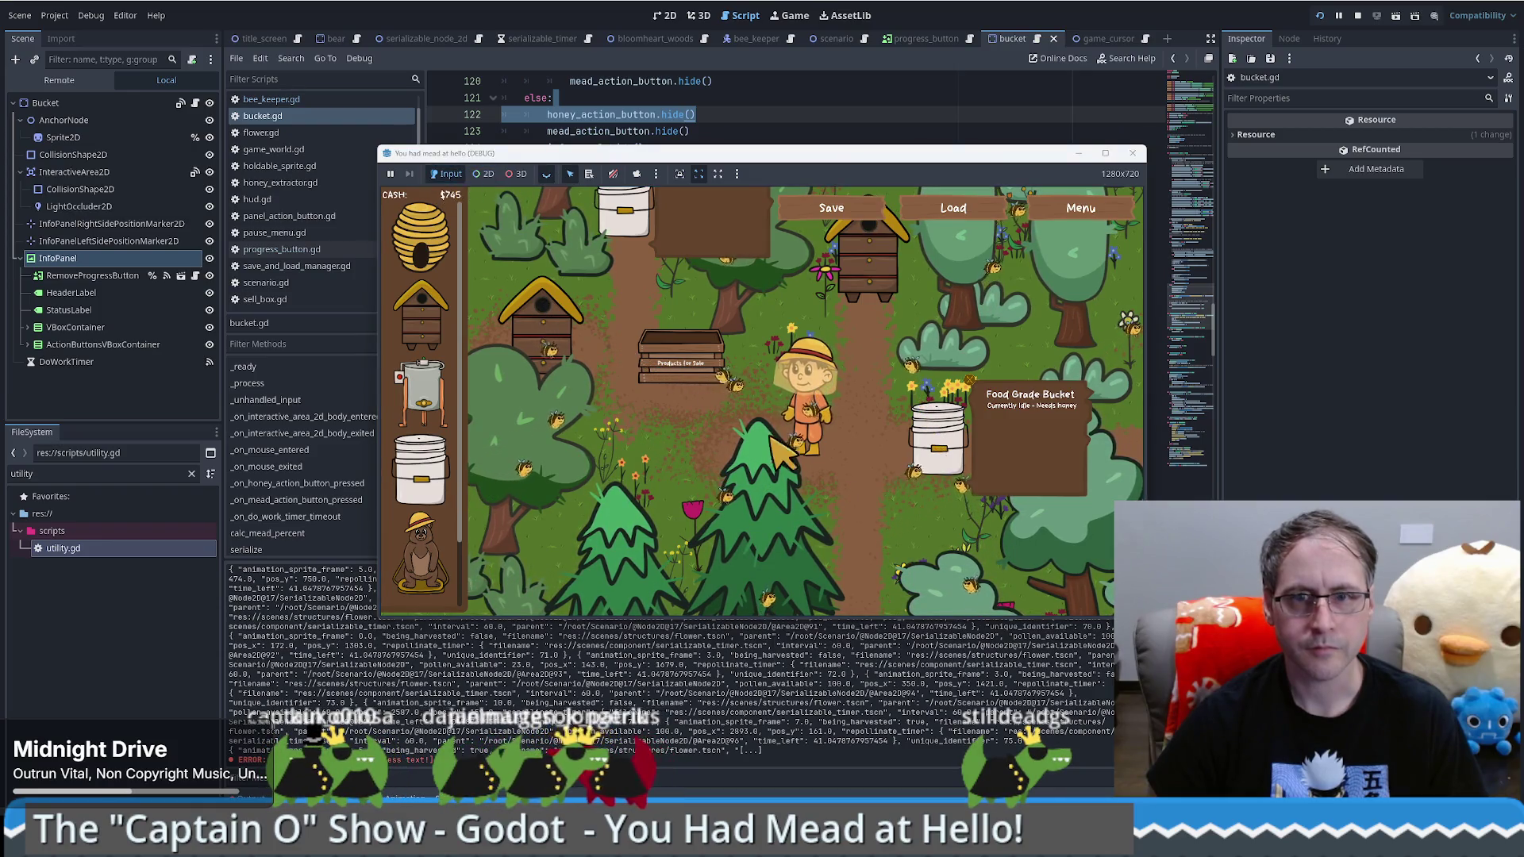
click(877, 500)
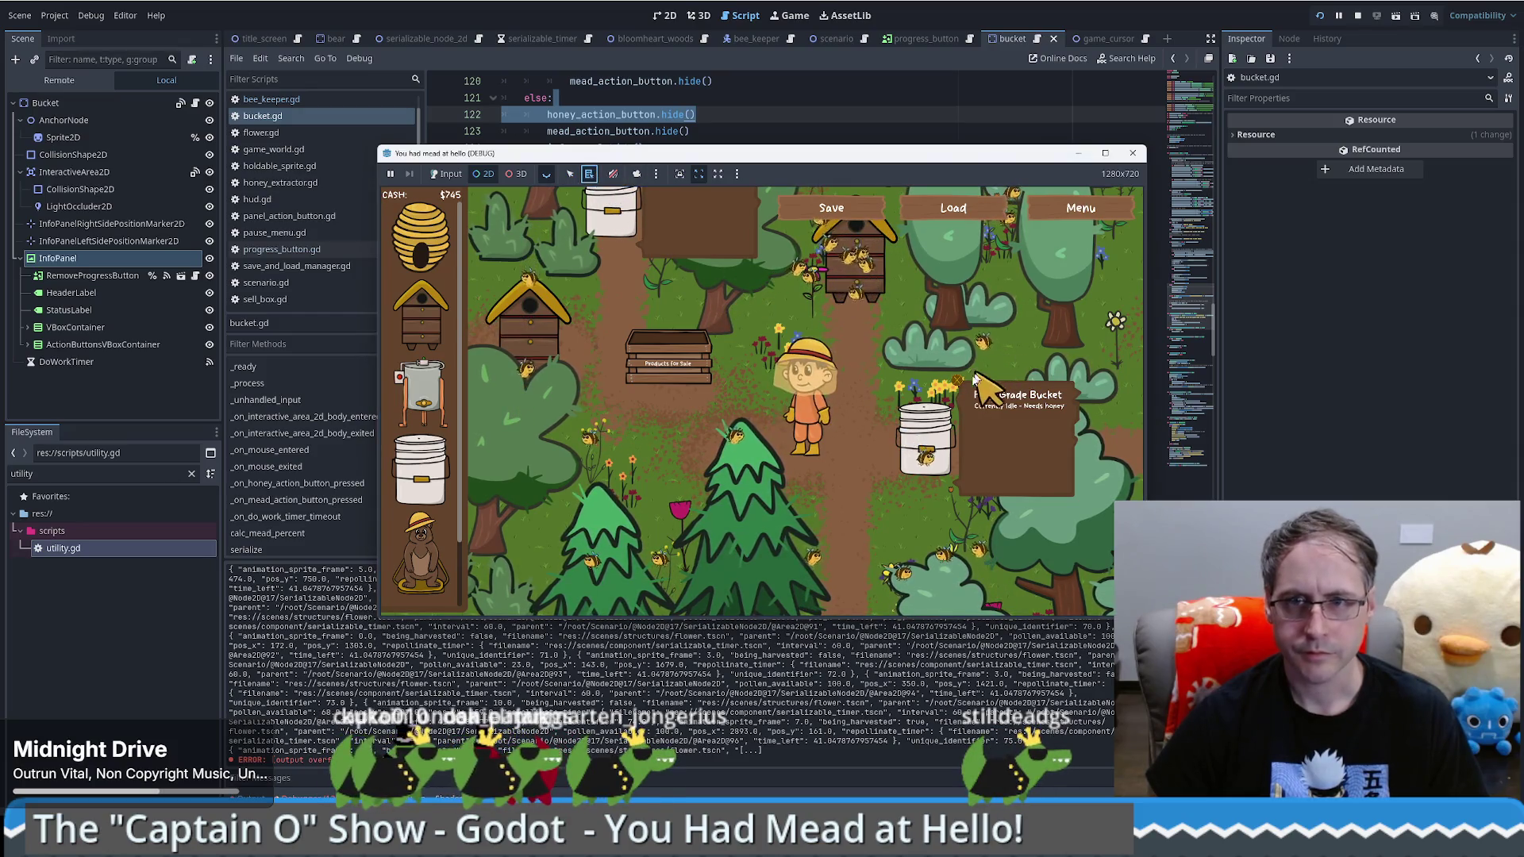
click(958, 385)
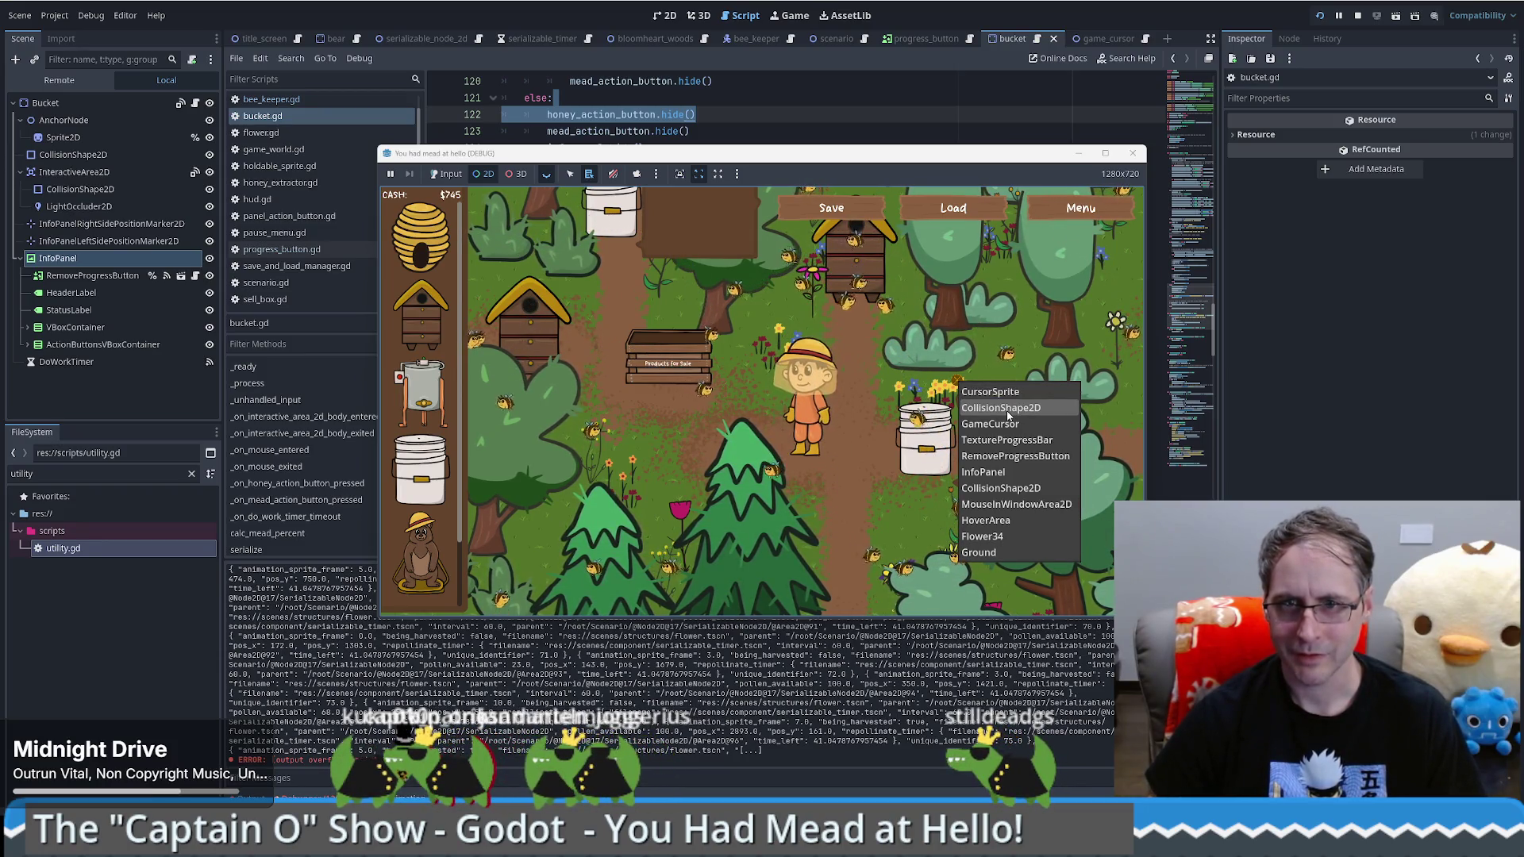
click(1021, 458)
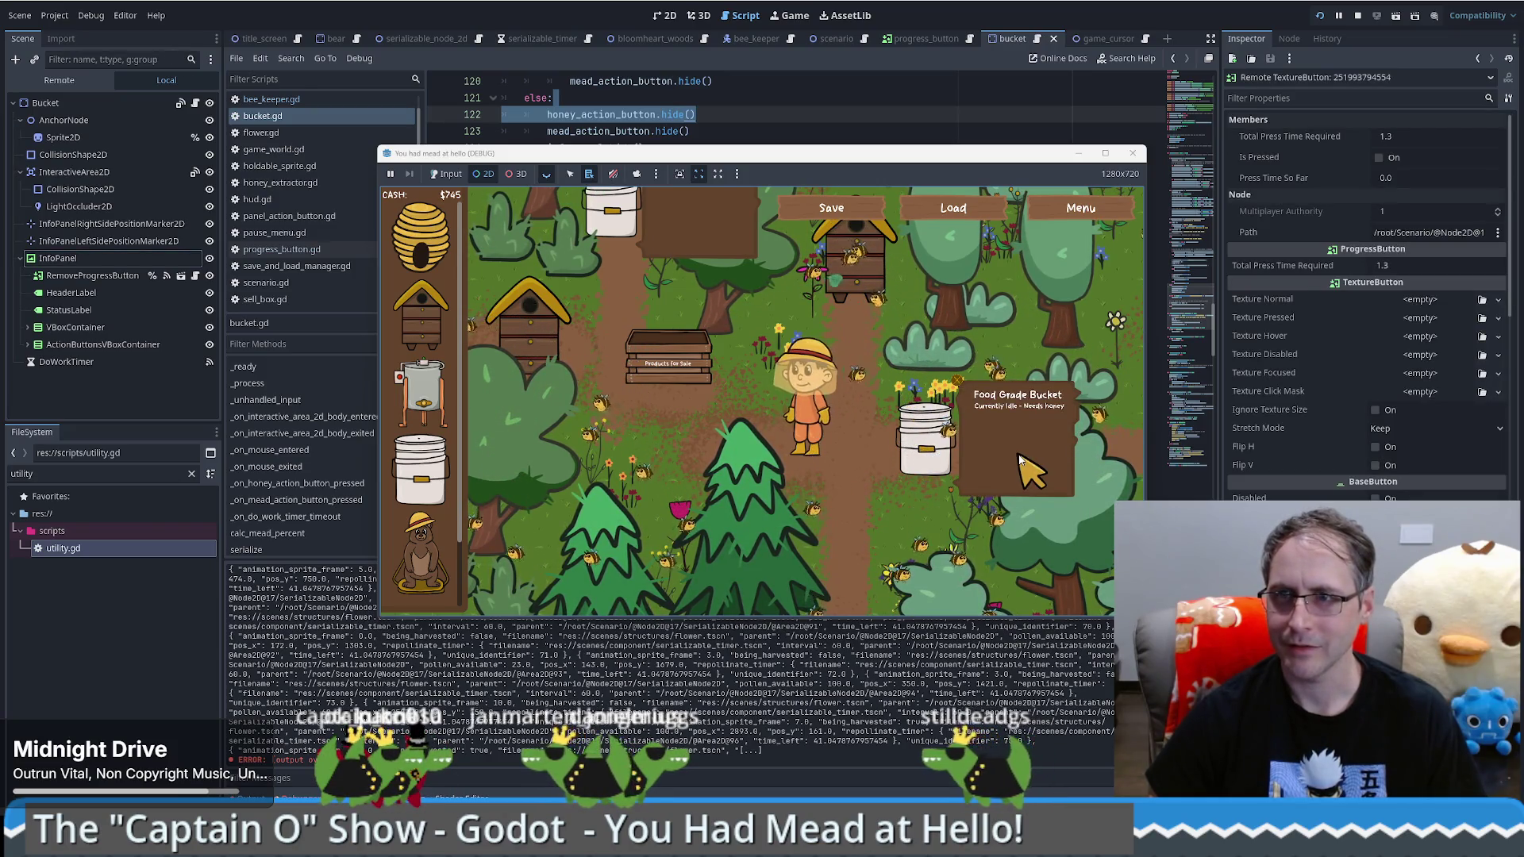
right_click(958, 382)
key(Escape)
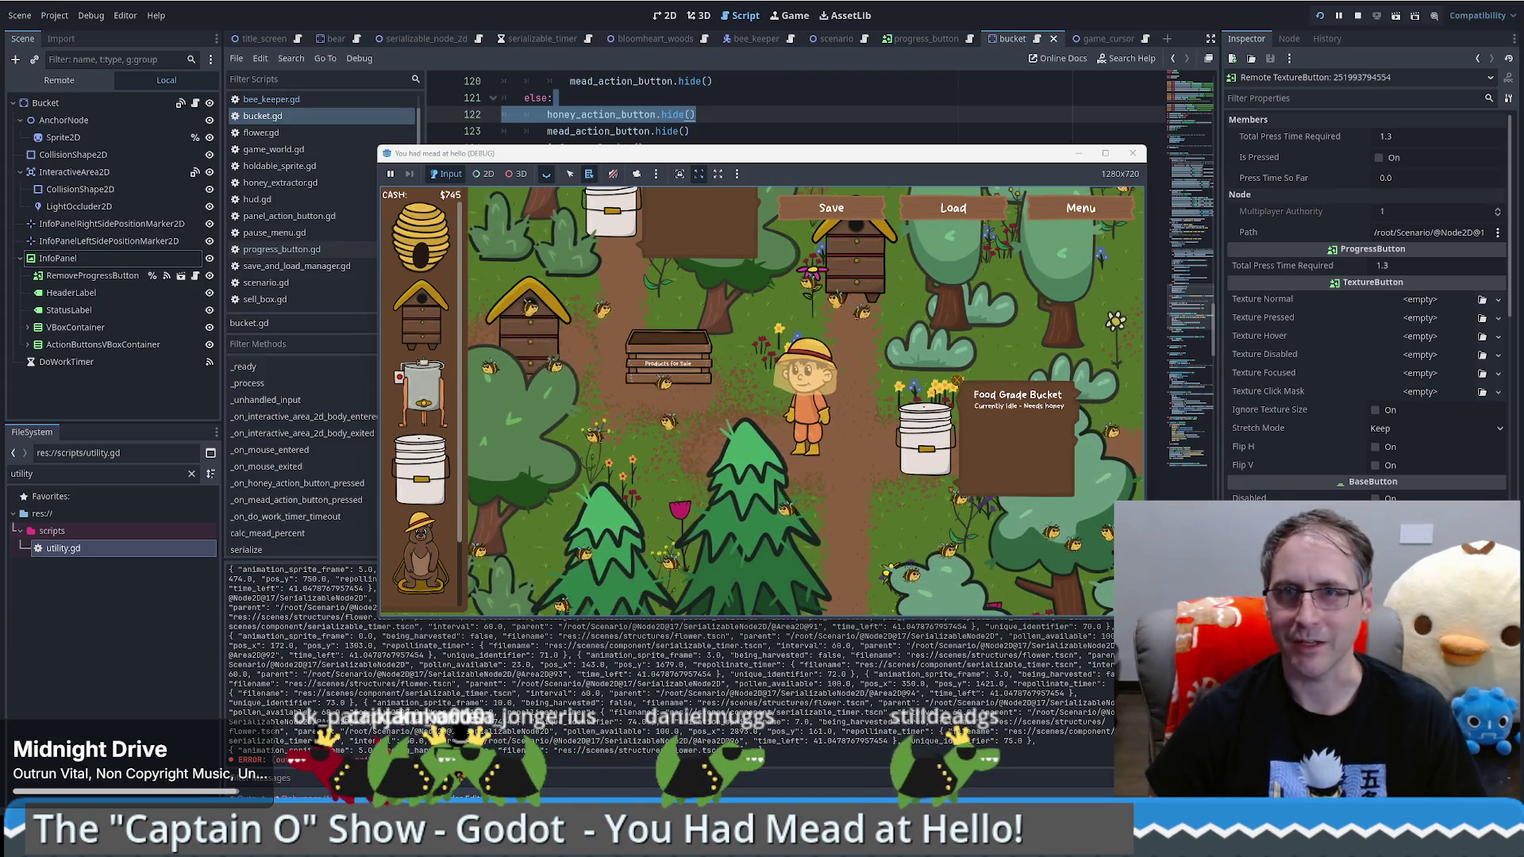
Step: Open the progress_button scene and its progress_button.gd script
click(1186, 61)
scroll(1349, 318, down, 10)
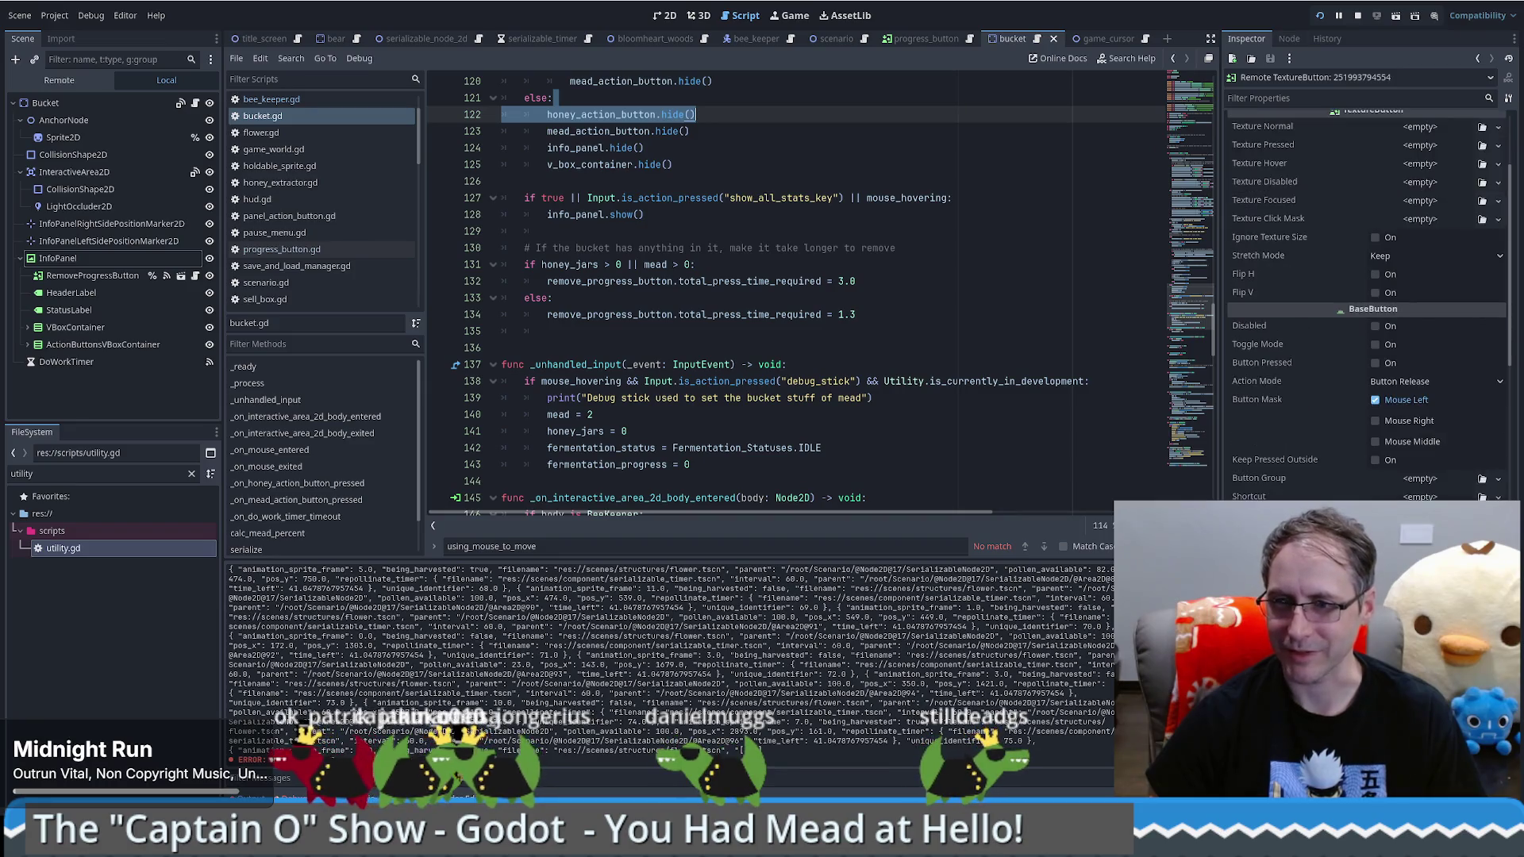
scroll(1327, 451, up, 10)
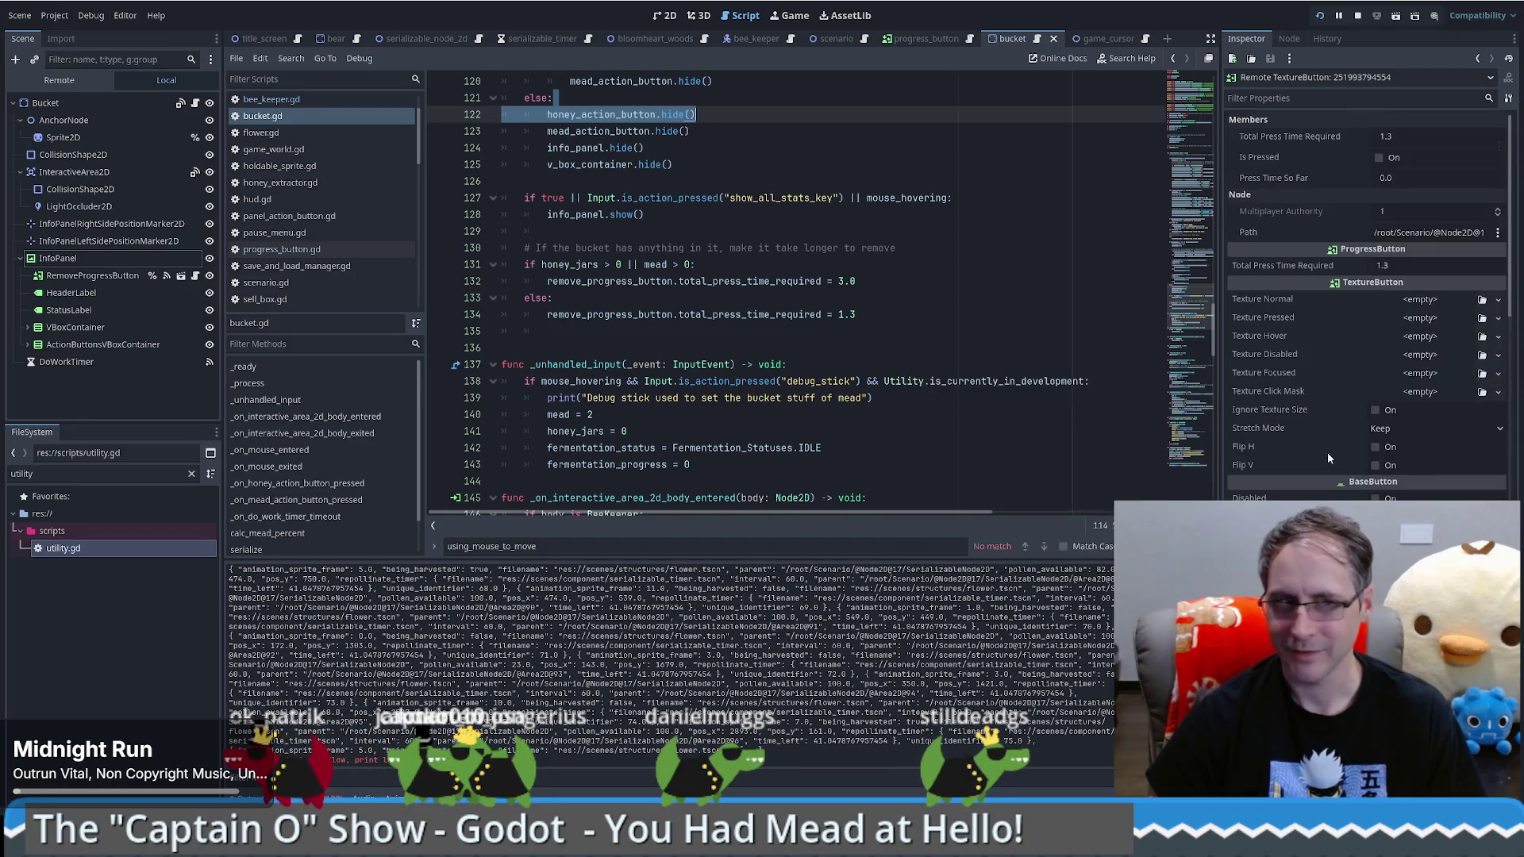
click(181, 276)
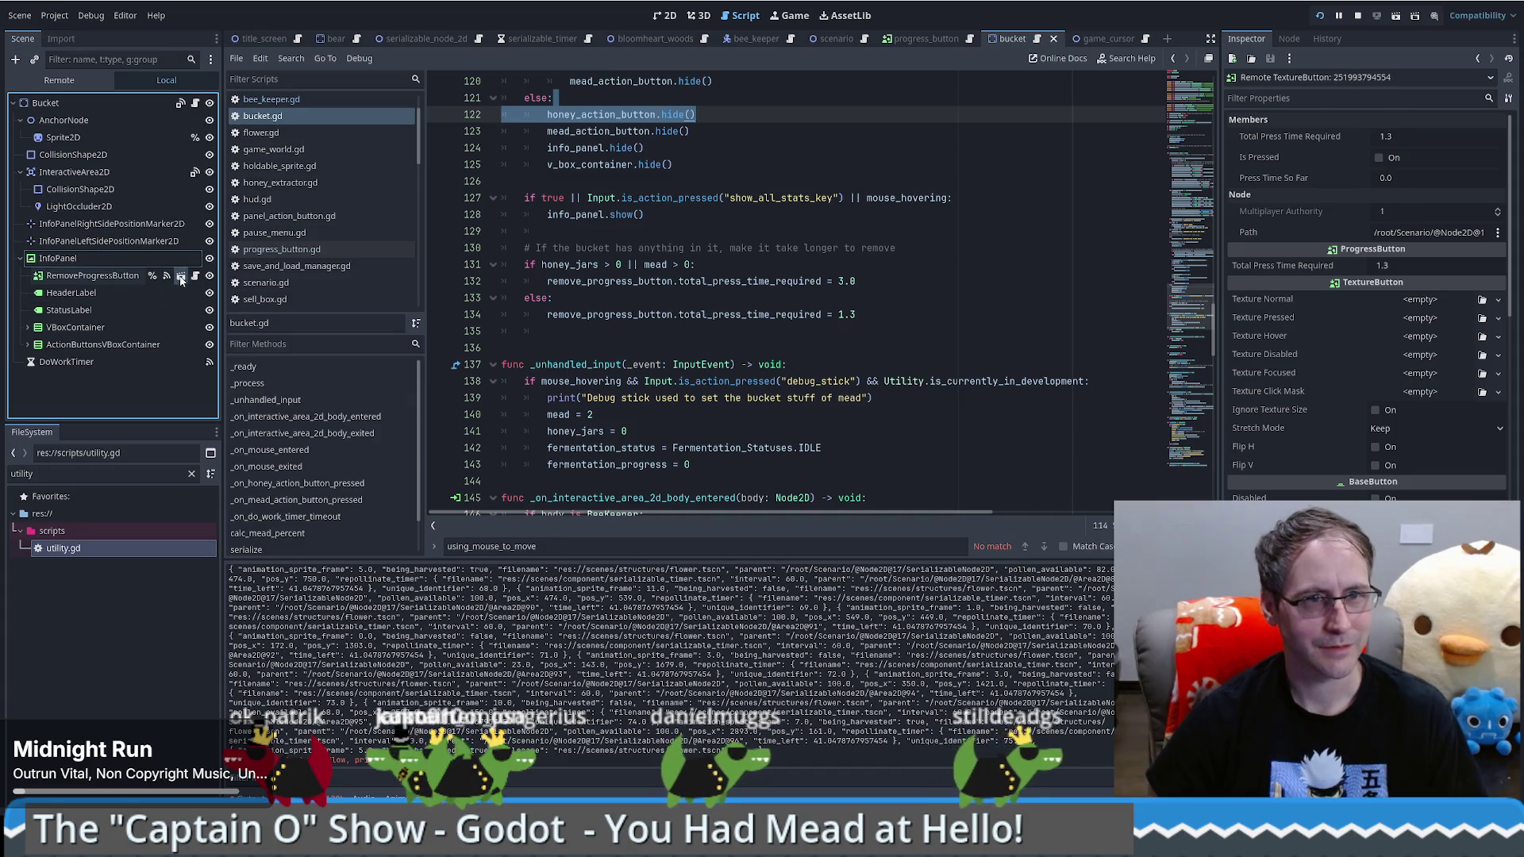
click(195, 103)
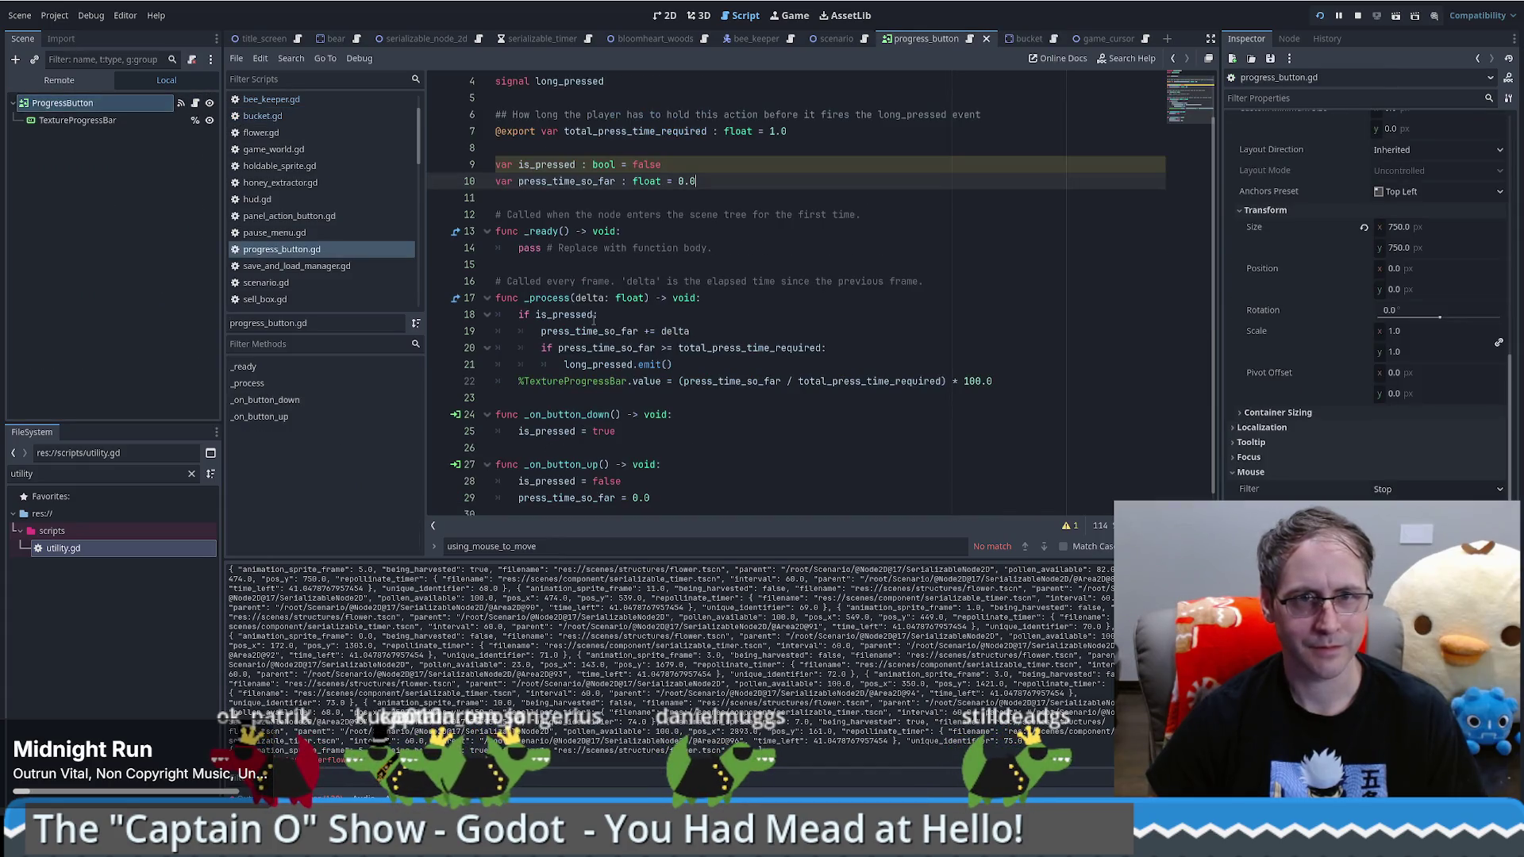
Step: Set a breakpoint on progress_button.gd line 19, run, and press the bucket's progress button
click(438, 331)
key(F5)
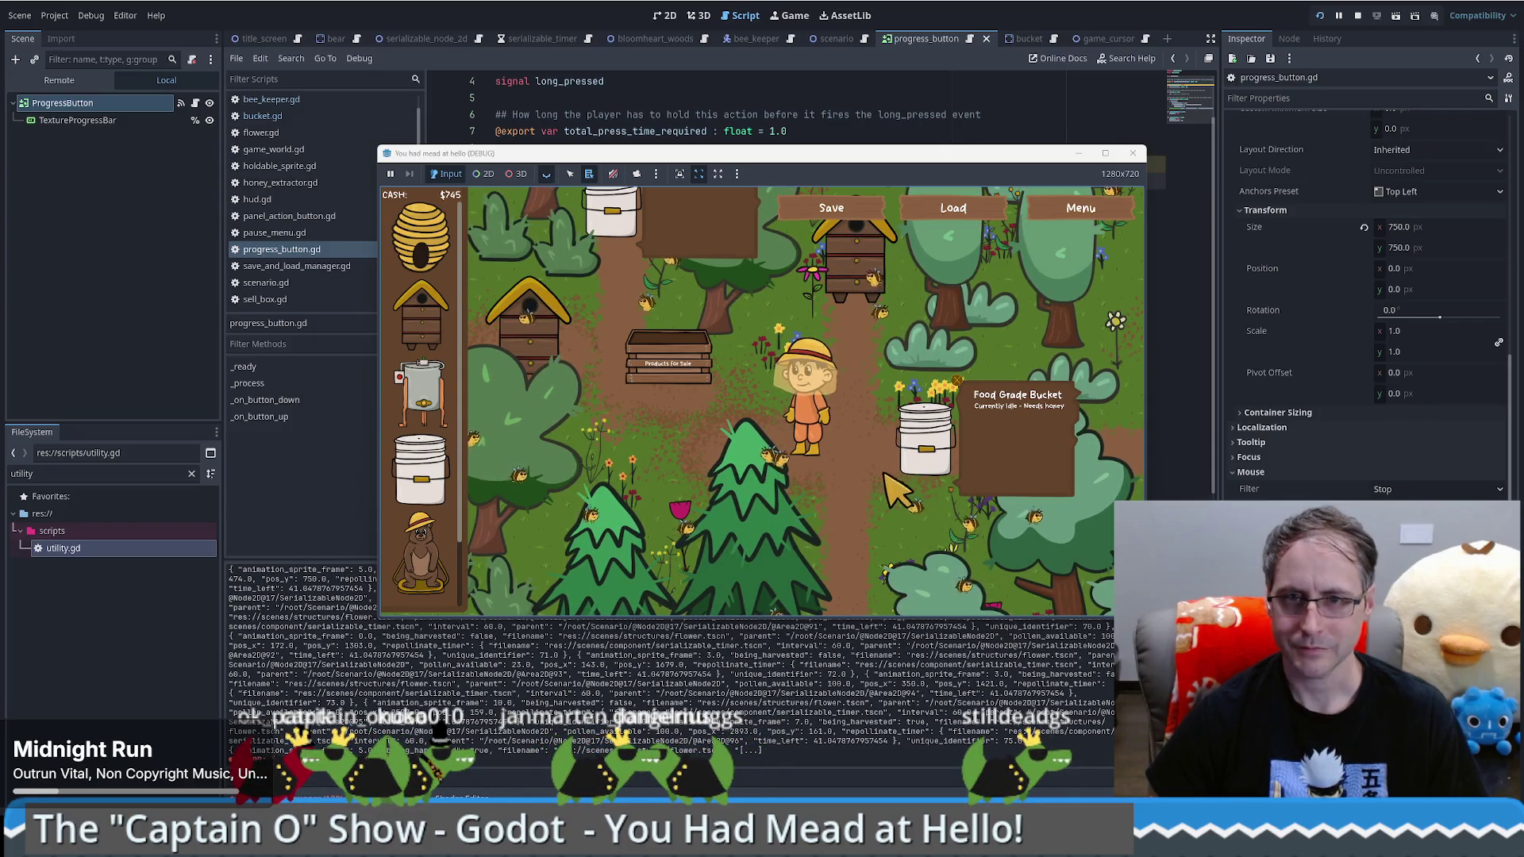
click(967, 414)
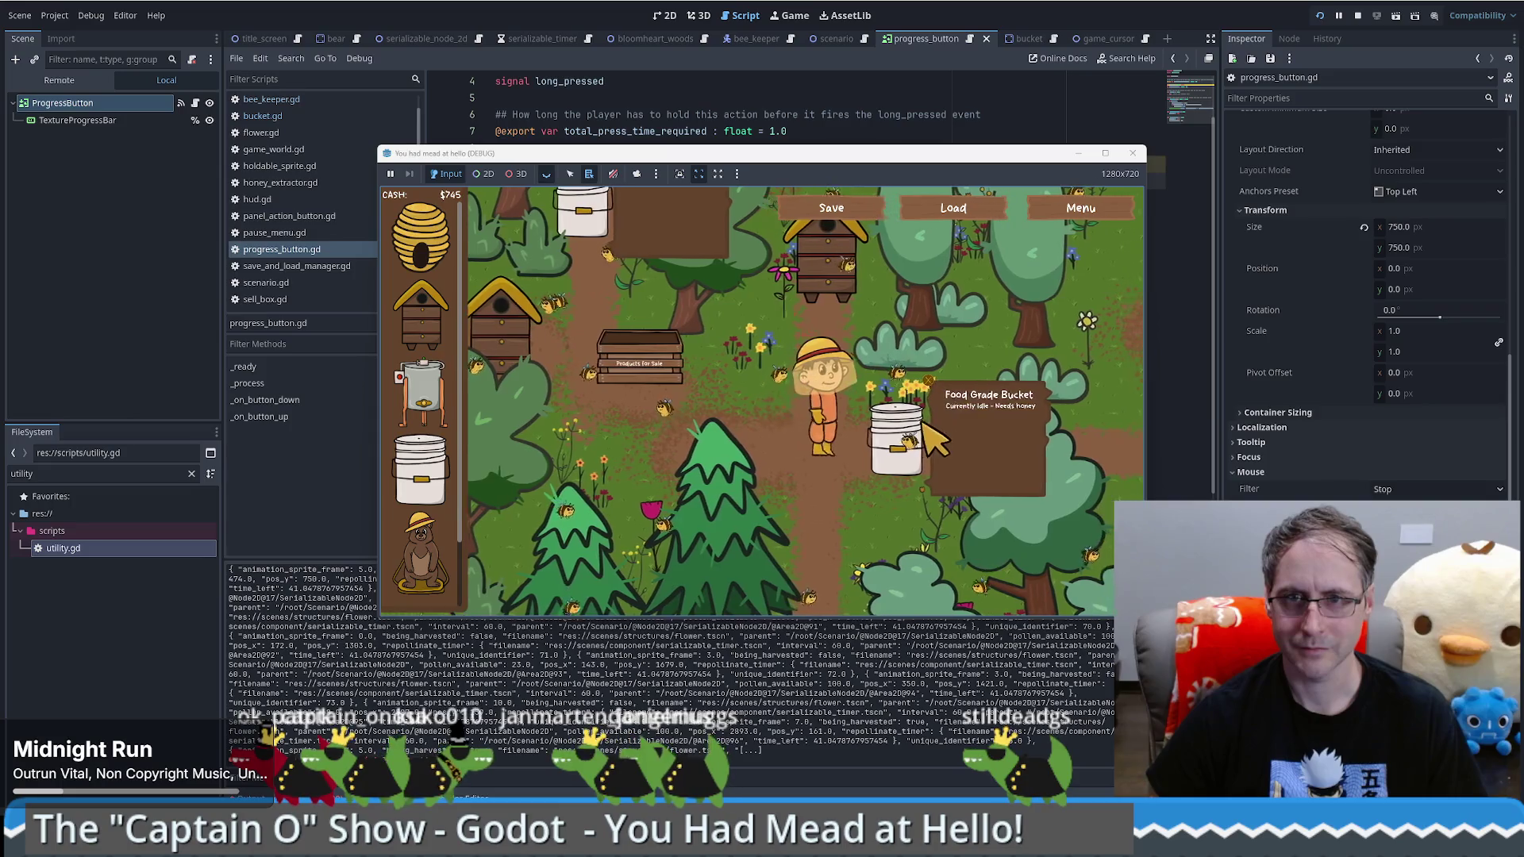
click(901, 388)
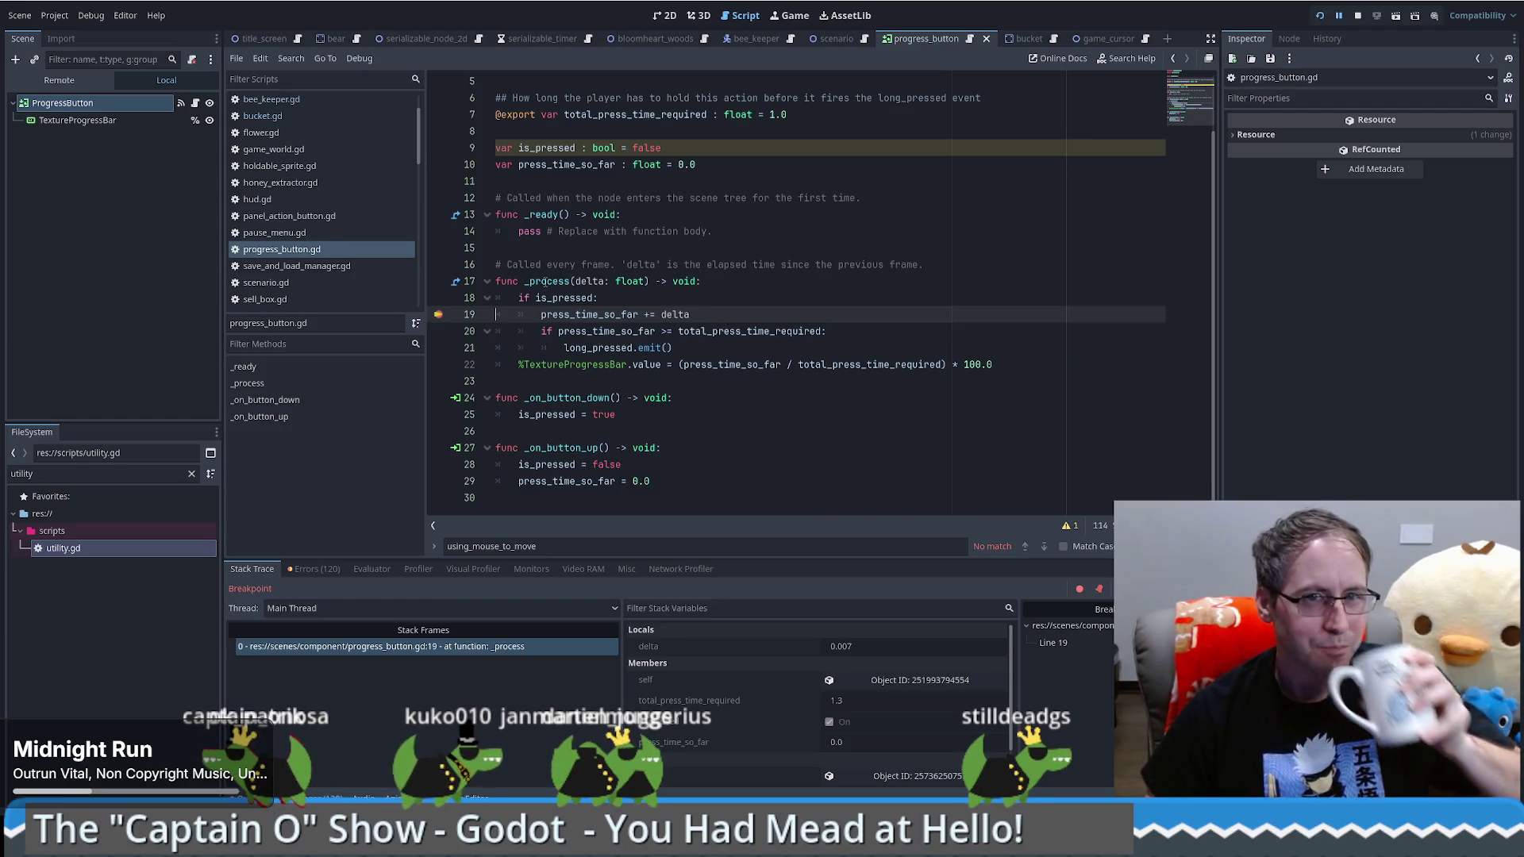
Step: Resume from the line 19 breakpoint with F12 and place a bucket on the map
mouse_move(543, 282)
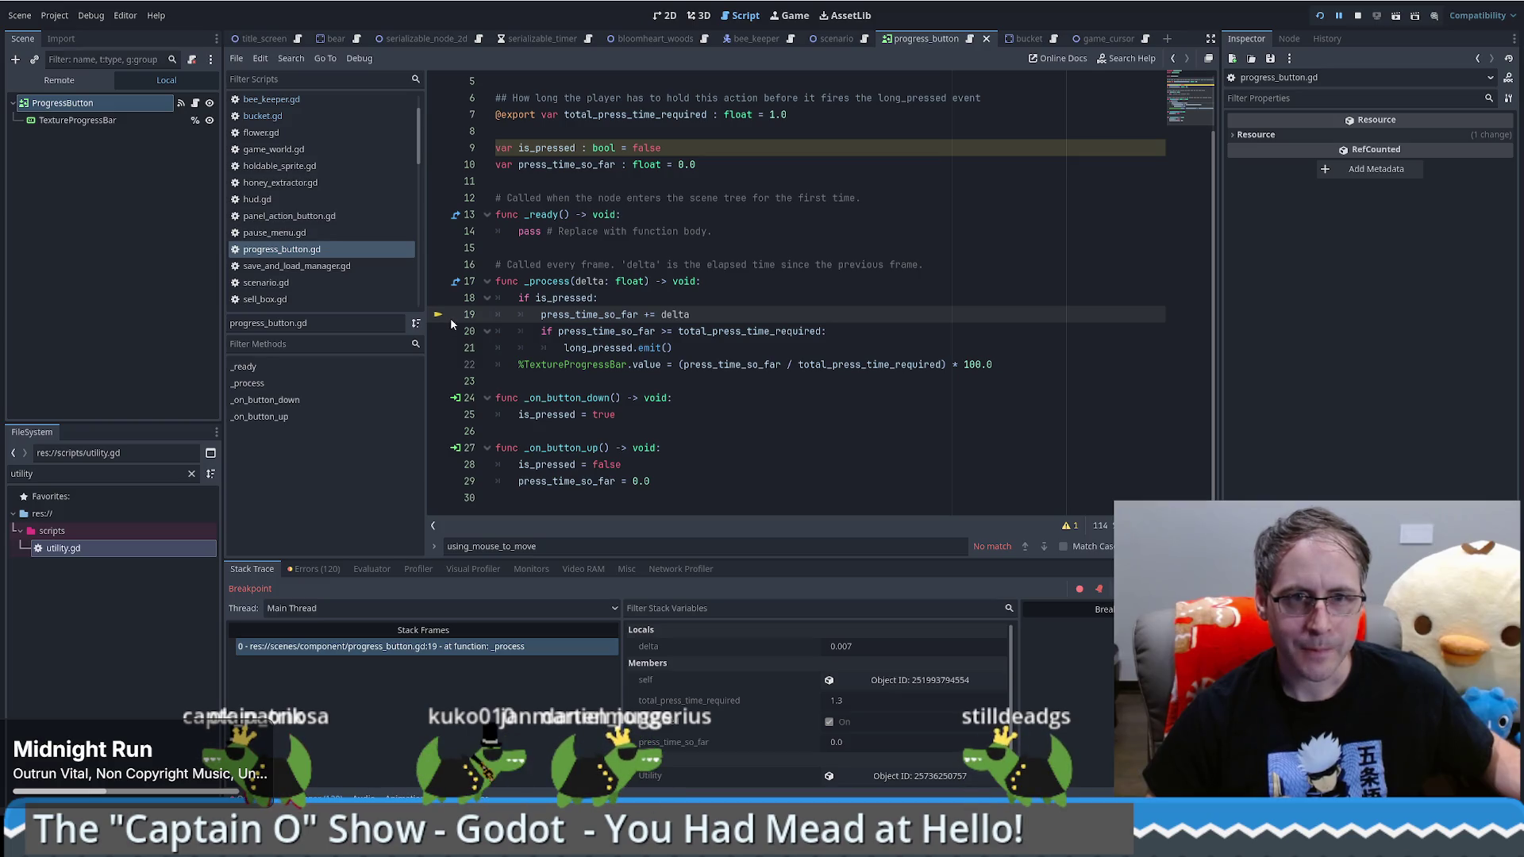
click(579, 398)
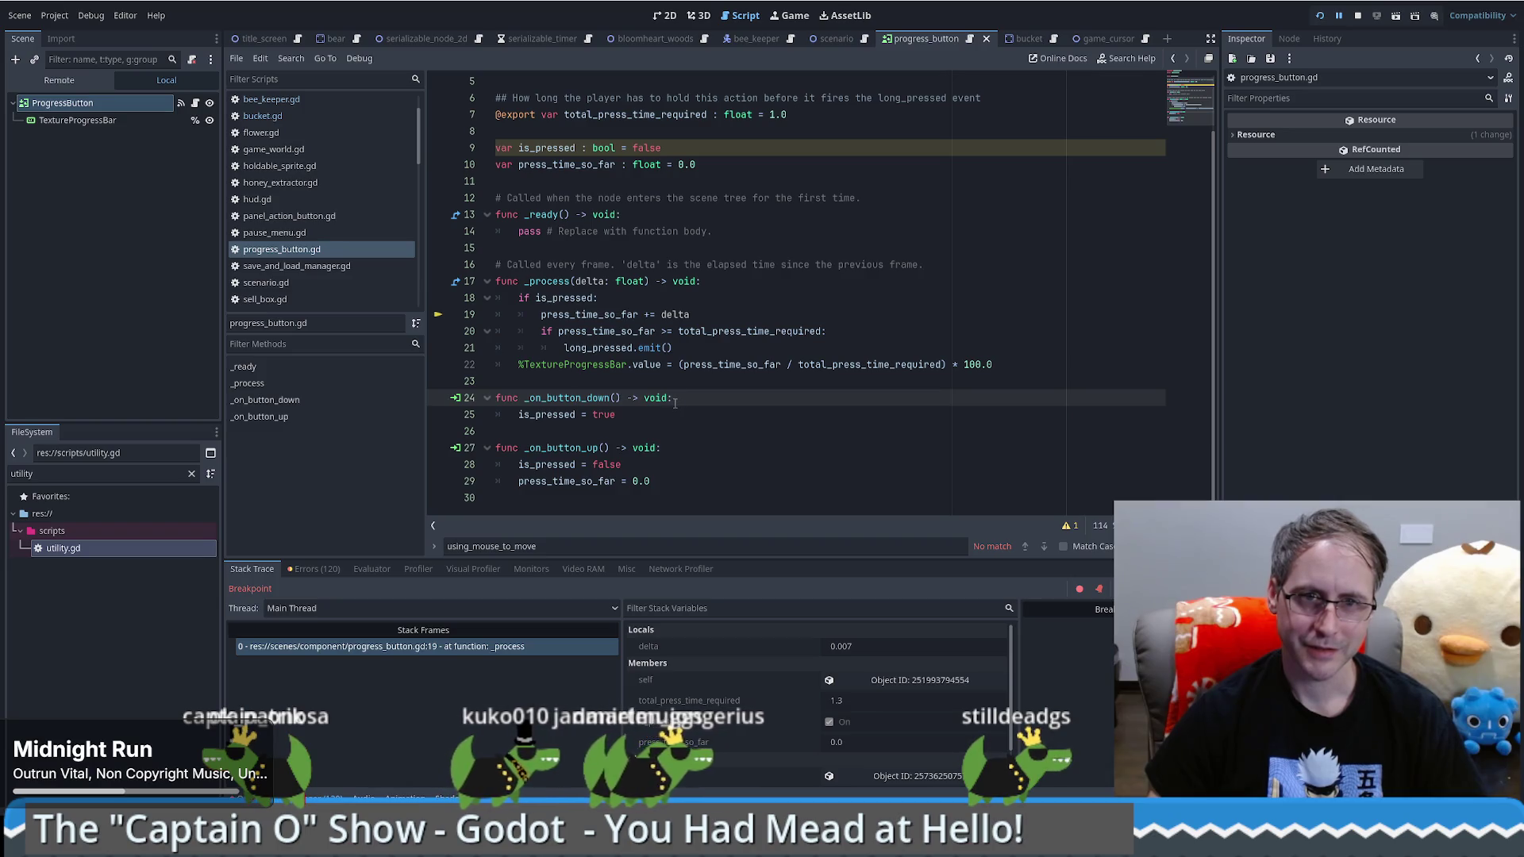
key(F12)
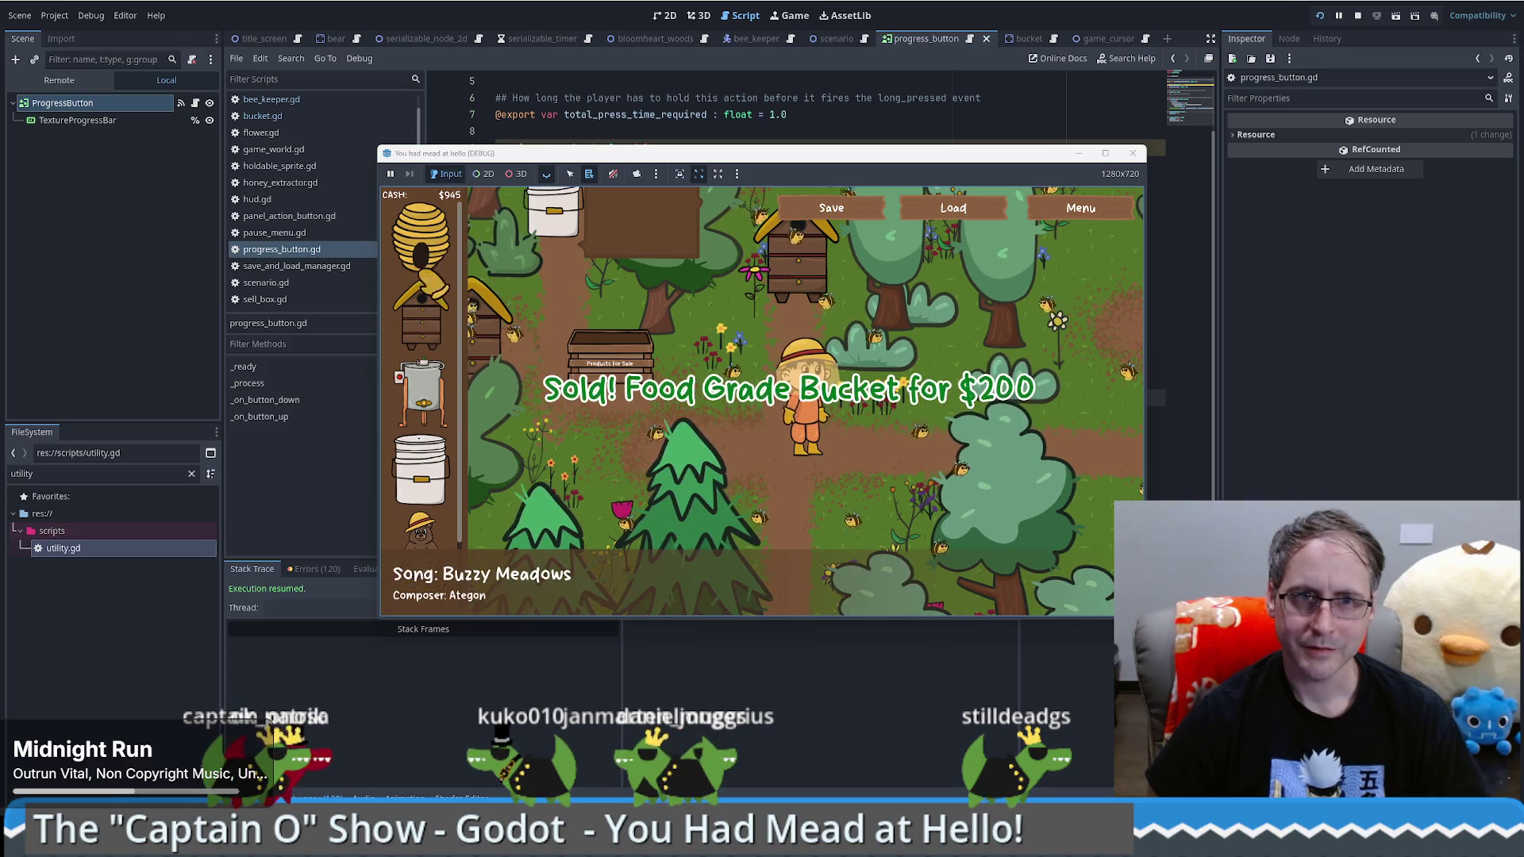
mouse_move(421, 468)
mouse_down()
mouse_move(718, 504)
mouse_move(872, 472)
mouse_up()
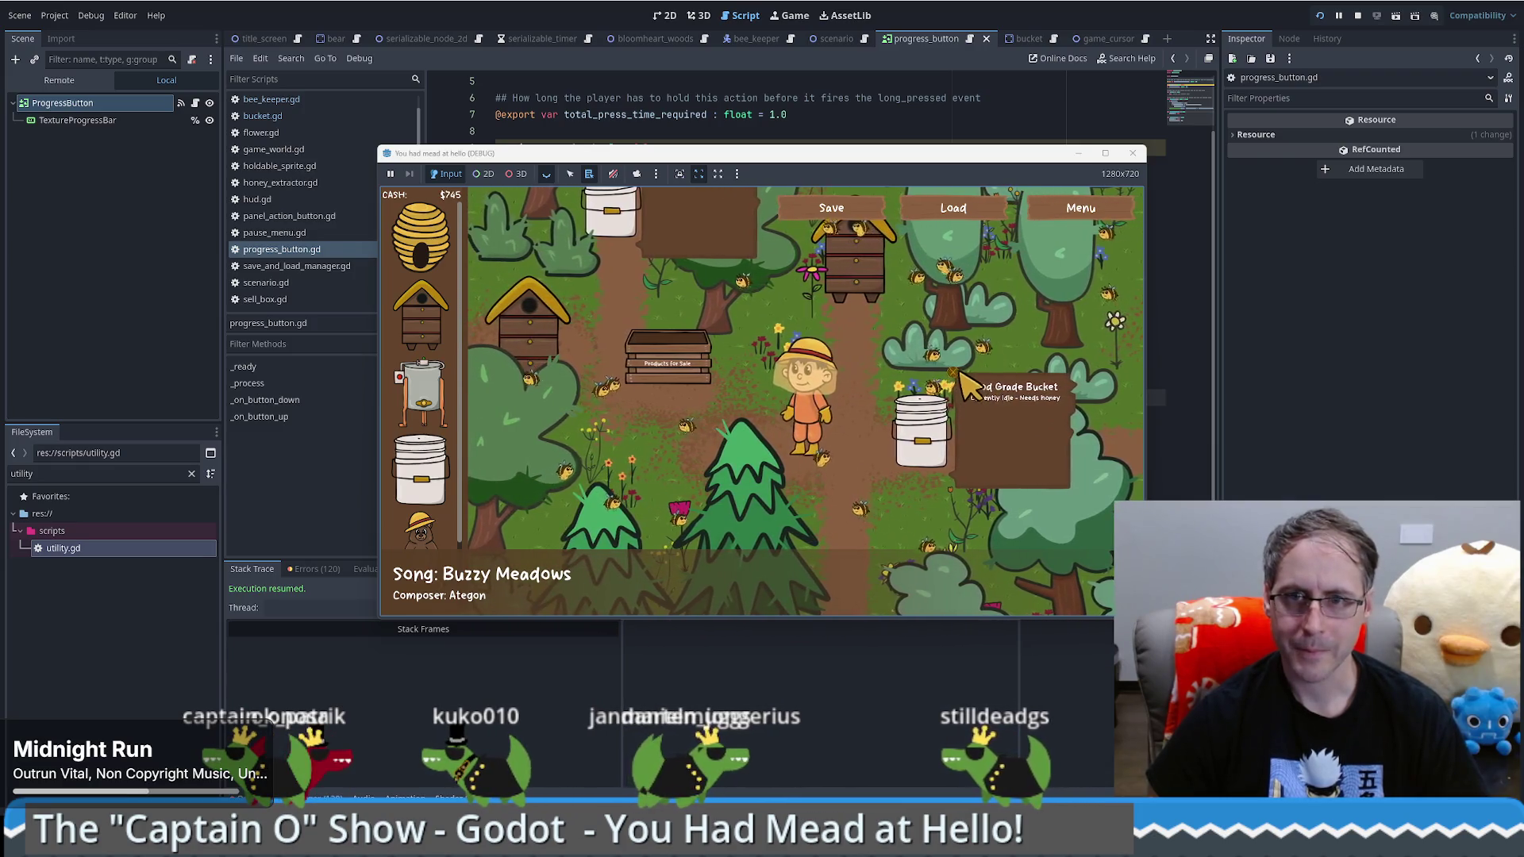
click(586, 98)
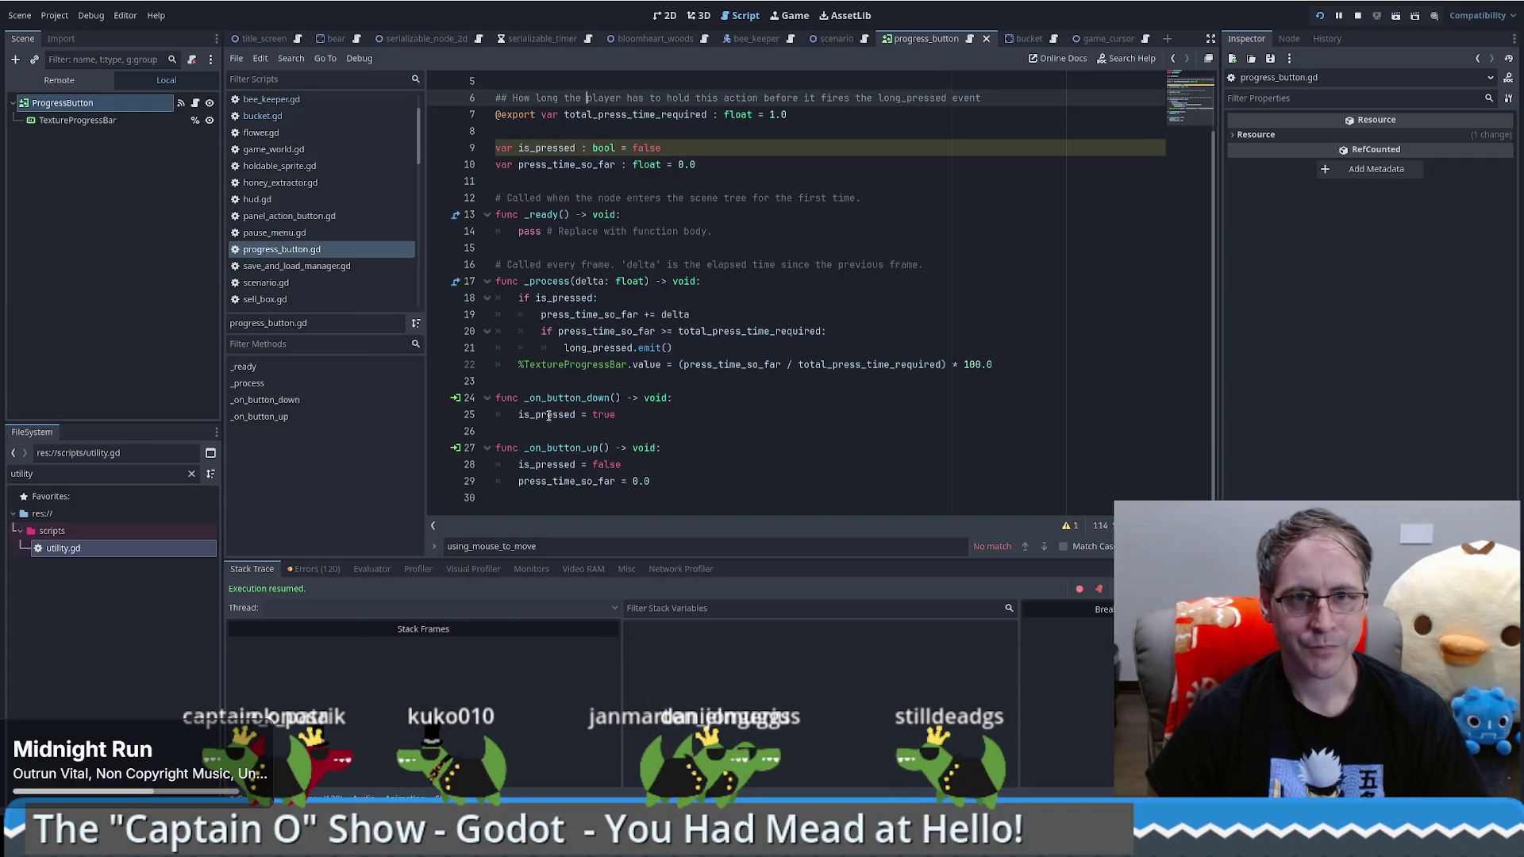
Step: Add a breakpoint on line 18, resume with F12, and return to the editor
click(439, 299)
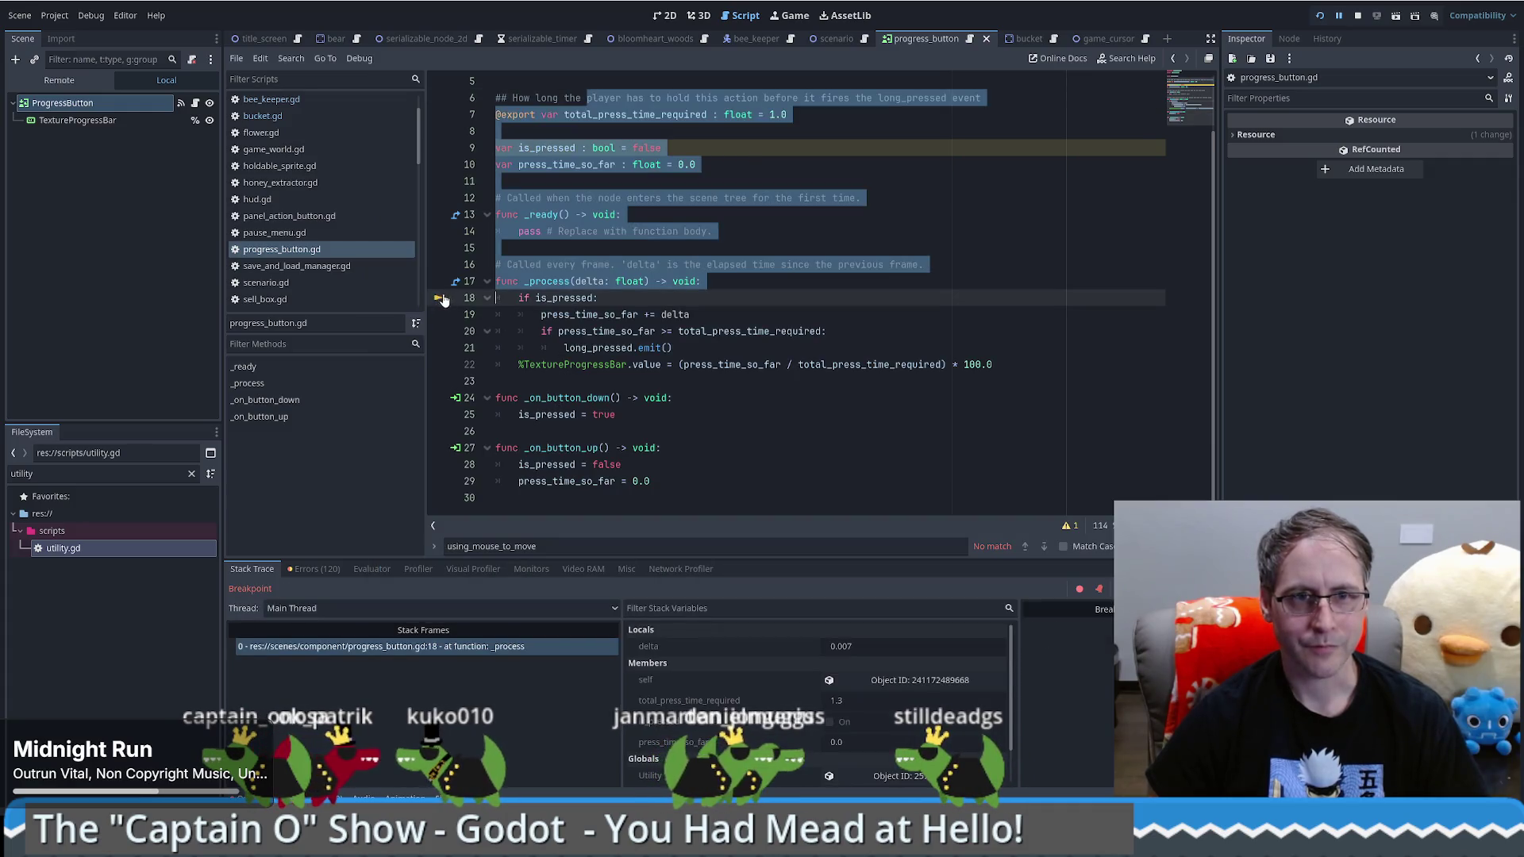
click(631, 355)
key(F12)
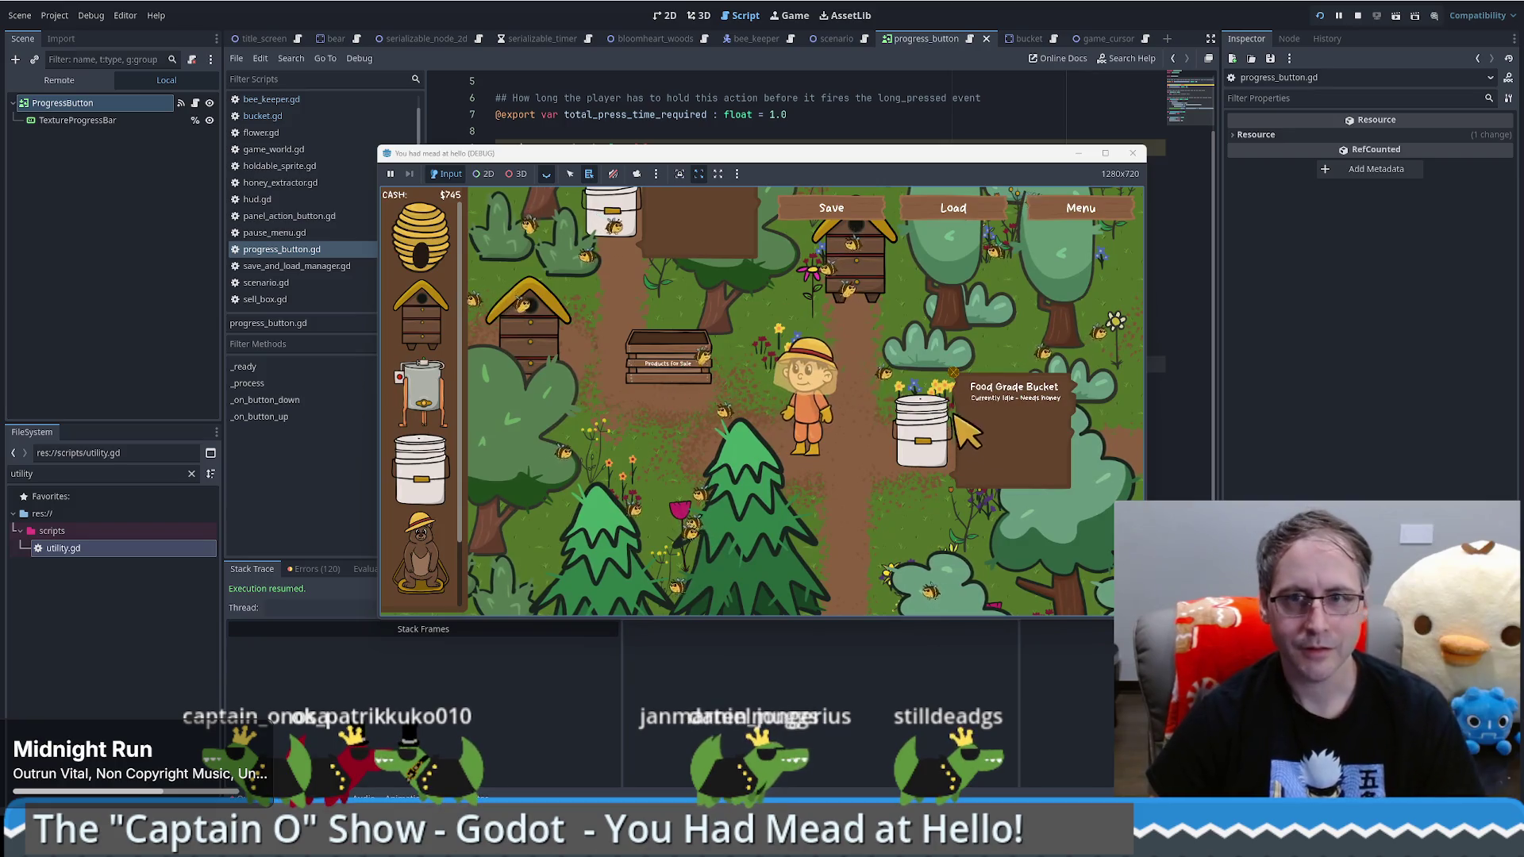
click(770, 98)
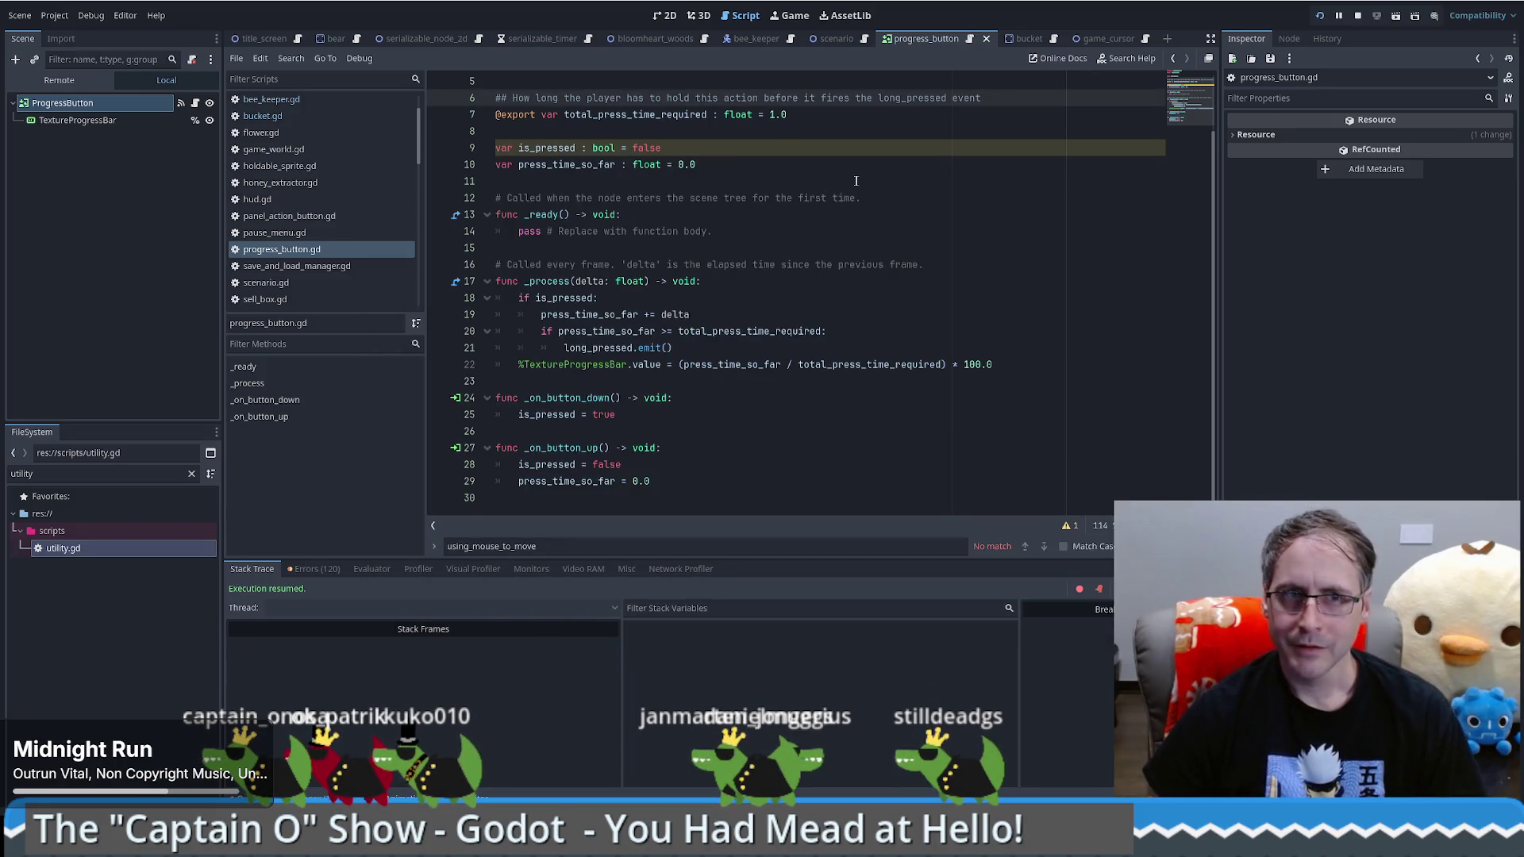
Step: In the Bucket scene, select RemoveProgressButton and review its signals in the Node tab
click(1032, 38)
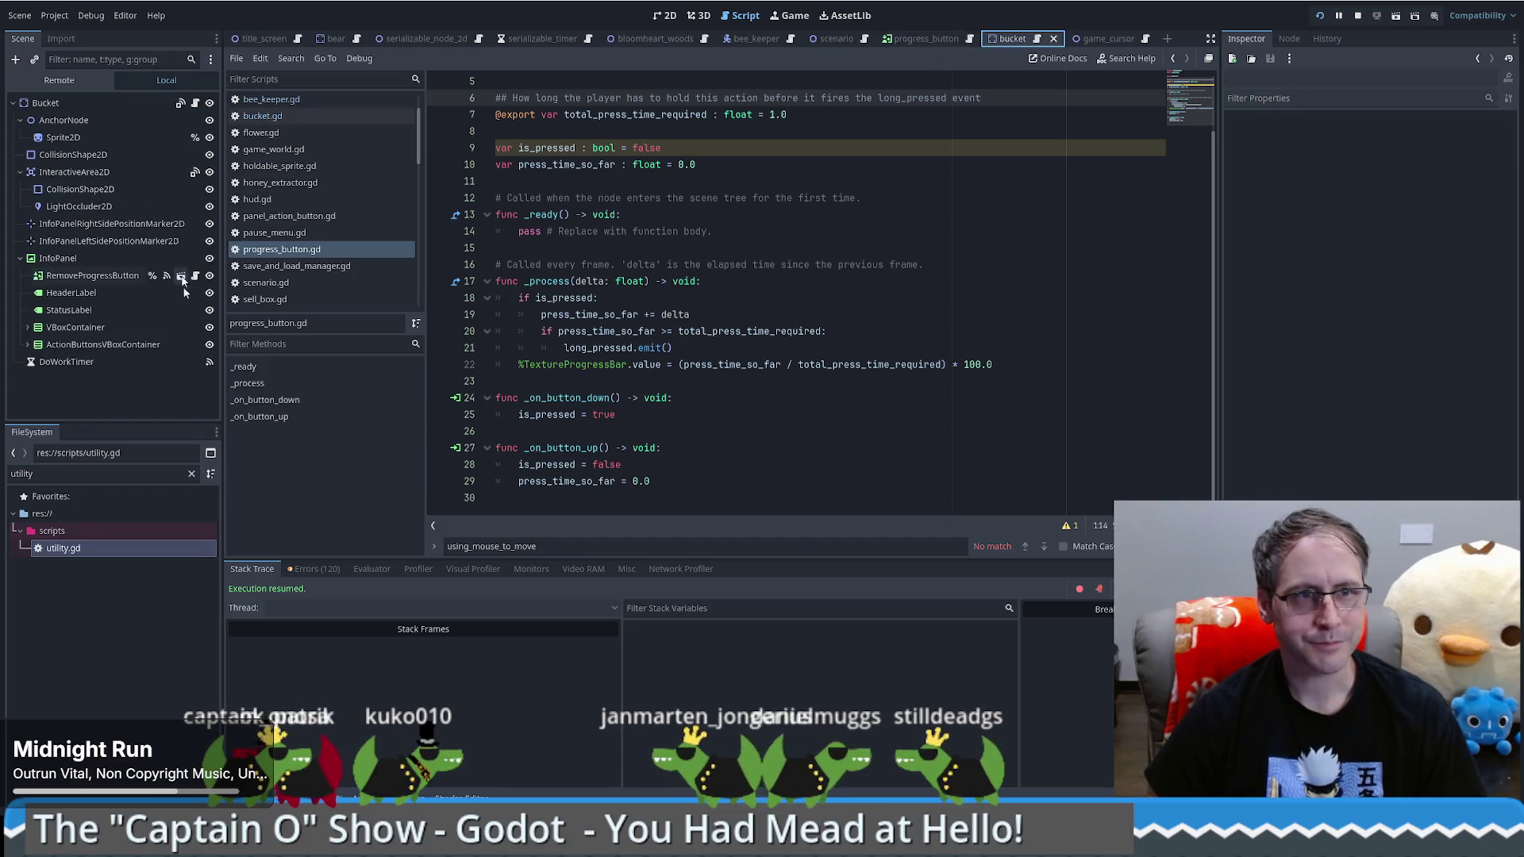
click(112, 277)
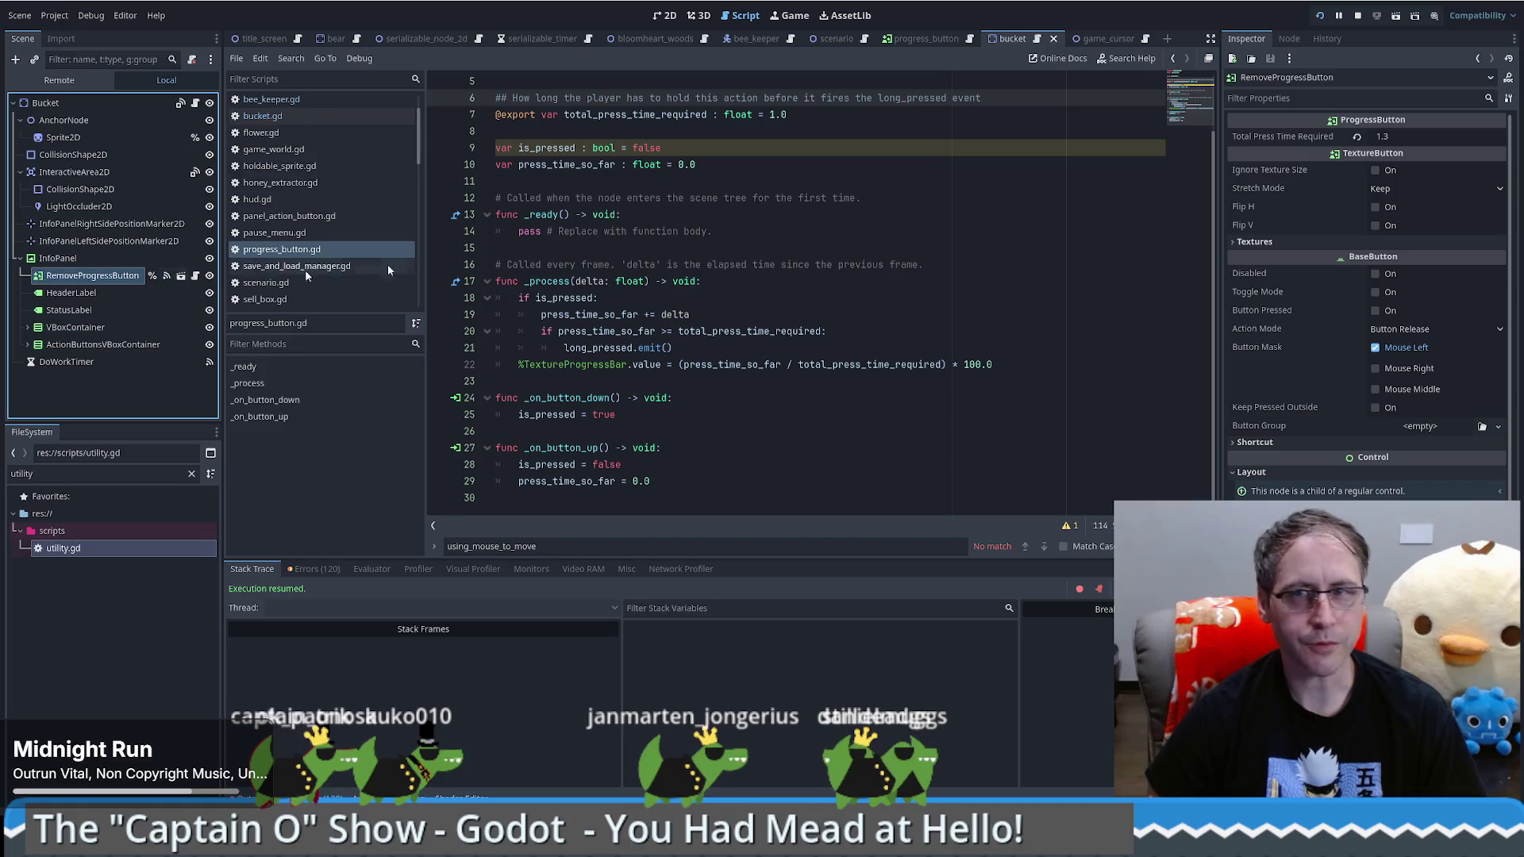
click(1290, 40)
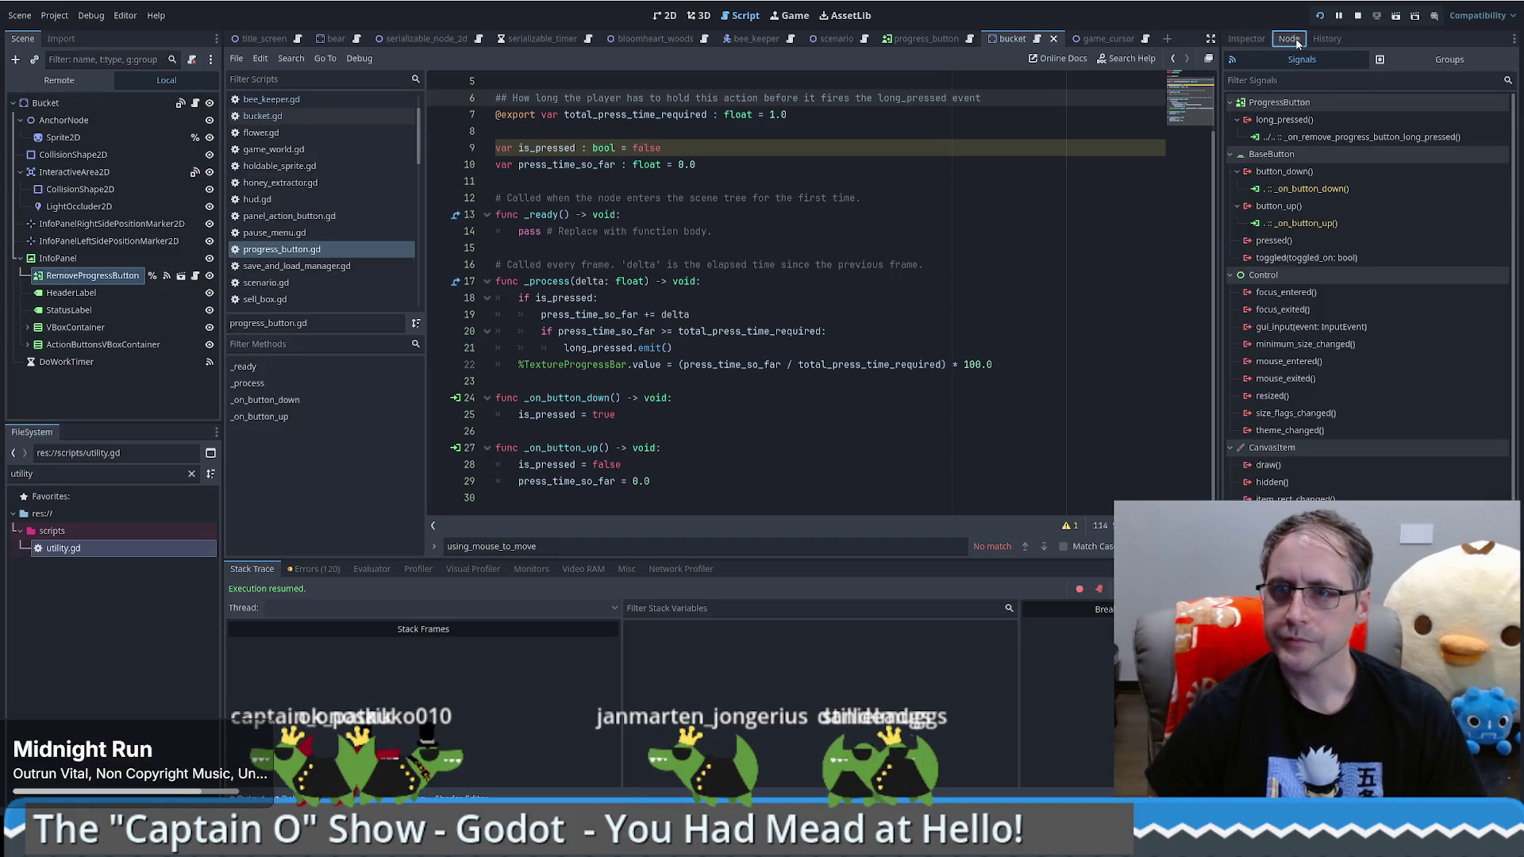
scroll(905, 284, up, 2)
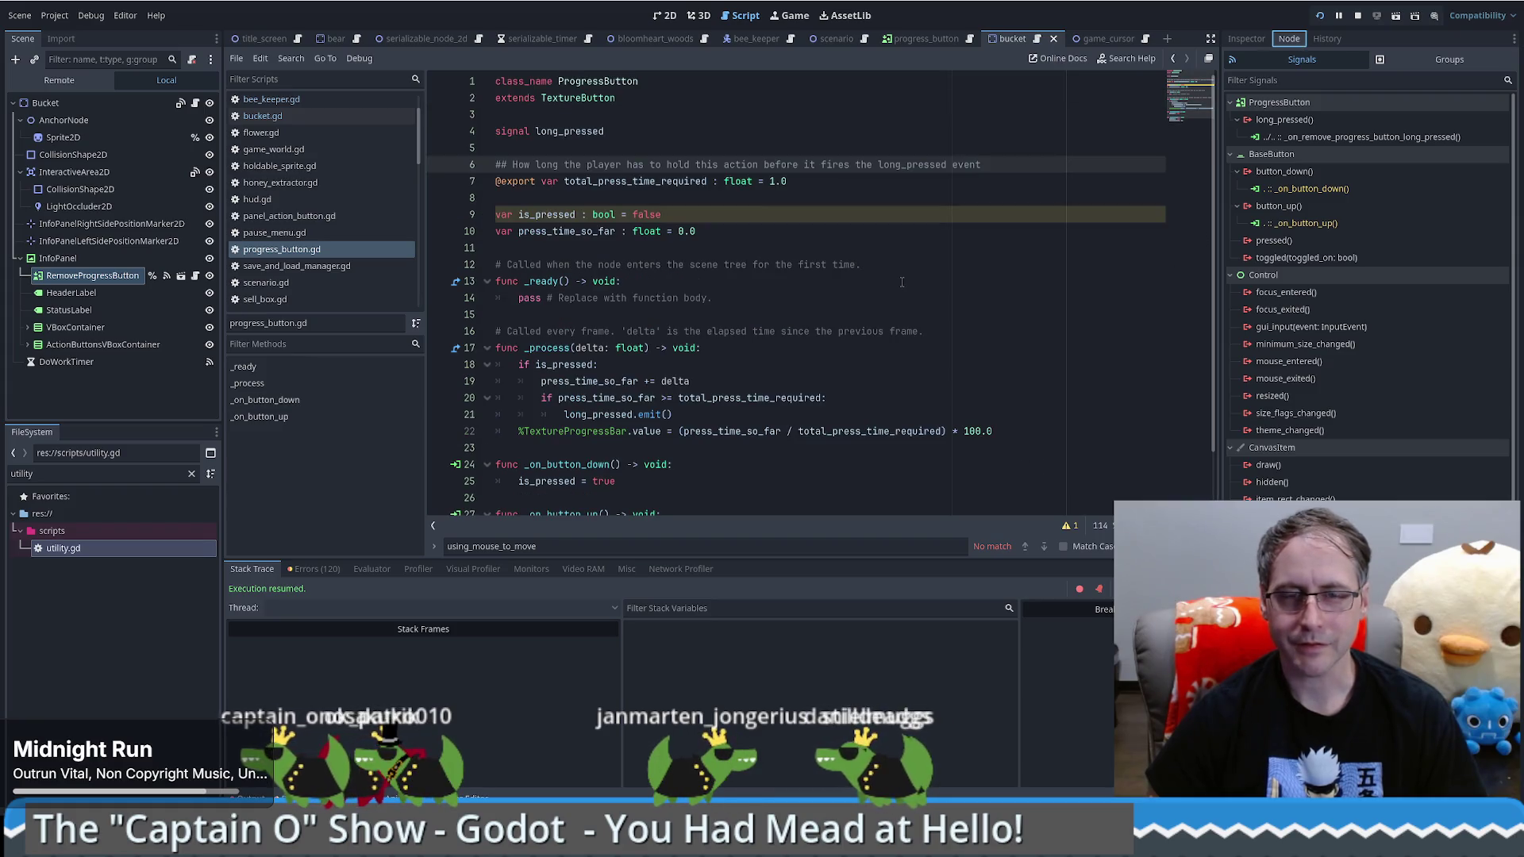
scroll(902, 282, down, 2)
scroll(899, 298, up, 2)
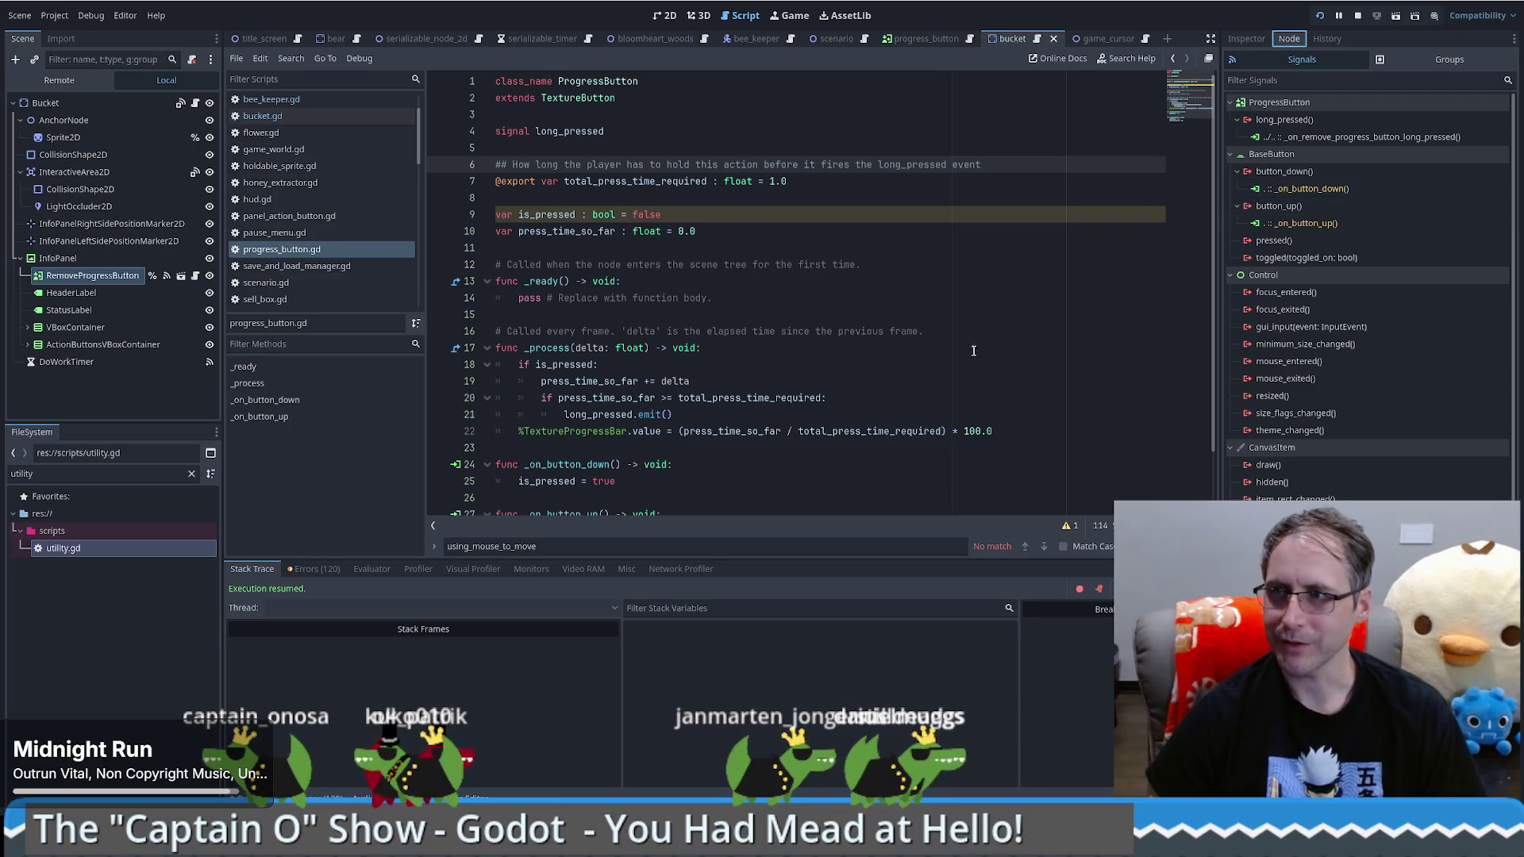
scroll(953, 354, down, 2)
scroll(921, 362, up, 2)
Step: Open bucket.gd from the Bucket node's script icon
click(823, 232)
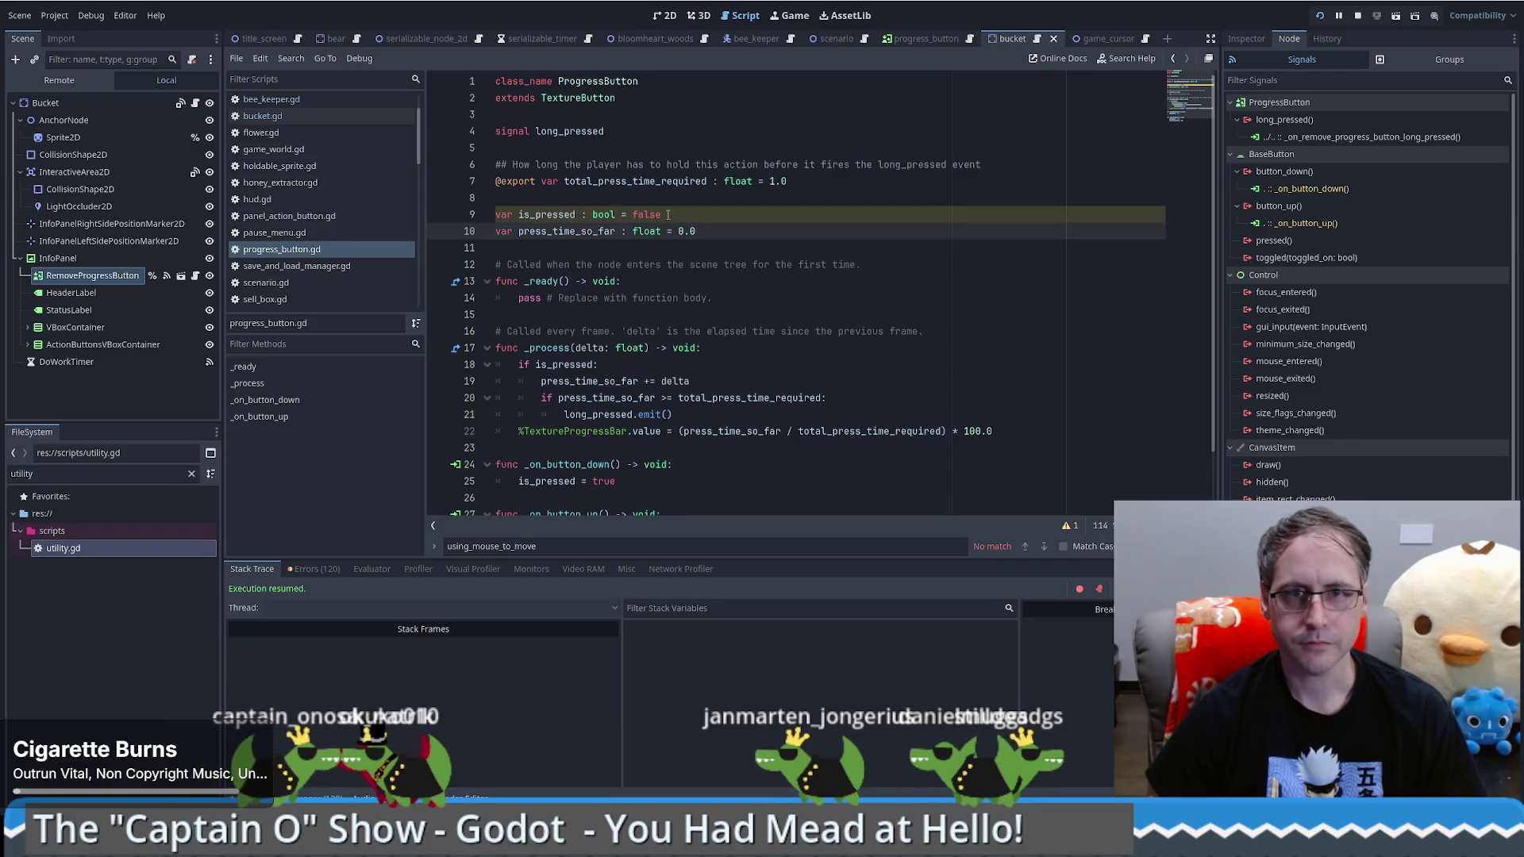
scroll(726, 373, down, 2)
scroll(738, 381, up, 2)
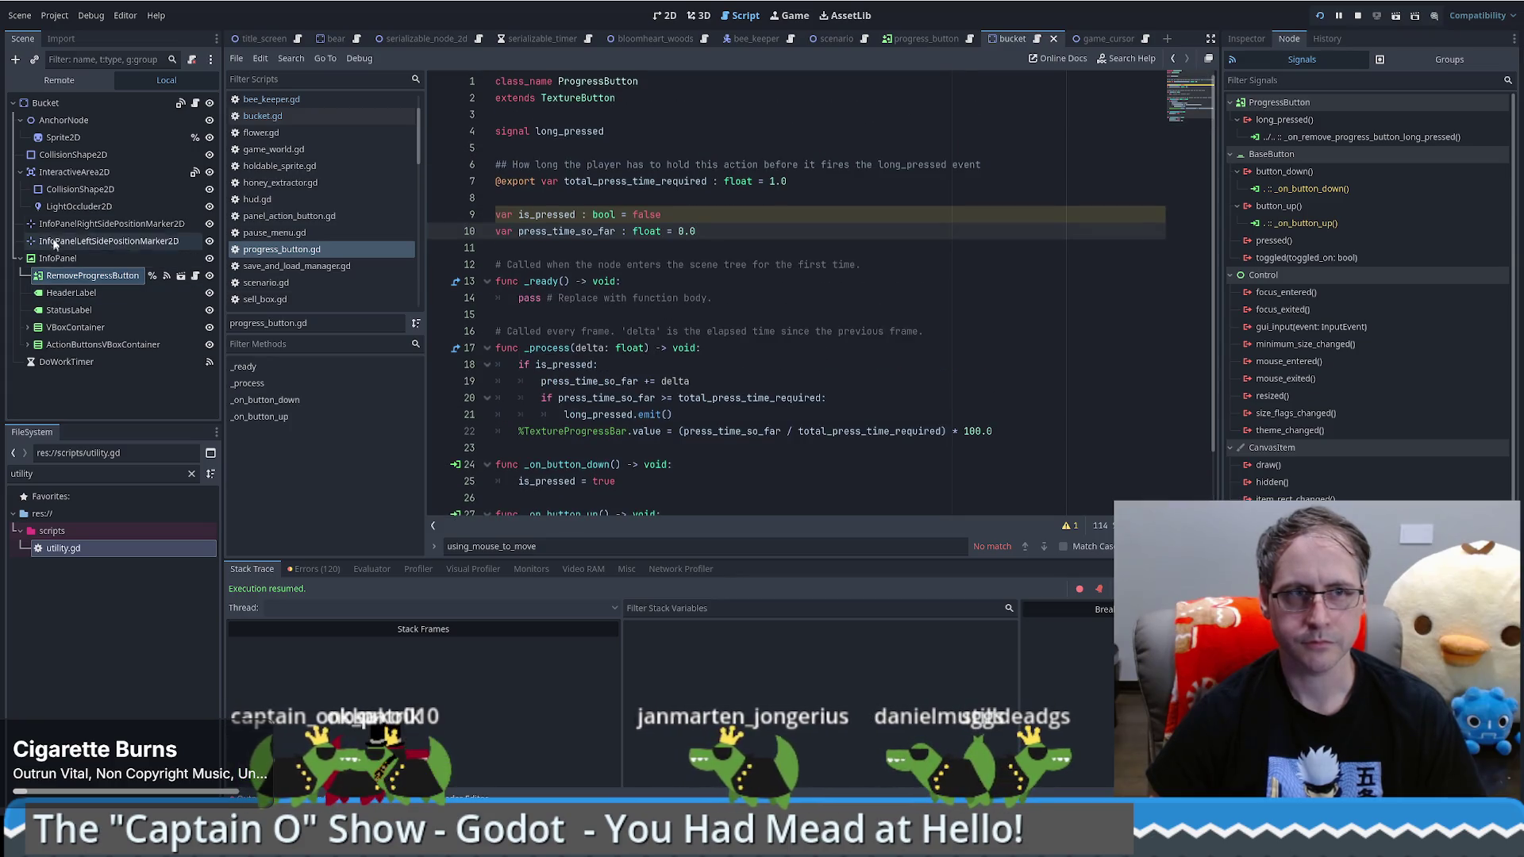
click(196, 103)
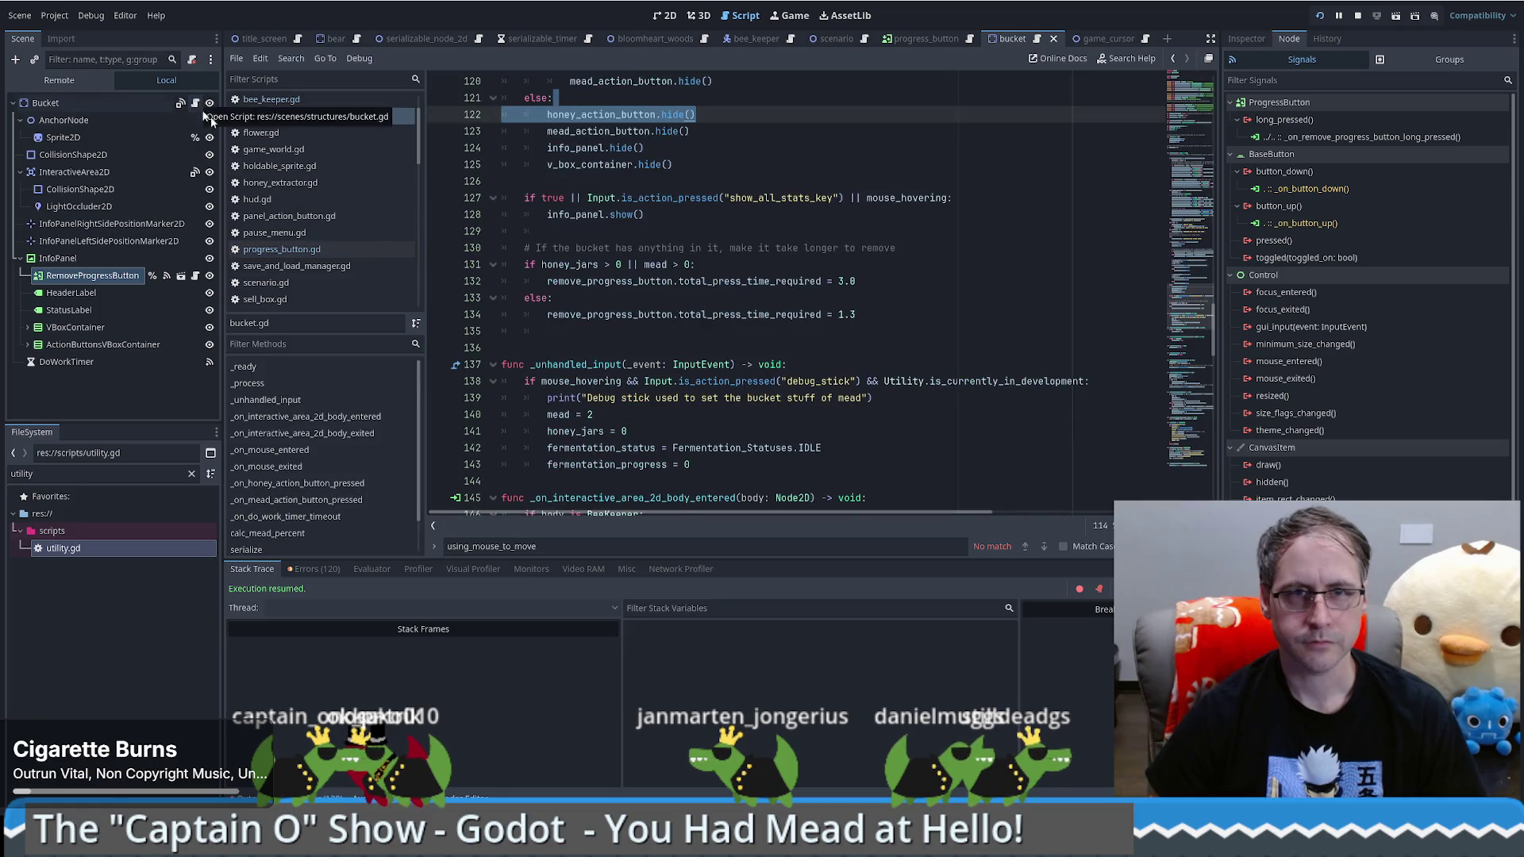
Step: Return to the Inspector and comment out v_box_container.hide() on line 125 with #
click(1248, 39)
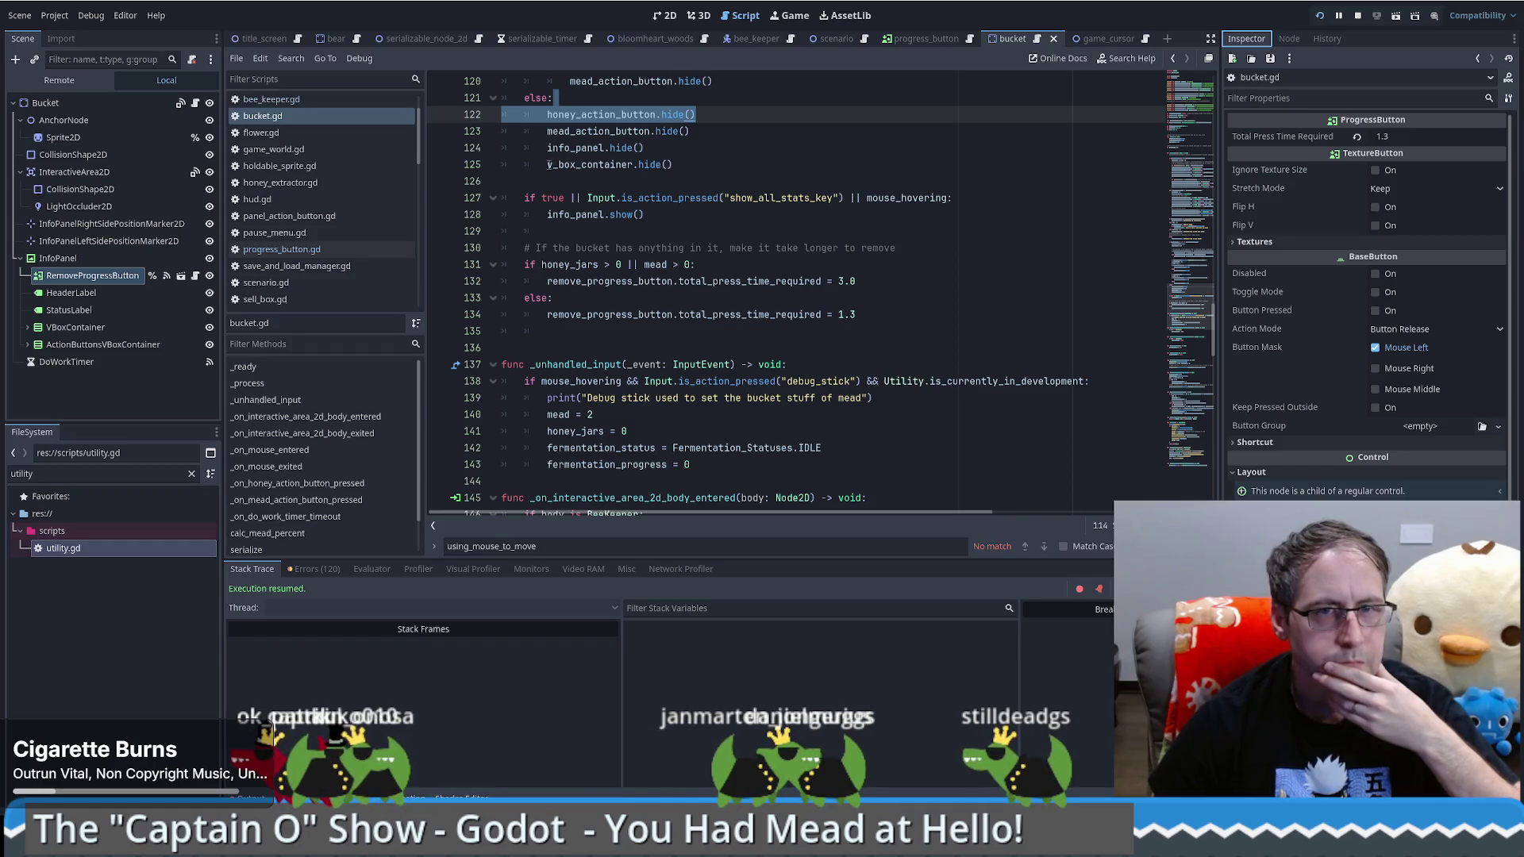
click(550, 165)
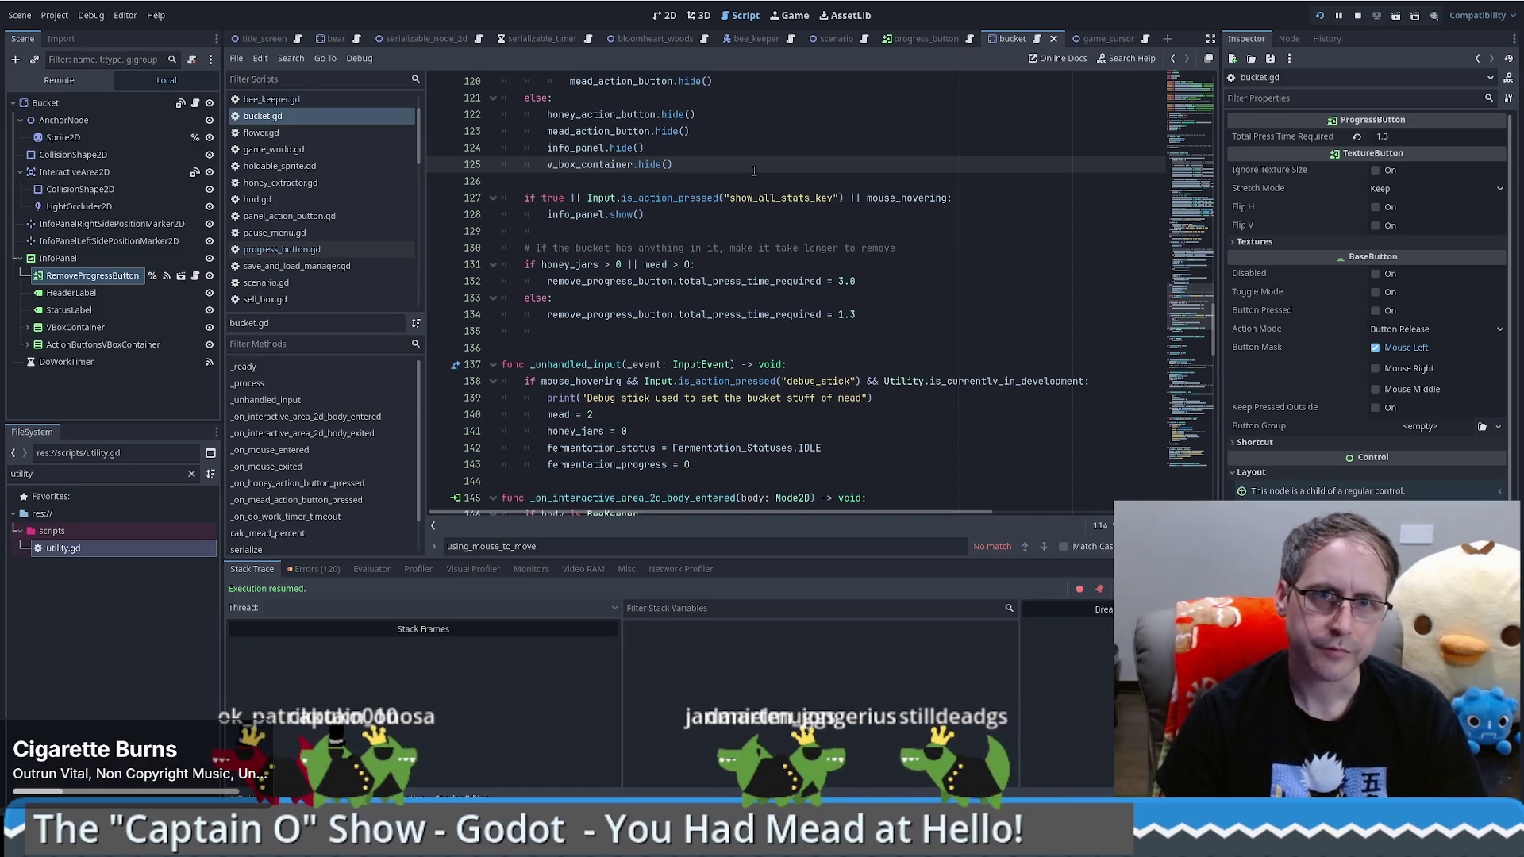
text(#)
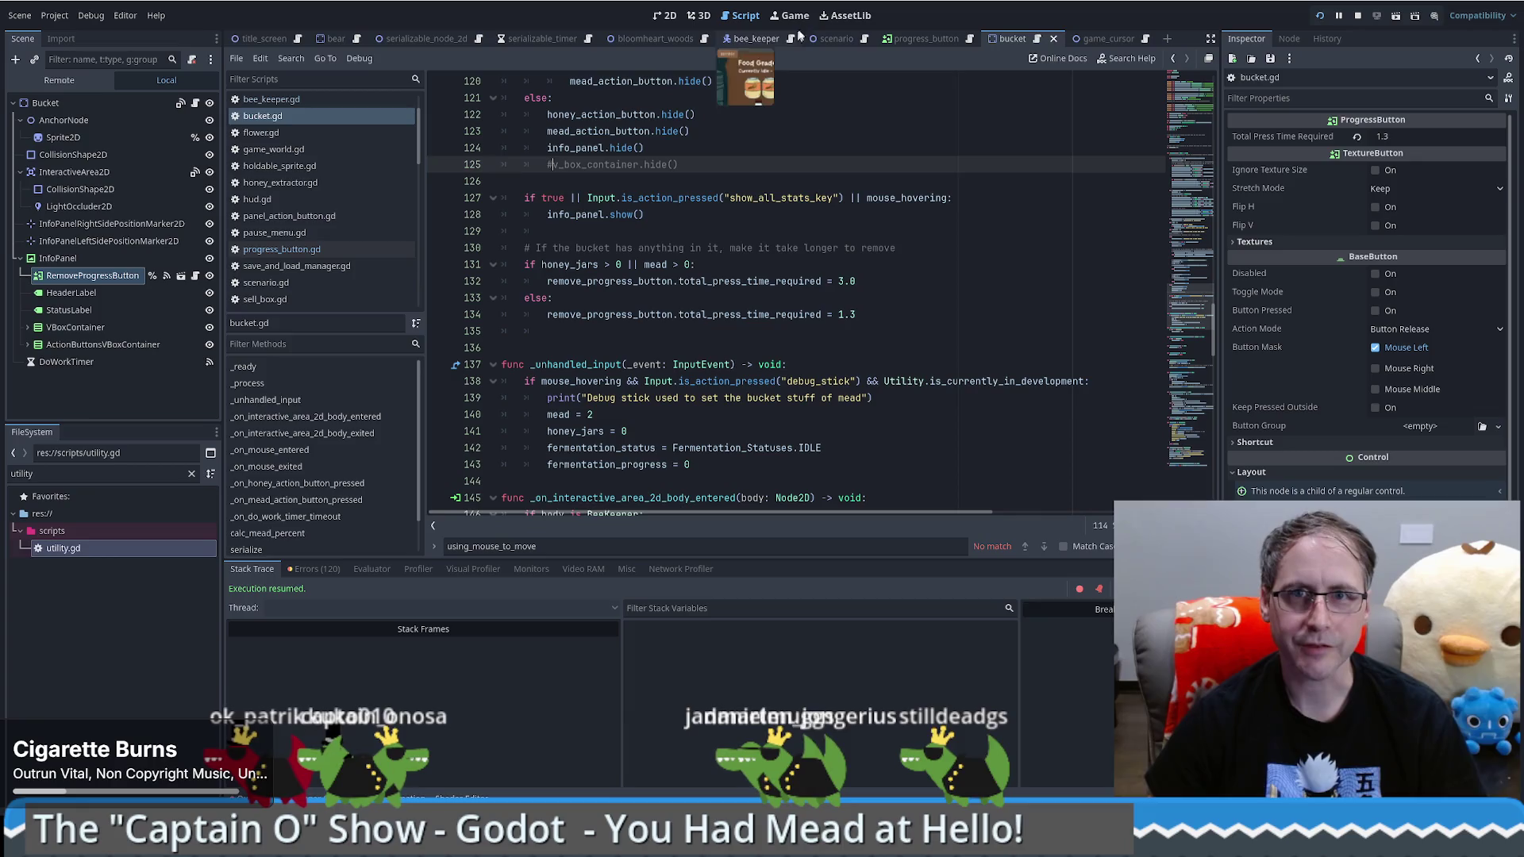
Step: Test the game by placing a Honey Extractor and carrying honey to the bucket, then stop it
key(F5)
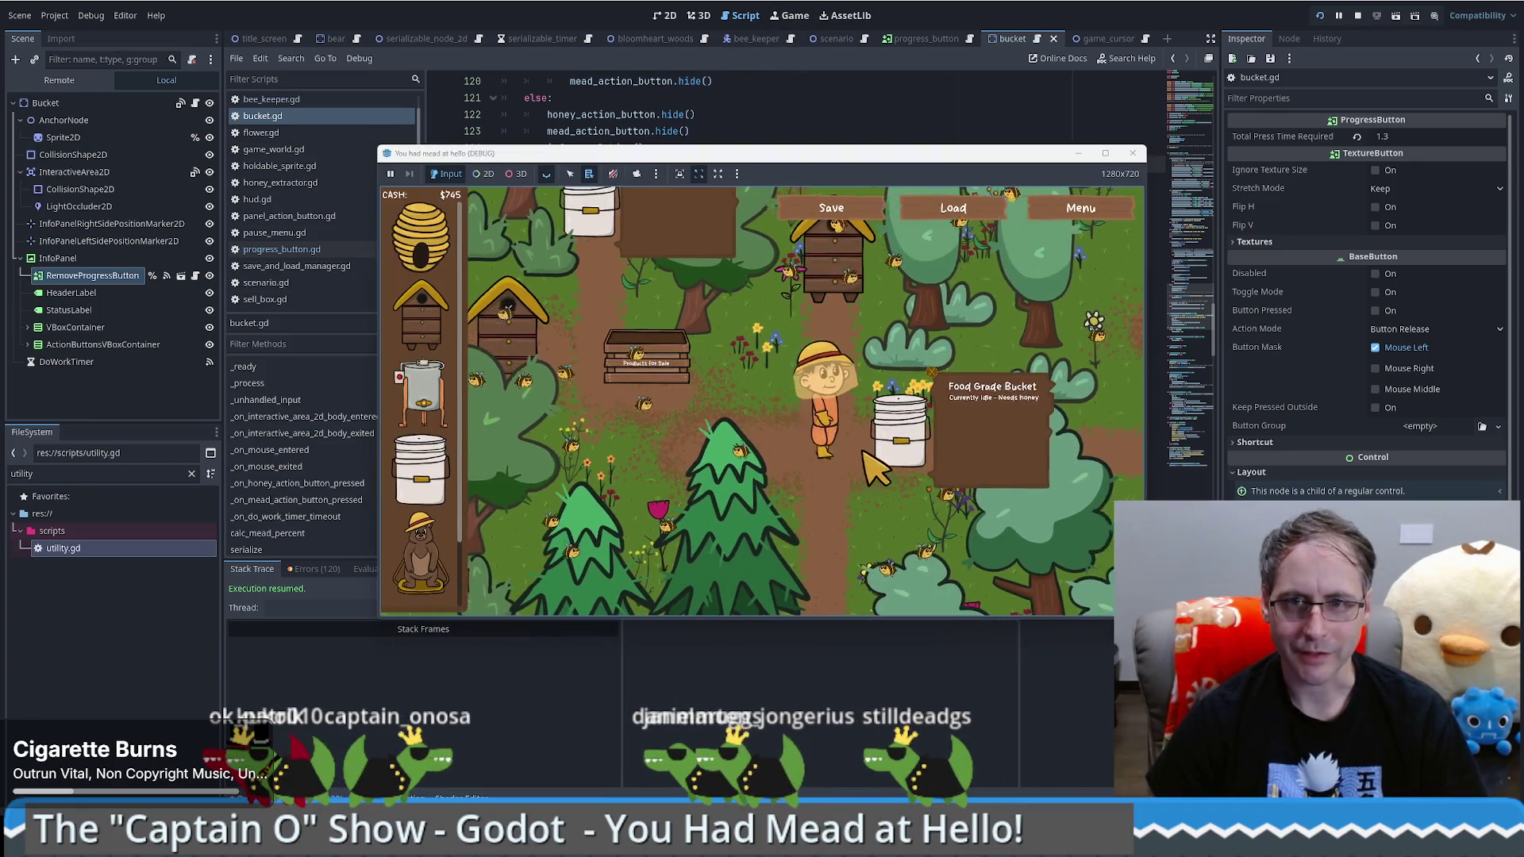
click(878, 468)
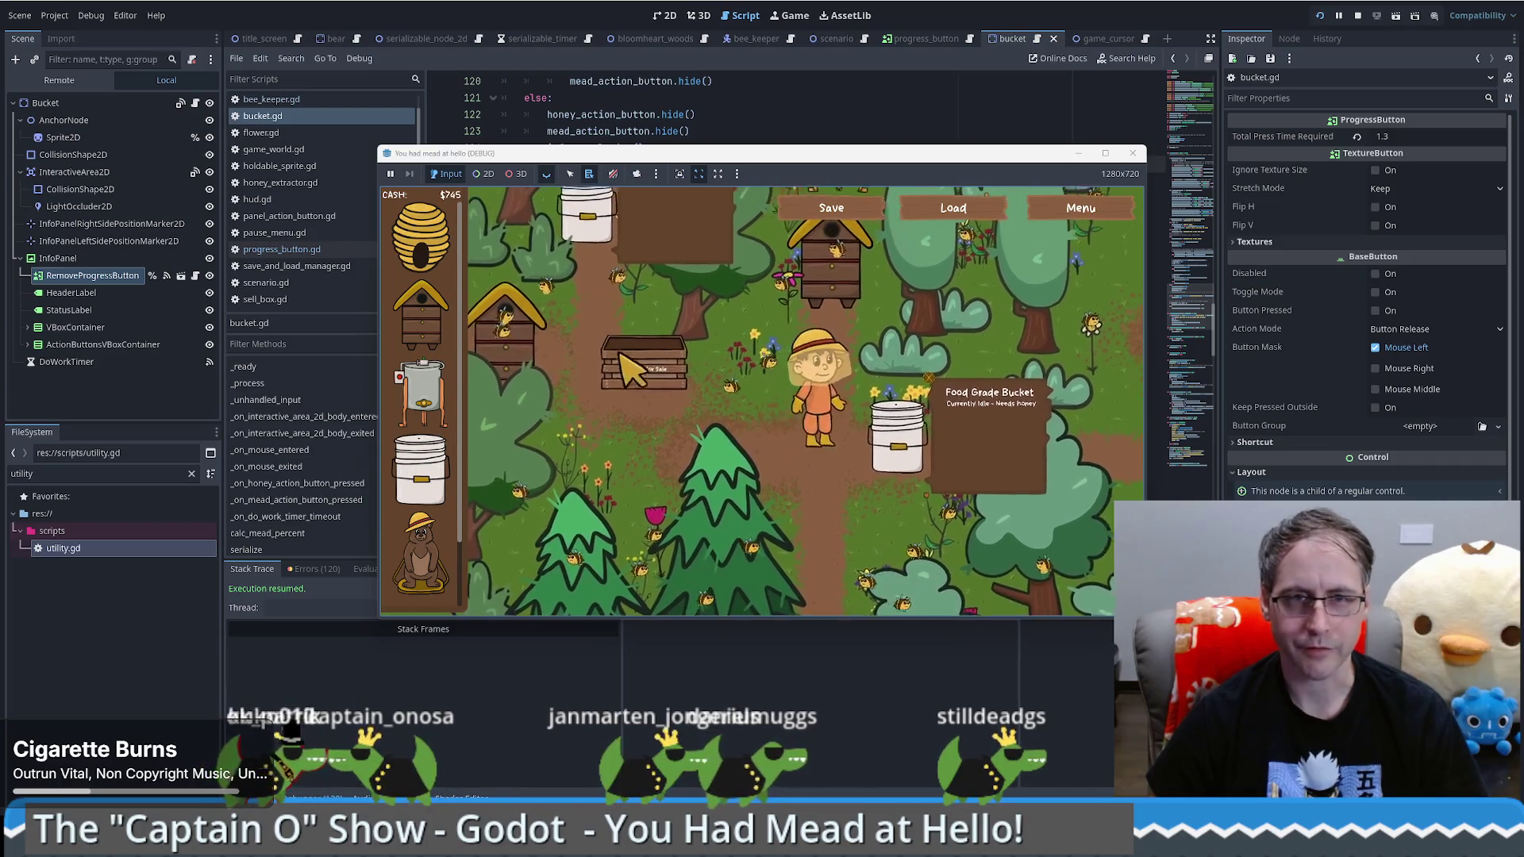
mouse_move(421, 393)
mouse_down()
mouse_move(718, 485)
mouse_move(766, 480)
mouse_up()
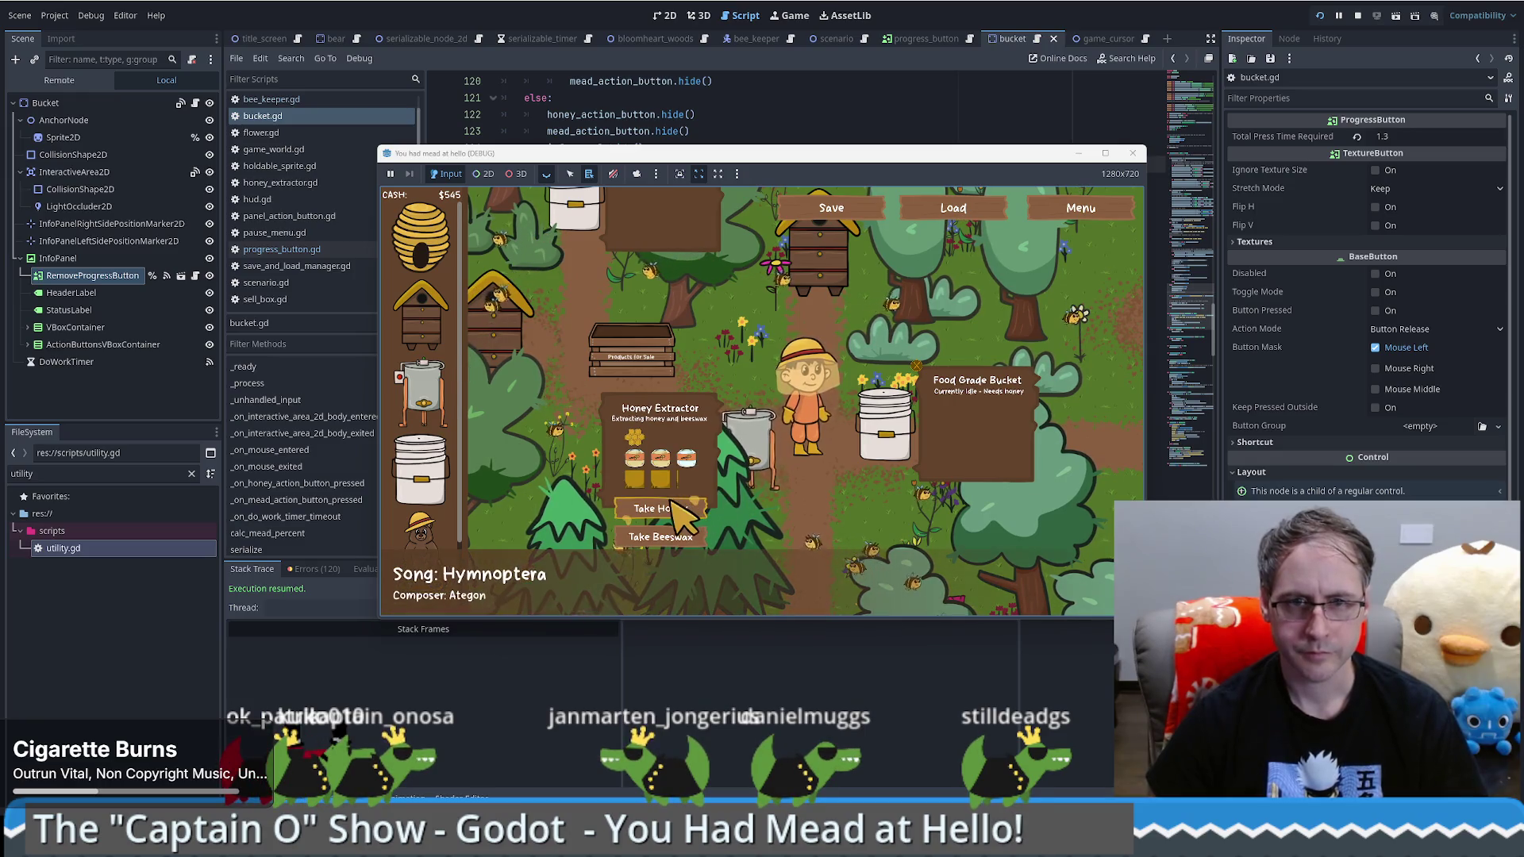
key(d)
key(a)
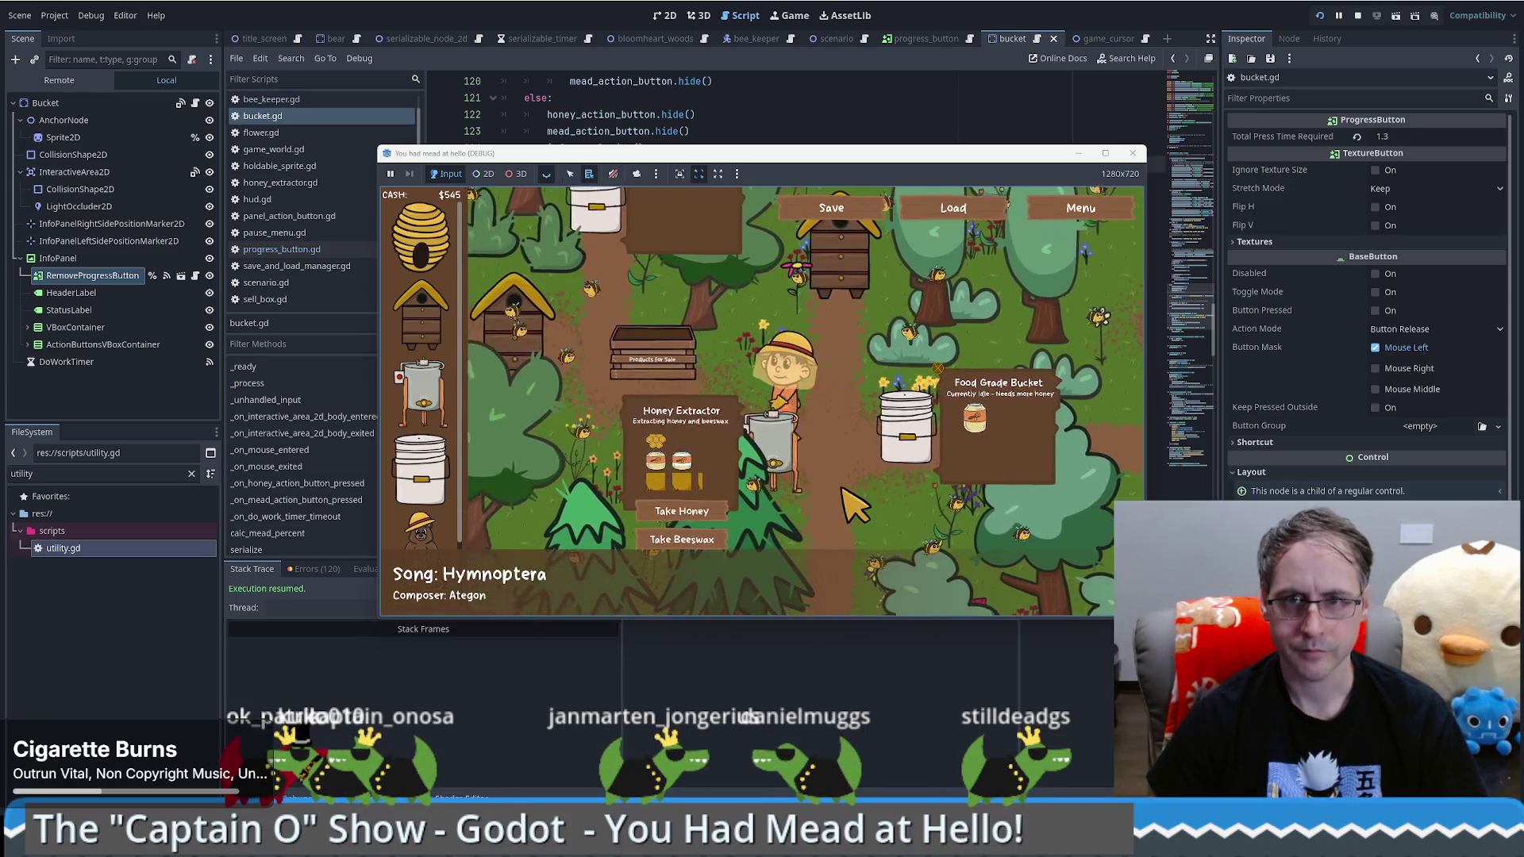
key(d)
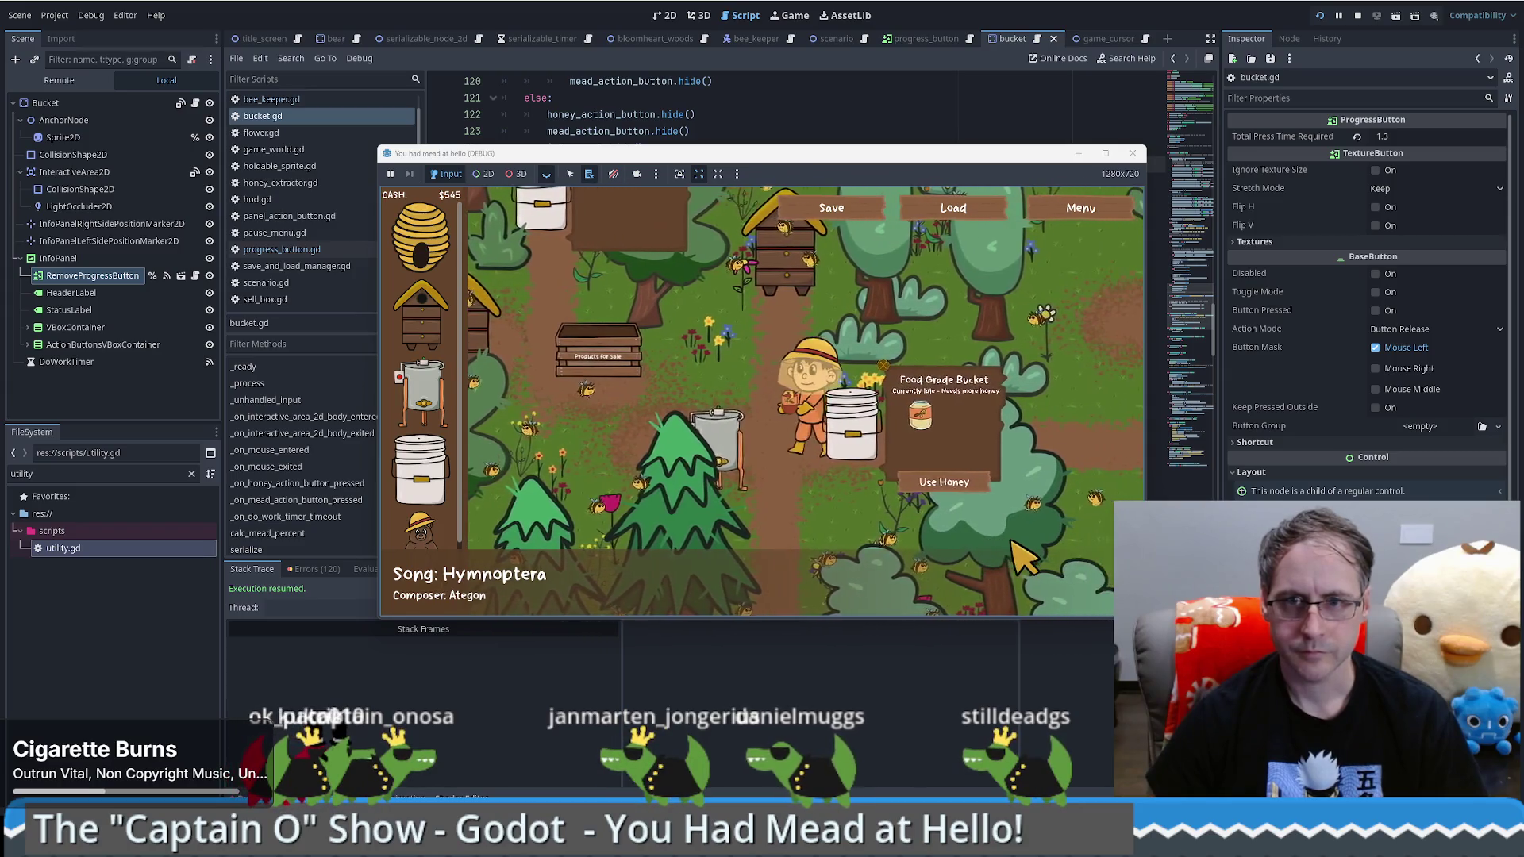
key(a)
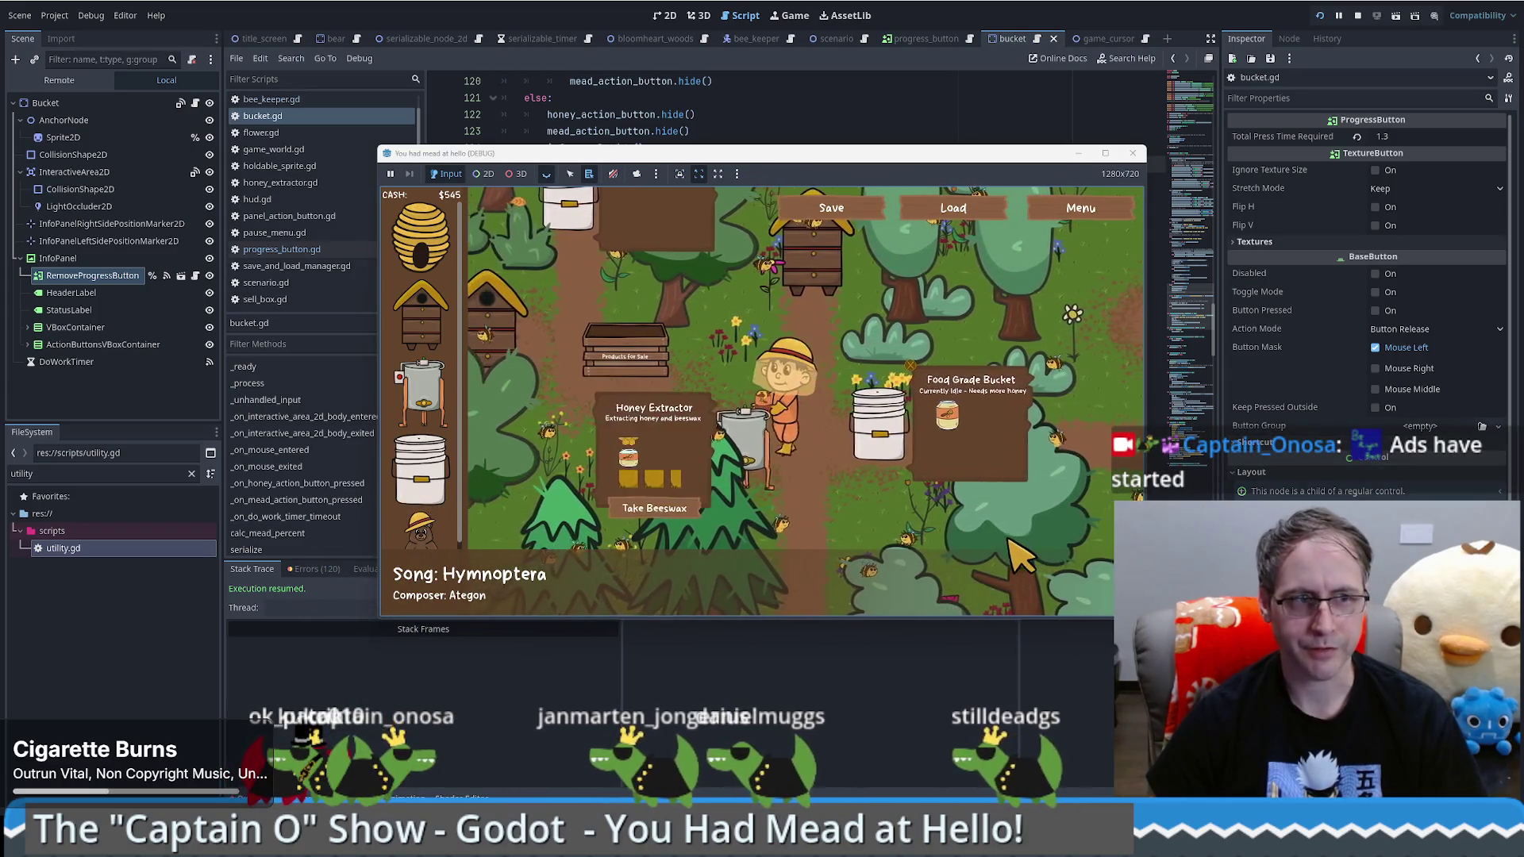
key(F8)
Step: Relaunch the game for another test, then close it and open the progress_button scene
scroll(715, 318, down, 8)
key(F5)
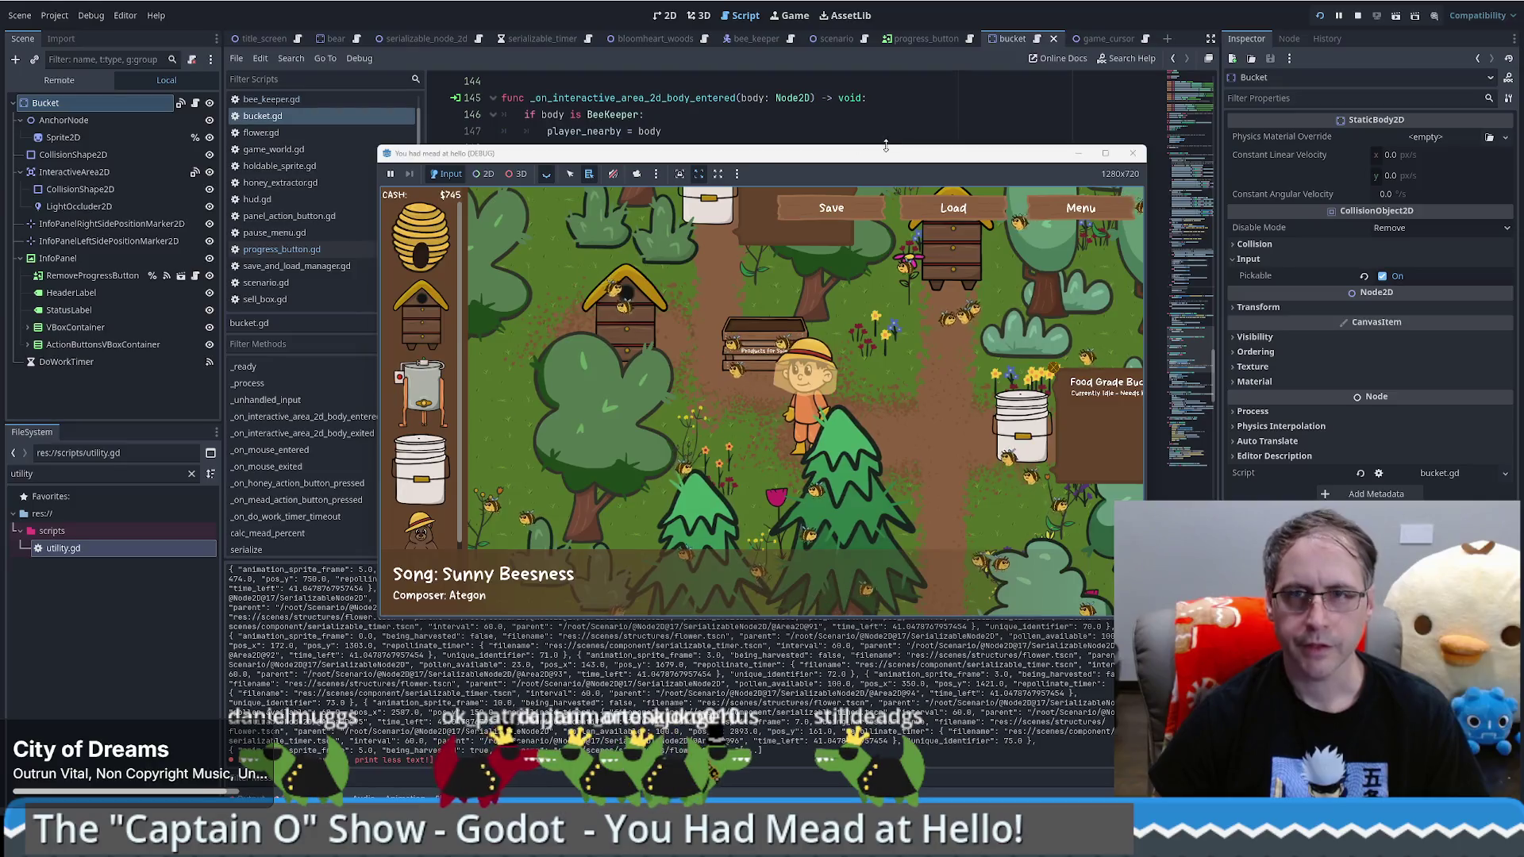
click(921, 40)
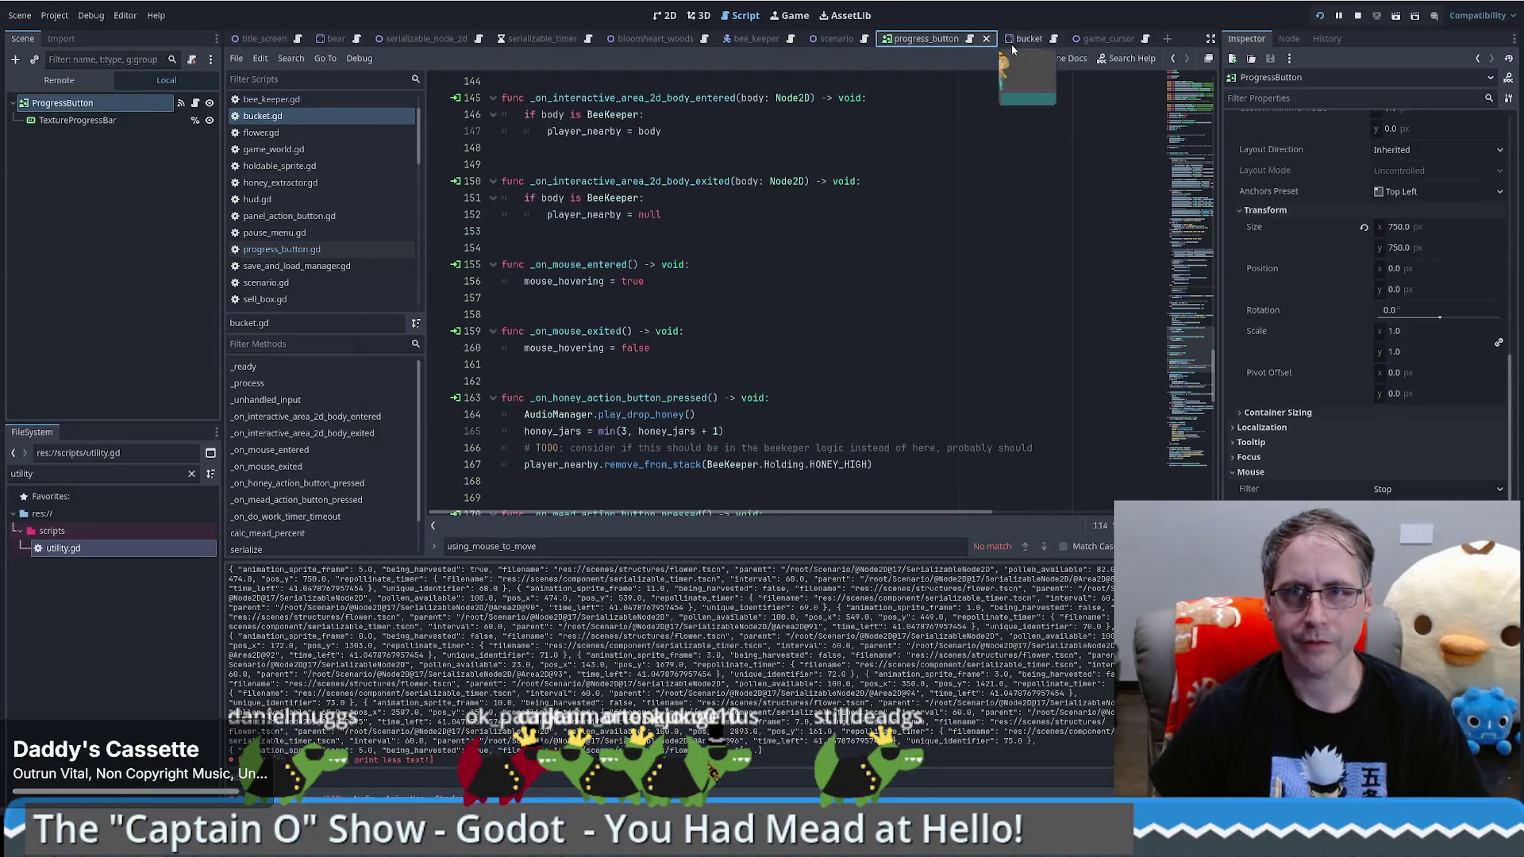
Step: Open progress_button.gd and inspect is_pressed's uses and its line 9 shadowing warning
scroll(651, 343, down, 5)
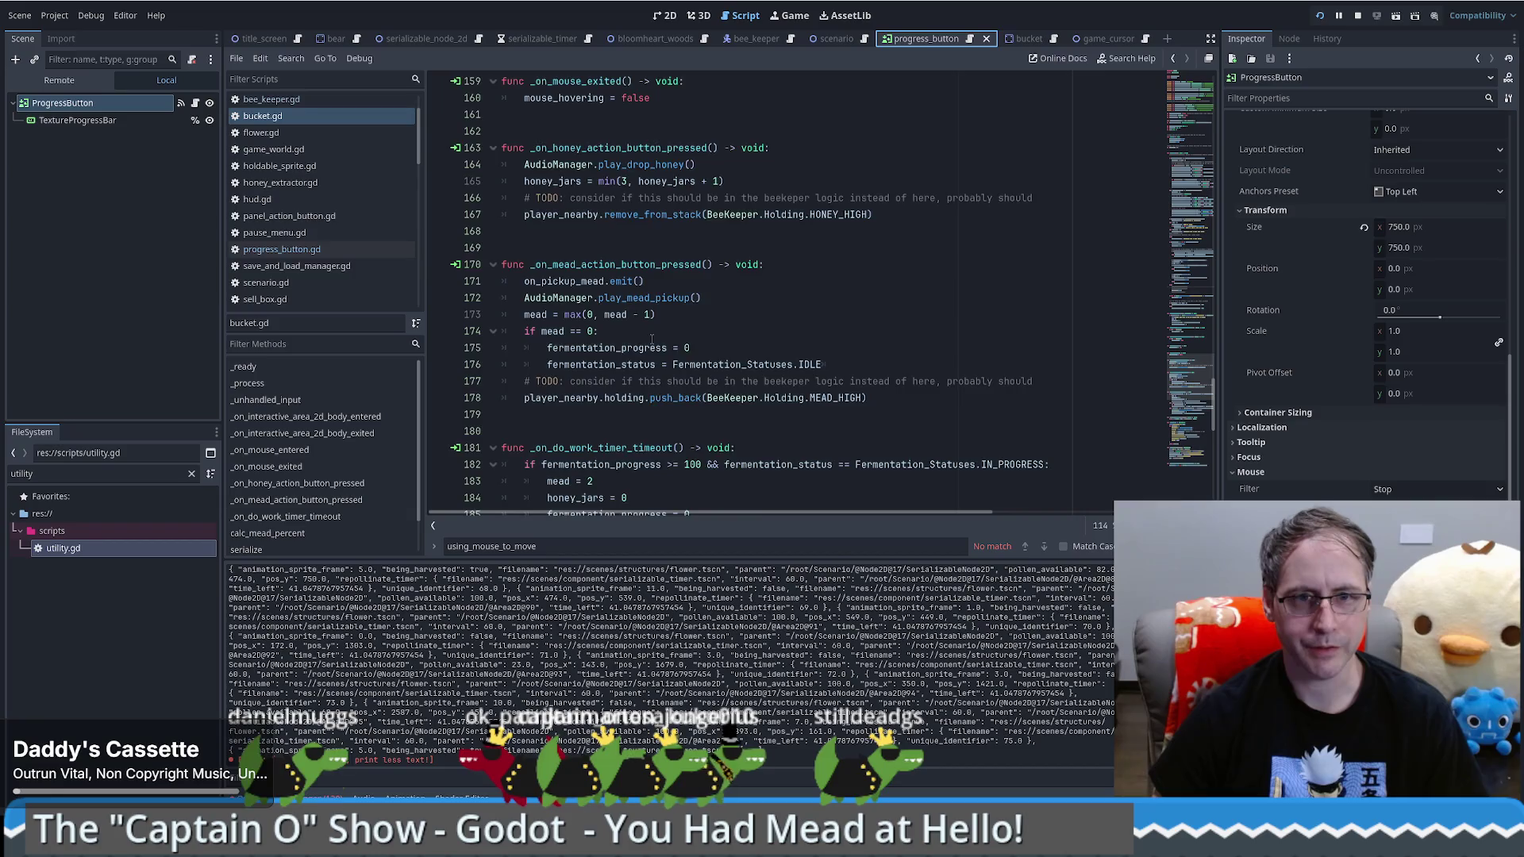
scroll(651, 343, down, 4)
scroll(651, 343, up, 5)
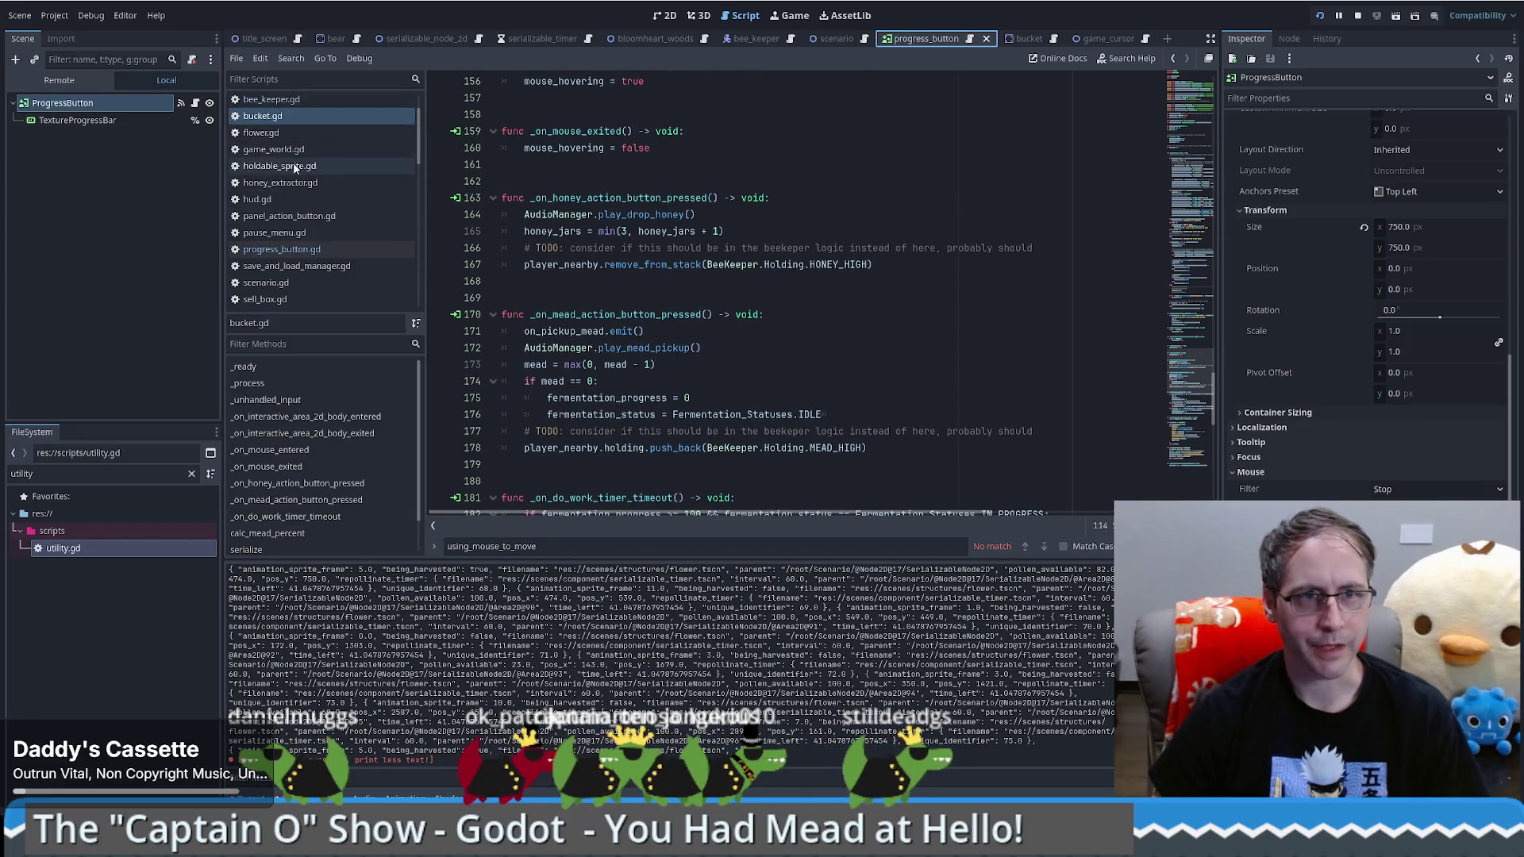
click(282, 249)
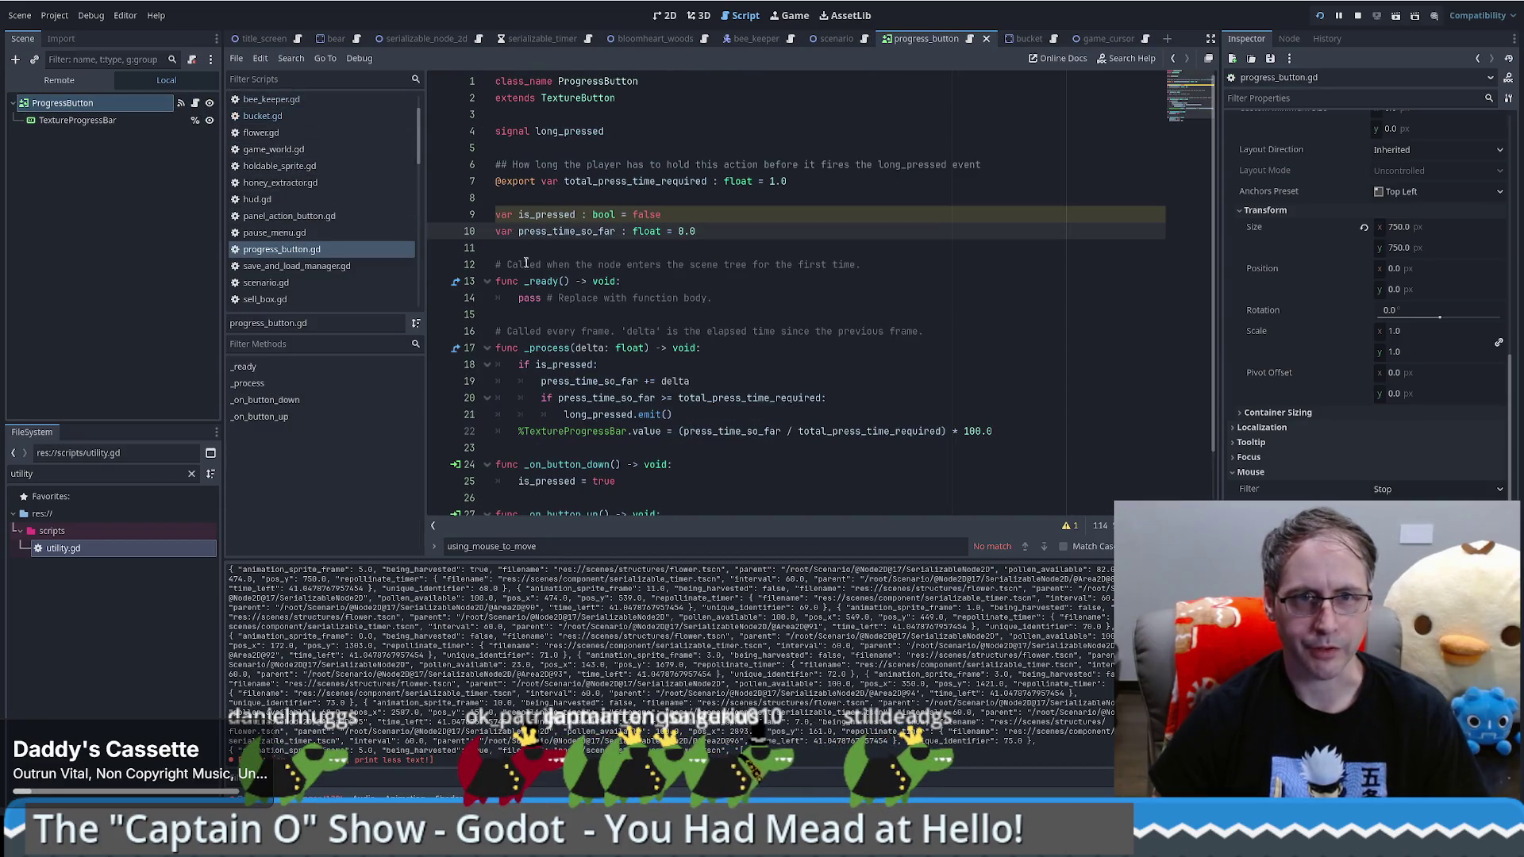
scroll(525, 263, down, 1)
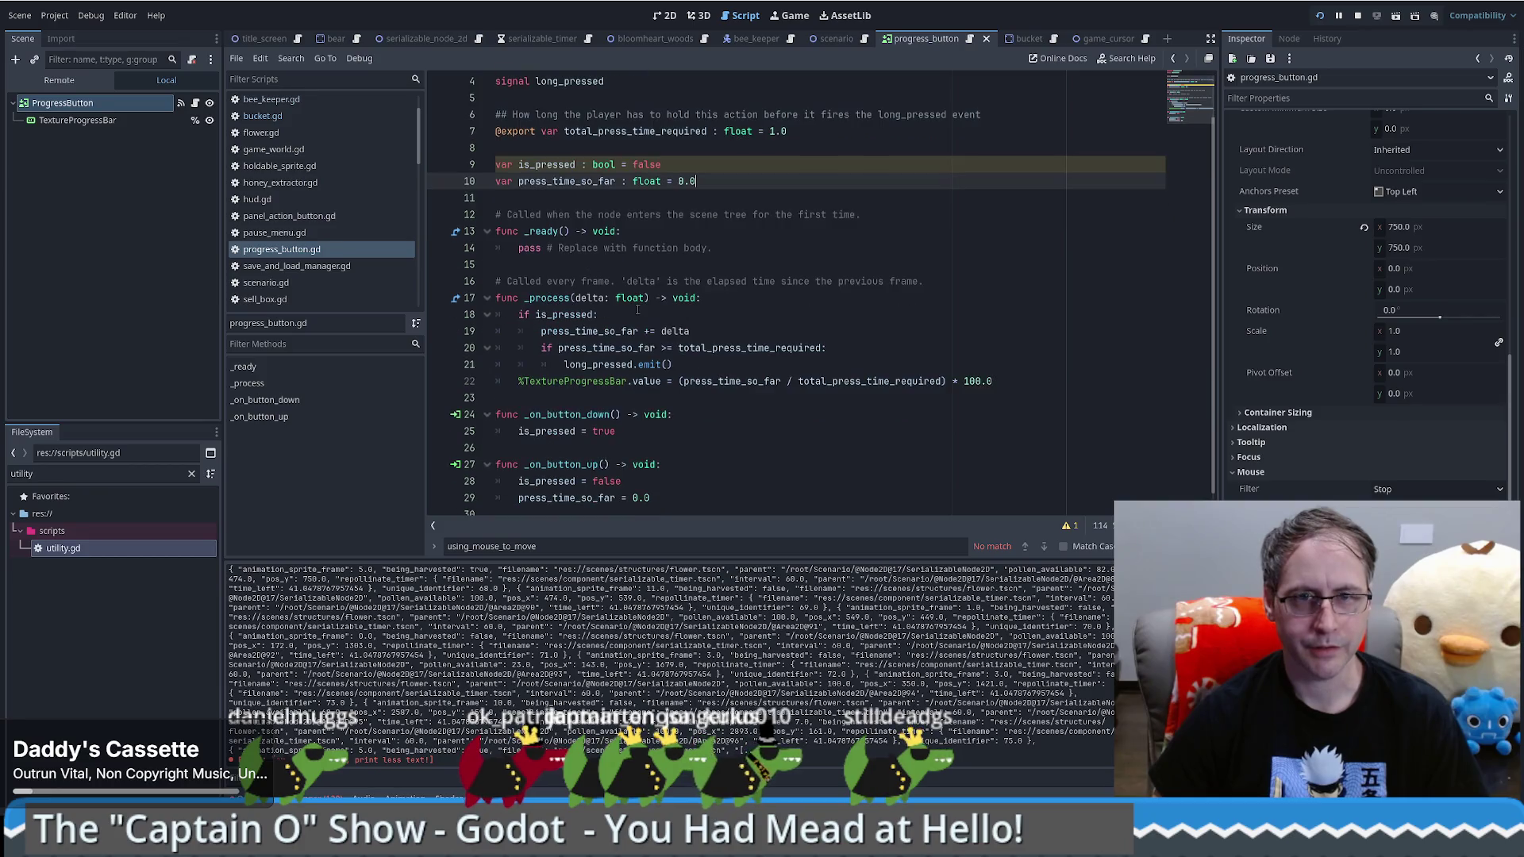
click(560, 161)
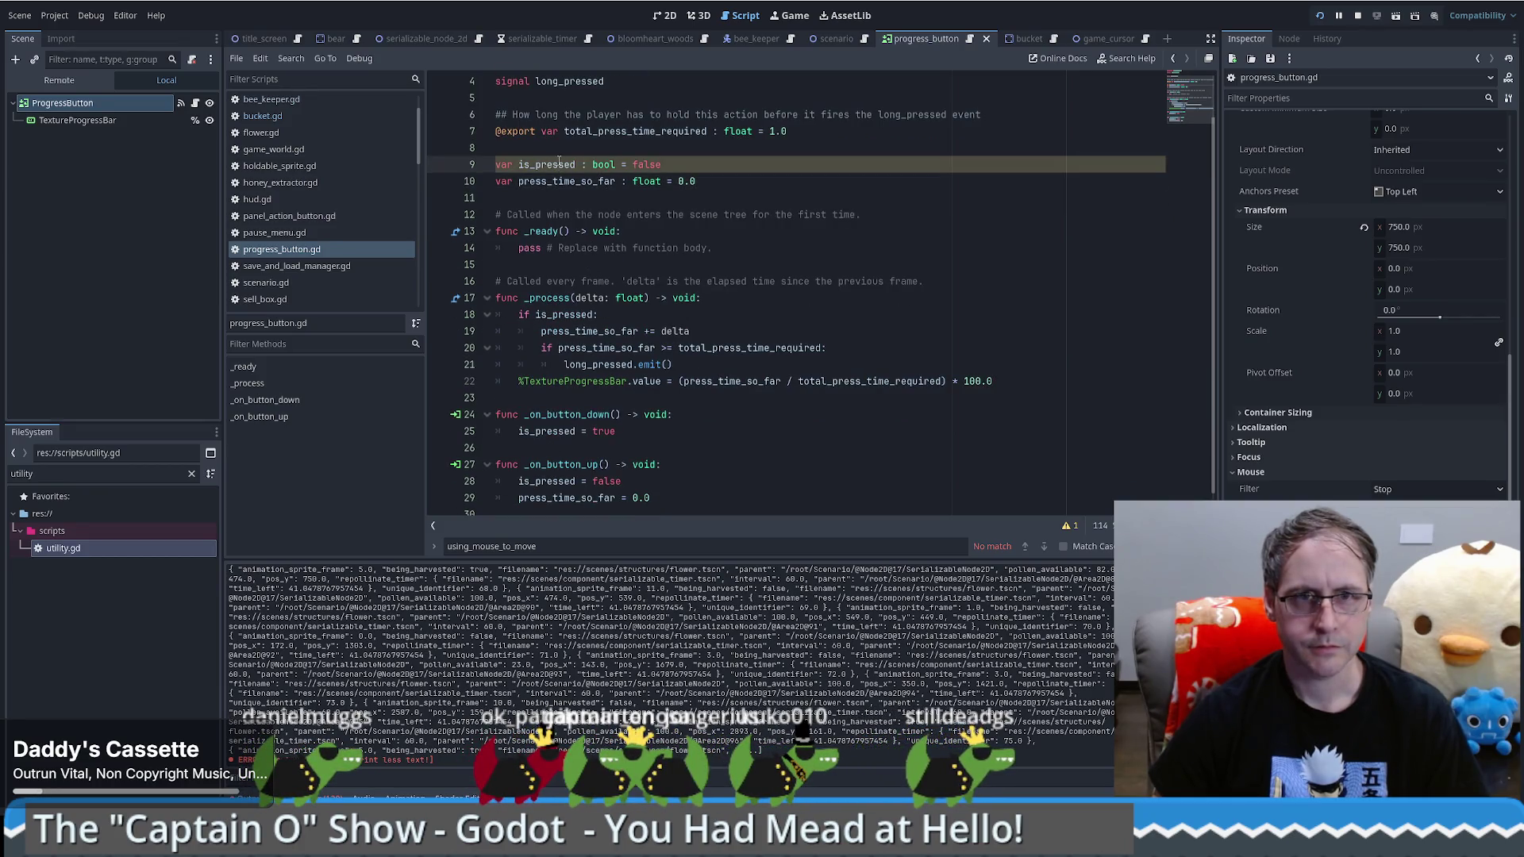
double_click(560, 161)
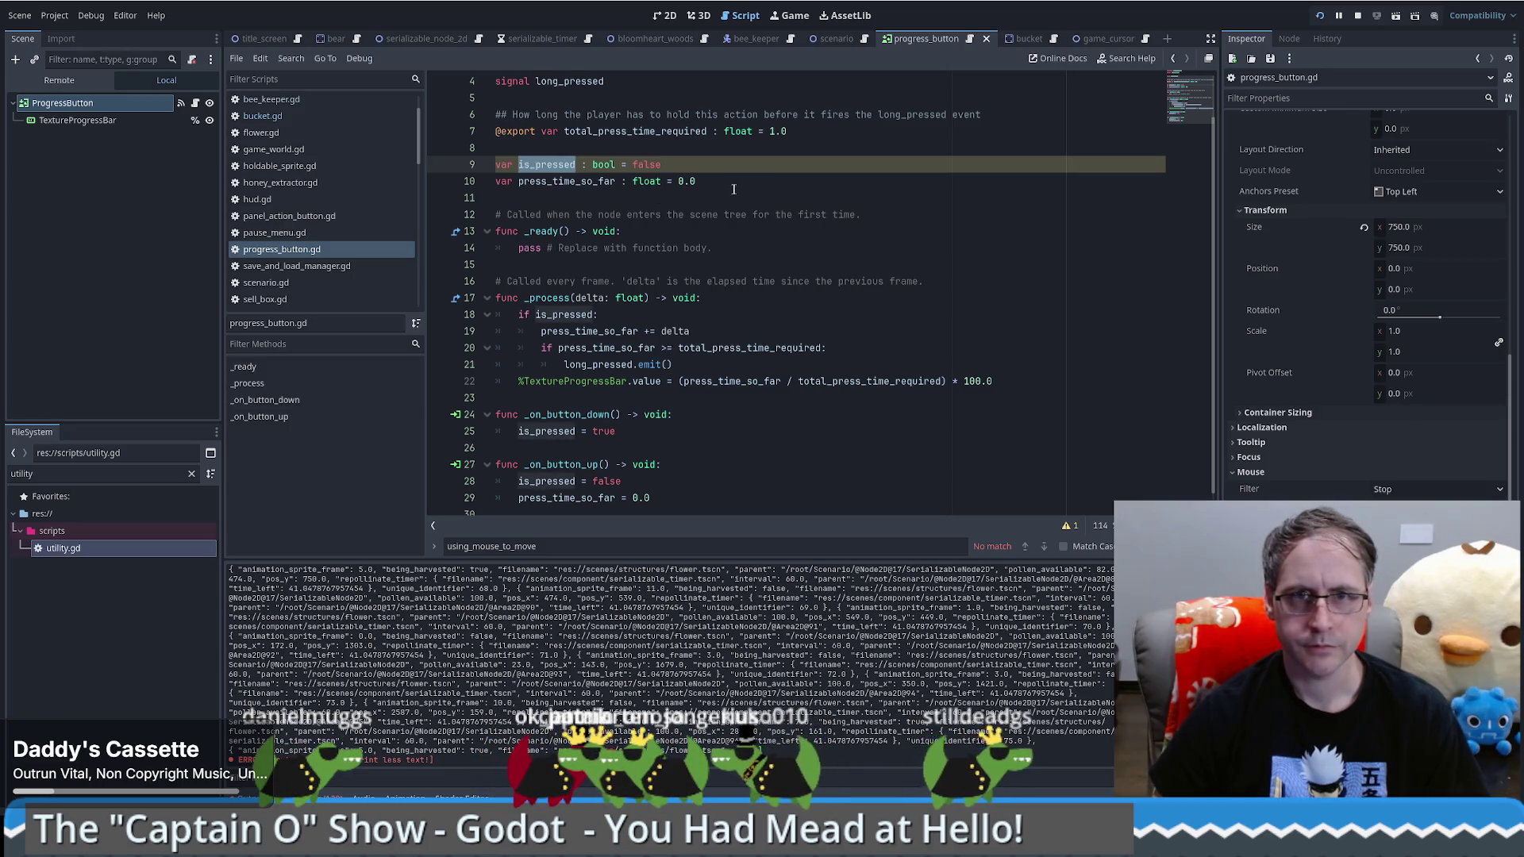
click(1067, 525)
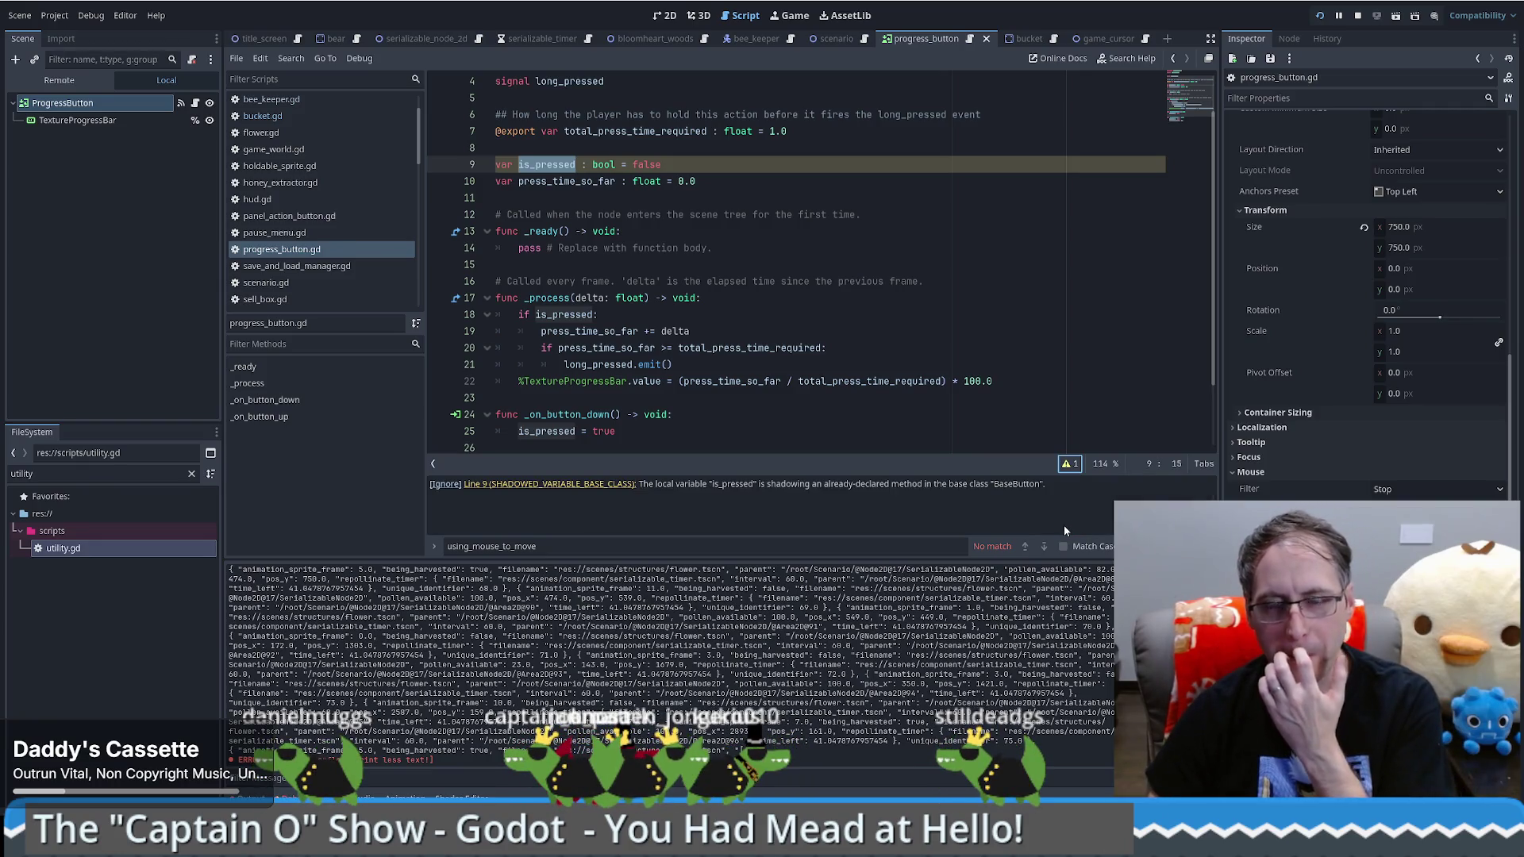
click(699, 231)
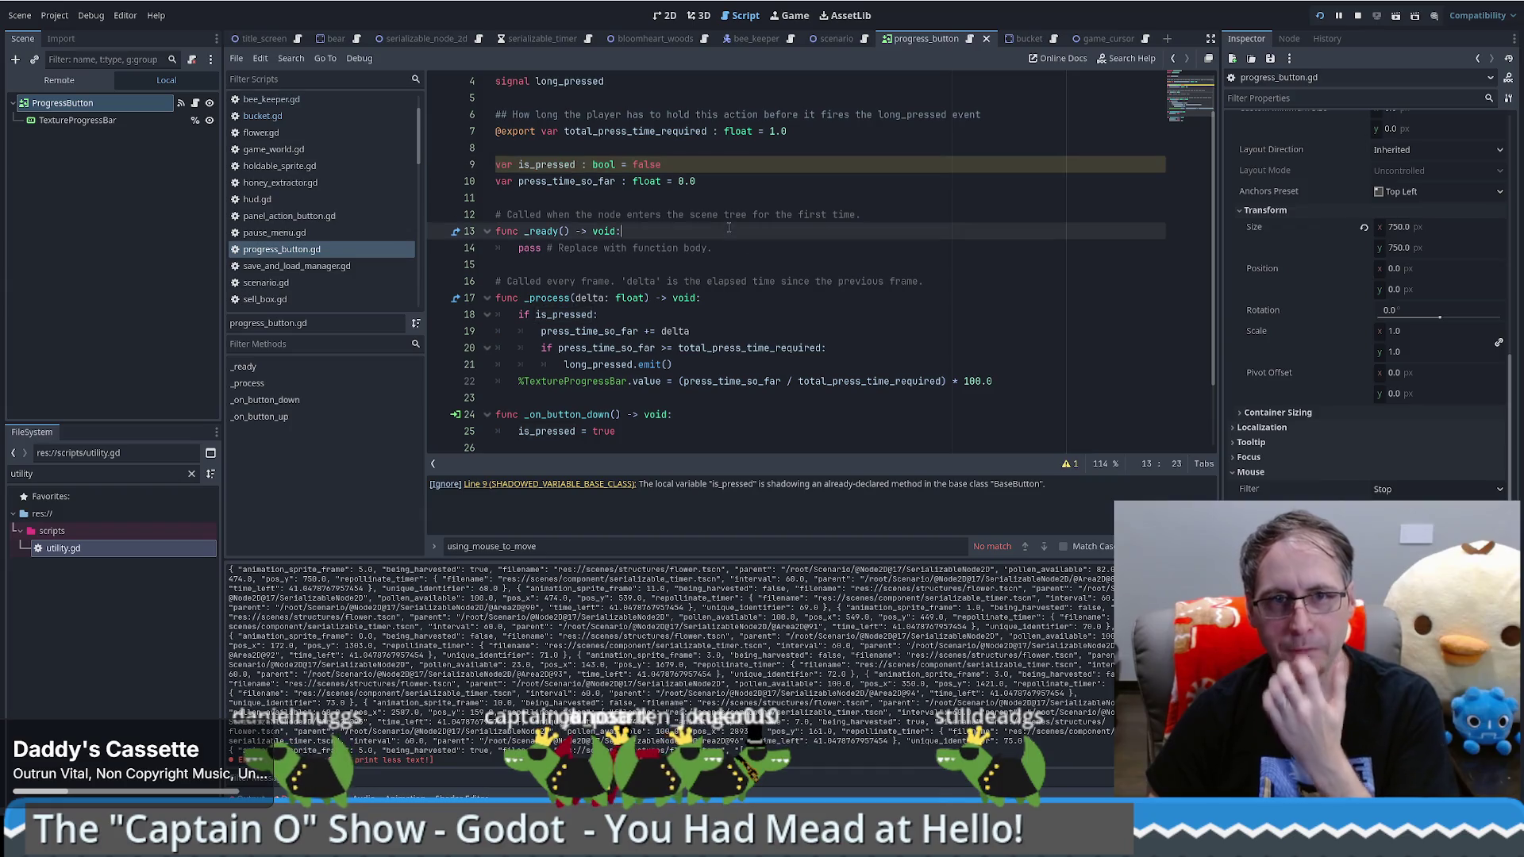
Step: Rename is_pressed to is_being_pressed on lines 9, 25, 28 and 18, then save and run
click(524, 164)
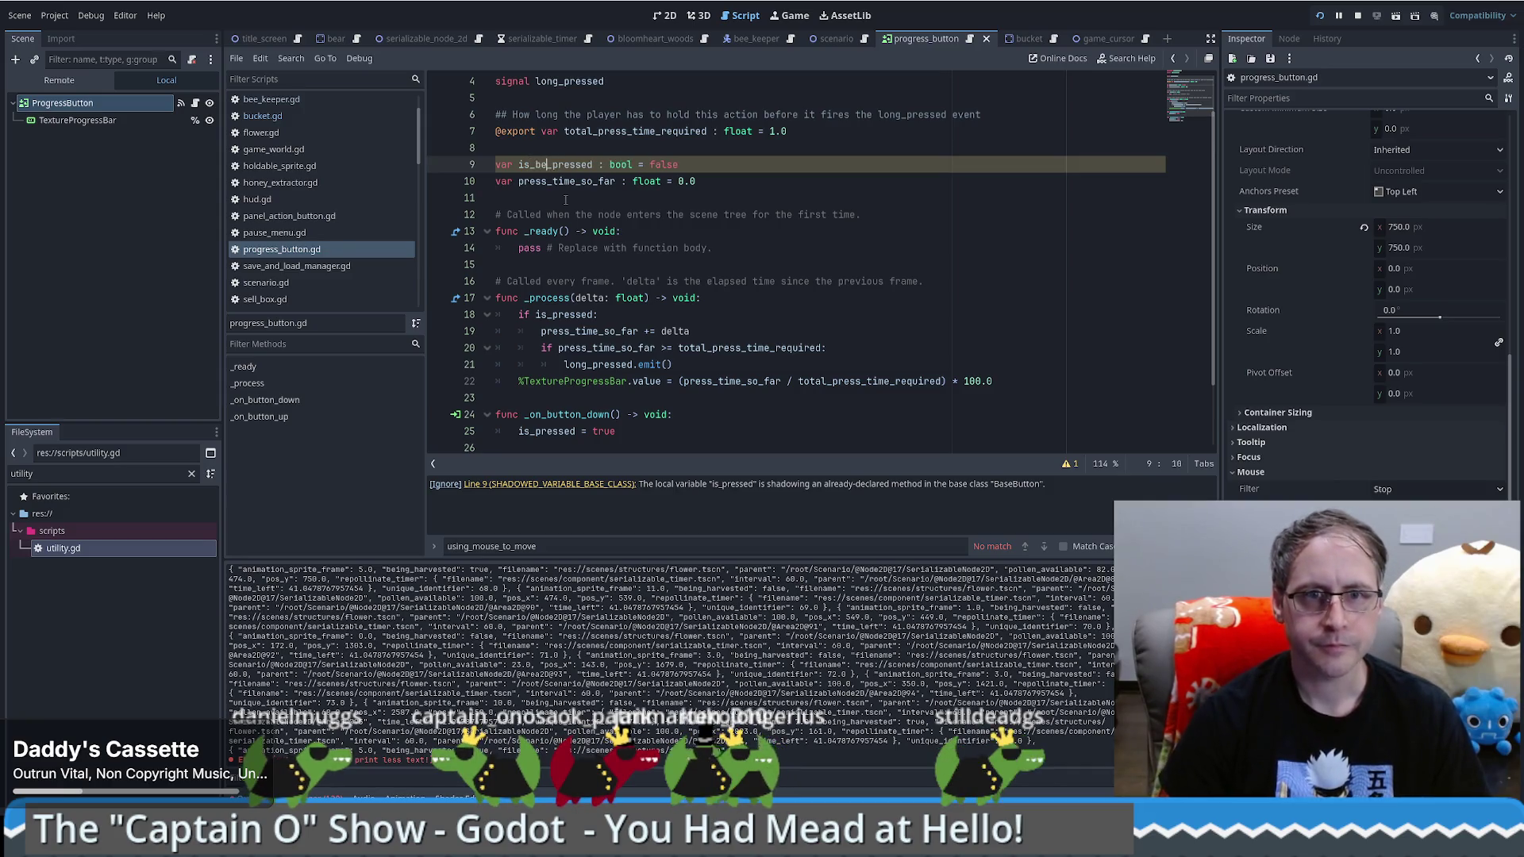
text(_being)
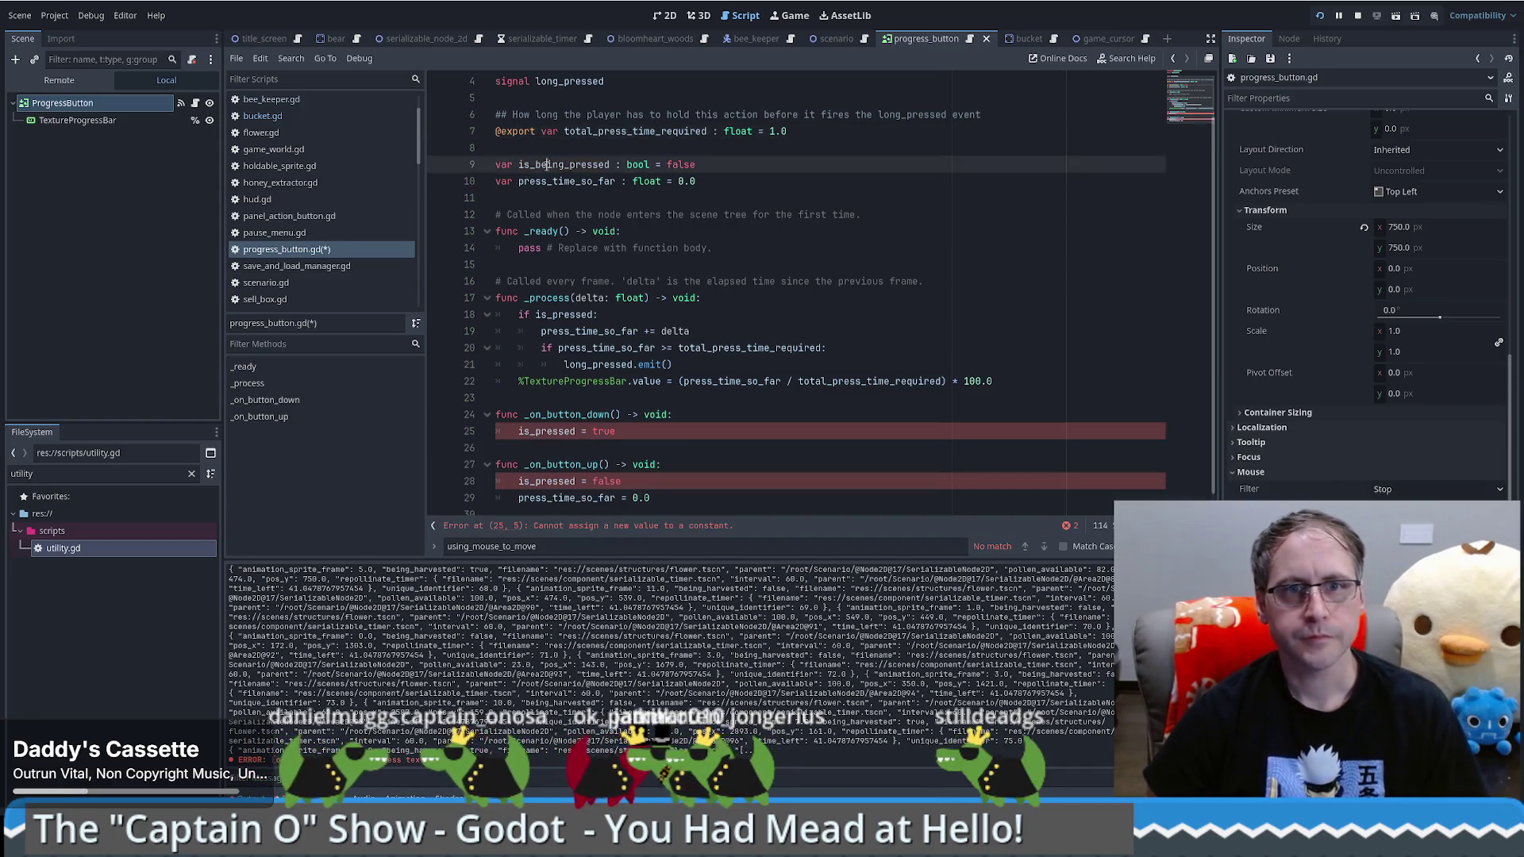
double_click(546, 431)
text(is_being_pressed)
double_click(556, 481)
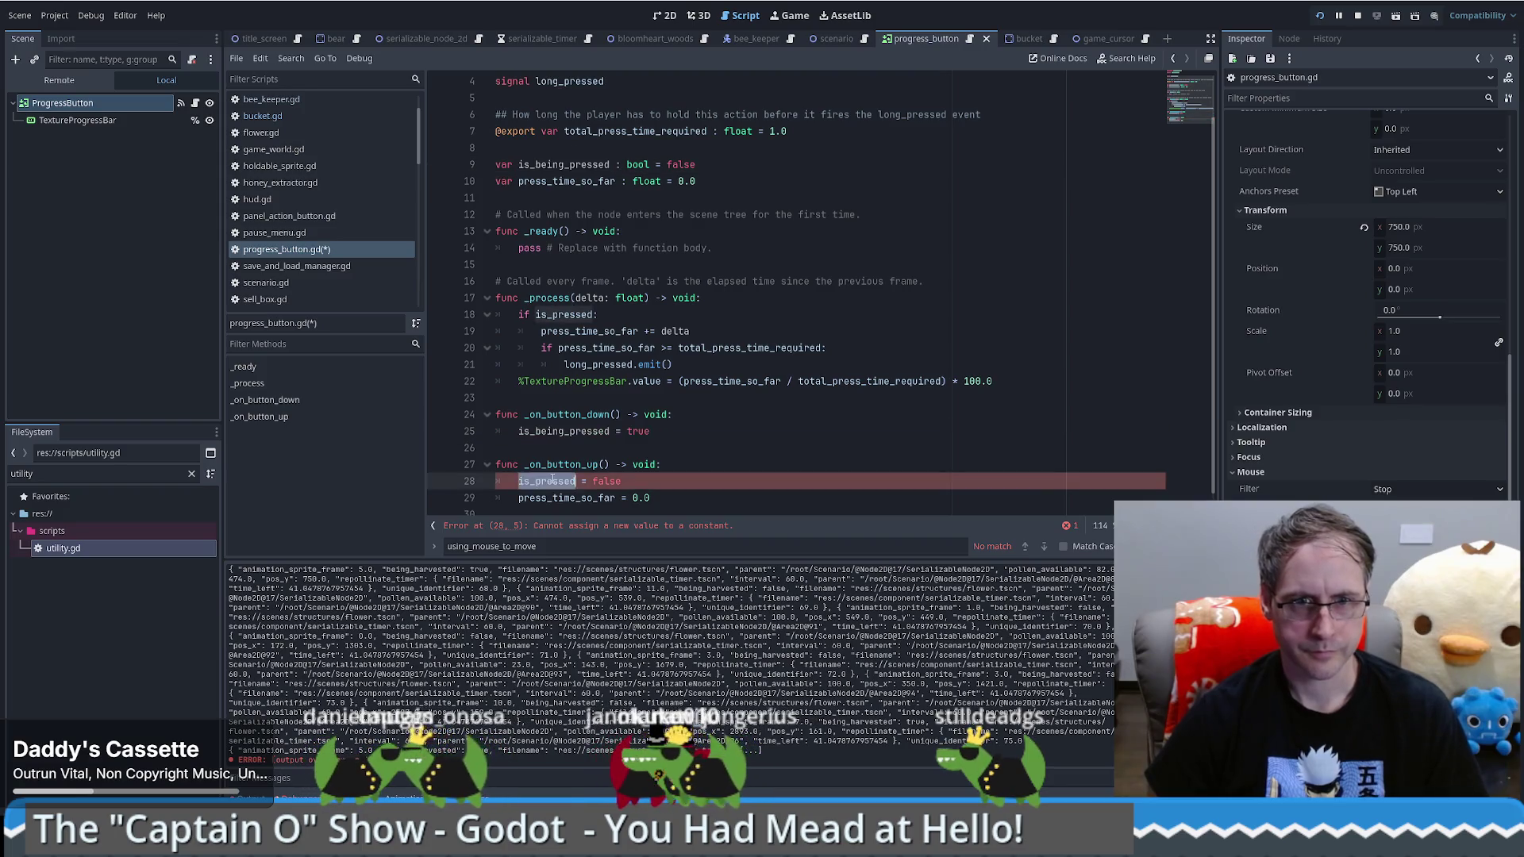
text(is_being_pressed)
double_click(565, 315)
text(is_being_pressed)
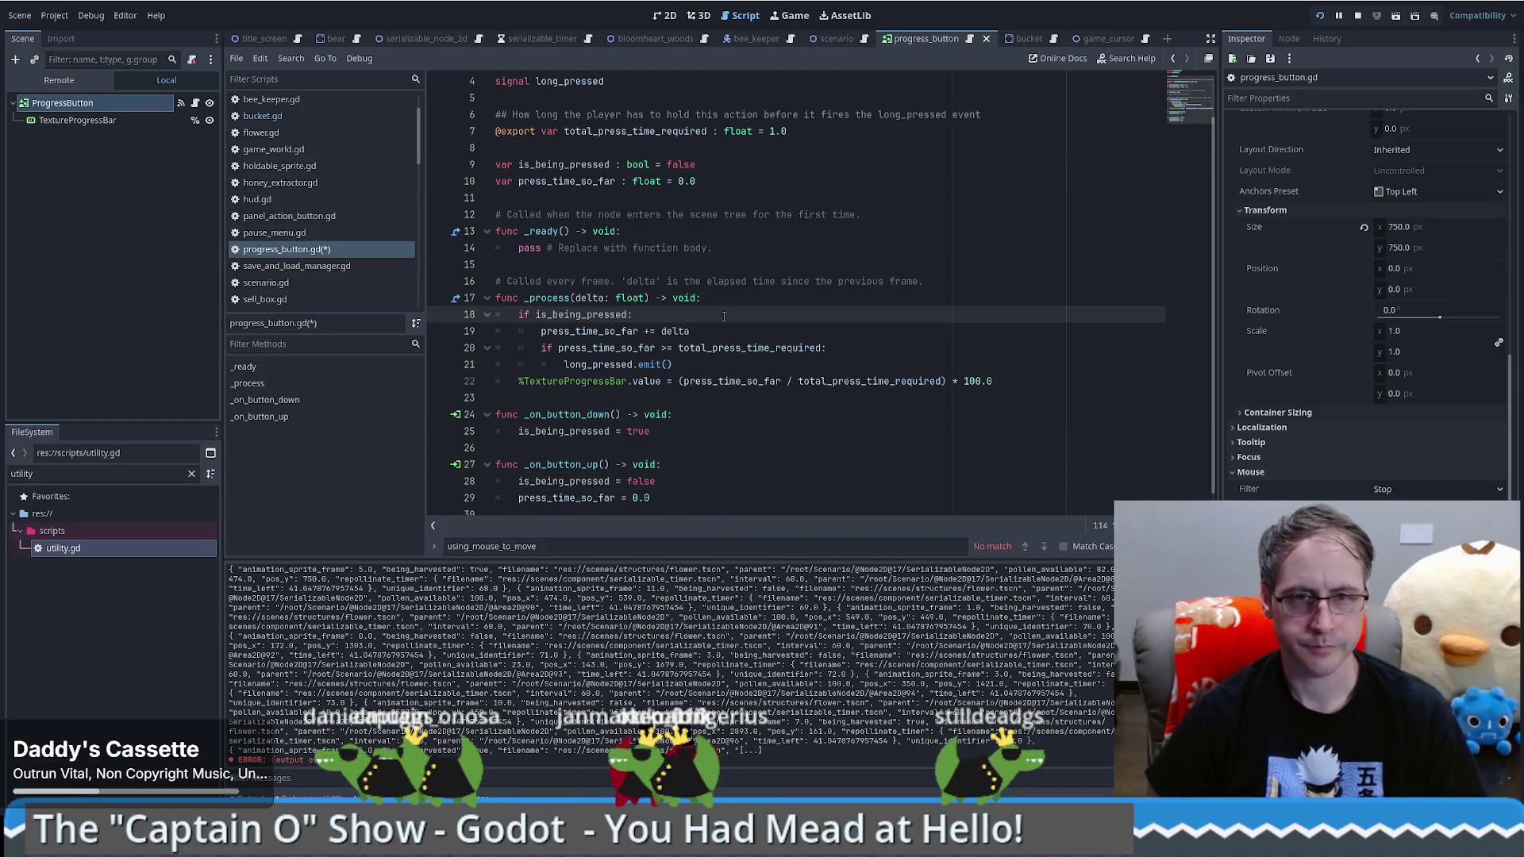
scroll(762, 238, down, 1)
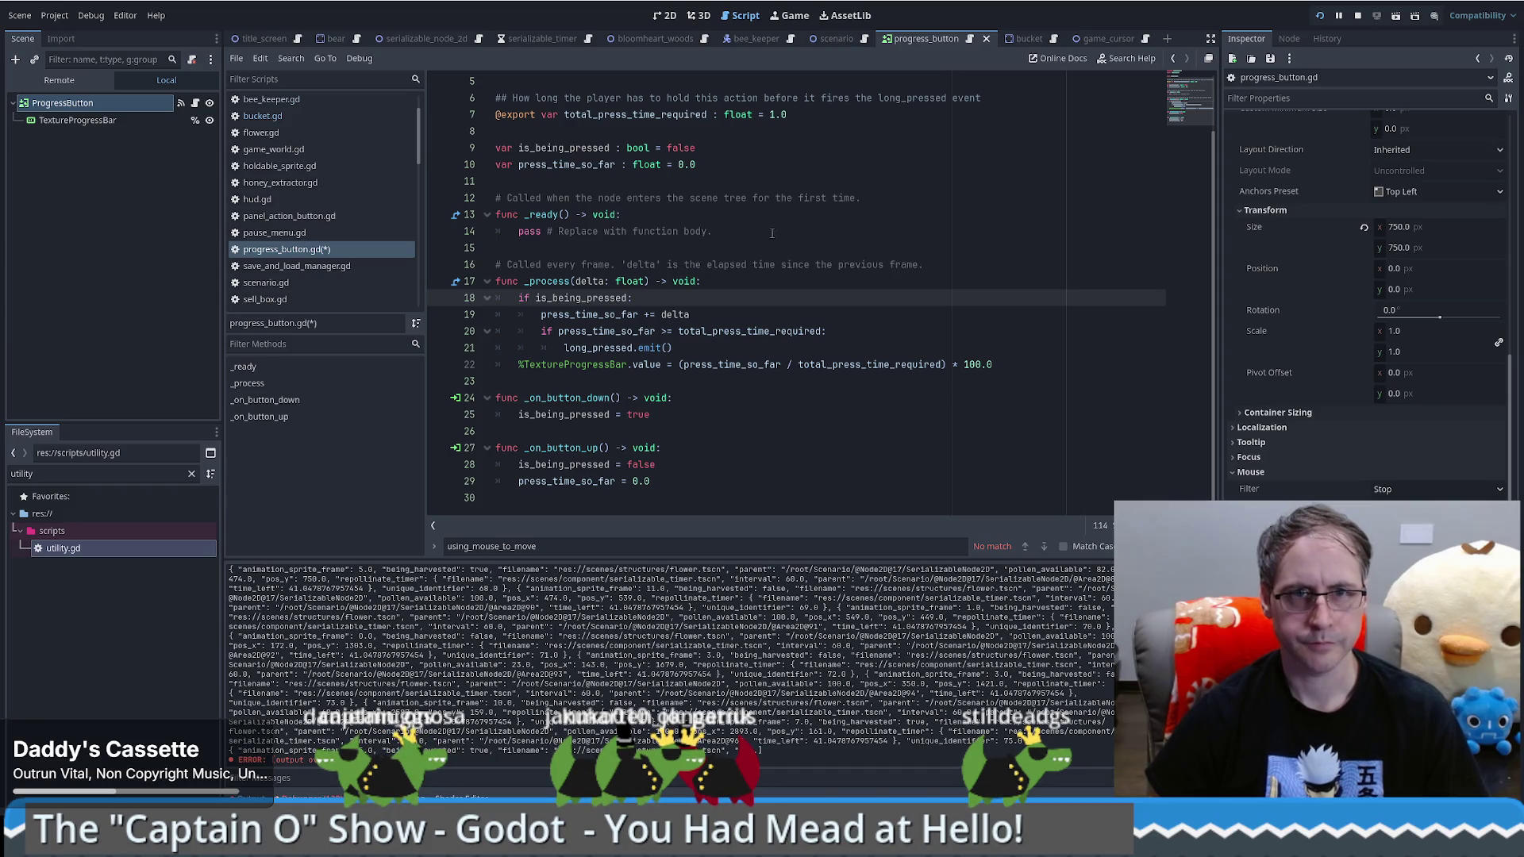
click(1339, 17)
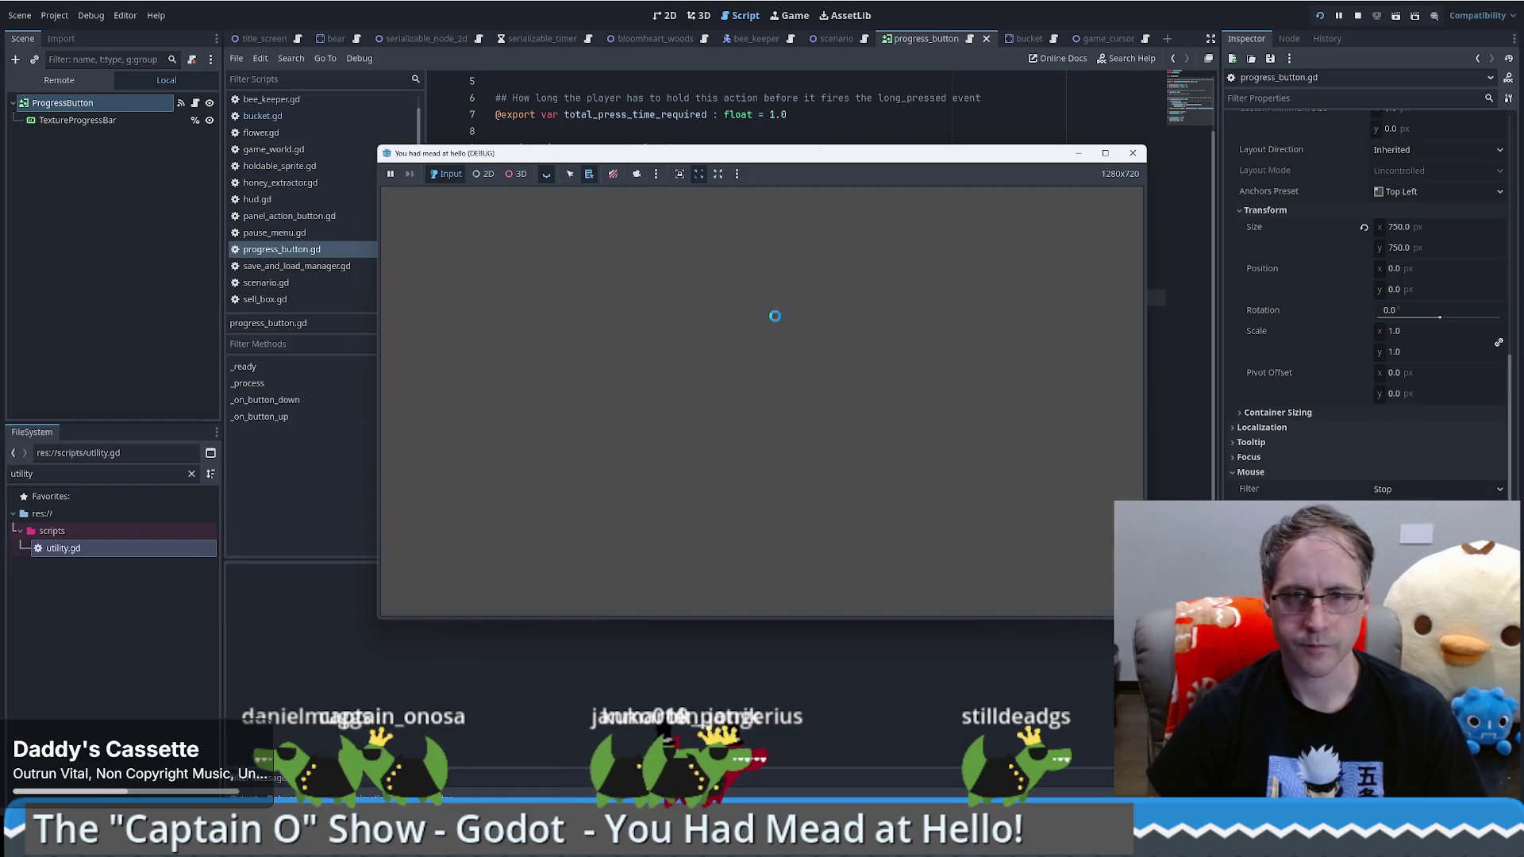
Step: Load the saved game, walk the farmer to the bucket, then stop the game
click(729, 392)
click(953, 212)
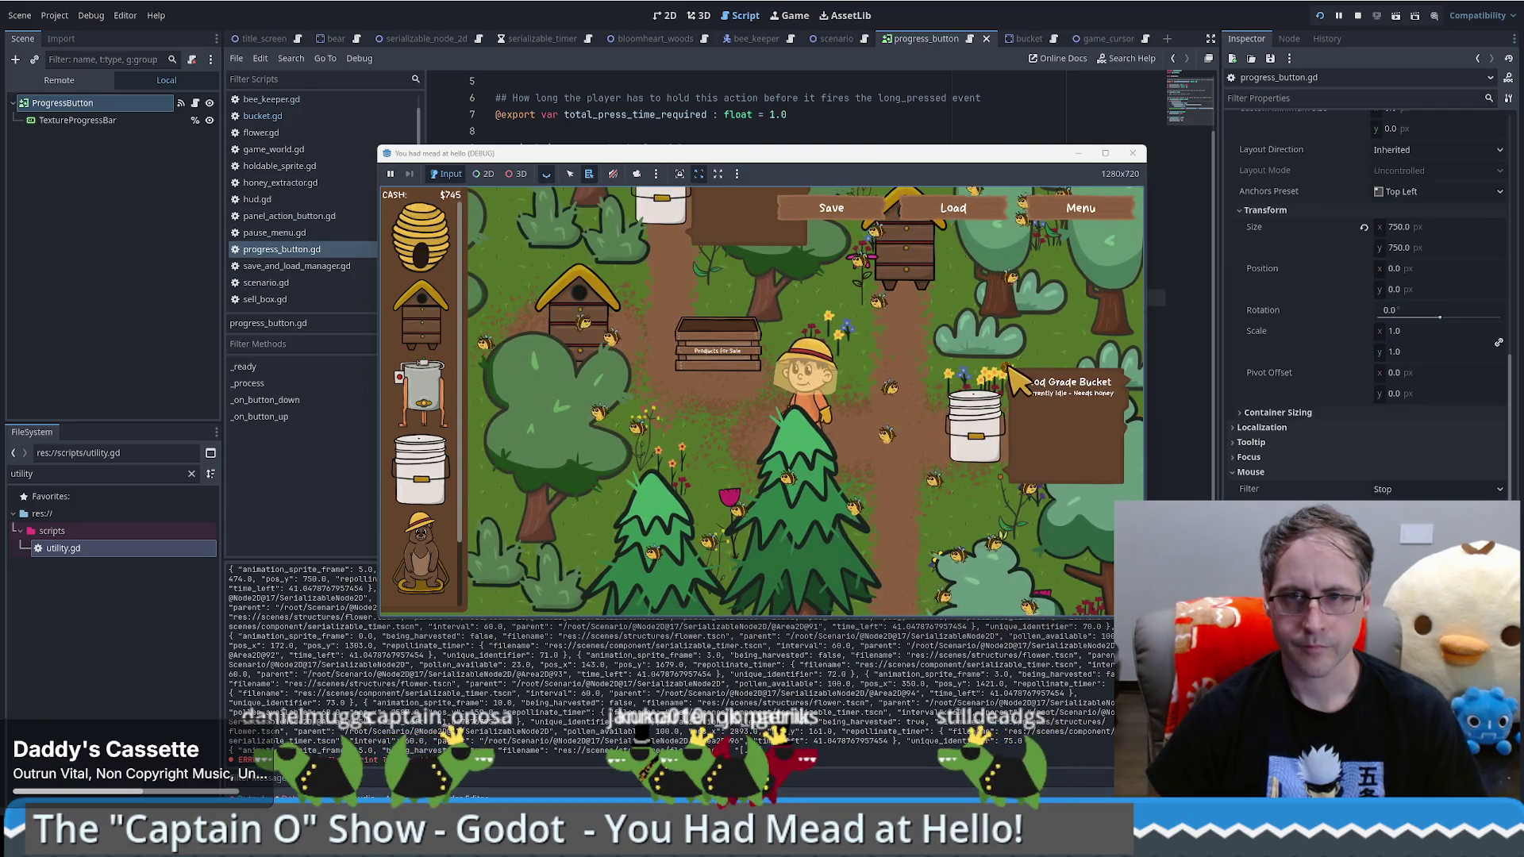
click(1020, 381)
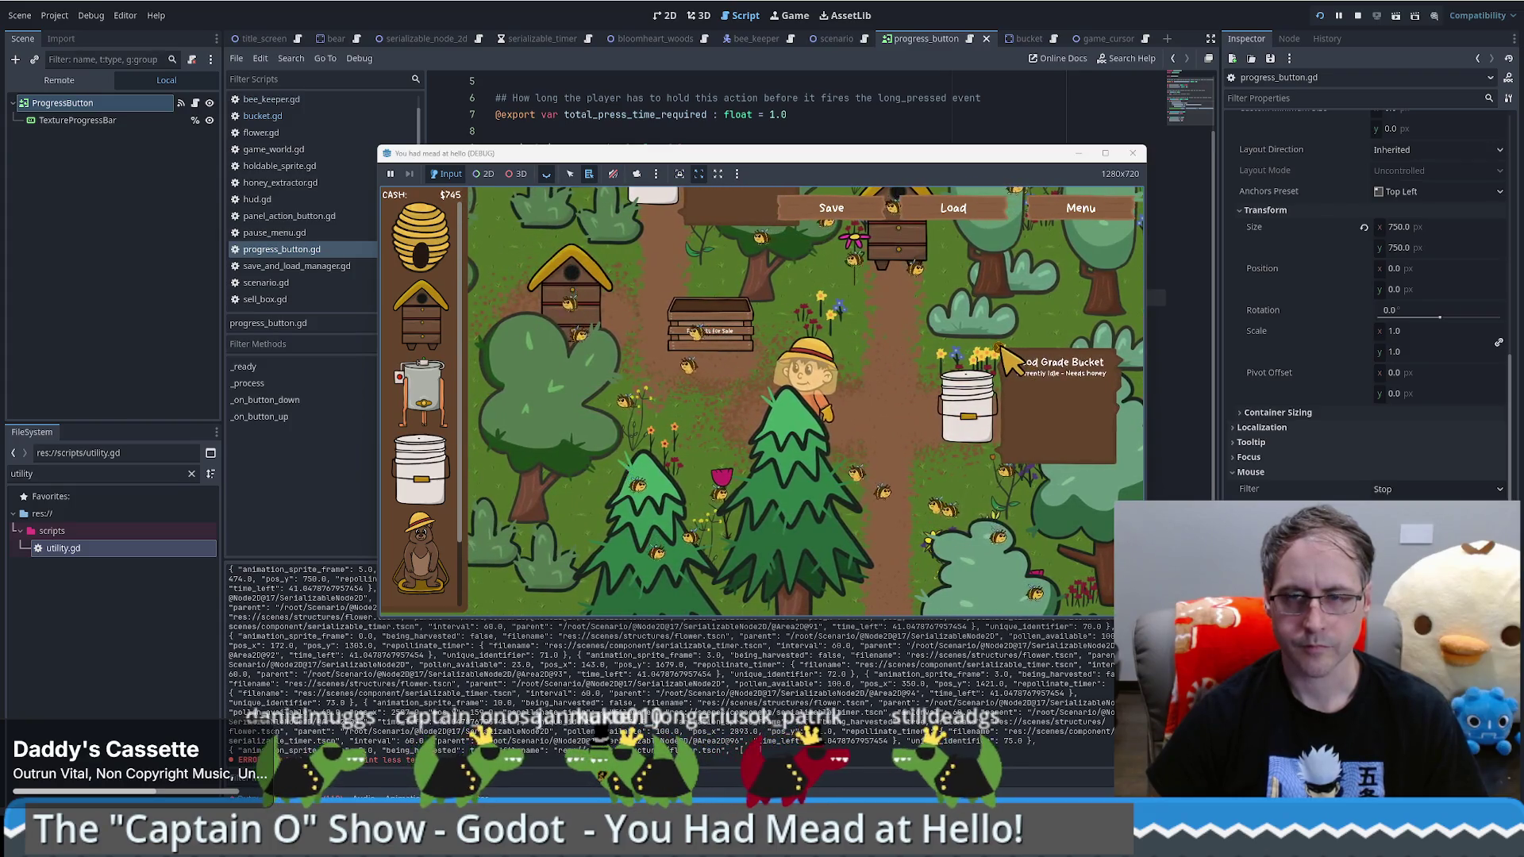
click(1131, 155)
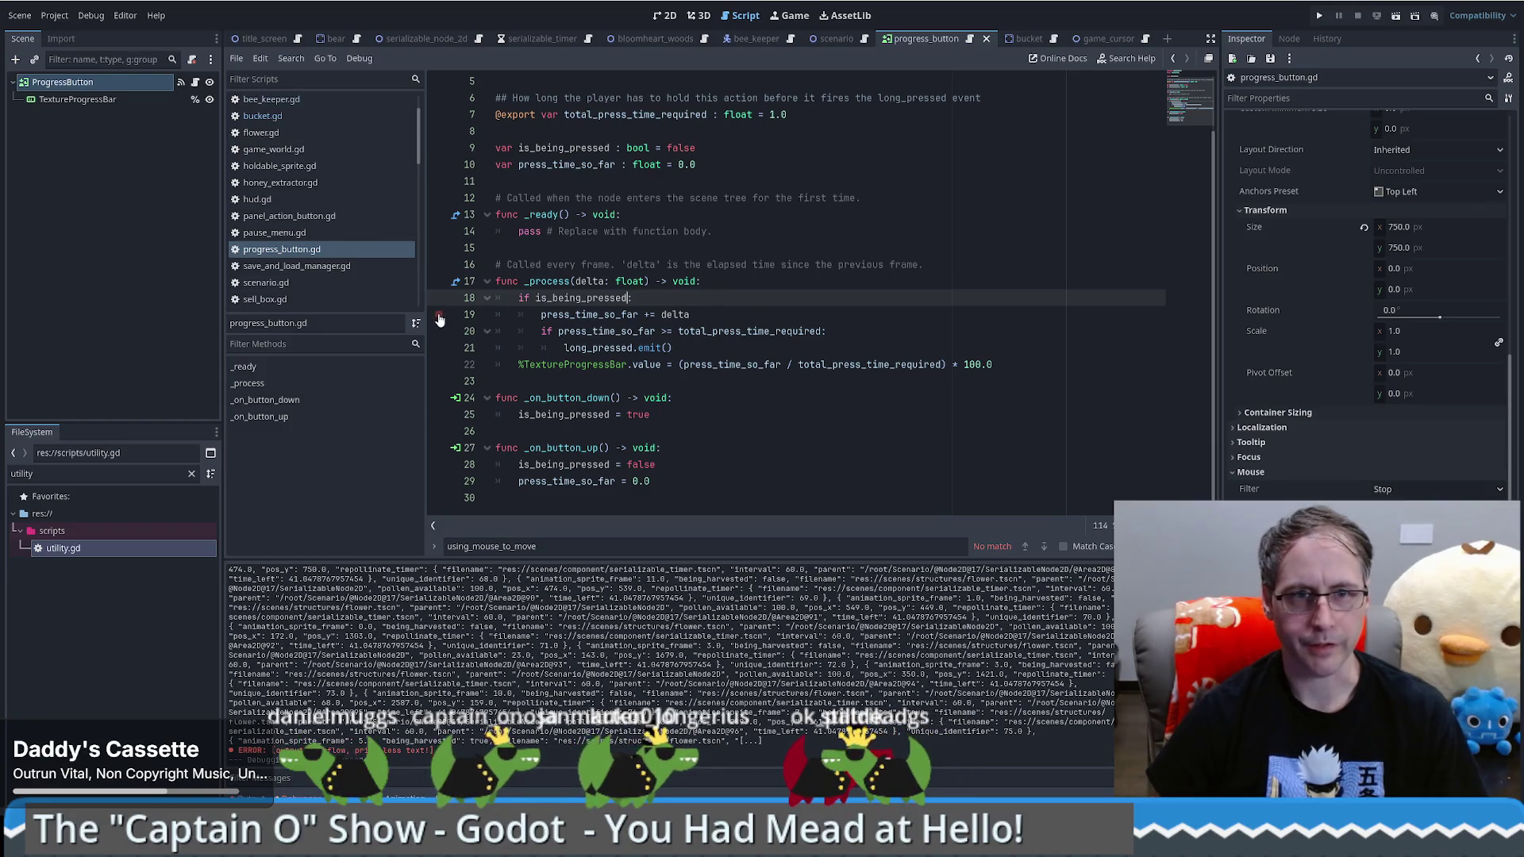
Step: Relaunch, start a New Game, and press the bucket's progress button to break at line 19
click(1320, 15)
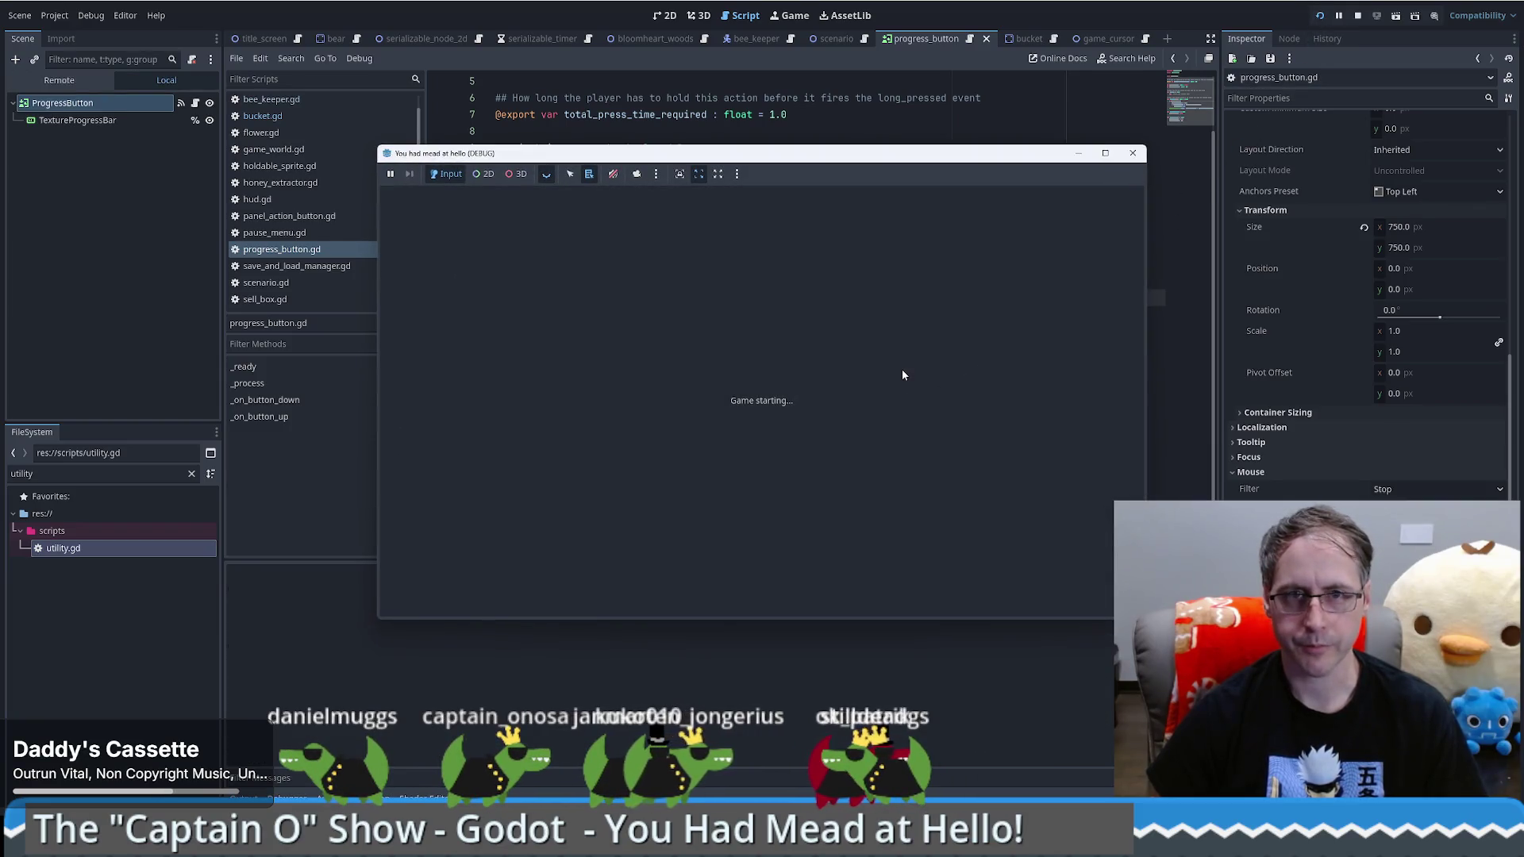
click(784, 389)
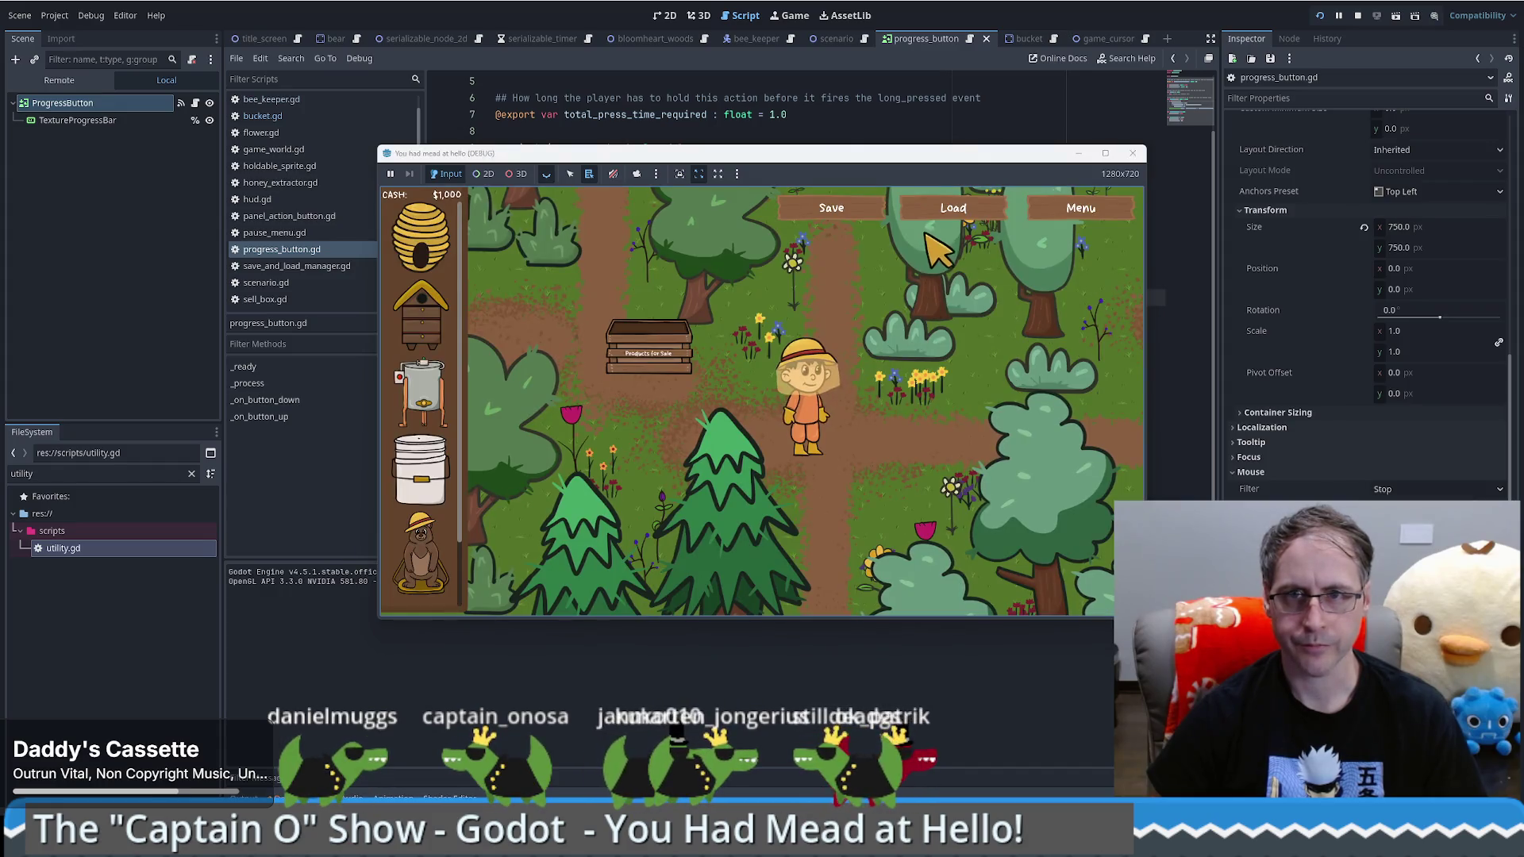
click(909, 369)
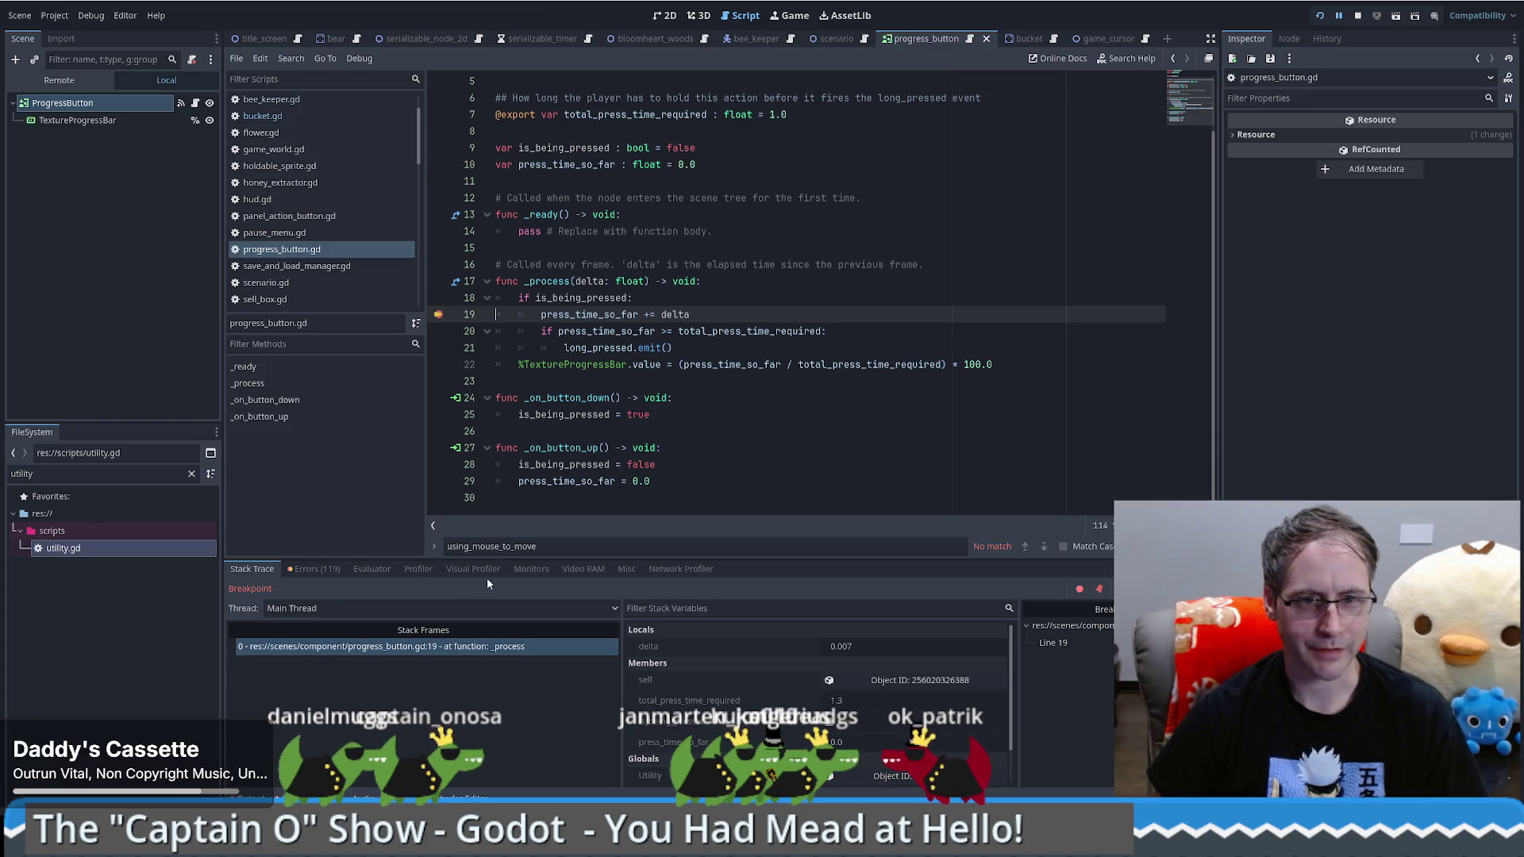
Step: Inspect the paused frame in progress_button.gd and remove the line-19 breakpoint
click(399, 646)
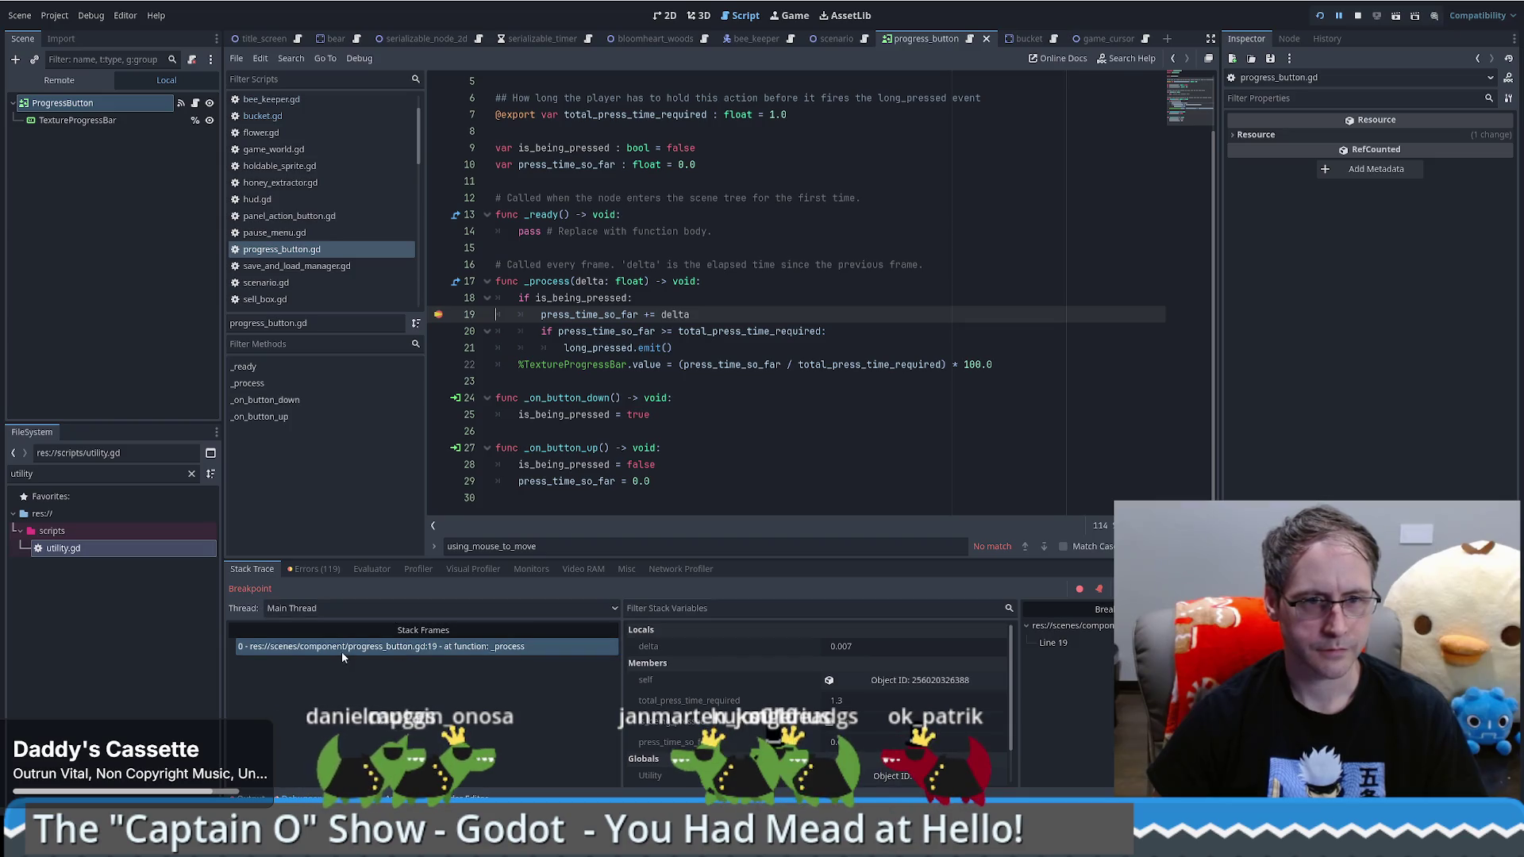
click(341, 649)
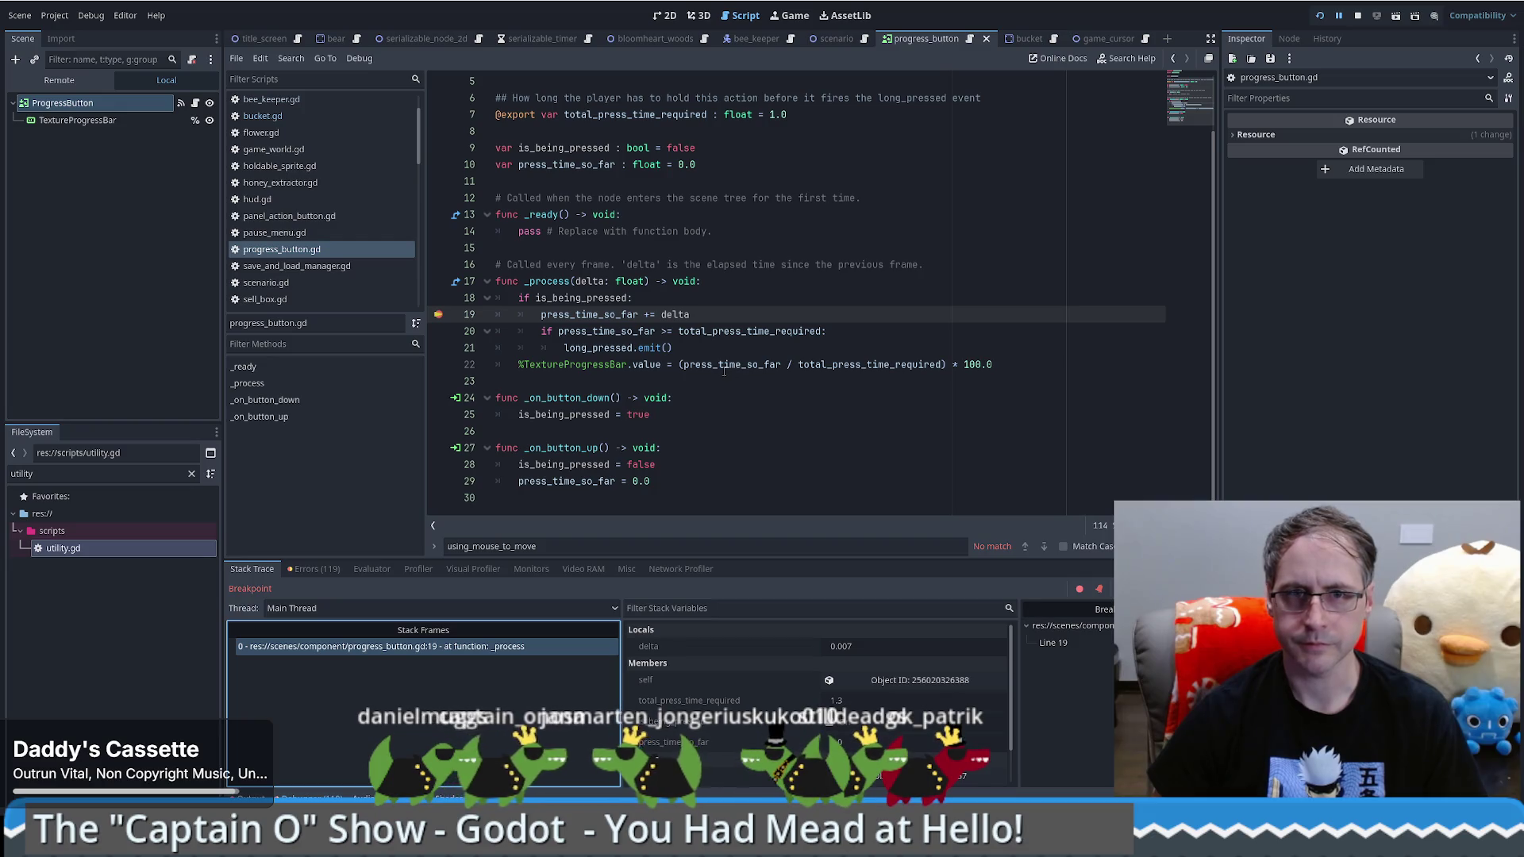
click(439, 316)
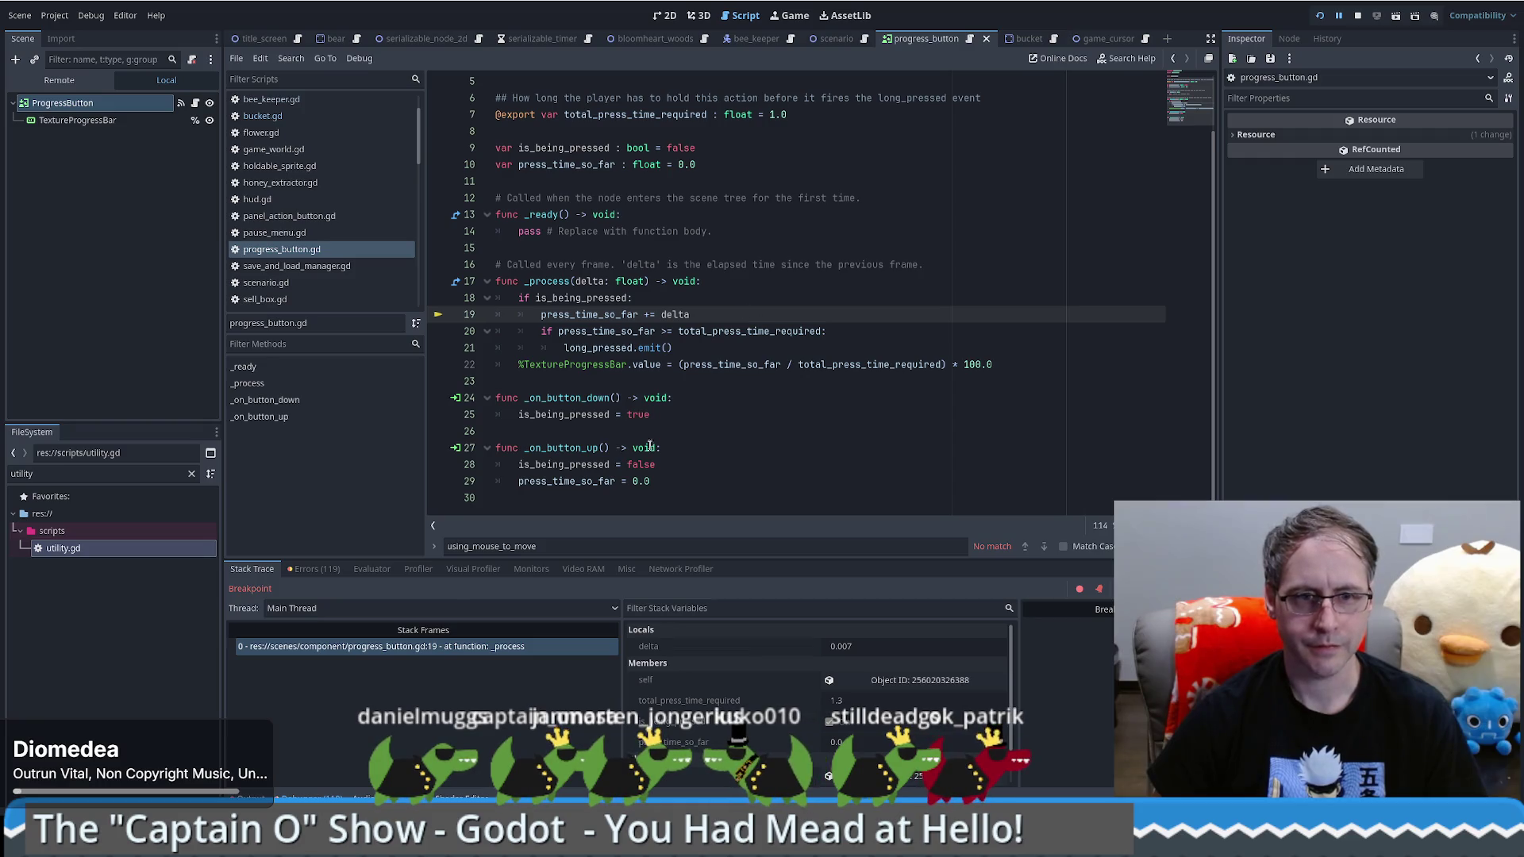
Step: Check the available threads, resume the game with F12, and bring the editor back
click(352, 608)
click(352, 625)
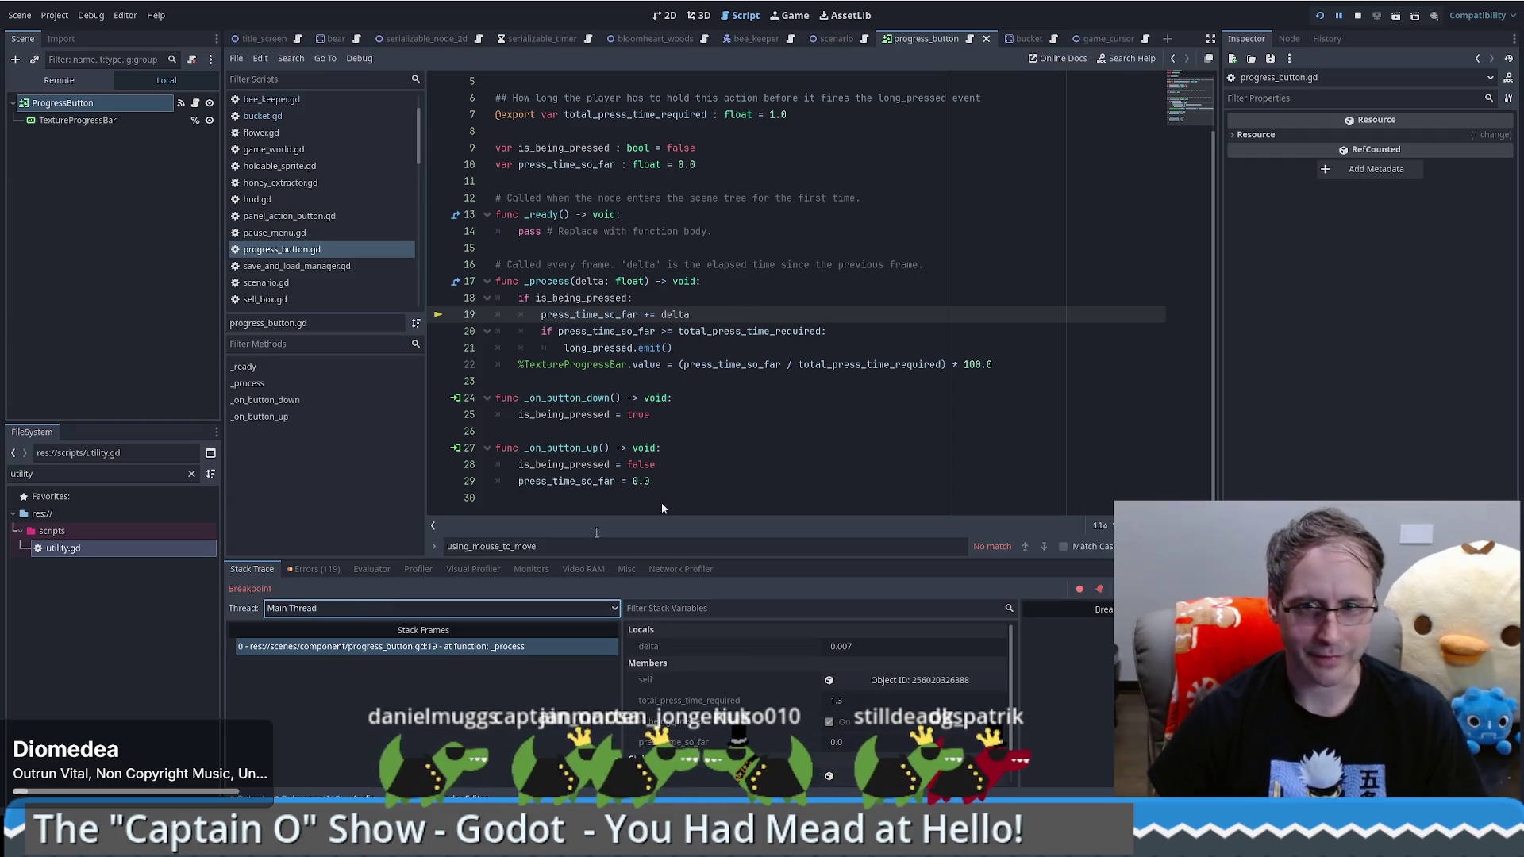
key(F12)
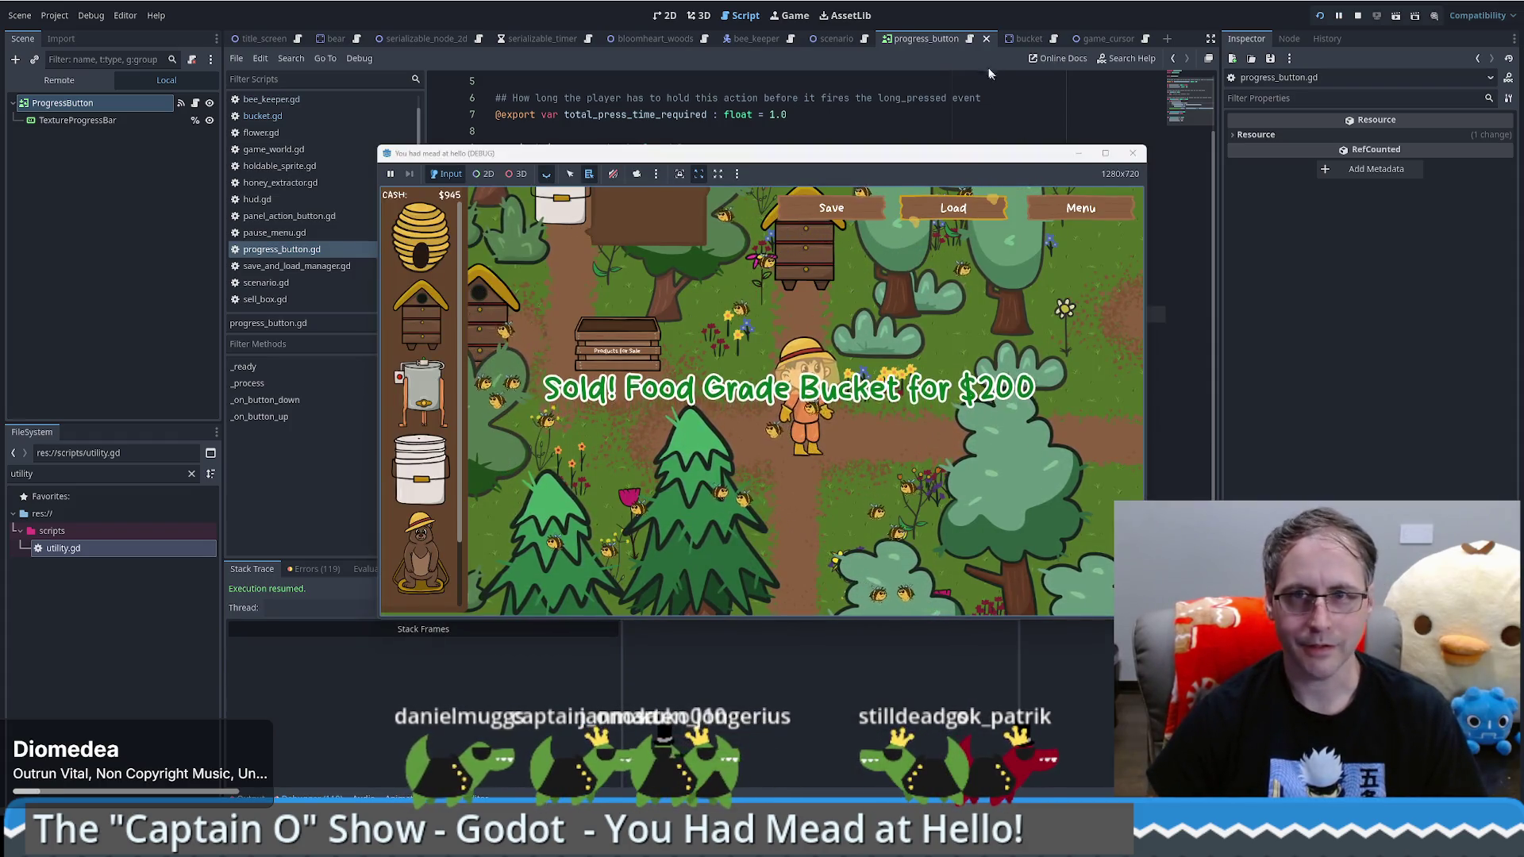
click(968, 98)
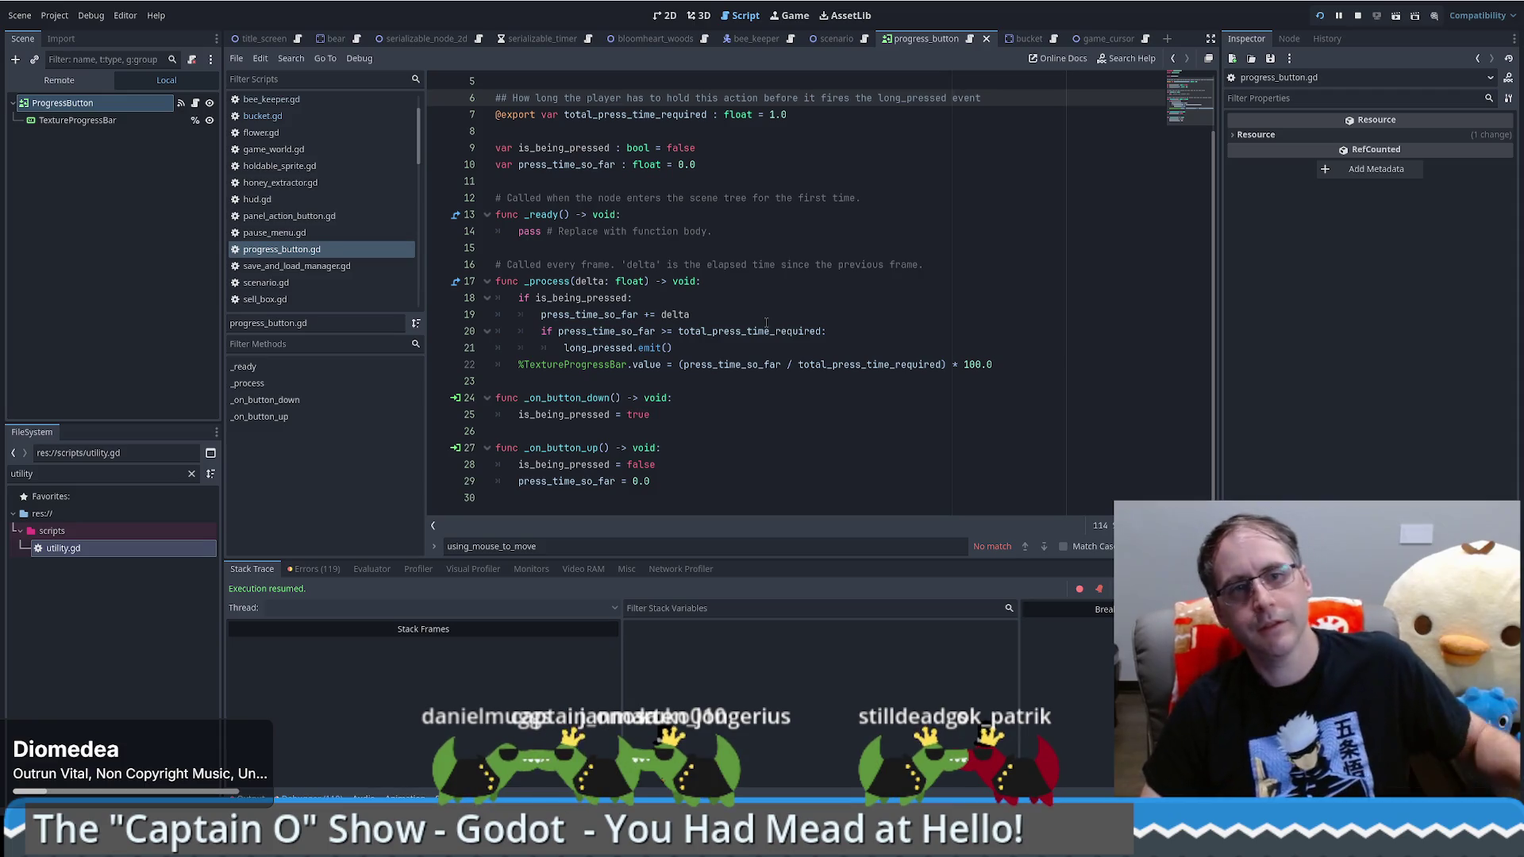
click(570, 398)
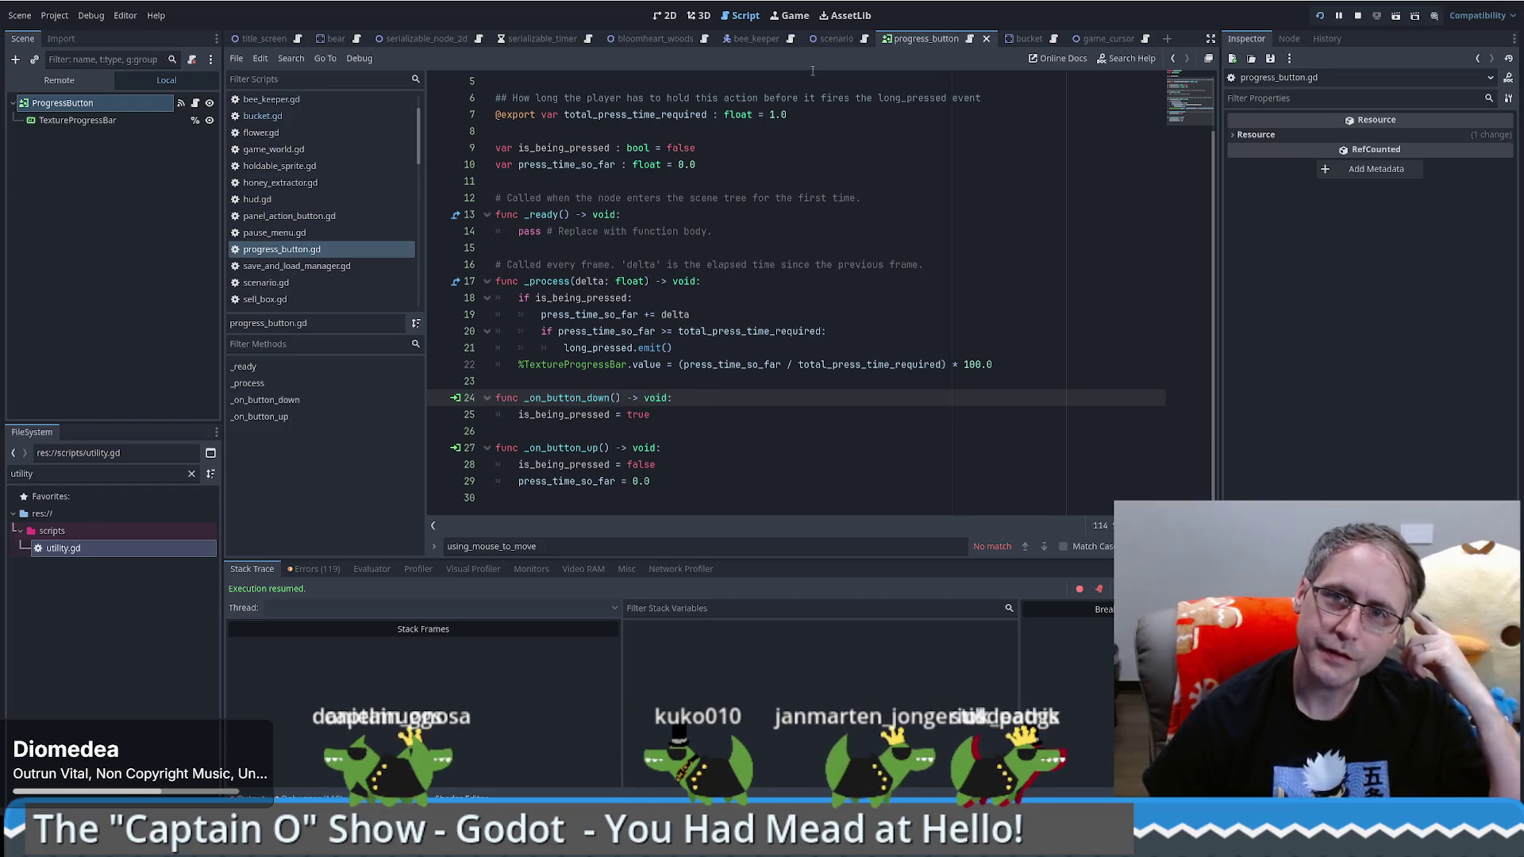
click(831, 40)
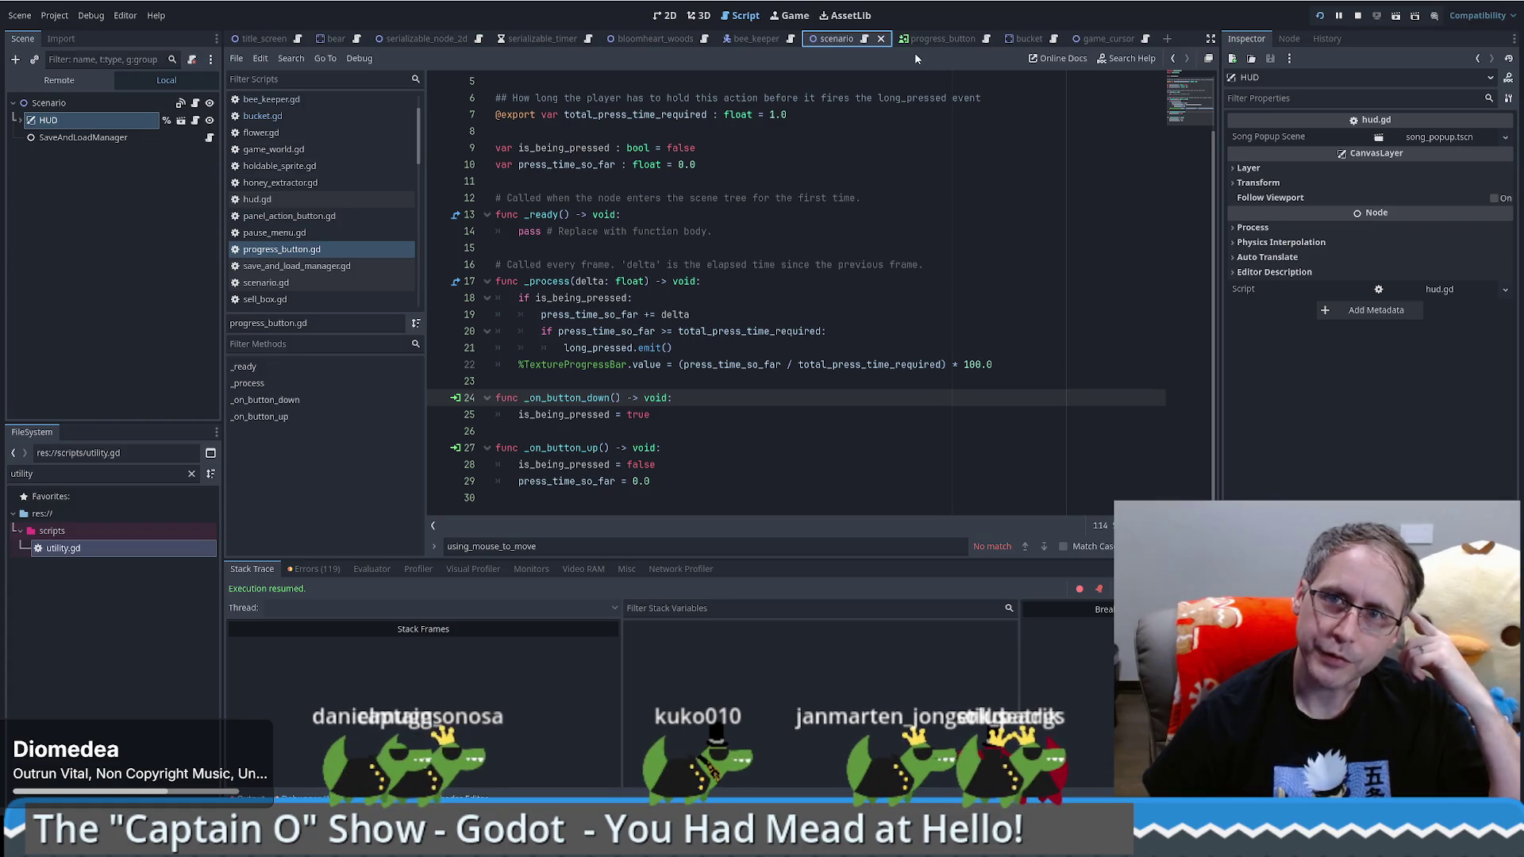
Step: Open bucket.gd from the Bucket scene and browse it via the minimap
click(1021, 39)
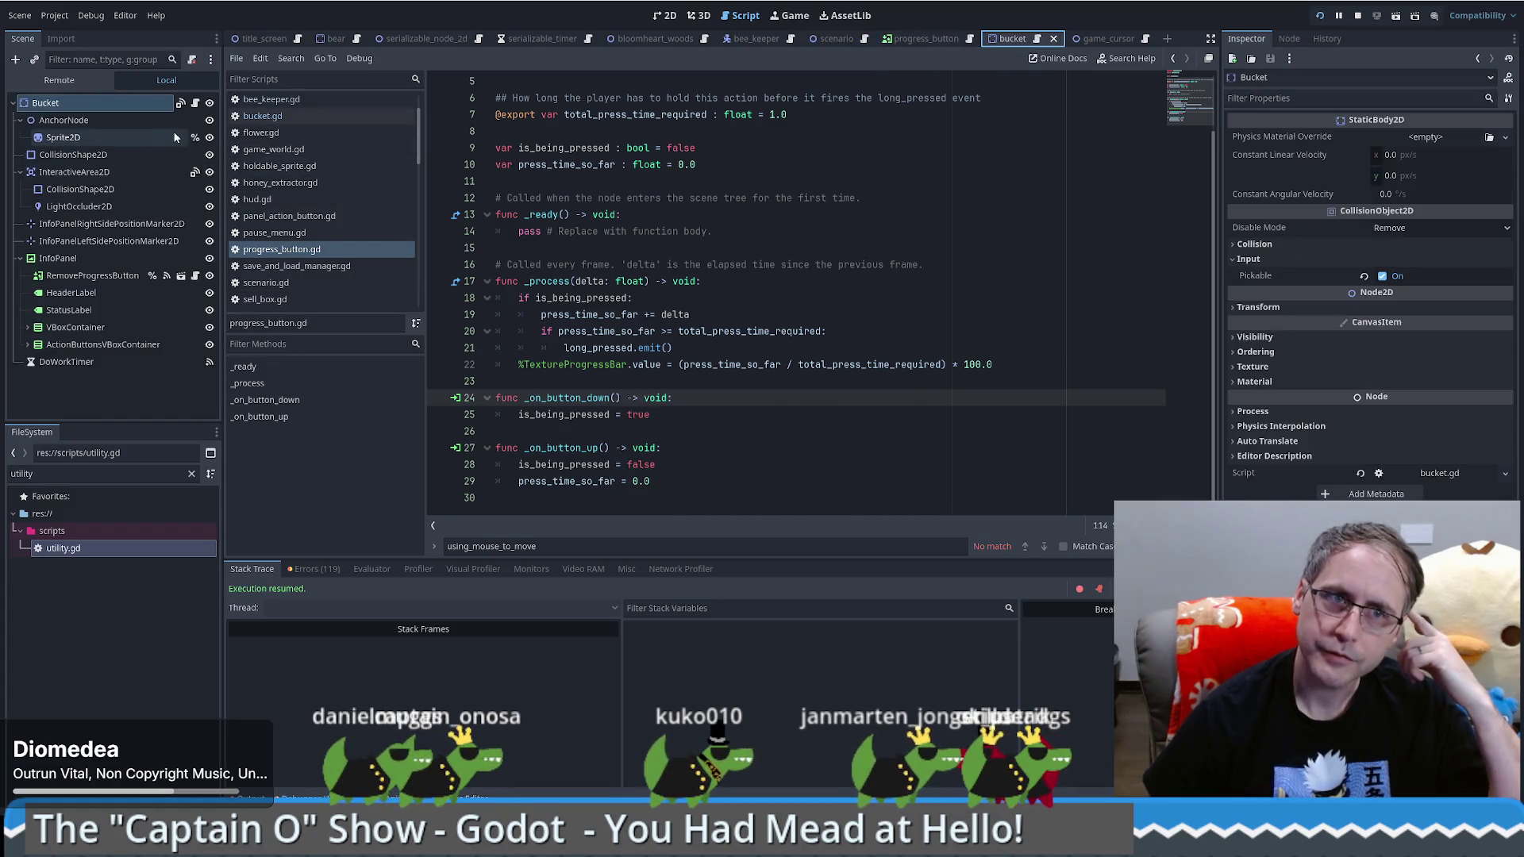
click(197, 105)
scroll(1182, 287, up, 7)
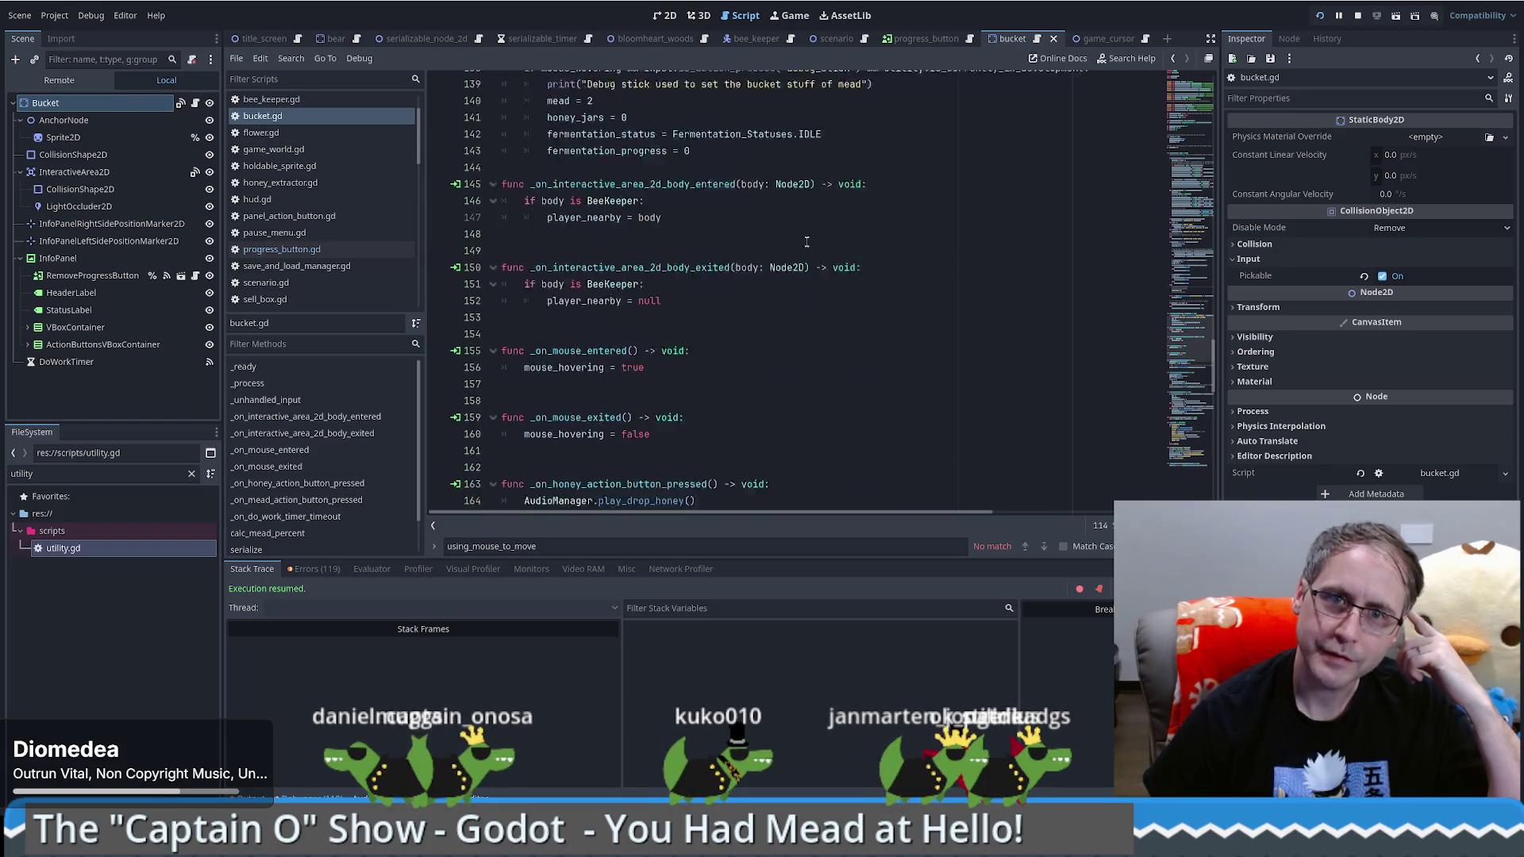
drag(1199, 343, 1196, 105)
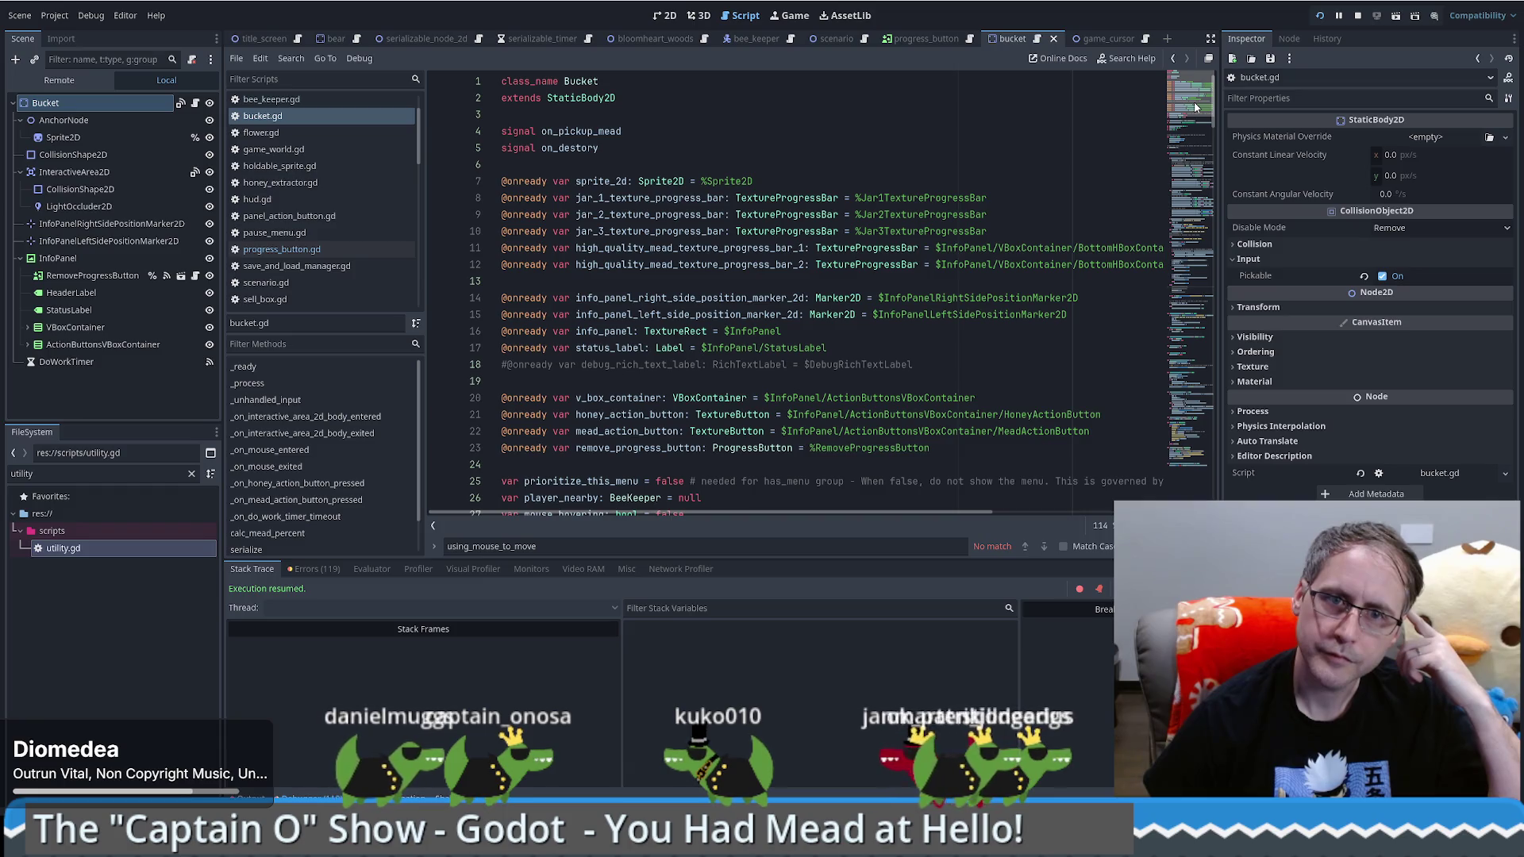
mouse_move(1196, 108)
mouse_down()
mouse_move(1183, 435)
mouse_move(1197, 343)
mouse_up()
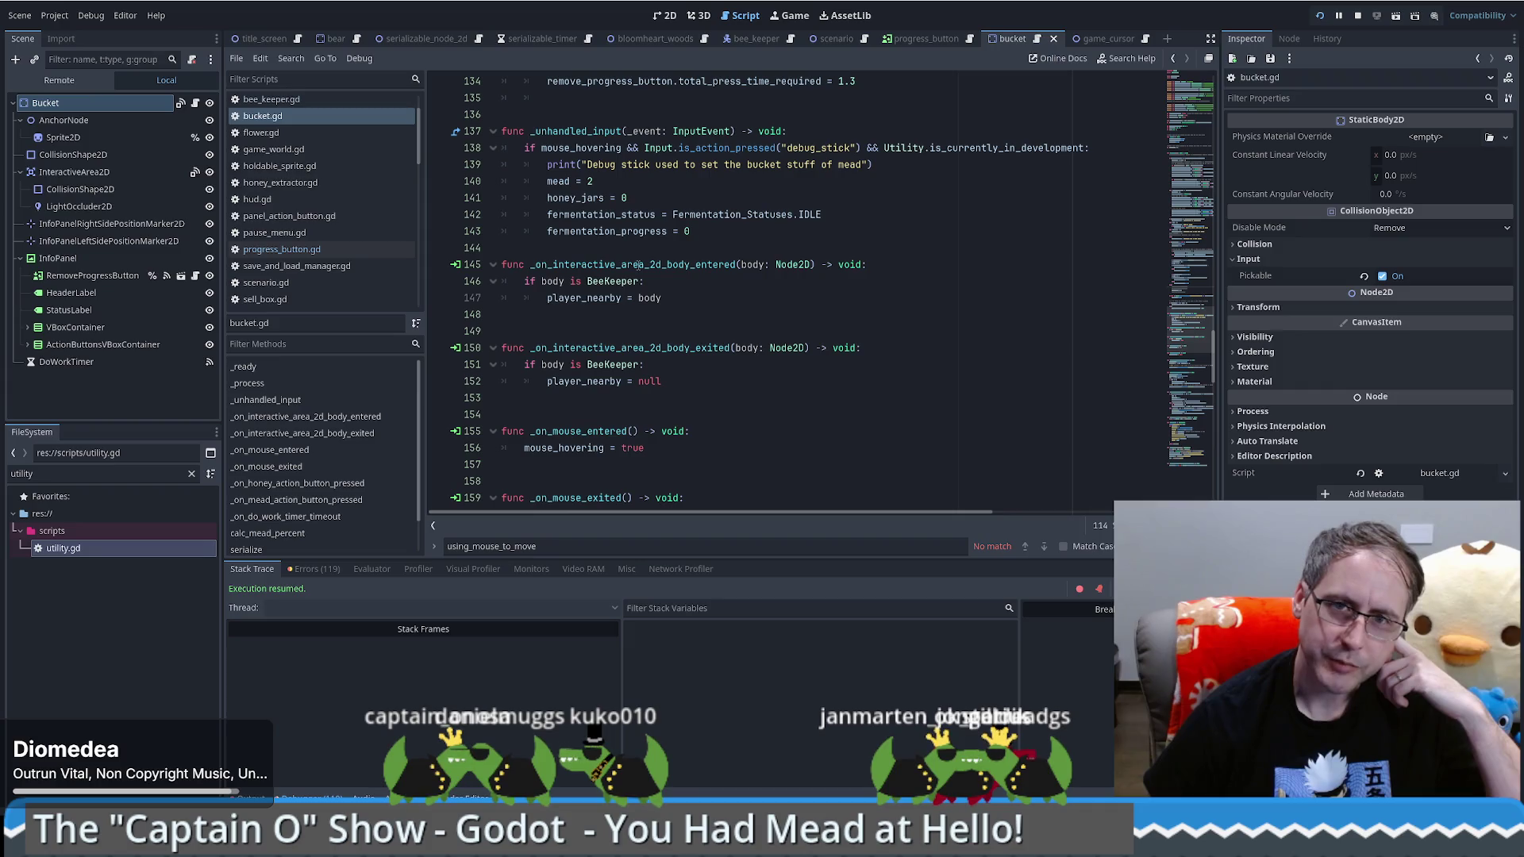
Step: Select player_nearby, then select prioritize_this_menu on line 25
double_click(583, 297)
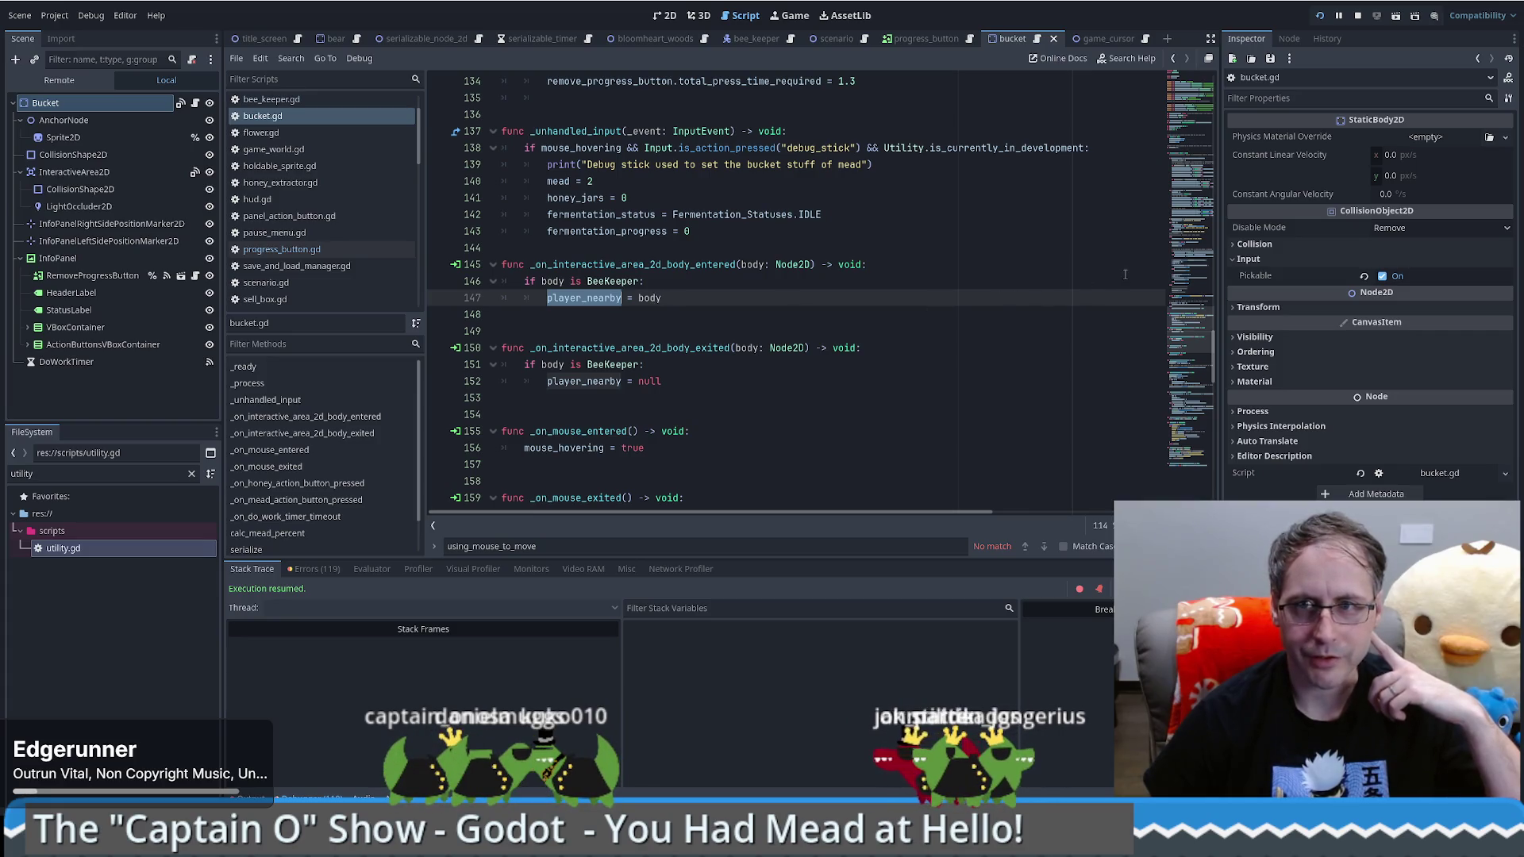
drag(1176, 337, 1201, 111)
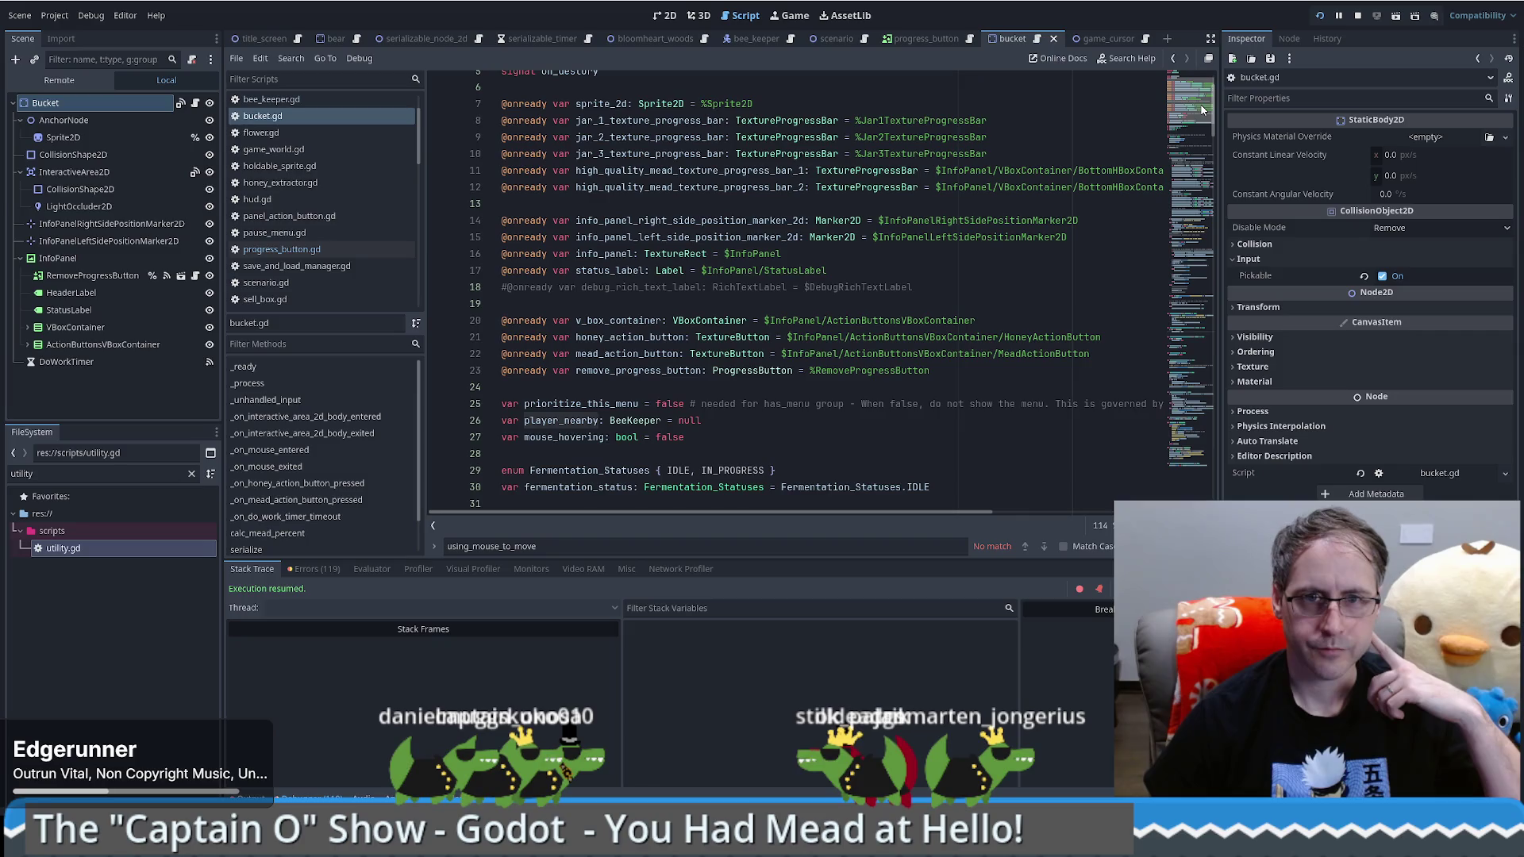
double_click(579, 404)
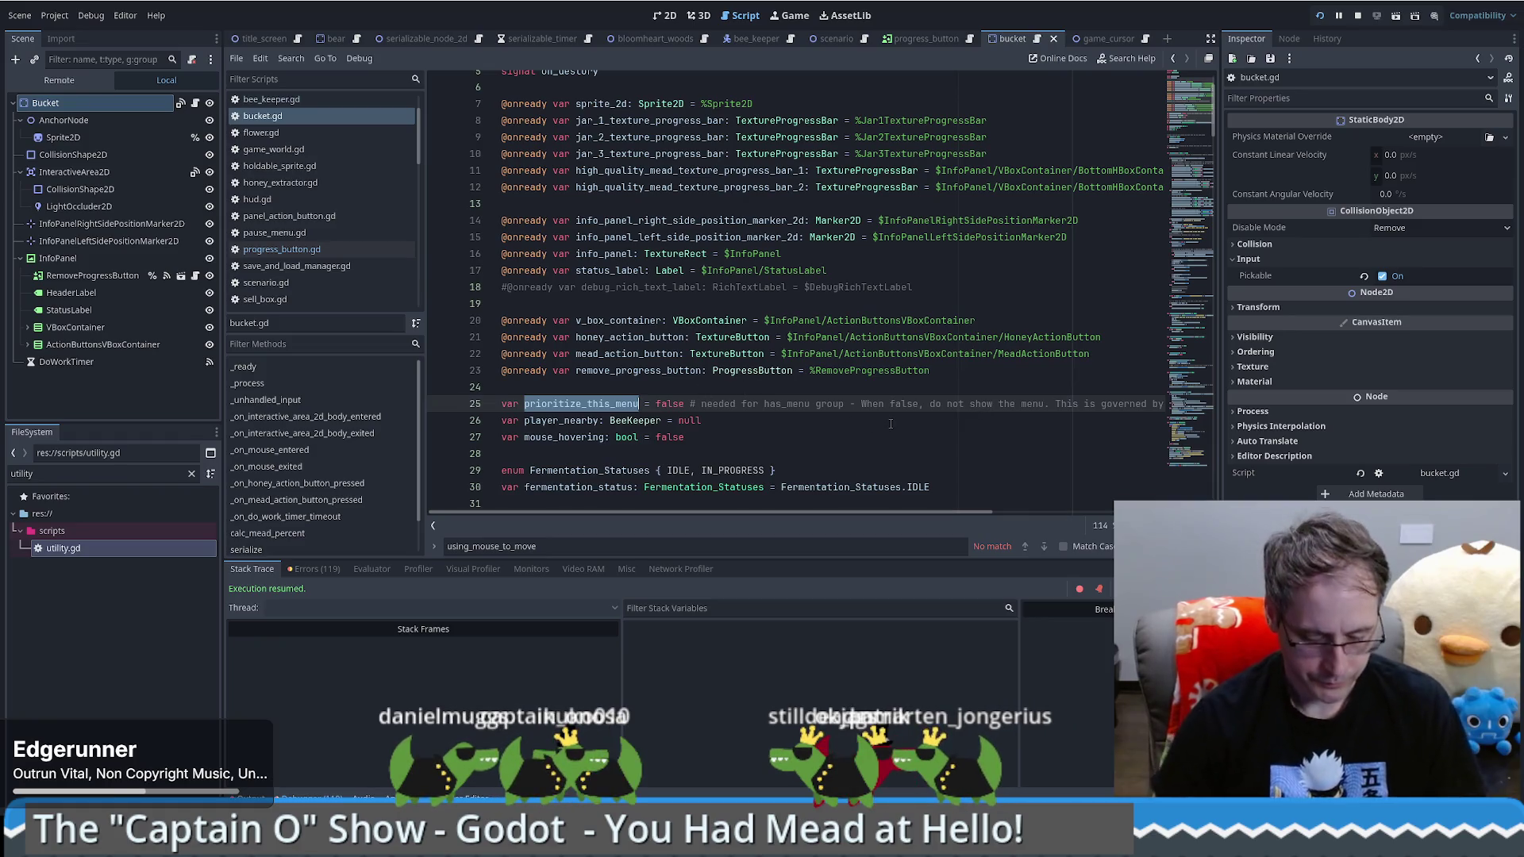
Step: Search all project files for prioritize_this_menu and open the scenario.gd line 216 match
key(ctrl+shift+f)
key(Return)
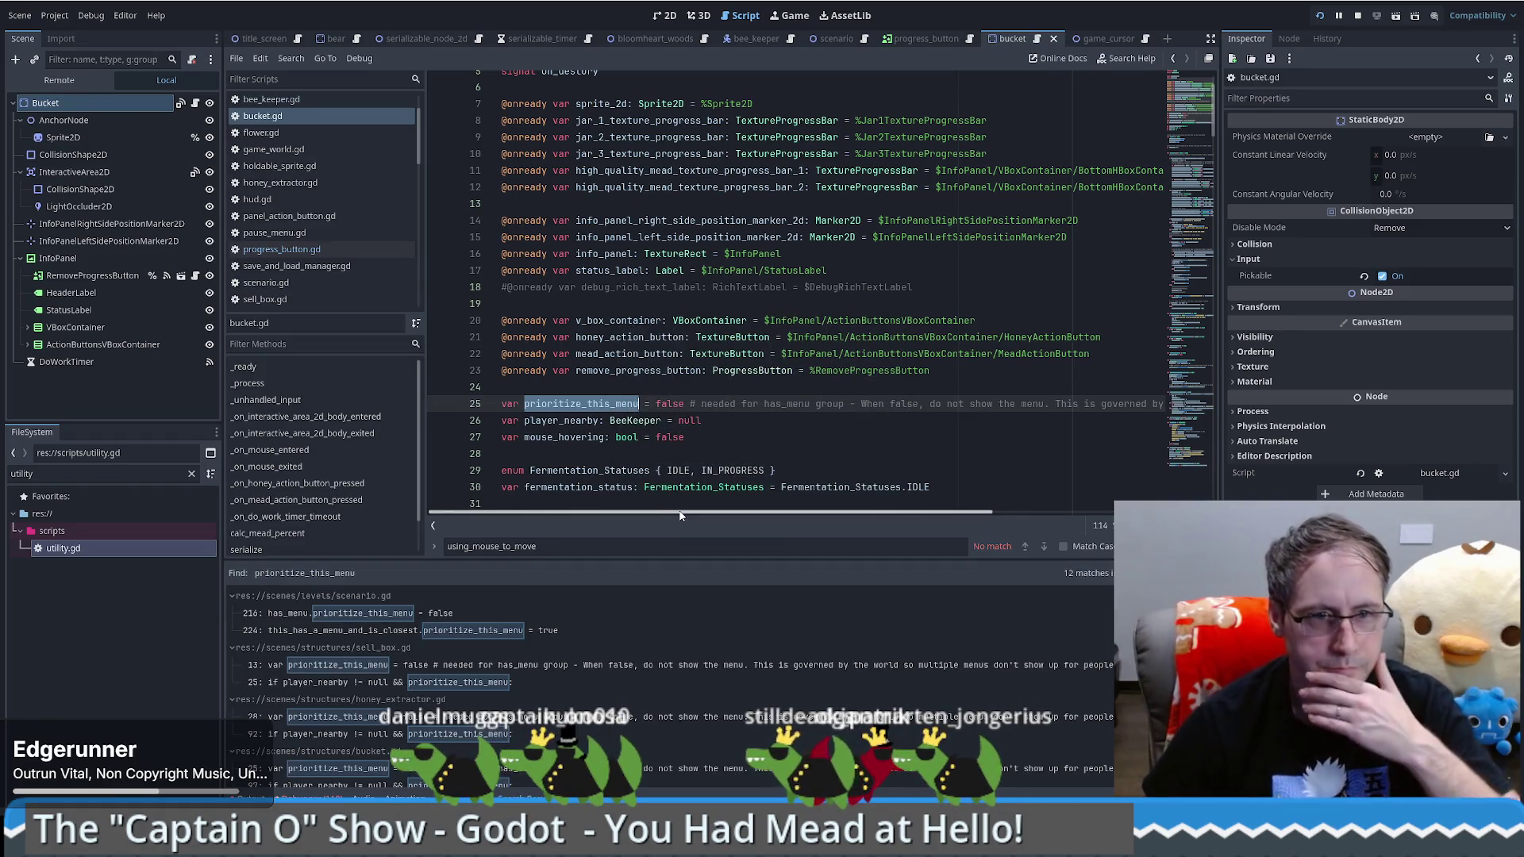
click(437, 613)
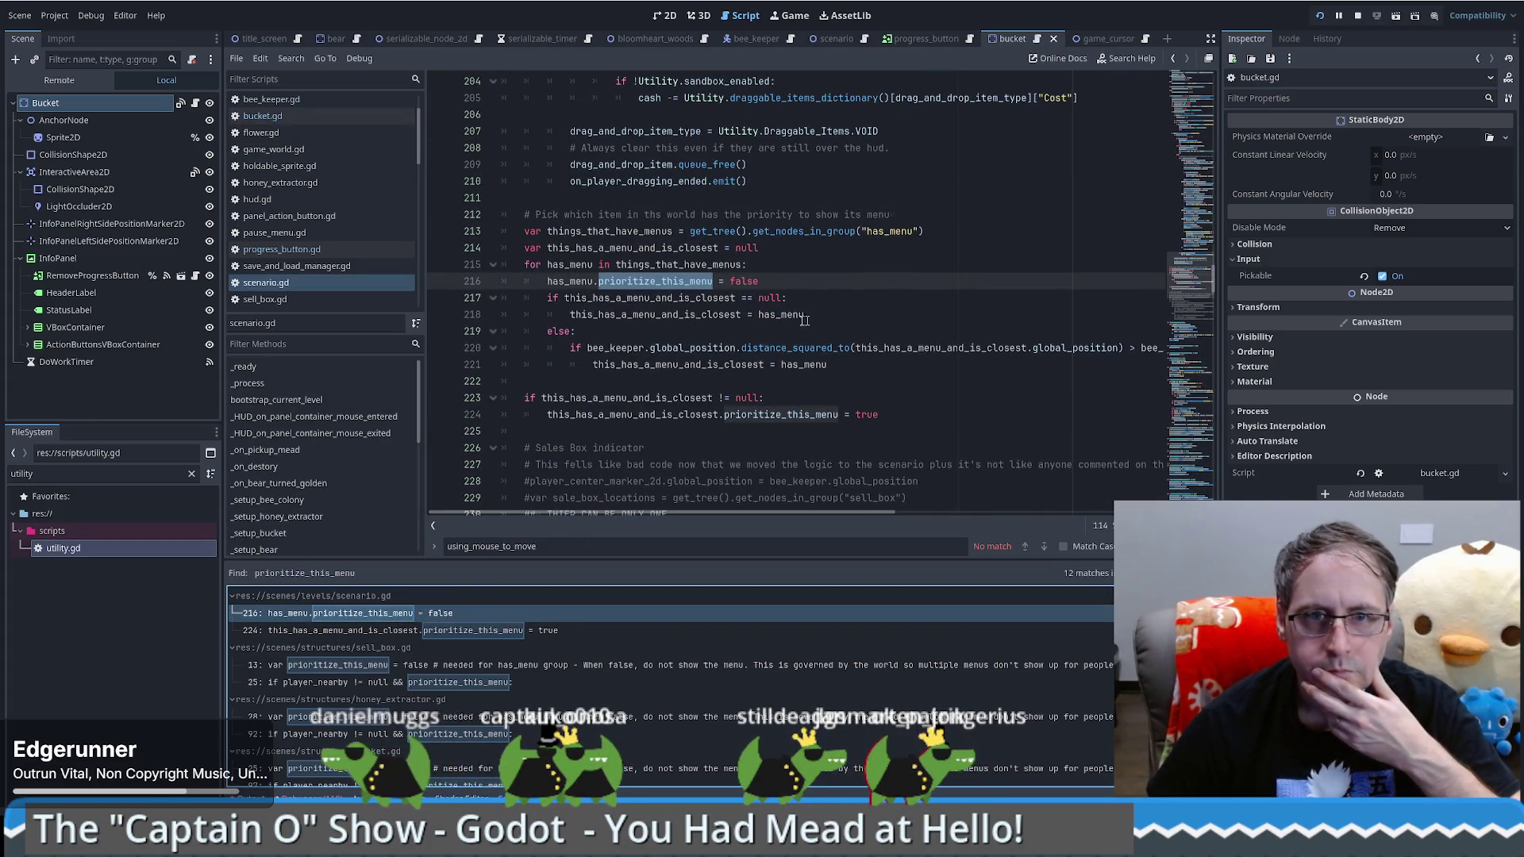
Step: Browse scenario.gd and fold the left-click handling block at line 137
scroll(758, 327, up, 3)
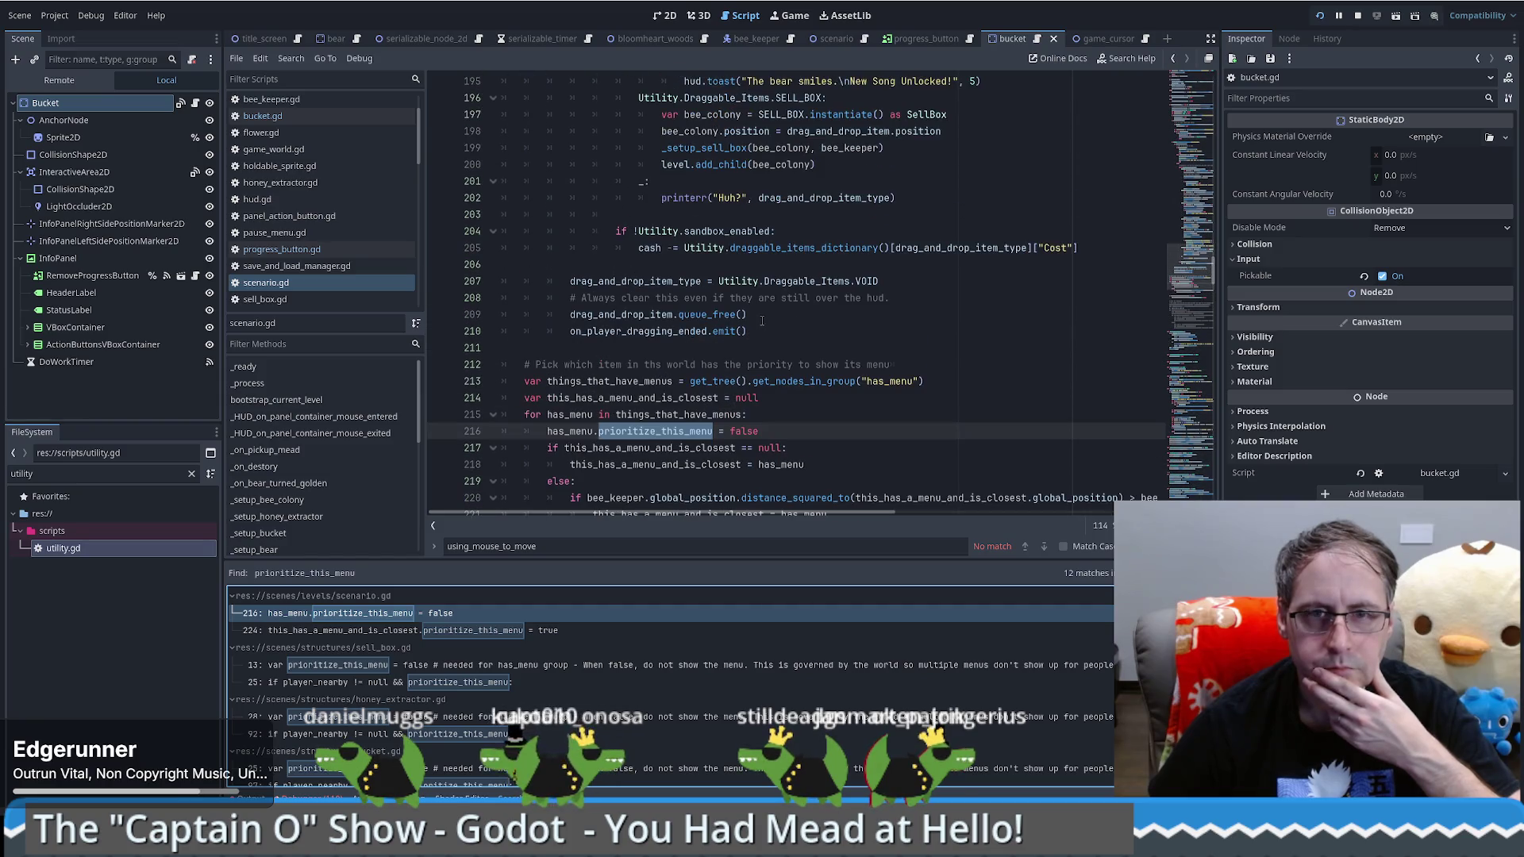
scroll(773, 315, down, 4)
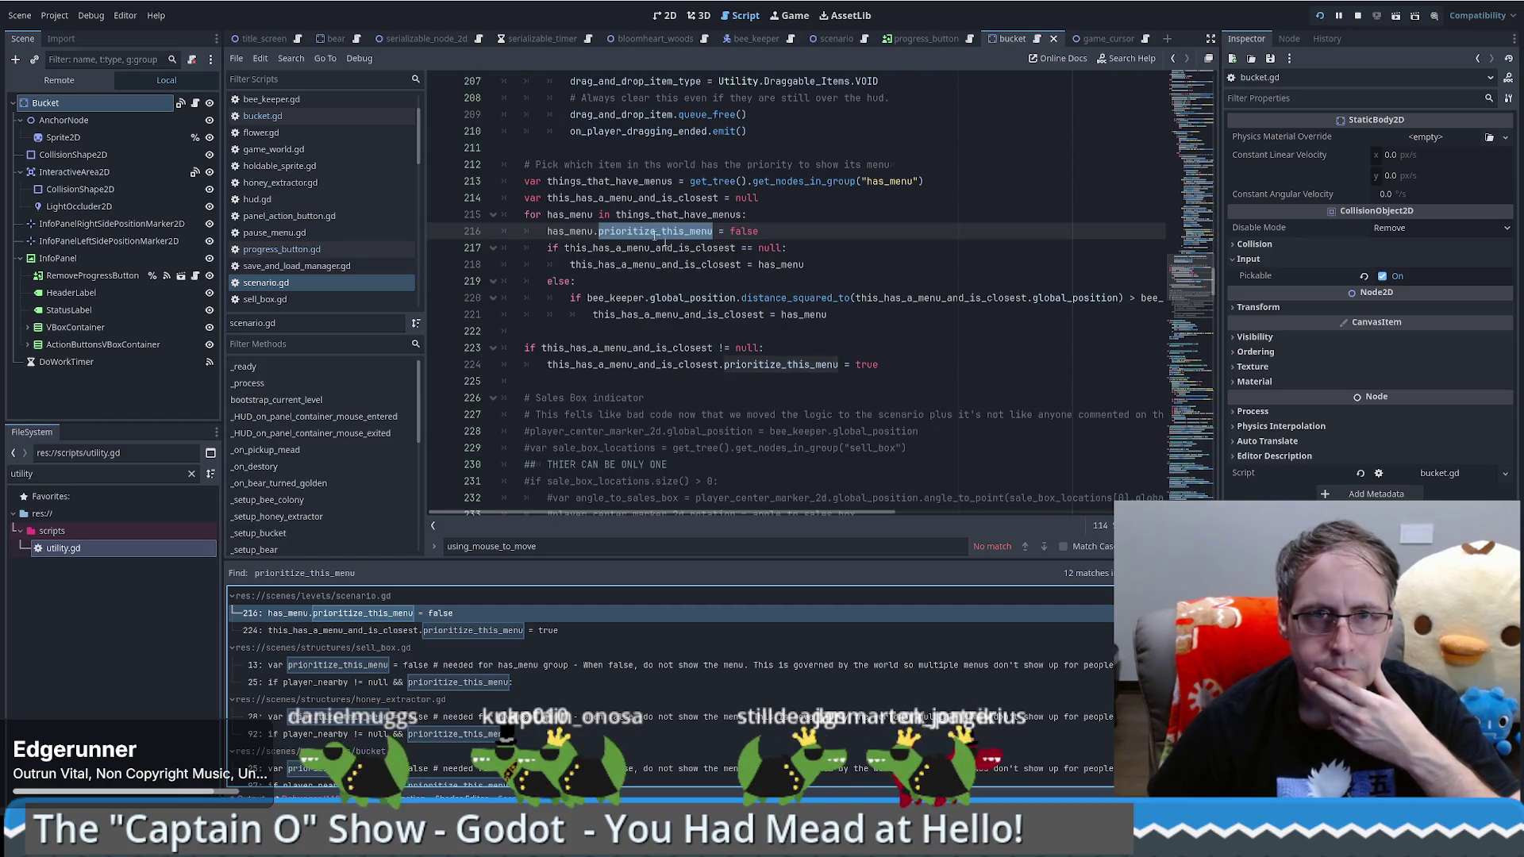
scroll(847, 234, down, 6)
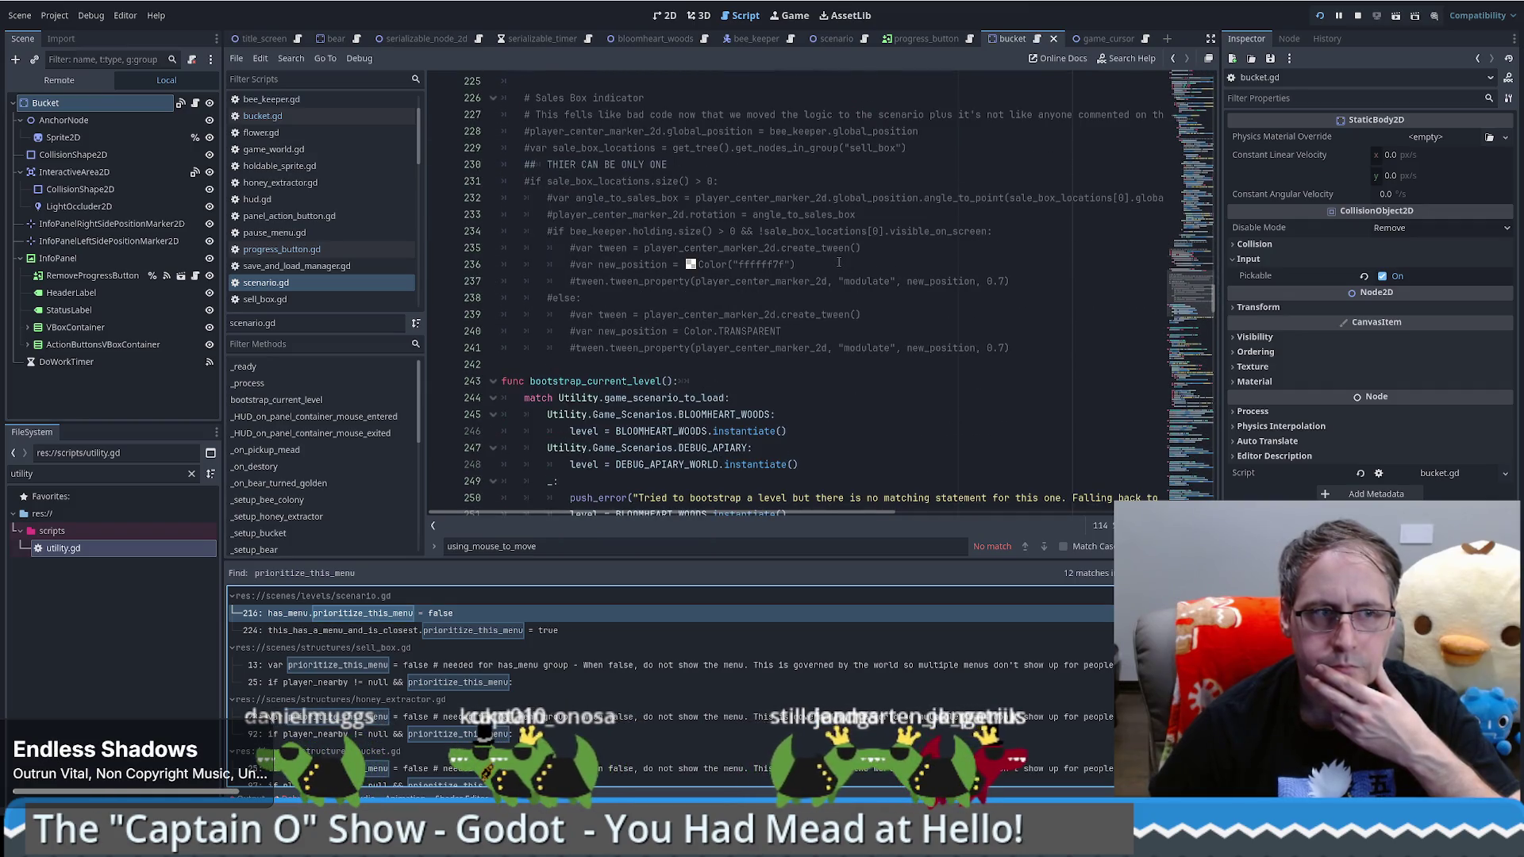
scroll(839, 262, up, 4)
scroll(858, 273, up, 4)
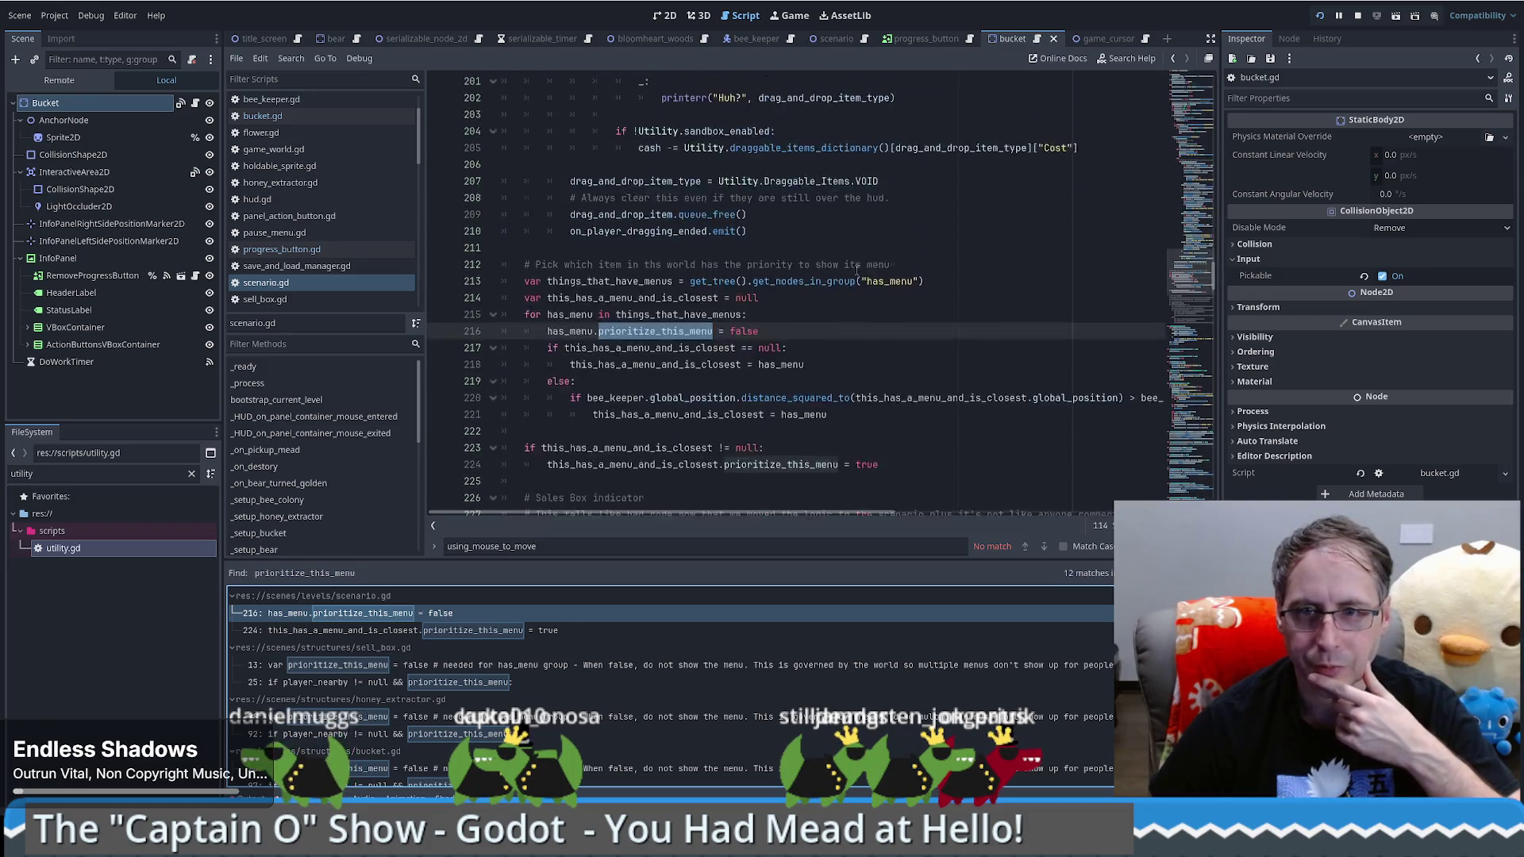
scroll(842, 290, down, 1)
mouse_move(767, 512)
mouse_down()
mouse_move(1025, 520)
mouse_move(589, 497)
mouse_up()
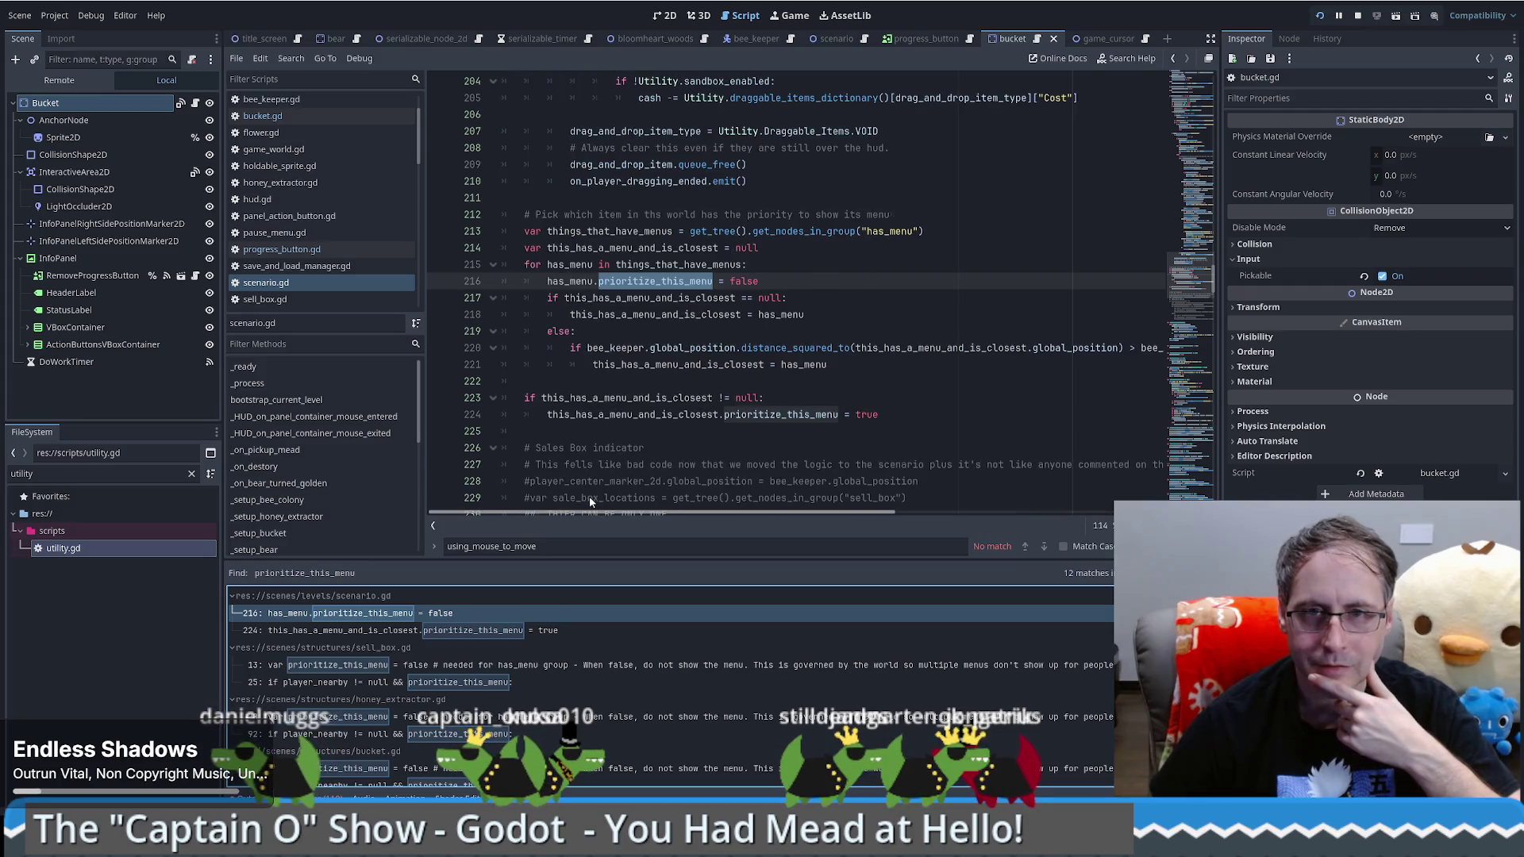
scroll(890, 381, up, 5)
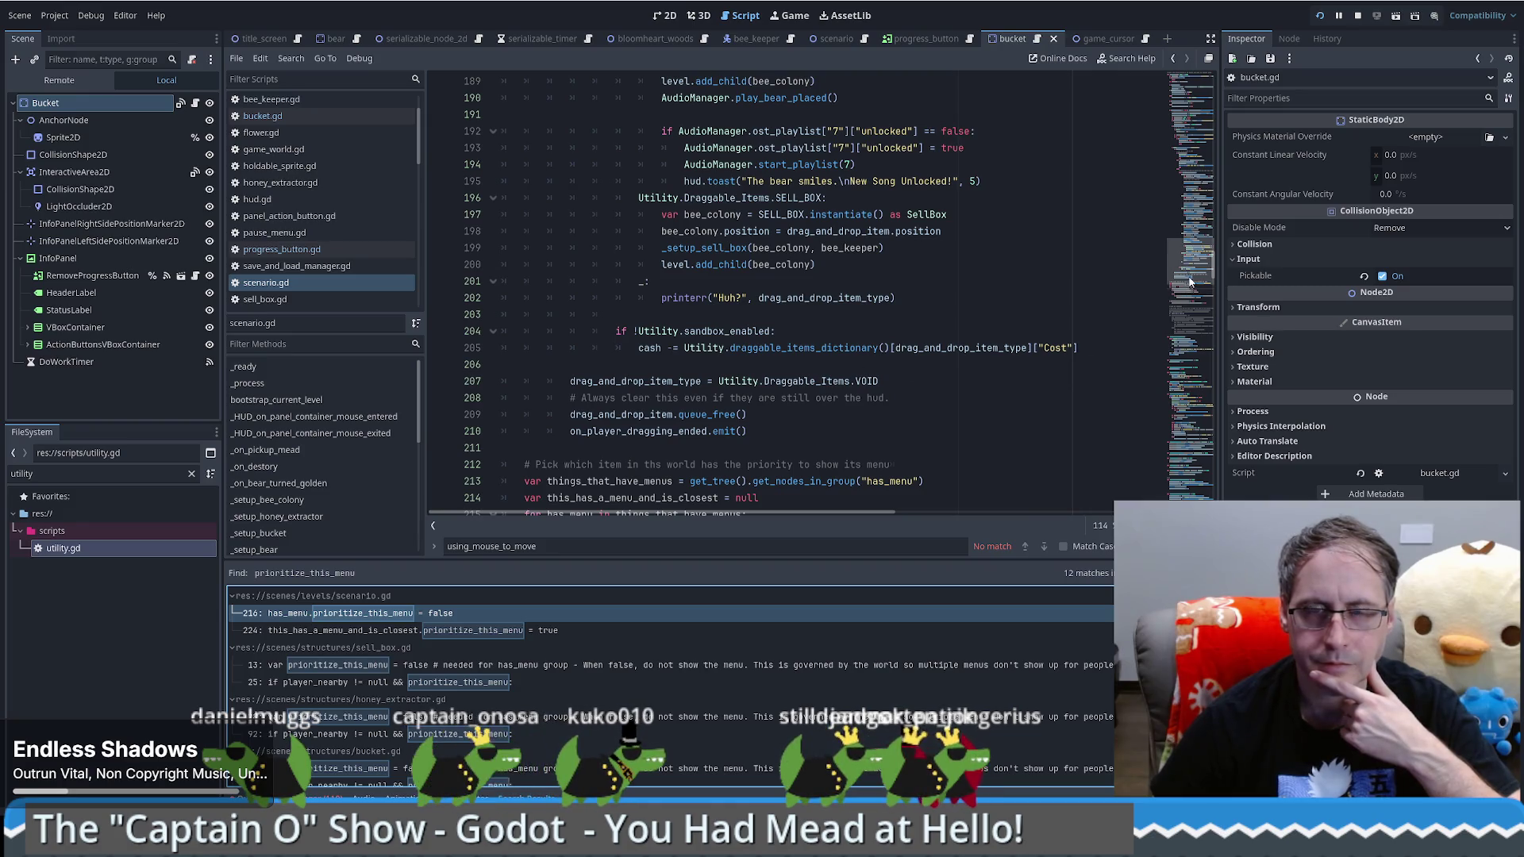
mouse_move(1191, 276)
mouse_down()
mouse_move(1192, 199)
mouse_move(1191, 219)
mouse_up()
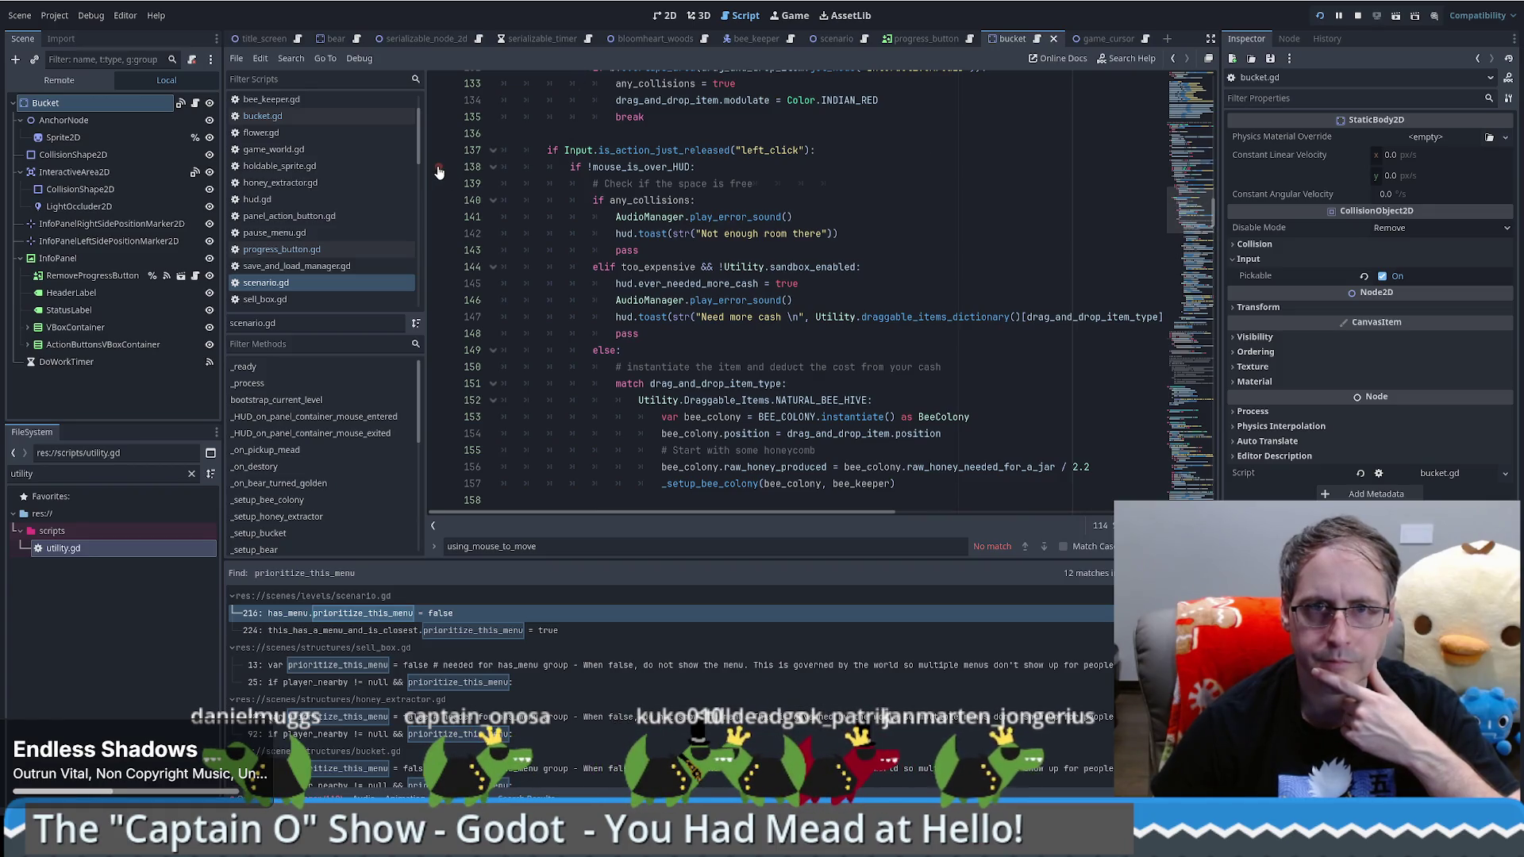
scroll(492, 278, up, 3)
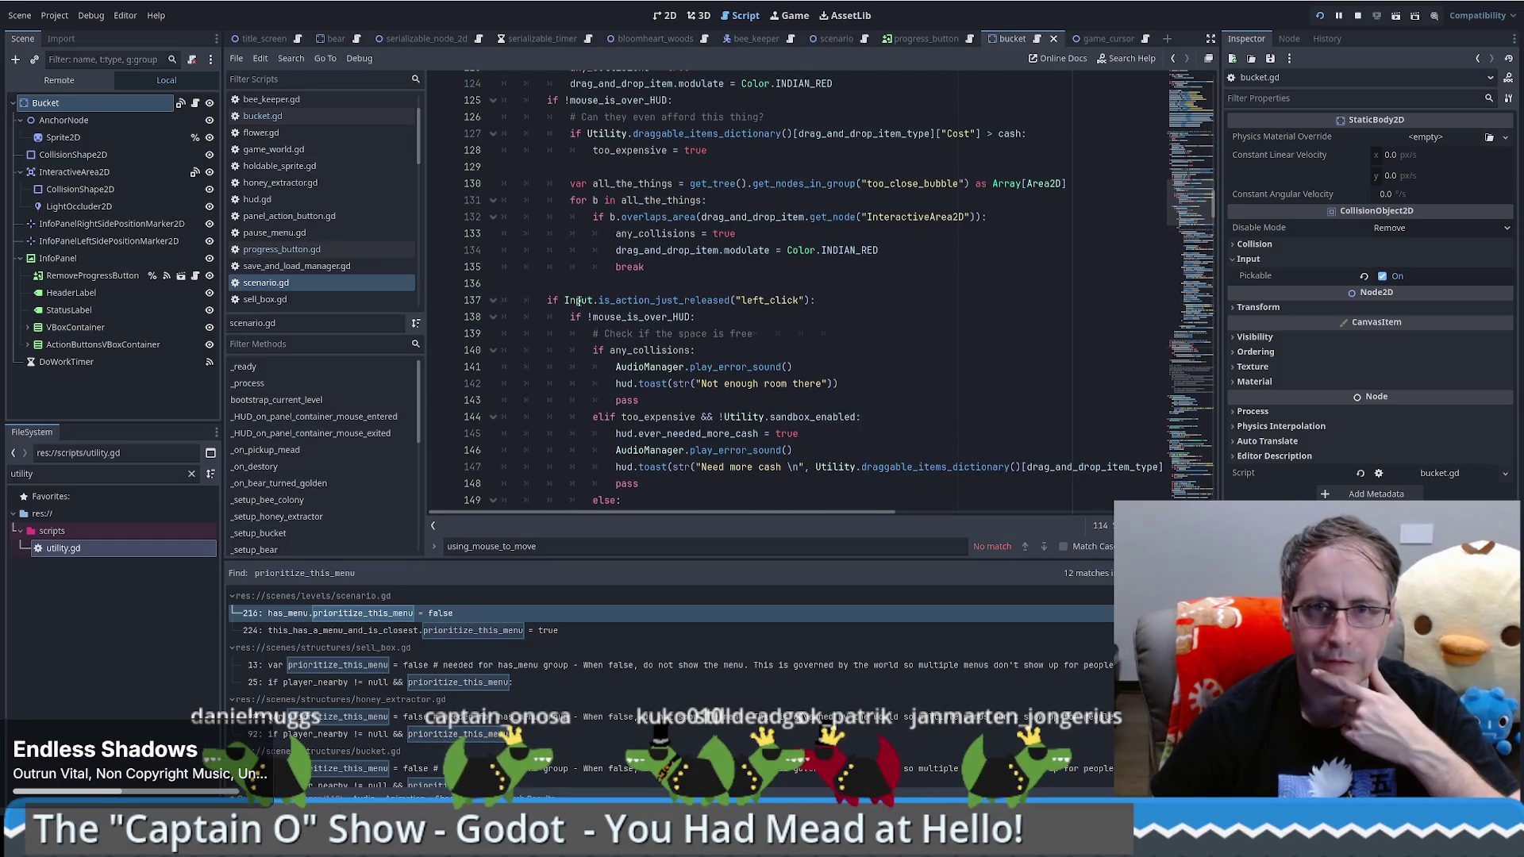
click(493, 301)
scroll(553, 291, up, 2)
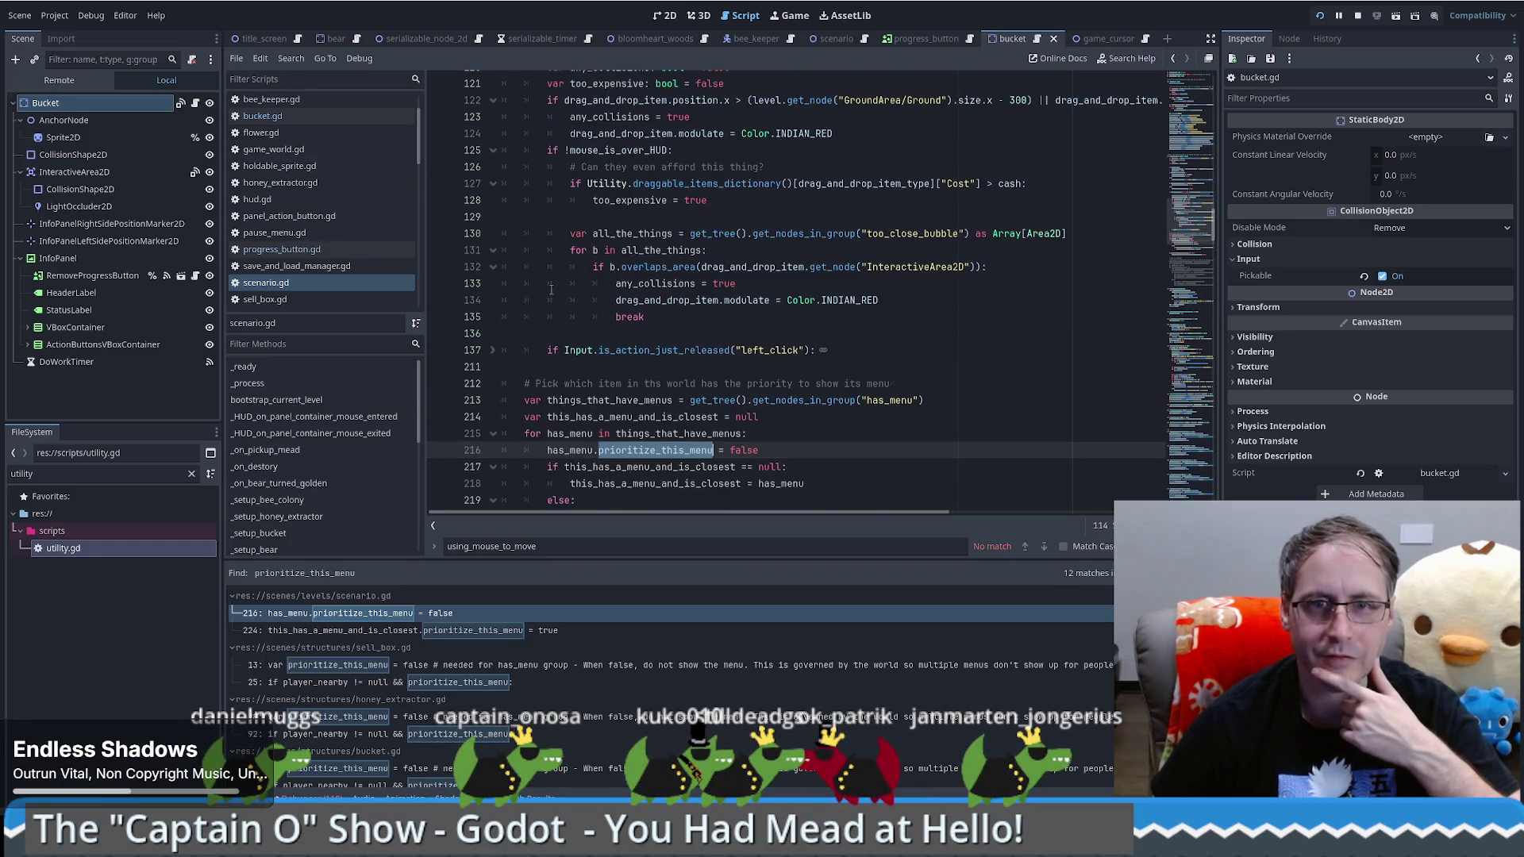
scroll(551, 289, up, 3)
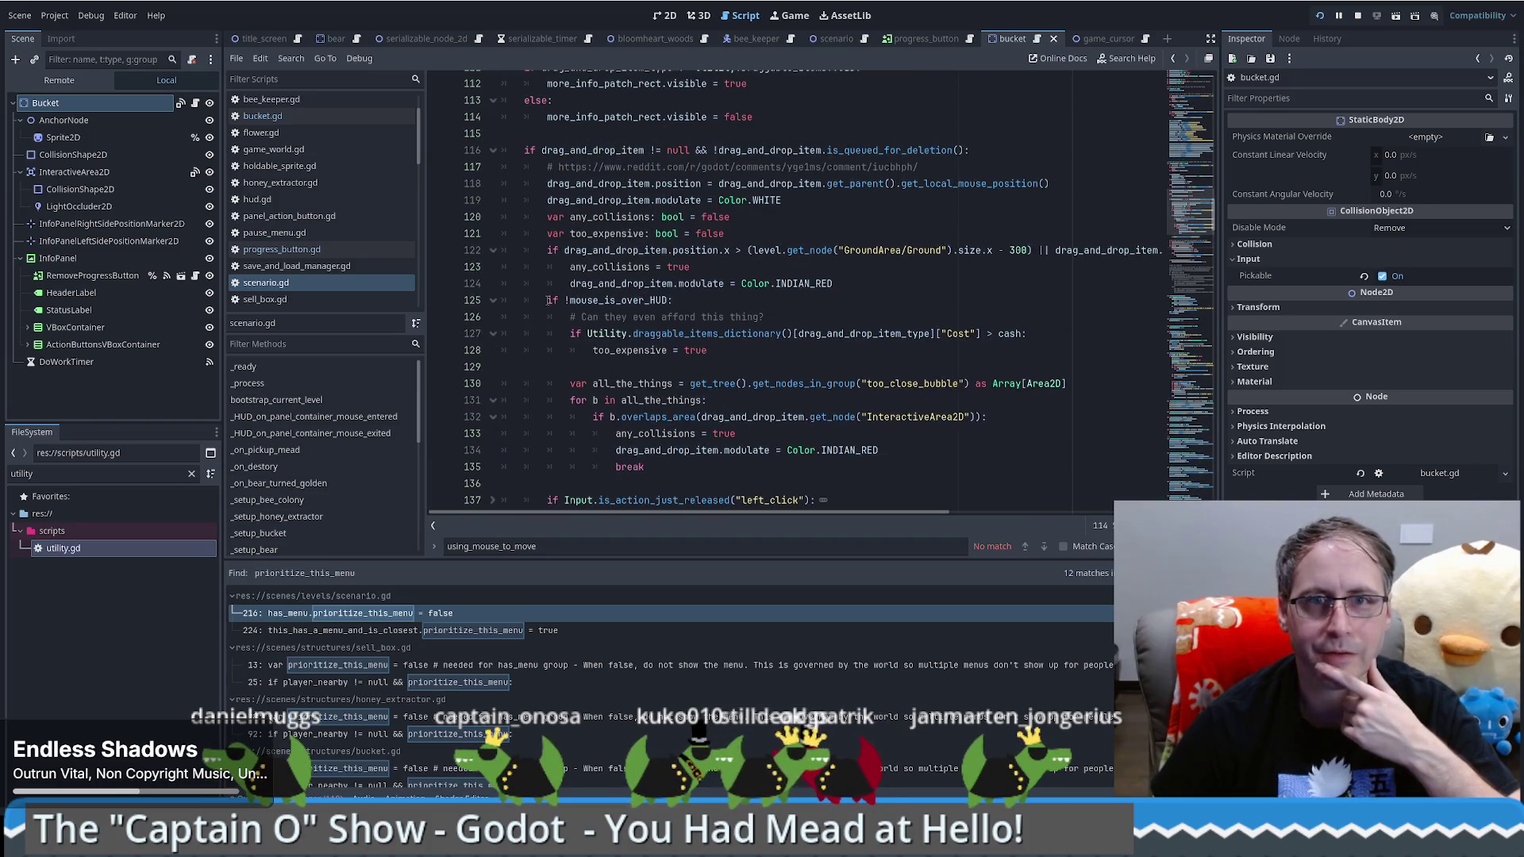
scroll(546, 300, up, 6)
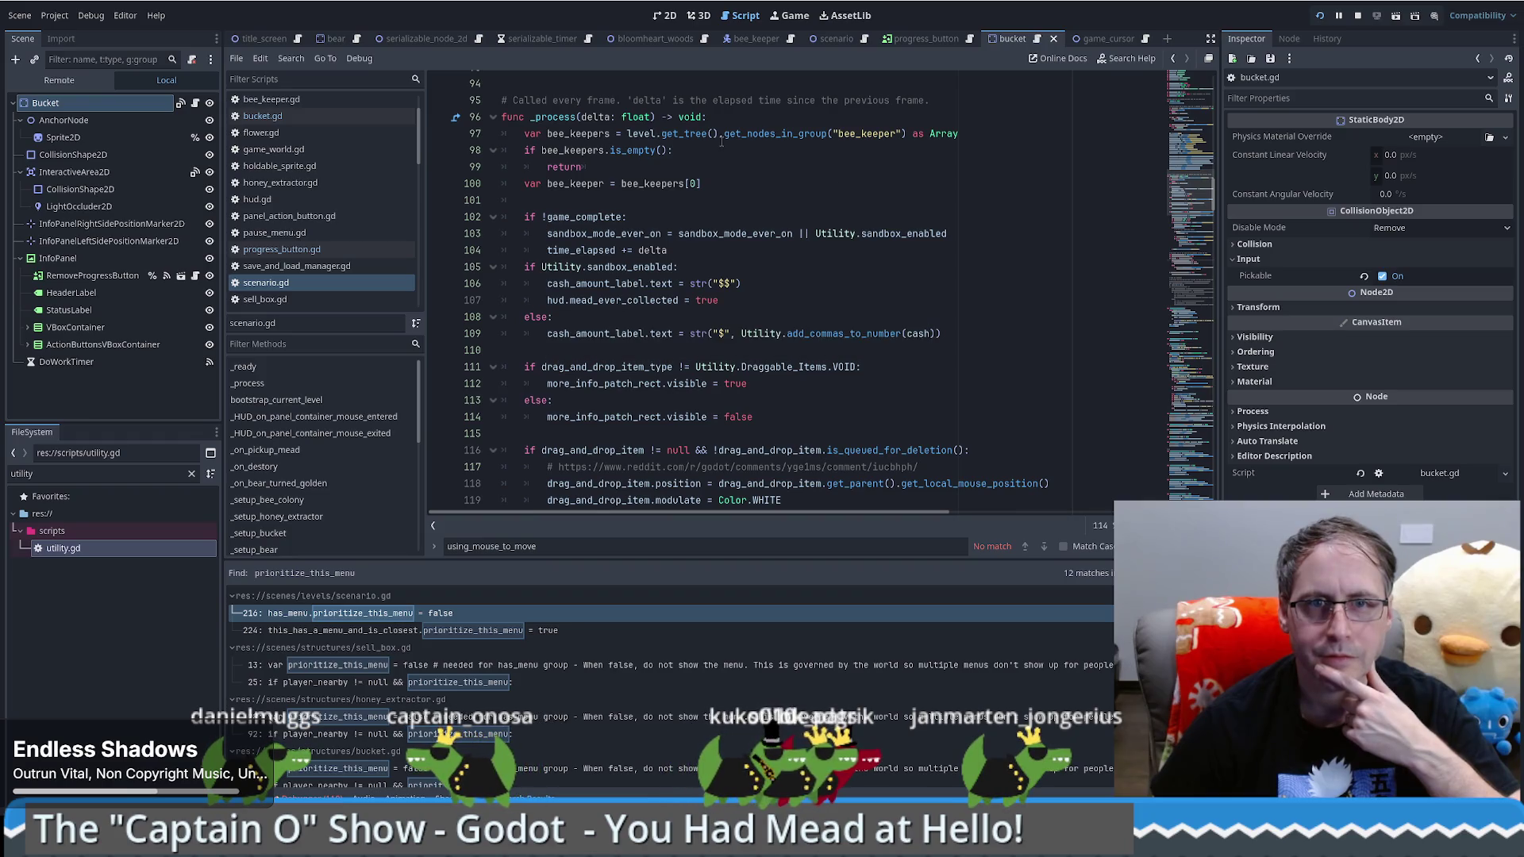
scroll(710, 154, down, 2)
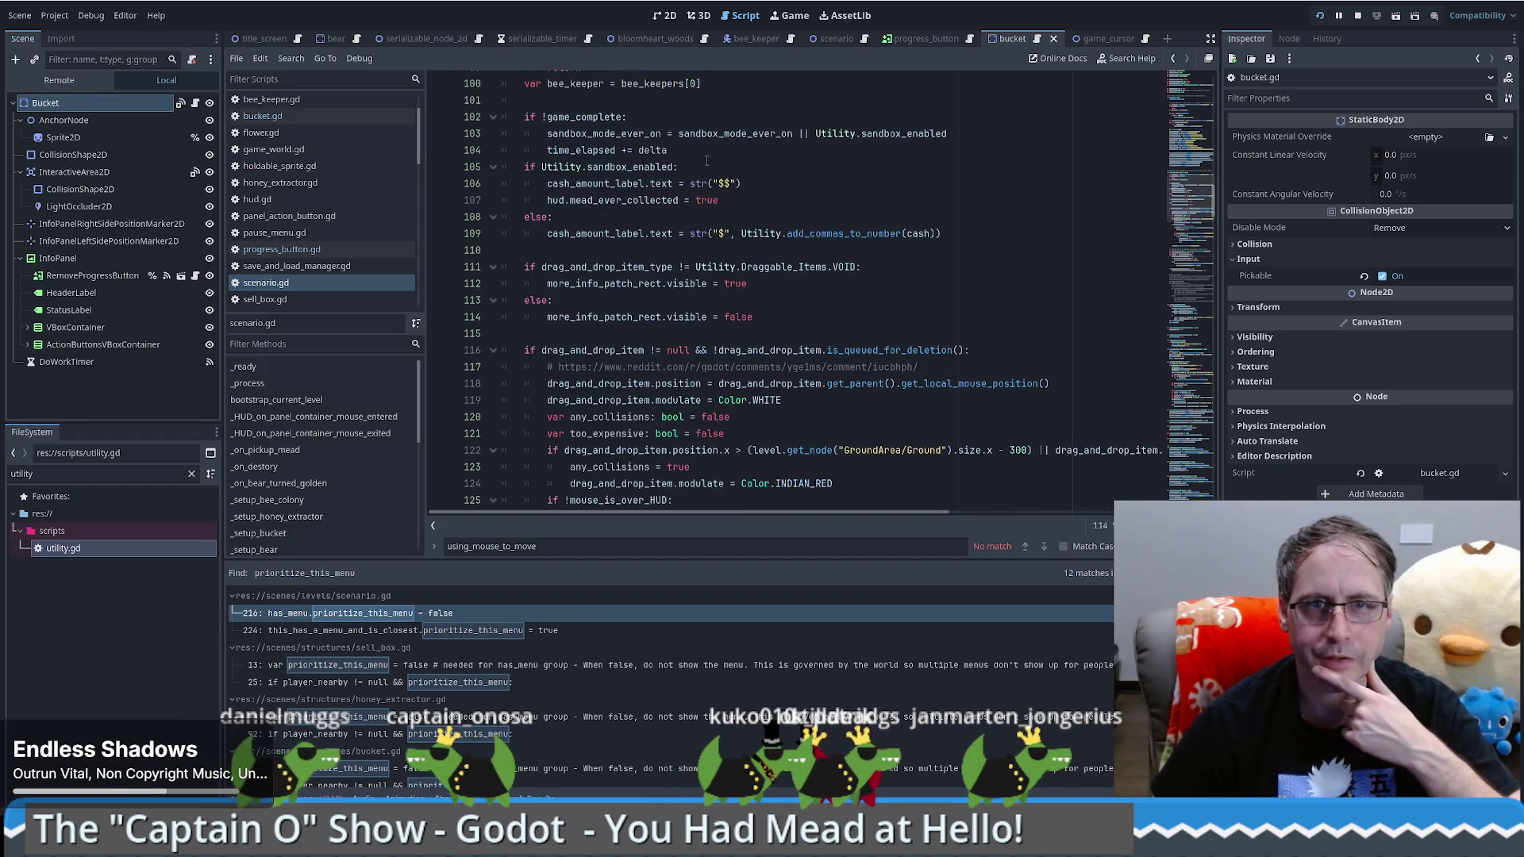
scroll(686, 143, down, 1)
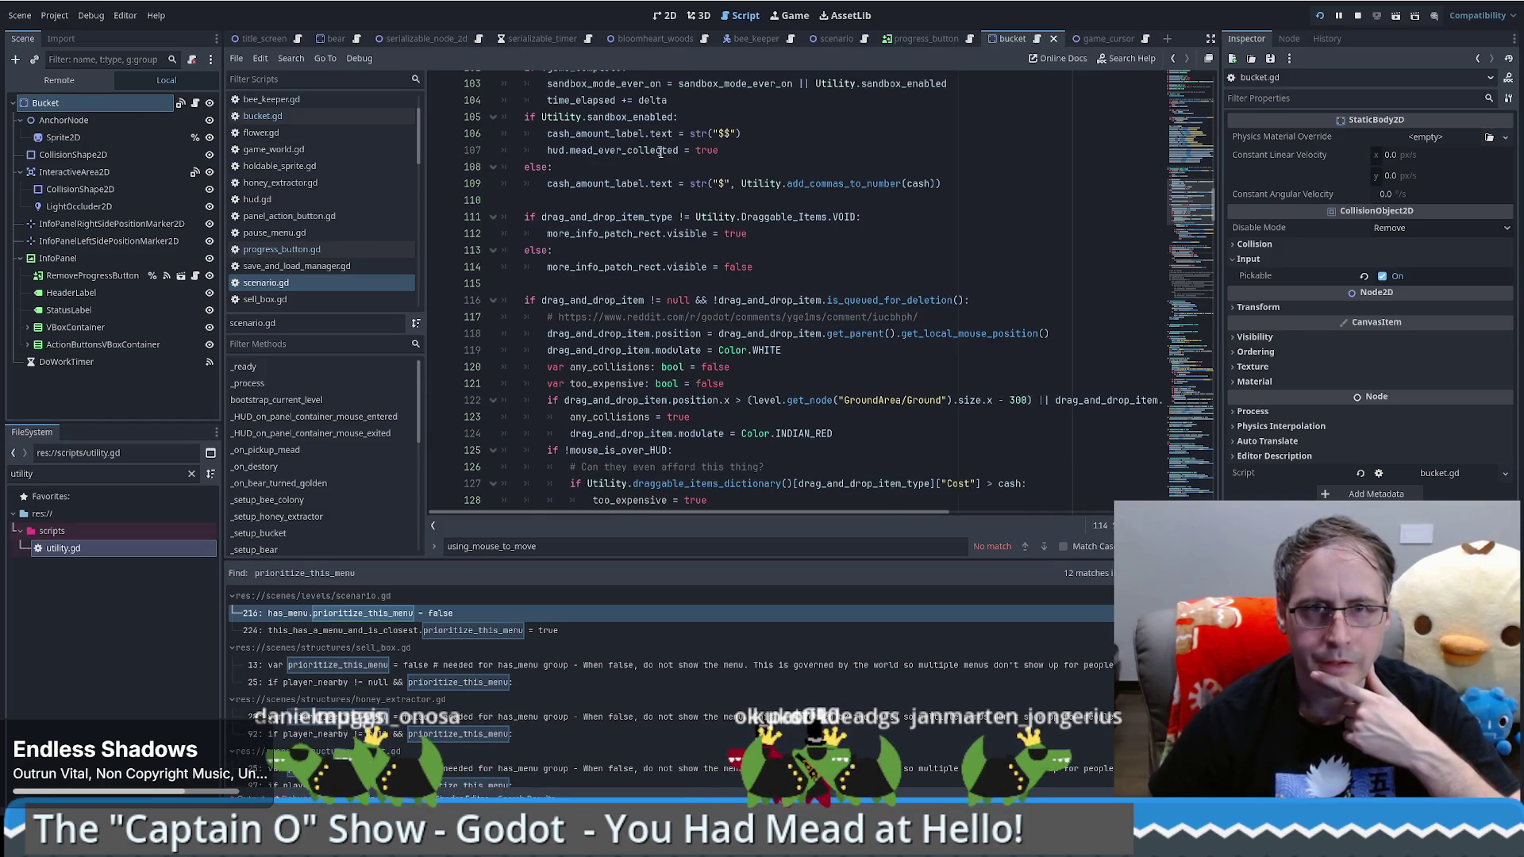
scroll(636, 197, down, 3)
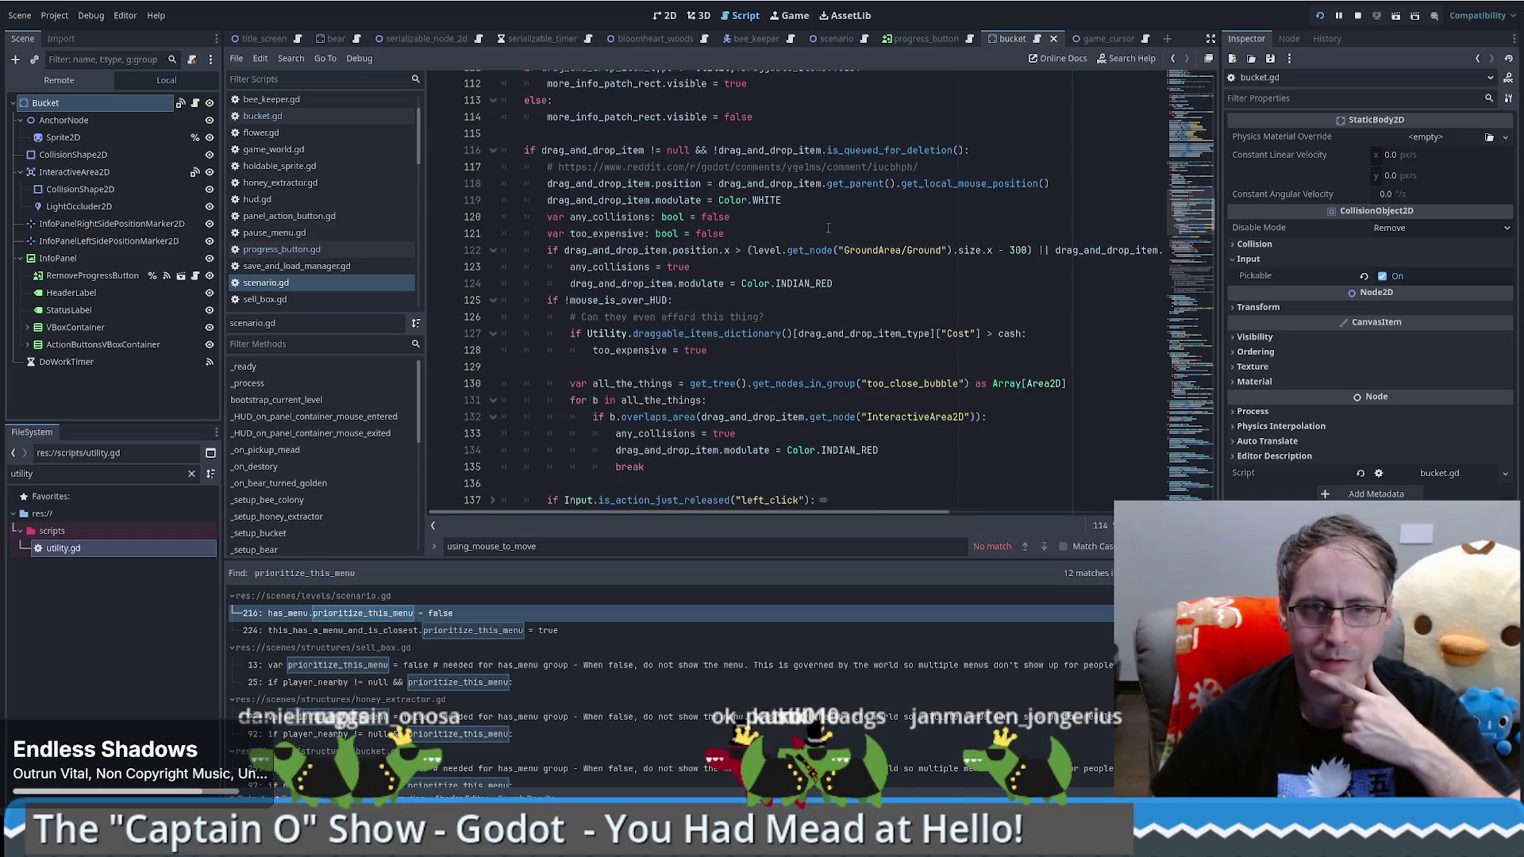
scroll(827, 228, down, 2)
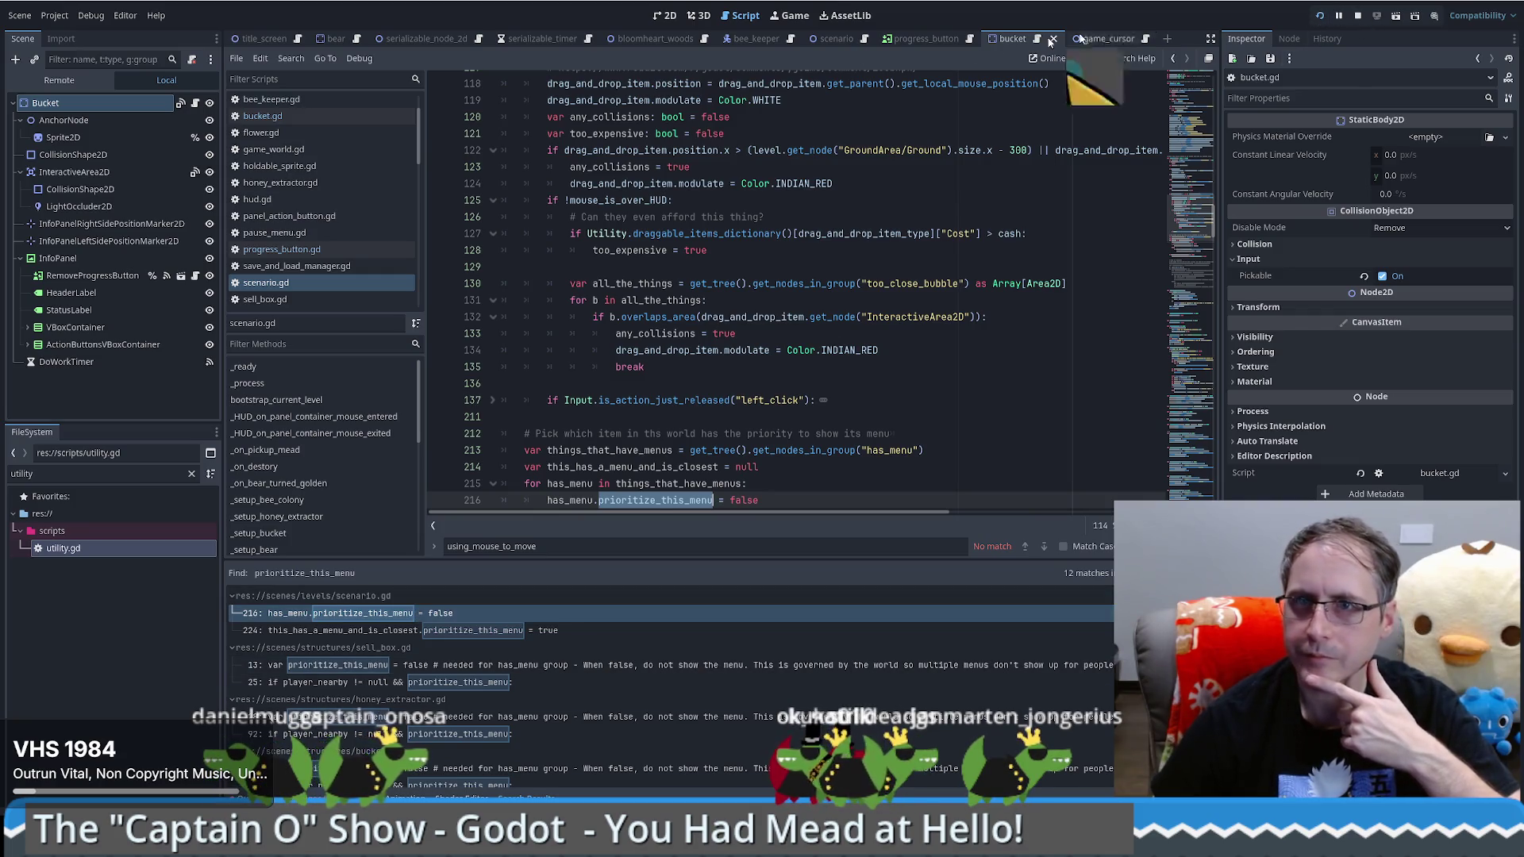
click(795, 22)
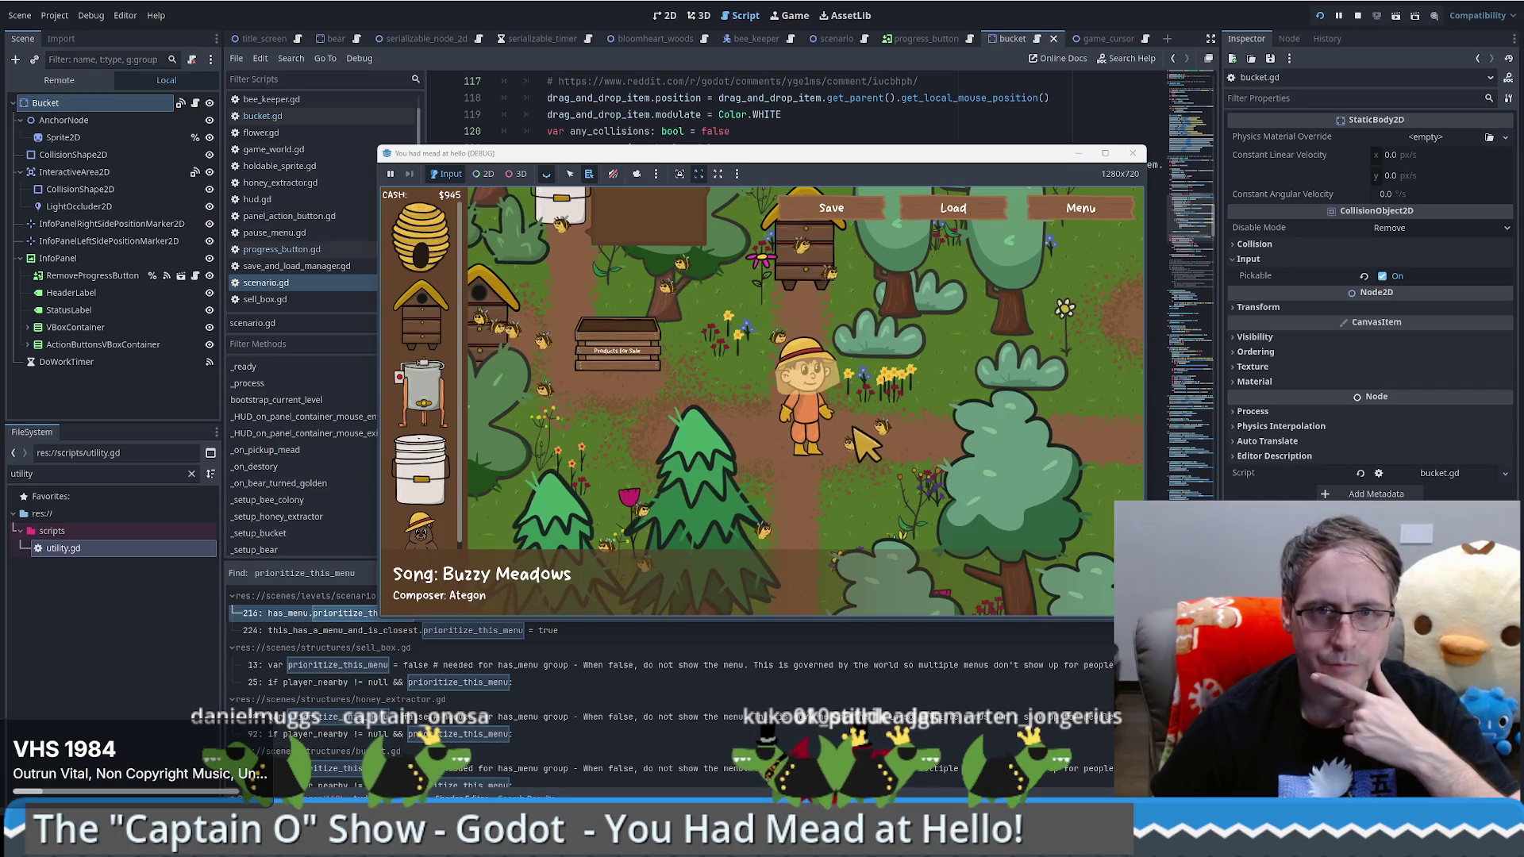
Step: Place a Food Grade Bucket beside the beekeeper and move the game window higher
mouse_move(421, 468)
mouse_down()
mouse_move(877, 392)
mouse_move(893, 417)
mouse_up()
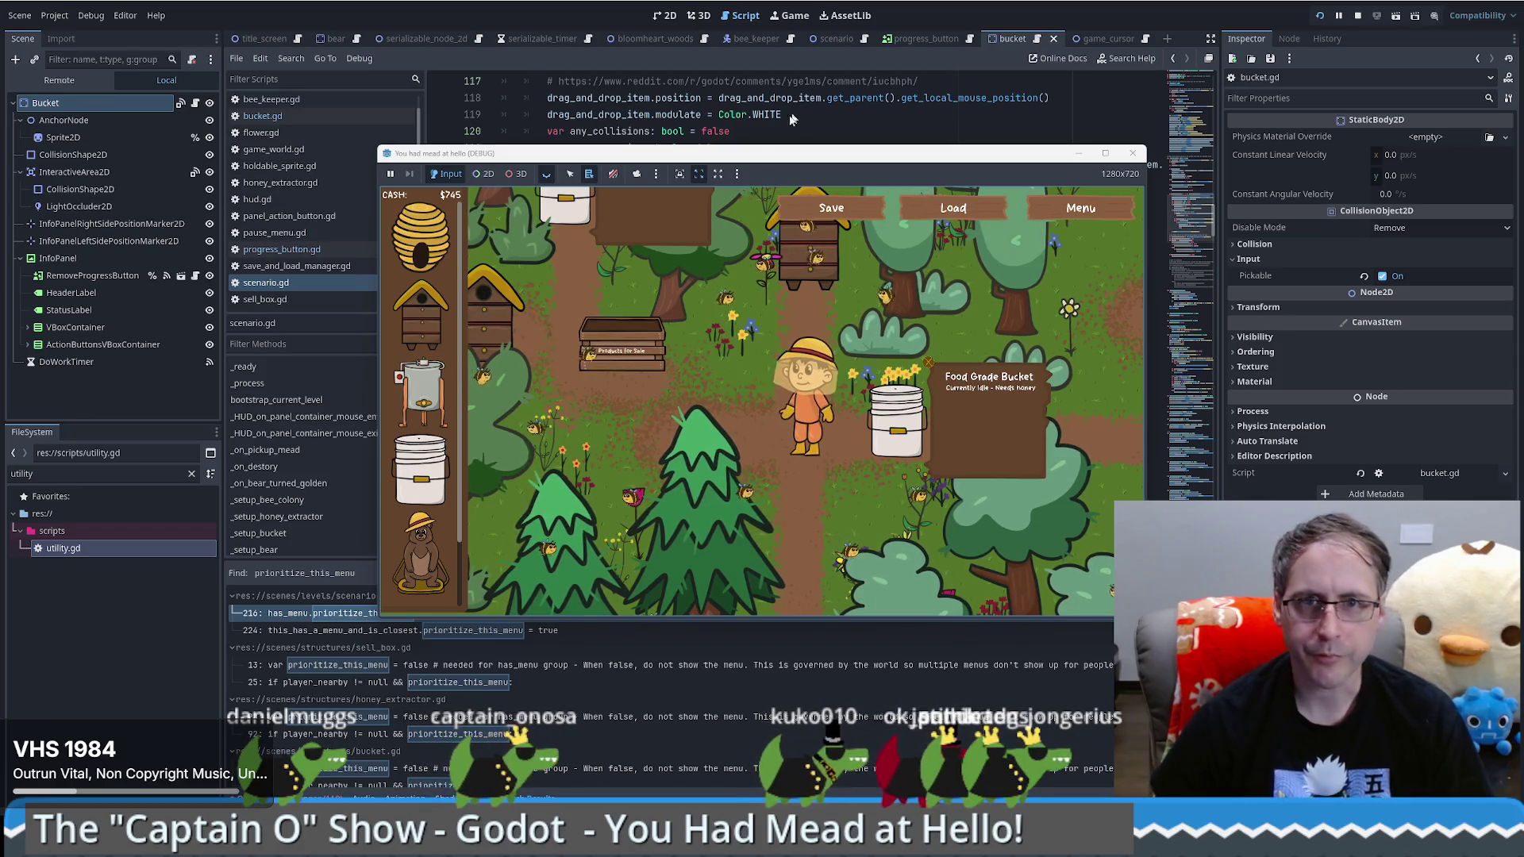
drag(749, 148, 757, 66)
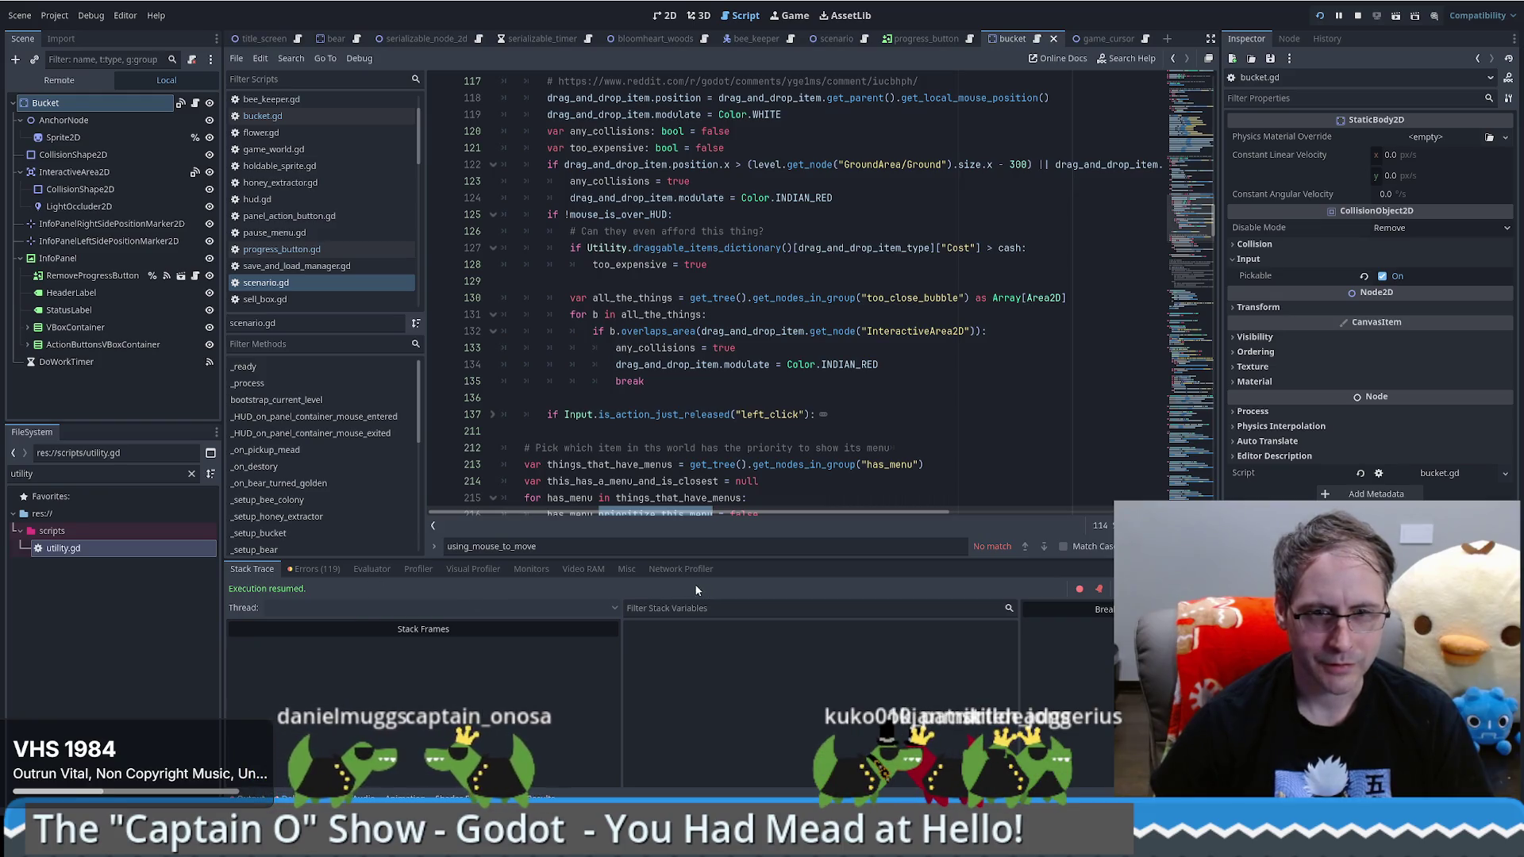
Step: Review the debugger's Misc, Profiler, Visual Profiler and Monitors panels, including video memory
click(626, 569)
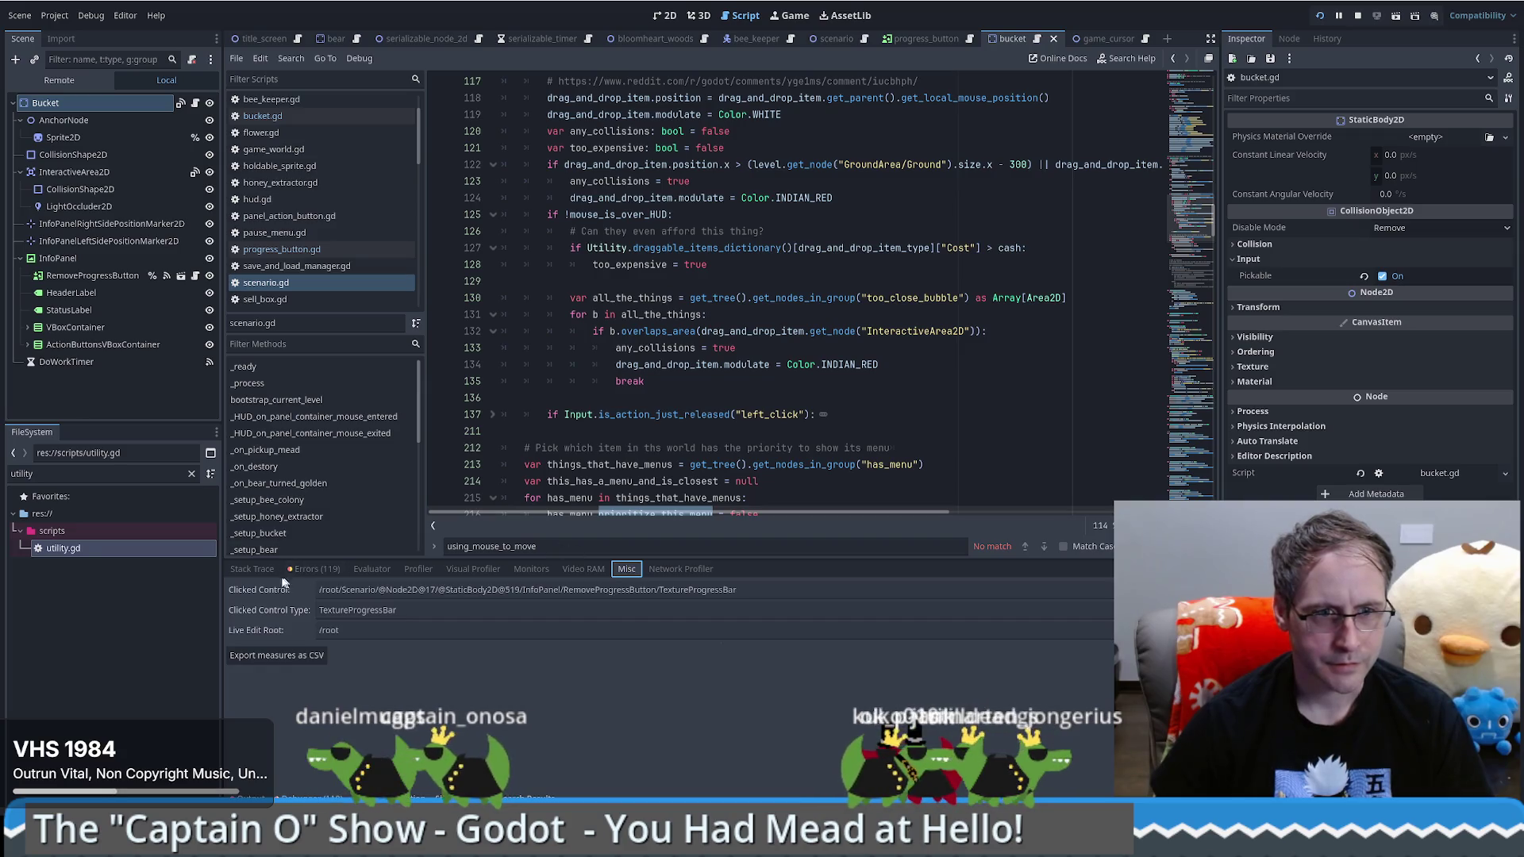
click(363, 573)
click(418, 570)
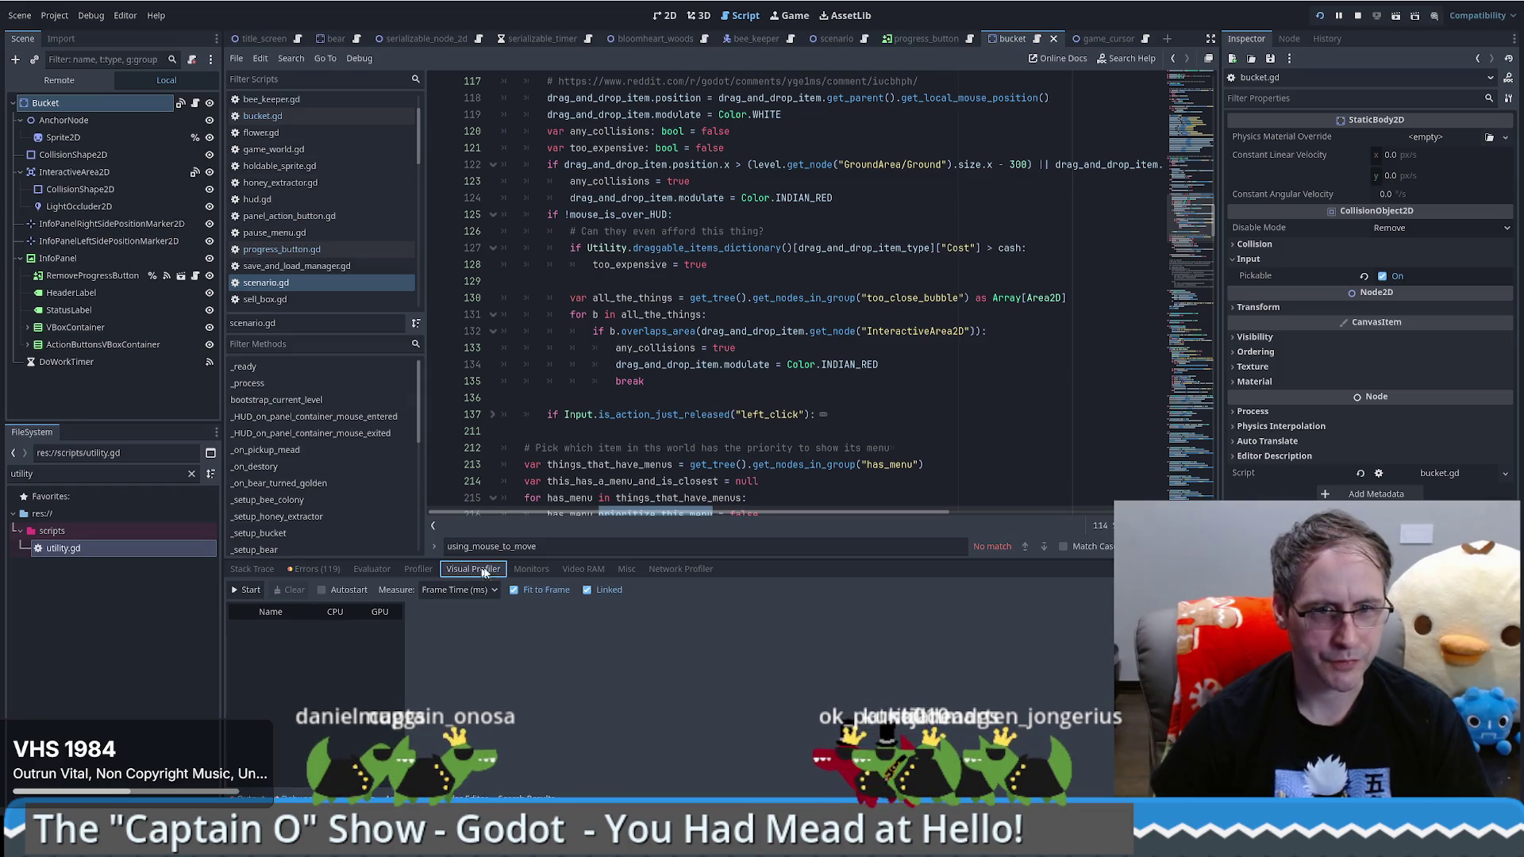
click(527, 570)
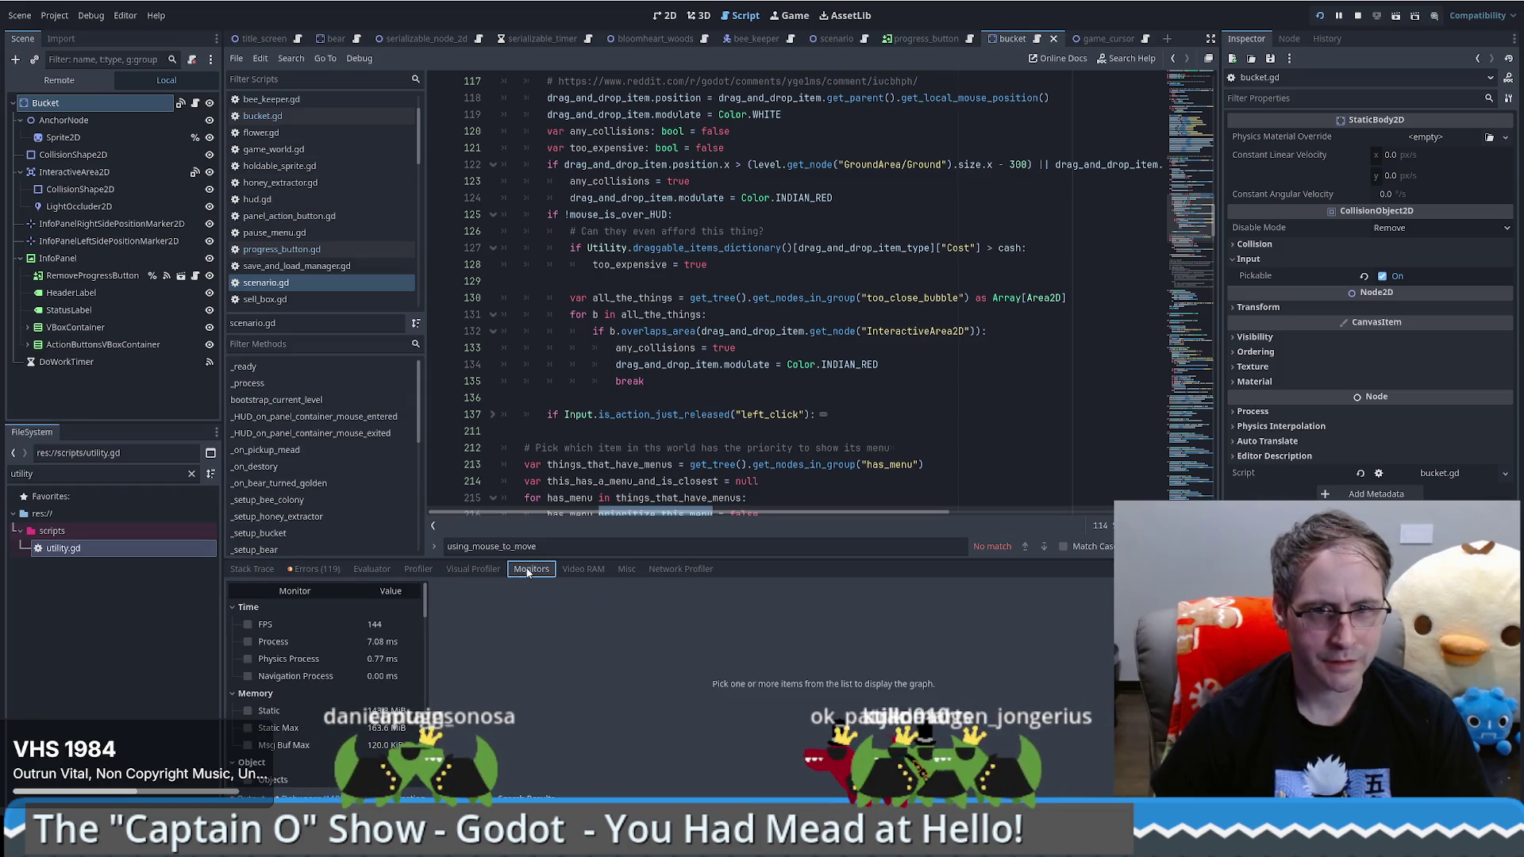
click(579, 572)
click(626, 576)
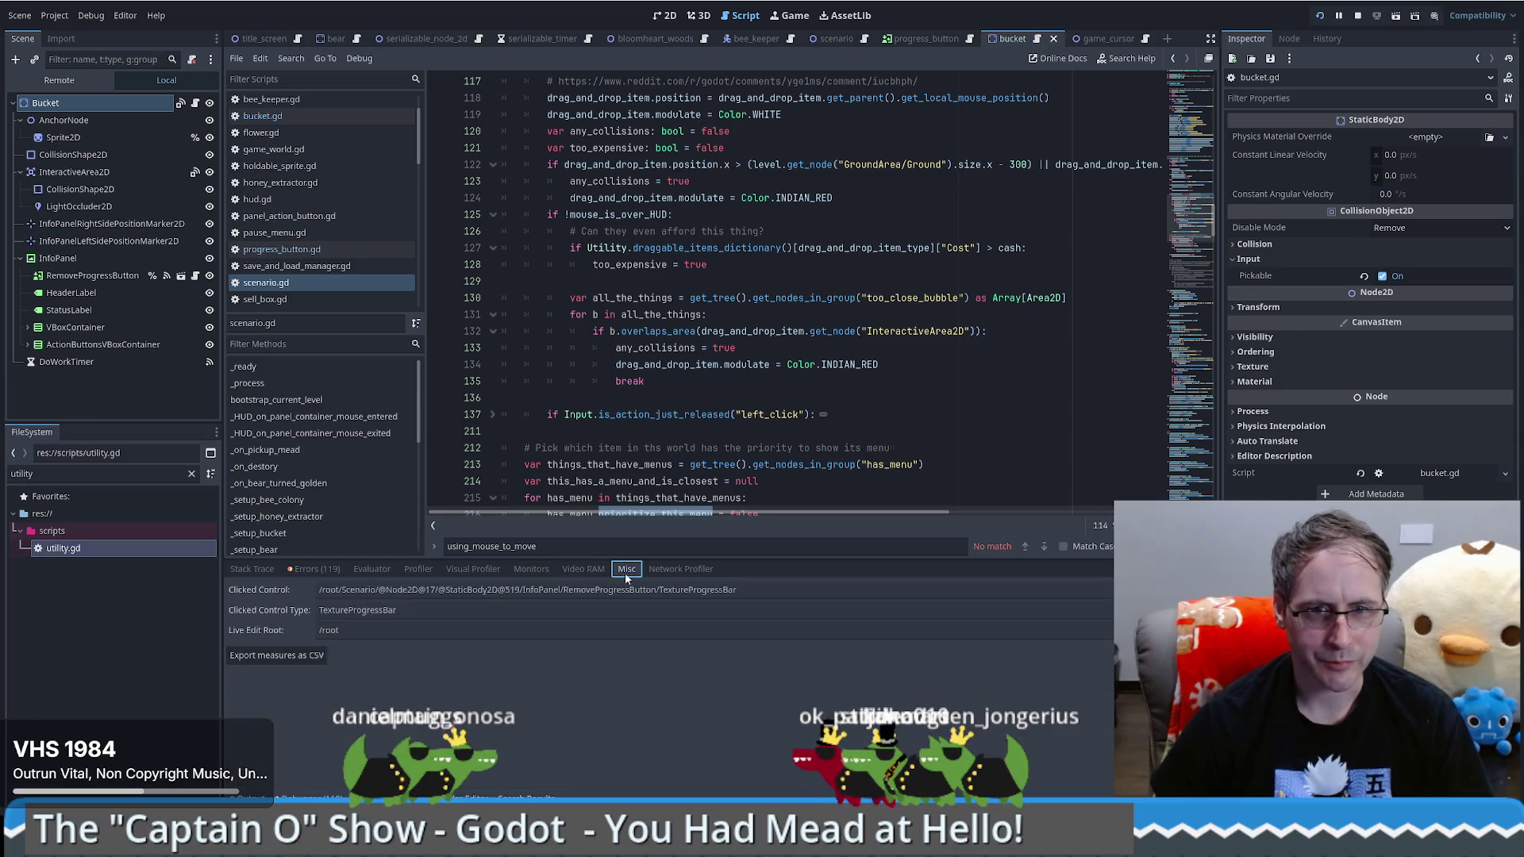
Step: Check the Network Profiler, then clear the Errors list
click(665, 568)
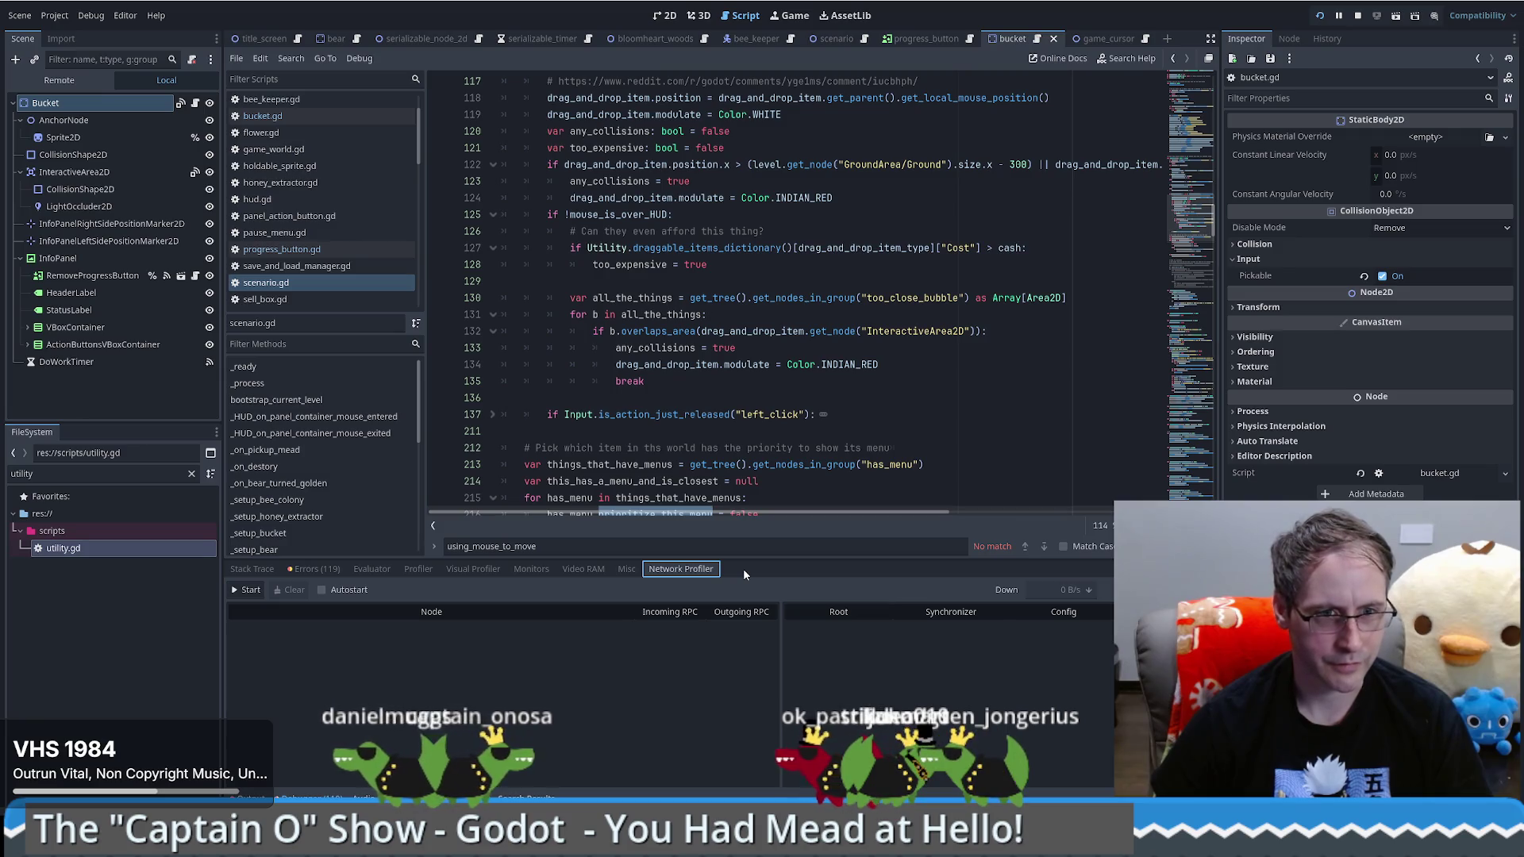
click(316, 570)
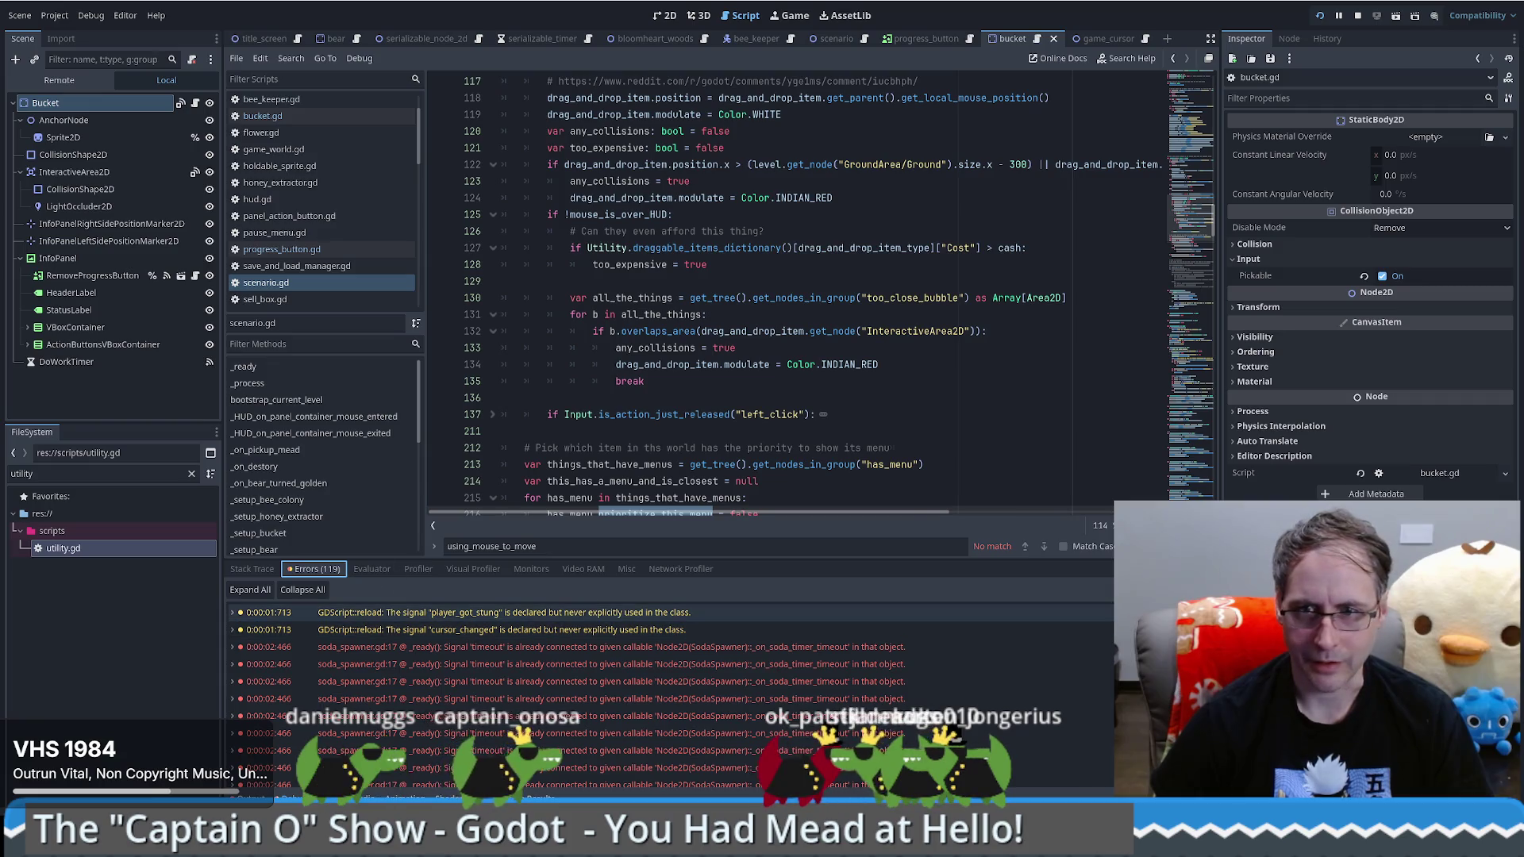
click(1191, 590)
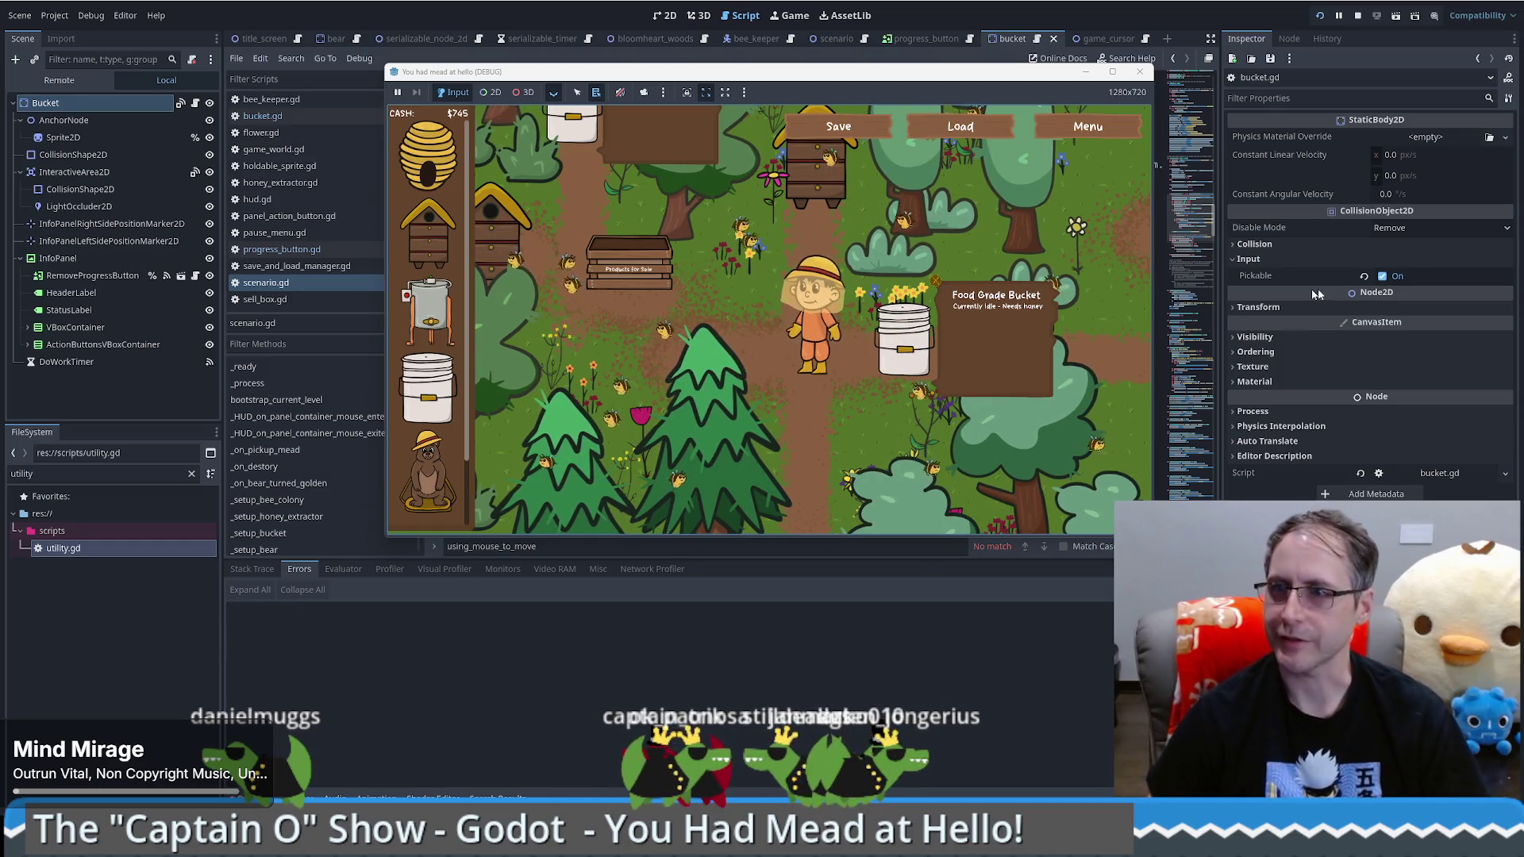
Step: Search the web in Firefox for 'godot debug see what is being clicked on'
key(alt+Tab)
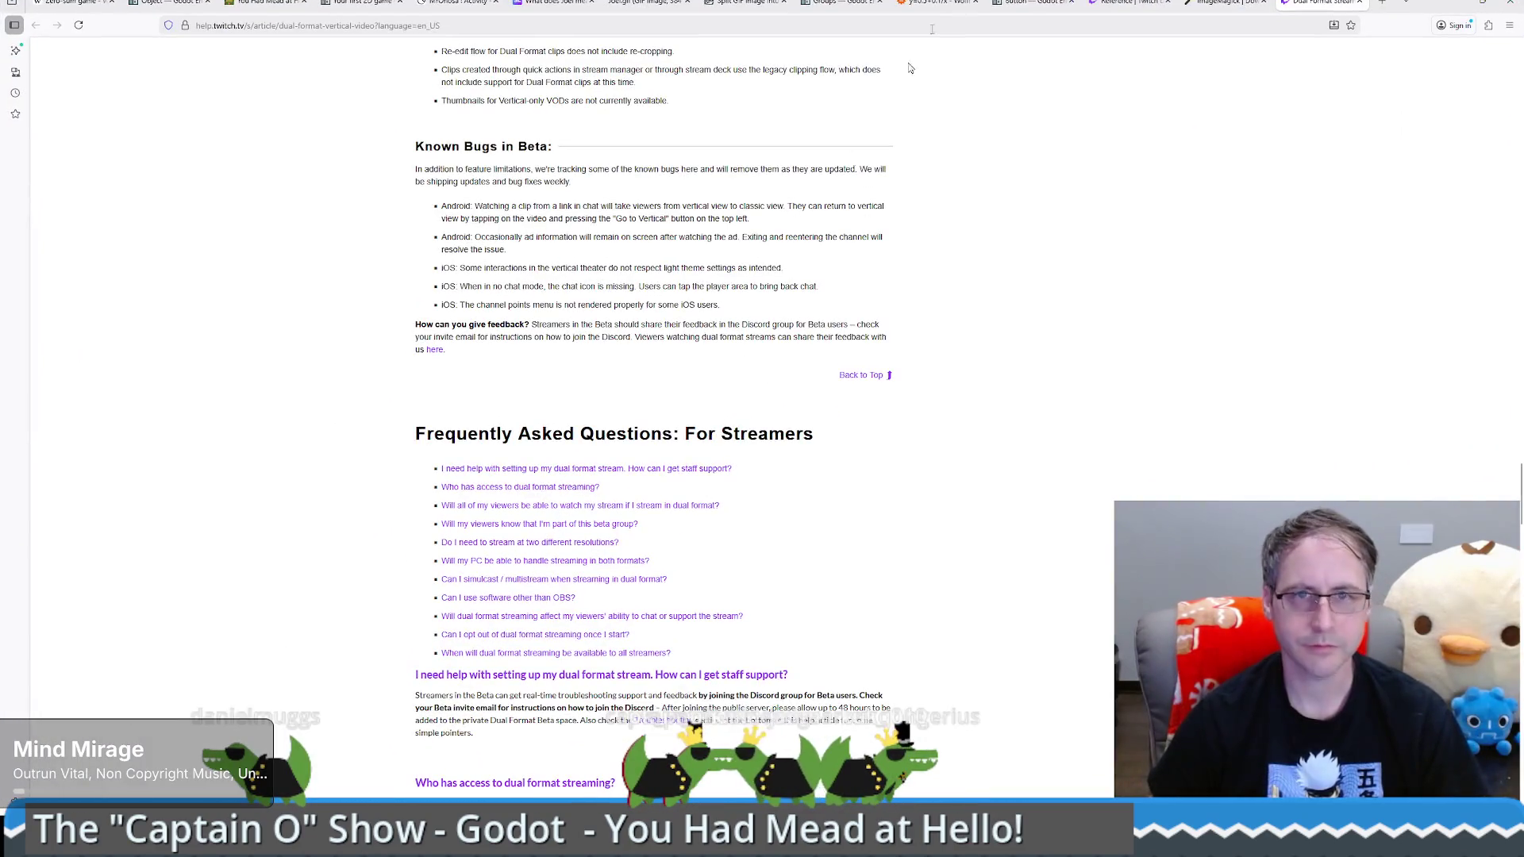
key(ctrl+t)
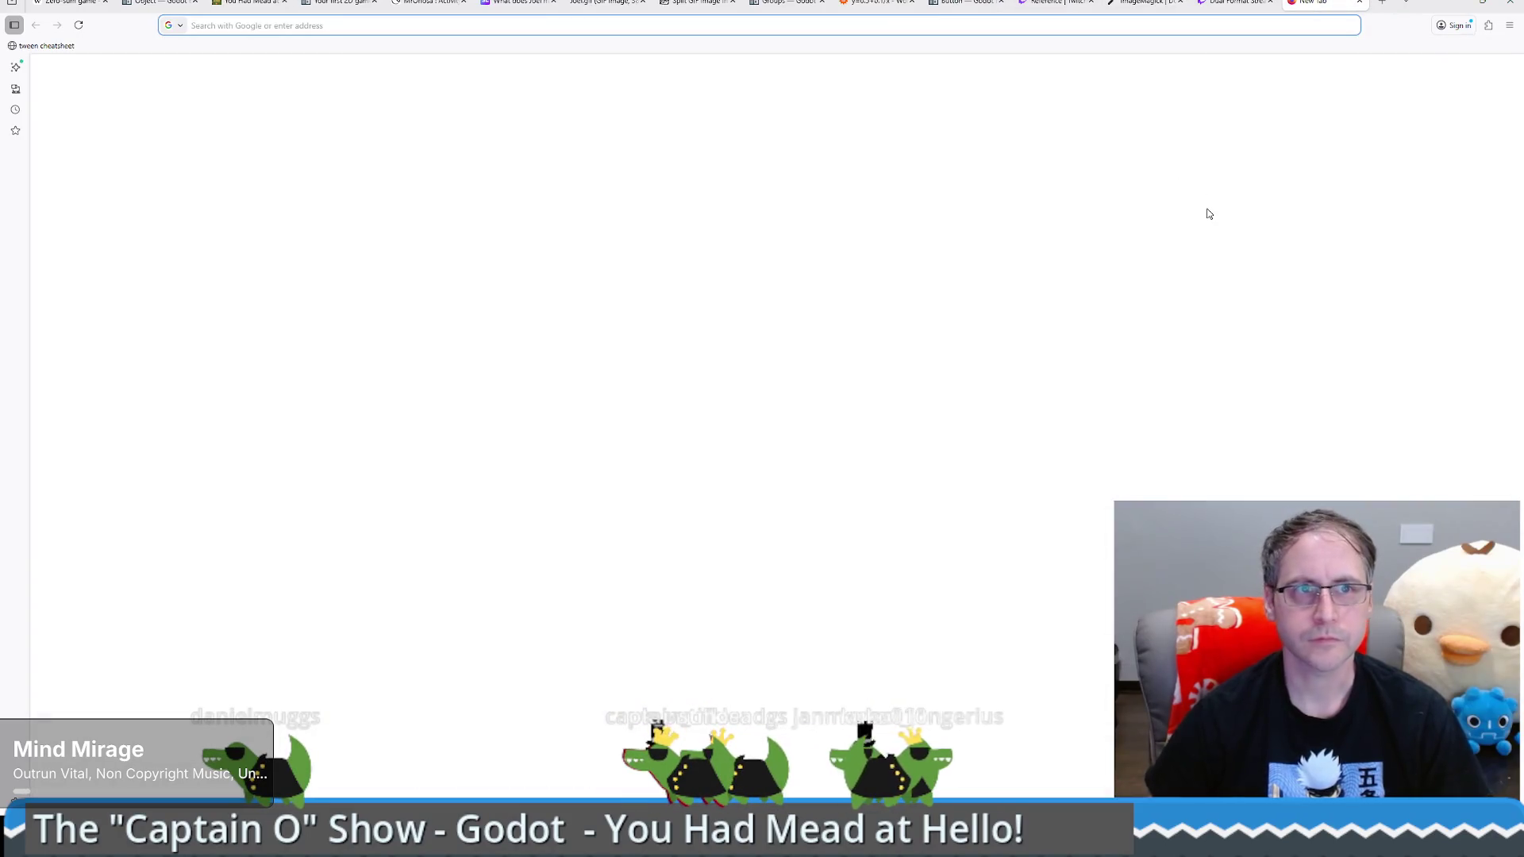
text(godot )
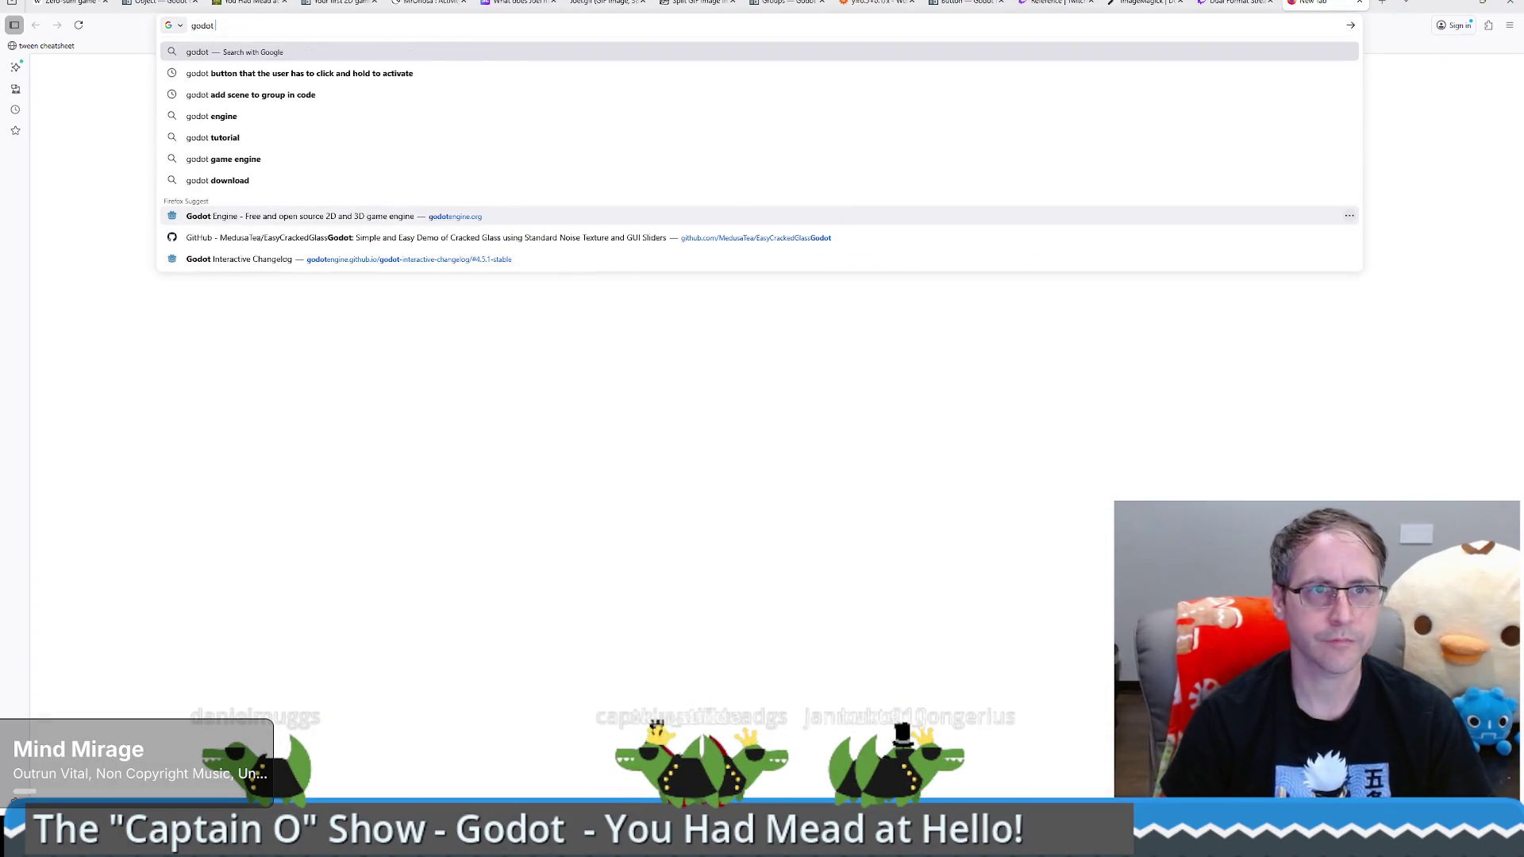
text(debug see what)
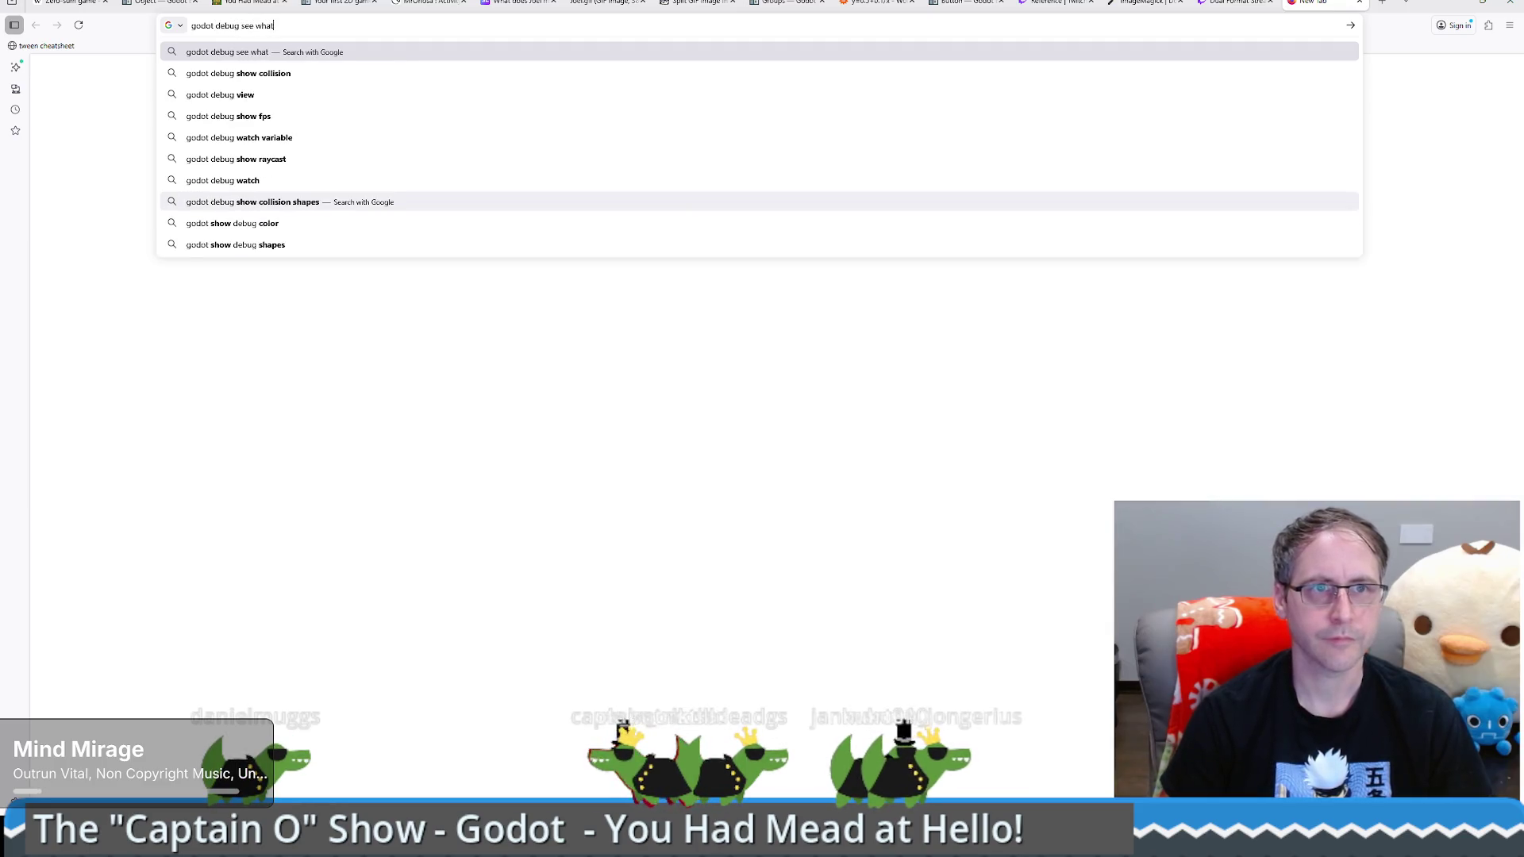
text( is being clicked on)
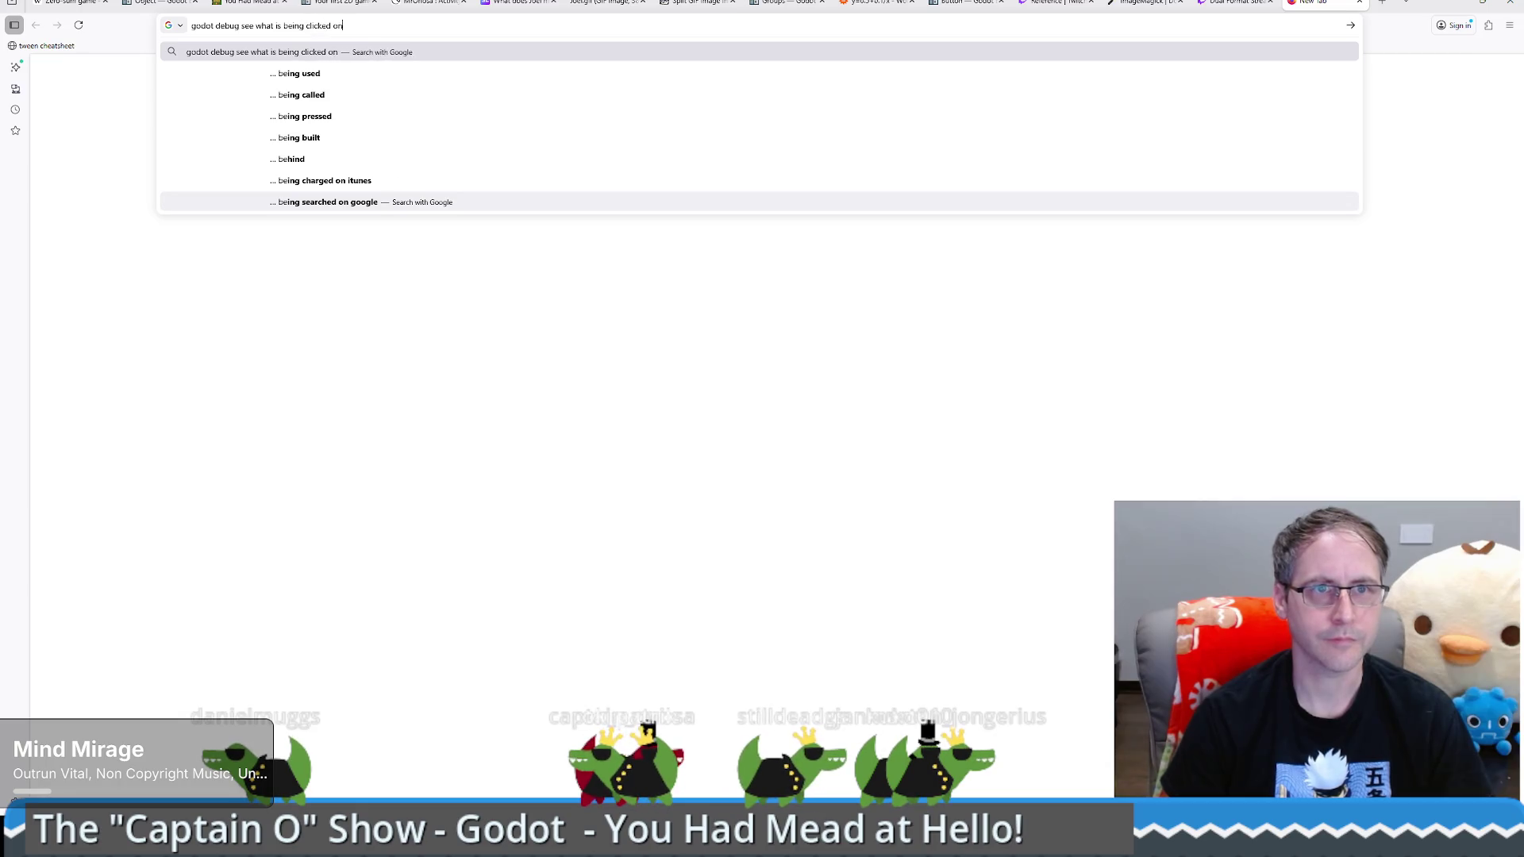
key(Return)
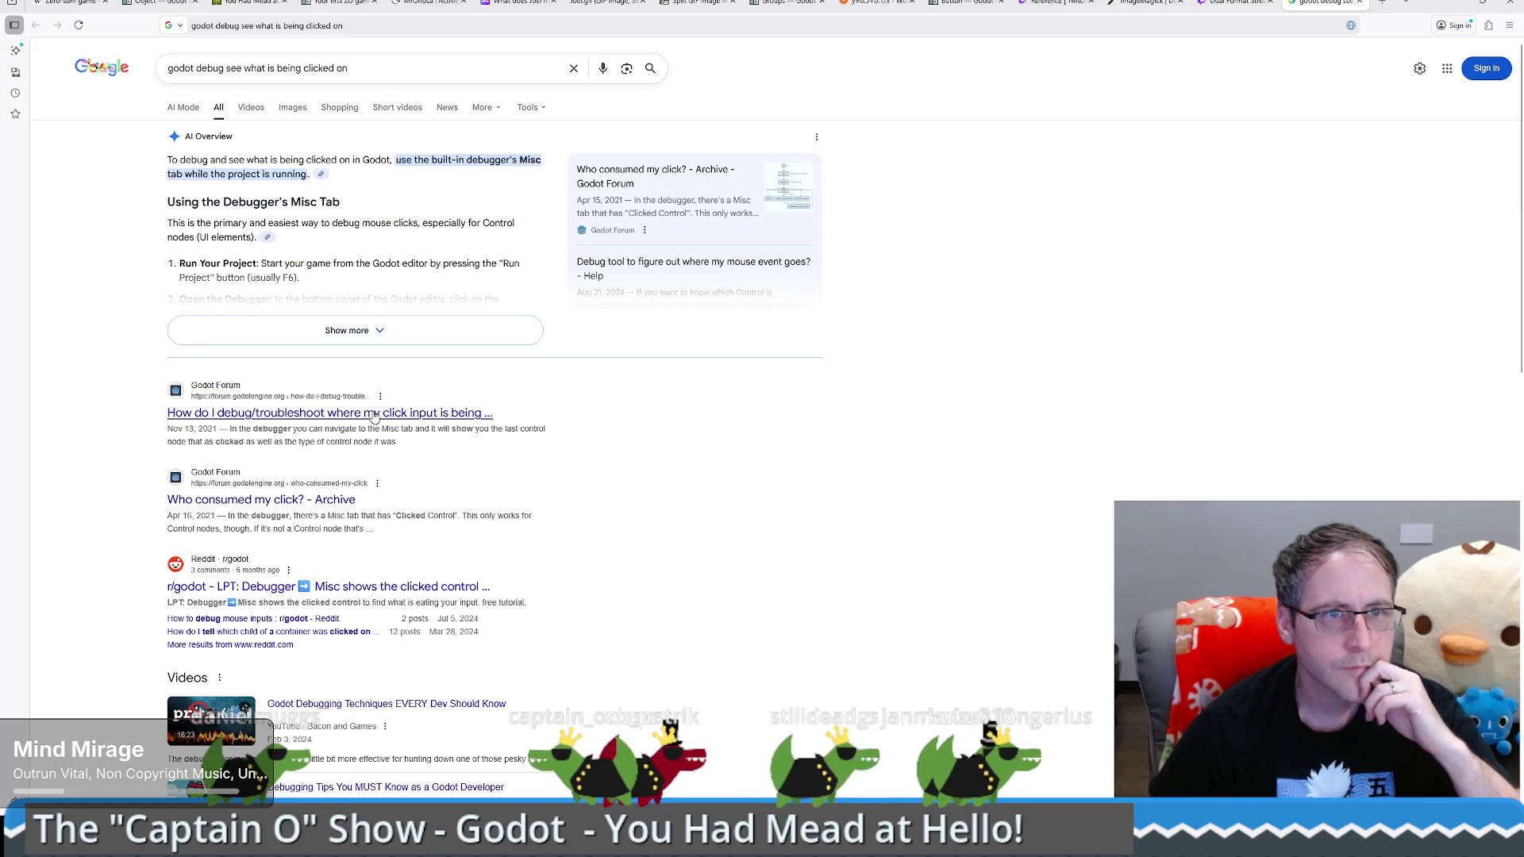
Step: Read the Godot forum thread on click debugging, highlight its debugger advice, and return to Godot
click(376, 414)
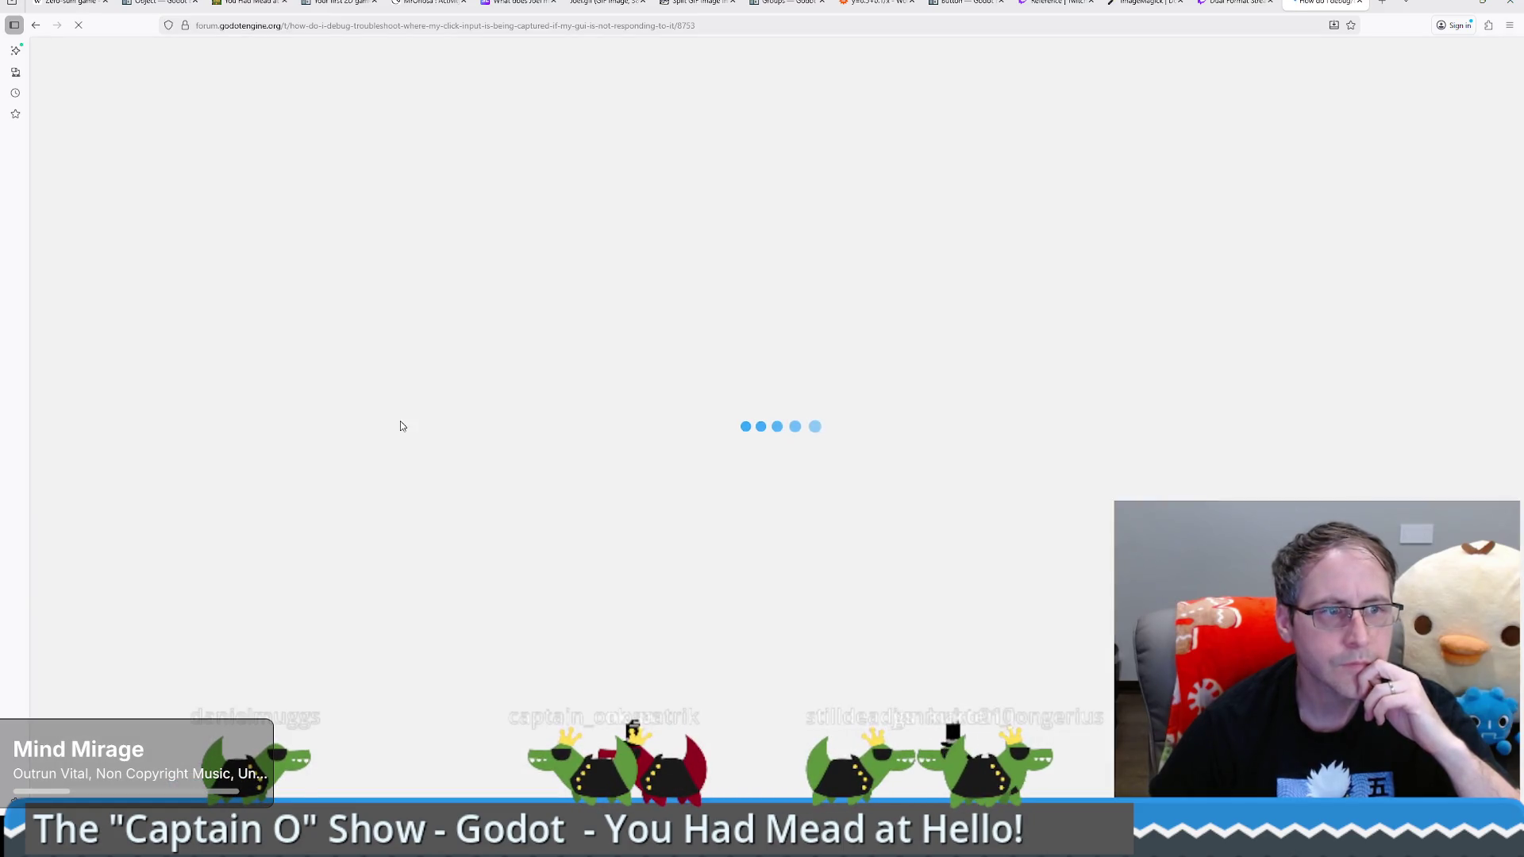
scroll(936, 408, down, 4)
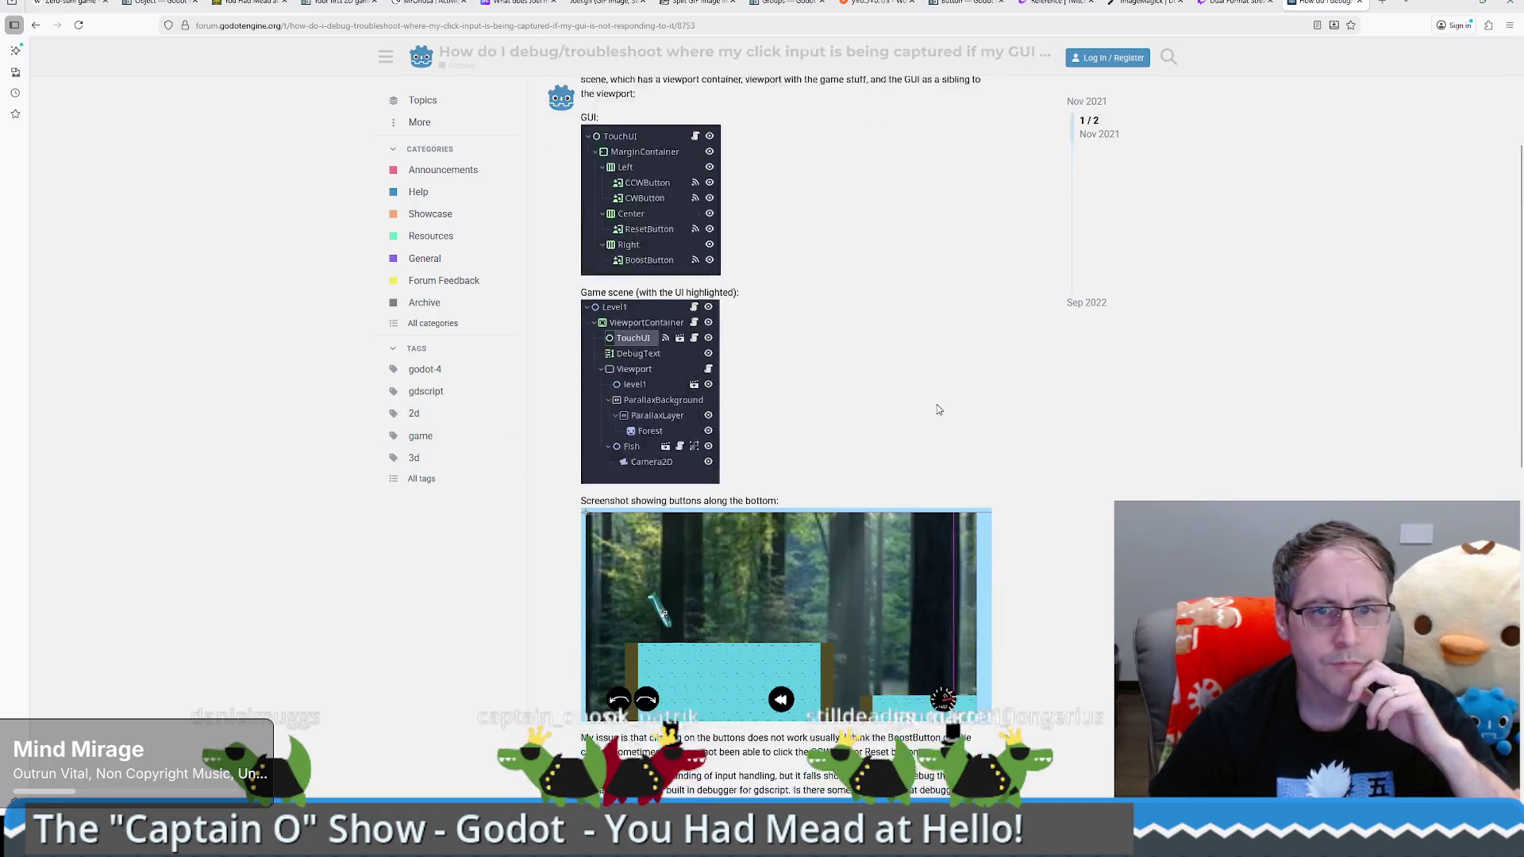
scroll(894, 305, down, 6)
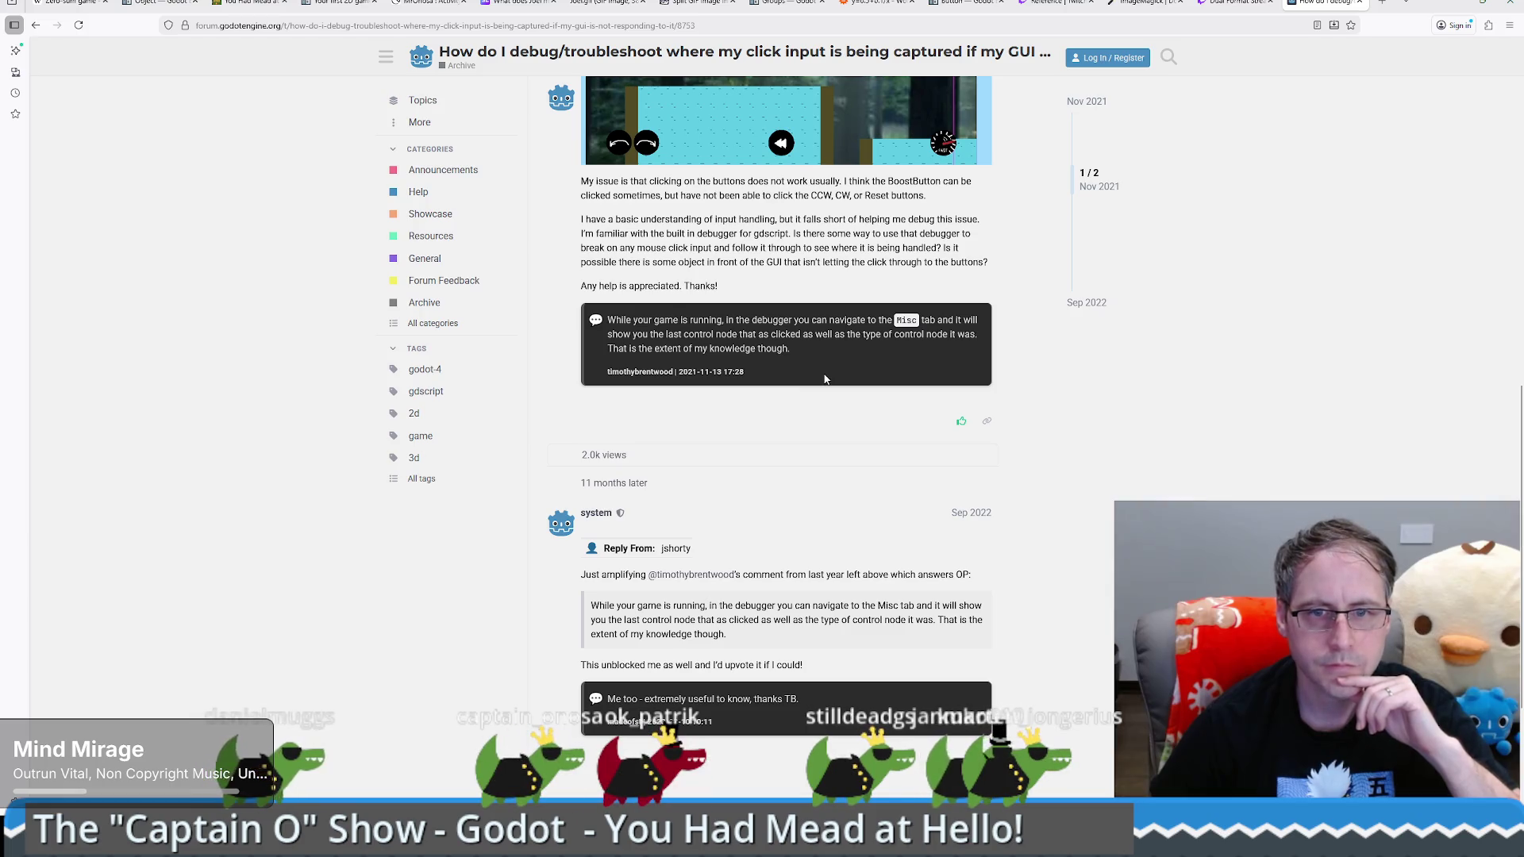
scroll(824, 379, down, 1)
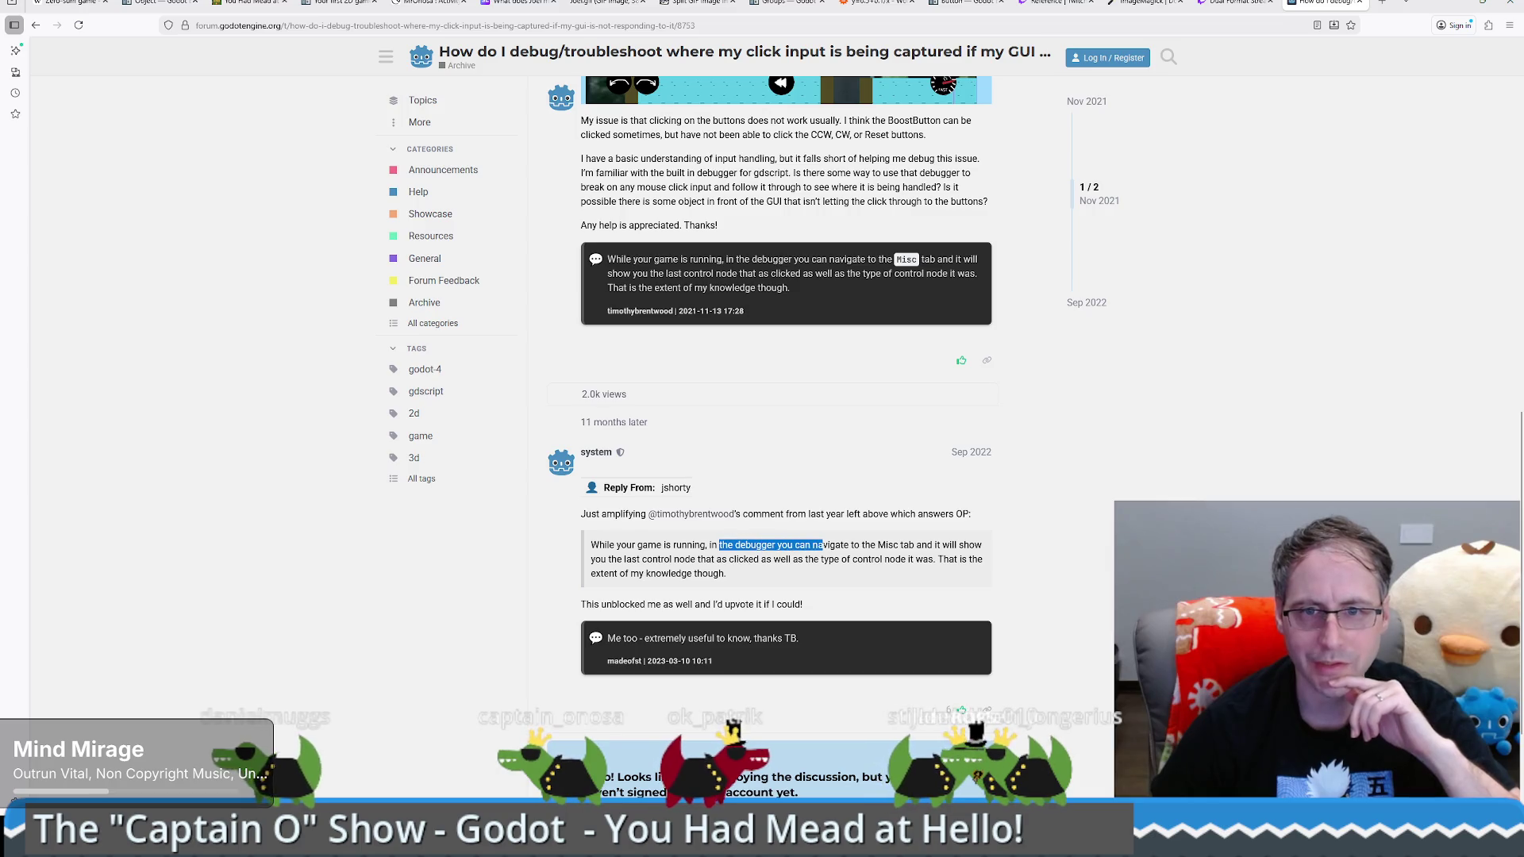
mouse_move(956, 545)
mouse_down()
mouse_move(667, 558)
mouse_move(706, 545)
mouse_move(755, 559)
mouse_up()
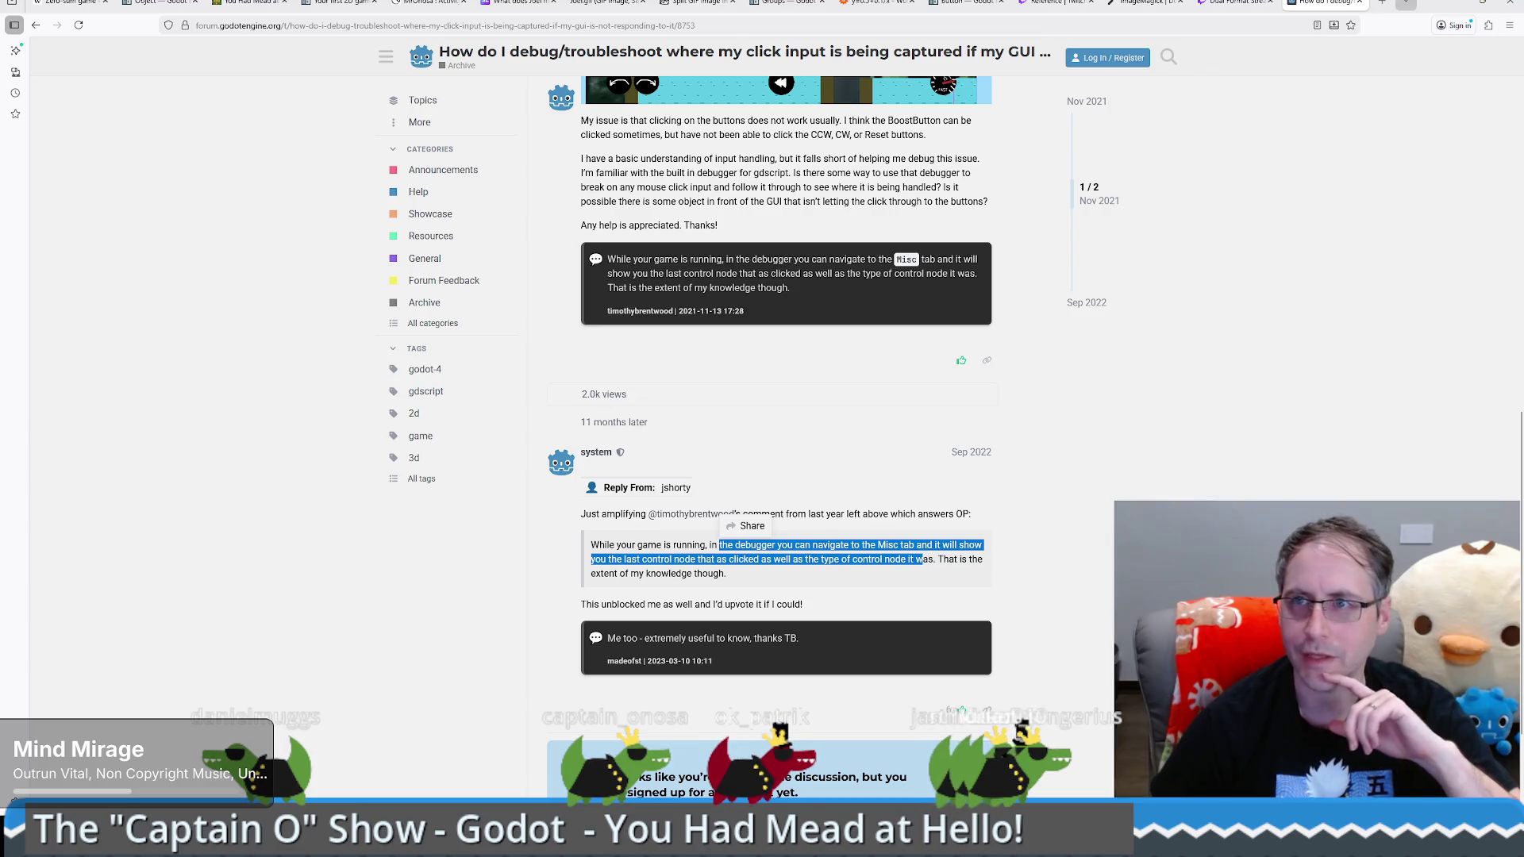
key(alt+Tab)
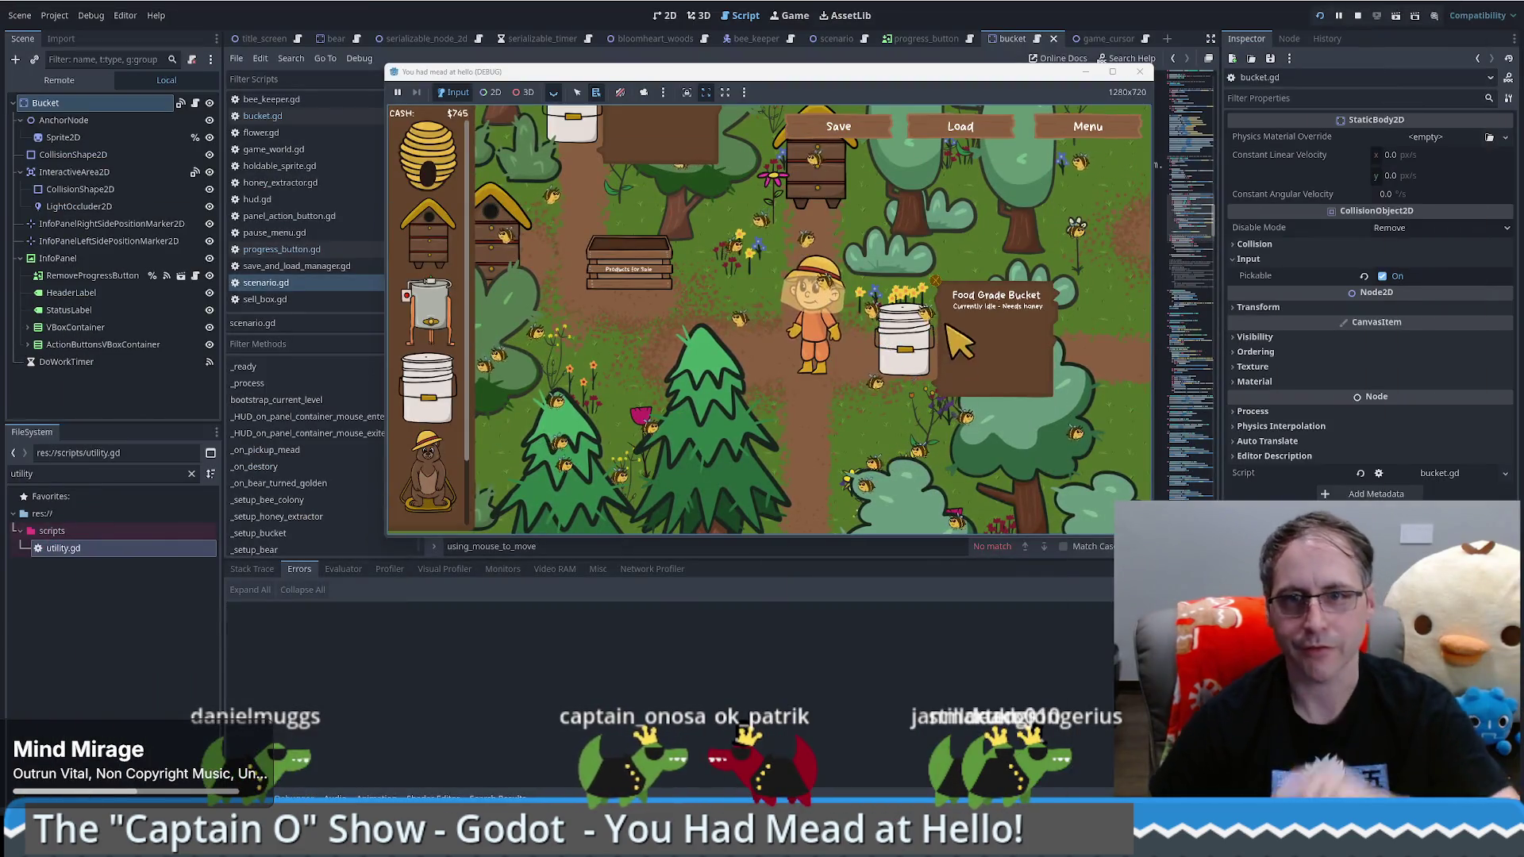
click(901, 345)
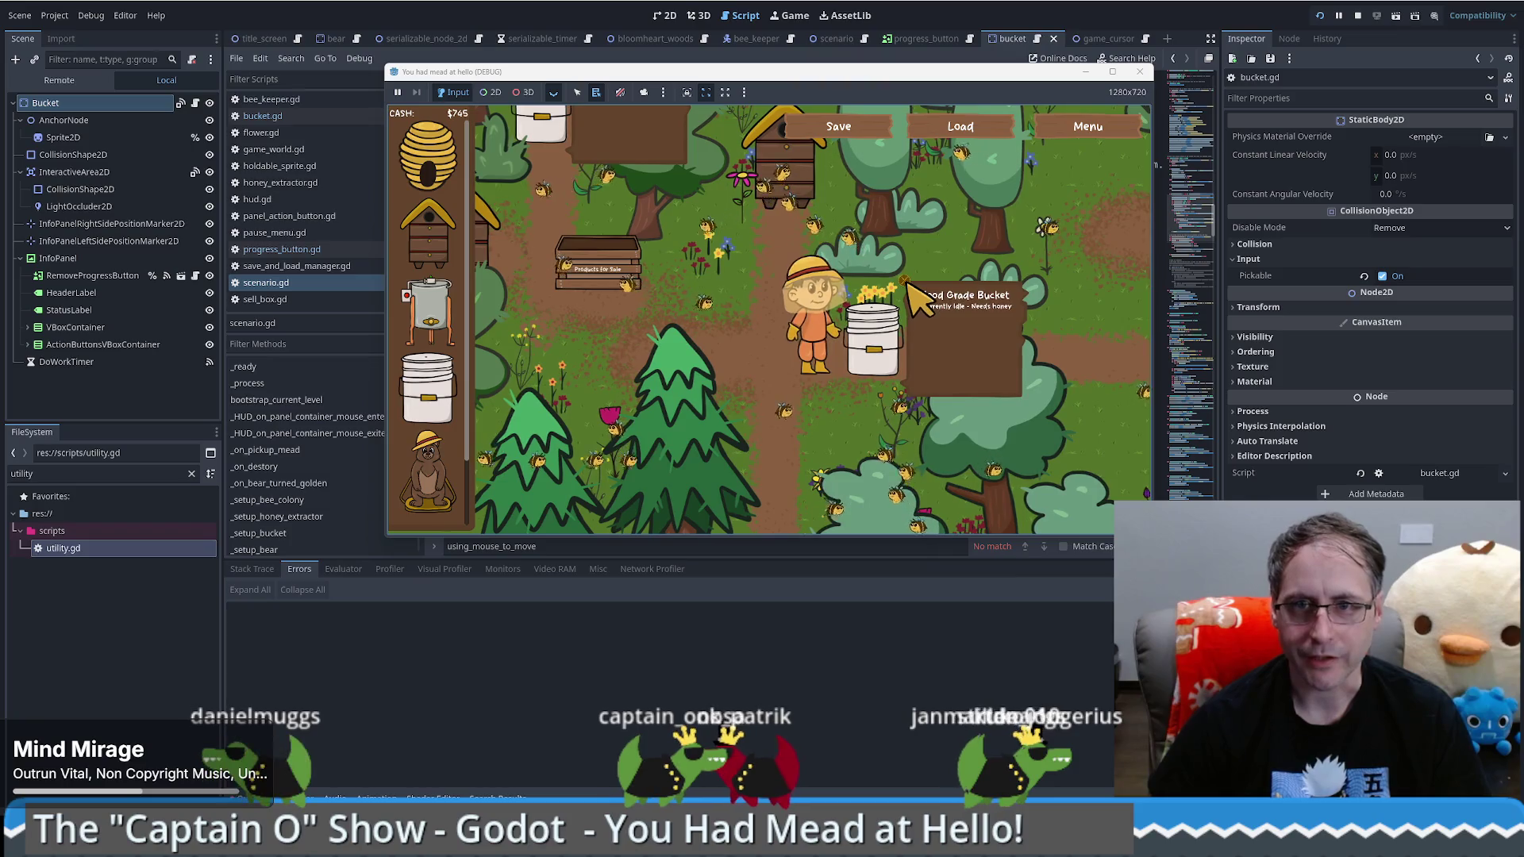
click(600, 569)
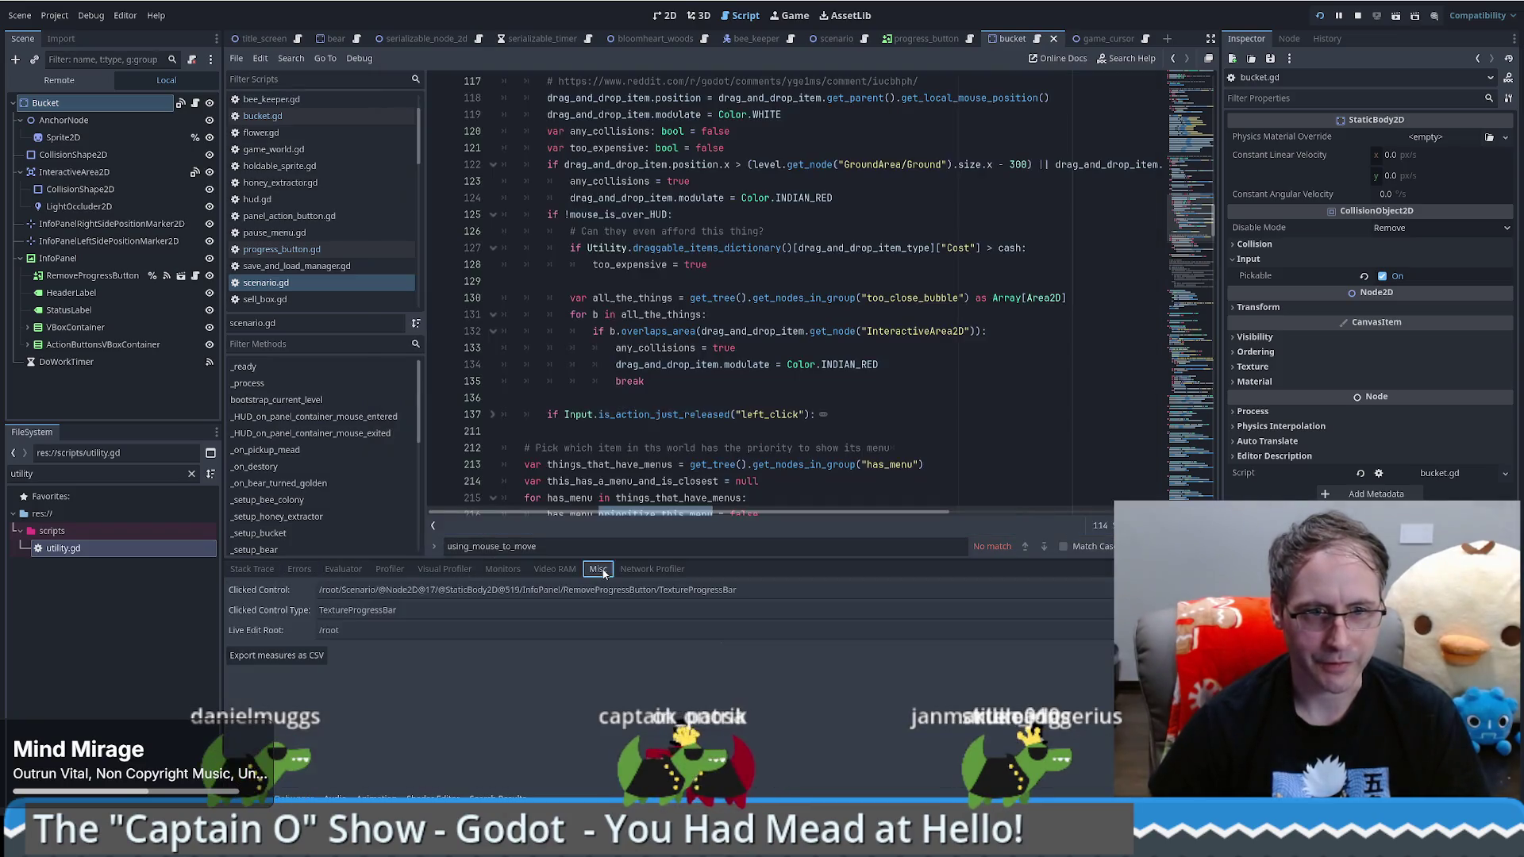
click(748, 589)
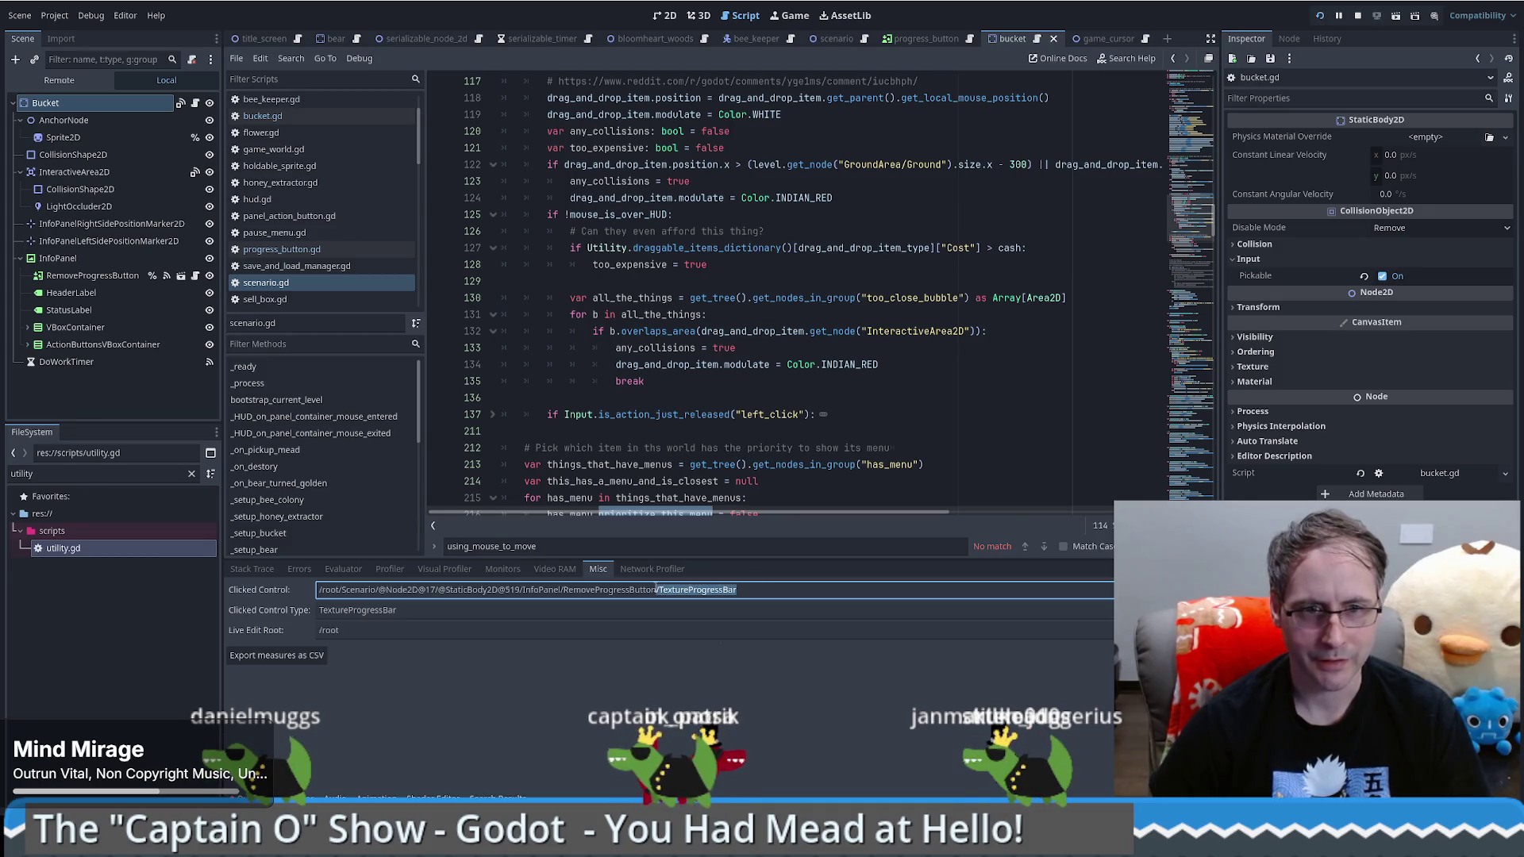
drag(656, 589, 315, 596)
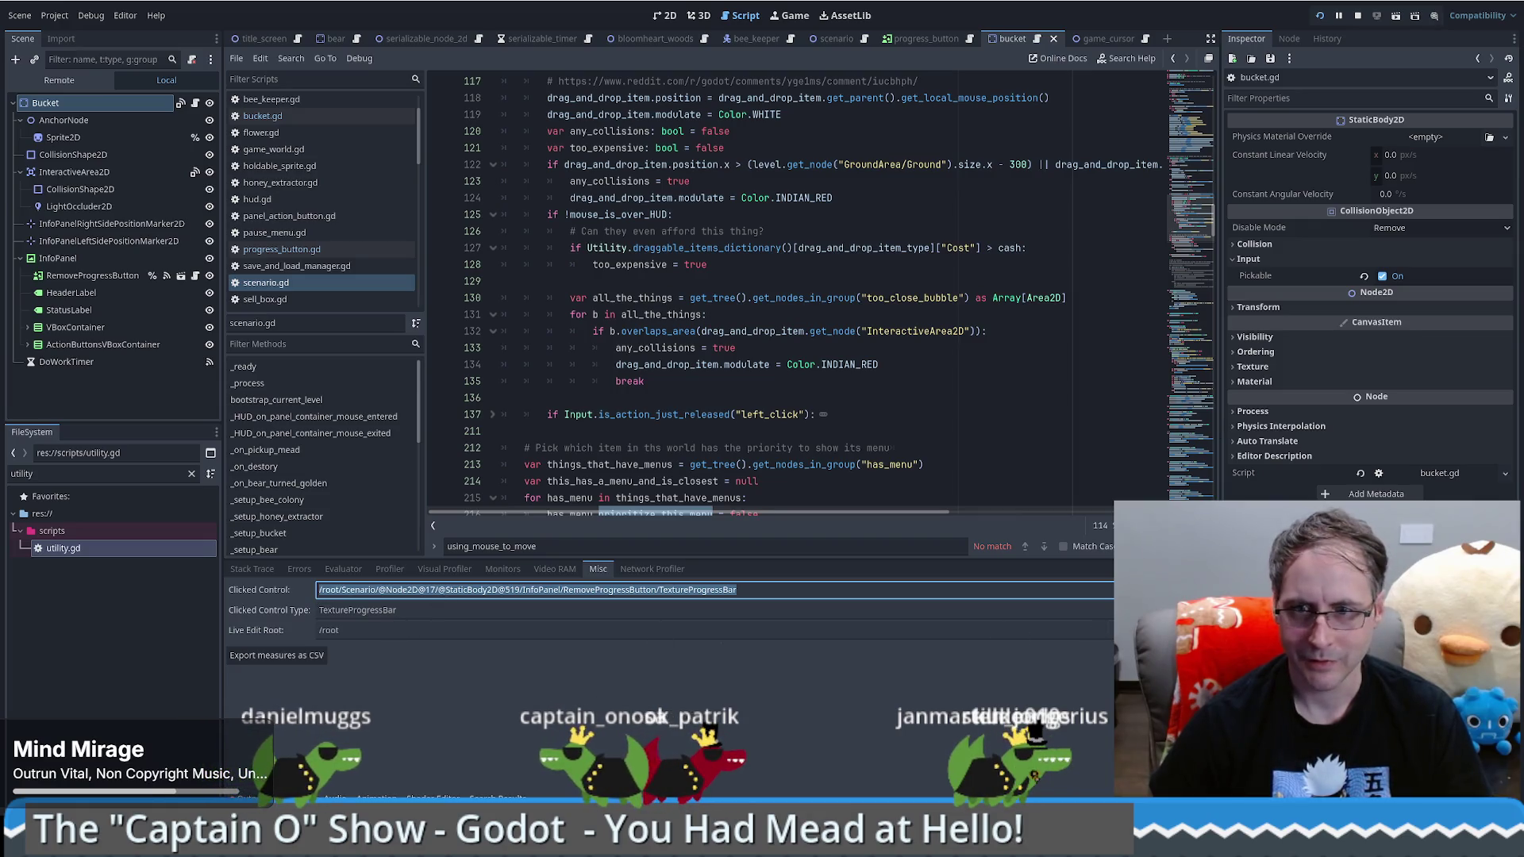
click(842, 635)
click(598, 613)
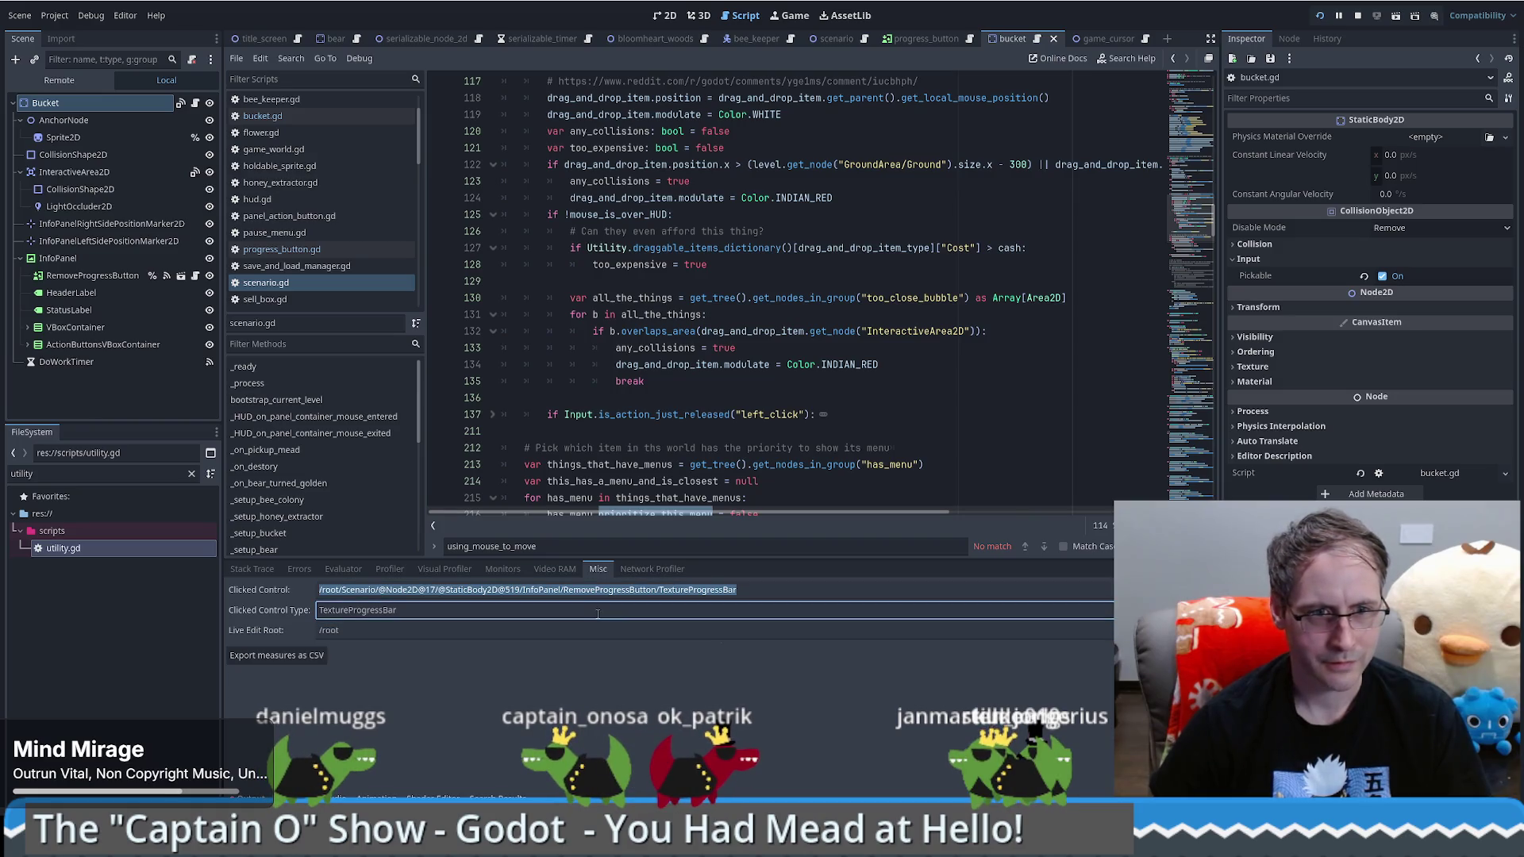
click(794, 15)
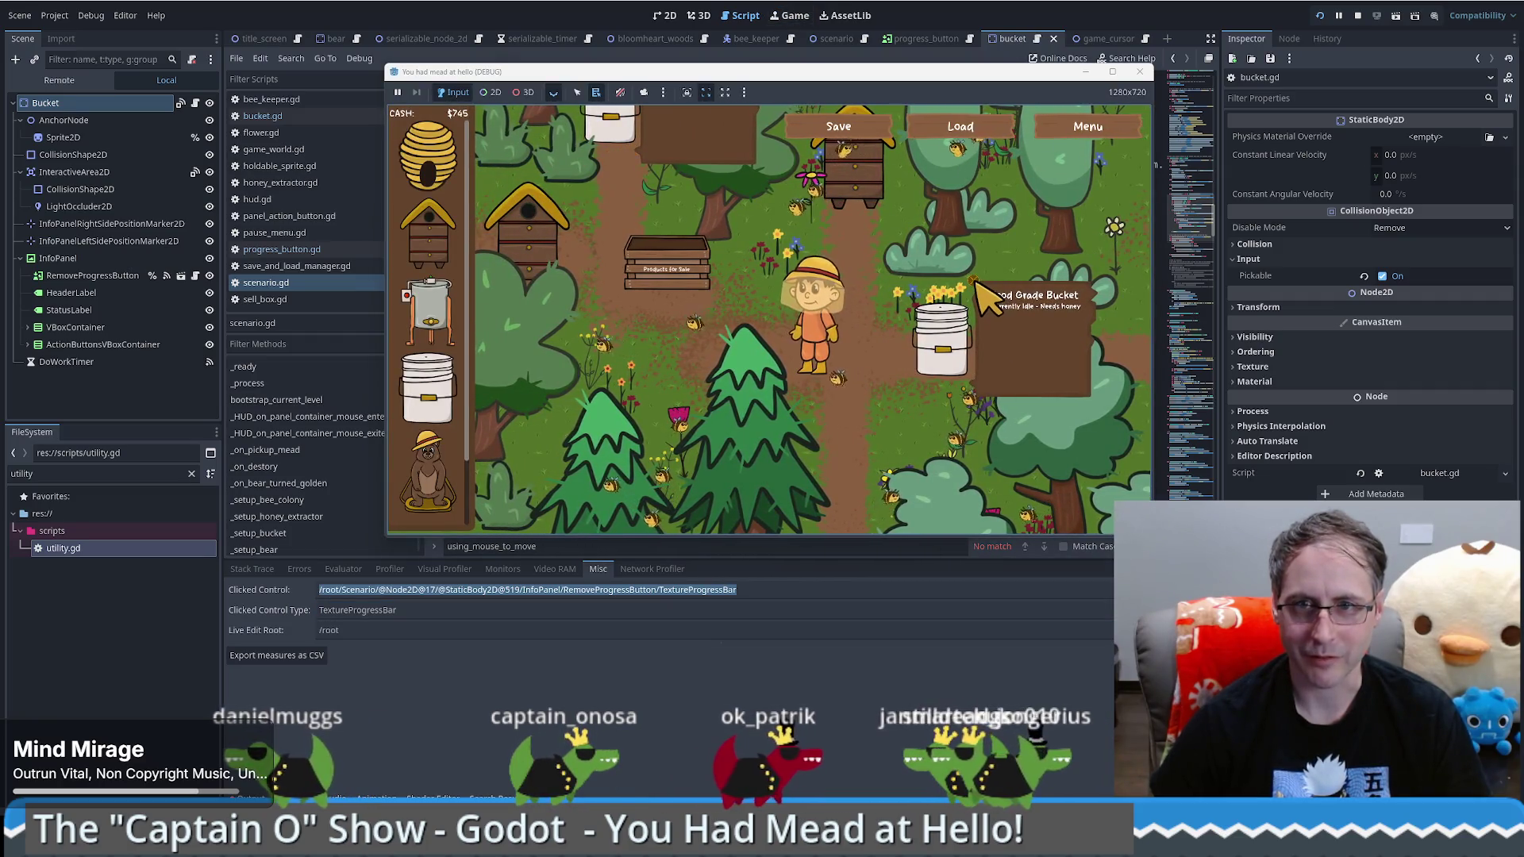
click(978, 284)
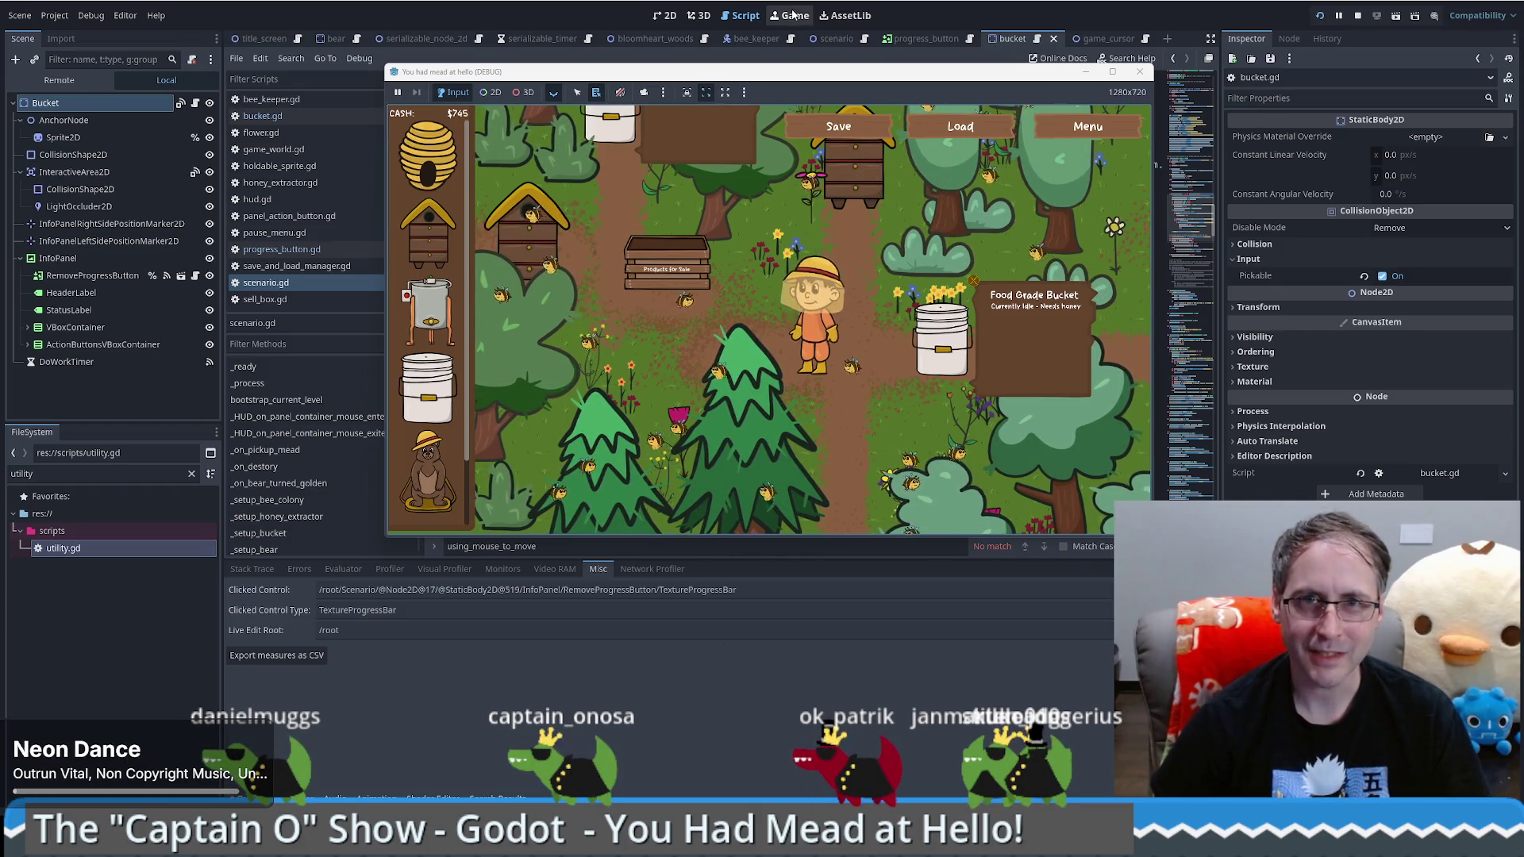
click(758, 15)
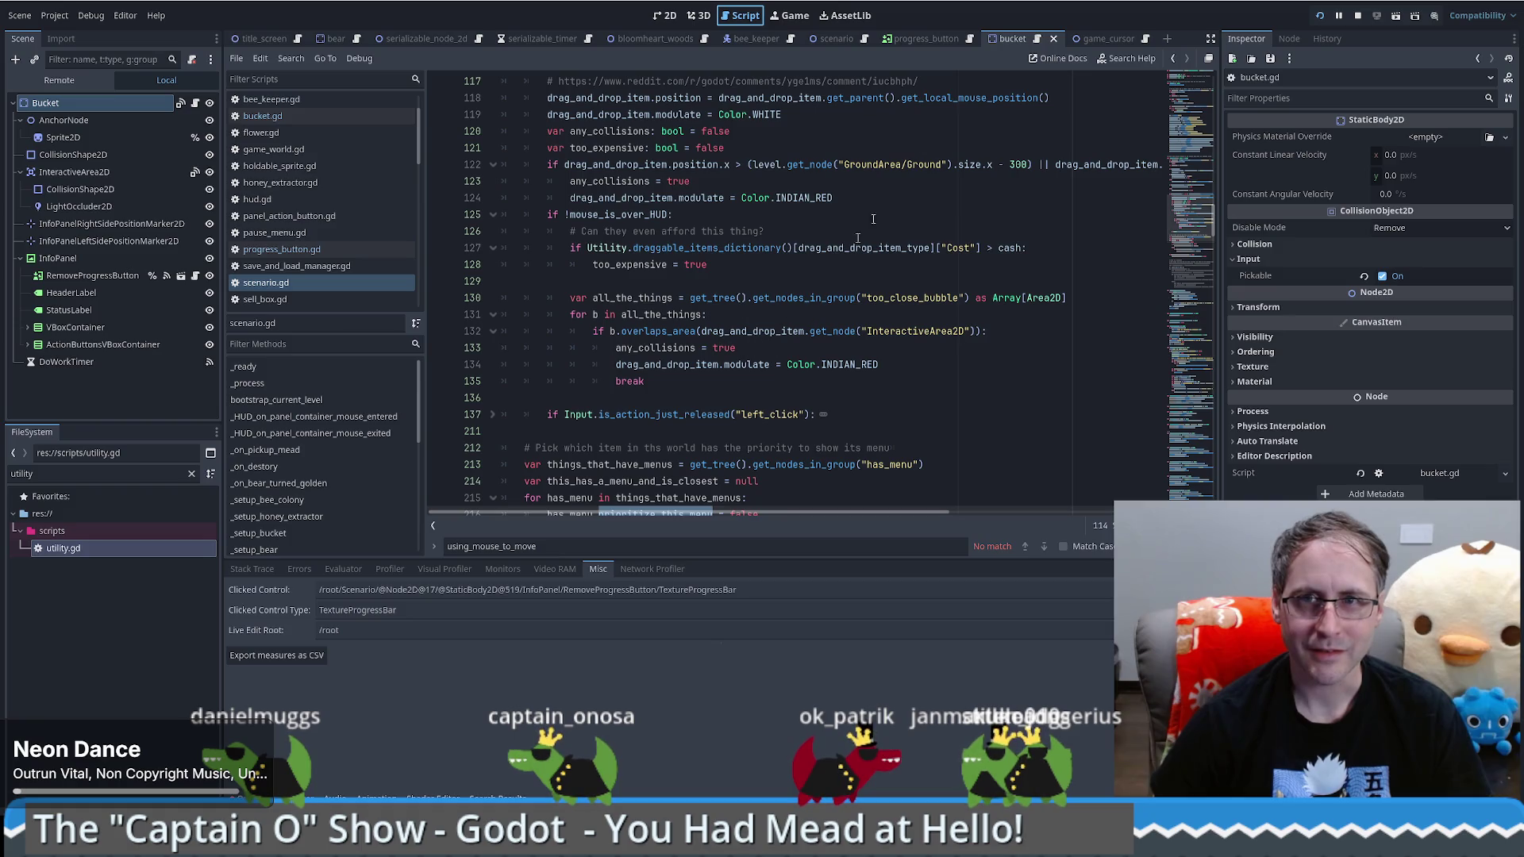
Step: In bucket.gd, uncomment the v_box_container, mead button and honey button hide() lines
click(1016, 39)
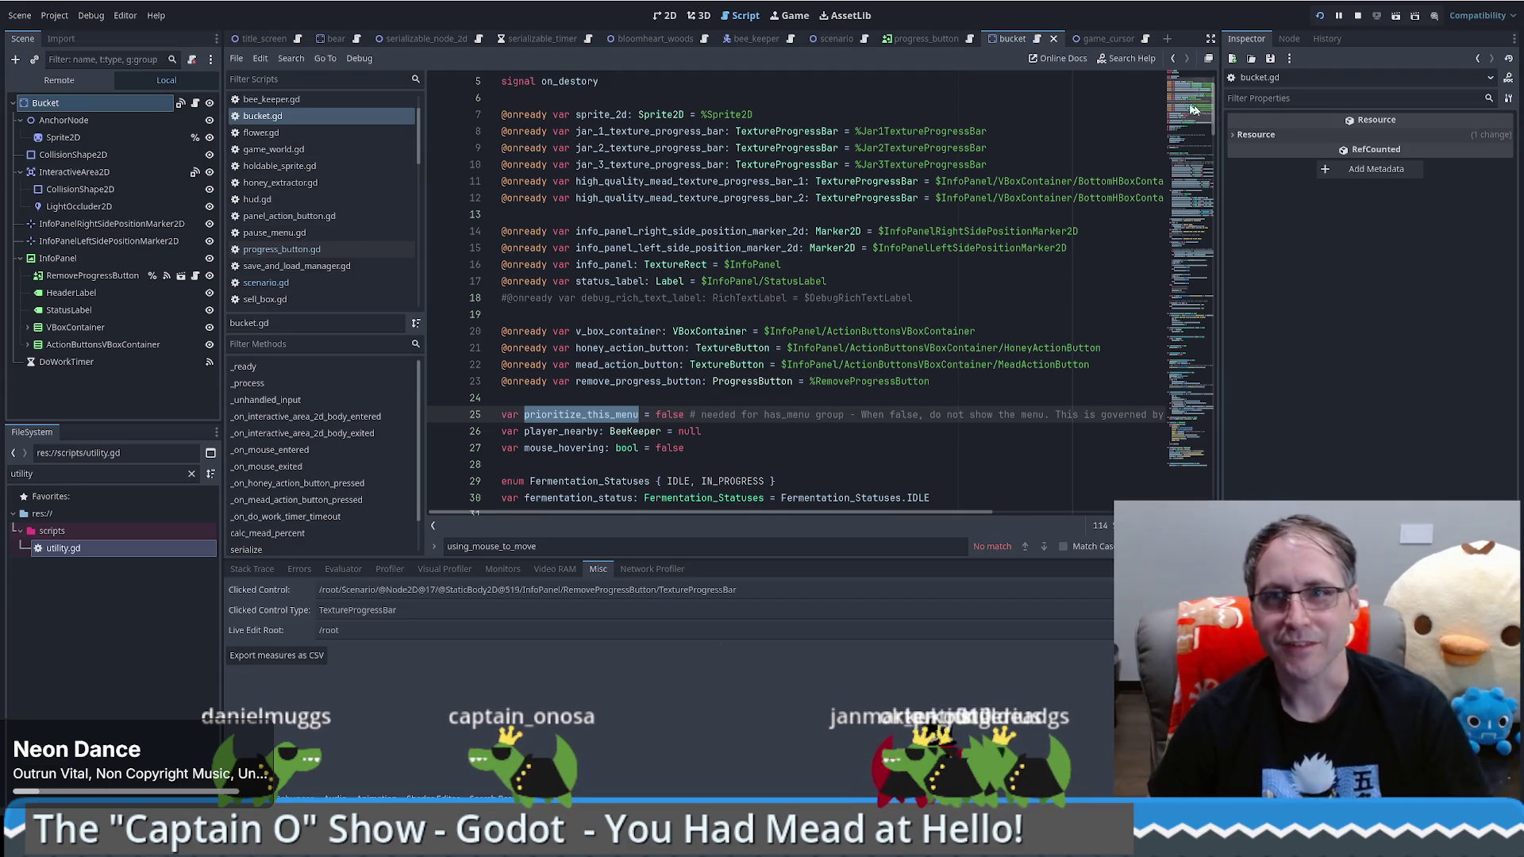
mouse_move(1187, 100)
mouse_down()
mouse_move(1160, 458)
mouse_move(1190, 373)
mouse_move(1181, 286)
mouse_move(1178, 305)
mouse_up()
click(554, 247)
key(ctrl+k)
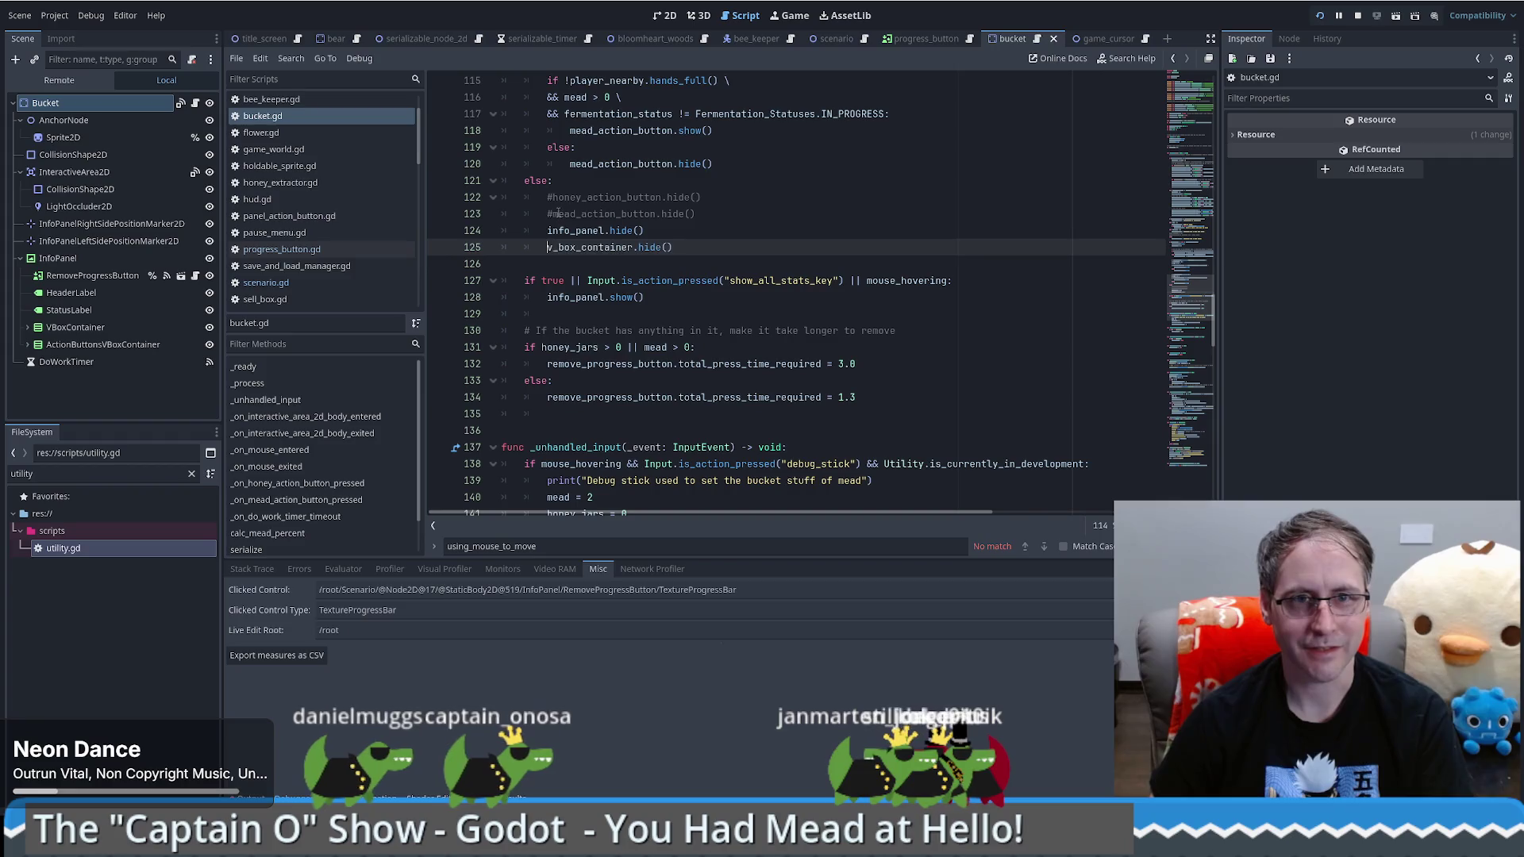
click(555, 210)
key(ctrl+k)
click(569, 198)
key(ctrl+k)
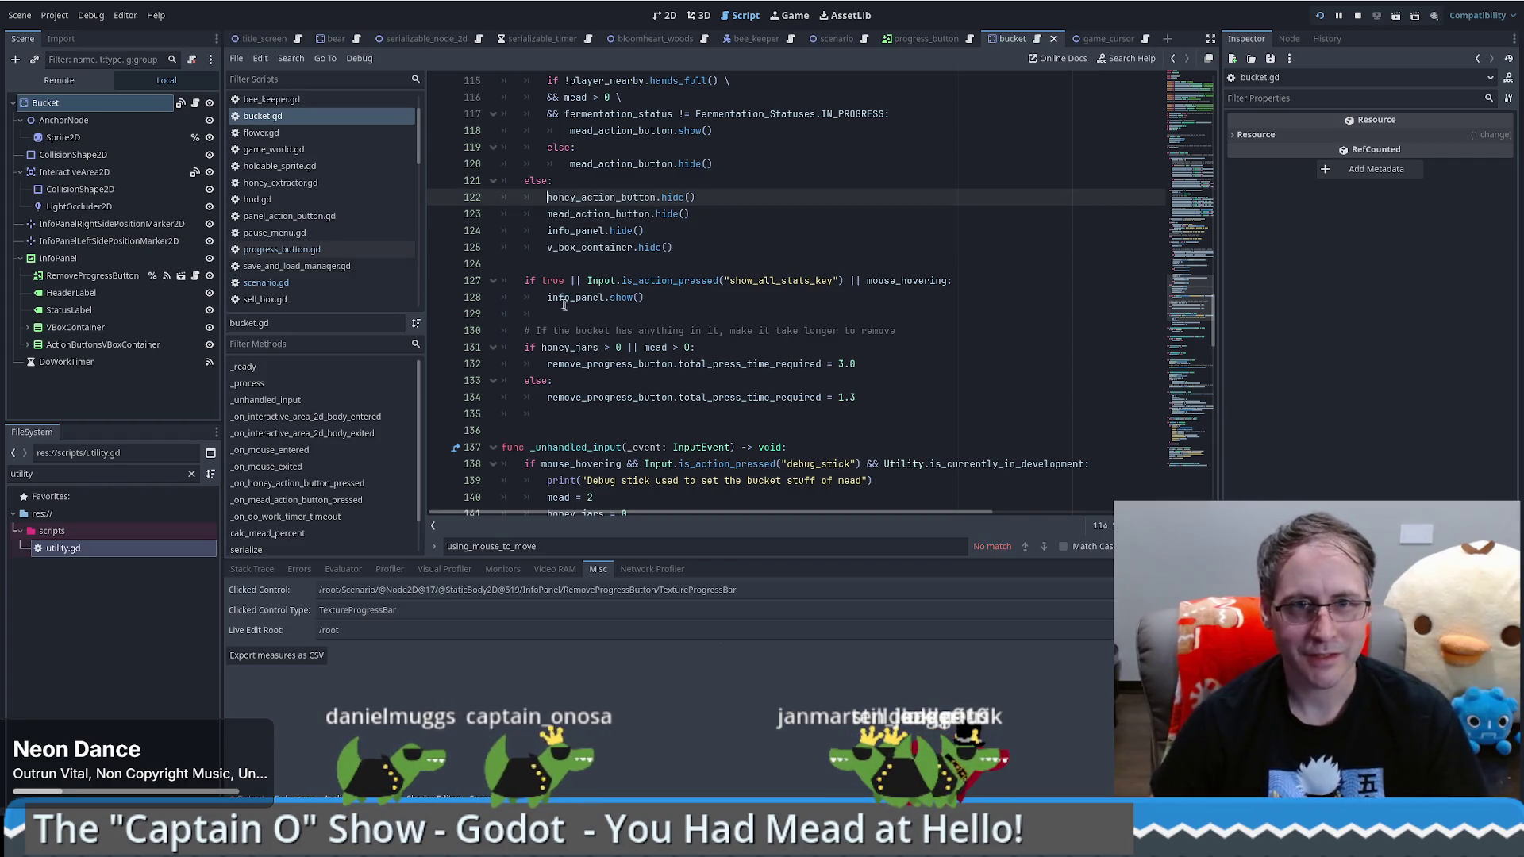
Step: Briefly delete then restore 'true' in the stats condition, and save bucket.gd
double_click(553, 280)
key(BackSpace)
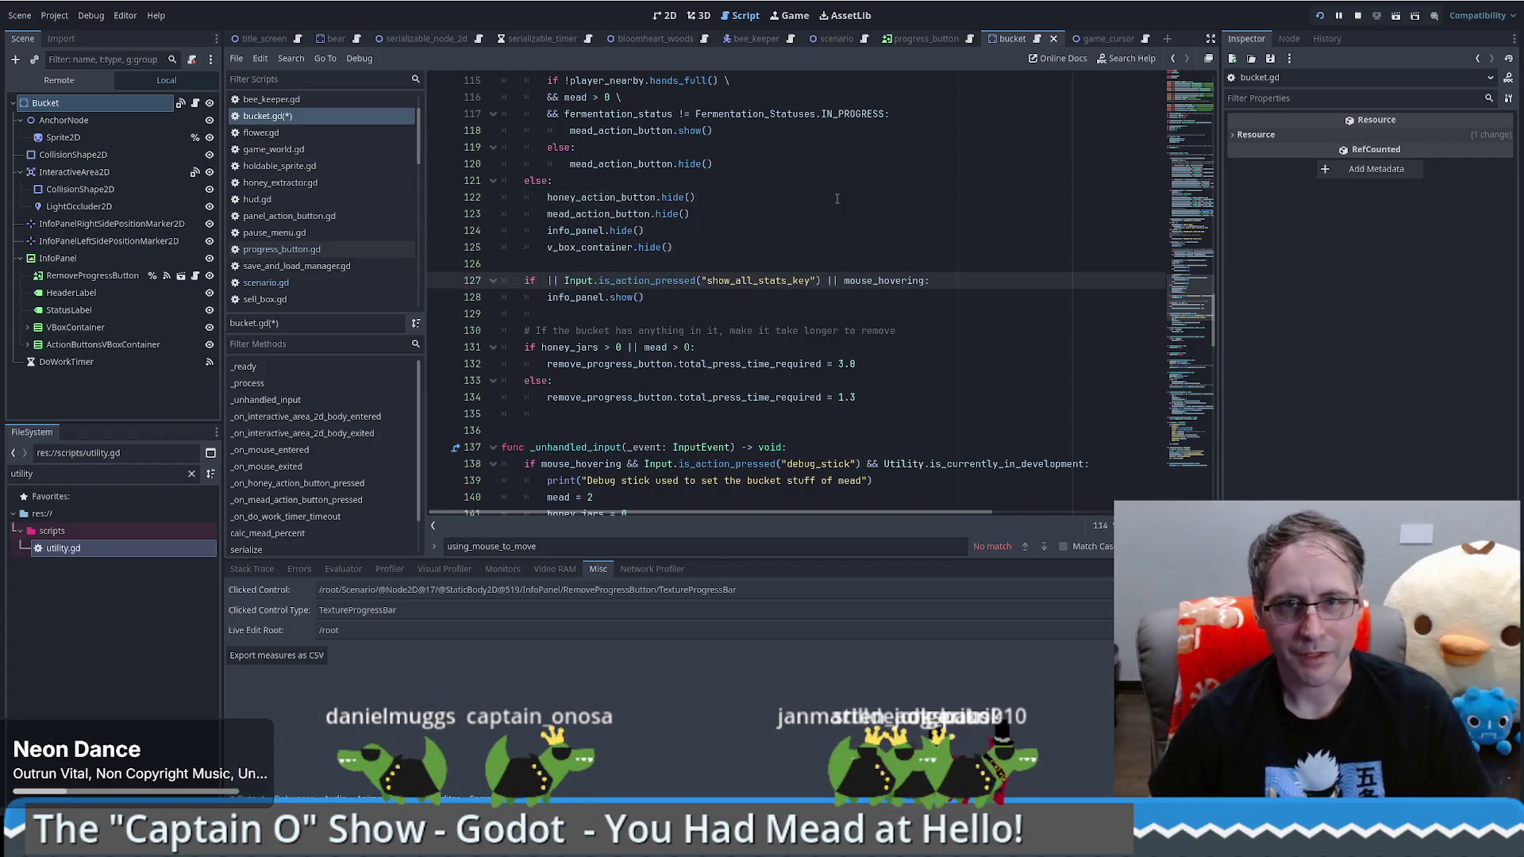
key(ctrl+z)
click(836, 214)
key(ctrl+s)
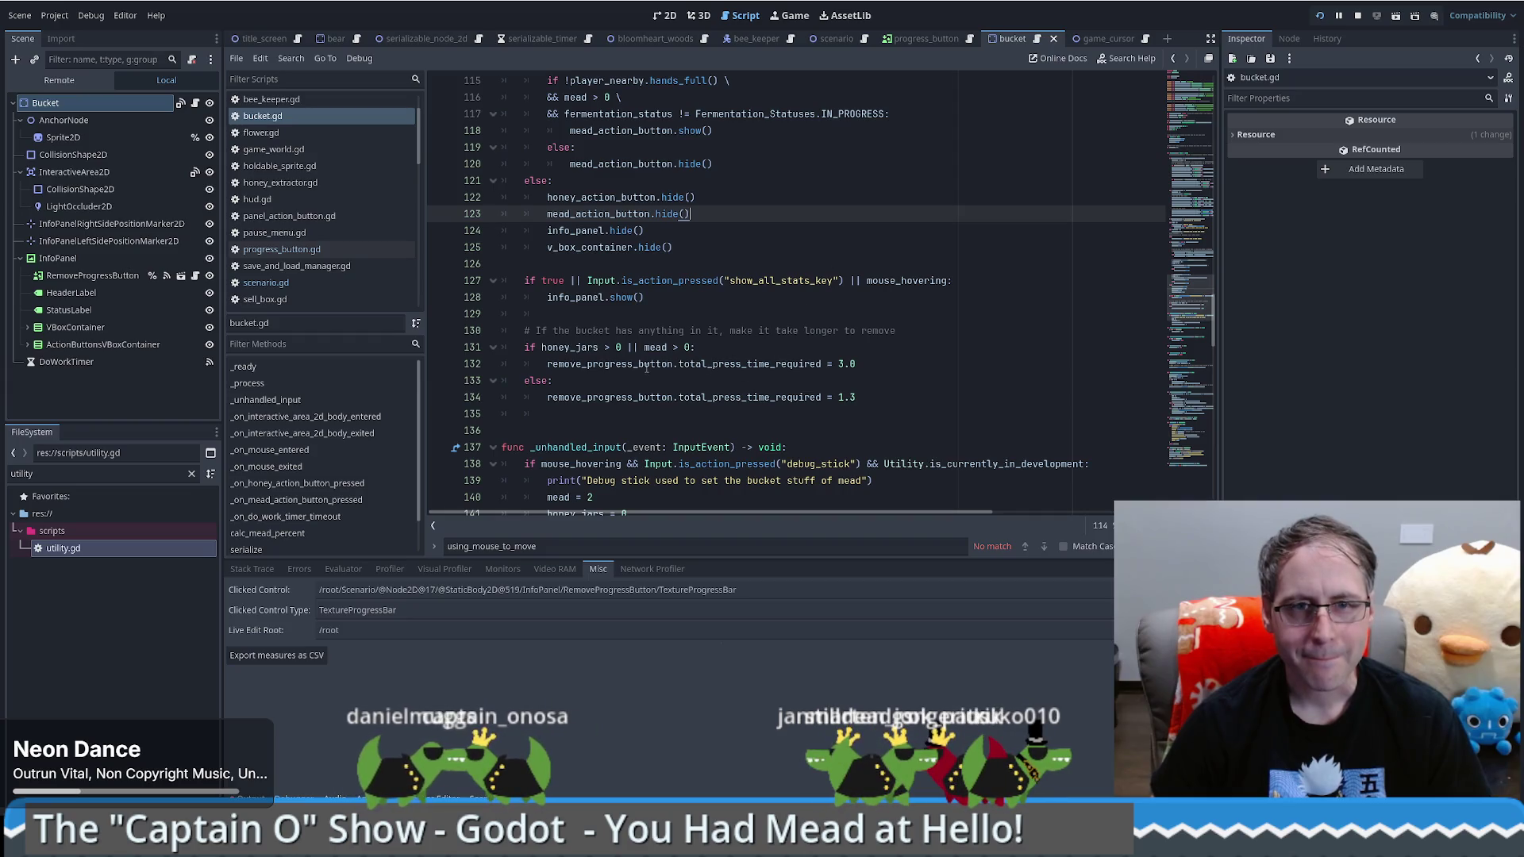
Step: Set a breakpoint on line 134 where the press time is removed
click(597, 365)
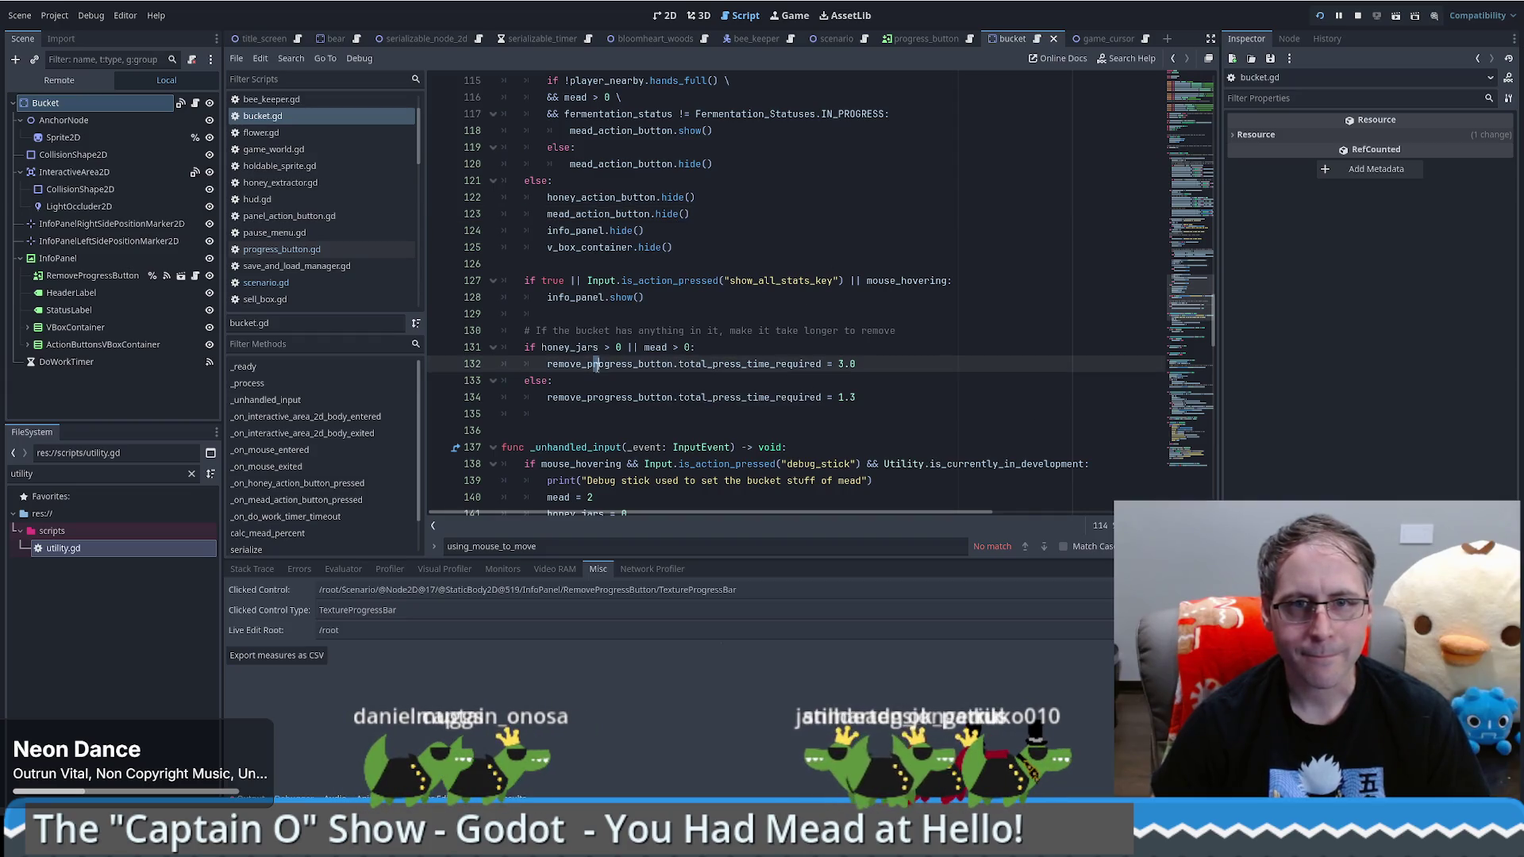
scroll(728, 315, down, 3)
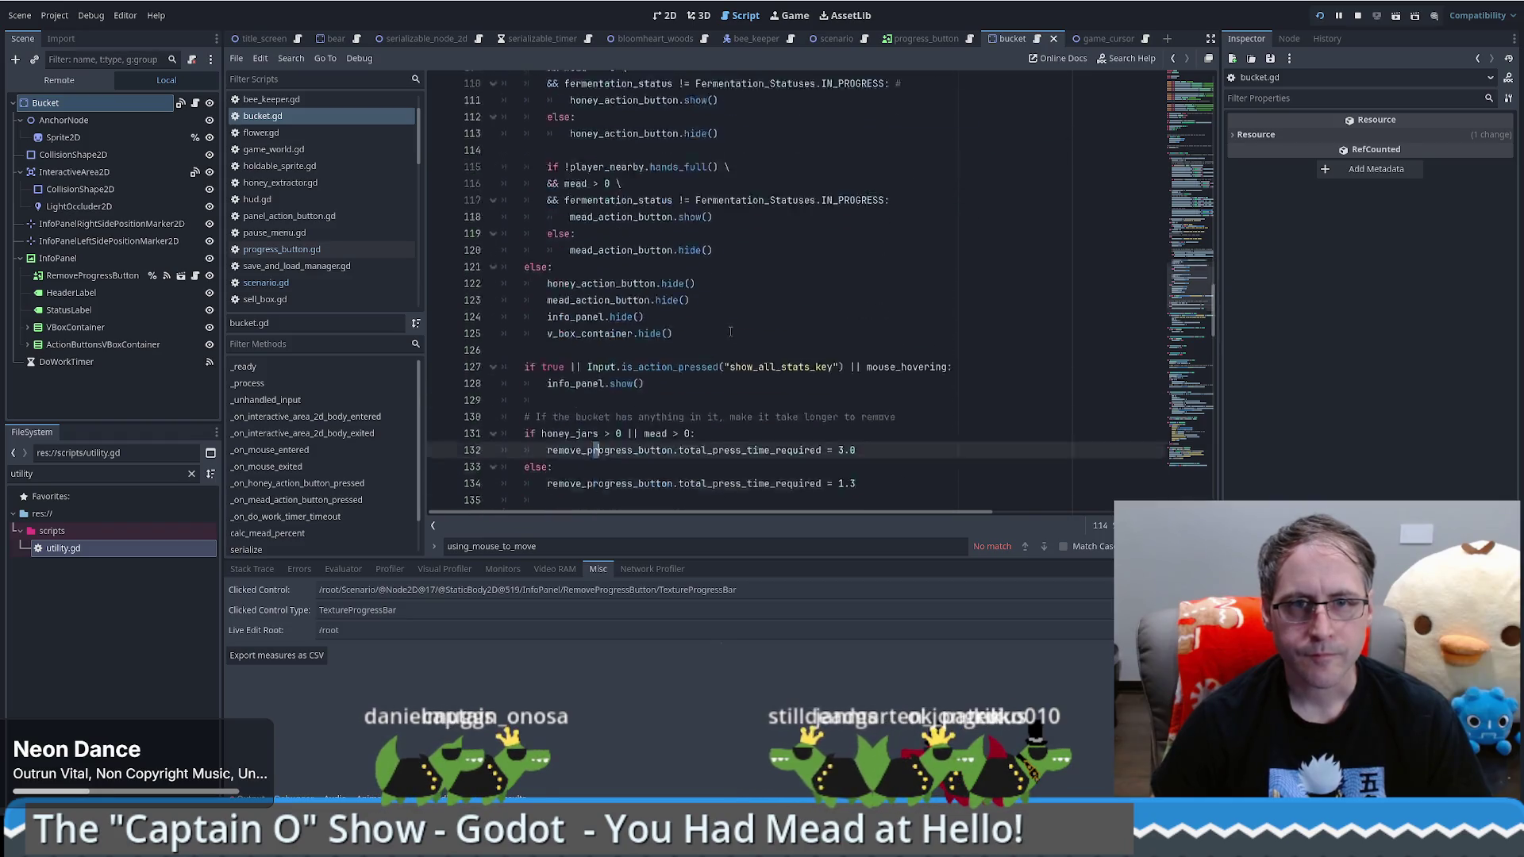
scroll(722, 309, up, 1)
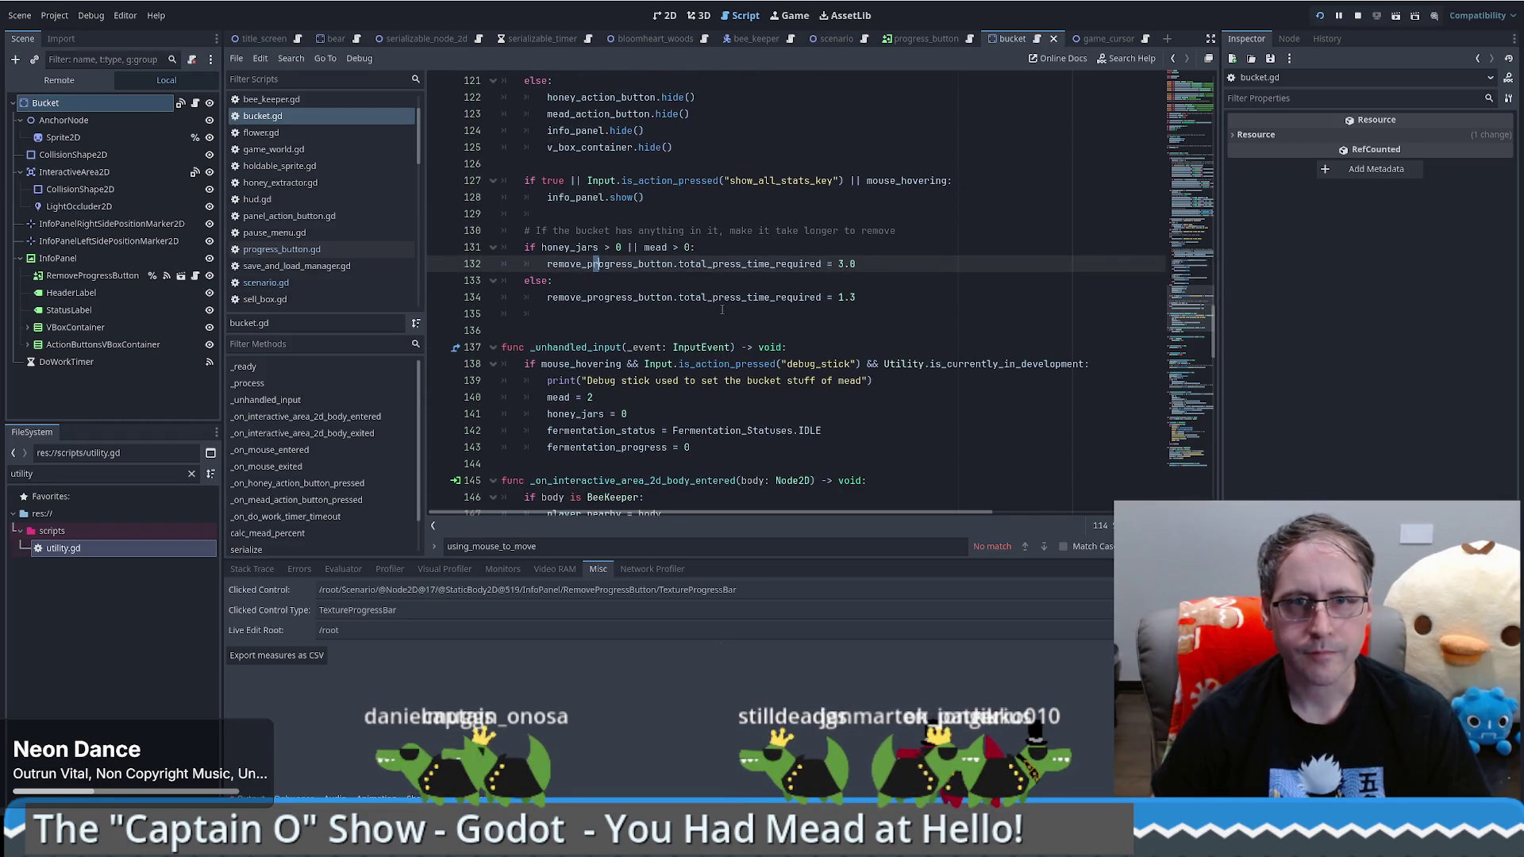
click(631, 297)
click(439, 297)
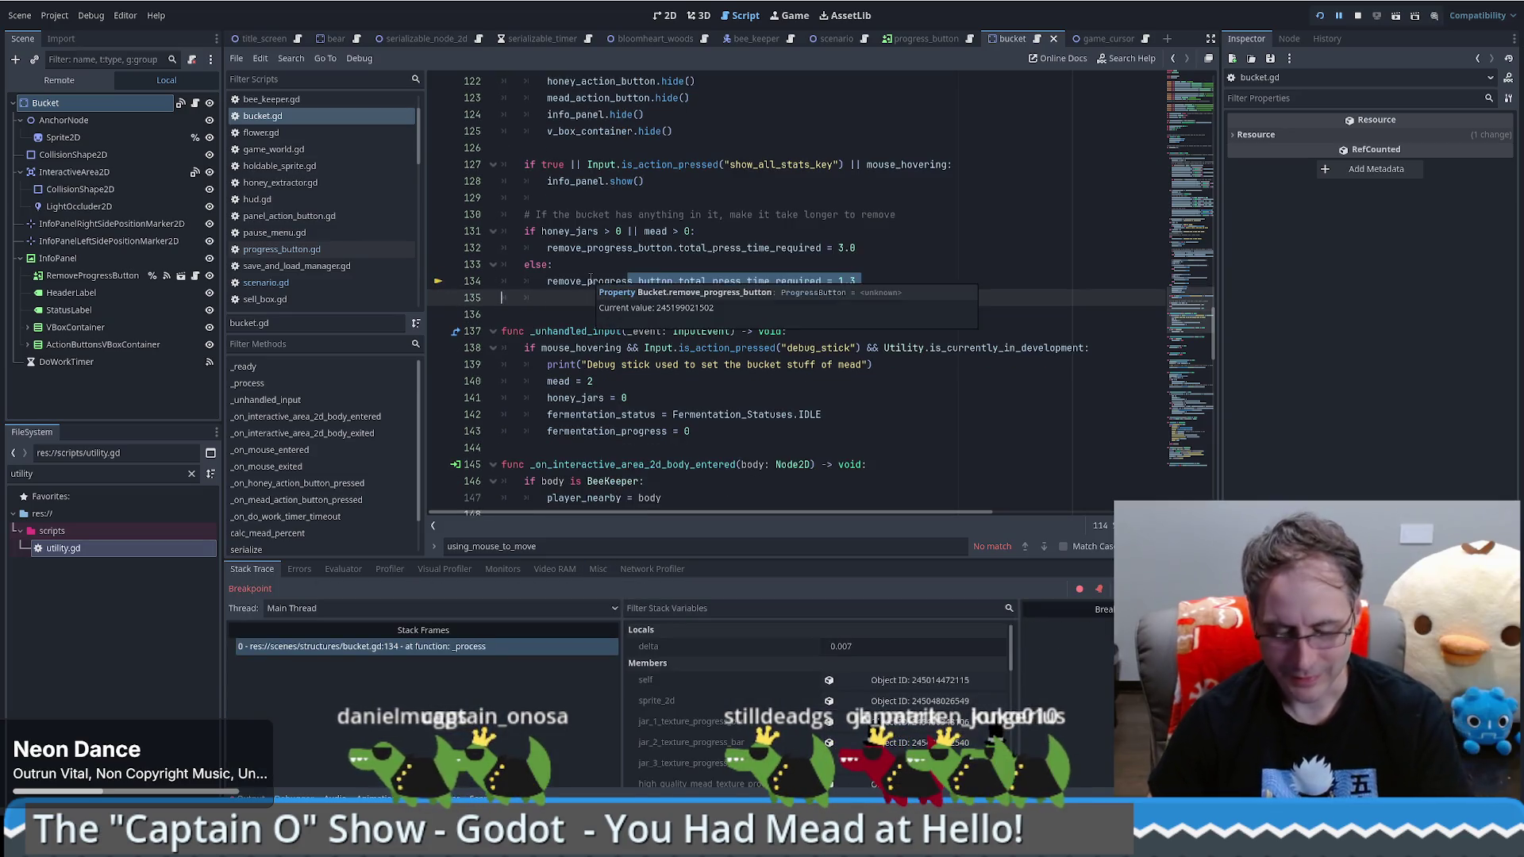
key(F12)
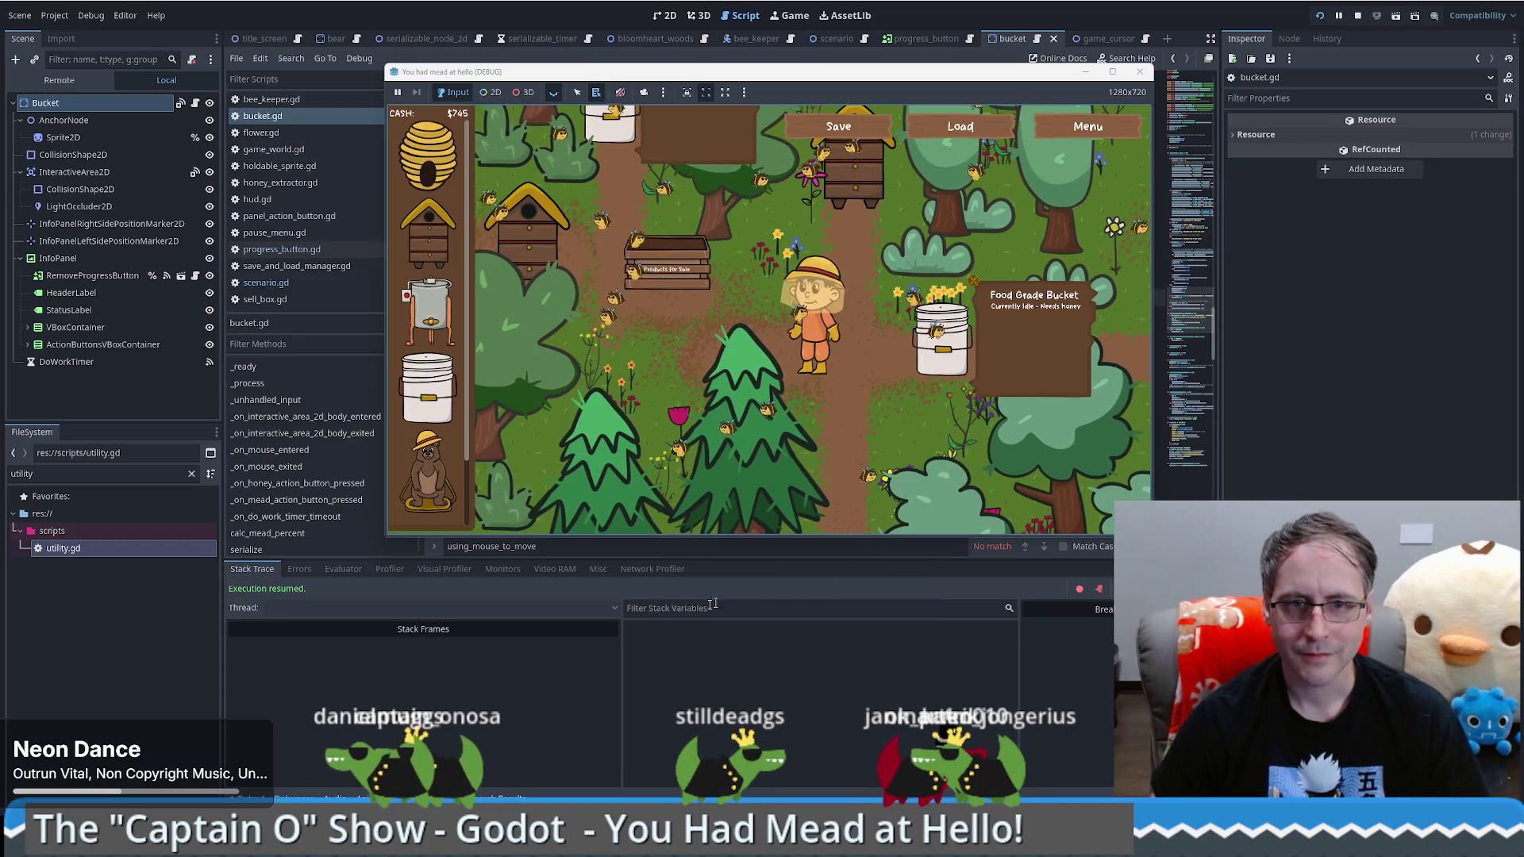
click(598, 569)
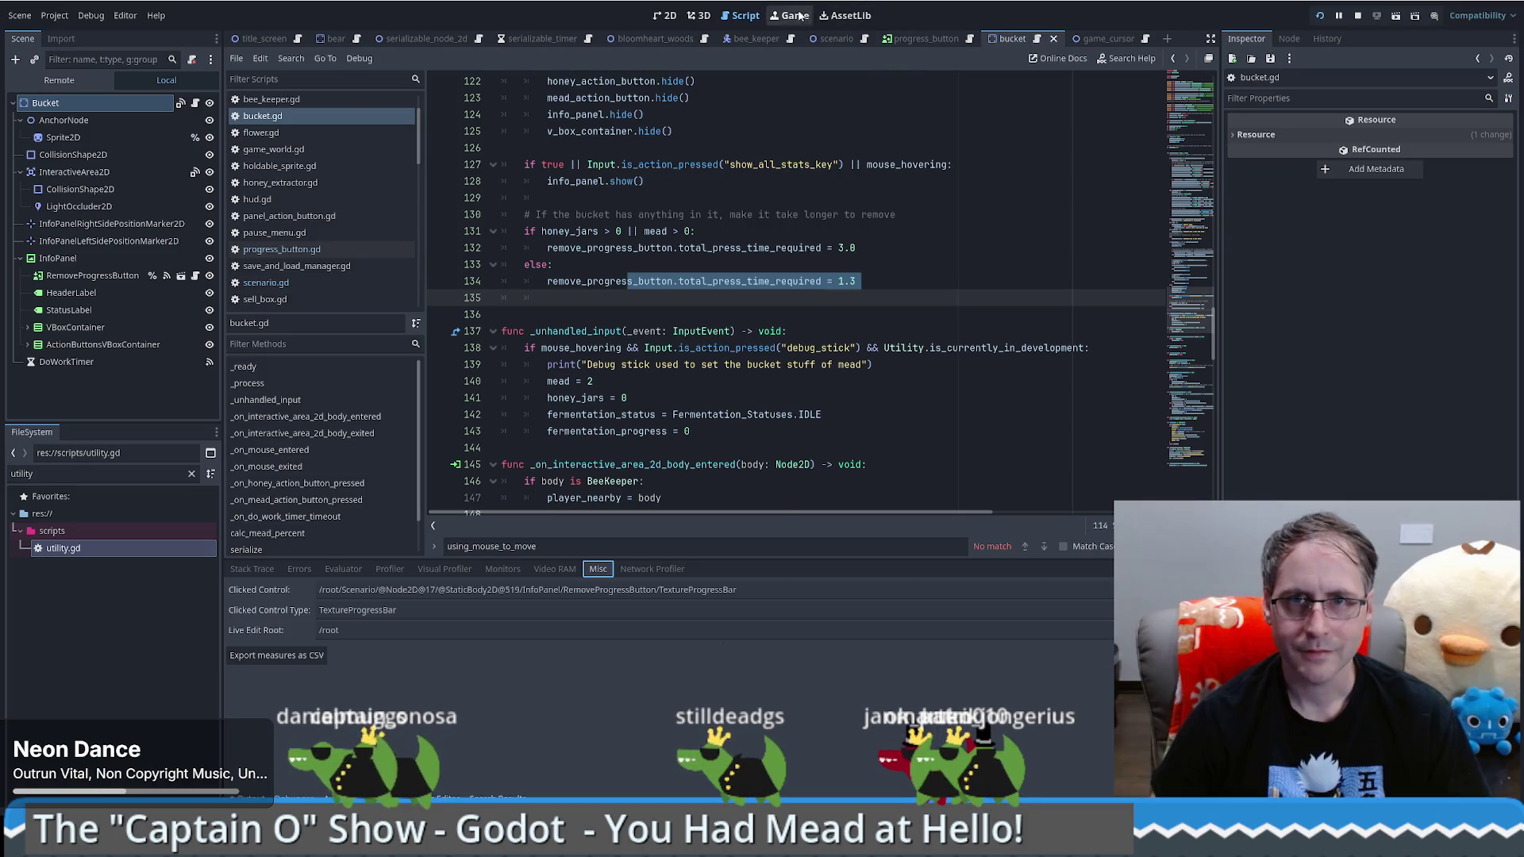
click(793, 15)
click(1020, 322)
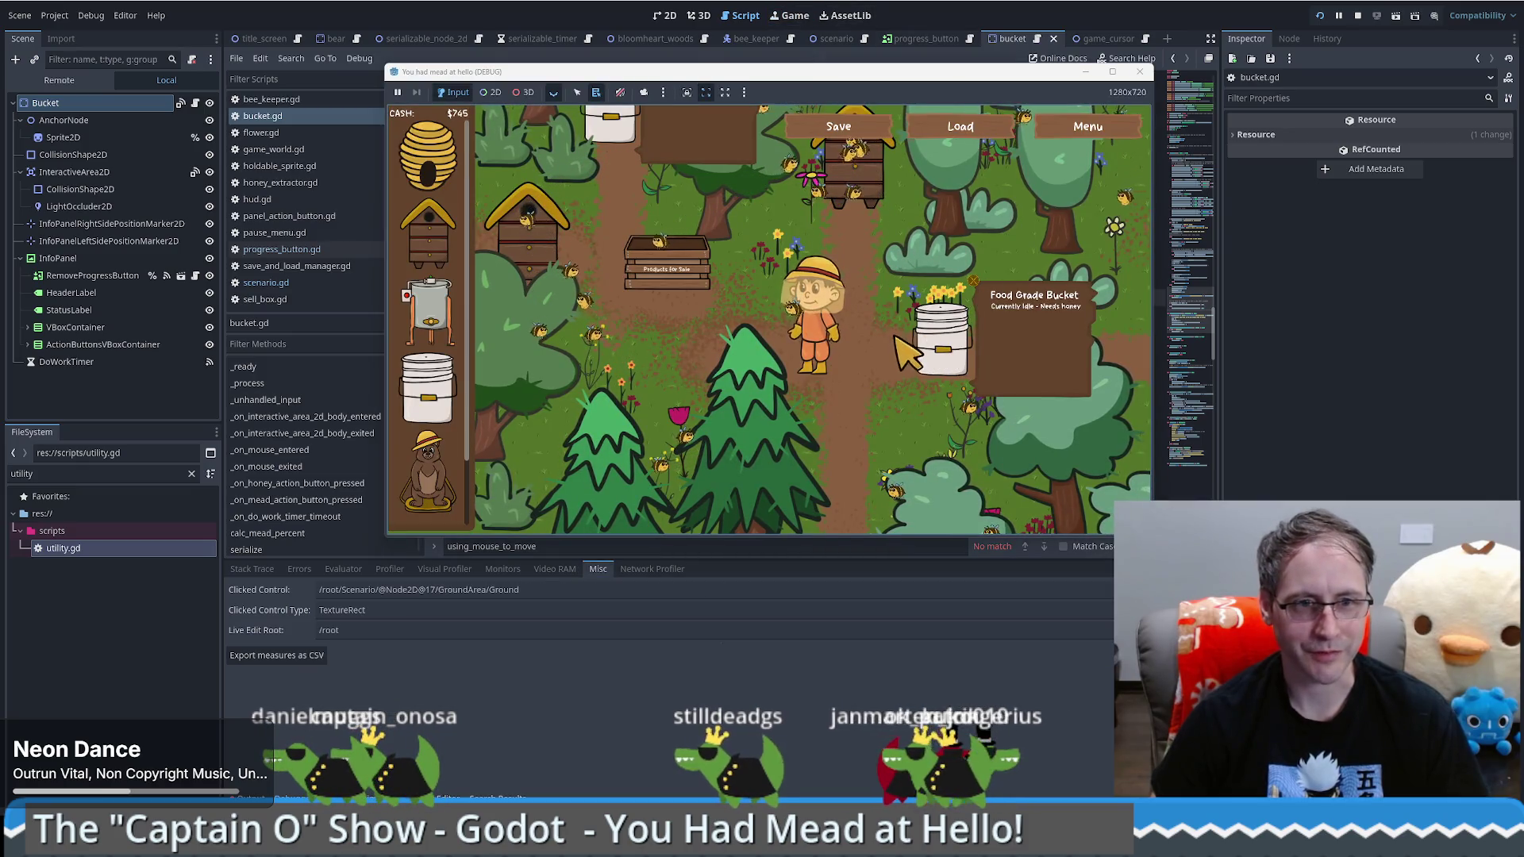
click(1038, 299)
click(1019, 333)
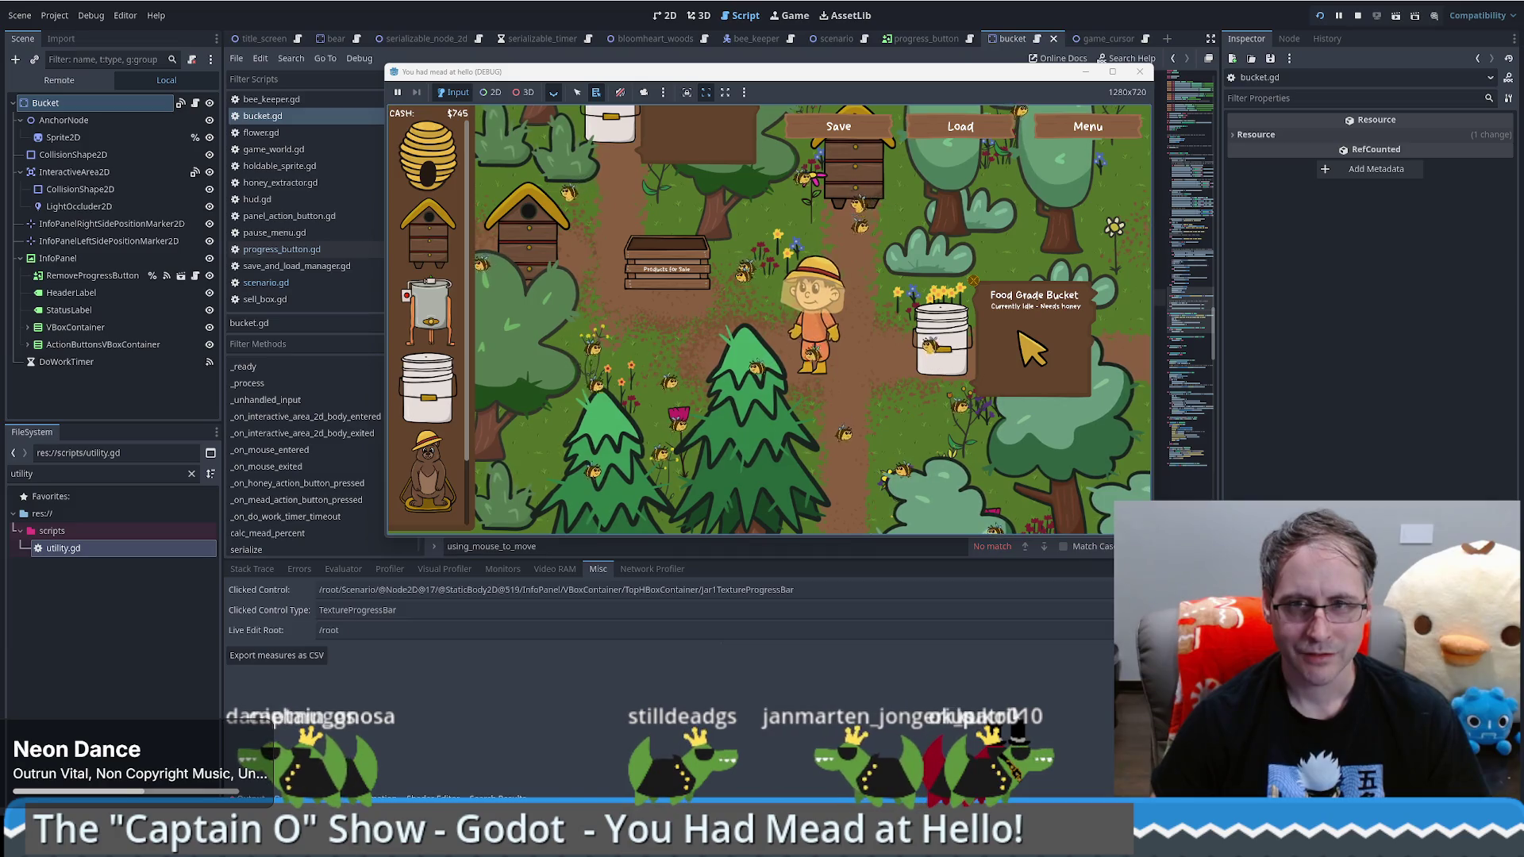
click(998, 397)
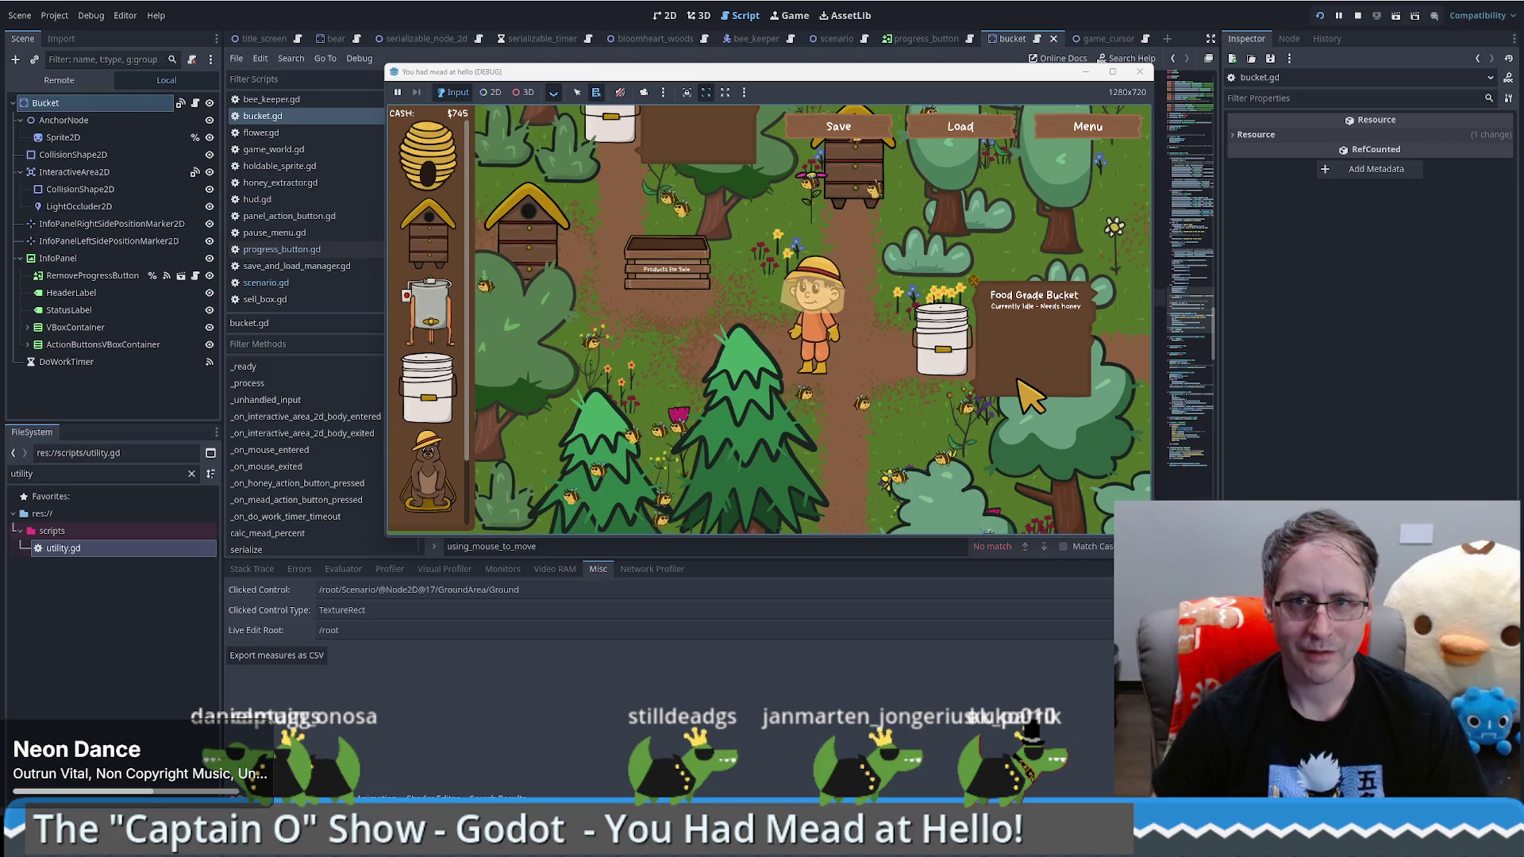
click(930, 334)
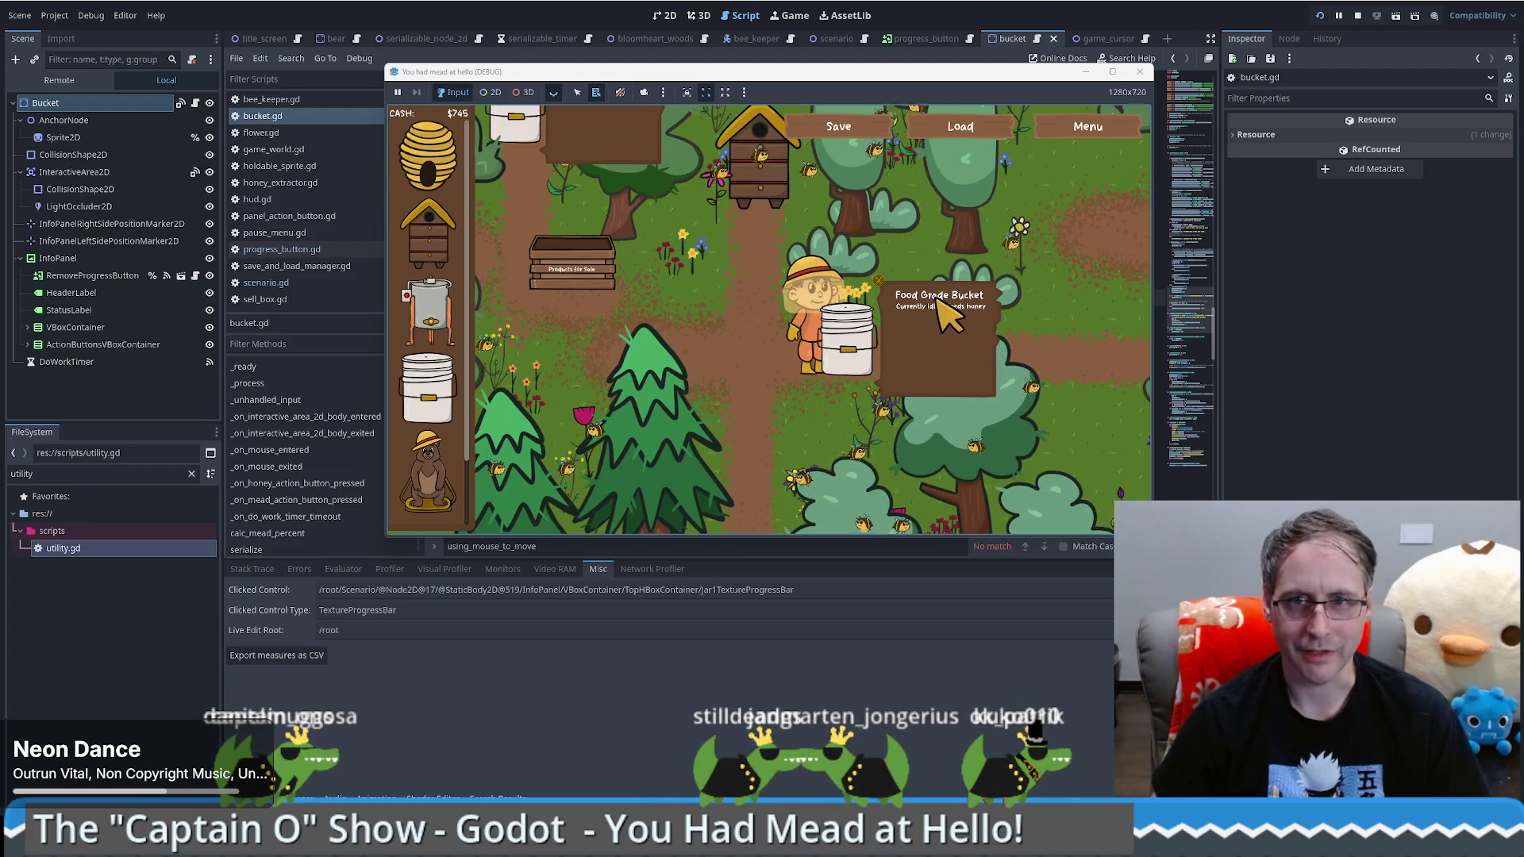
click(939, 302)
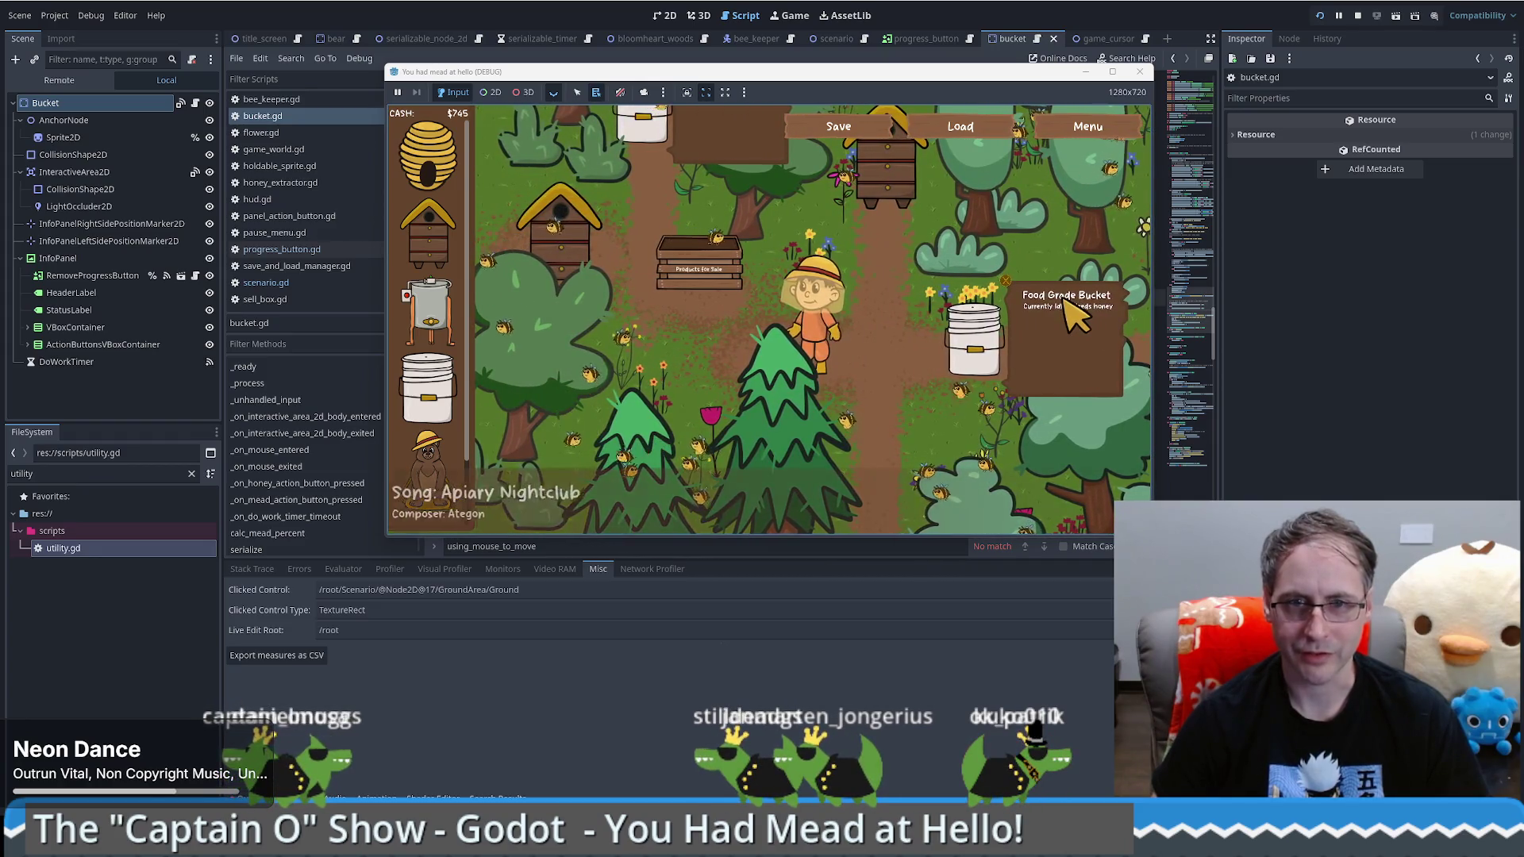
click(1008, 279)
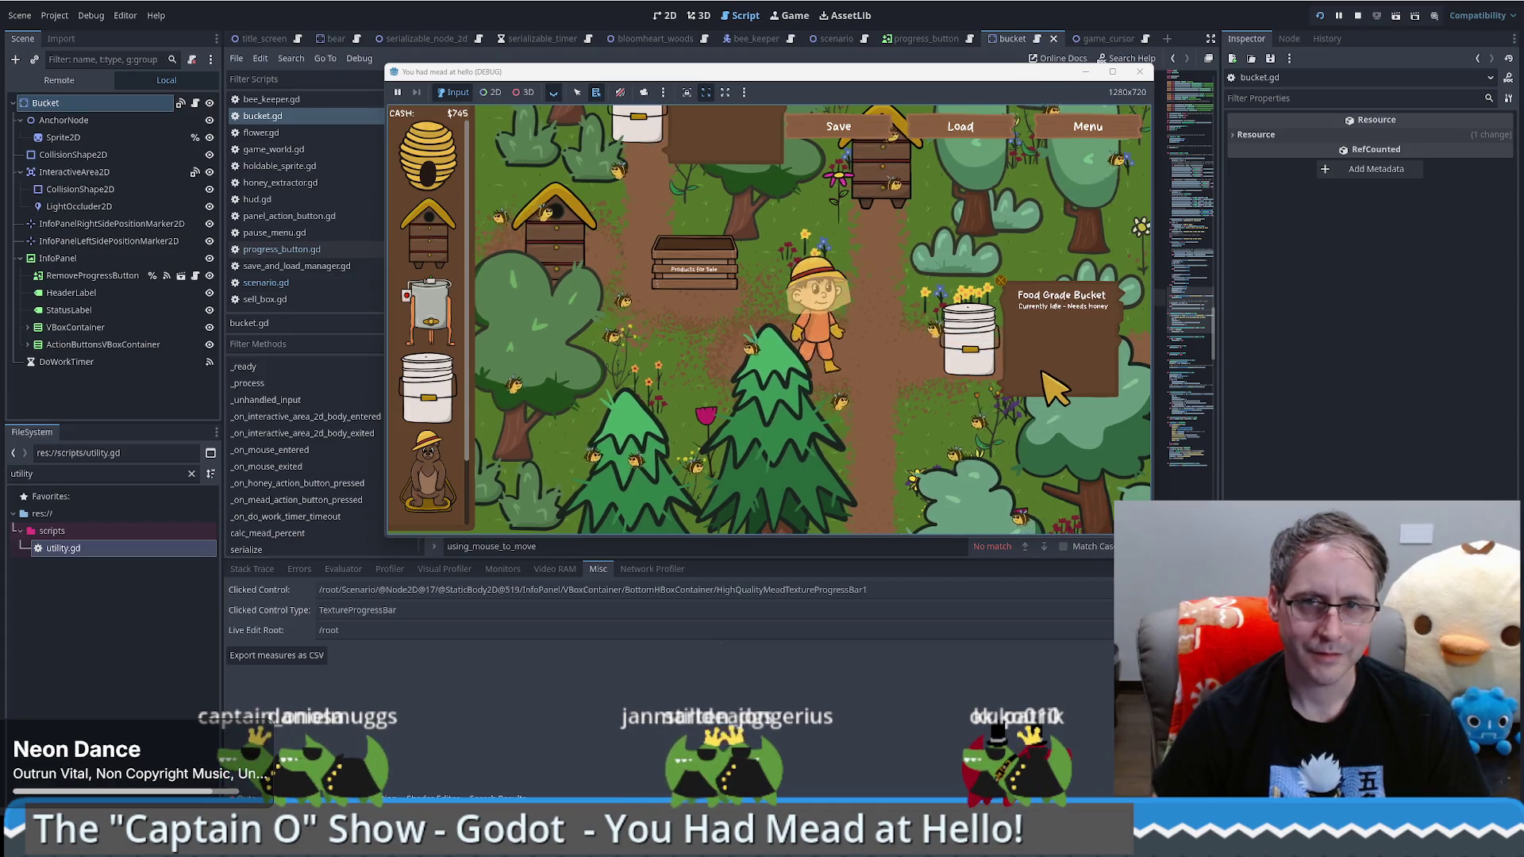
click(890, 281)
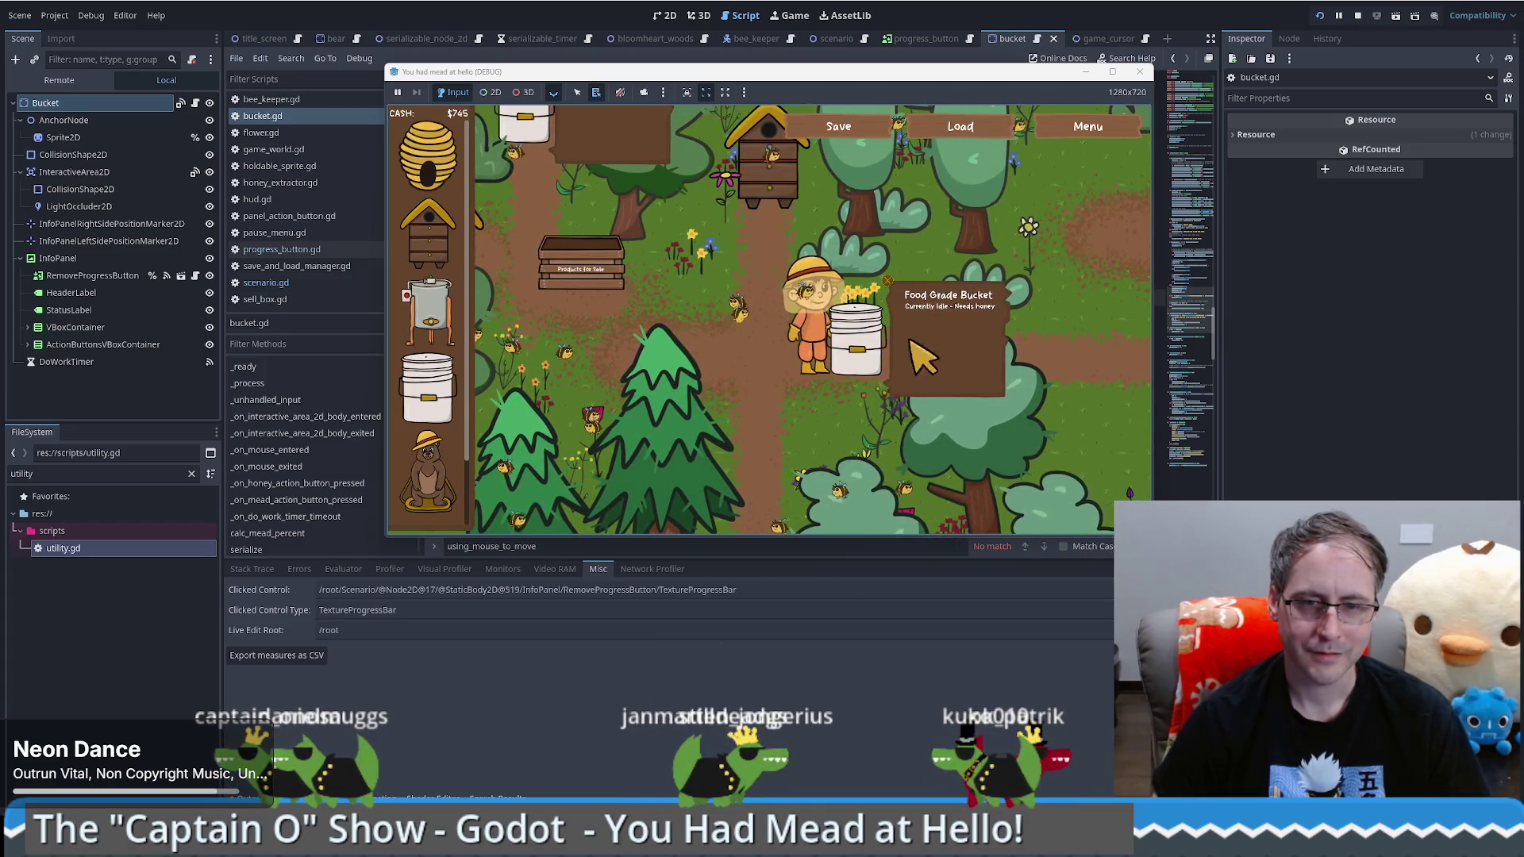
key(Left)
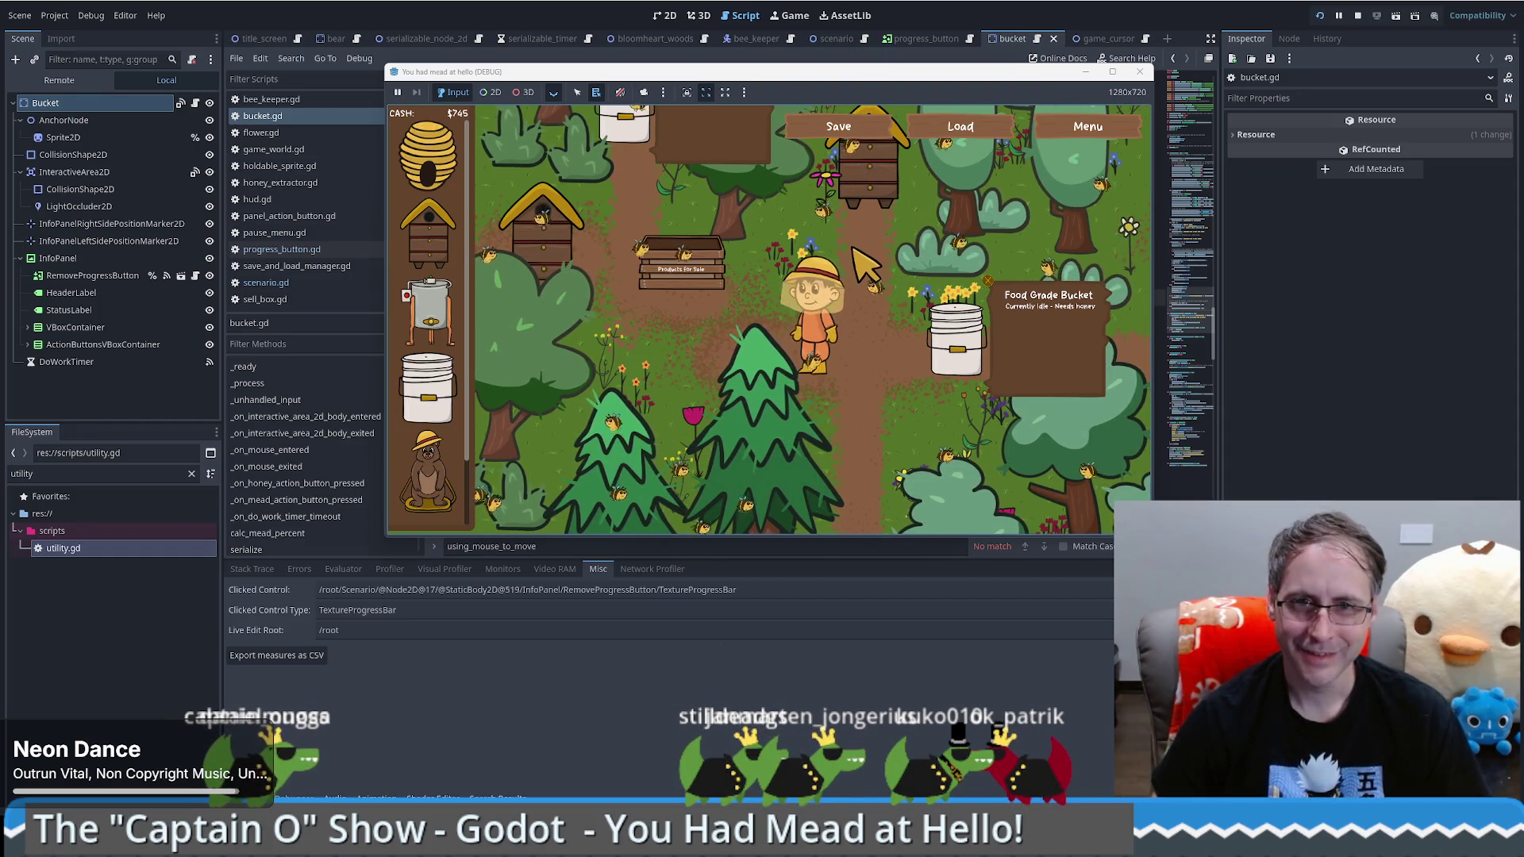
key(w)
key(a)
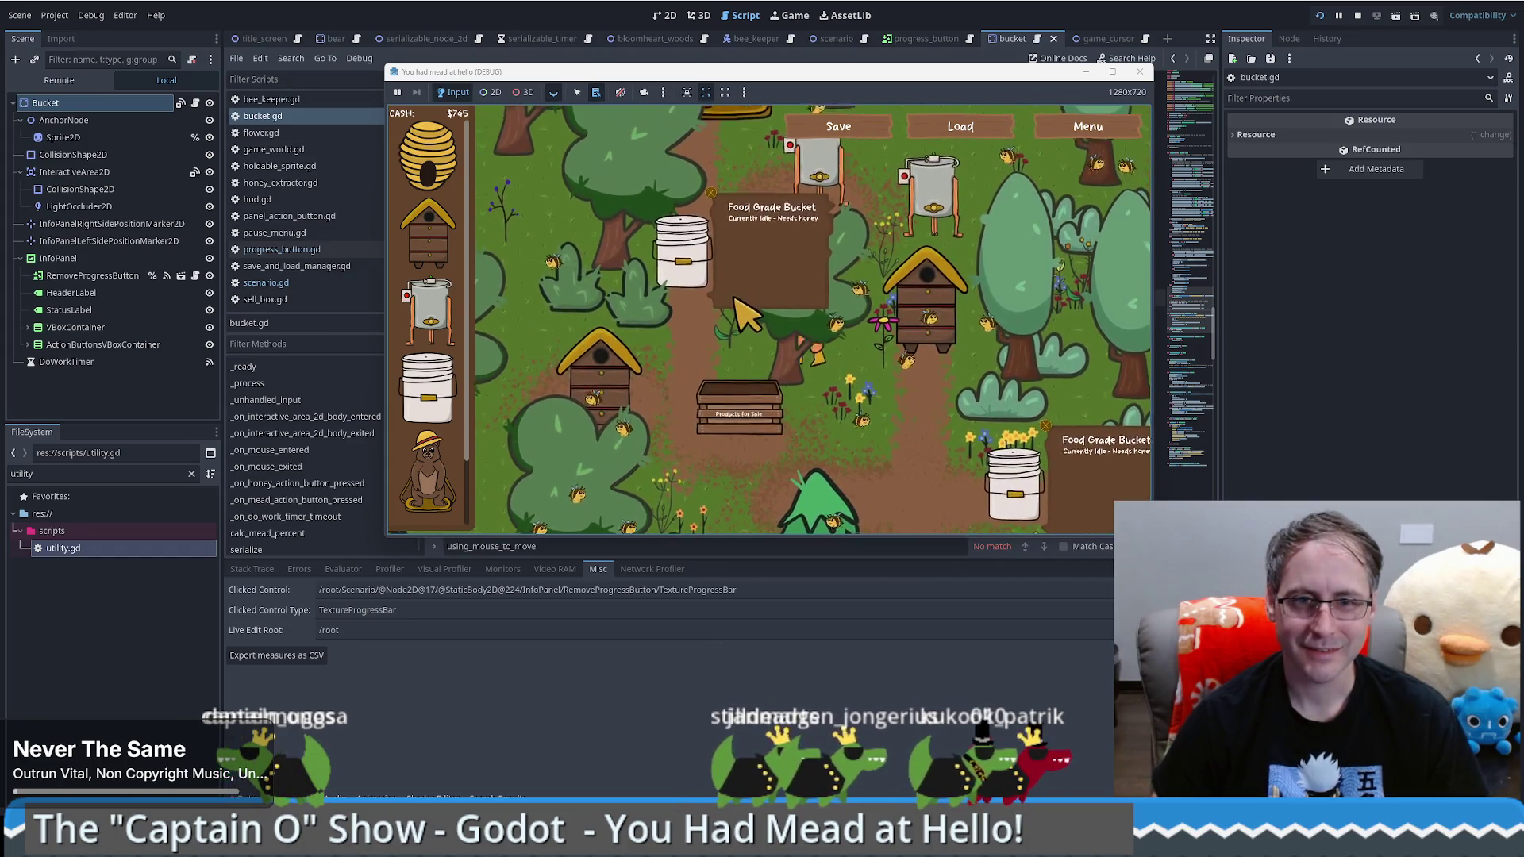
key(a)
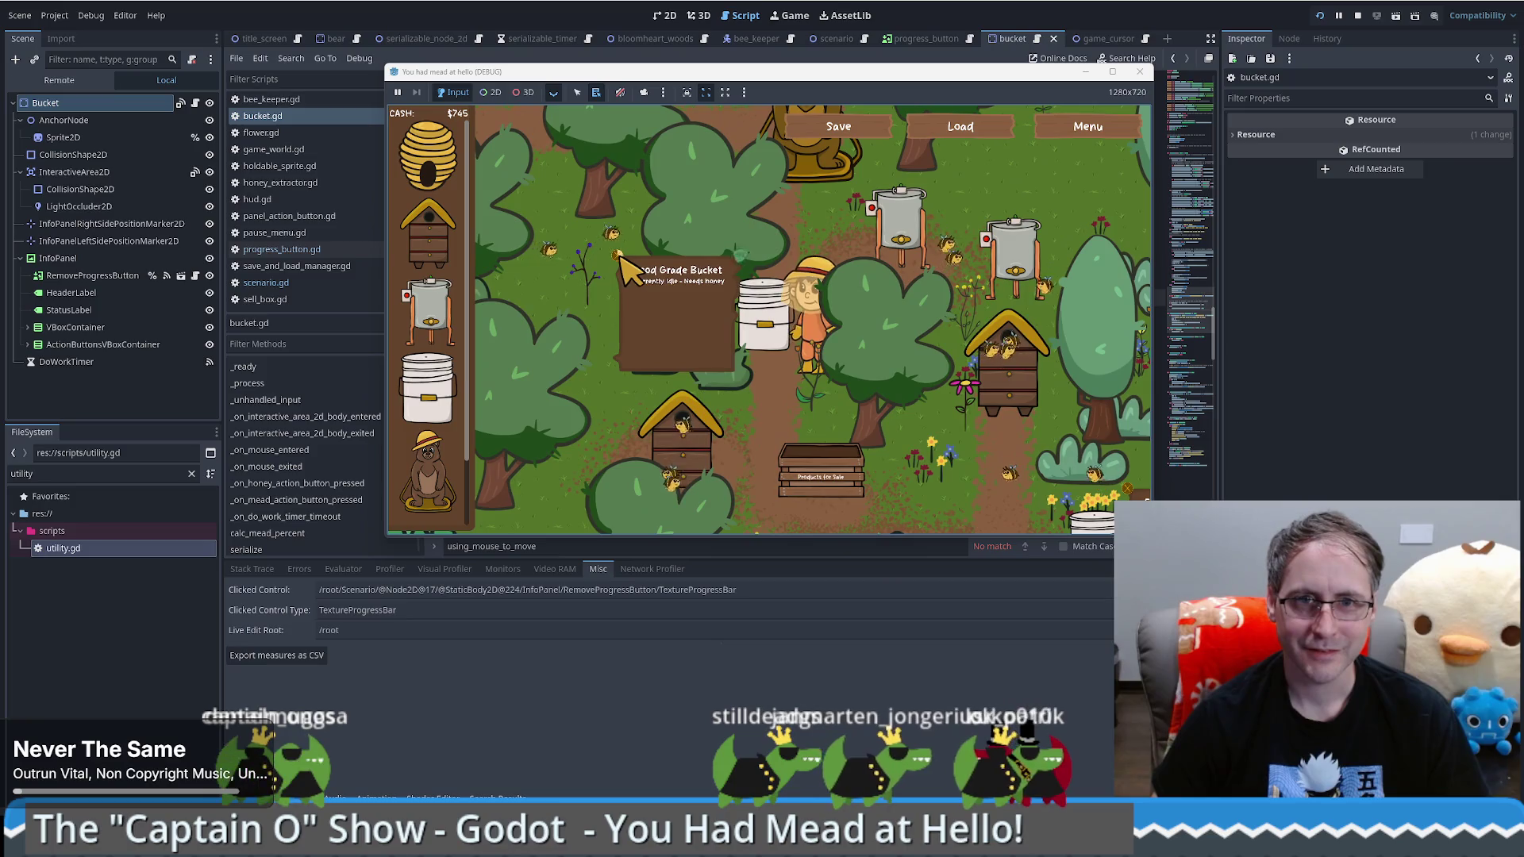
key(s)
key(d)
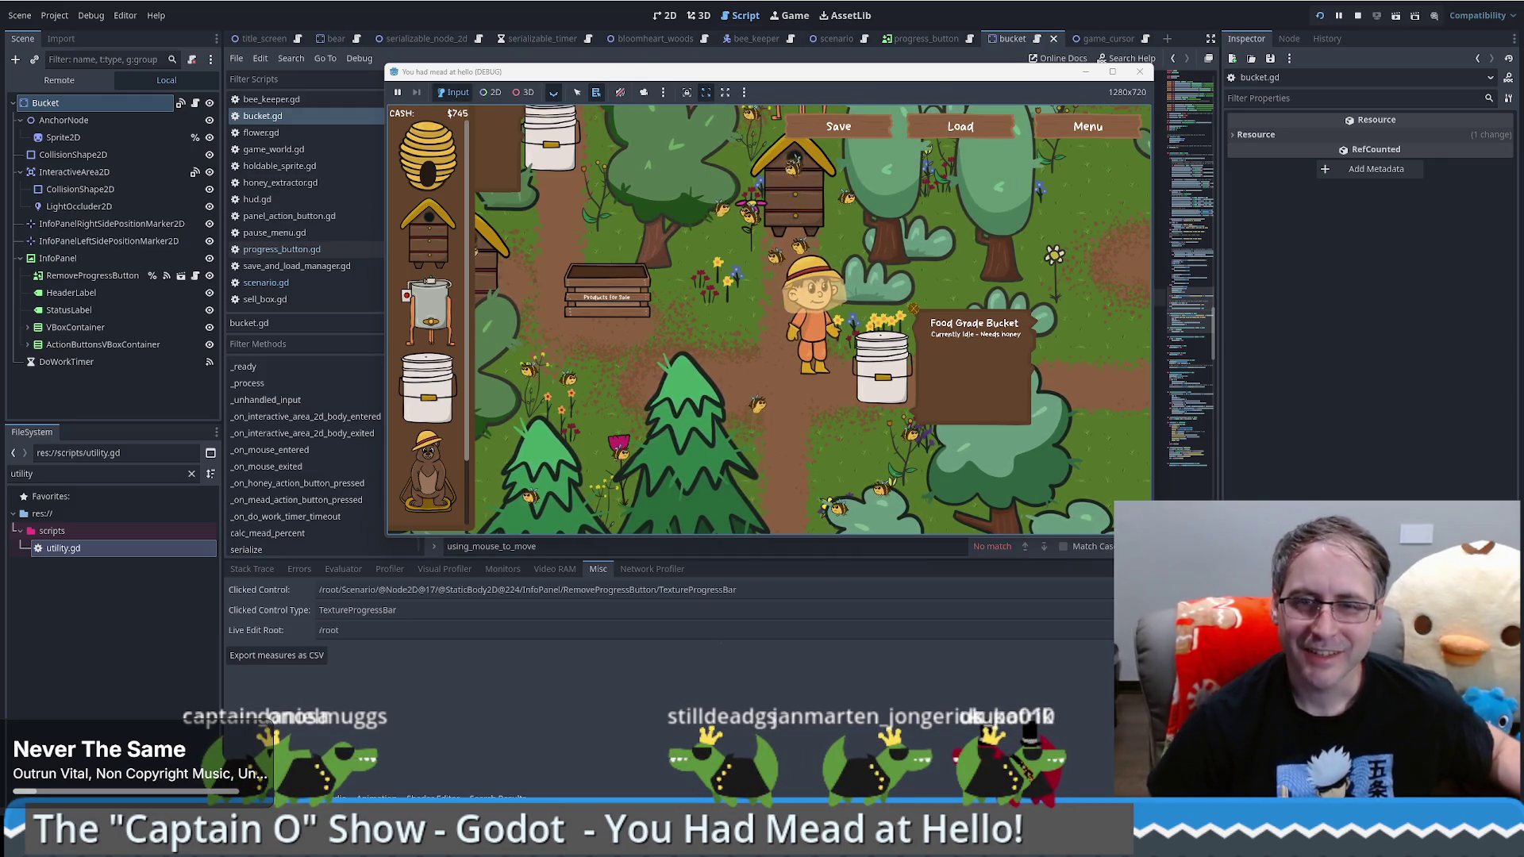
key(alt+Tab)
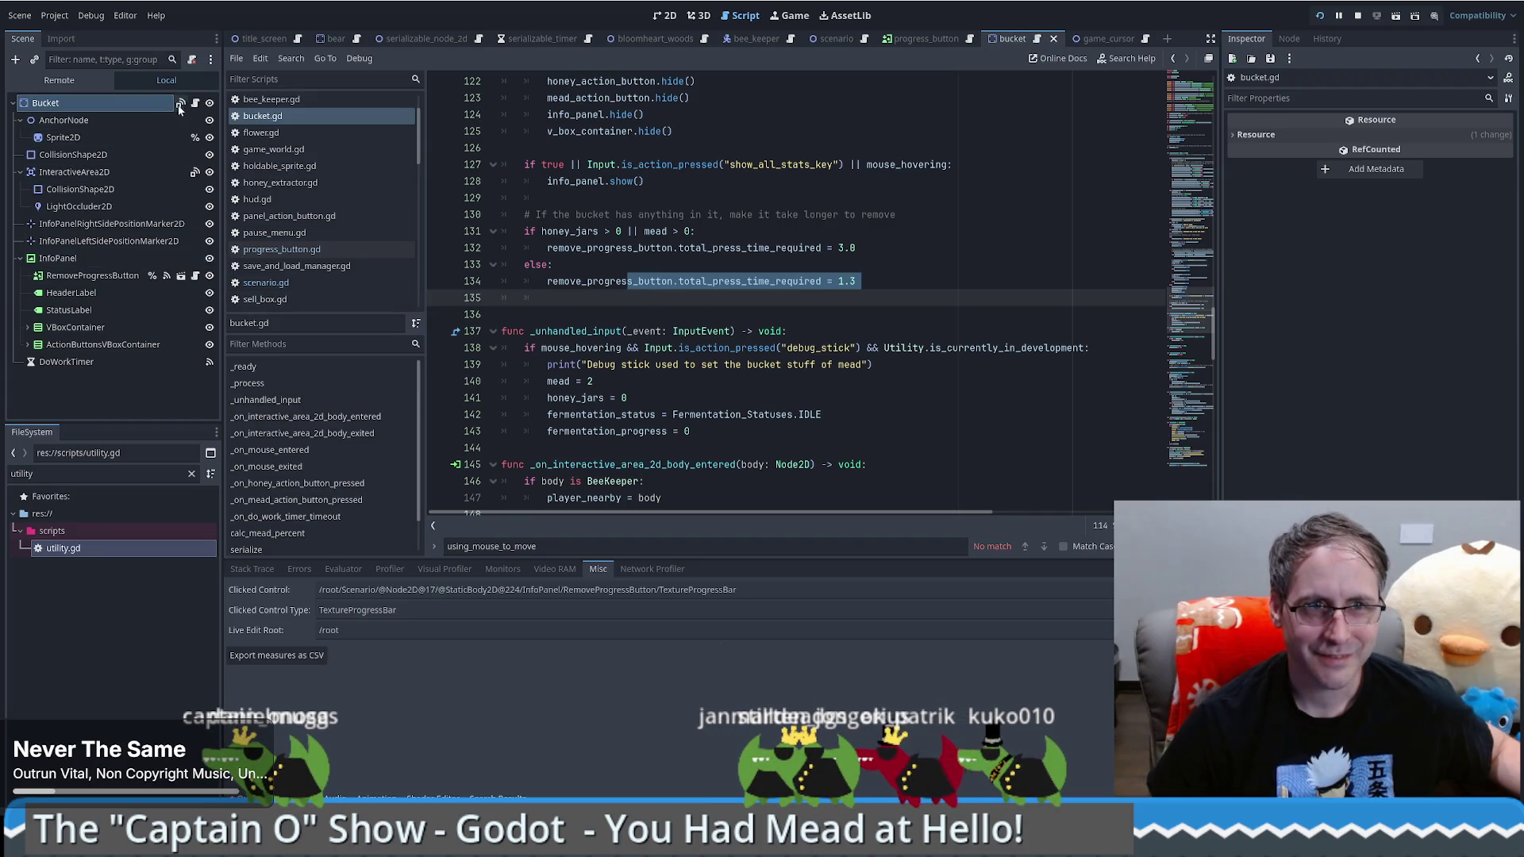
scroll(713, 338, down, 5)
scroll(1006, 348, up, 5)
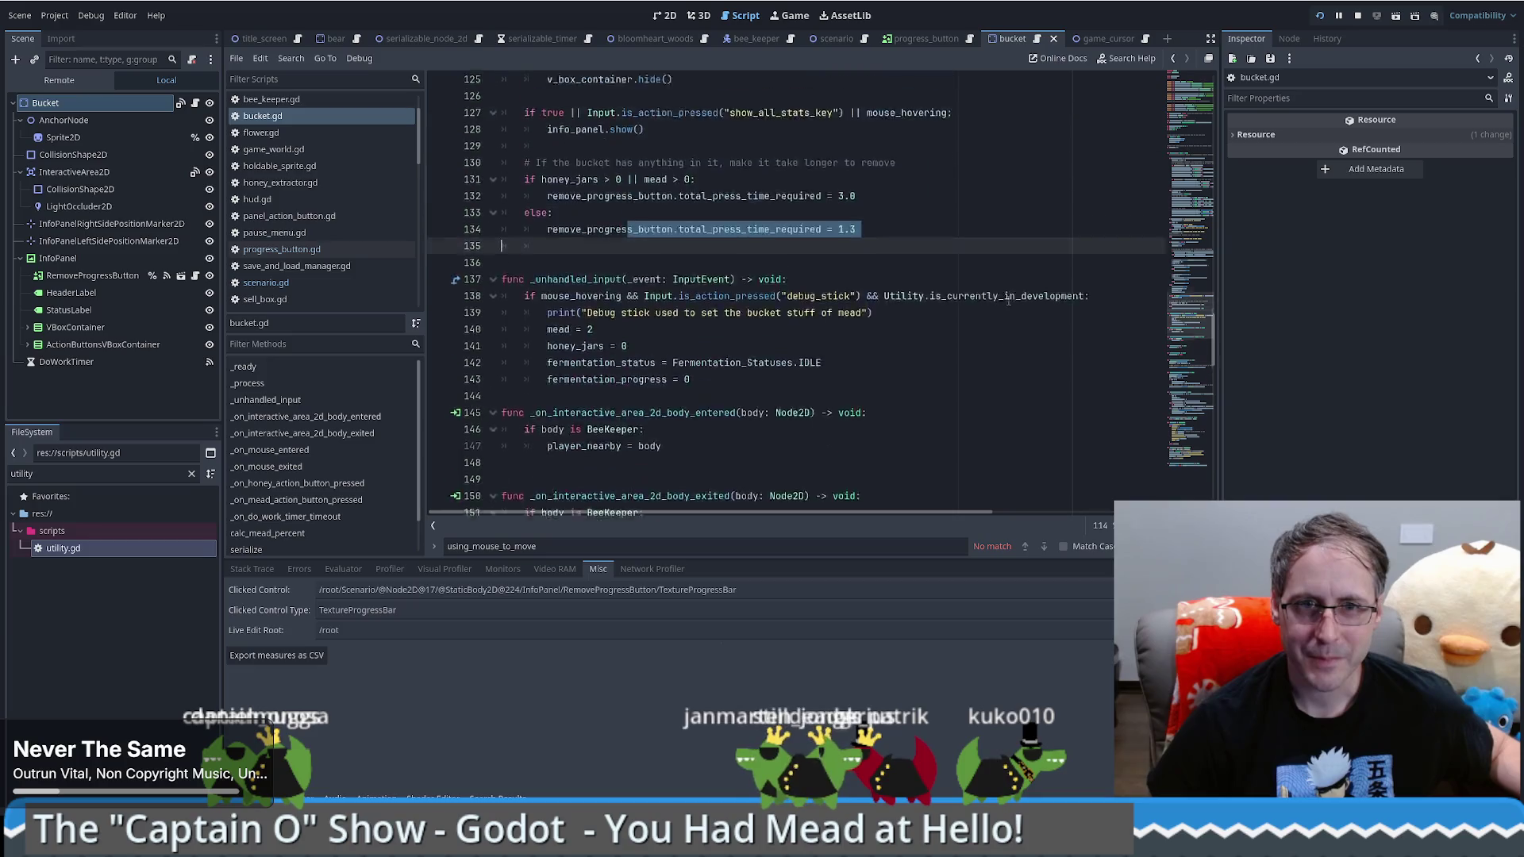
scroll(1006, 347, up, 3)
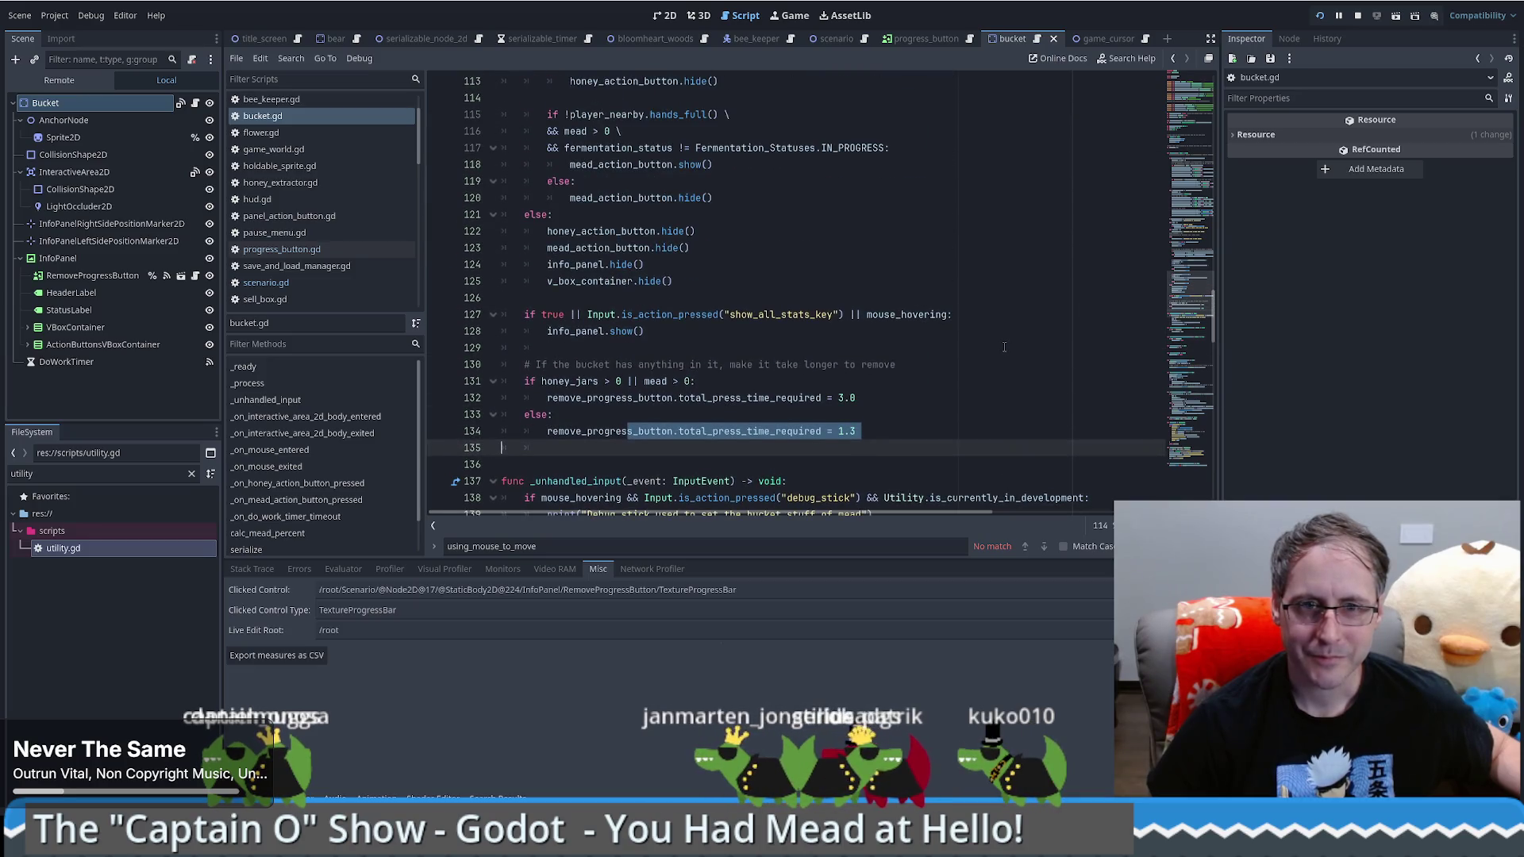
scroll(1004, 347, down, 3)
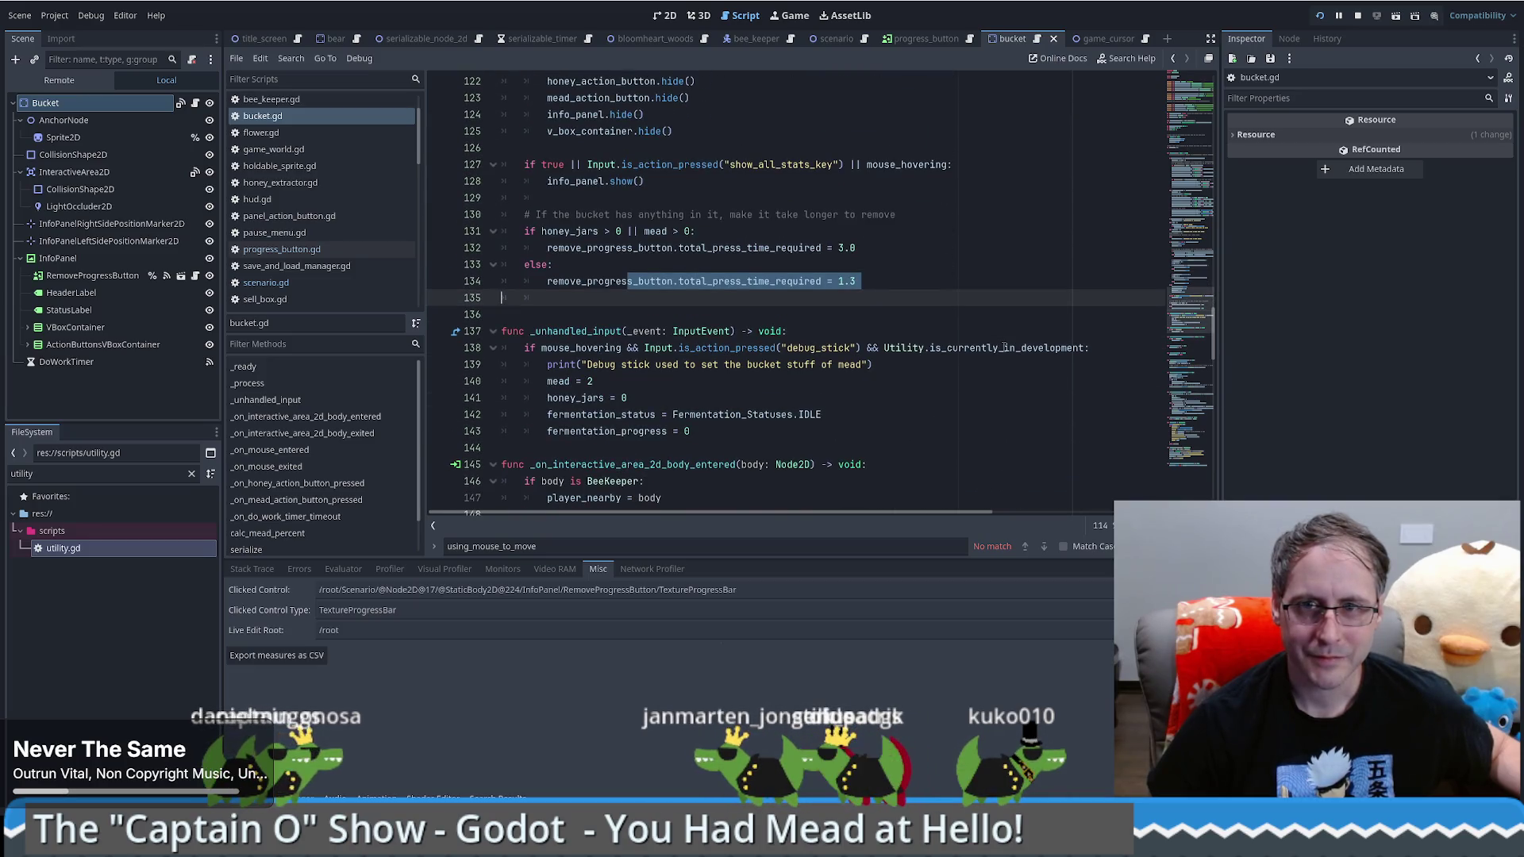
mouse_move(1003, 346)
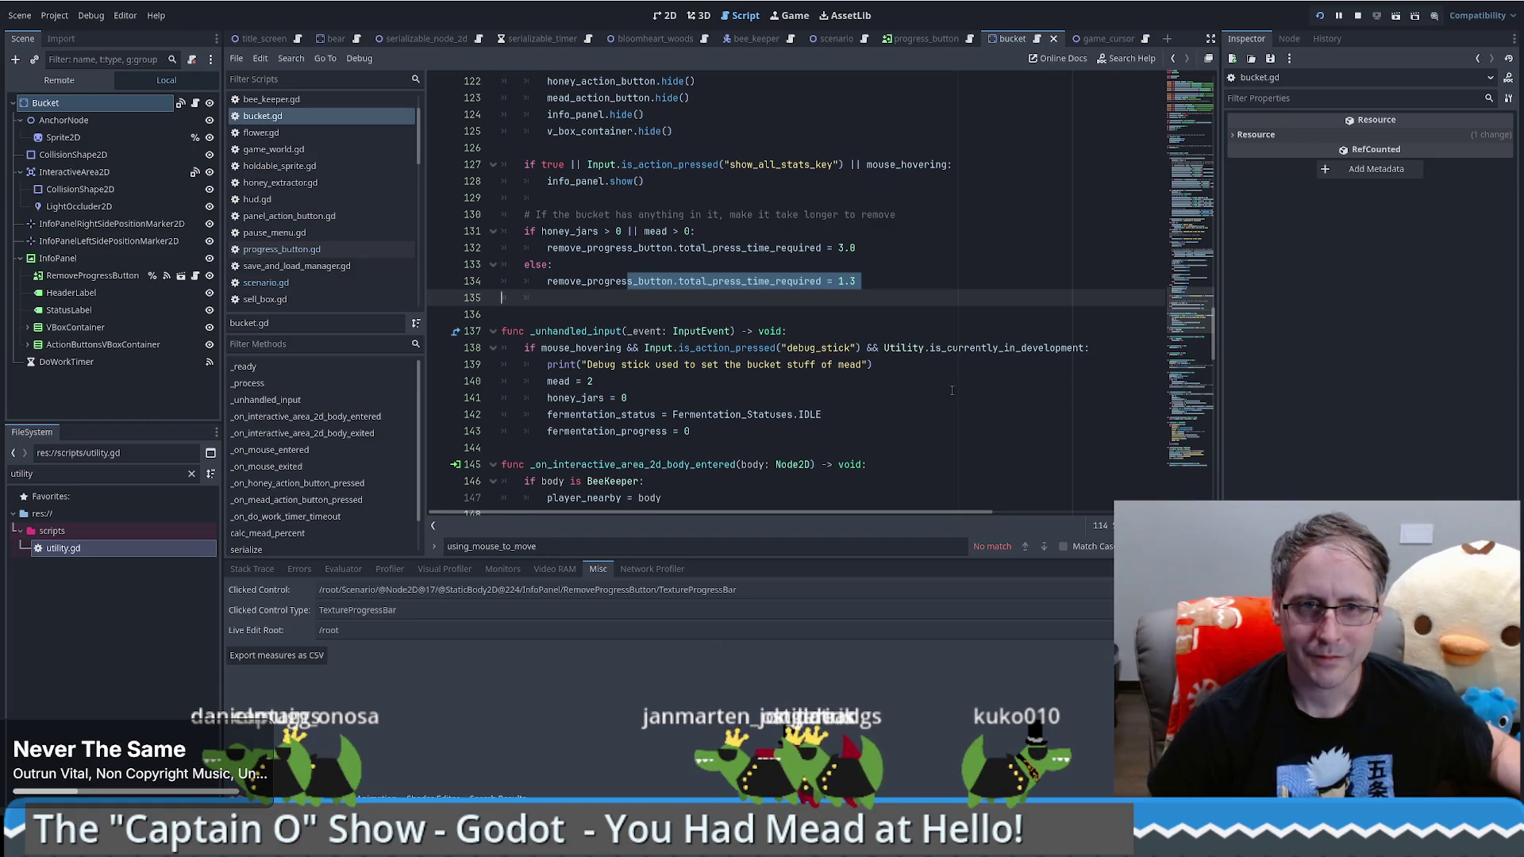
scroll(961, 382, down, 6)
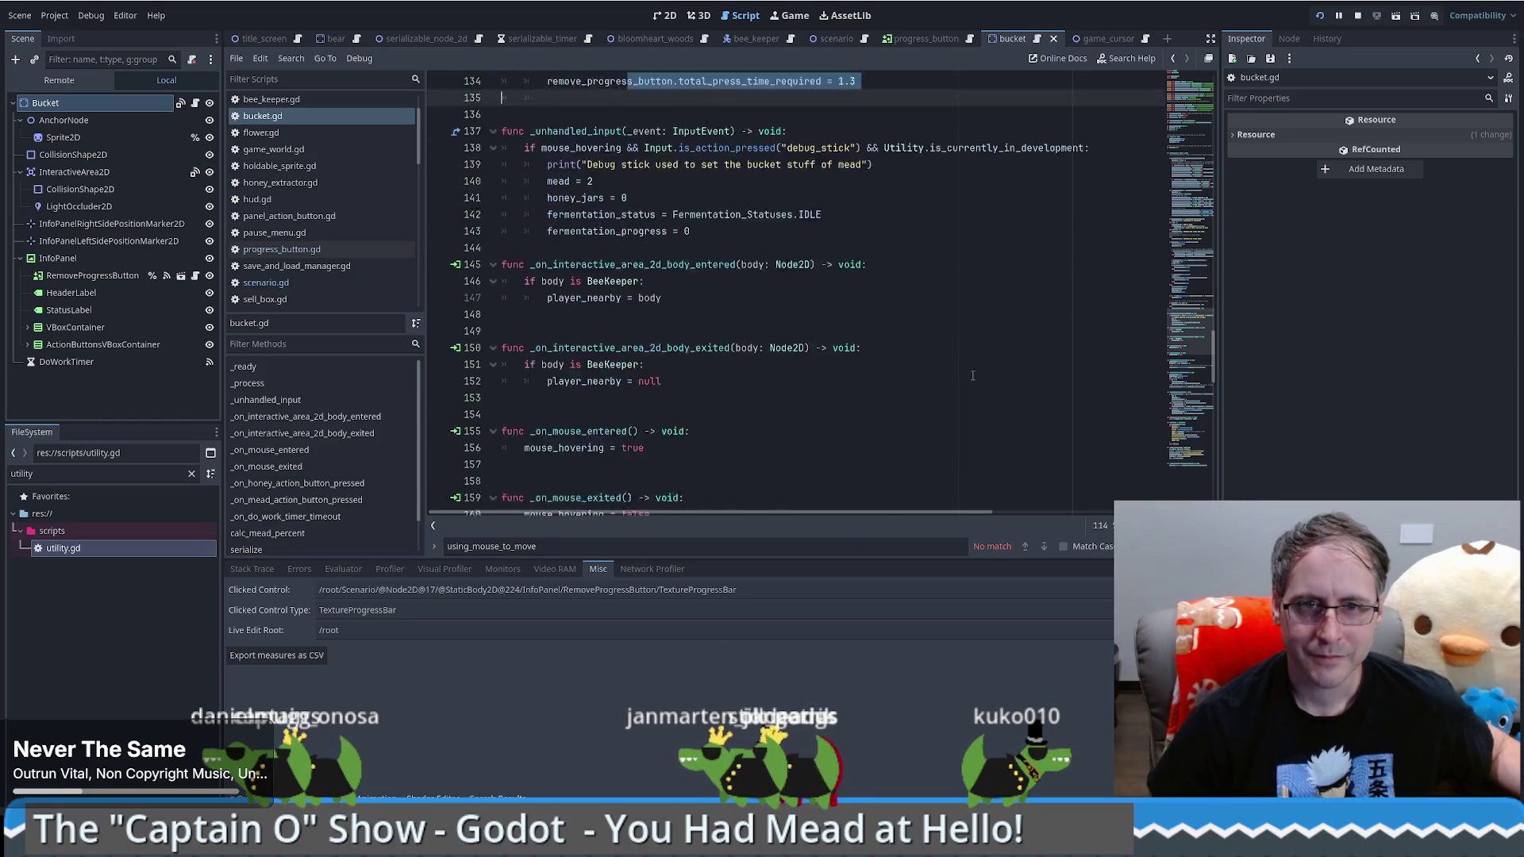
scroll(970, 378, down, 3)
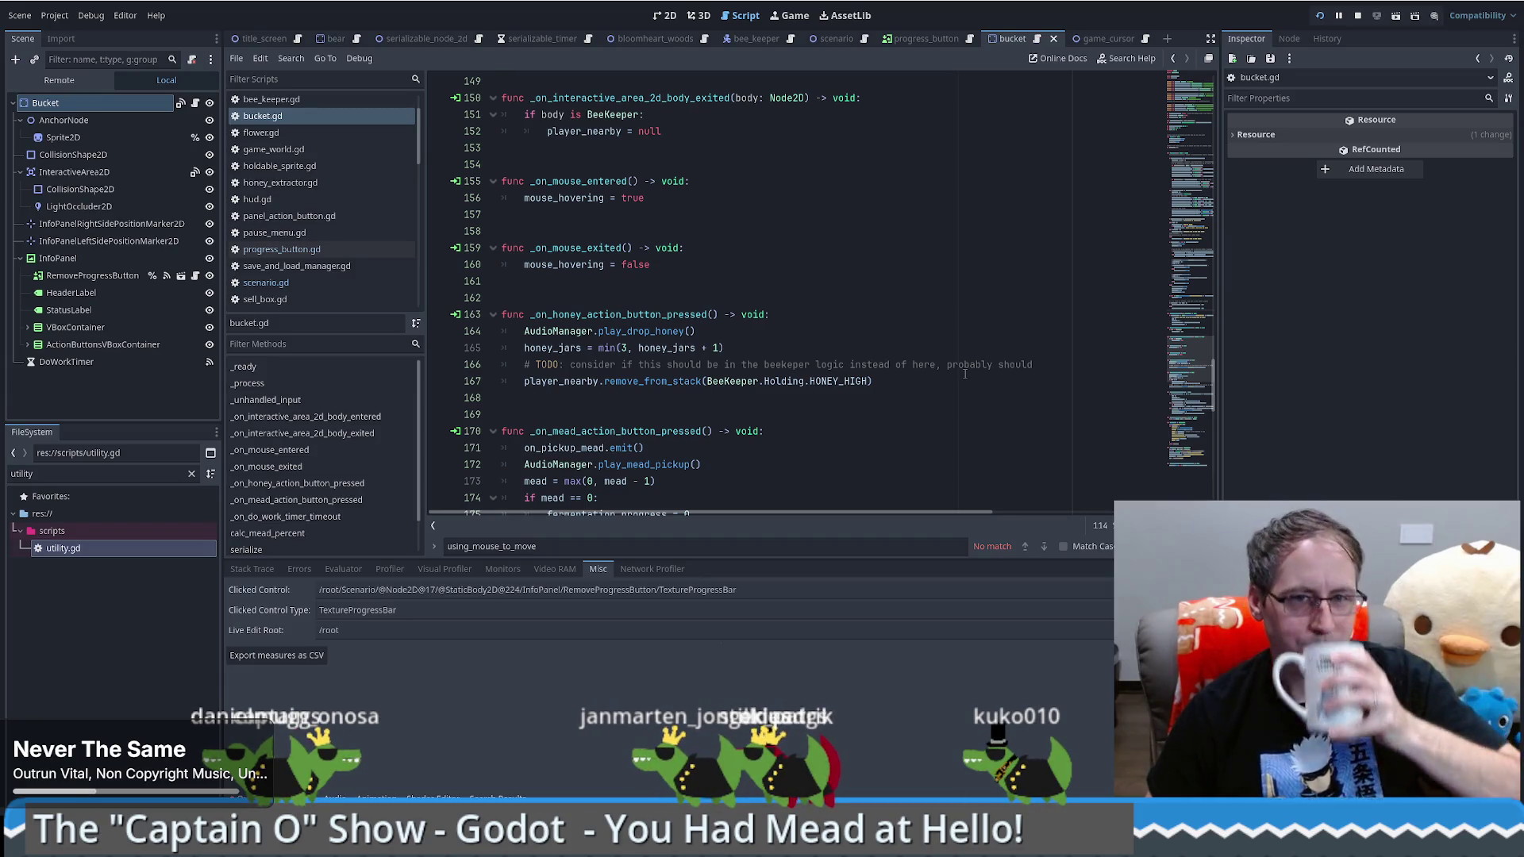
scroll(966, 374, down, 1)
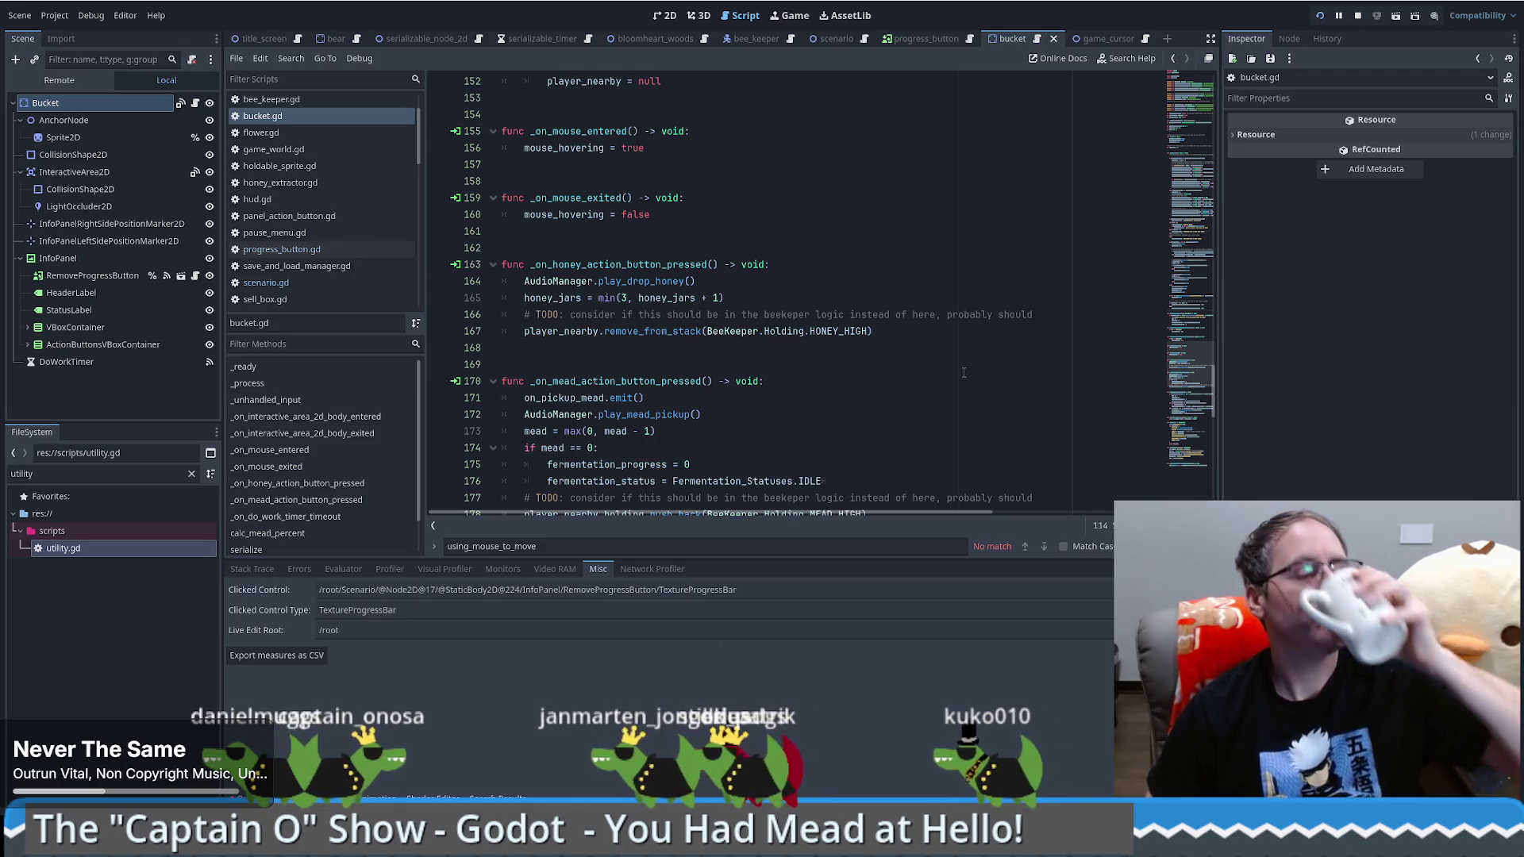
scroll(962, 374, down, 3)
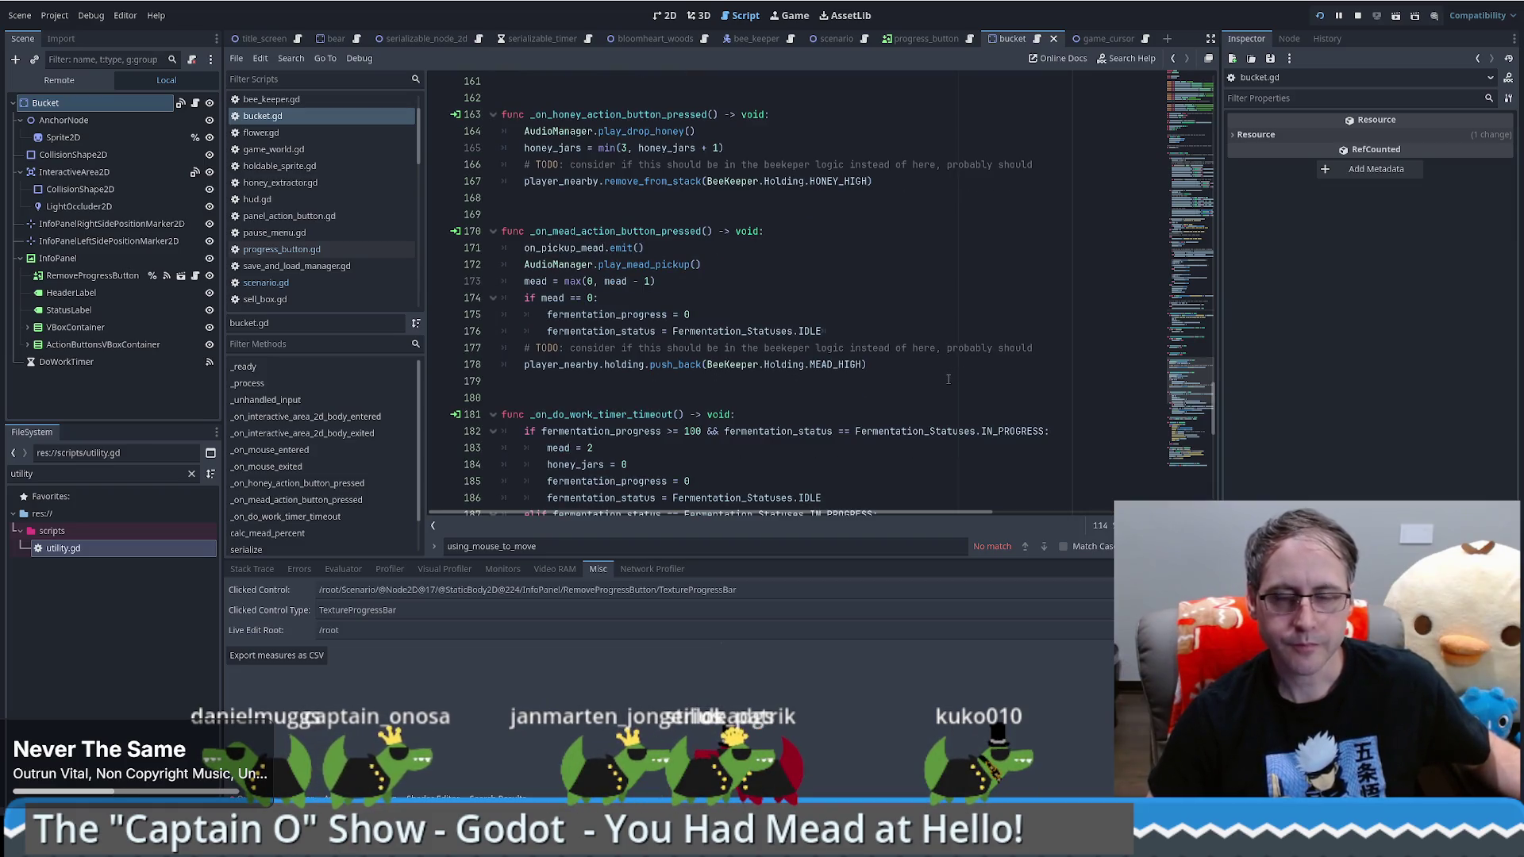
scroll(948, 379, up, 4)
double_click(576, 382)
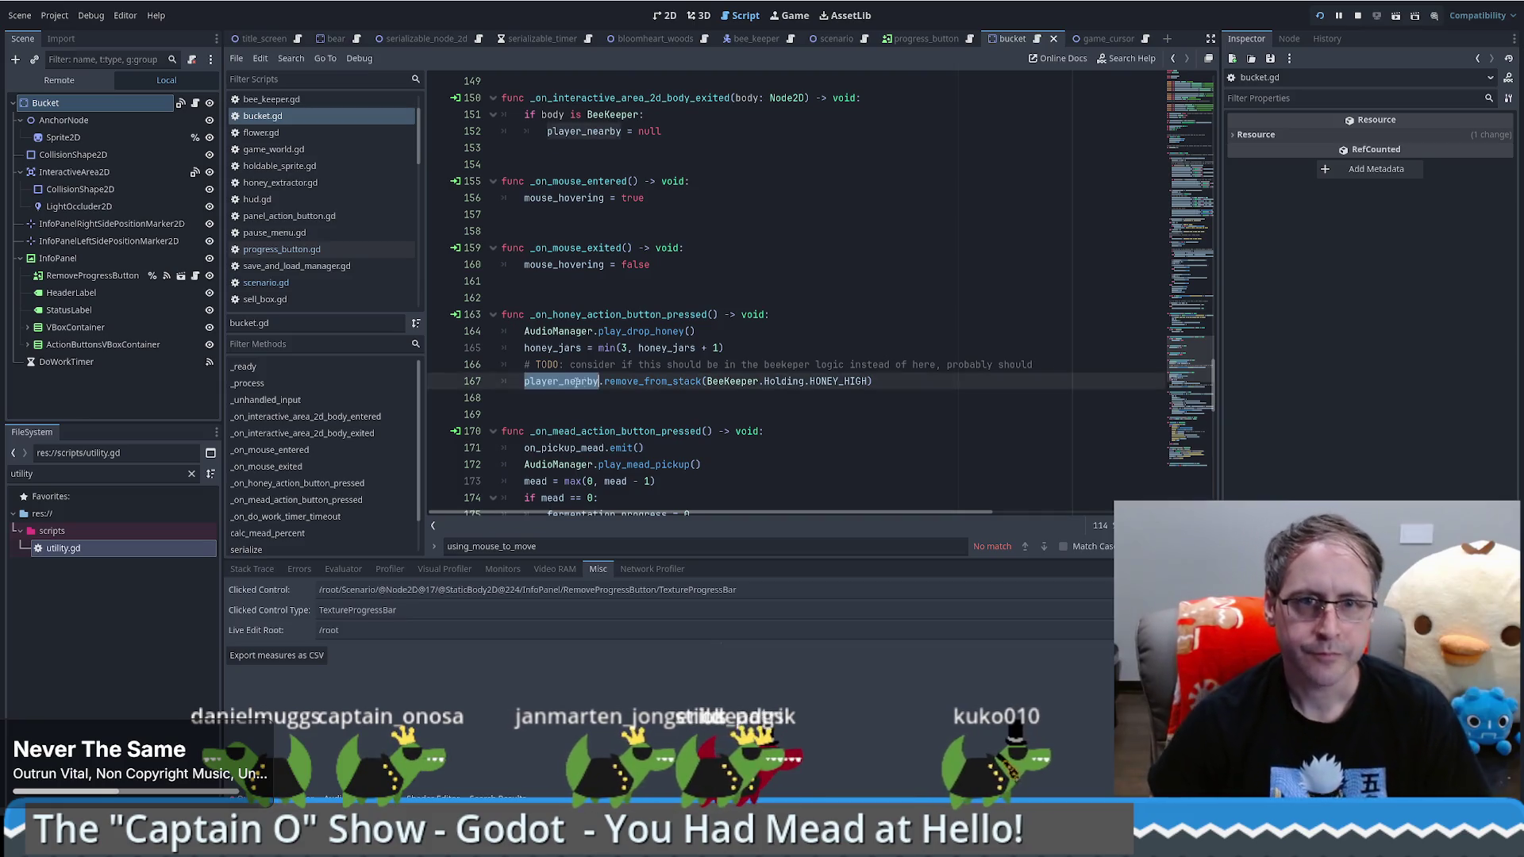
Step: Wrap the honey handler's body in 'if is_instance_valid(player_nearby):'
click(799, 317)
key(Return)
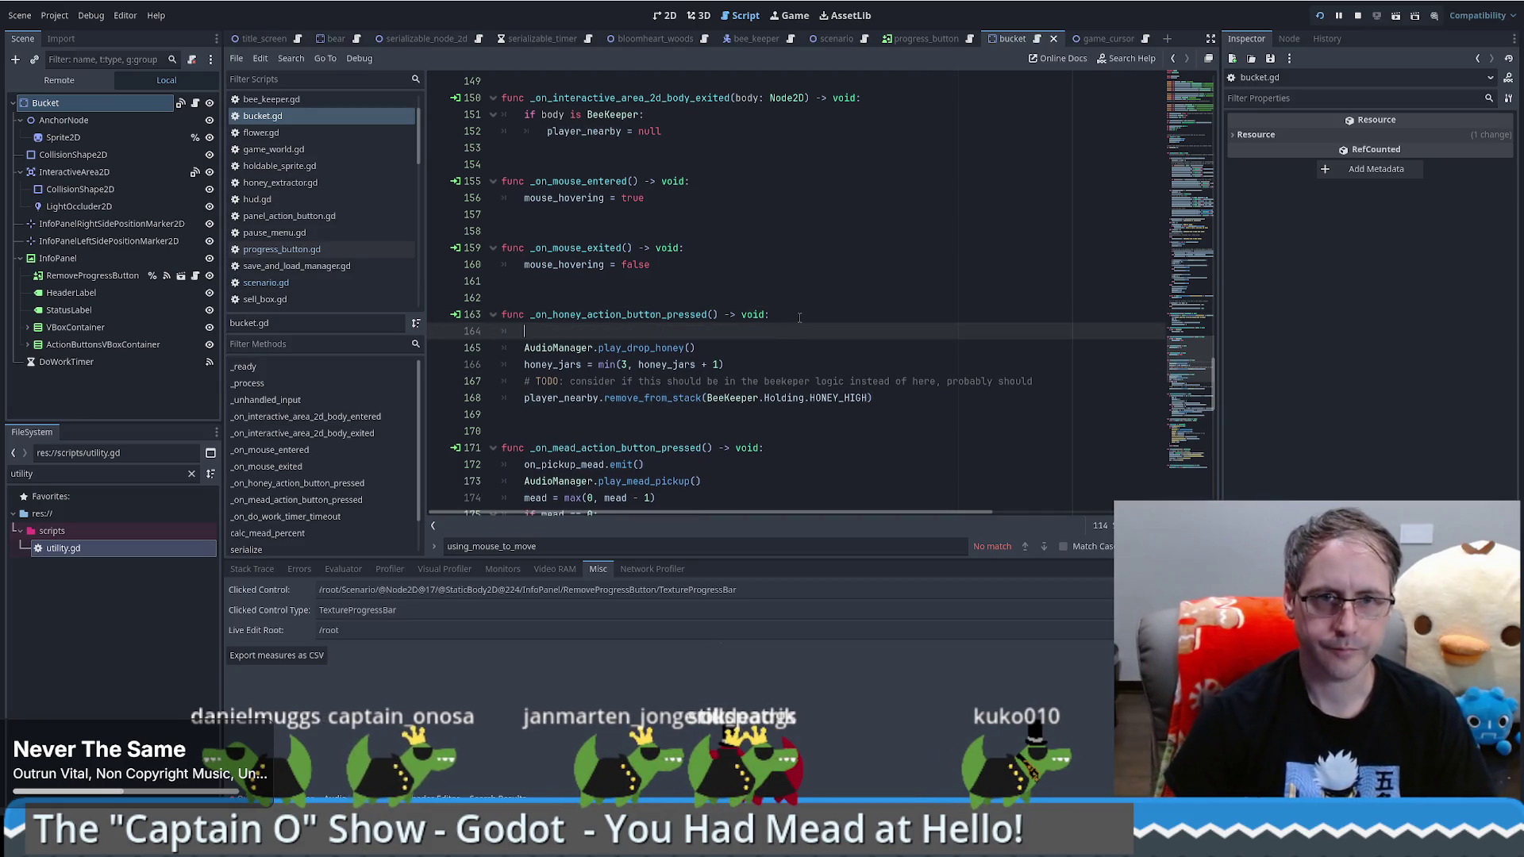
text(if player_nearby)
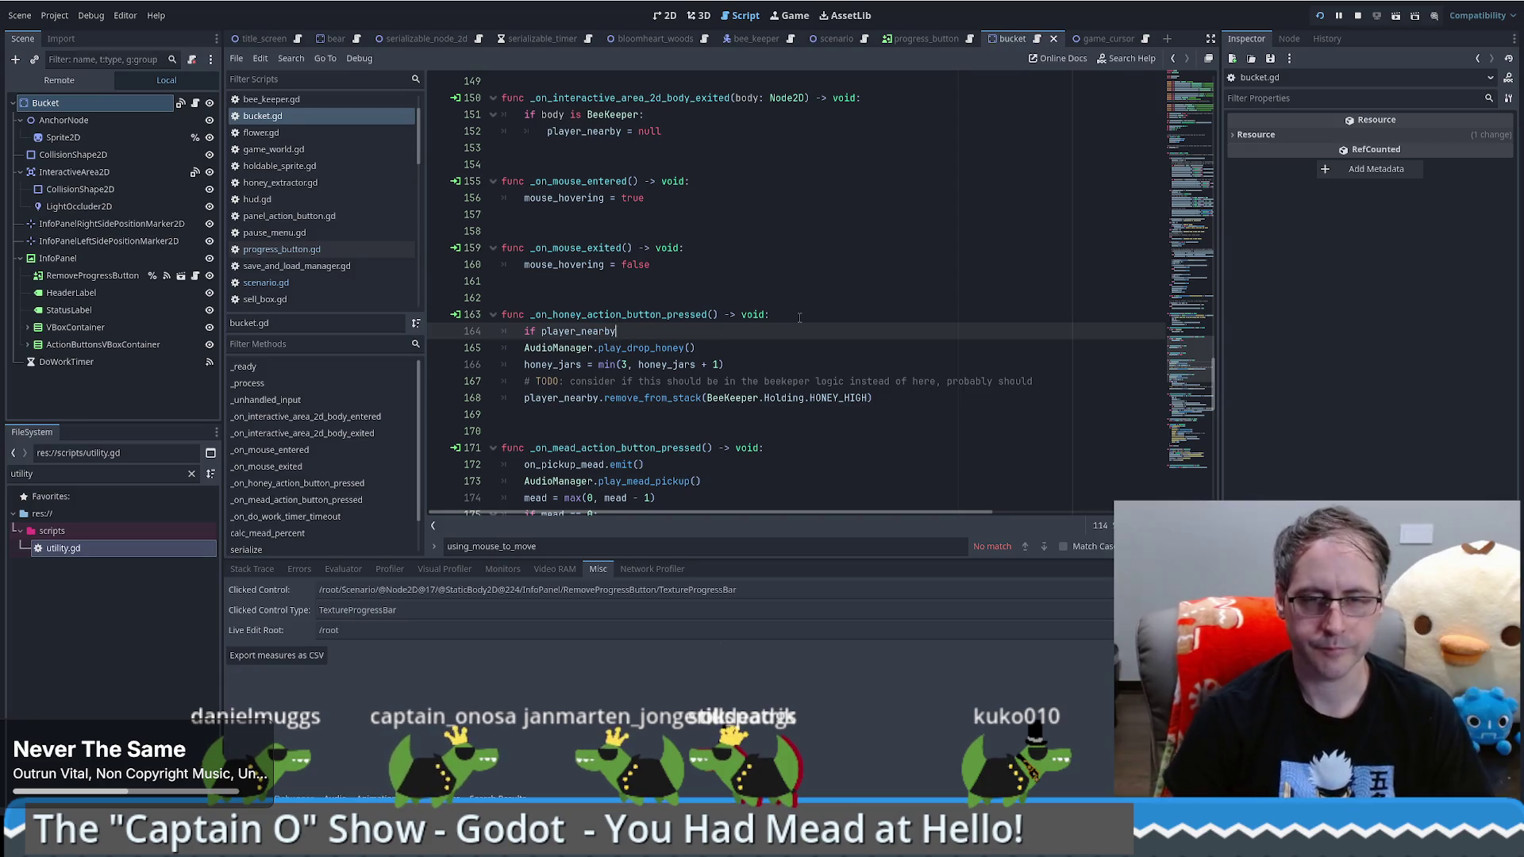
key(ctrl+BackSpace)
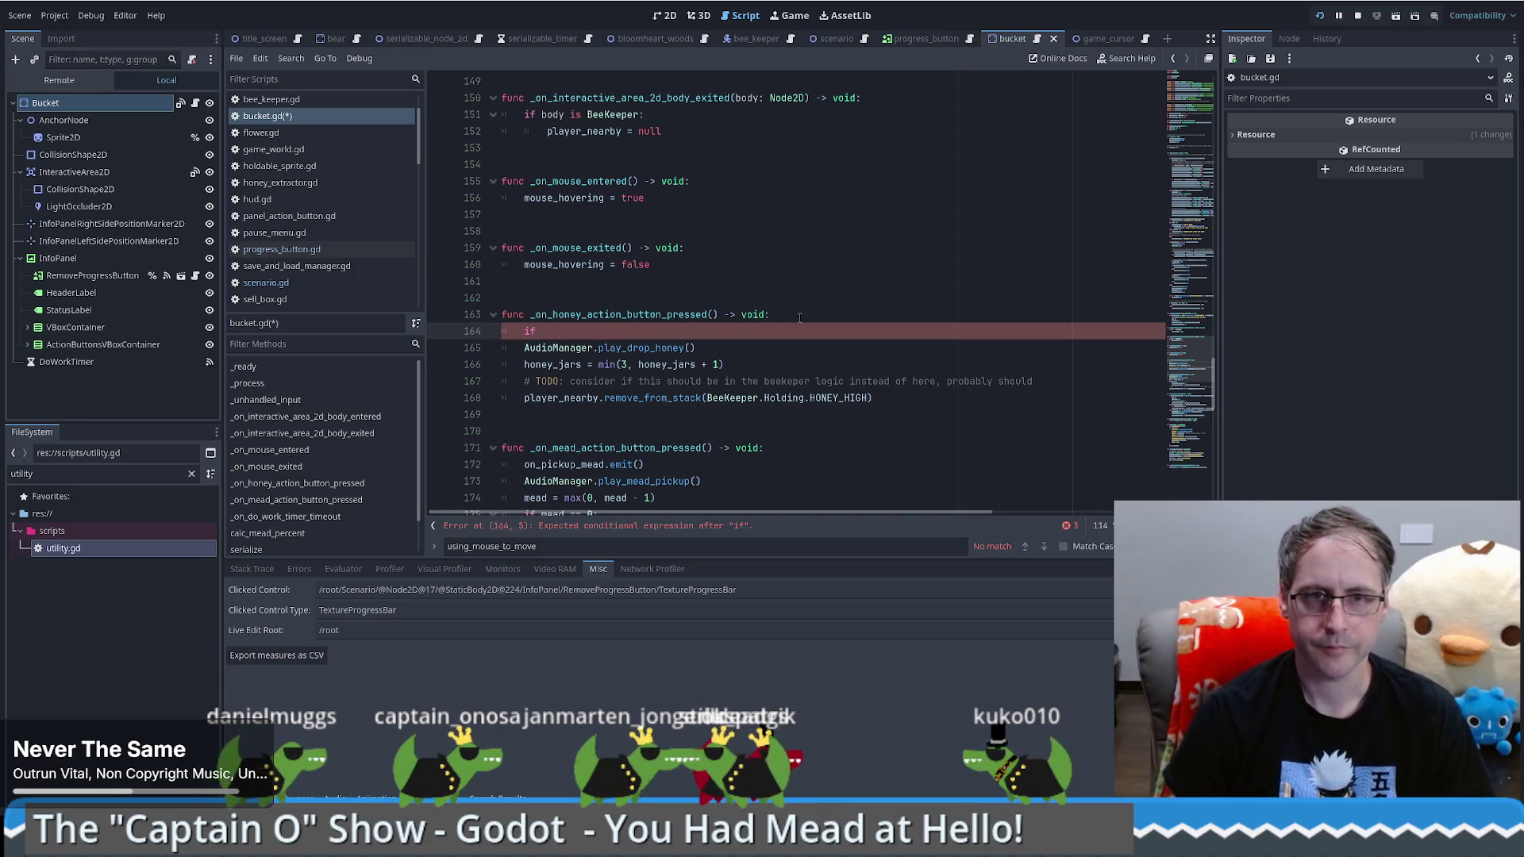
text( is_v)
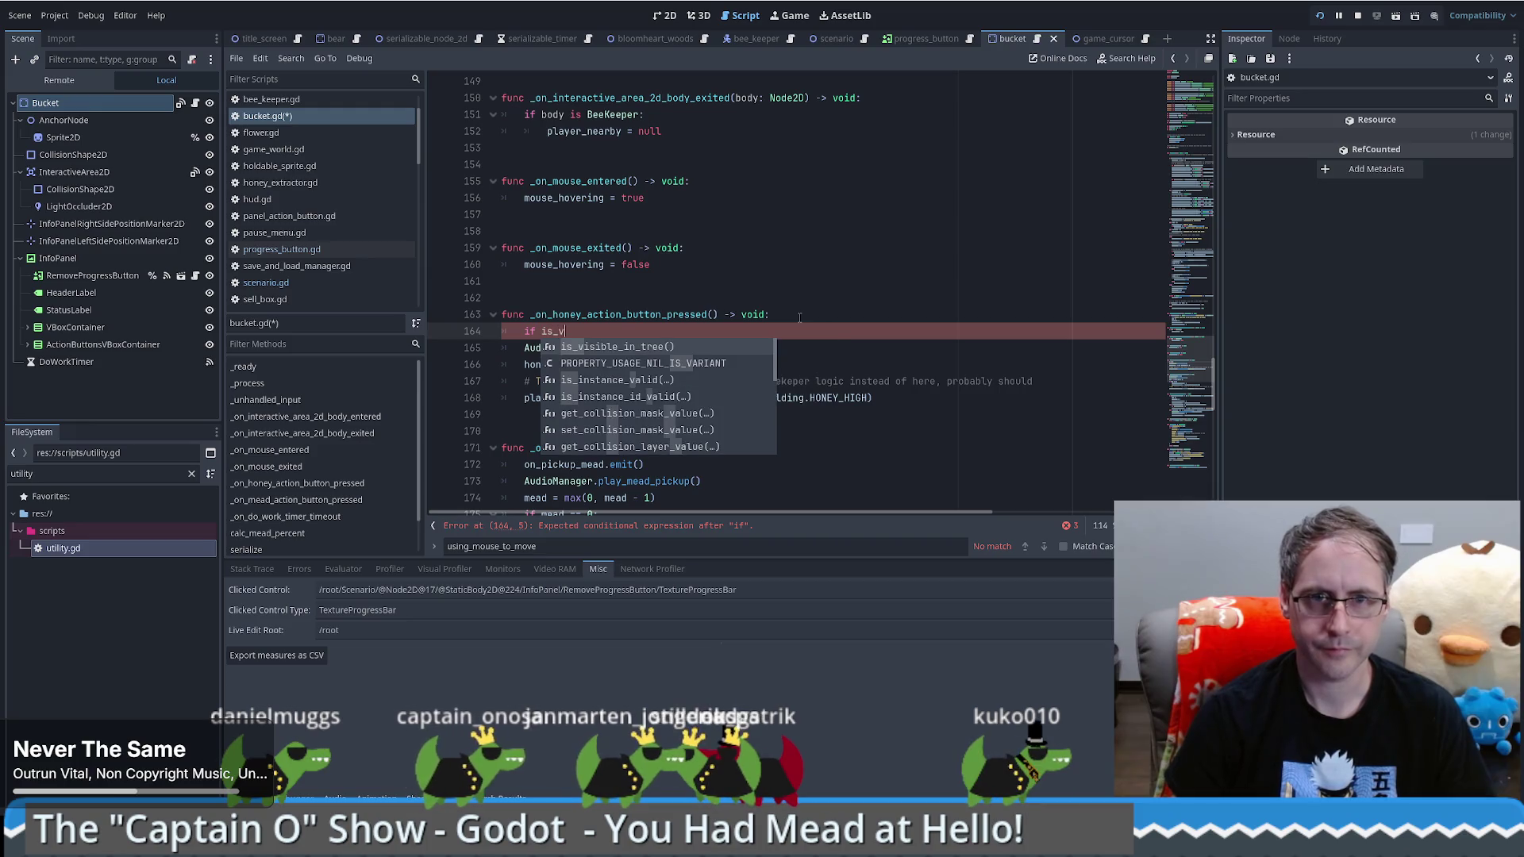
key(Down)
key(Down)
key(Return)
text(player_nearby):)
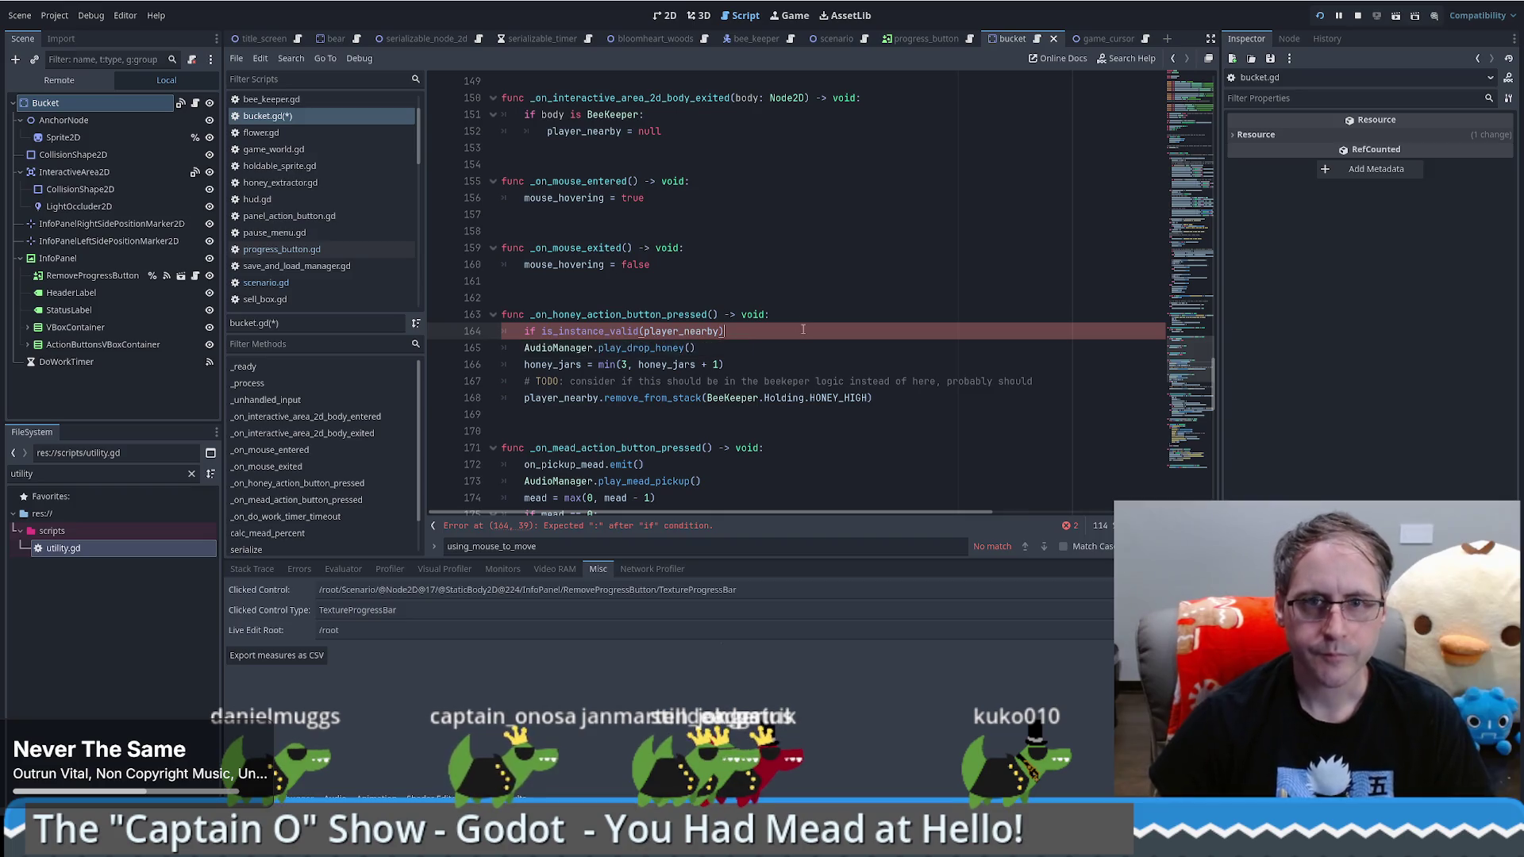
drag(874, 398, 508, 348)
key(Tab)
Step: Copy that condition into the mead handler and indent its body under it
click(746, 315)
drag(810, 323, 812, 327)
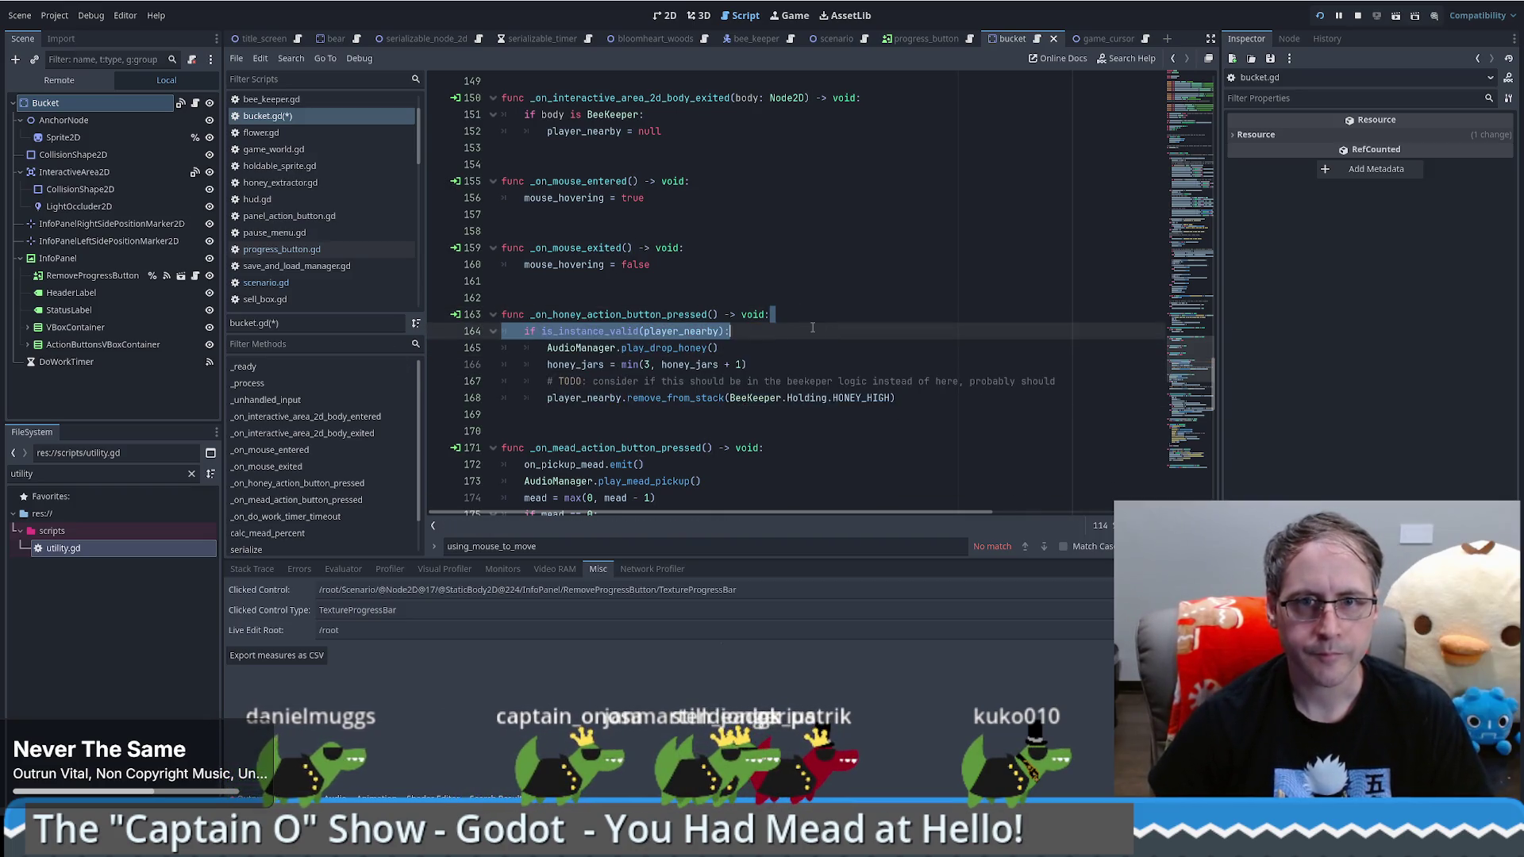
key(ctrl+c)
click(780, 447)
key(ctrl+v)
scroll(779, 448, down, 2)
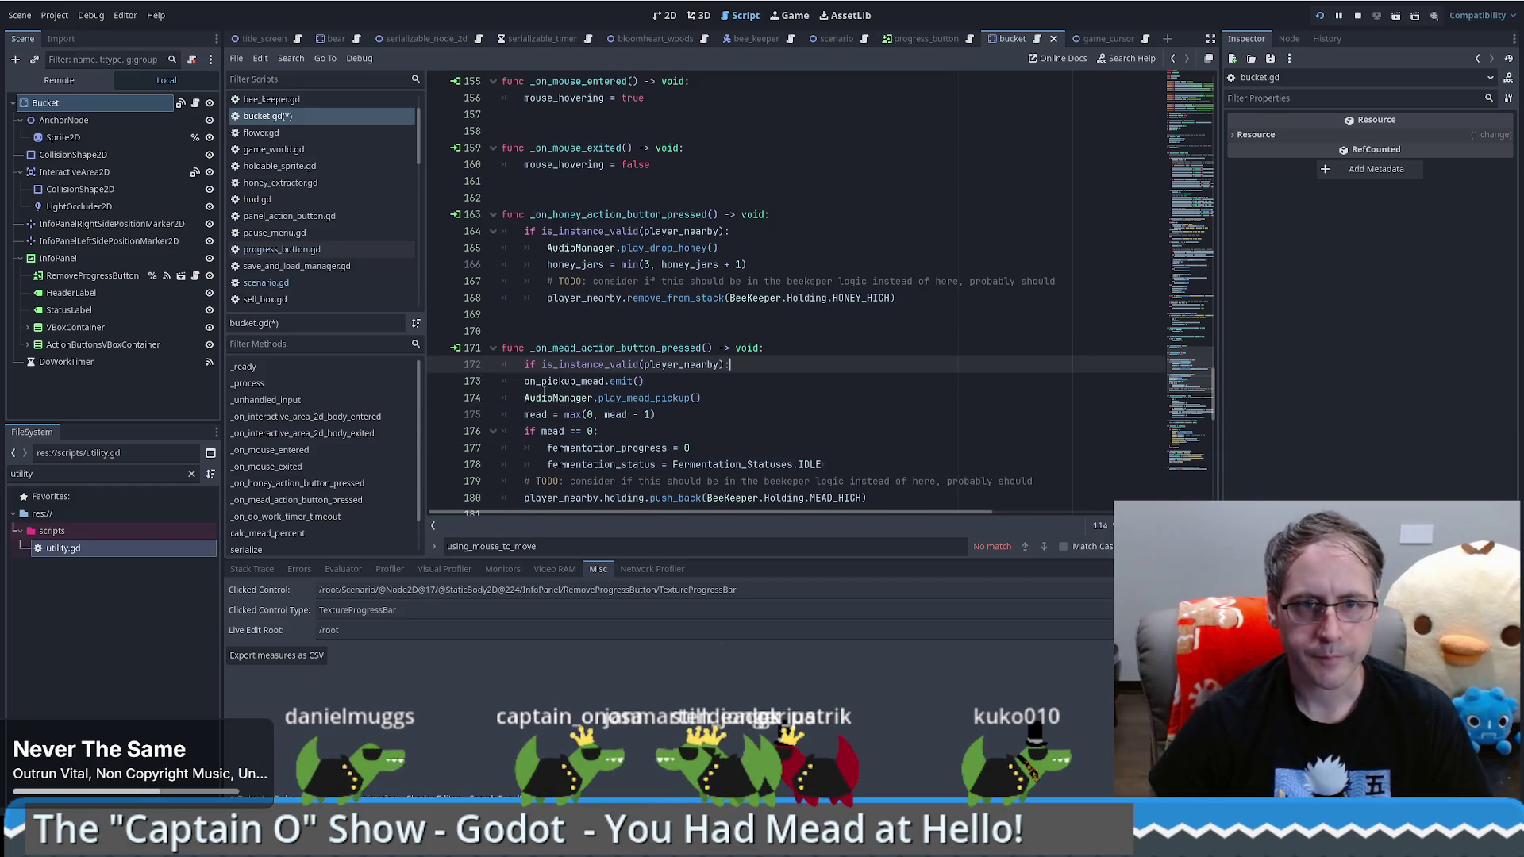
mouse_move(893, 448)
mouse_down()
mouse_move(508, 349)
mouse_move(502, 331)
mouse_up()
key(Tab)
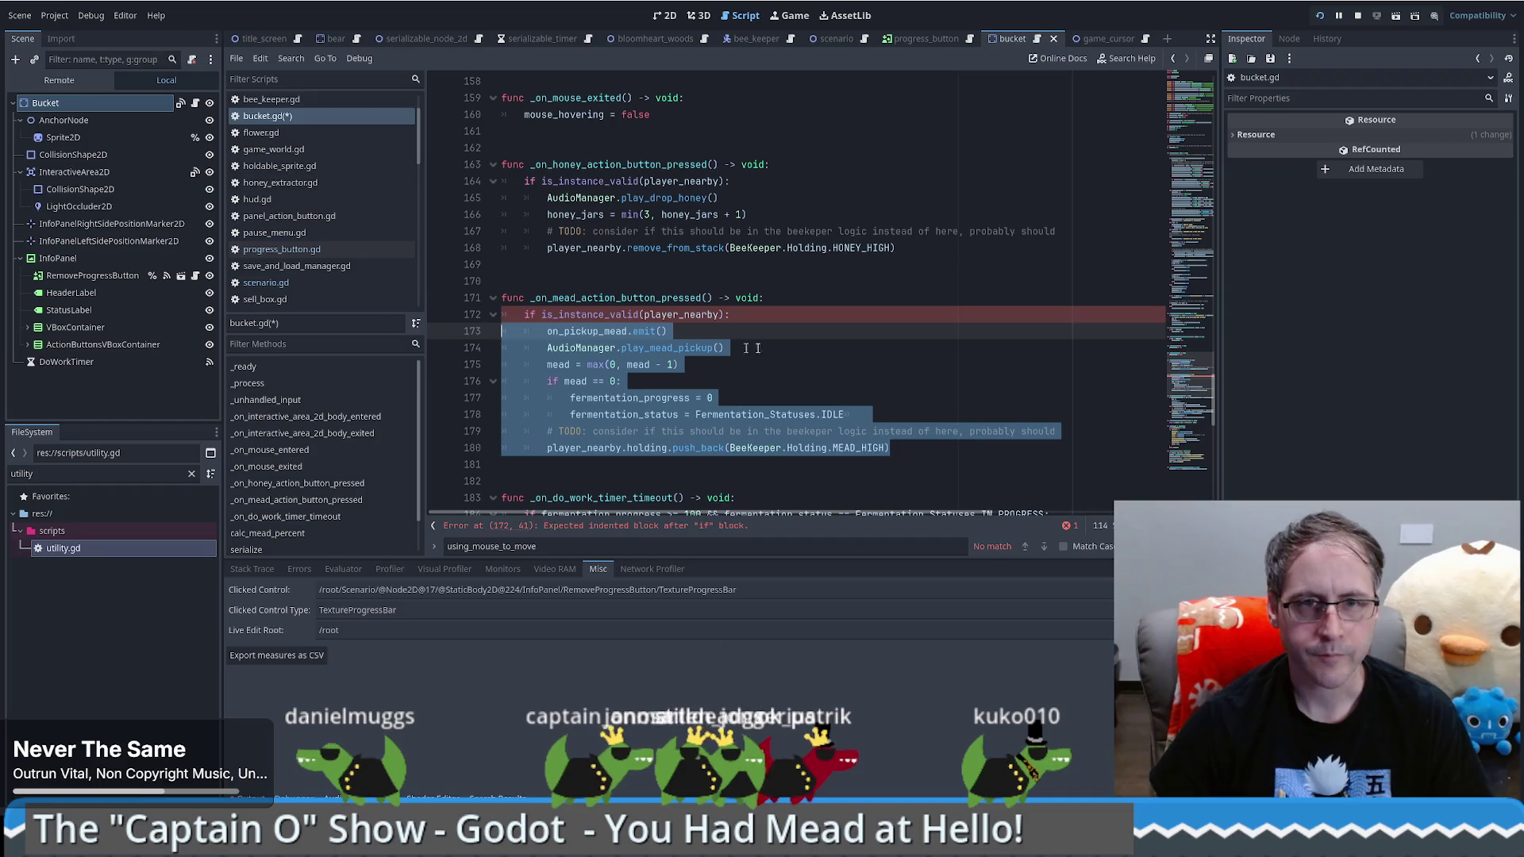
click(746, 347)
scroll(789, 308, down, 2)
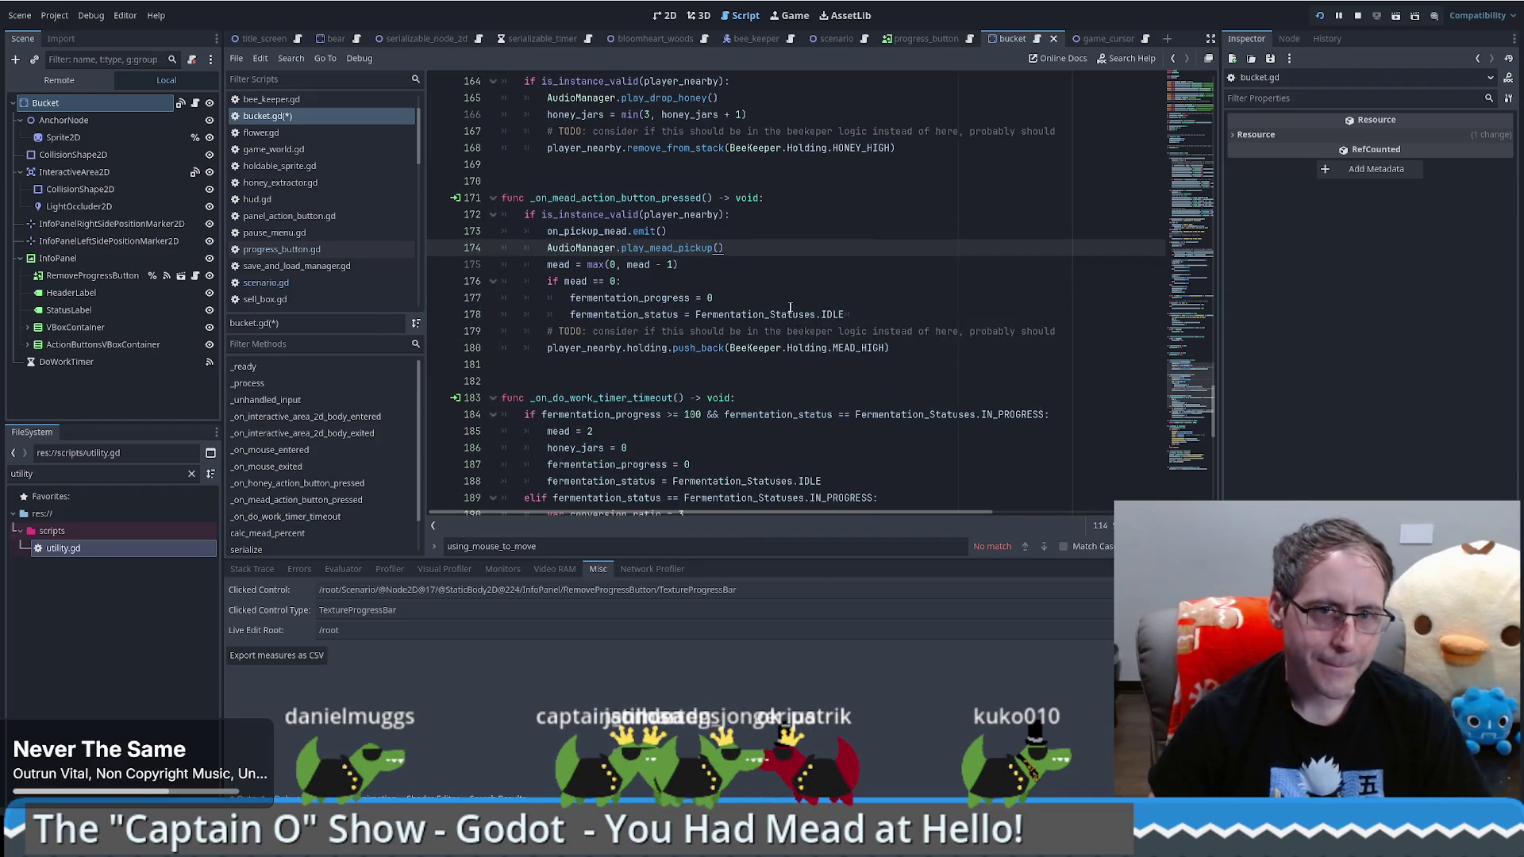
scroll(789, 308, down, 3)
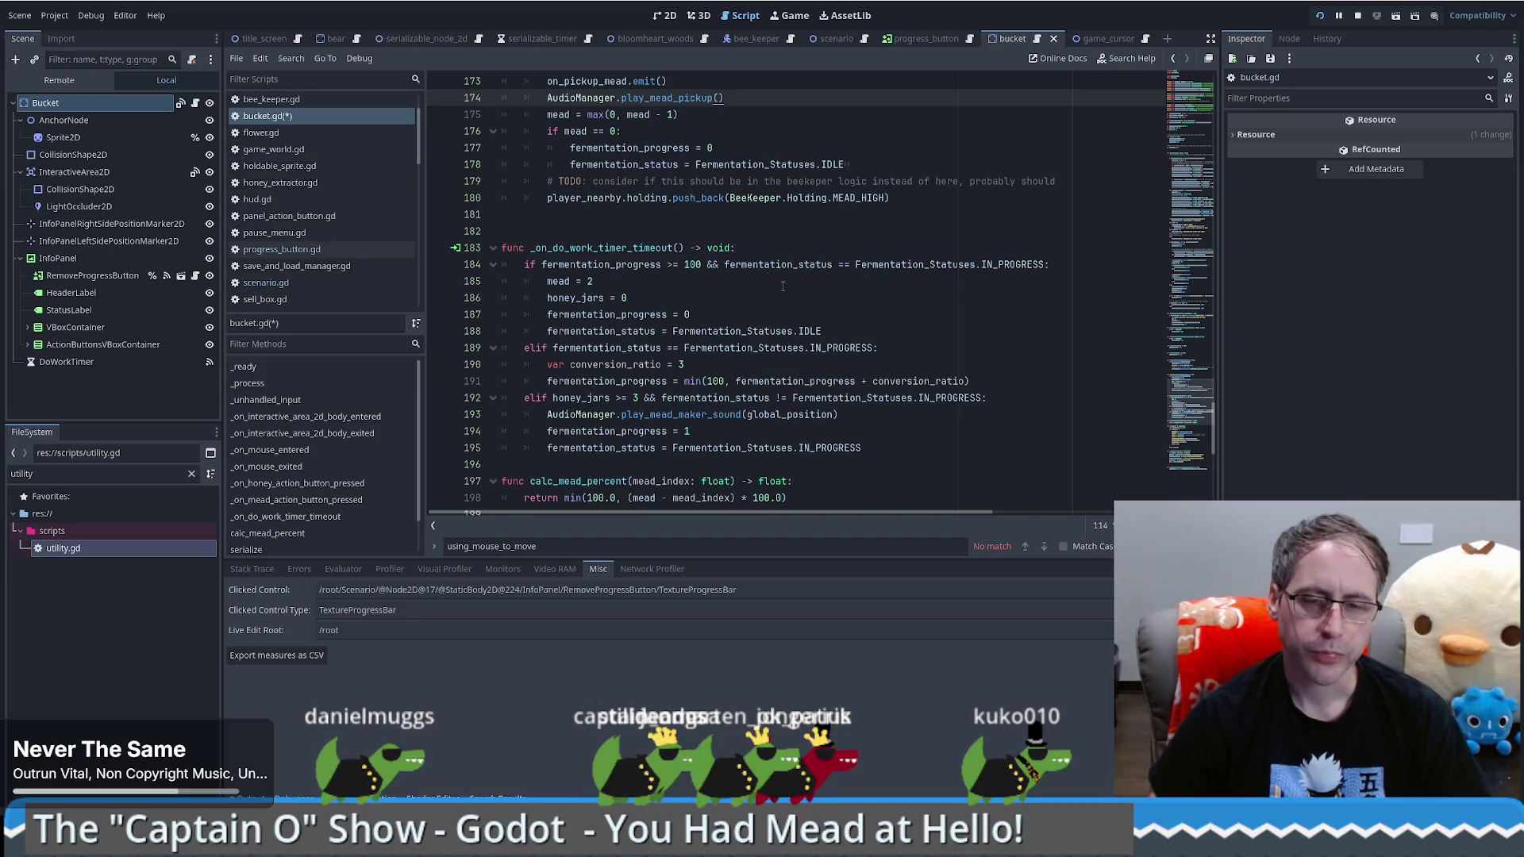
scroll(780, 285, down, 6)
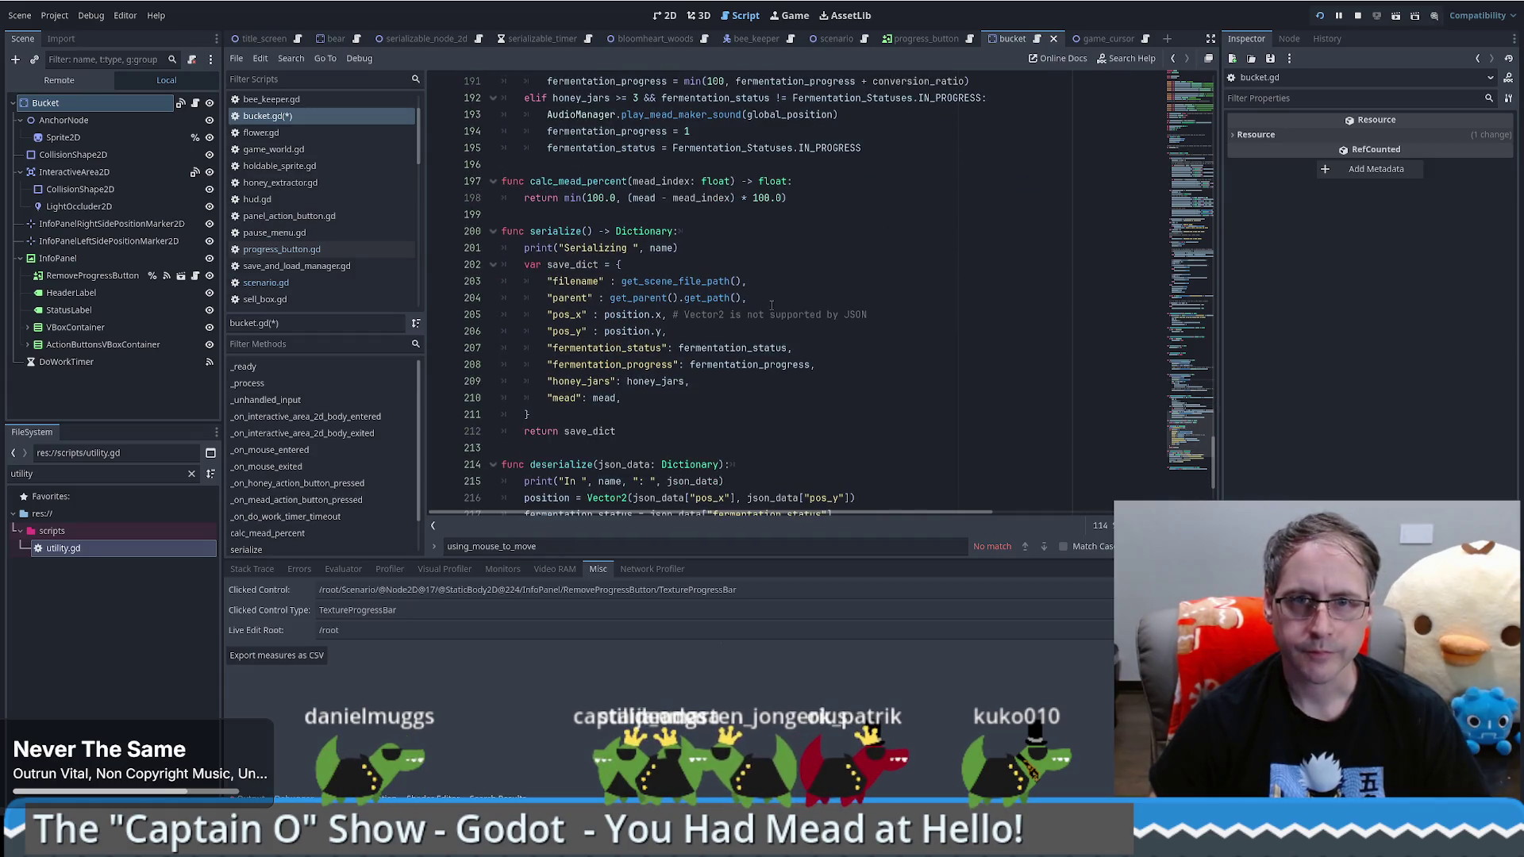
scroll(877, 390, down, 3)
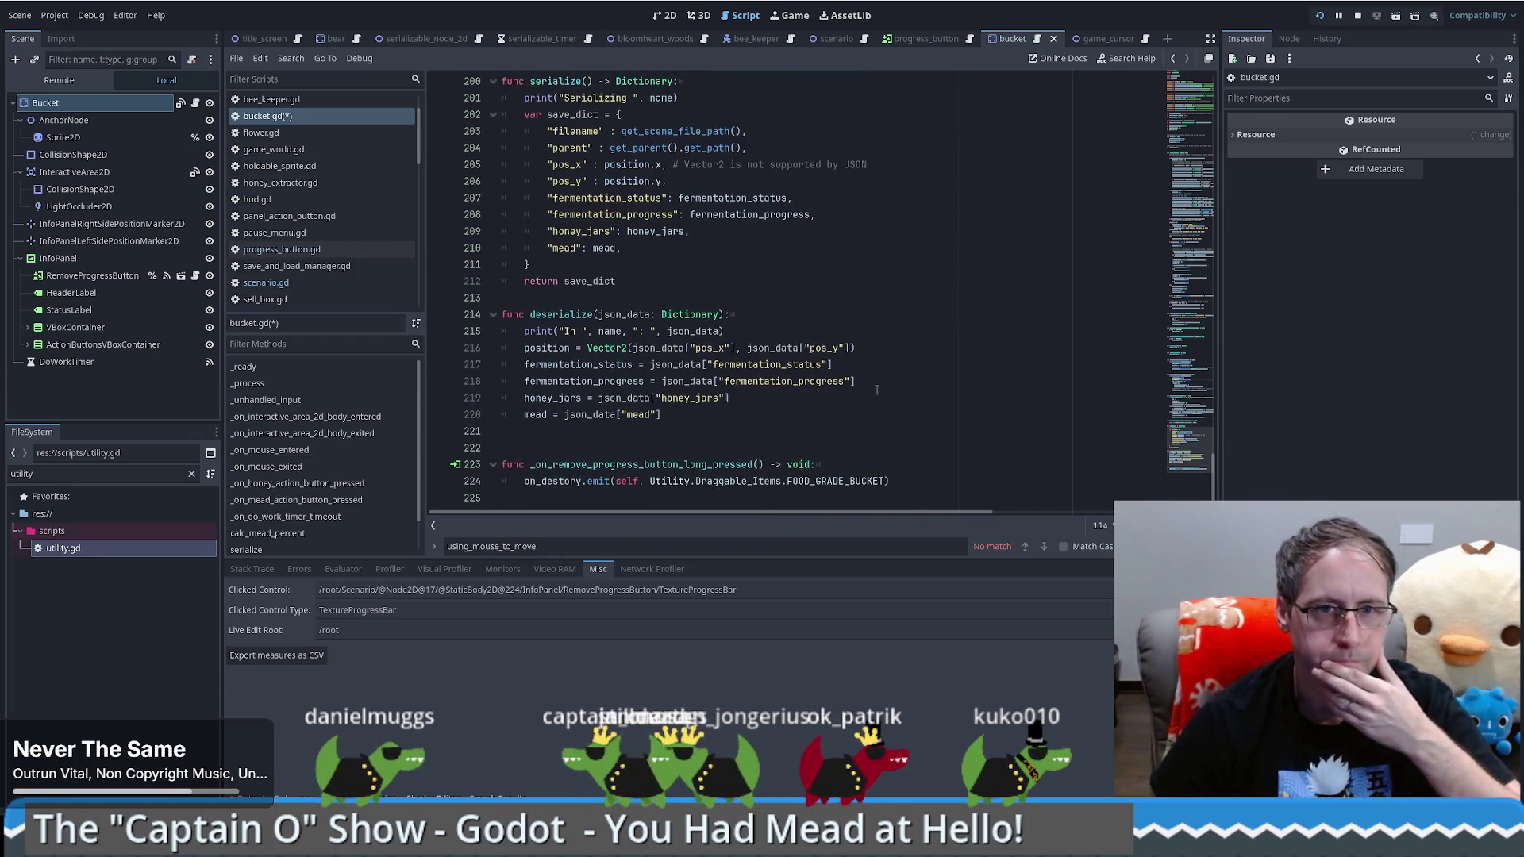
scroll(865, 389, down, 1)
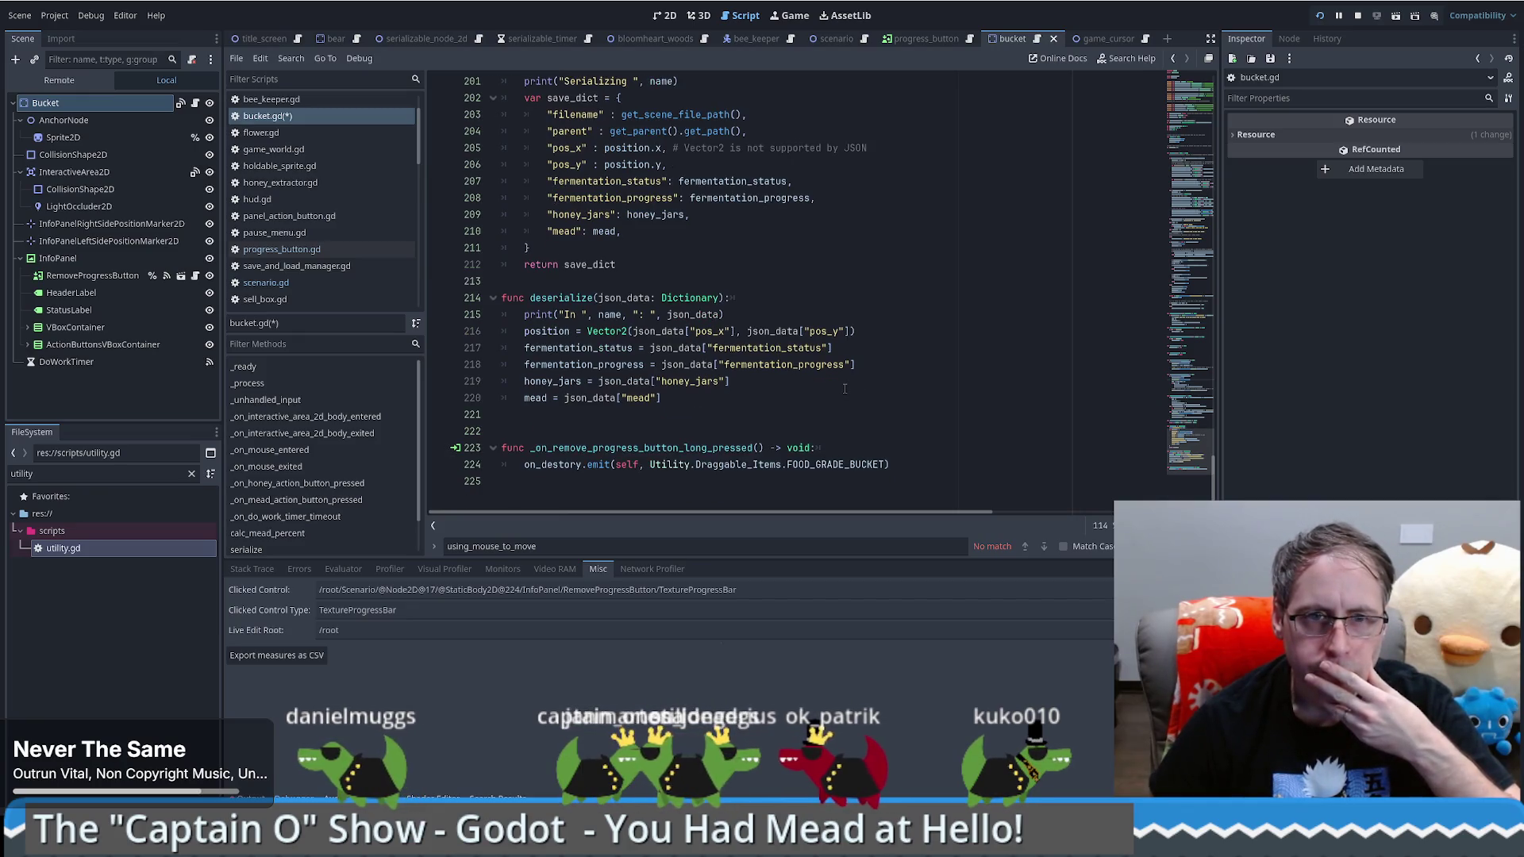
scroll(863, 393, up, 18)
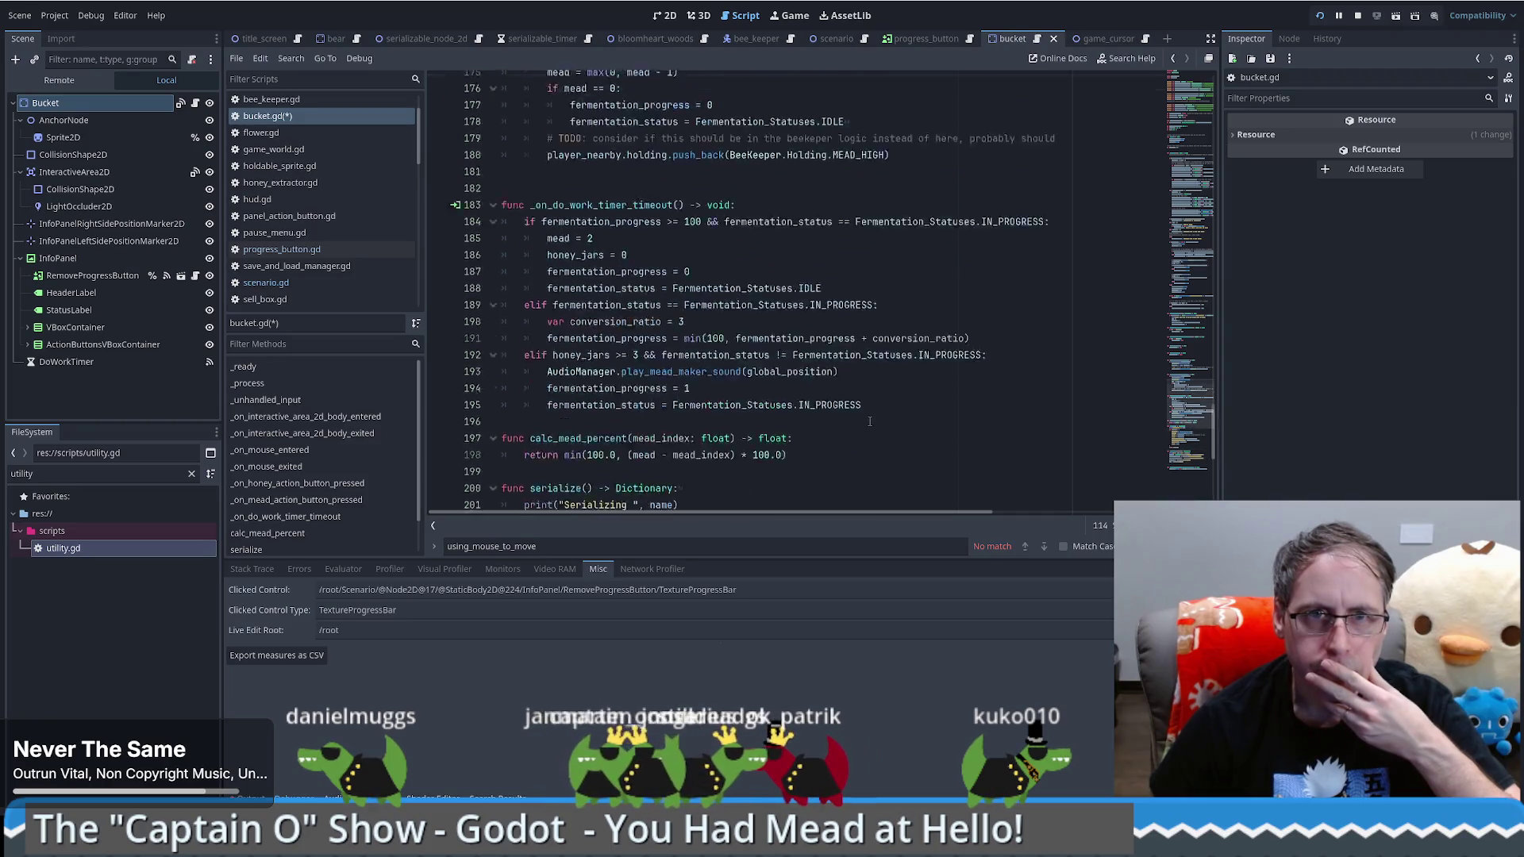
scroll(880, 408, up, 2)
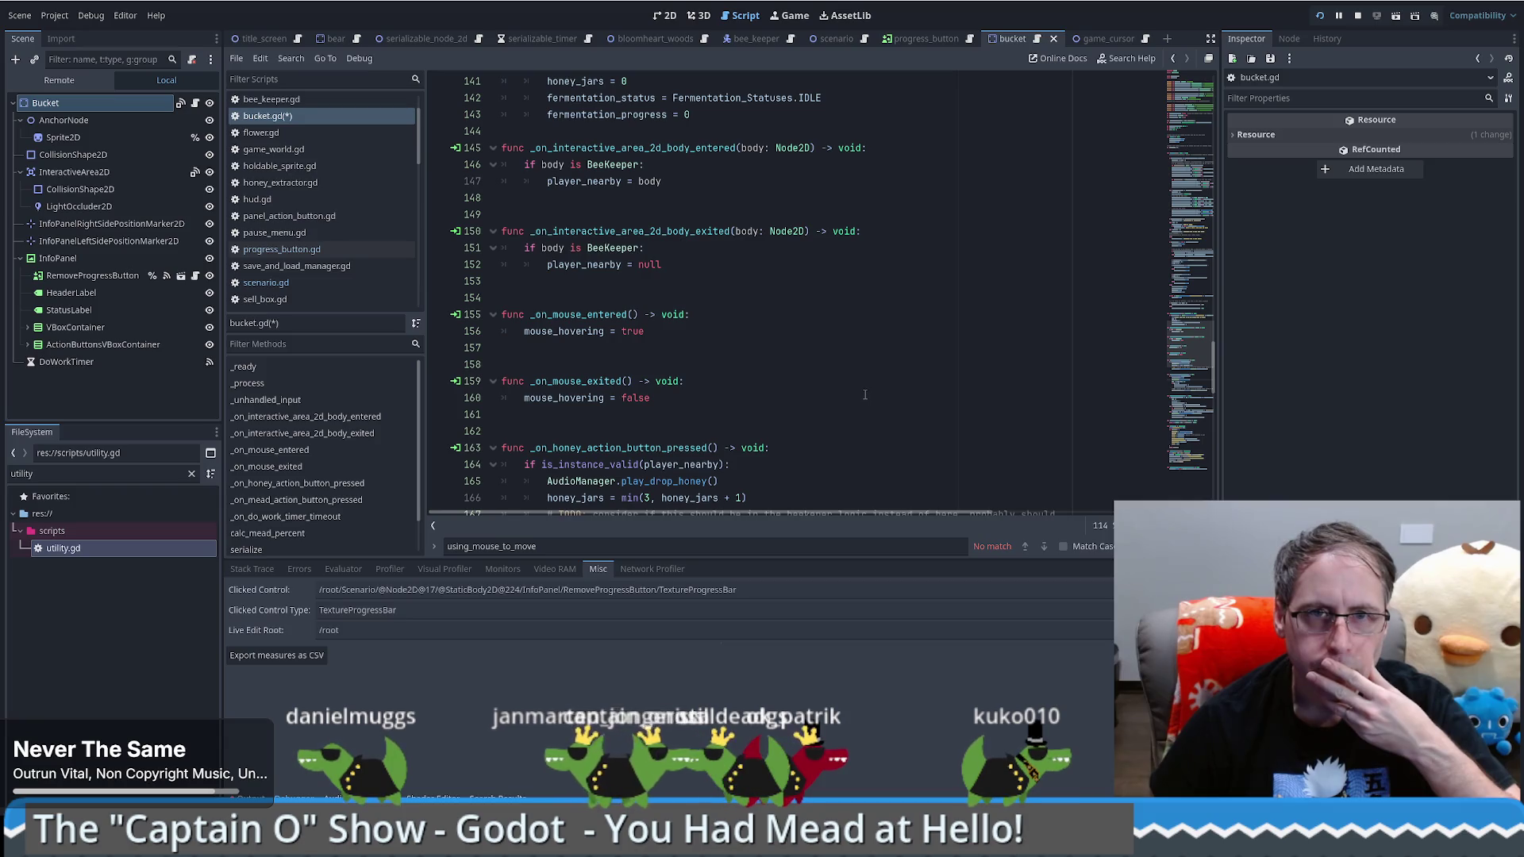
scroll(866, 394, up, 5)
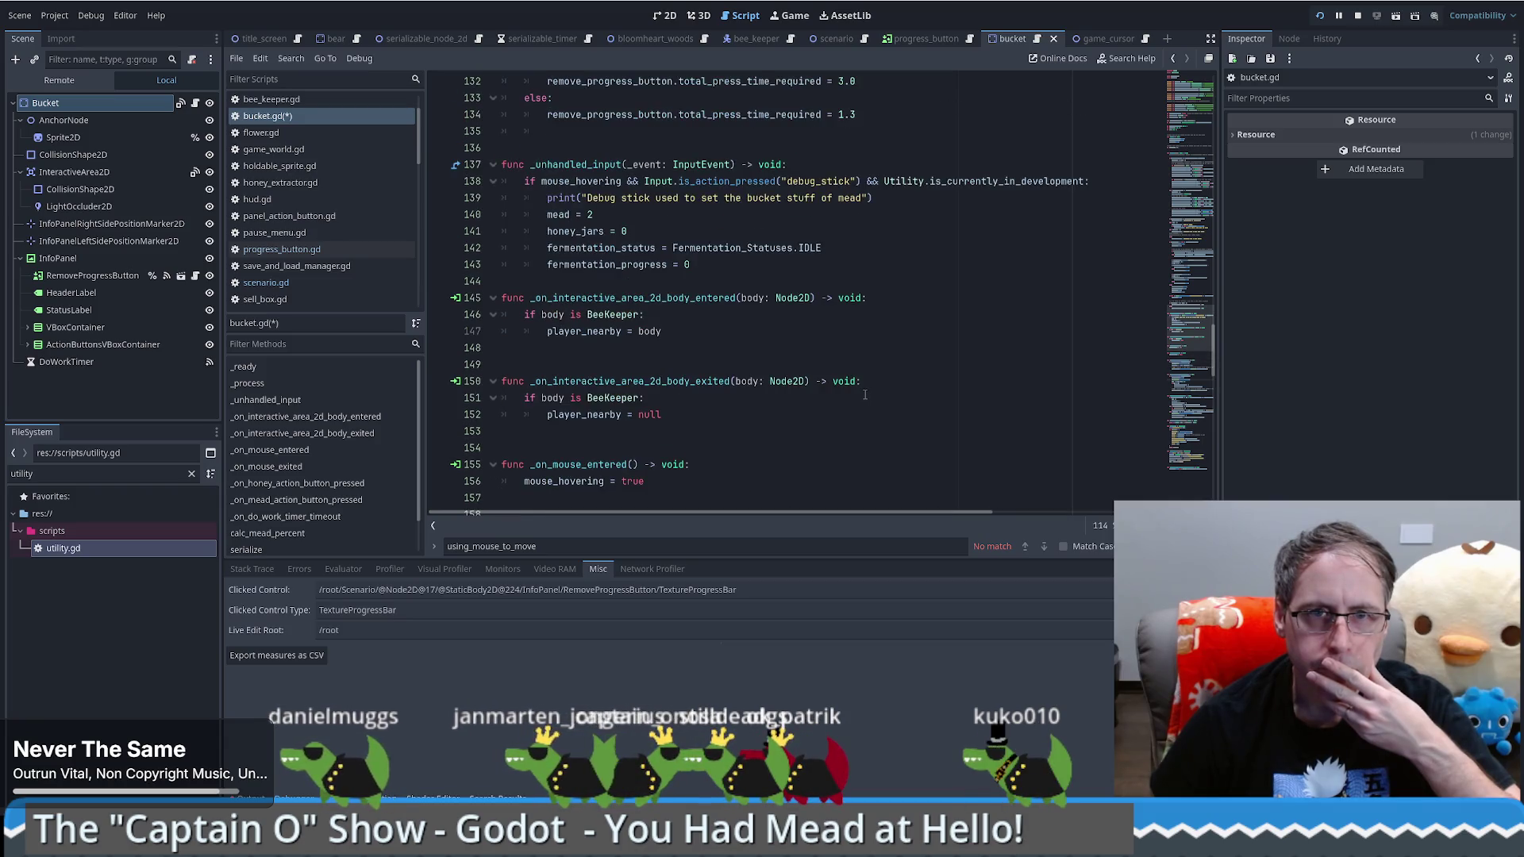
scroll(866, 394, up, 3)
scroll(873, 395, up, 17)
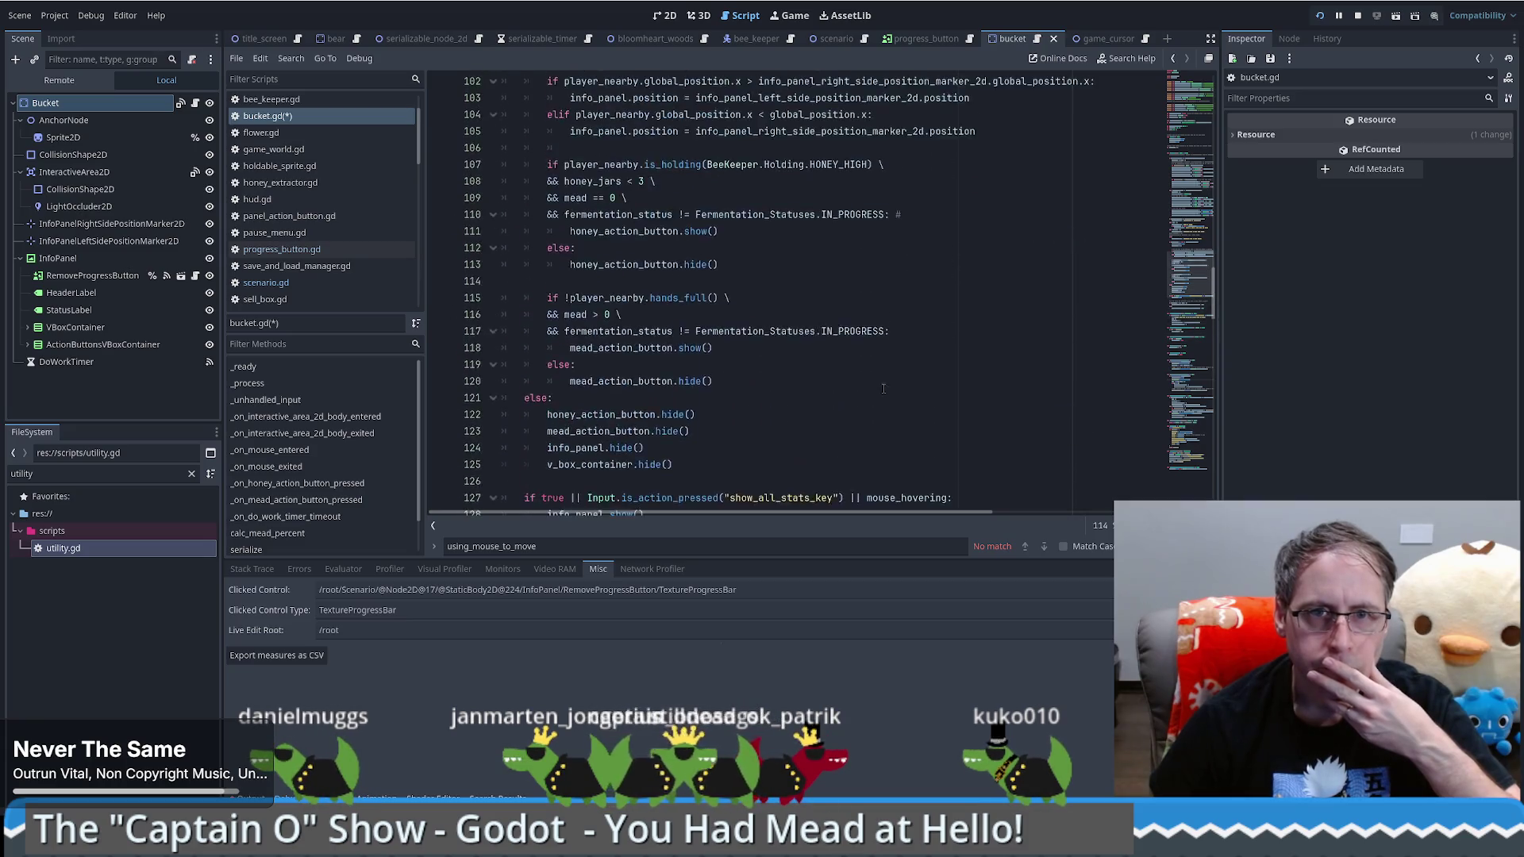
scroll(897, 397, up, 17)
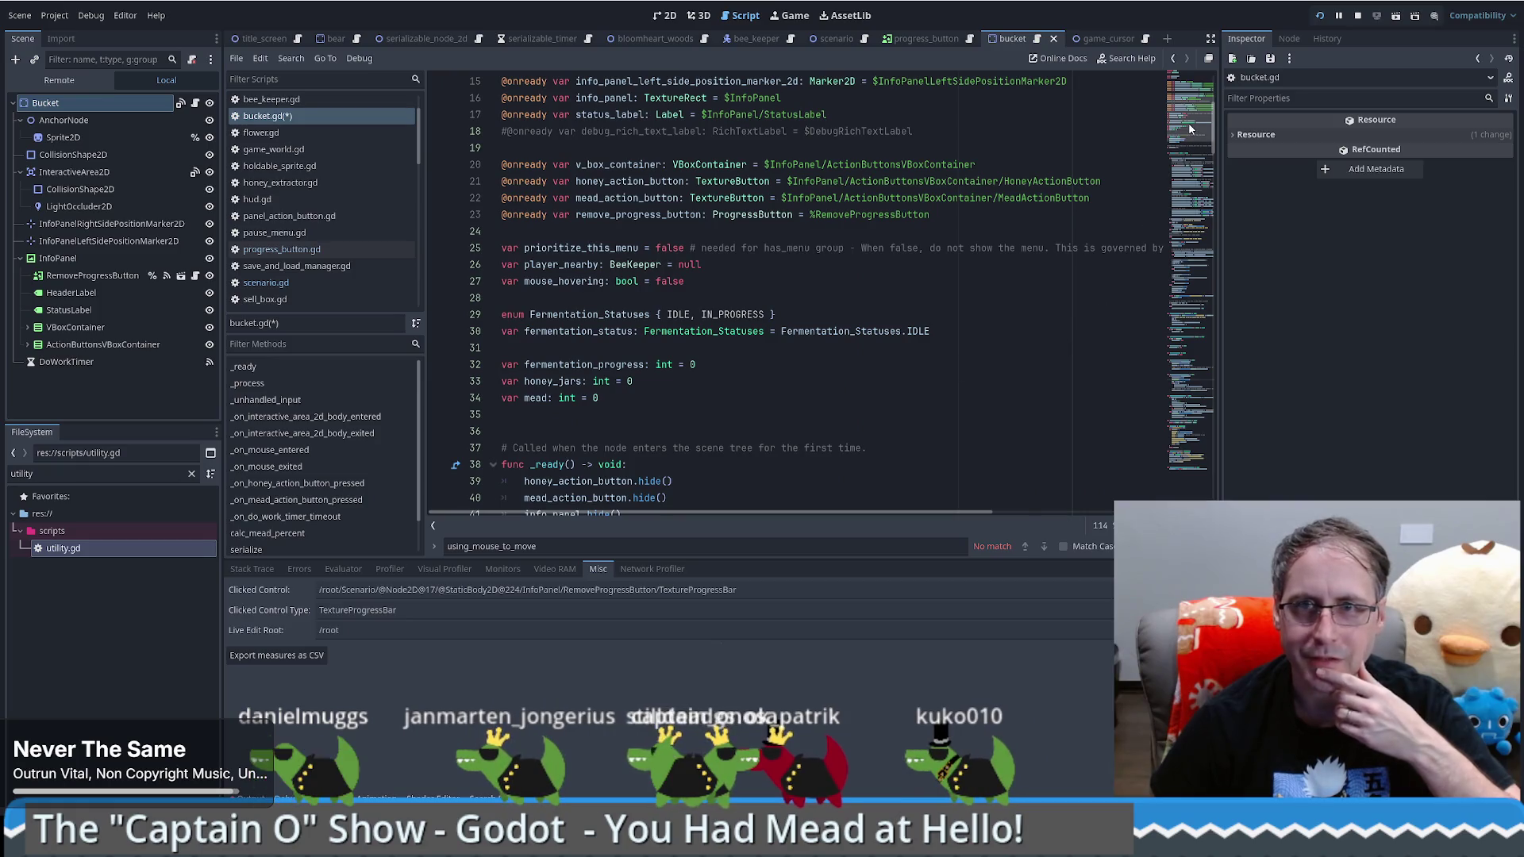
click(1202, 96)
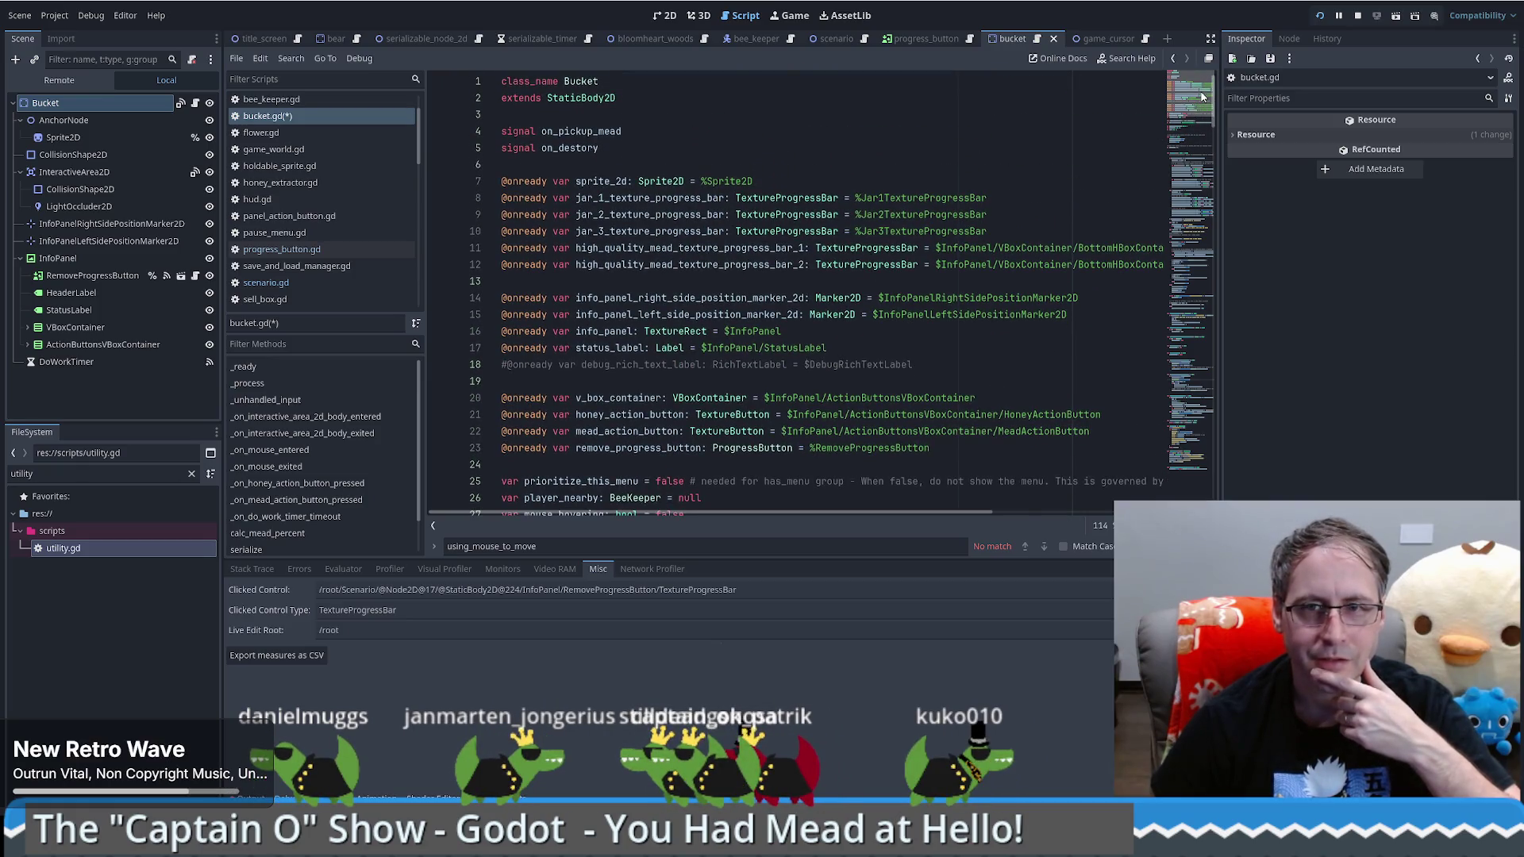
drag(1200, 97, 1161, 179)
double_click(555, 120)
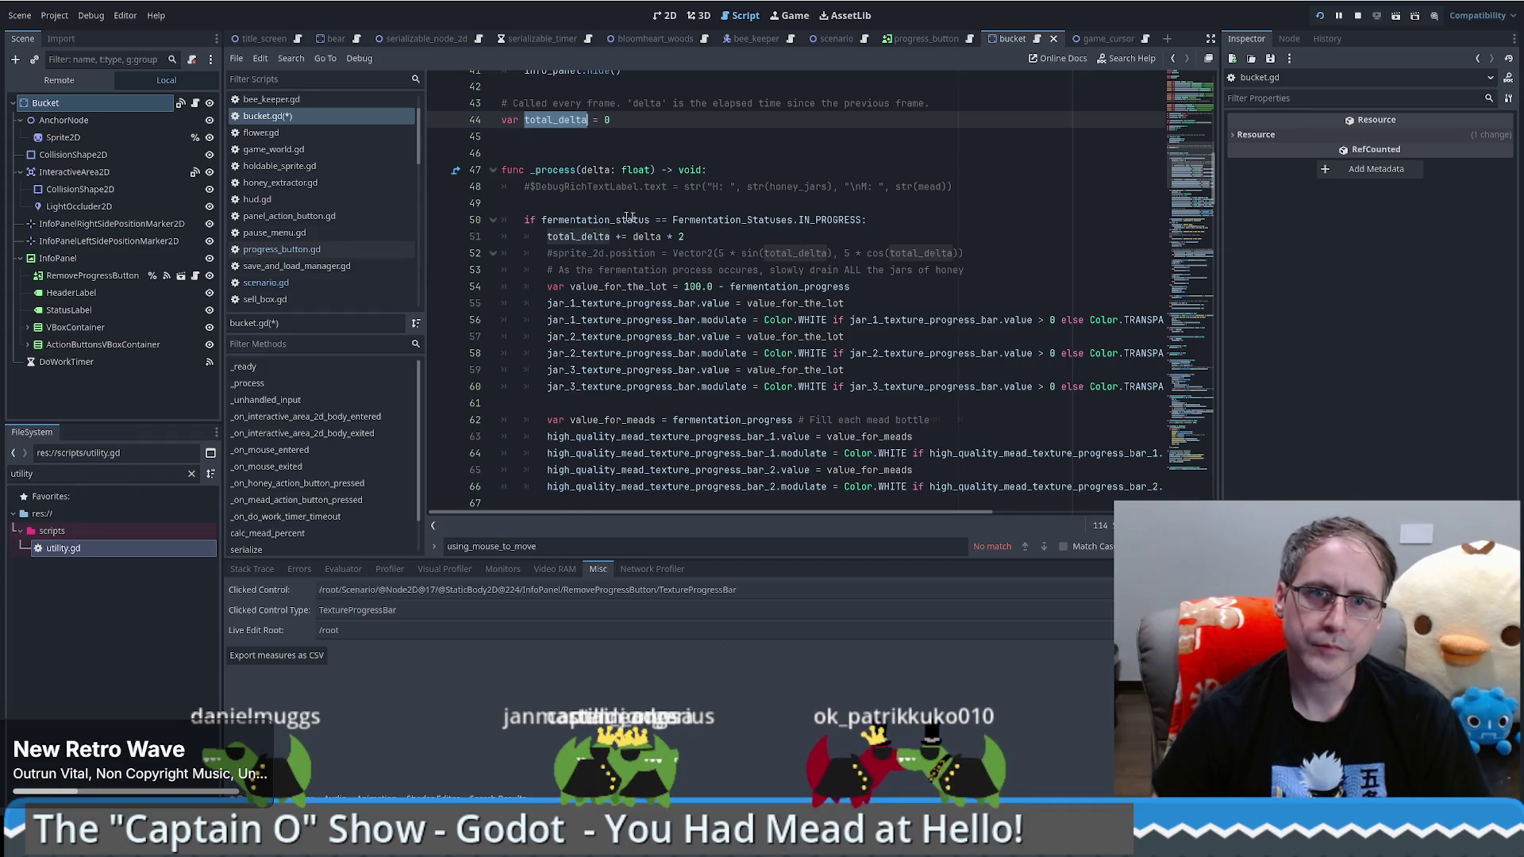
Step: Fold the two fermentation blocks and review player_nearby's declaration on line 88
click(492, 220)
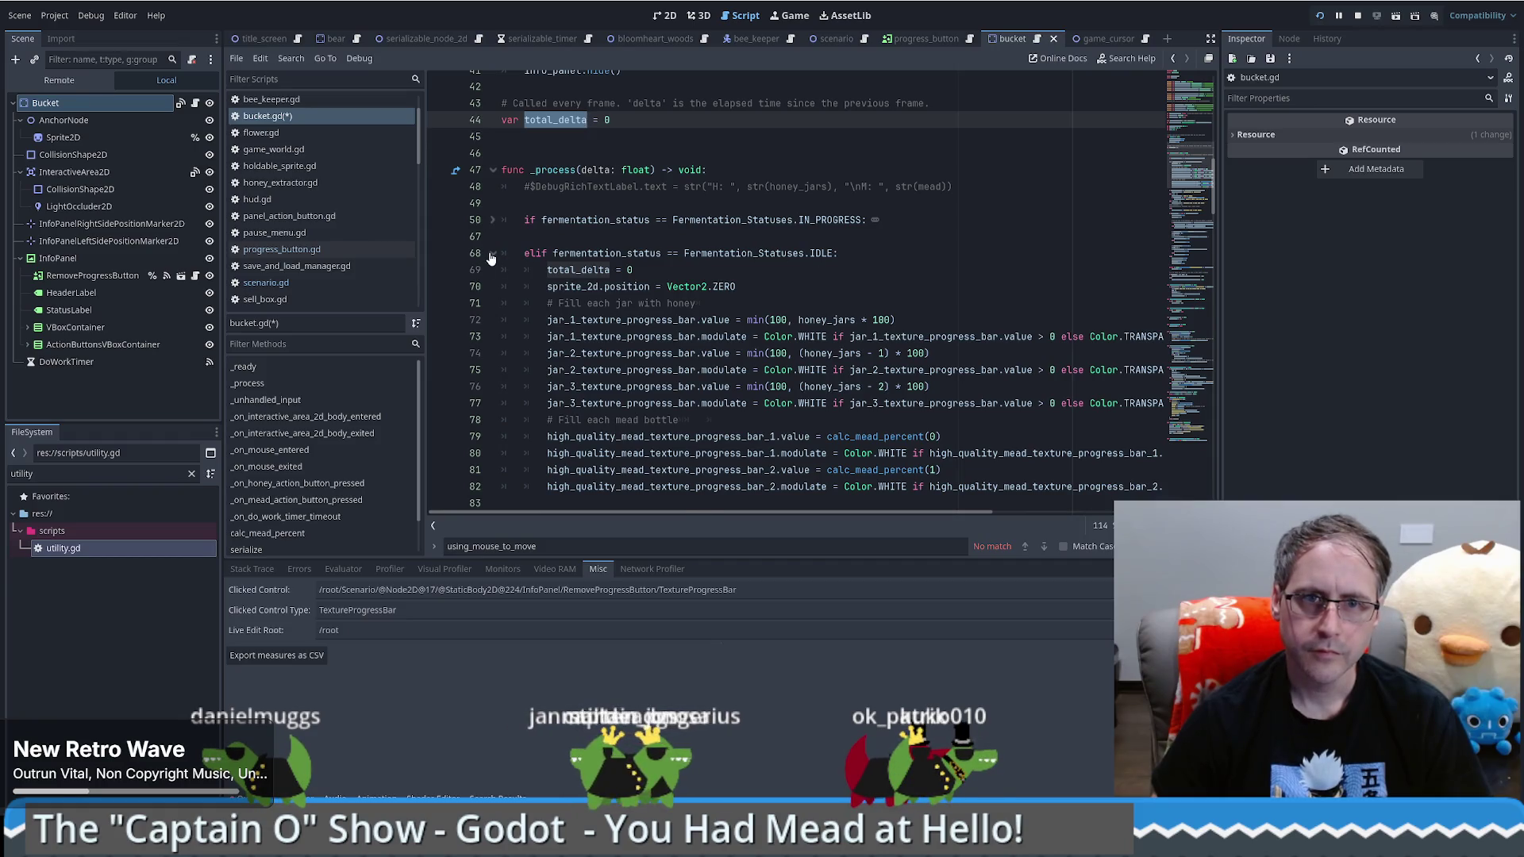
click(492, 254)
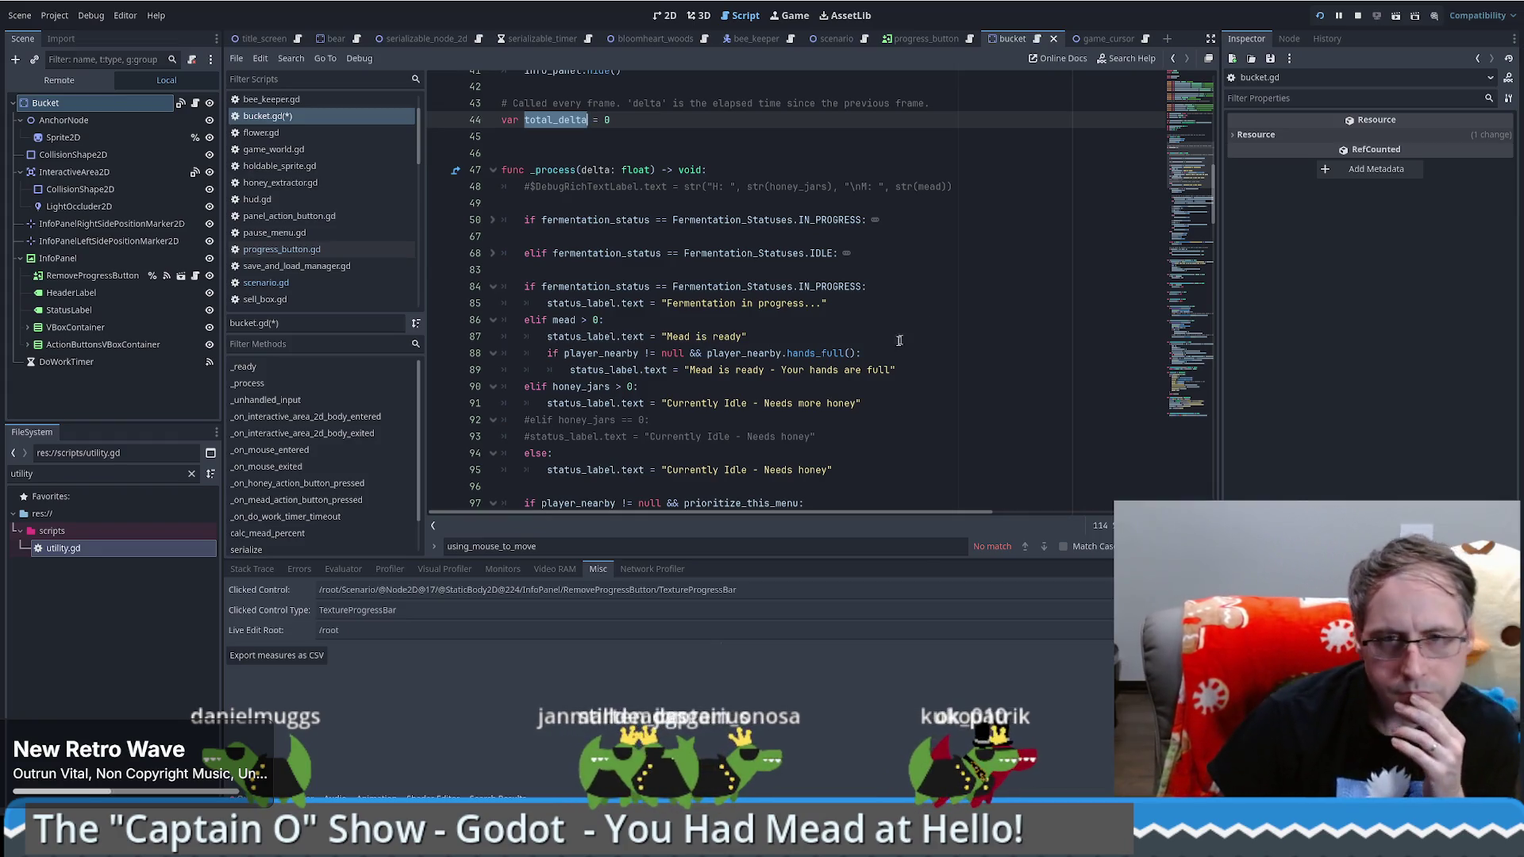
scroll(929, 340, down, 1)
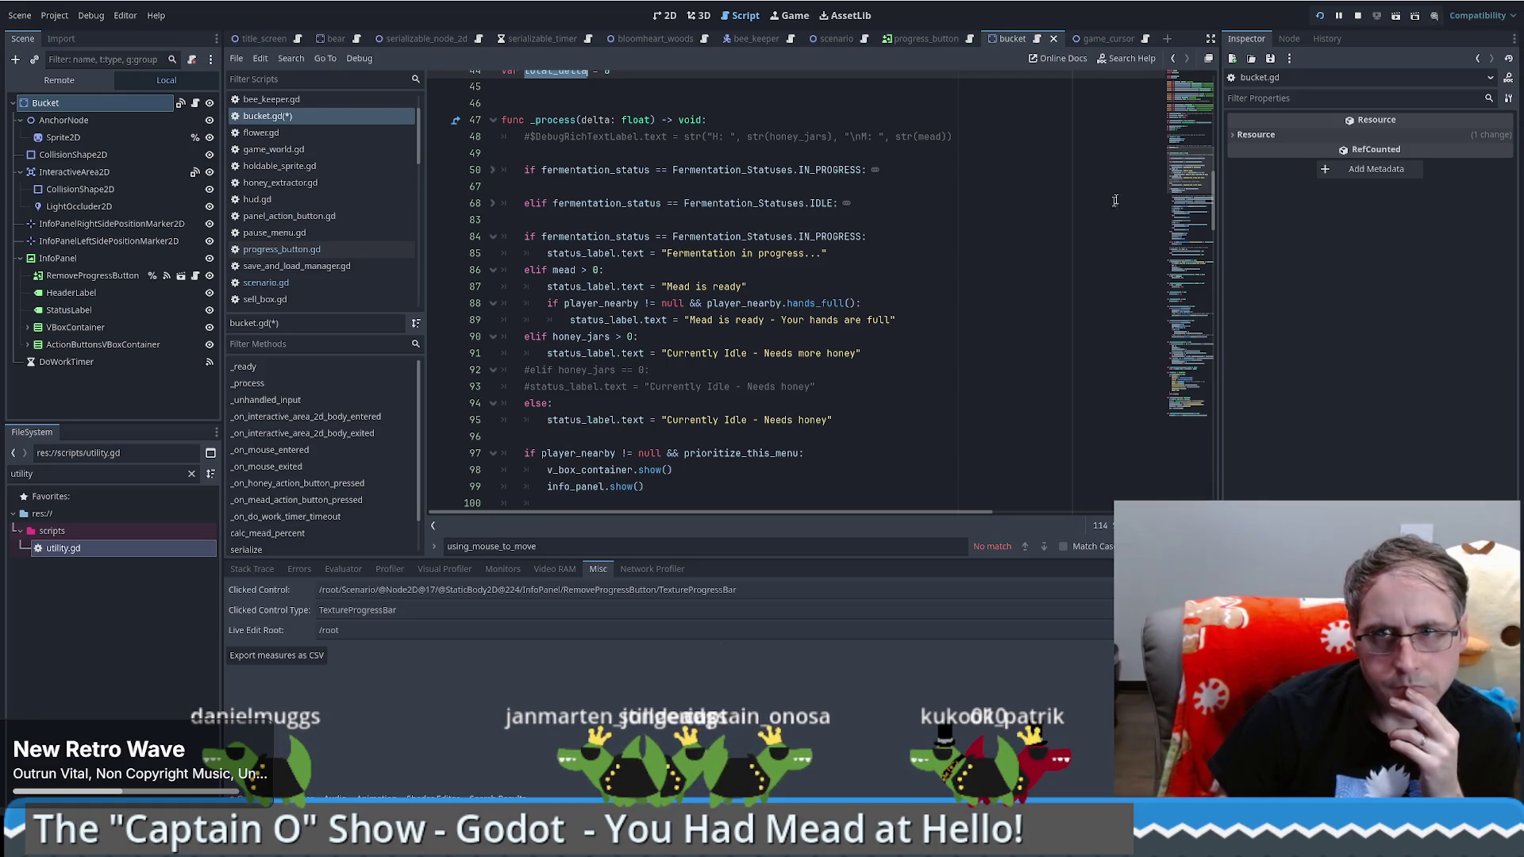
click(1189, 136)
click(1182, 73)
mouse_move(1182, 73)
mouse_down()
mouse_move(1200, 214)
mouse_move(1191, 148)
mouse_up()
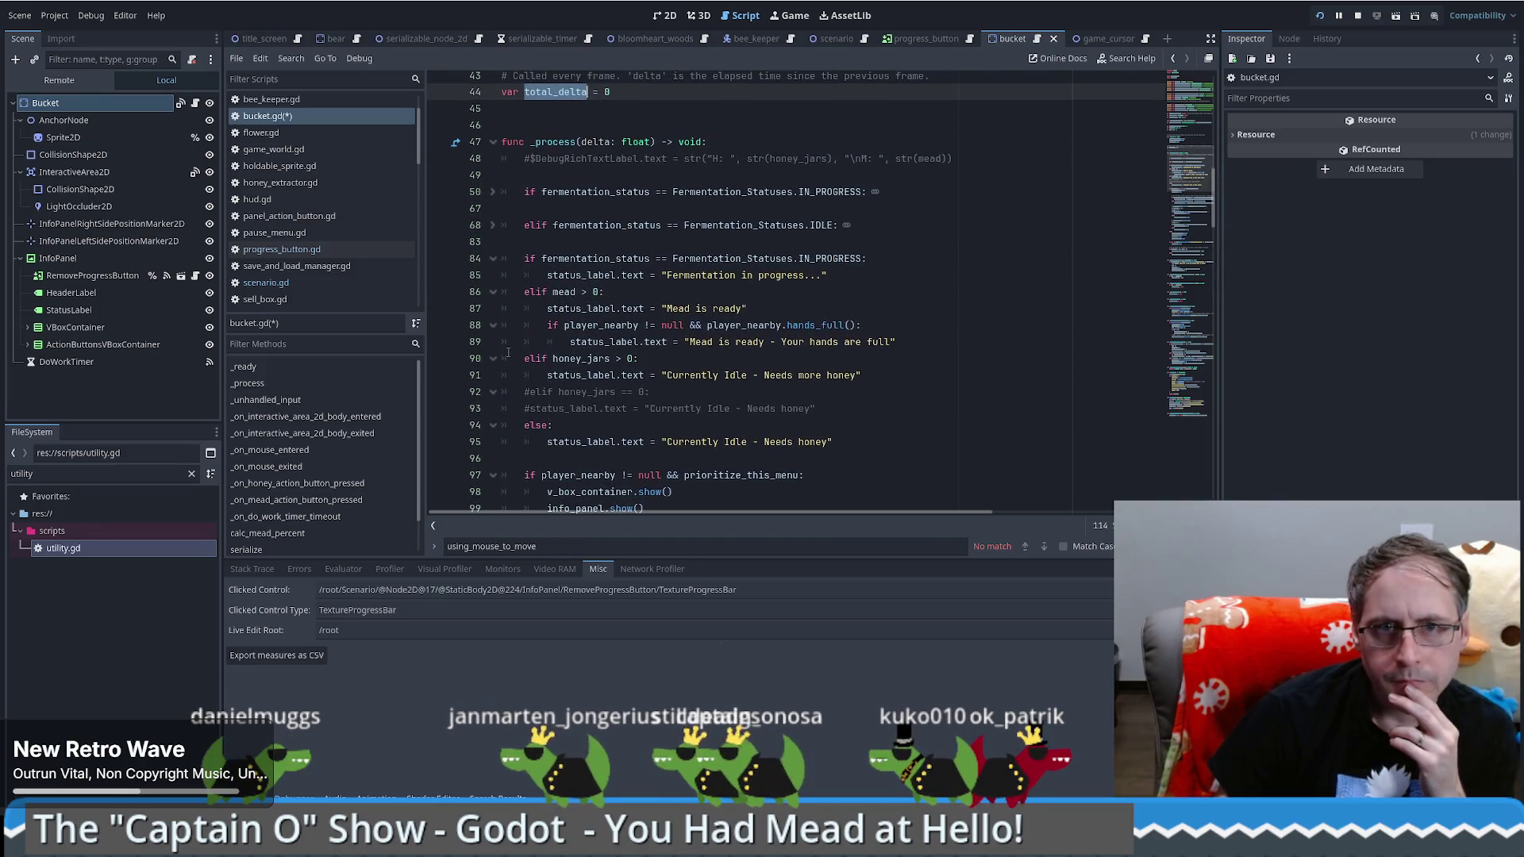
double_click(587, 325)
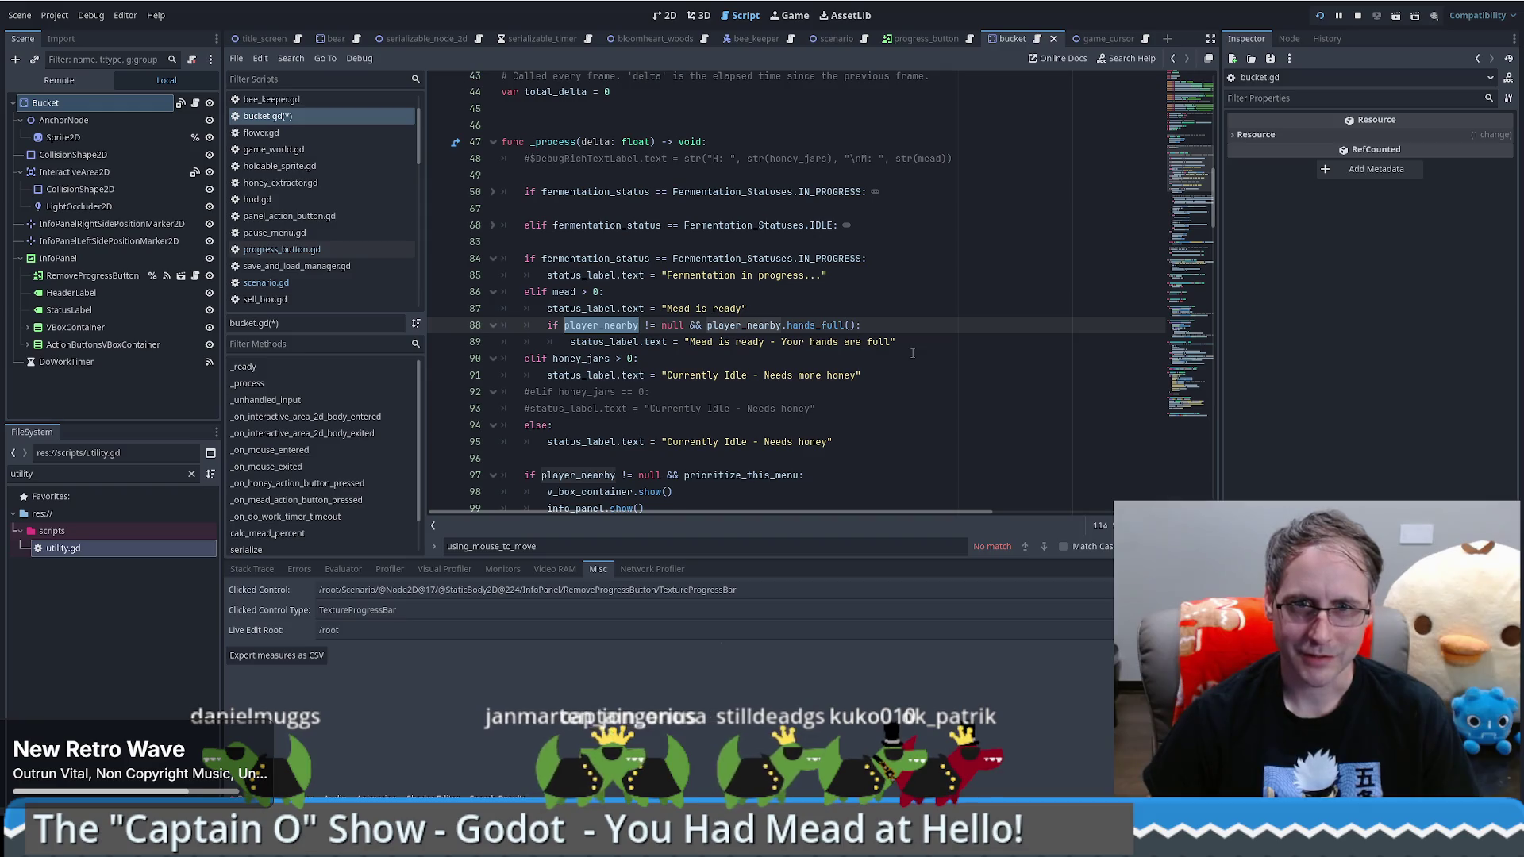
Step: Replace prioritize_this_menu with true on line 97, after trying and undoing an extra 'true &&'
scroll(874, 357, down, 3)
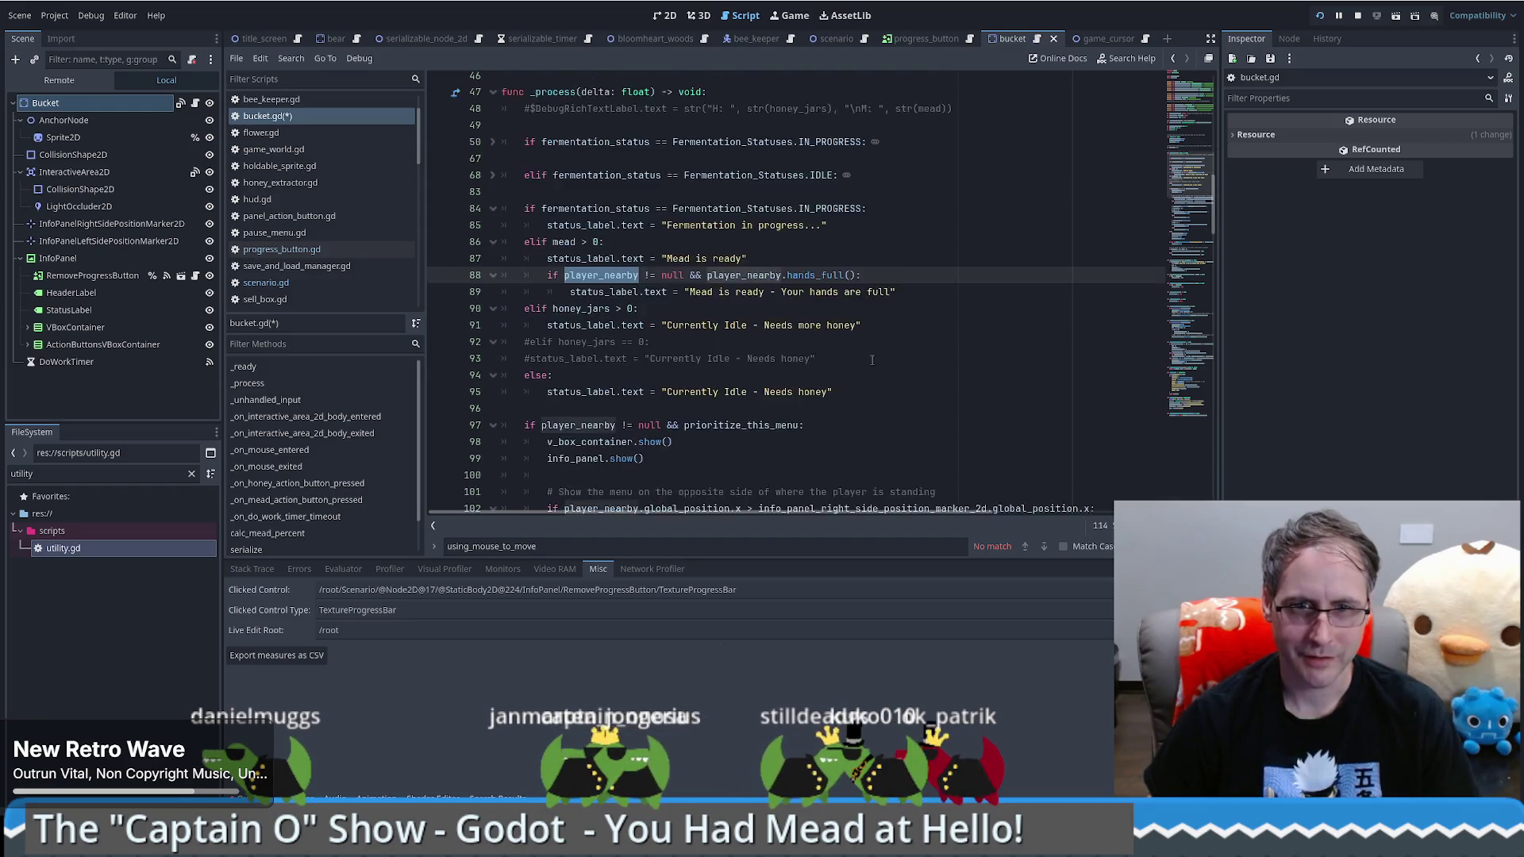
double_click(715, 277)
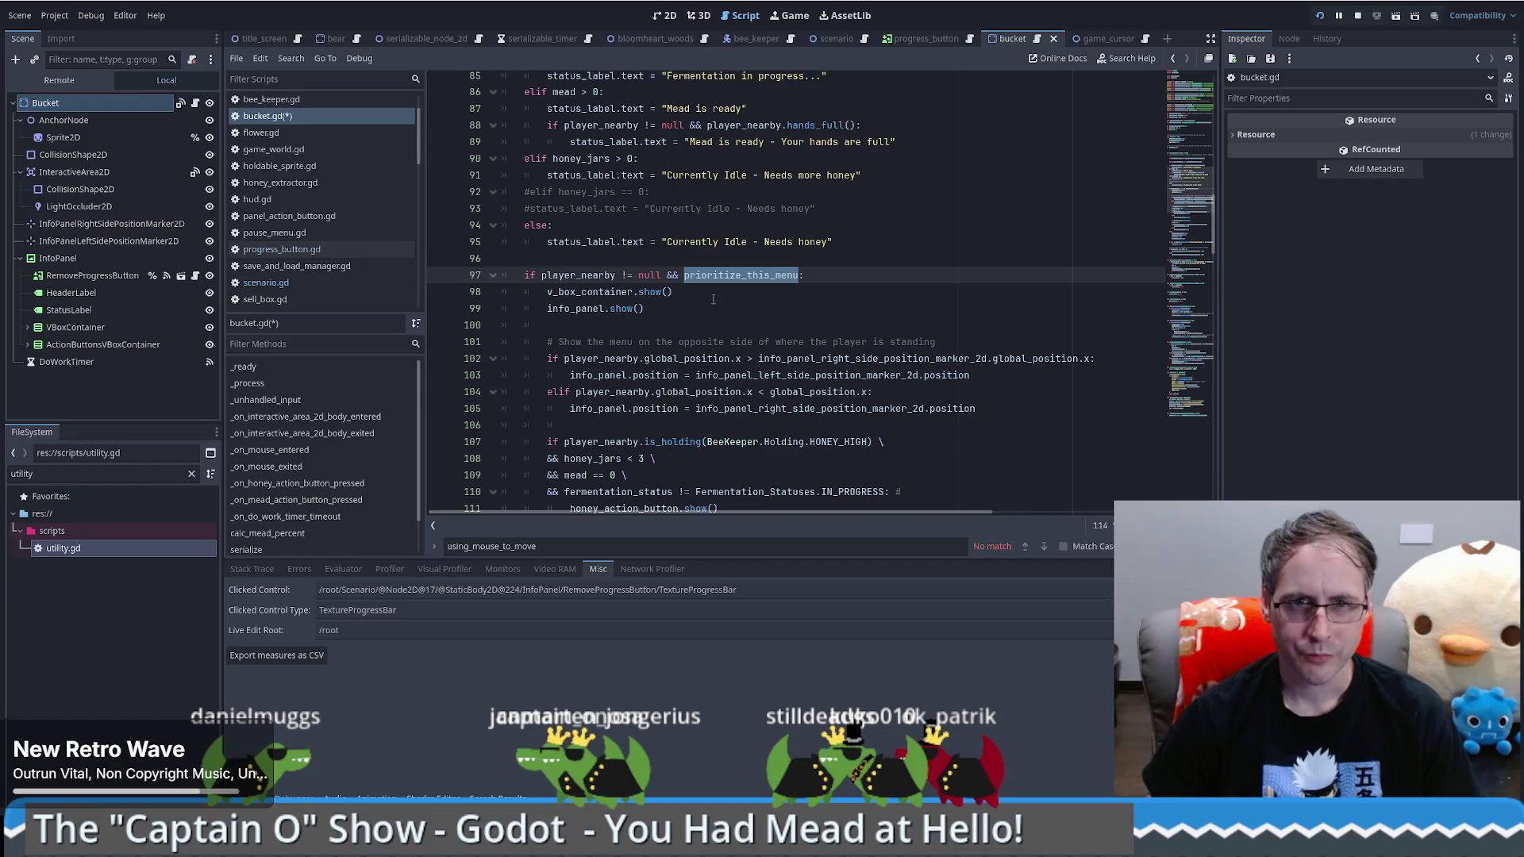
drag(542, 277, 684, 277)
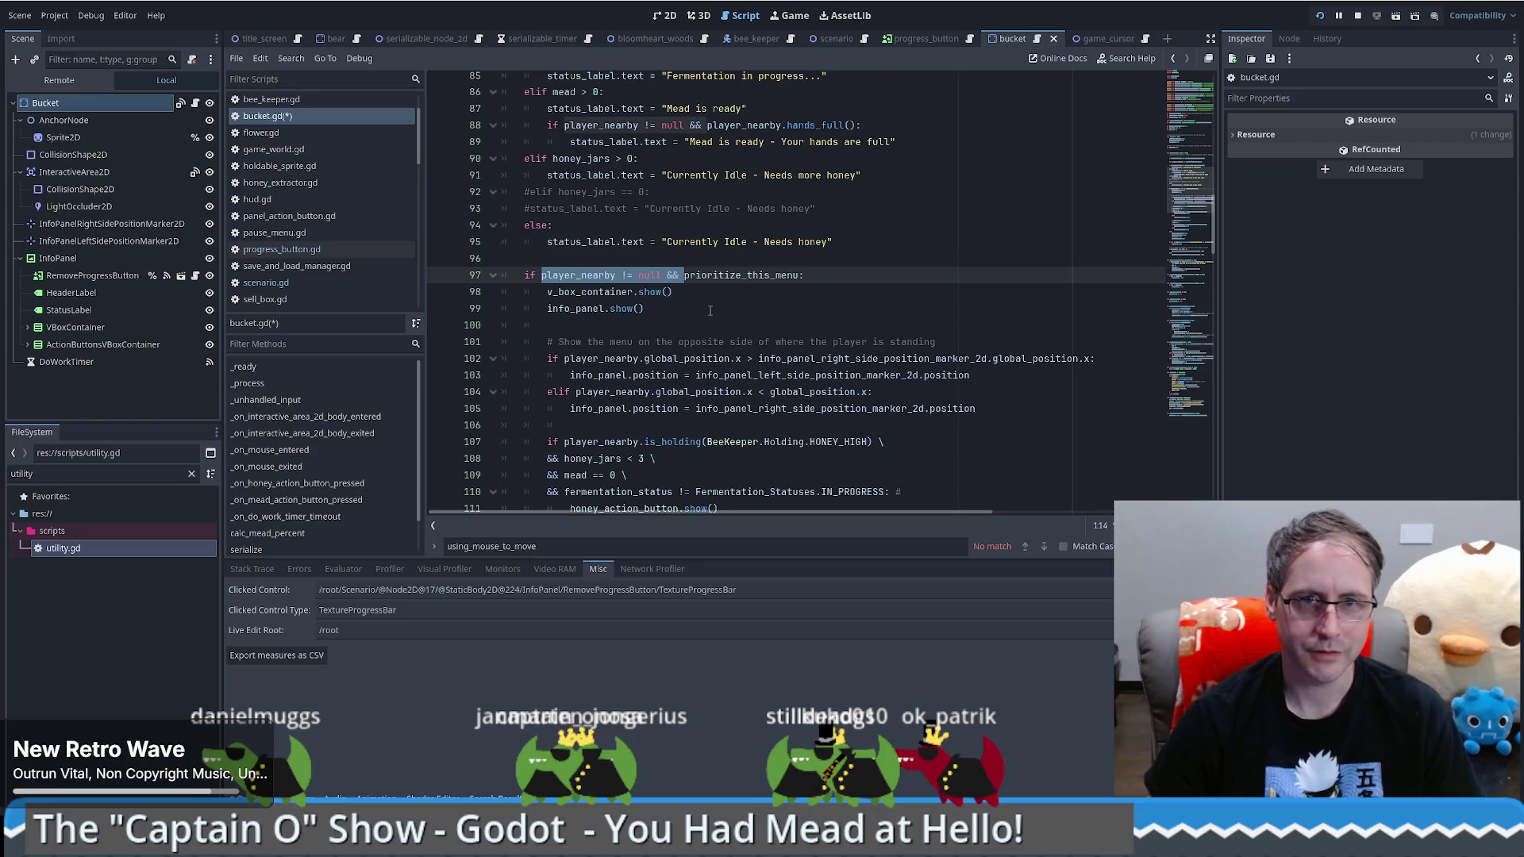
key(Left)
text(true )
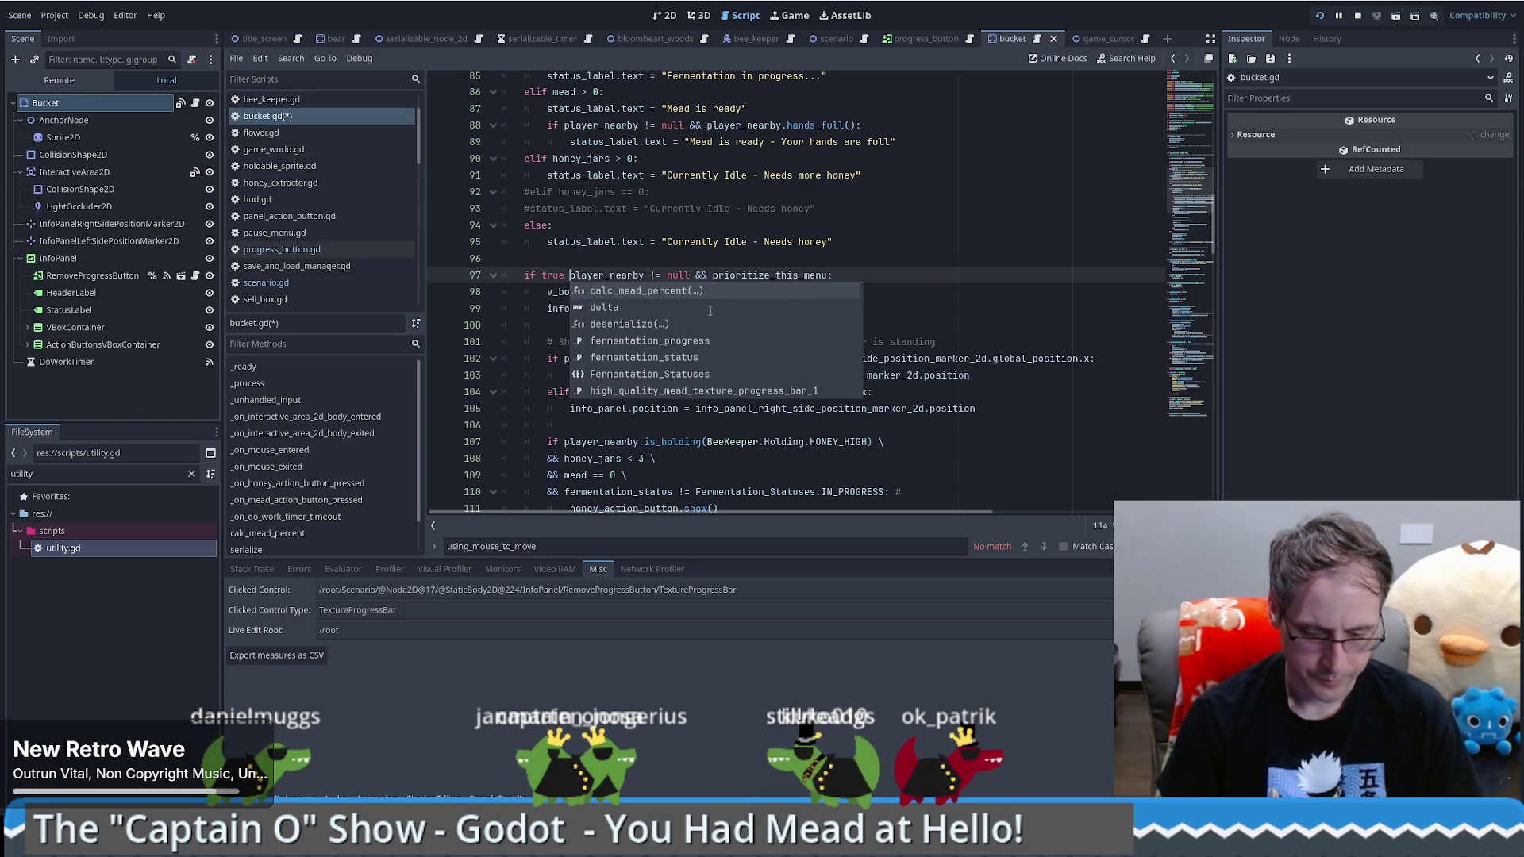
text(&&)
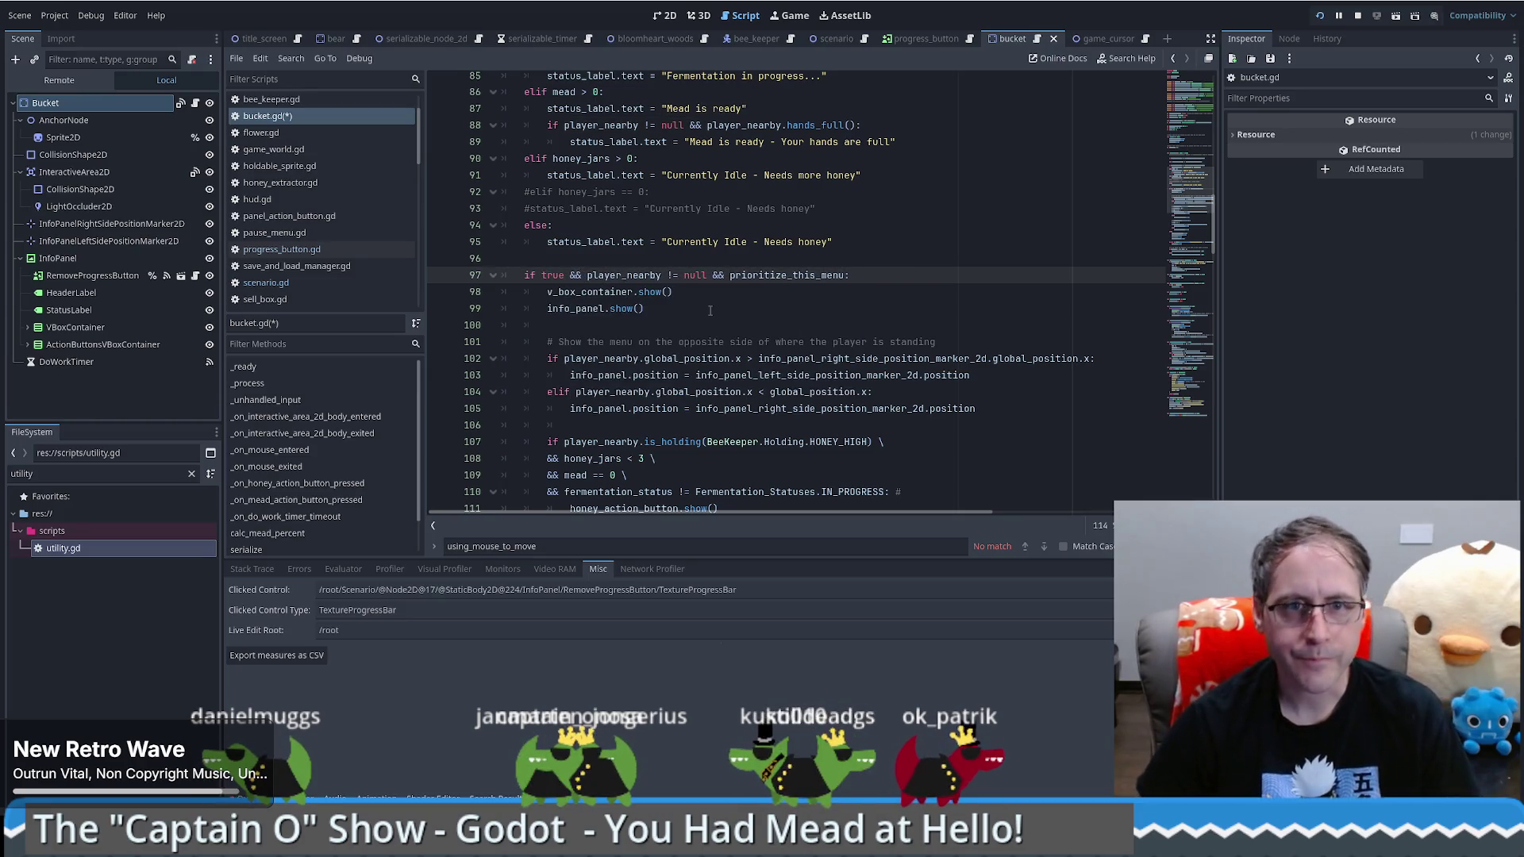
key(ctrl+z)
double_click(697, 275)
text(true)
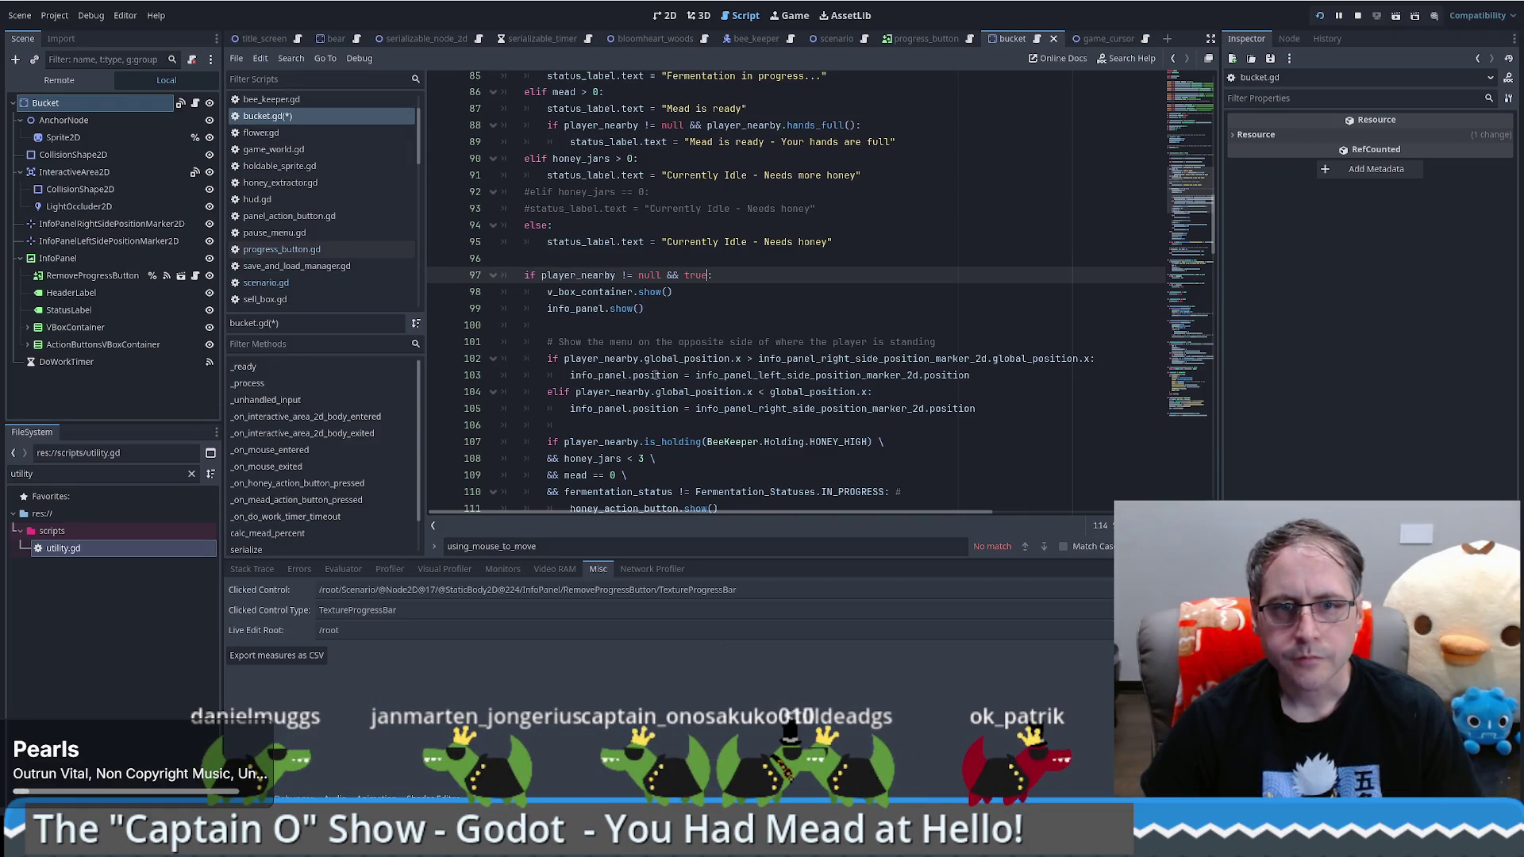
Step: Save bucket.gd and launch the game to test the change
mouse_move(655, 375)
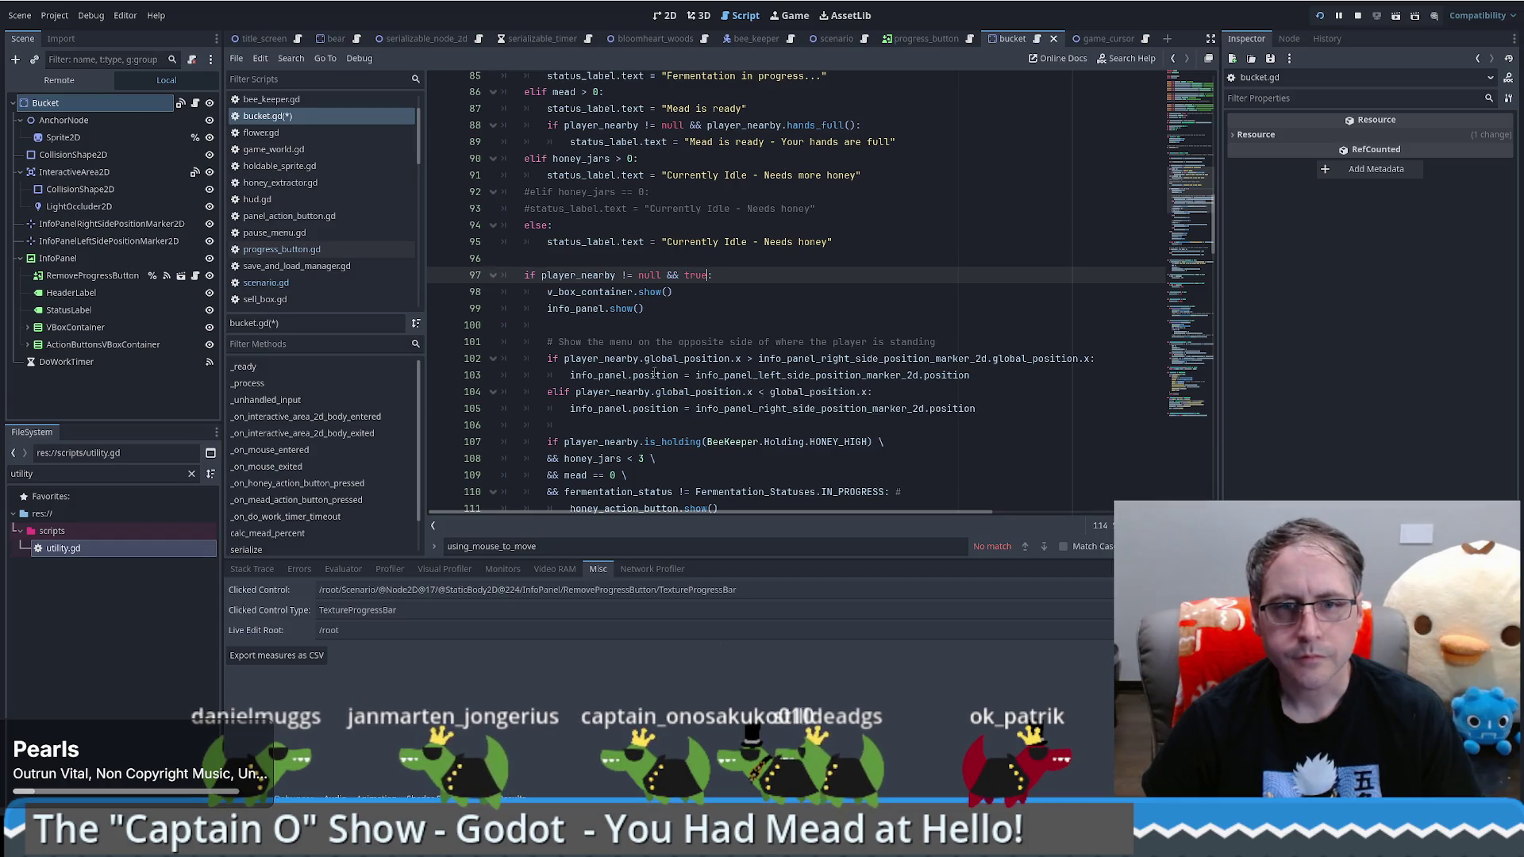
scroll(653, 374, down, 1)
scroll(653, 370, down, 4)
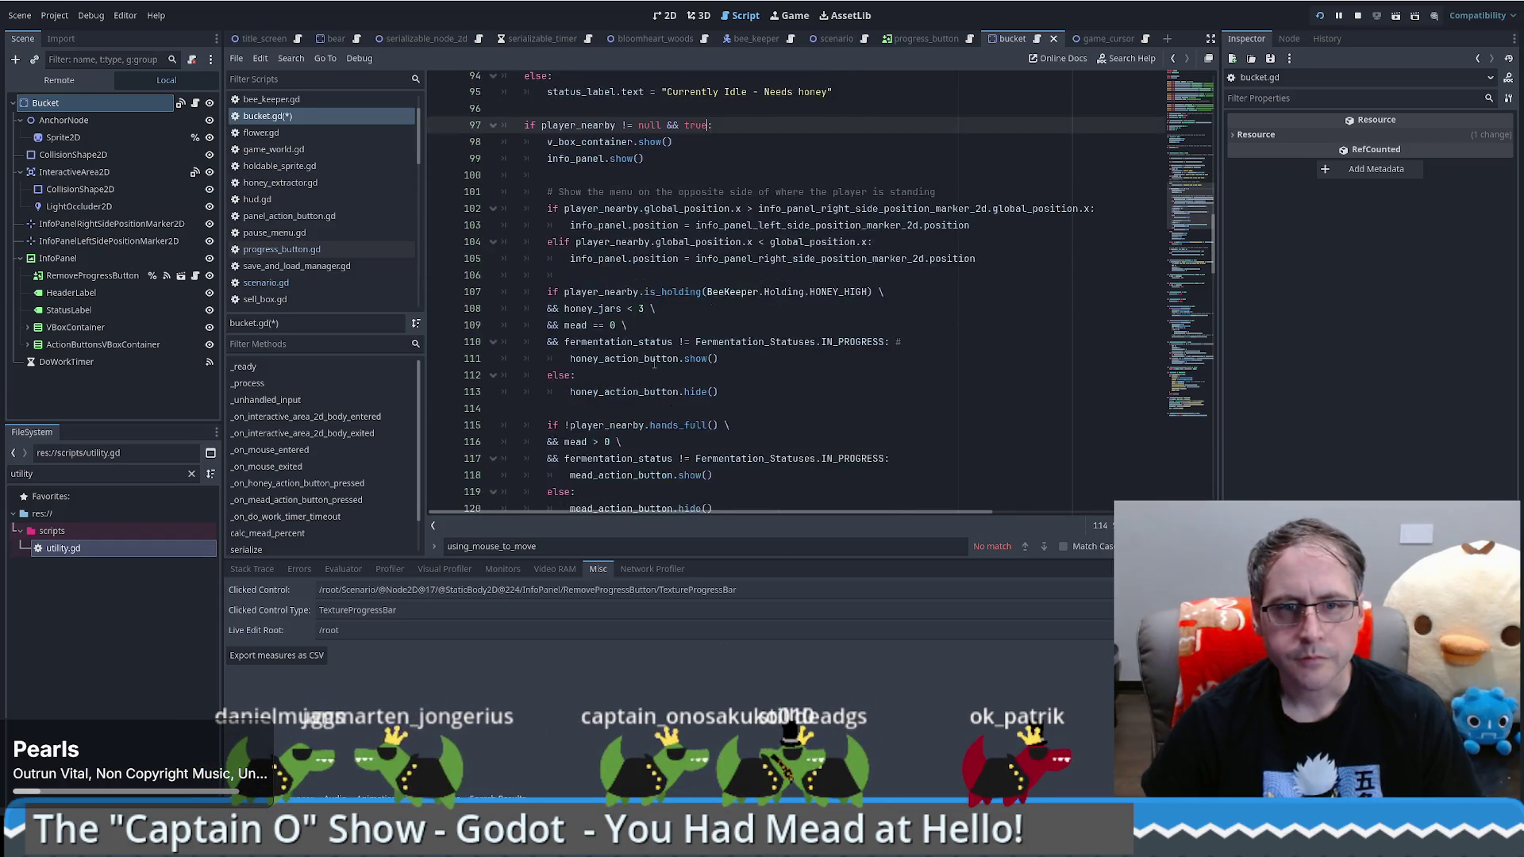
scroll(652, 370, down, 2)
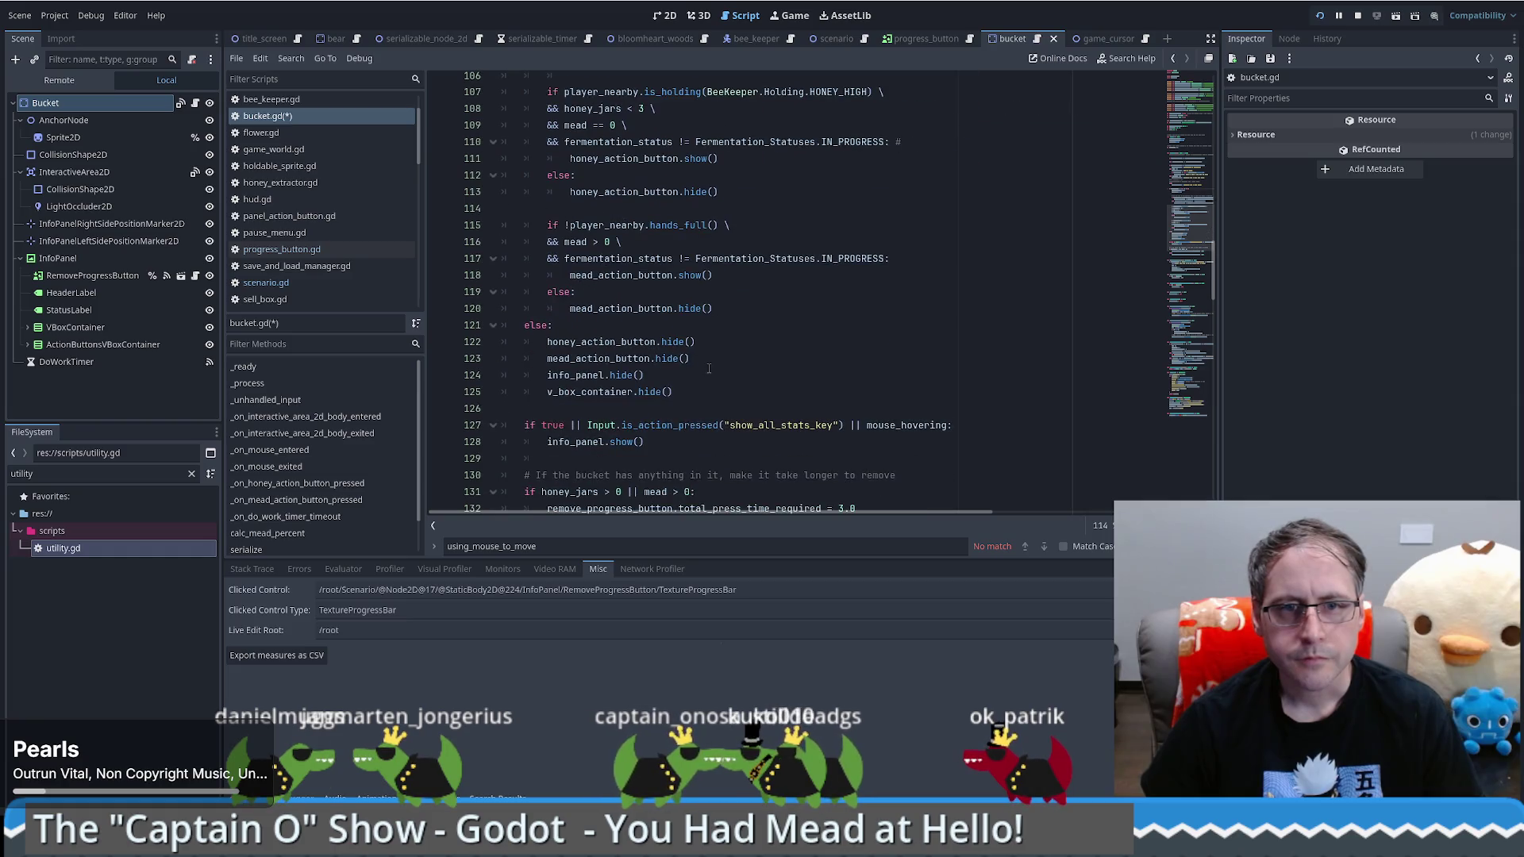
scroll(710, 368, up, 6)
key(ctrl+s)
click(1318, 17)
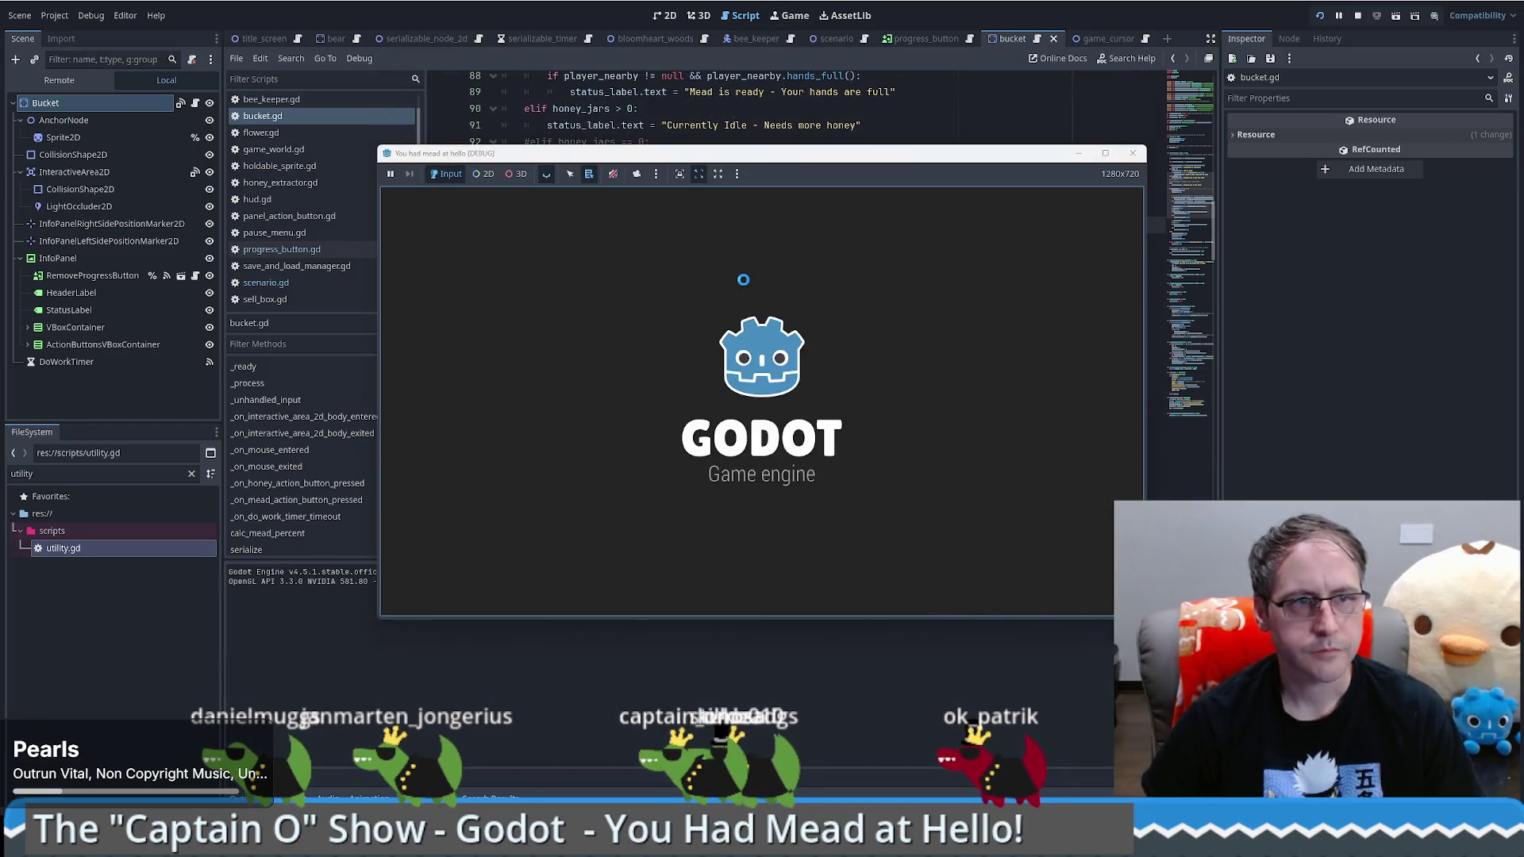
Step: Start a New Game and load the saved game
click(791, 382)
click(937, 211)
mouse_move(909, 370)
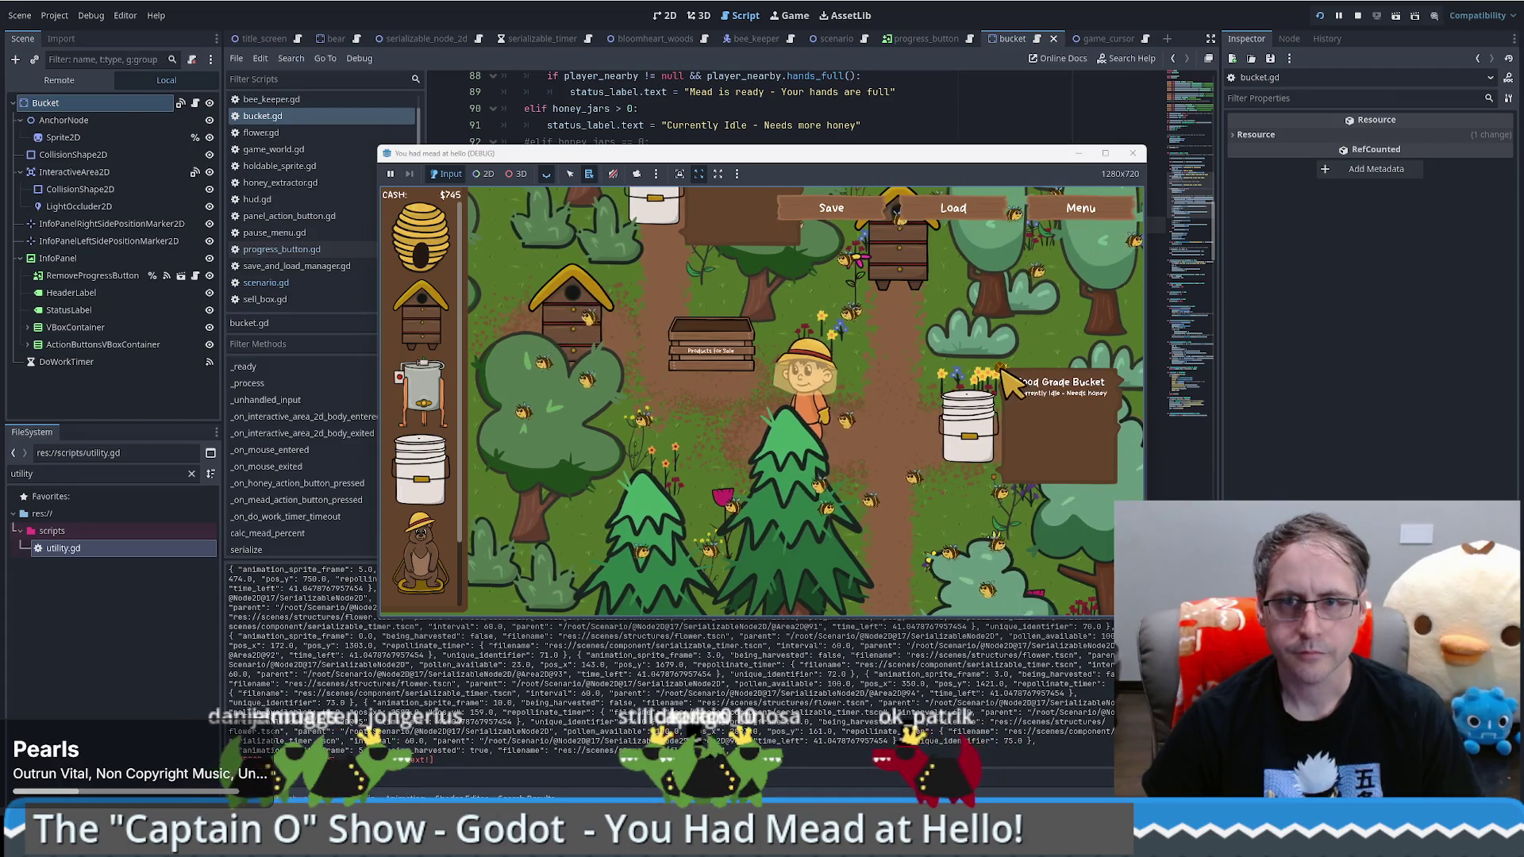
Step: Walk the beekeeper around and up to the Food Grade Bucket, then close the game window
key(d)
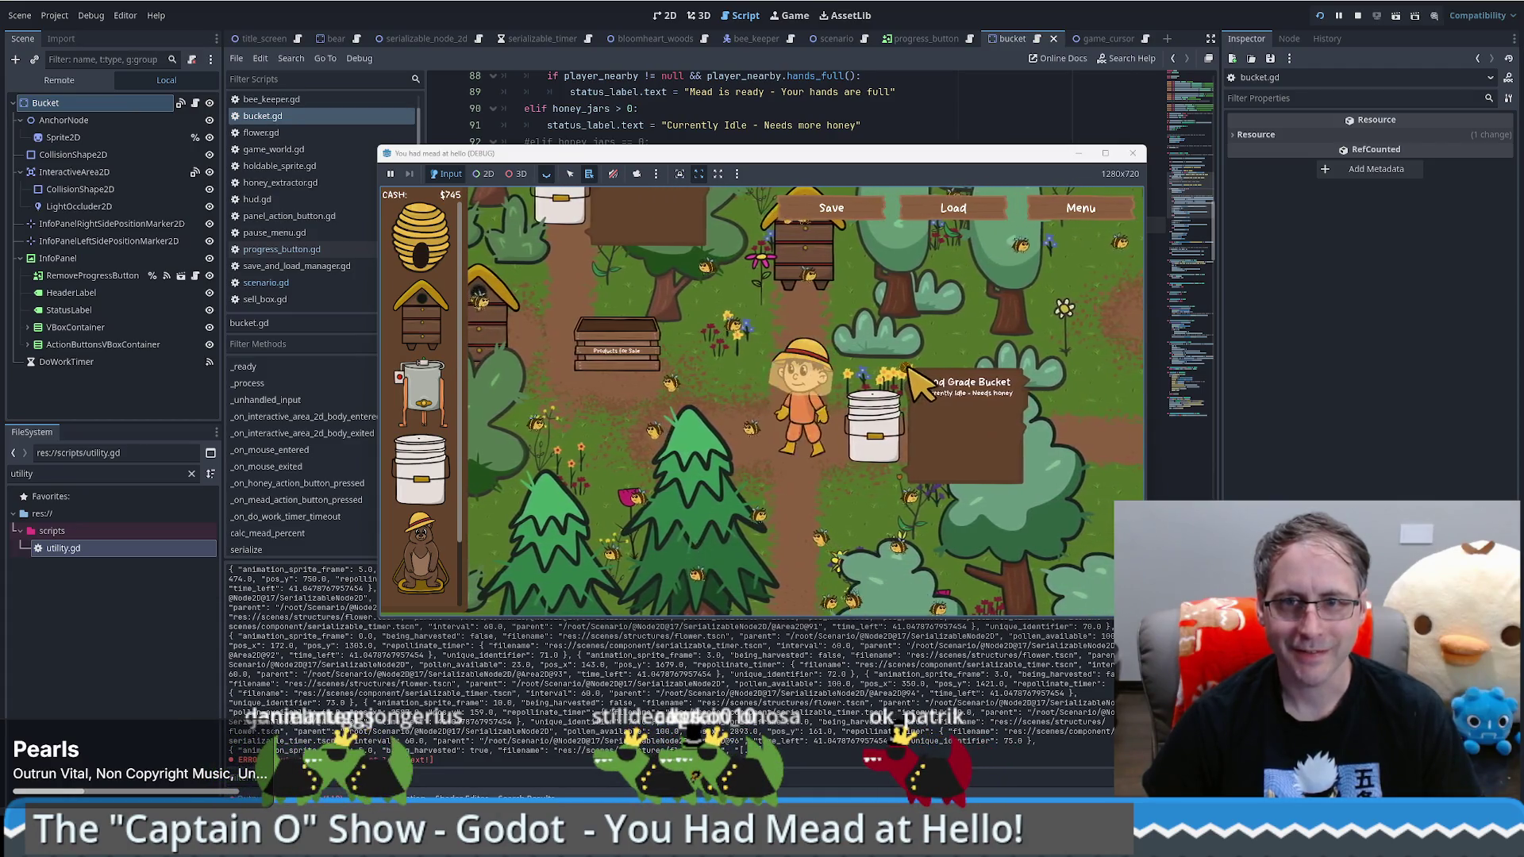
key(a)
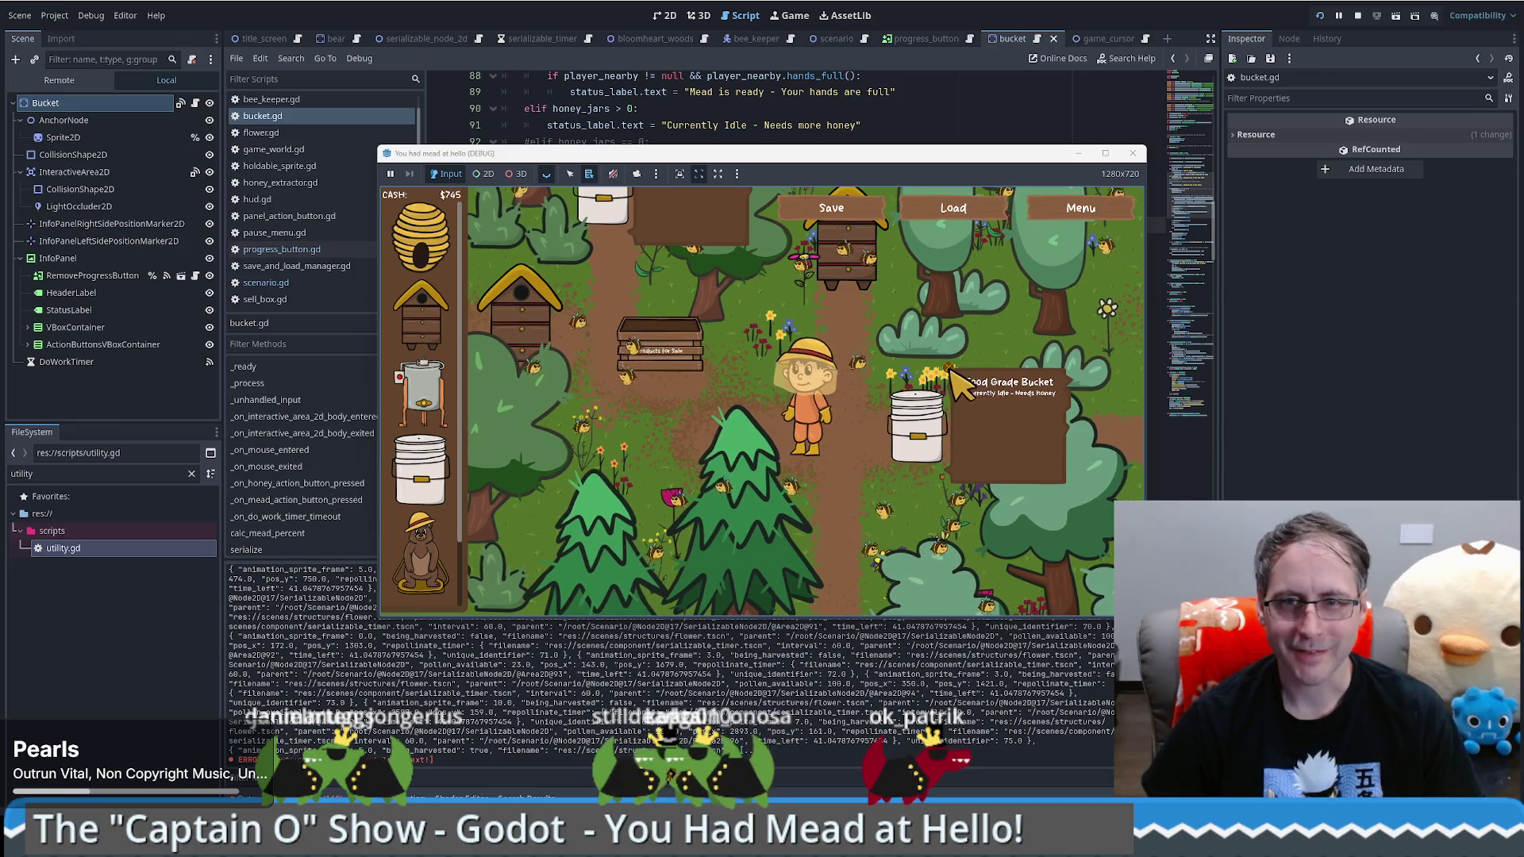
key(a)
key(d)
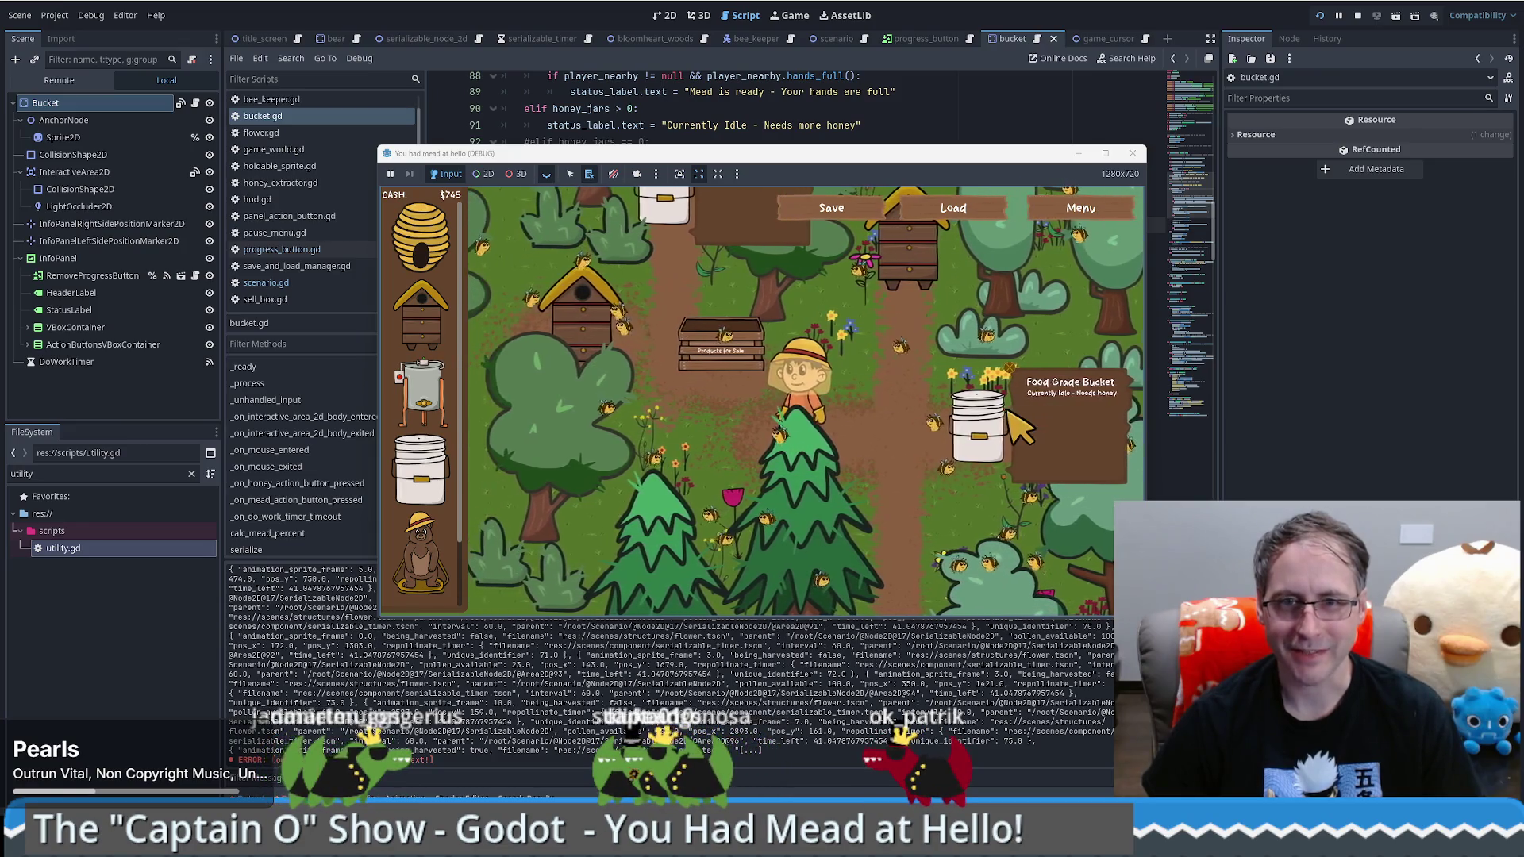
key(d)
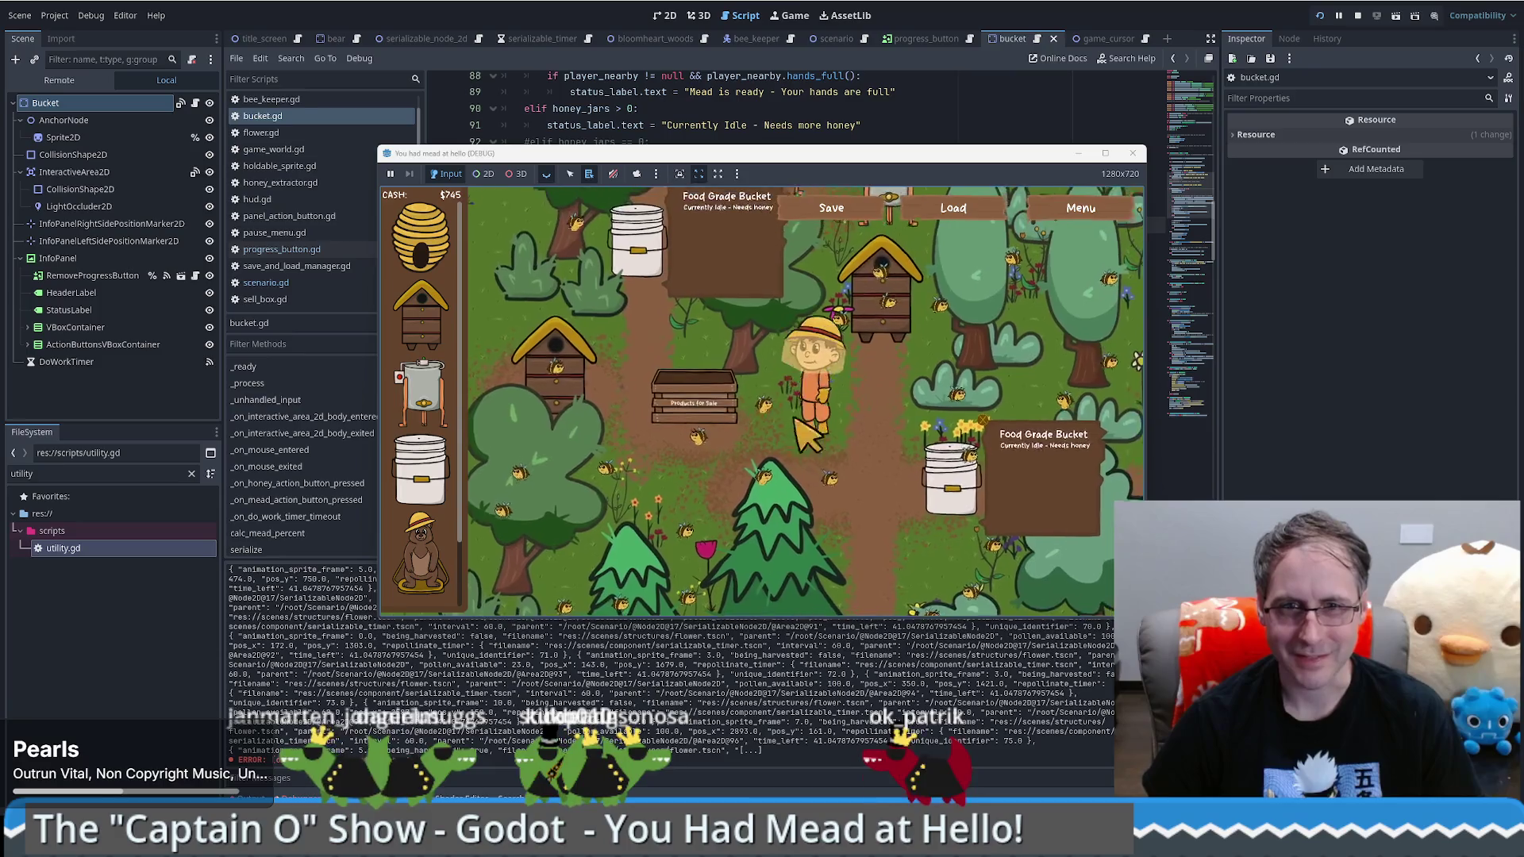
key(a)
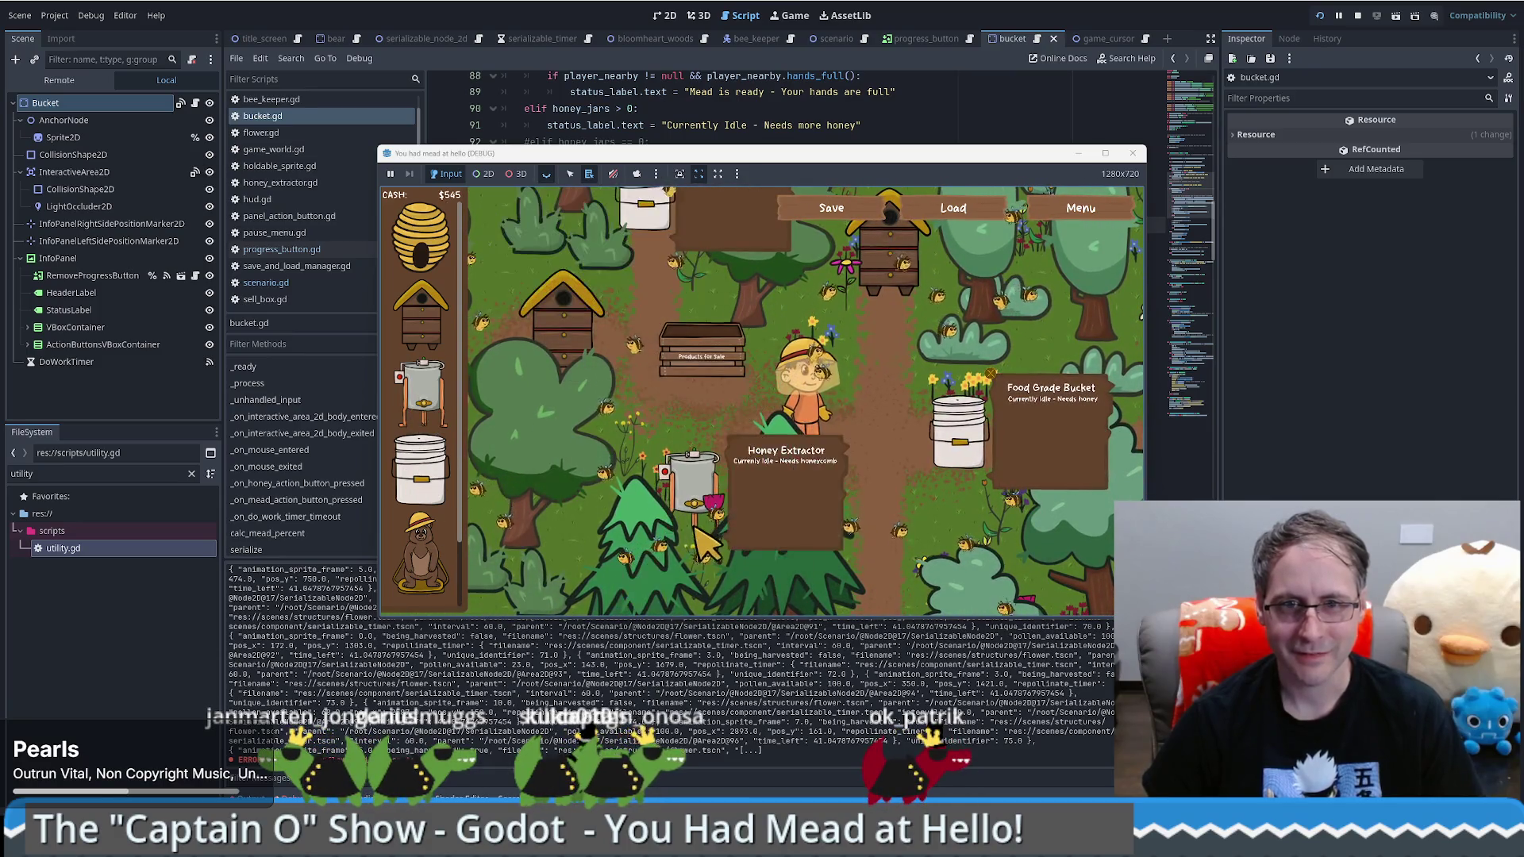
key(s)
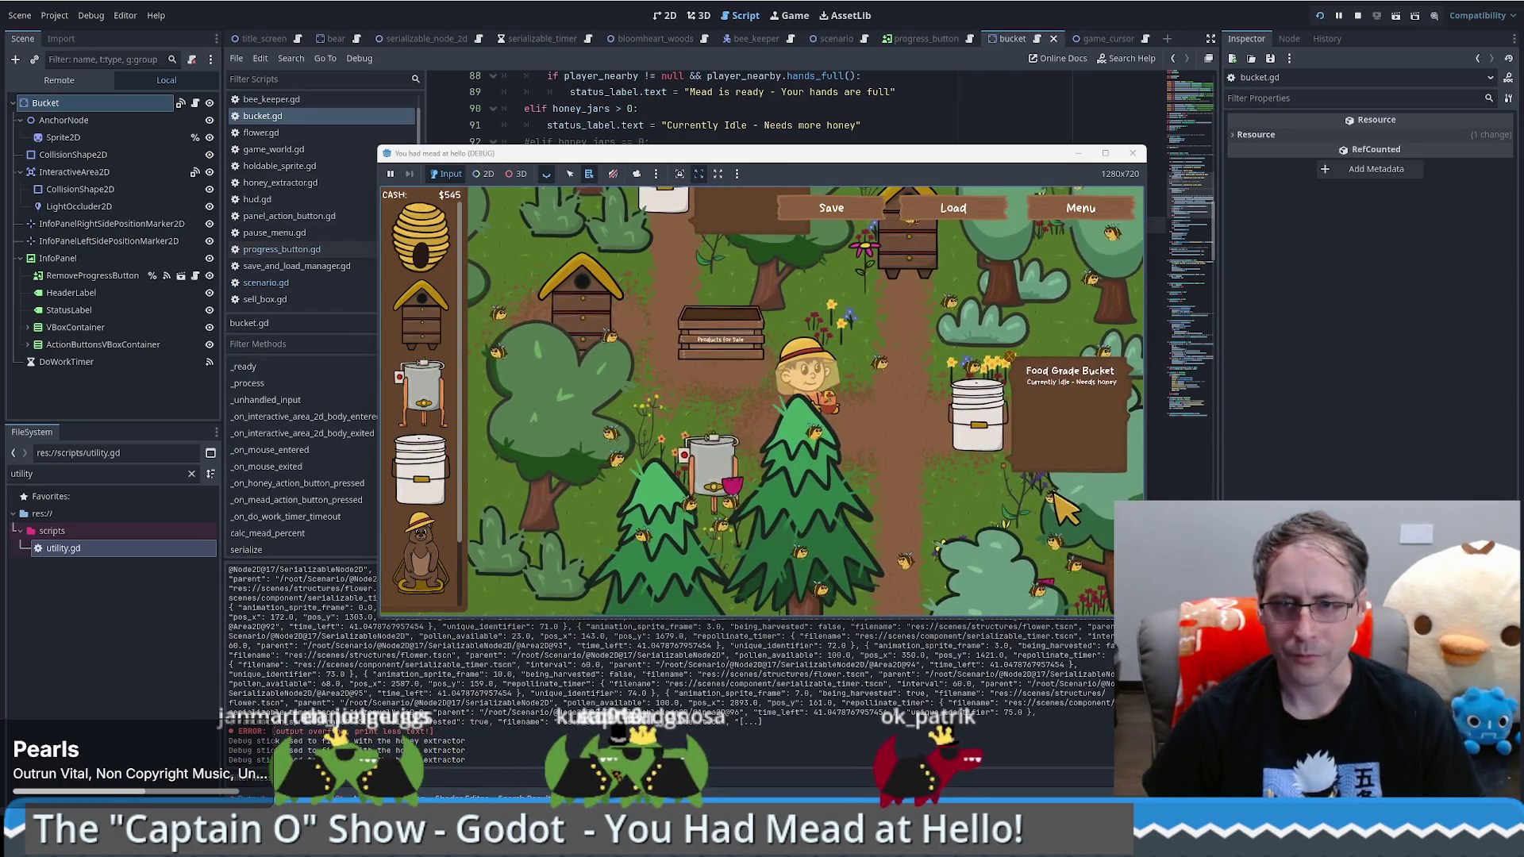
key(w)
key(d)
key(d)
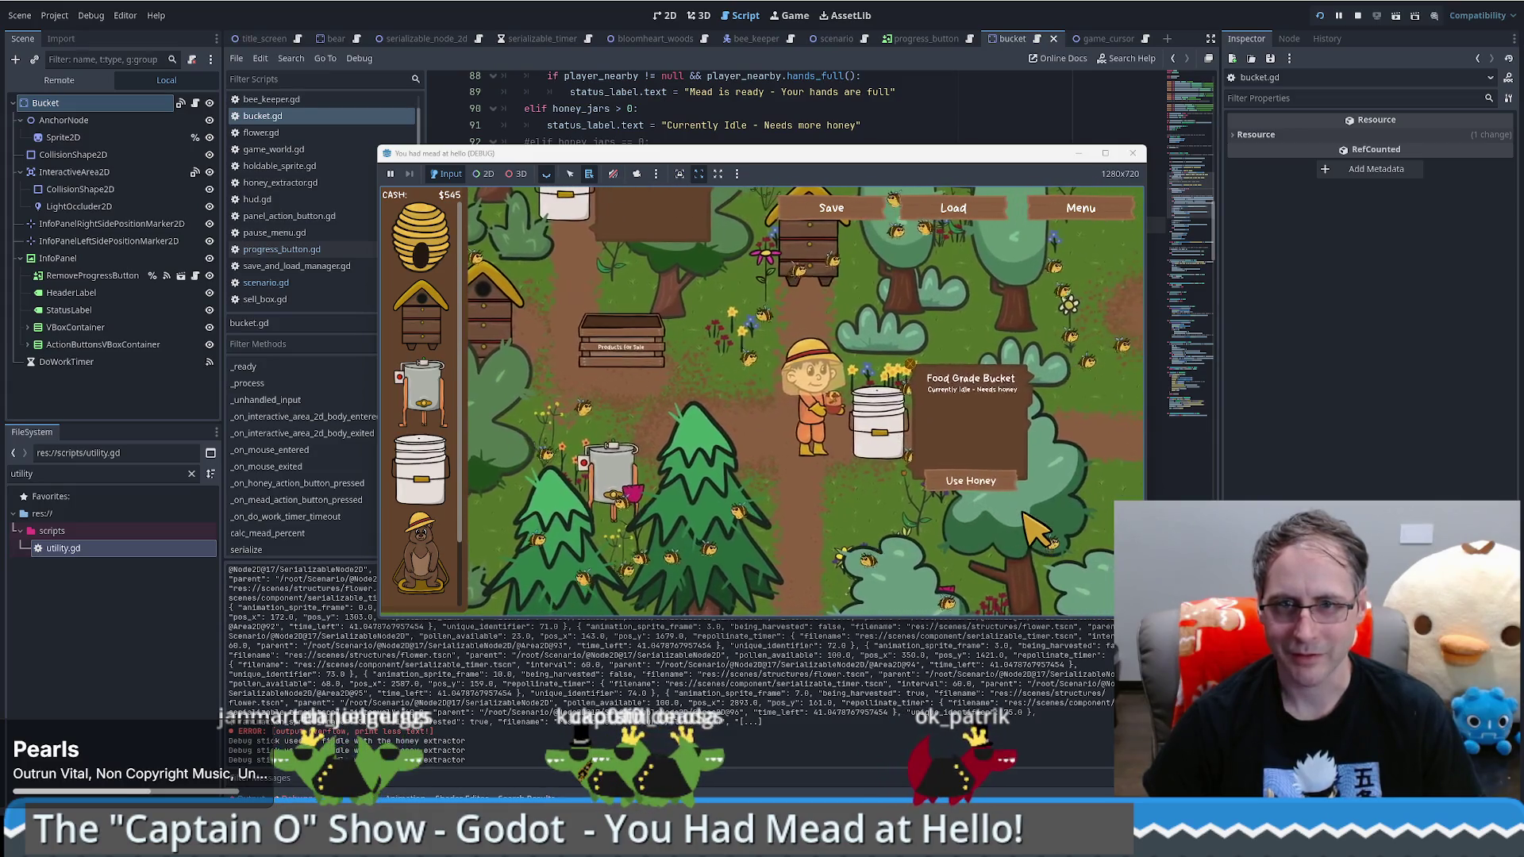
key(d)
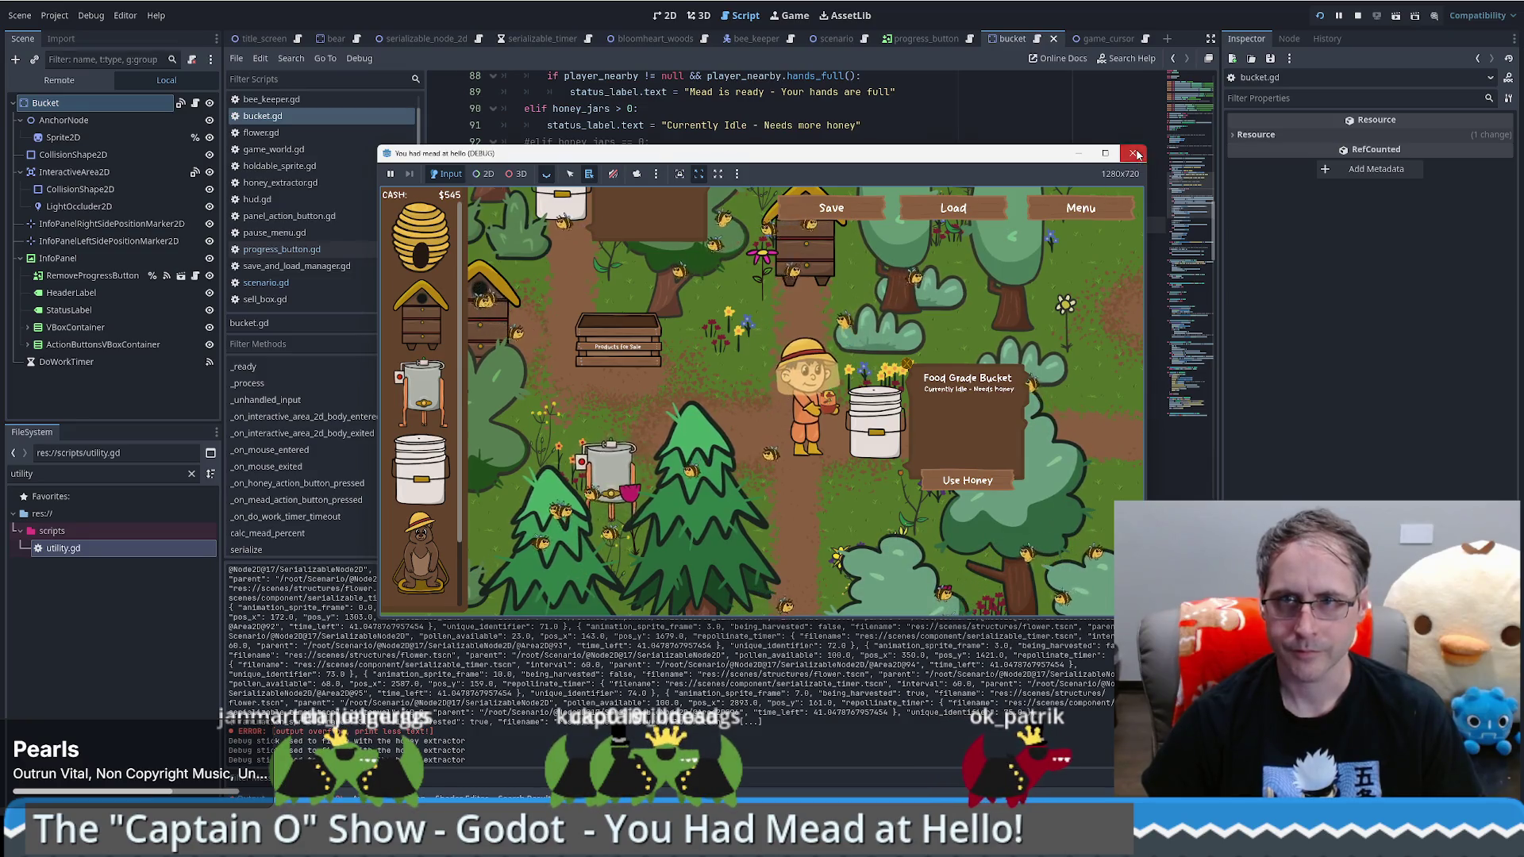
click(1136, 154)
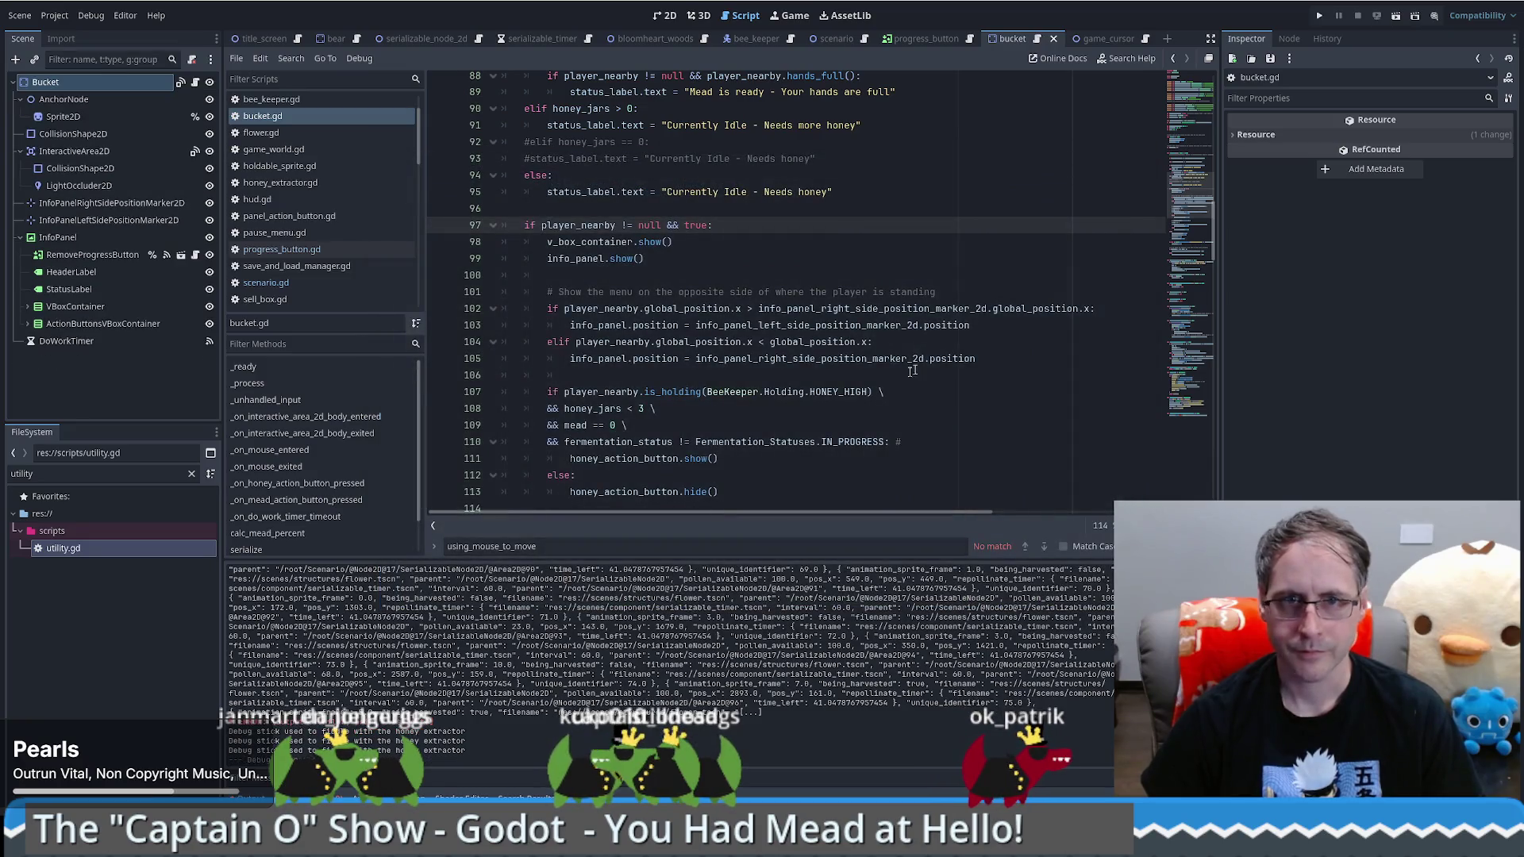
Step: Rewrite line 97's condition to '&& (prioritize_this_menu || true):' in bucket.gd, saving along the way
click(722, 254)
key(ctrl+z)
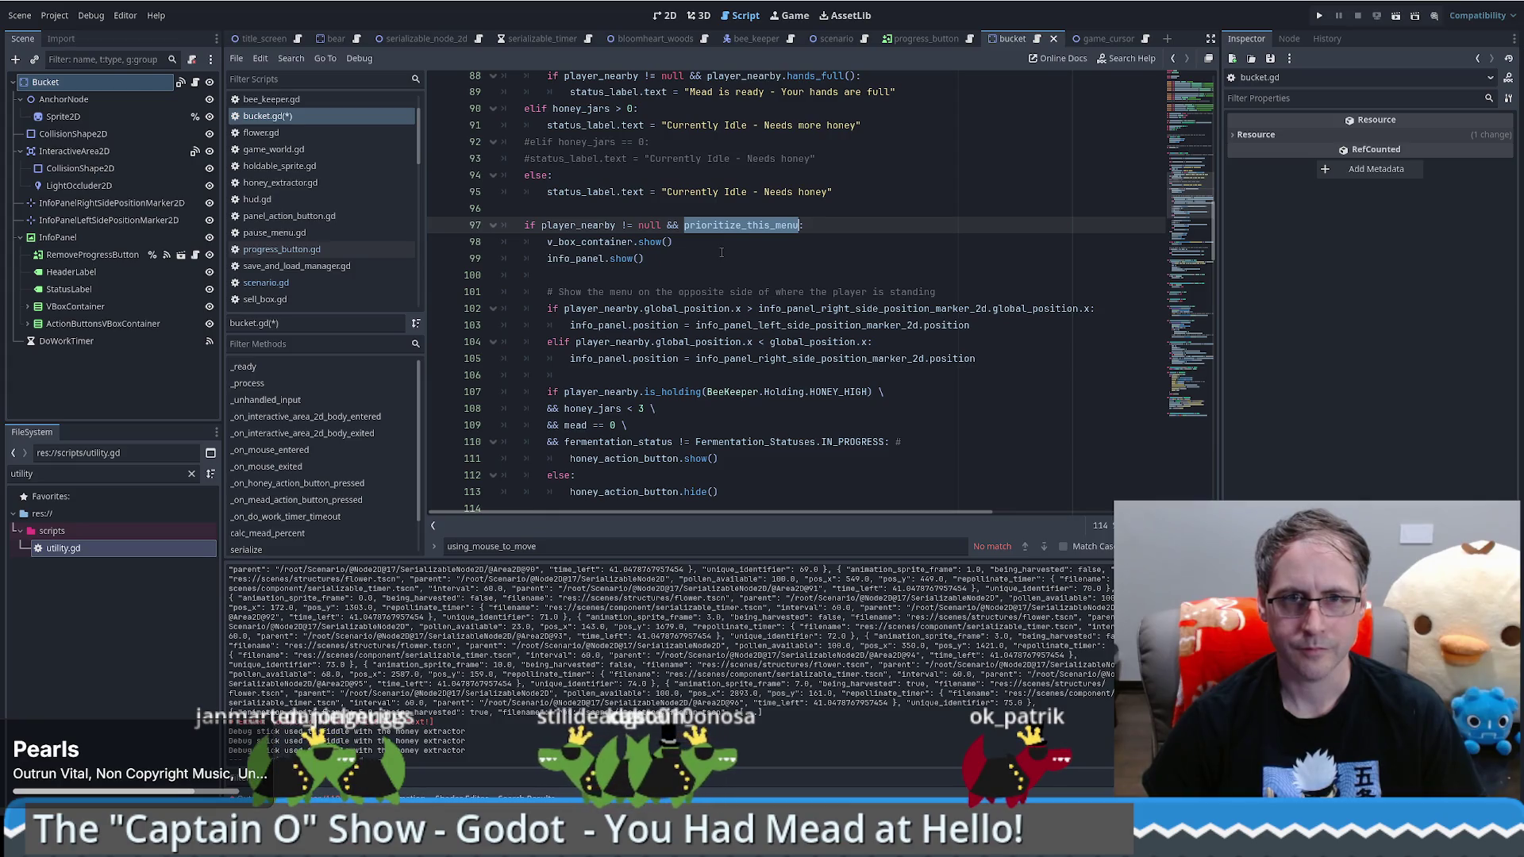
double_click(596, 226)
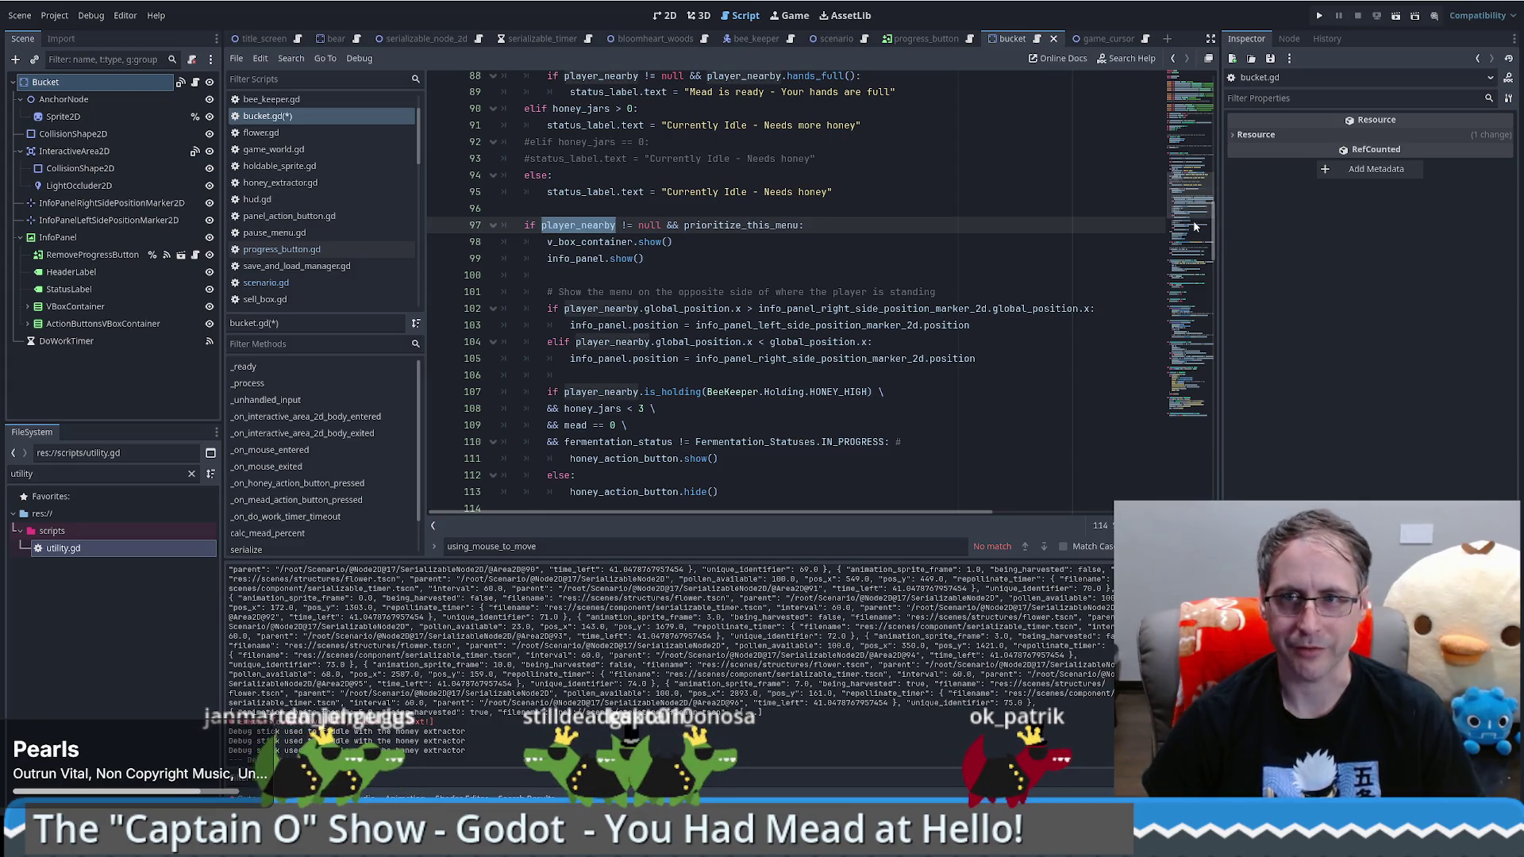
key(ctrl+z)
key(ctrl+z)
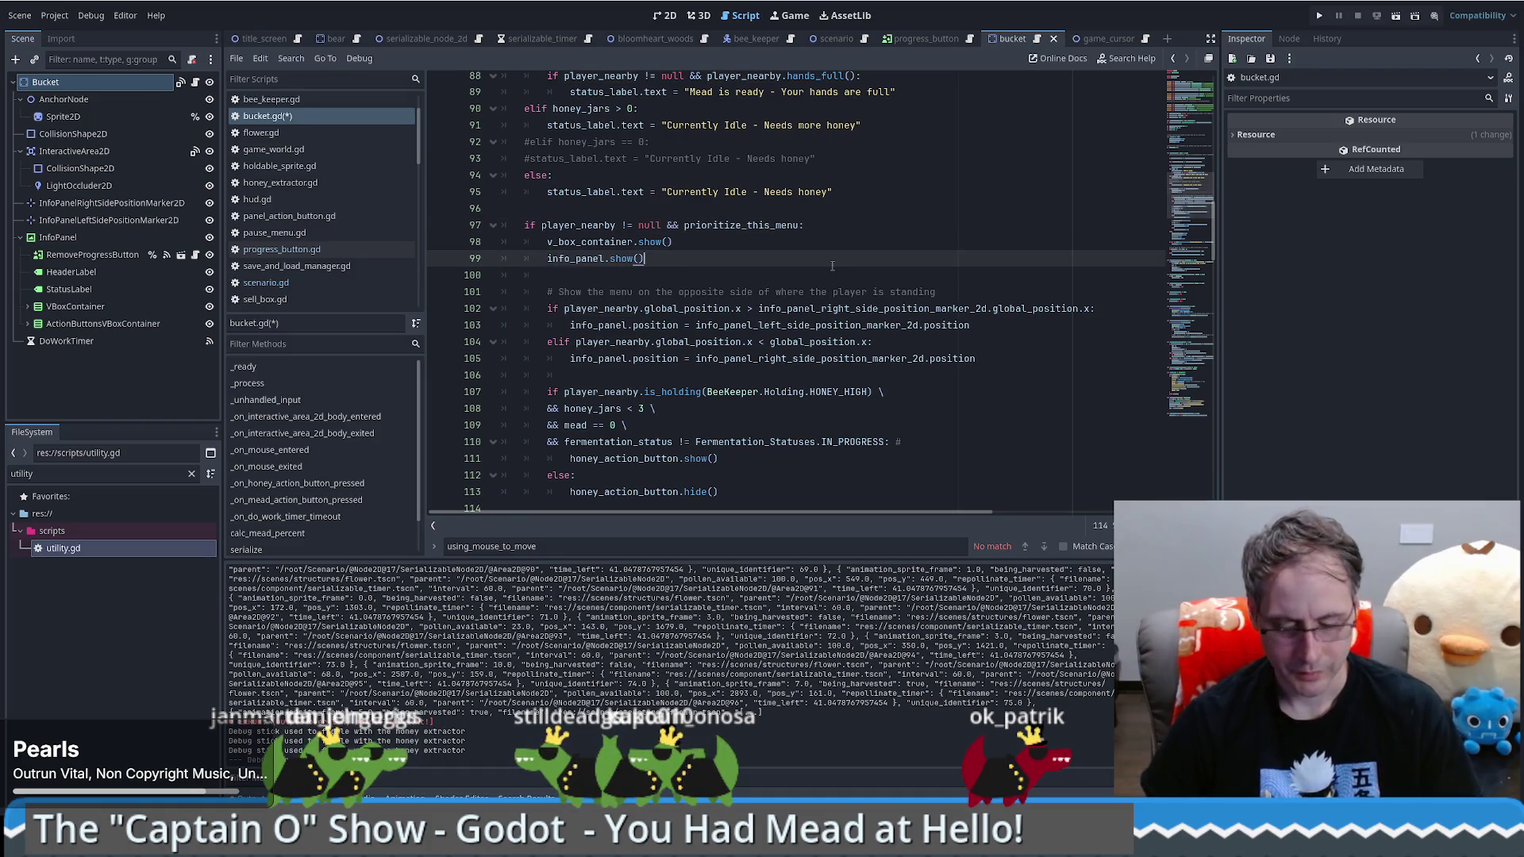
text(tru)
key(ctrl+s)
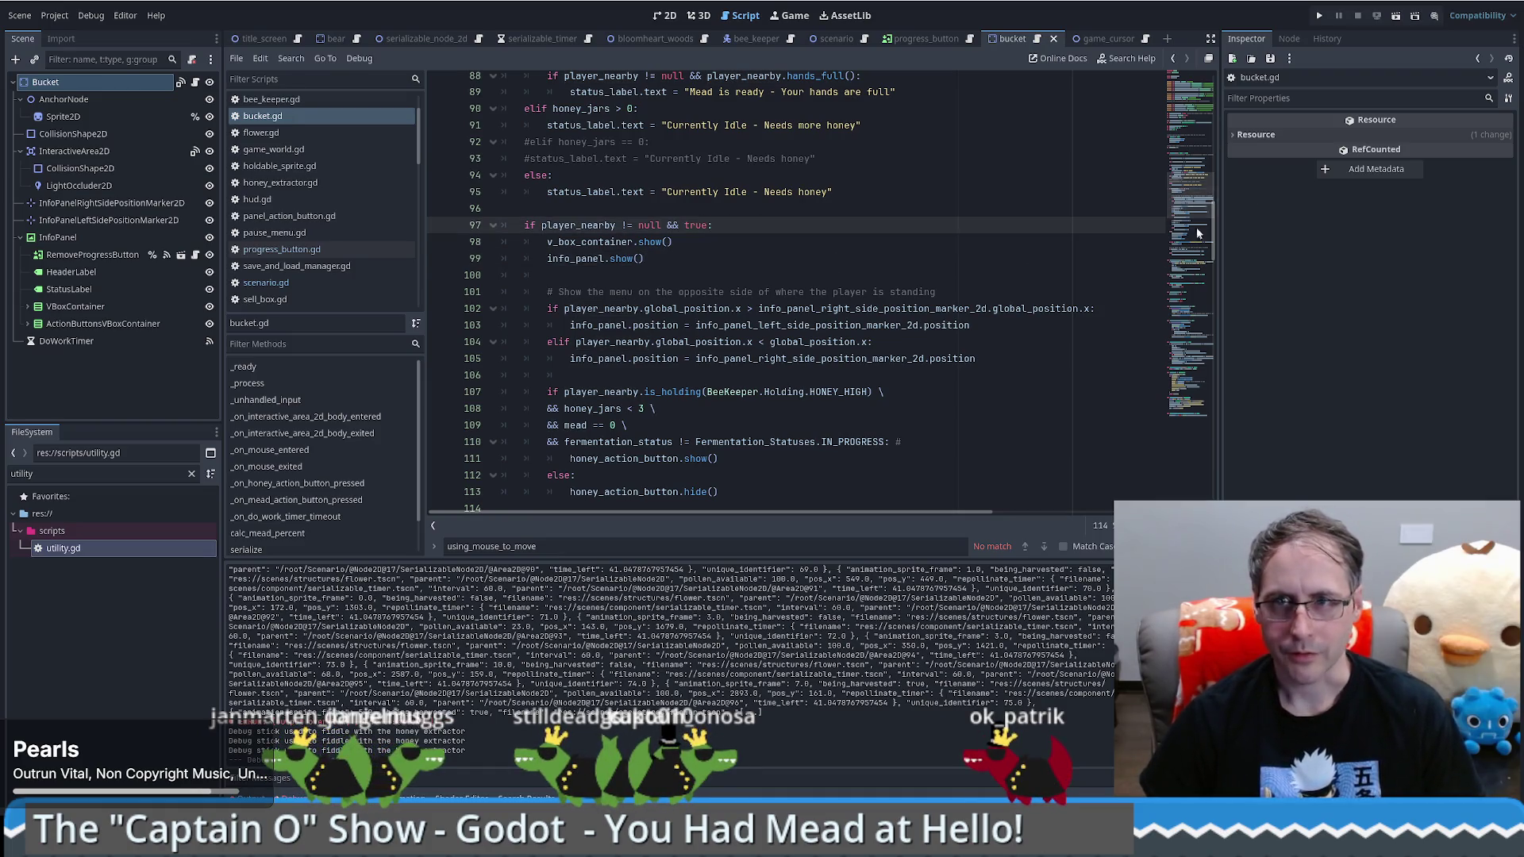
key(ctrl+y)
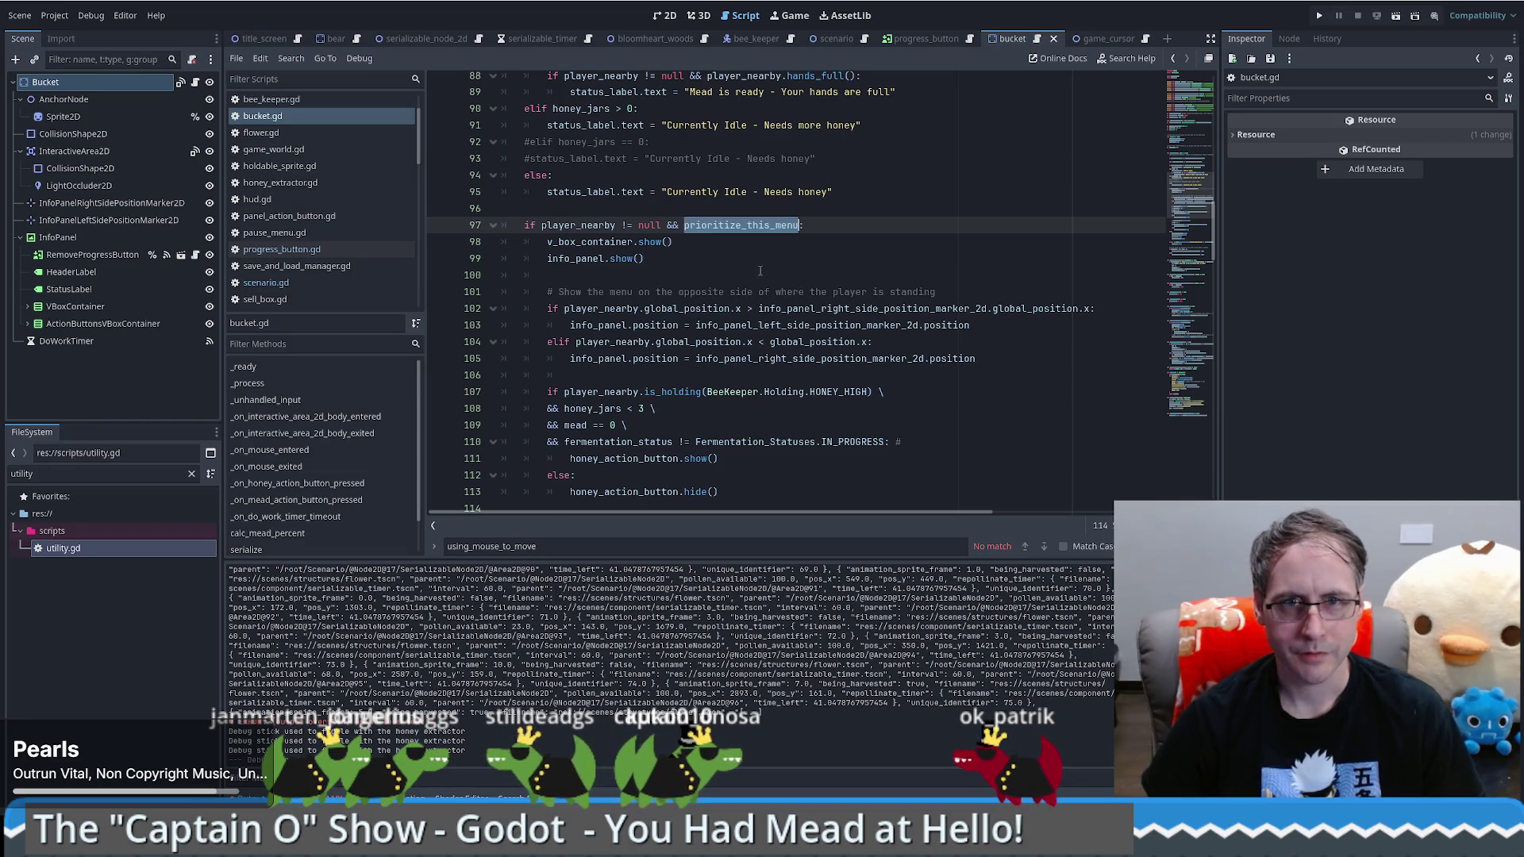
click(721, 241)
click(688, 227)
text(()
key(ctrl+Right)
text(|)
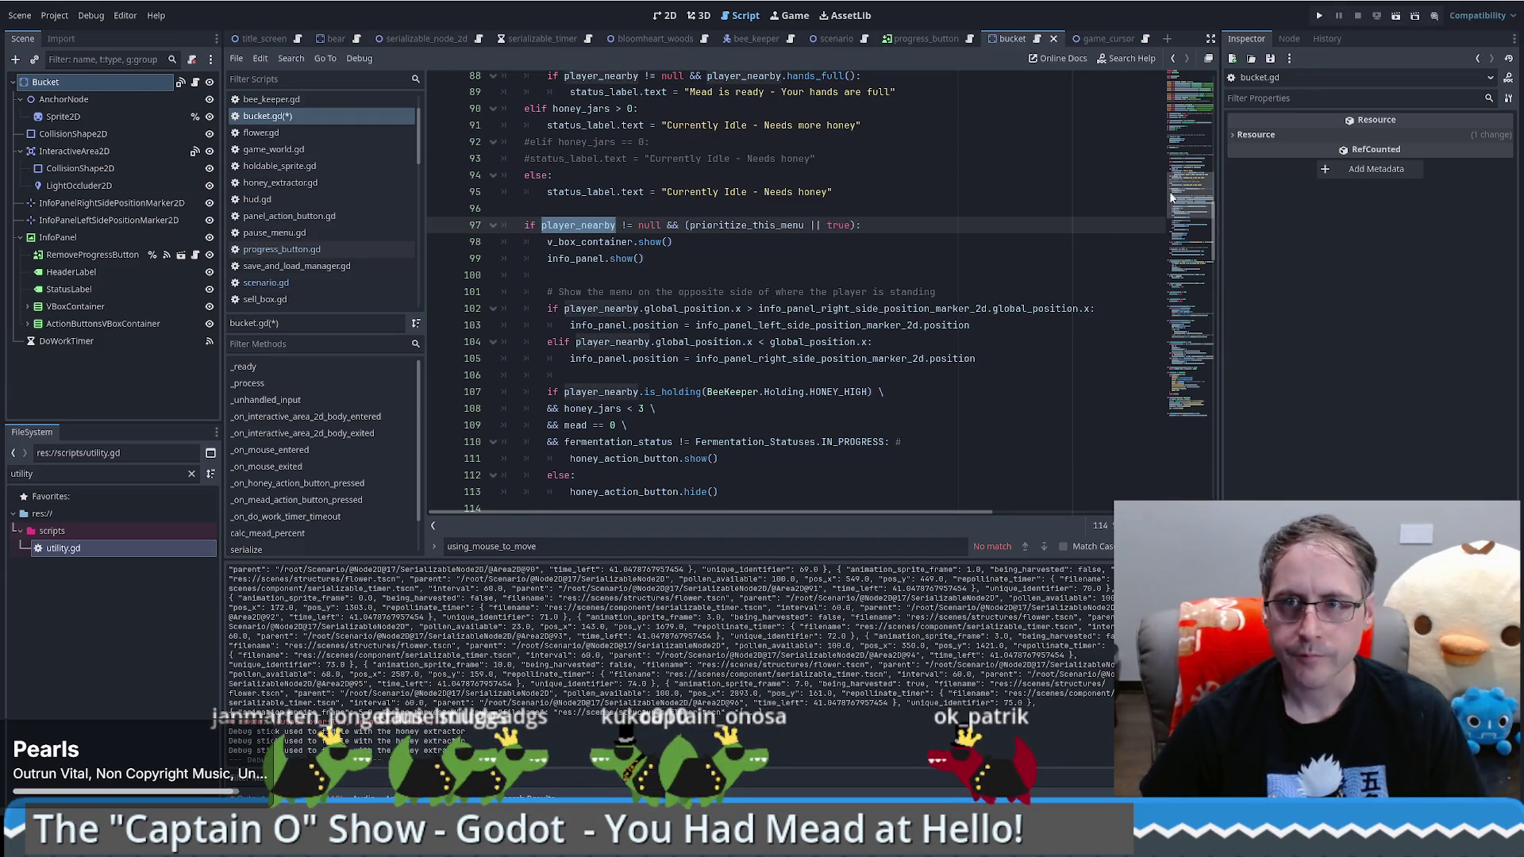
Step: Add 'return' atop _on_interactive_area_2d_body_exited, comment out its two player_nearby lines, and relaunch
click(1191, 372)
mouse_move(1191, 372)
mouse_down()
mouse_move(1194, 406)
mouse_move(1216, 307)
mouse_move(1223, 427)
mouse_move(1246, 297)
mouse_up()
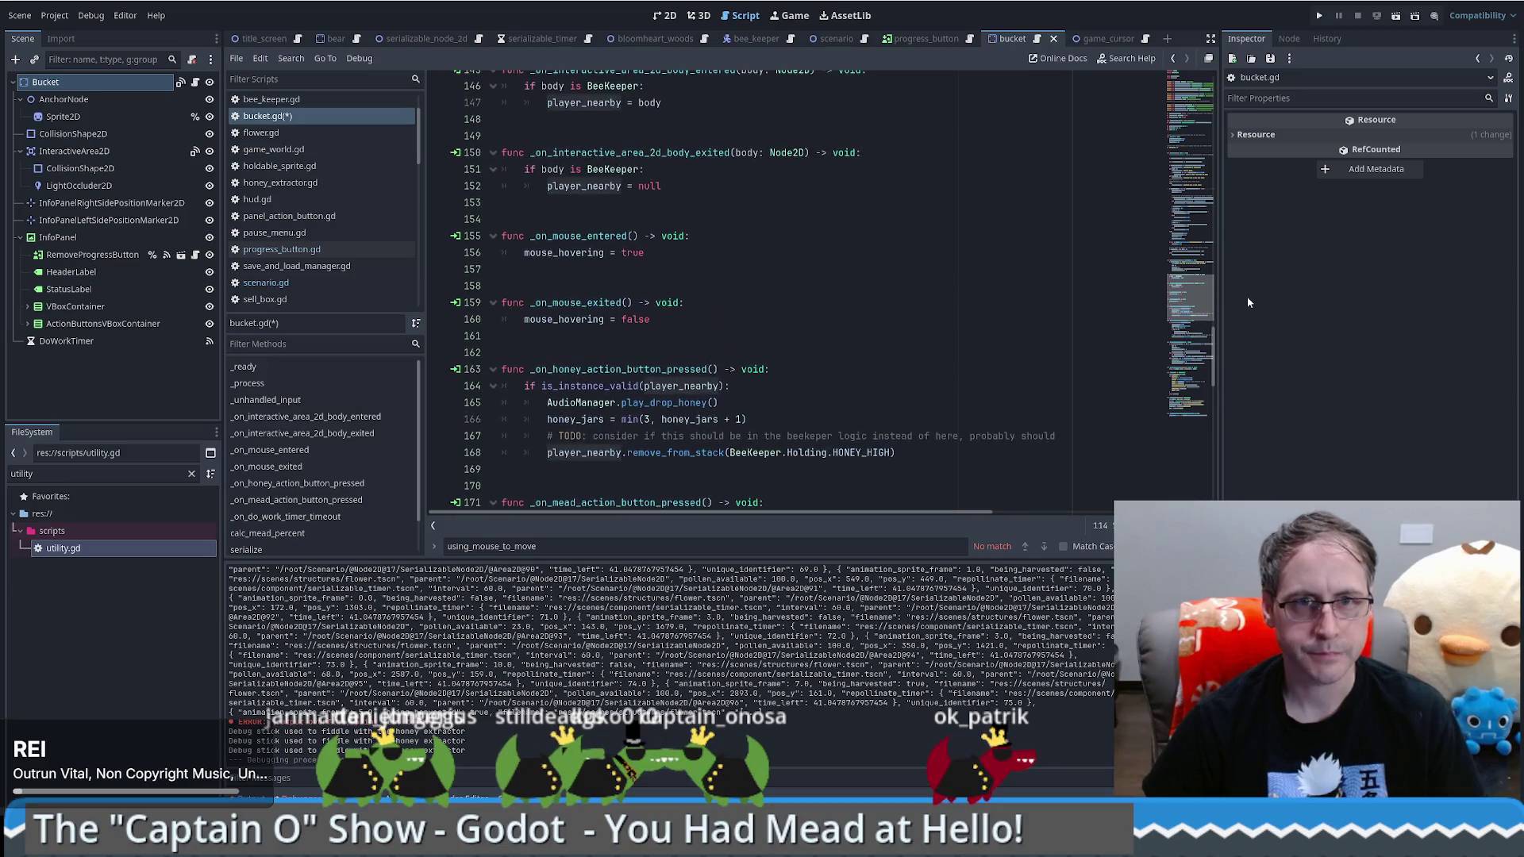
click(569, 202)
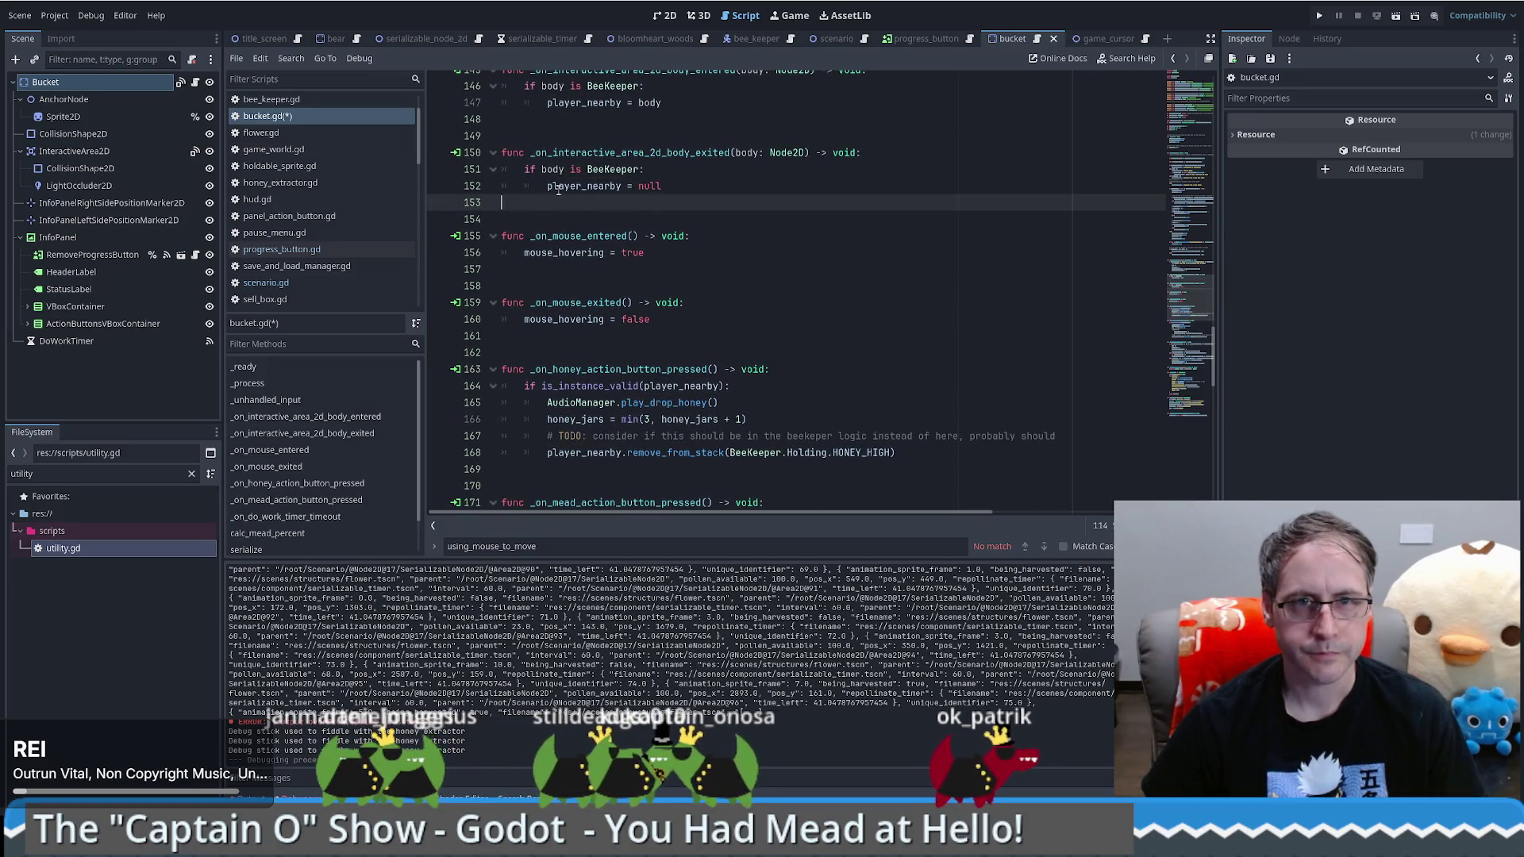
drag(525, 169, 684, 179)
click(885, 159)
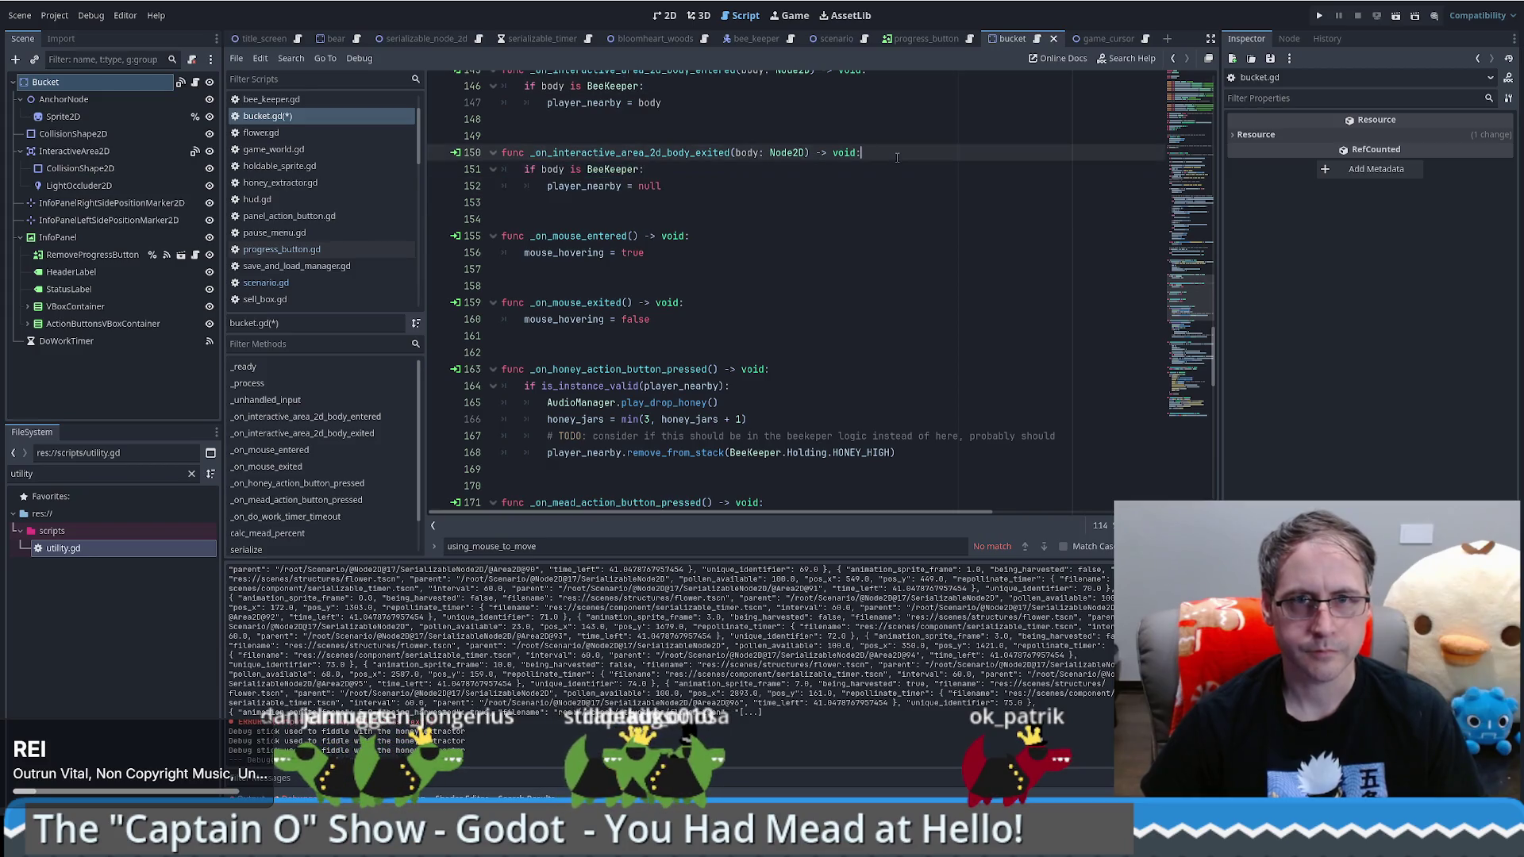
key(Return)
text(return)
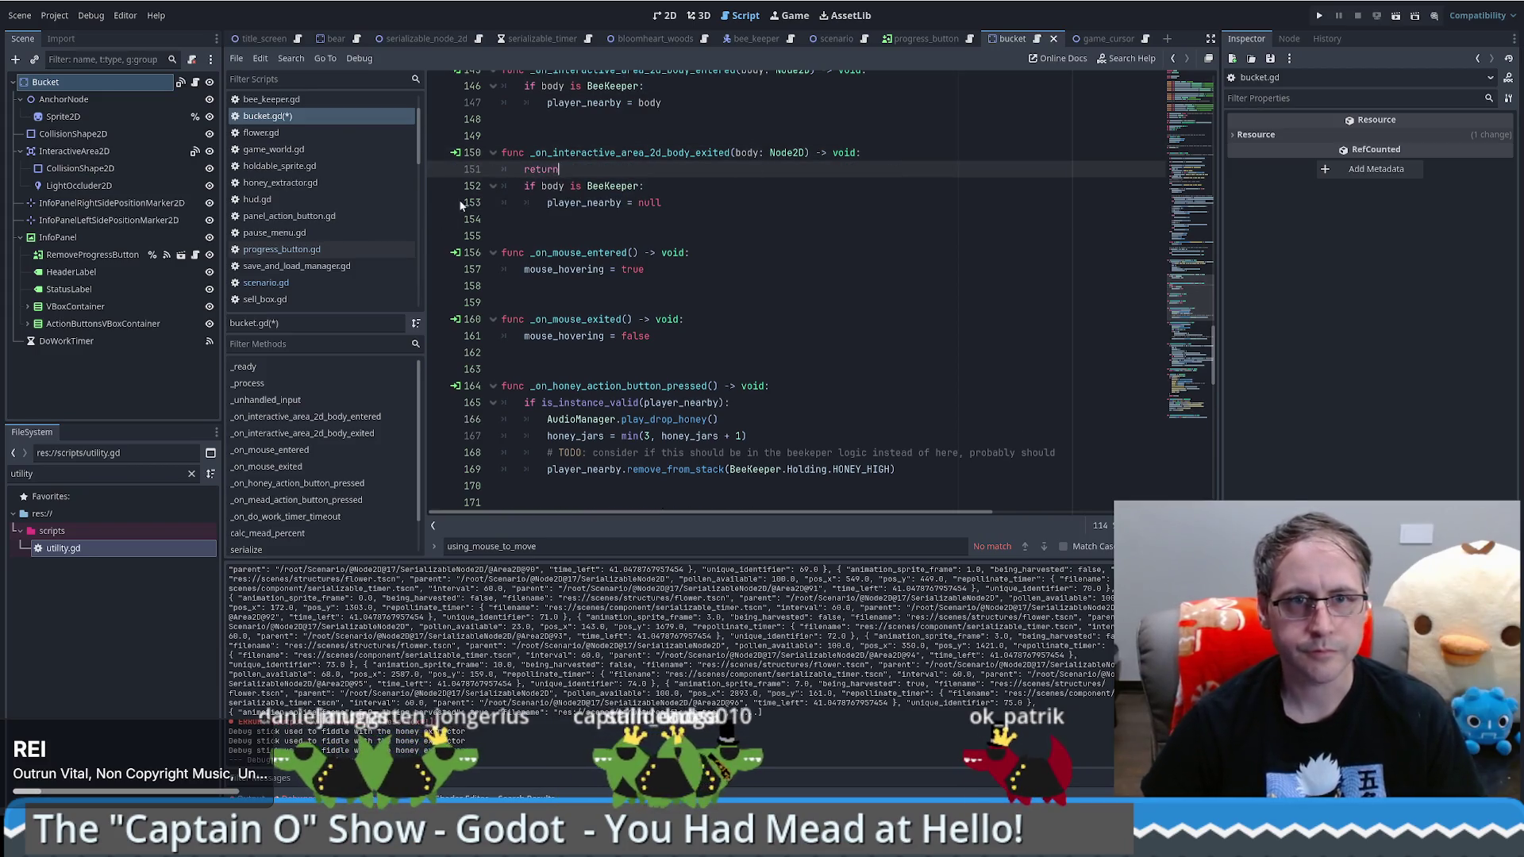
drag(502, 185, 714, 205)
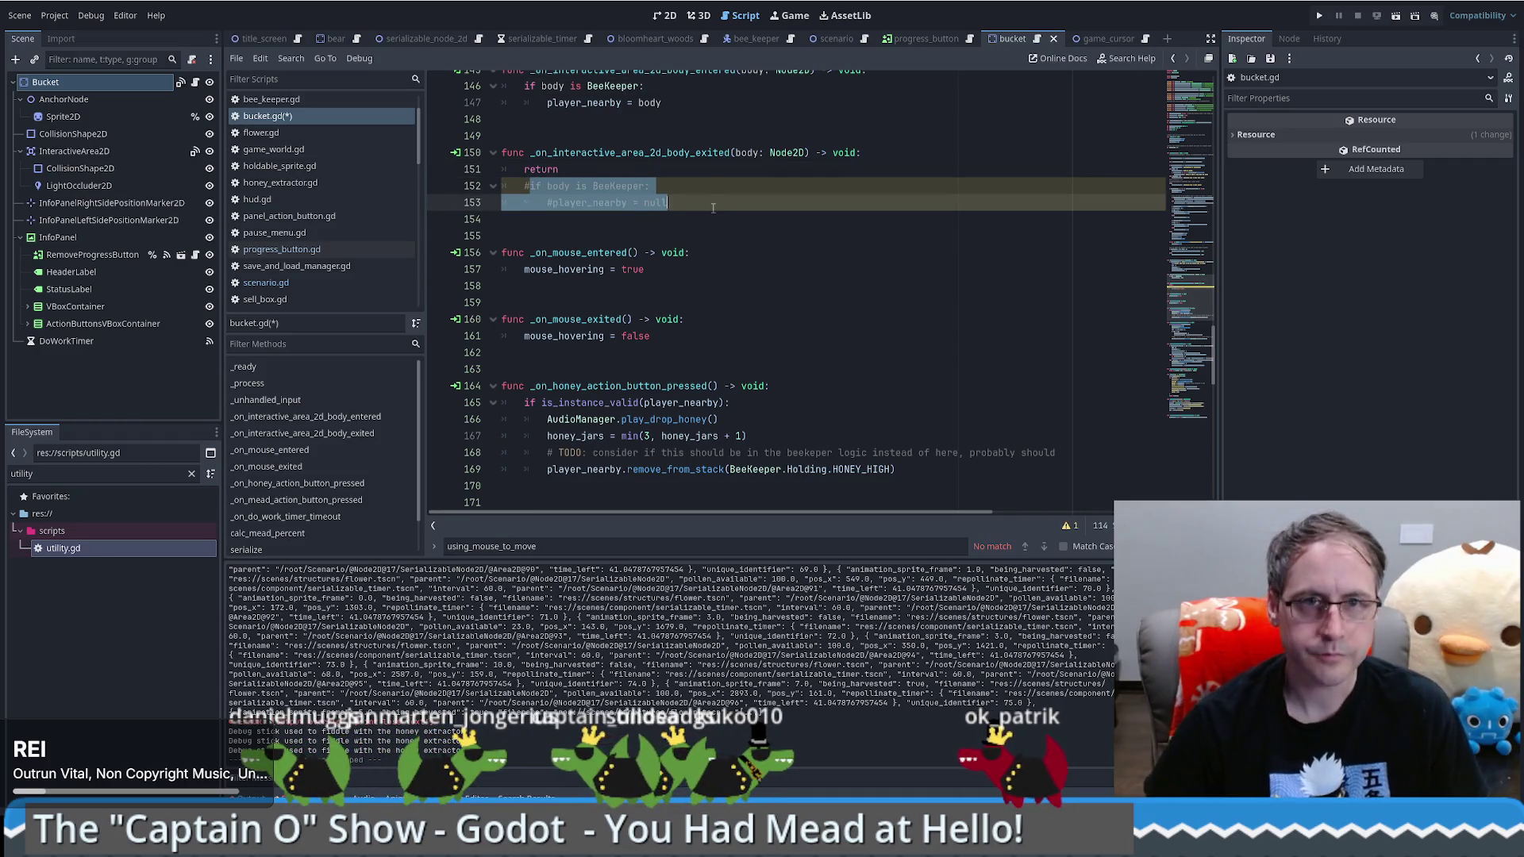
key(ctrl+k)
click(1319, 16)
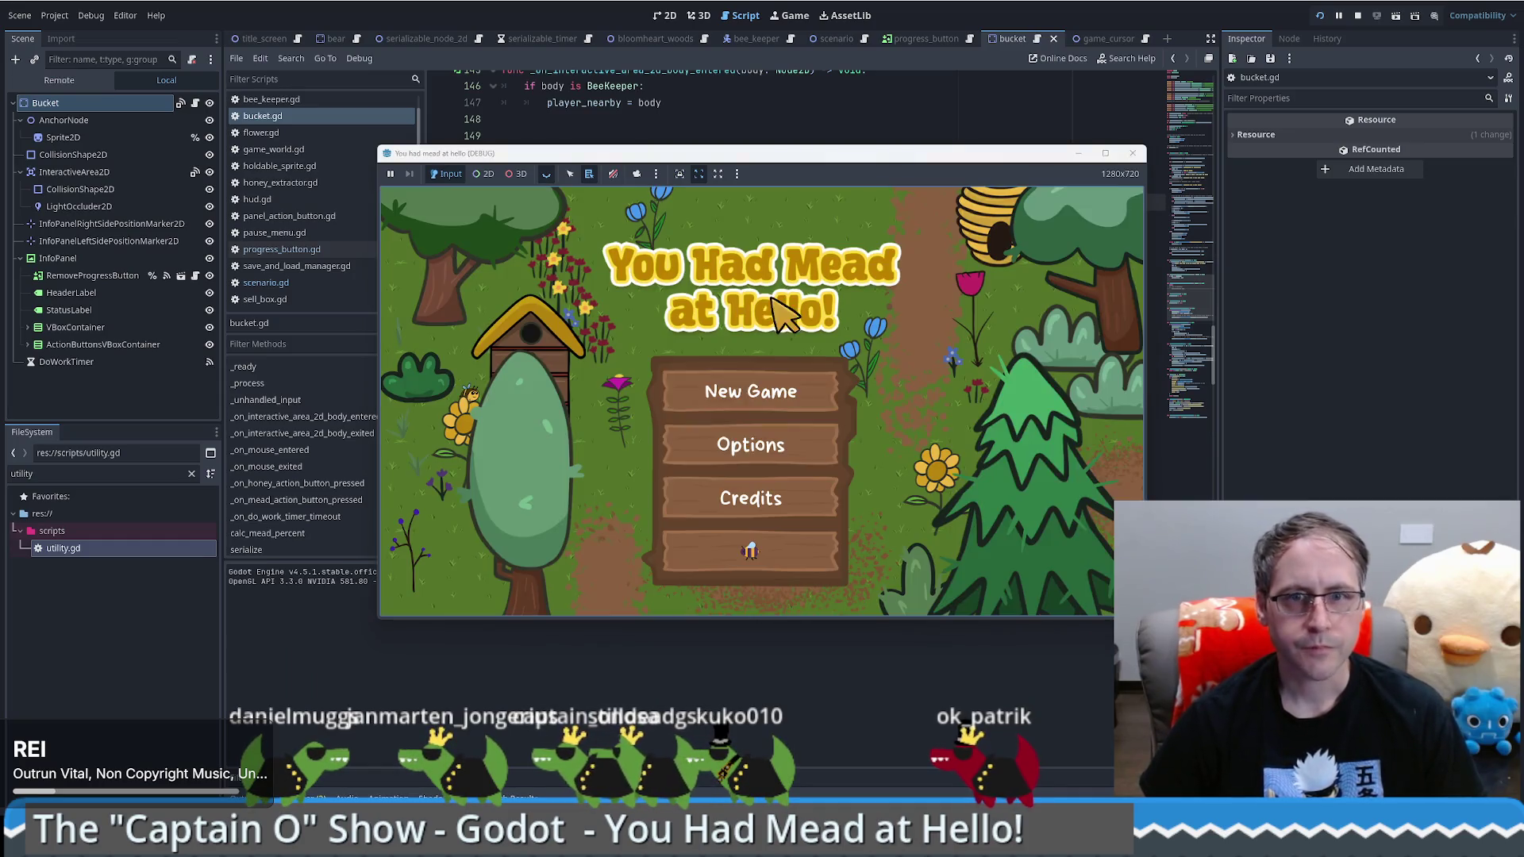
Step: Start a new game, load the save to see the Food Grade Bucket panel, then close the game
click(746, 386)
click(947, 212)
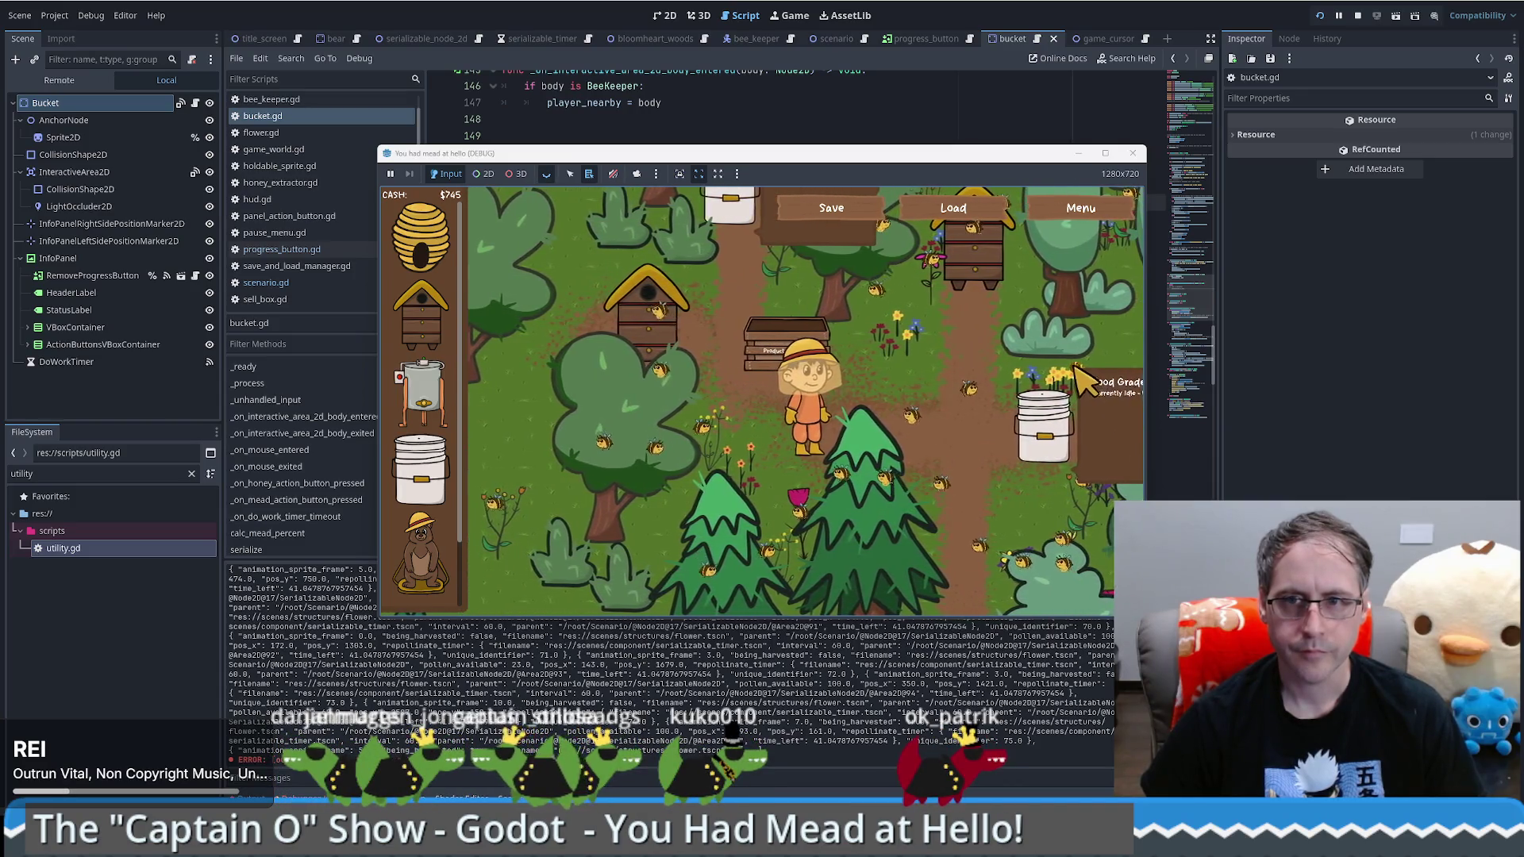
mouse_move(1003, 409)
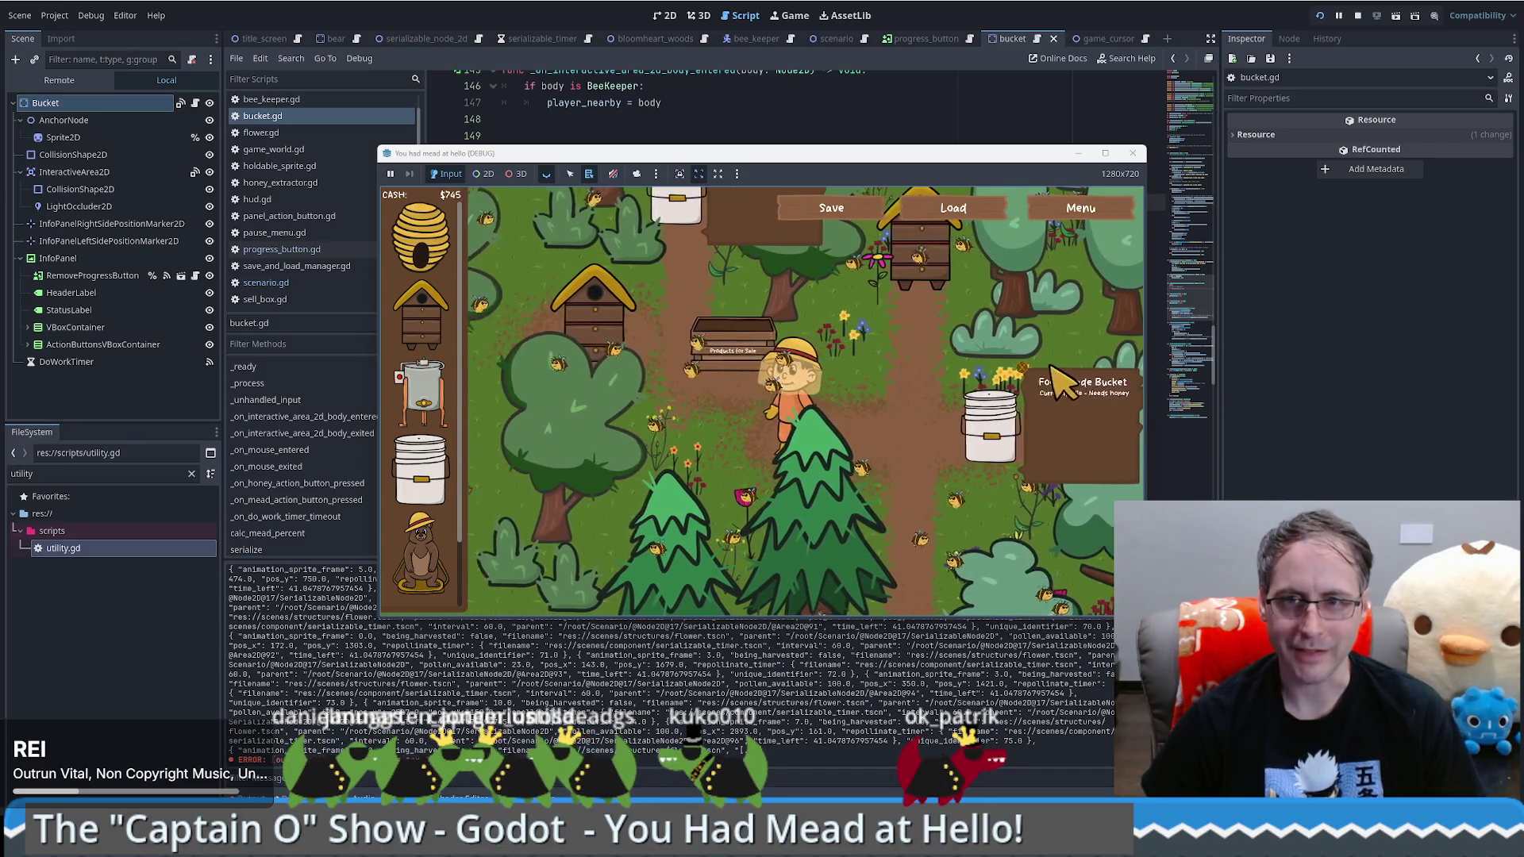
click(1132, 153)
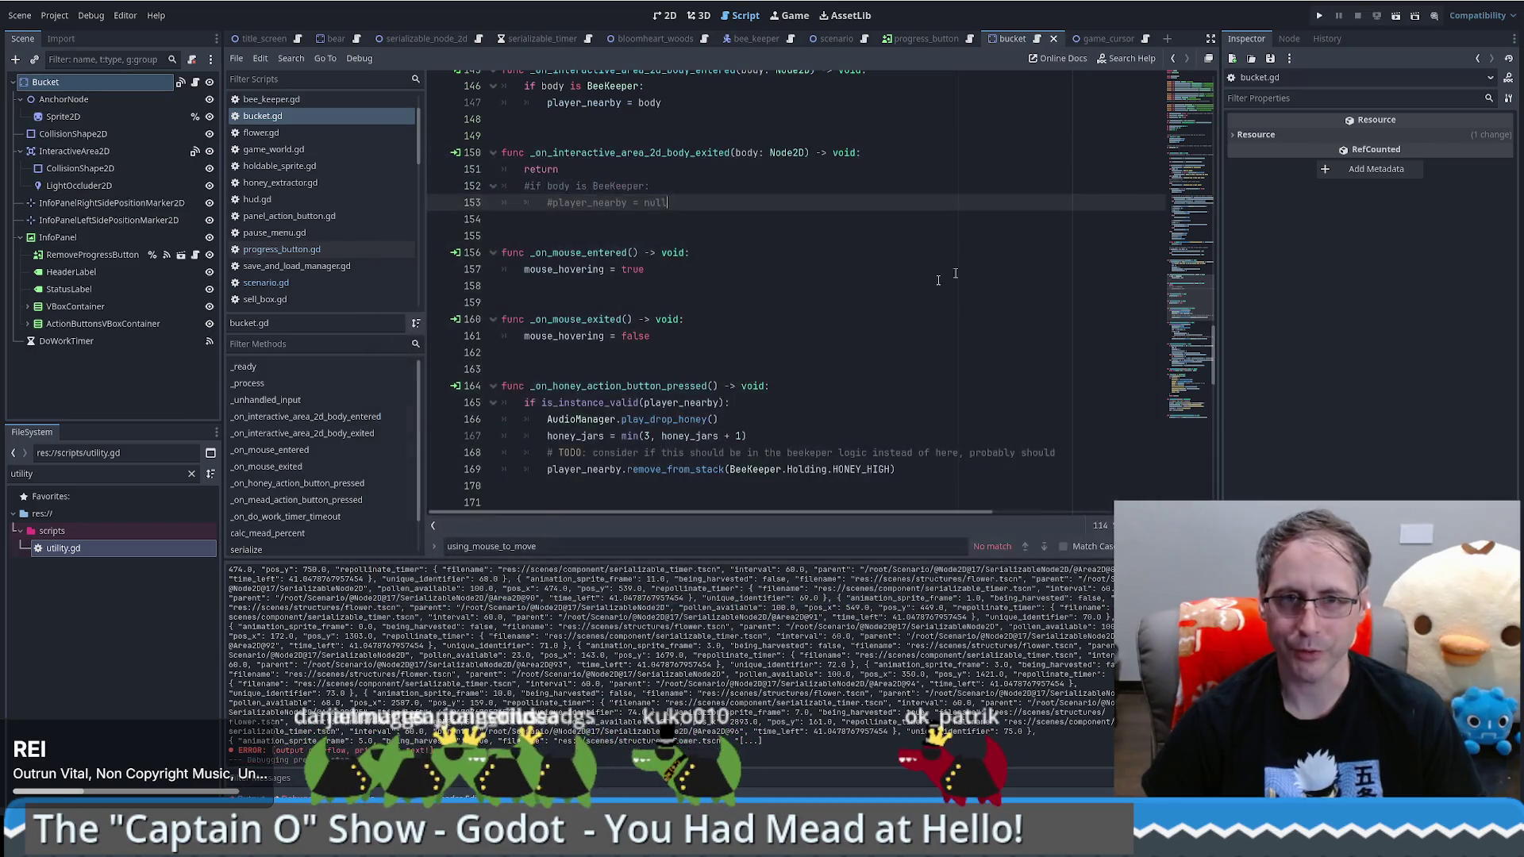
Step: Undo the added return line and review every use of player_nearby in bucket.gd
key(ctrl+z)
key(ctrl+z)
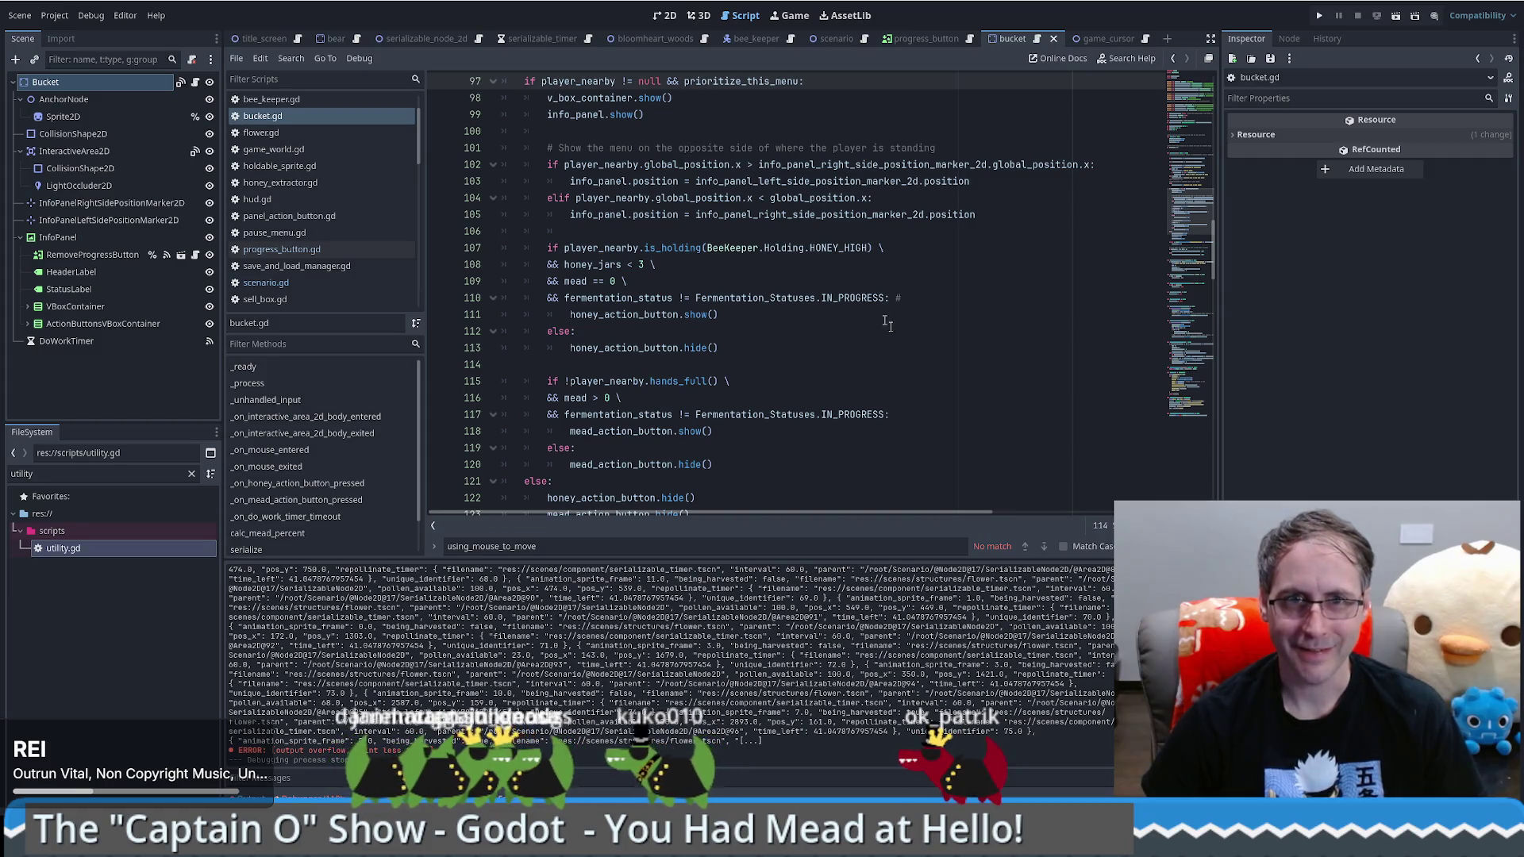
double_click(581, 81)
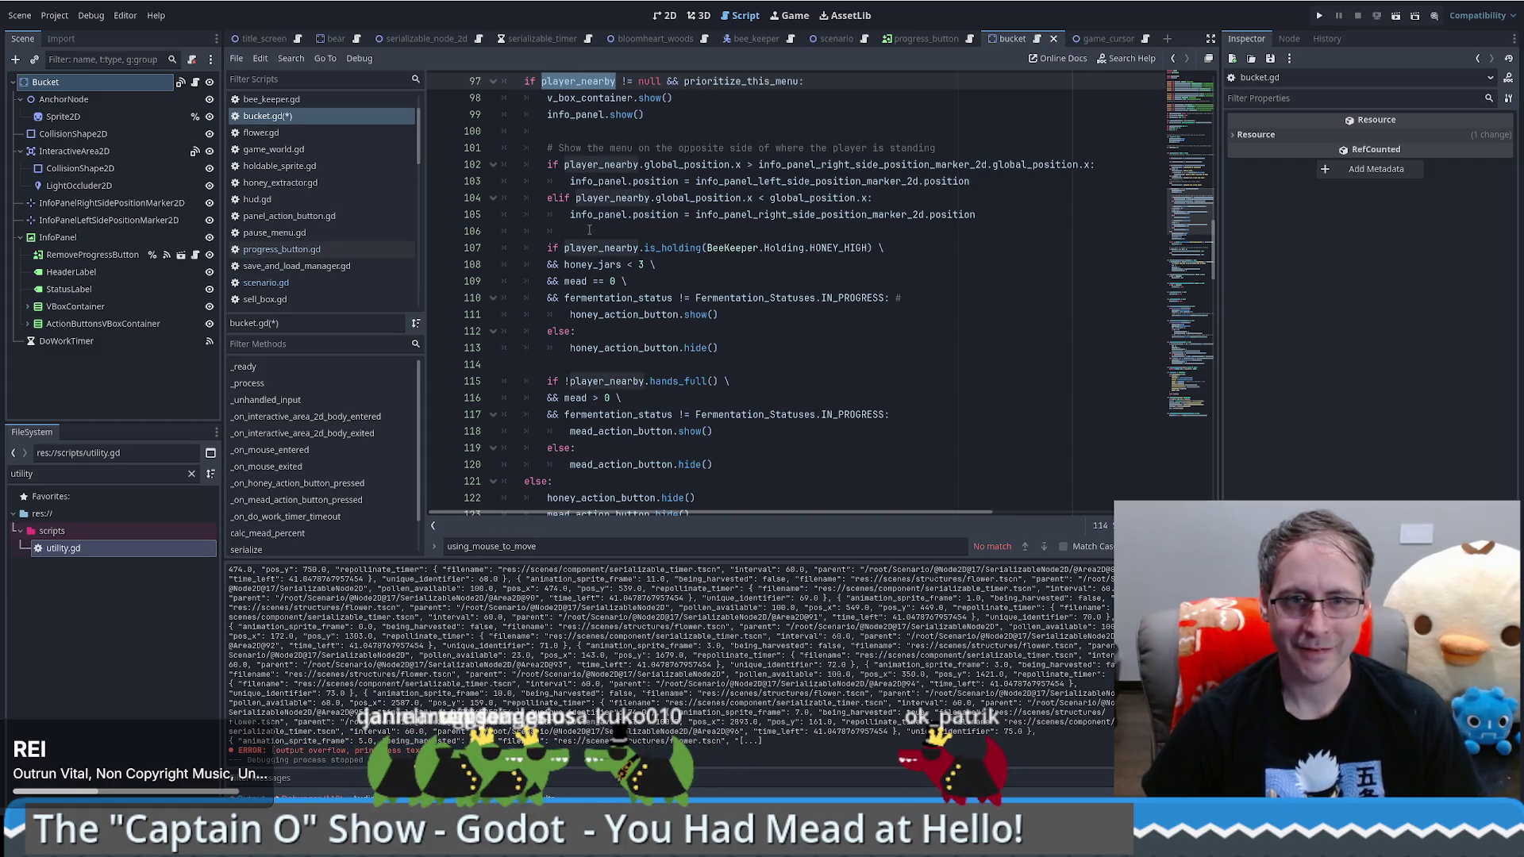
scroll(589, 230, down, 2)
scroll(714, 242, up, 3)
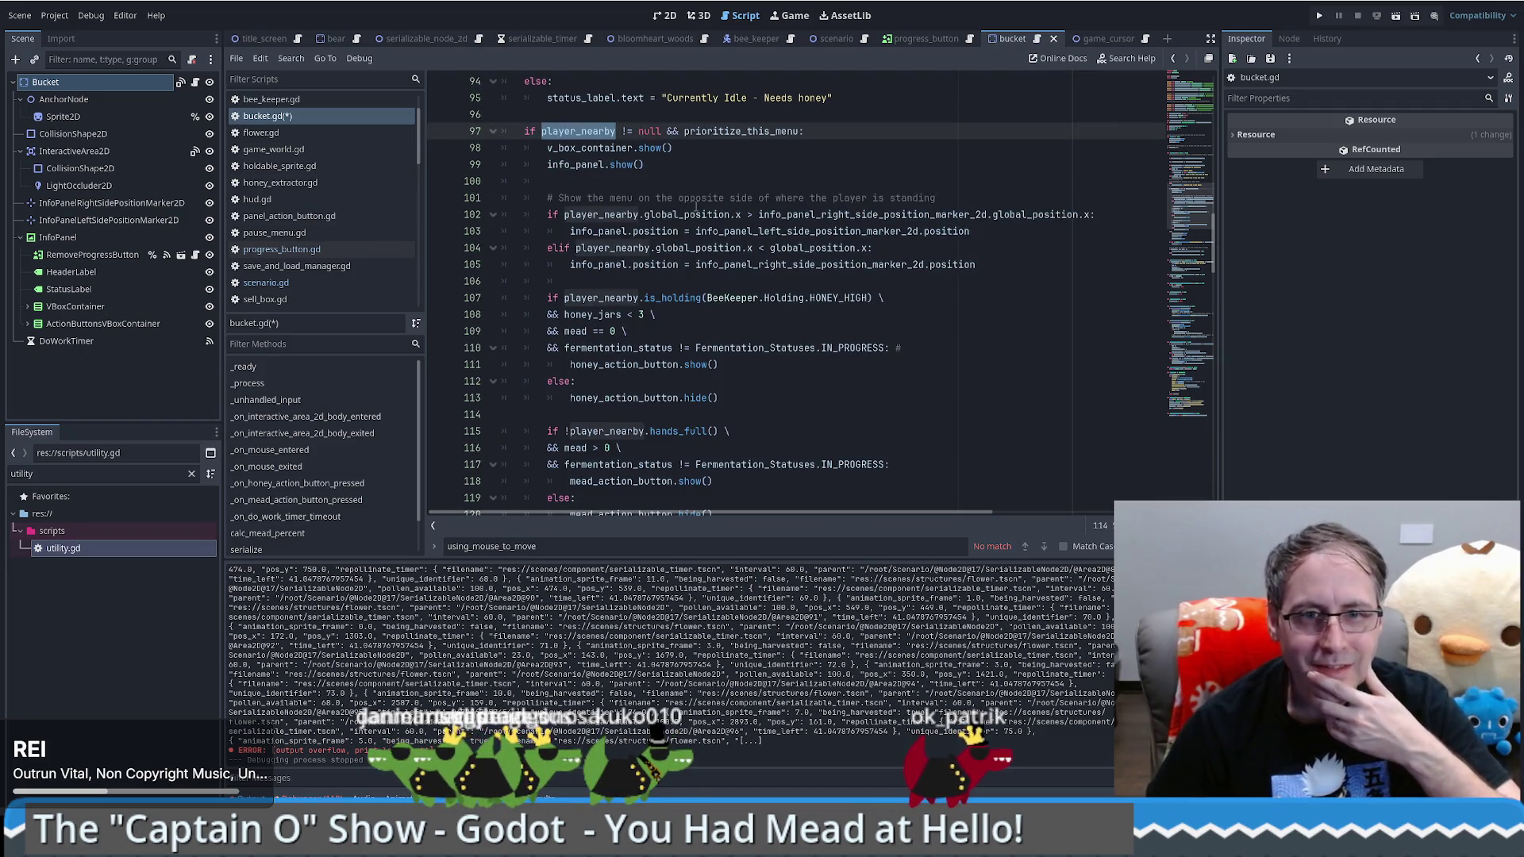
scroll(695, 207, down, 7)
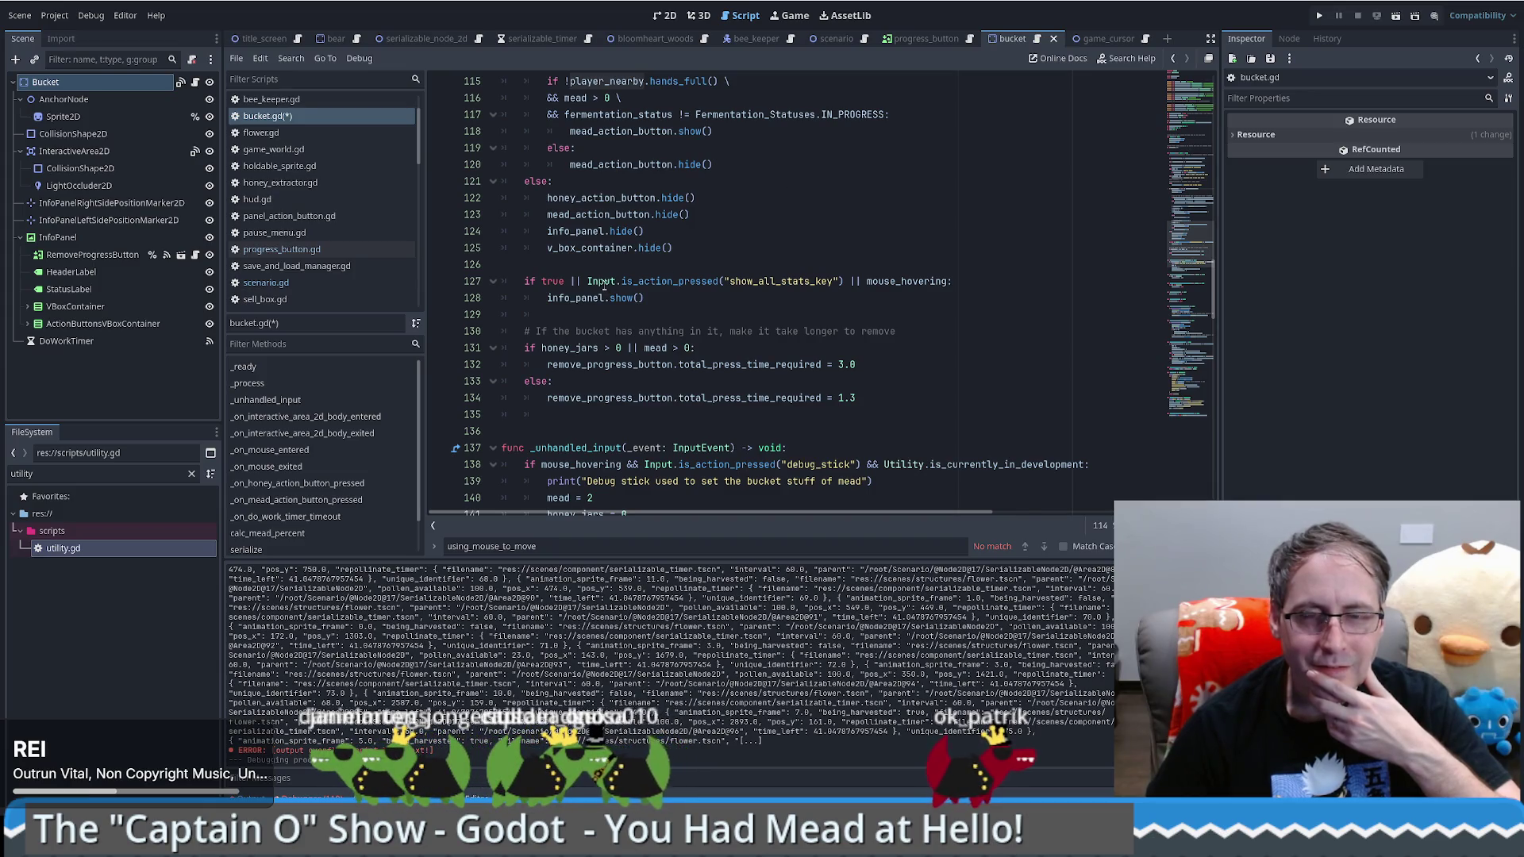
scroll(712, 256, up, 5)
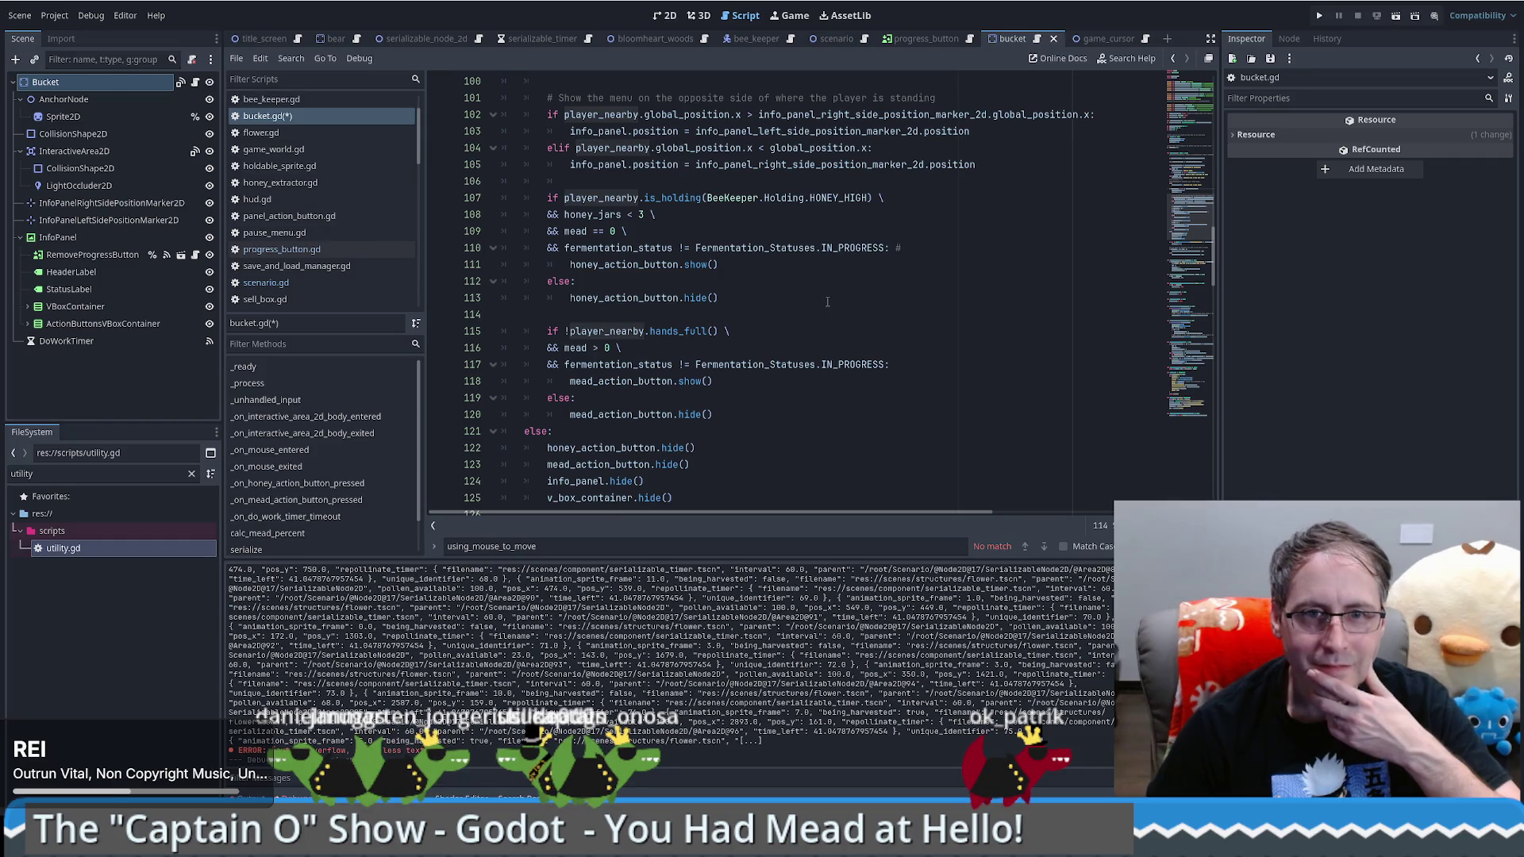
scroll(827, 301, up, 3)
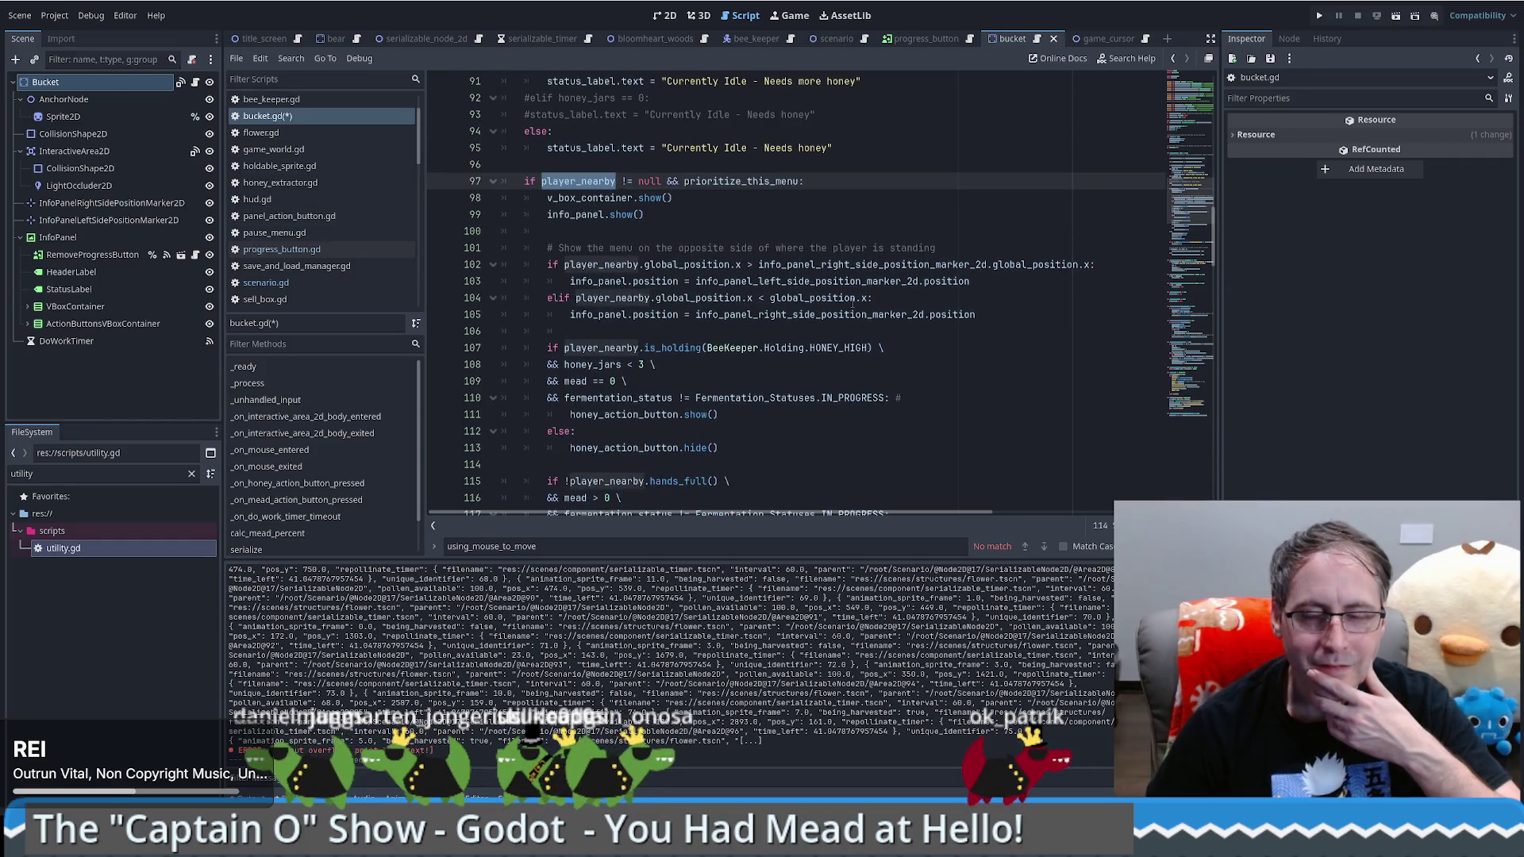
scroll(854, 302, down, 4)
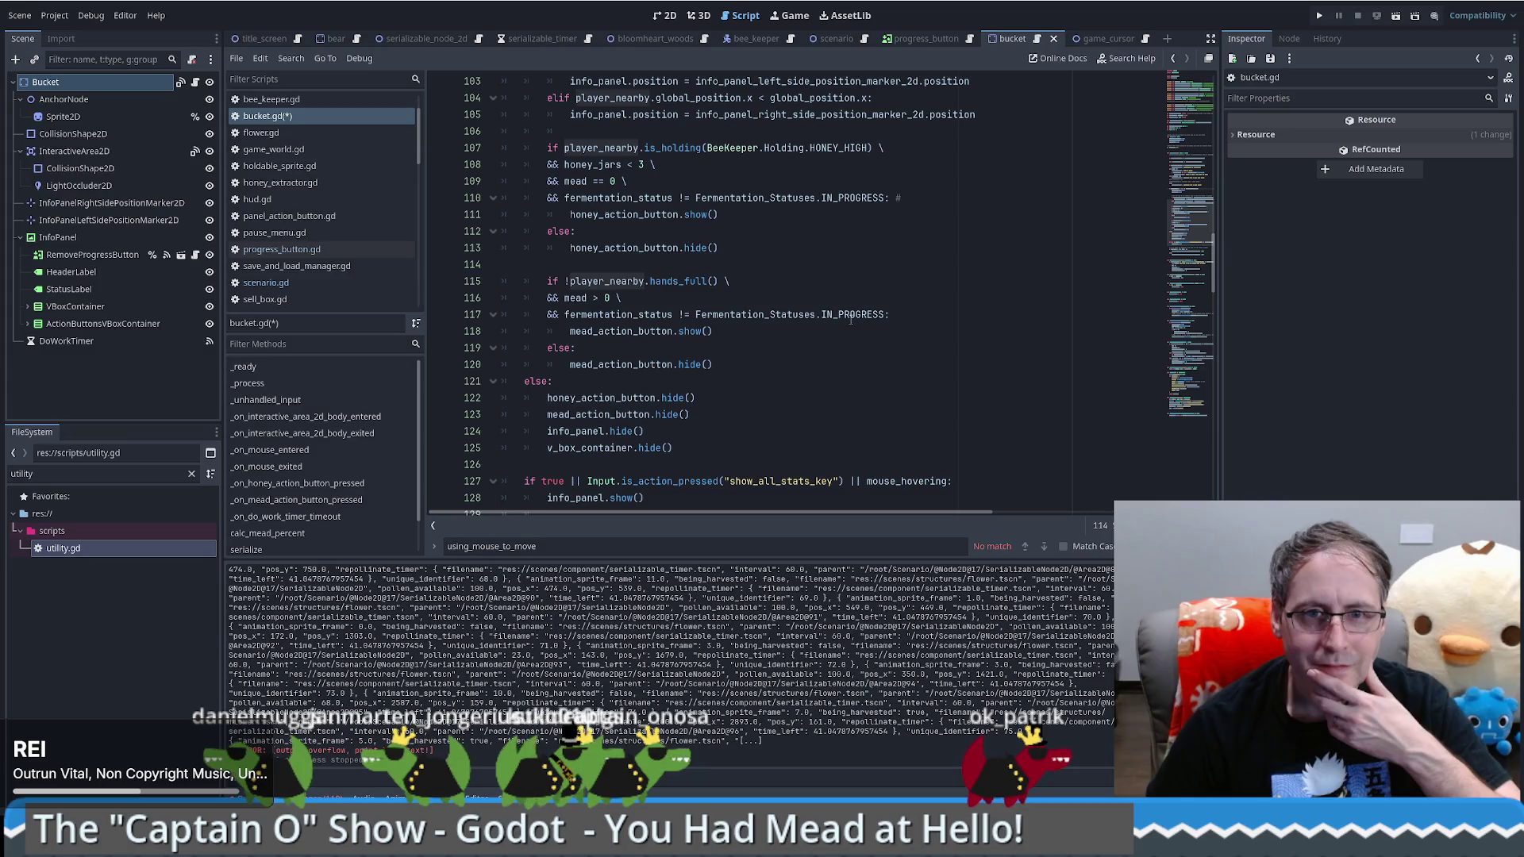
scroll(851, 320, up, 4)
Step: Change line 124's 'hide' to 'show' so the else branch shows both panels, then run the project
double_click(649, 196)
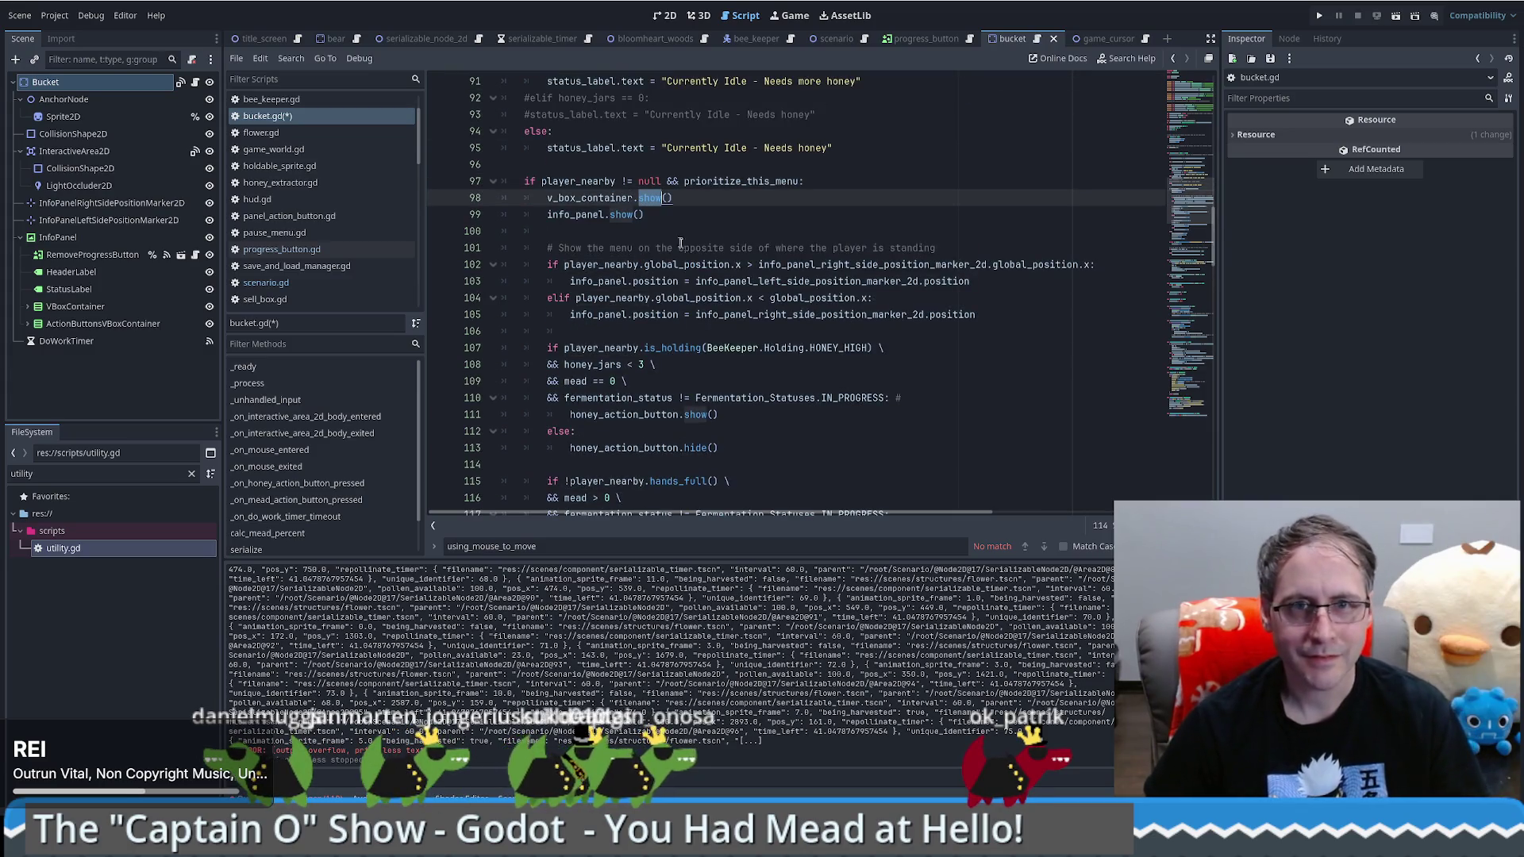
scroll(695, 290, down, 2)
scroll(695, 290, down, 4)
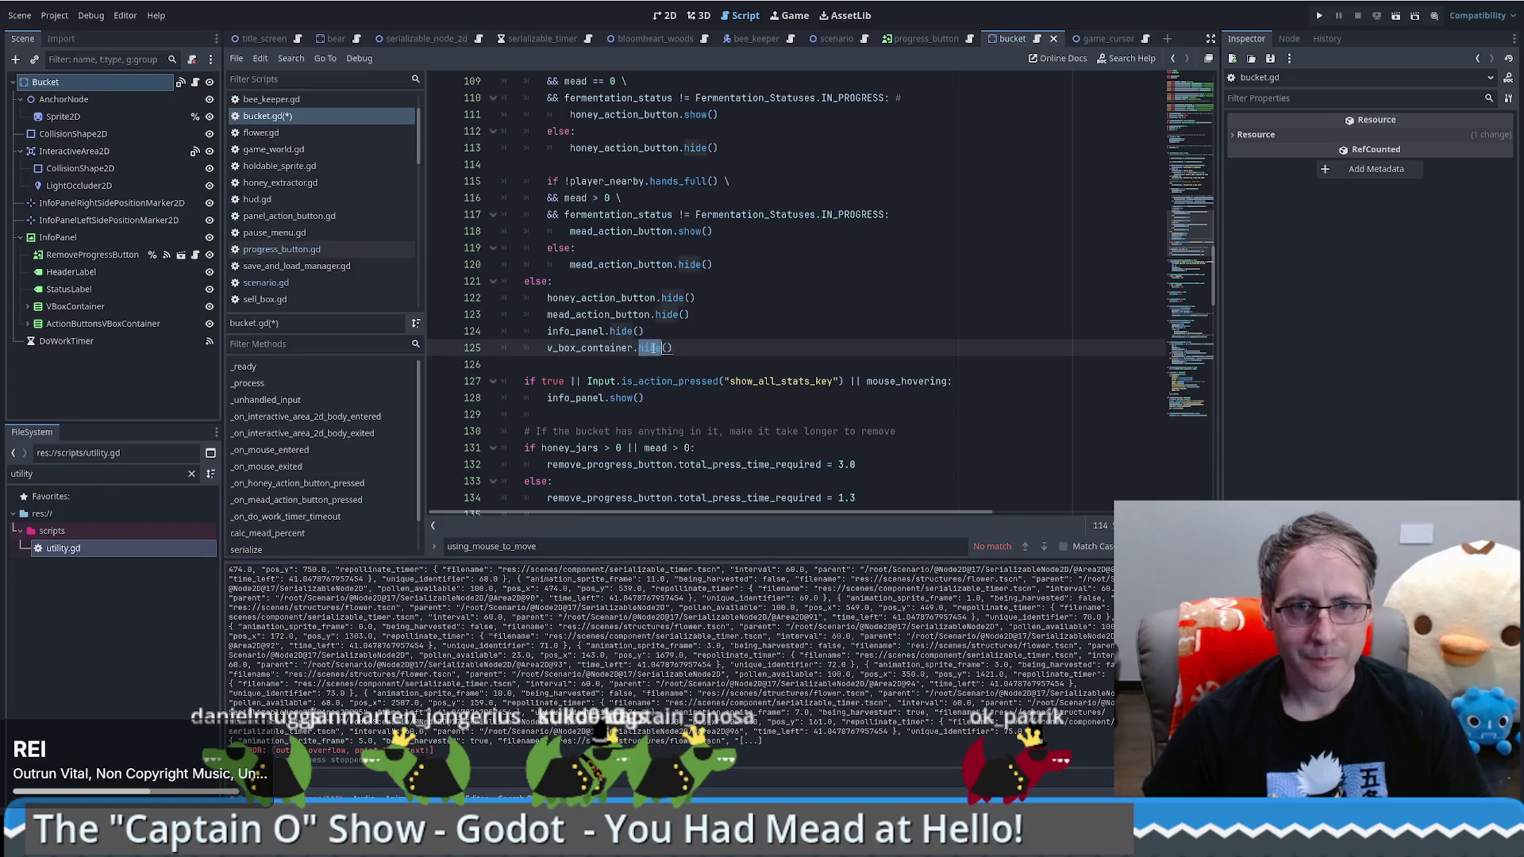
scroll(656, 330, up, 5)
double_click(620, 165)
scroll(651, 392, down, 4)
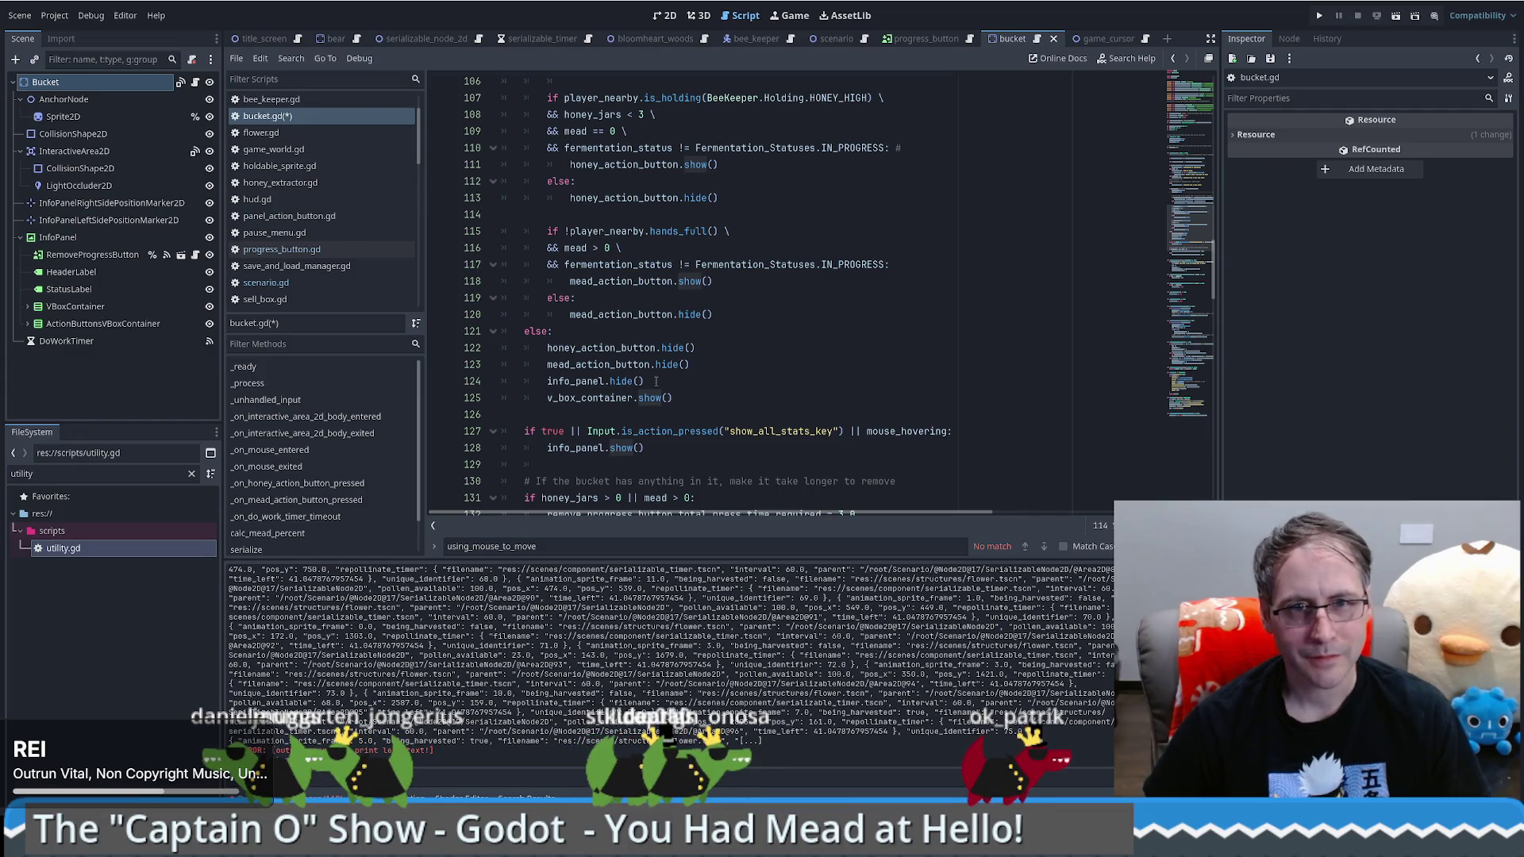
double_click(623, 381)
text(show)
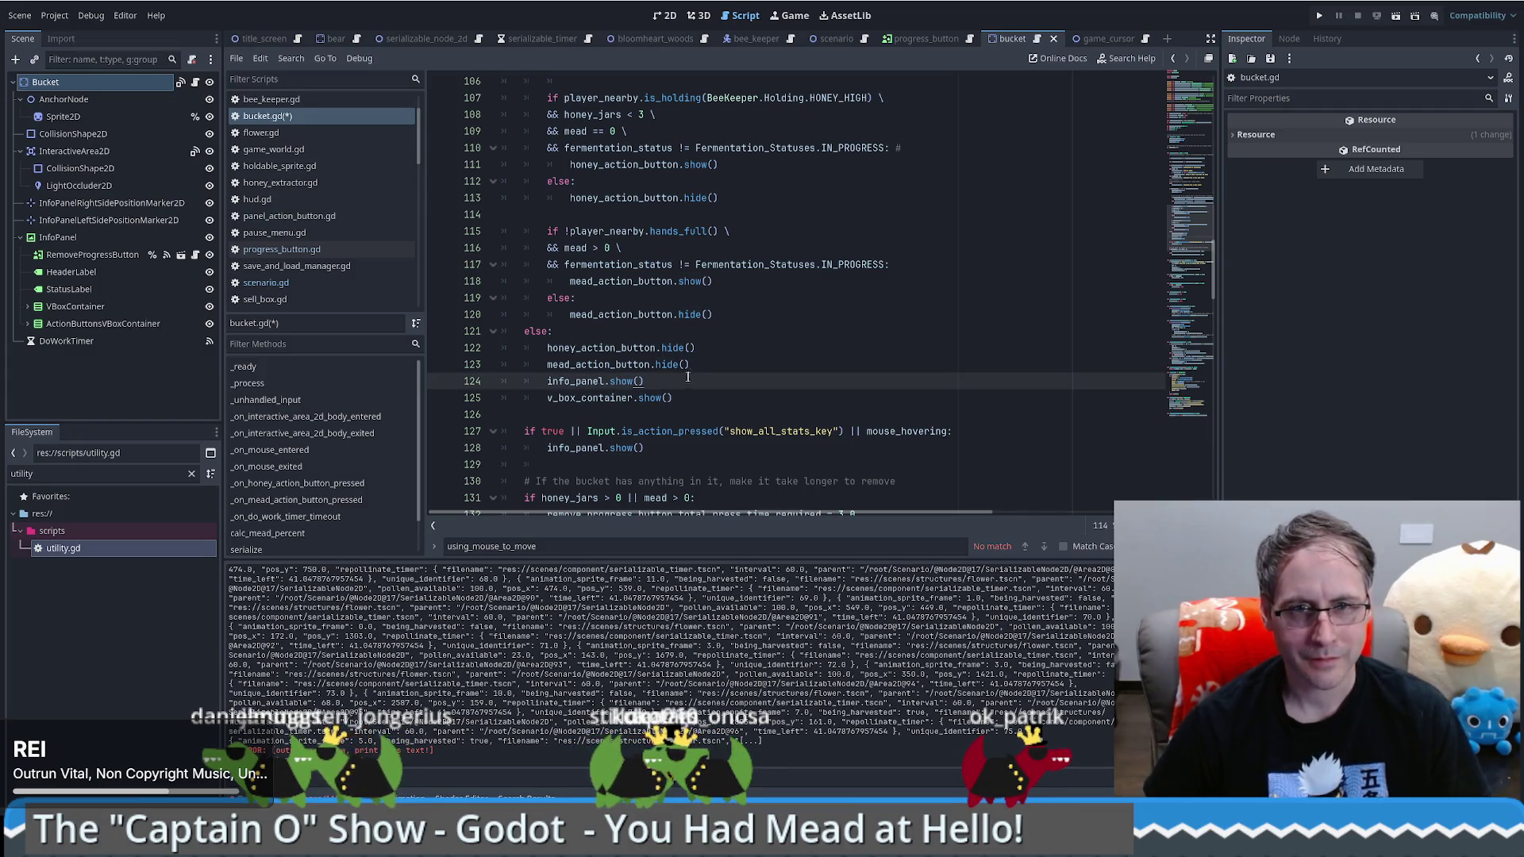
click(790, 15)
key(ctrl+F3)
click(1320, 16)
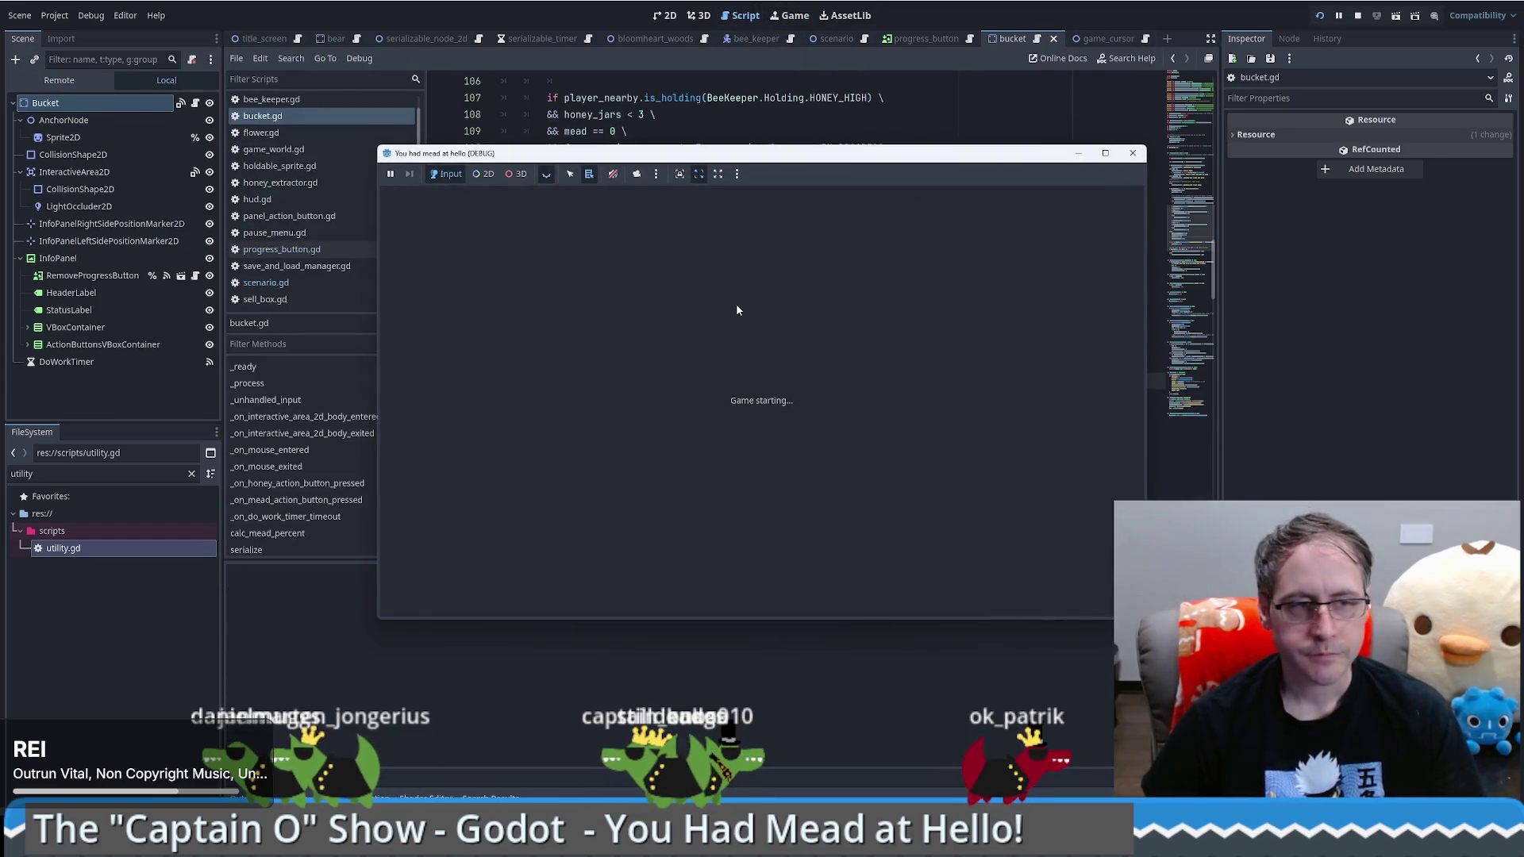
Step: Load the saved world in the running game, then stop it with F8
click(776, 387)
click(958, 211)
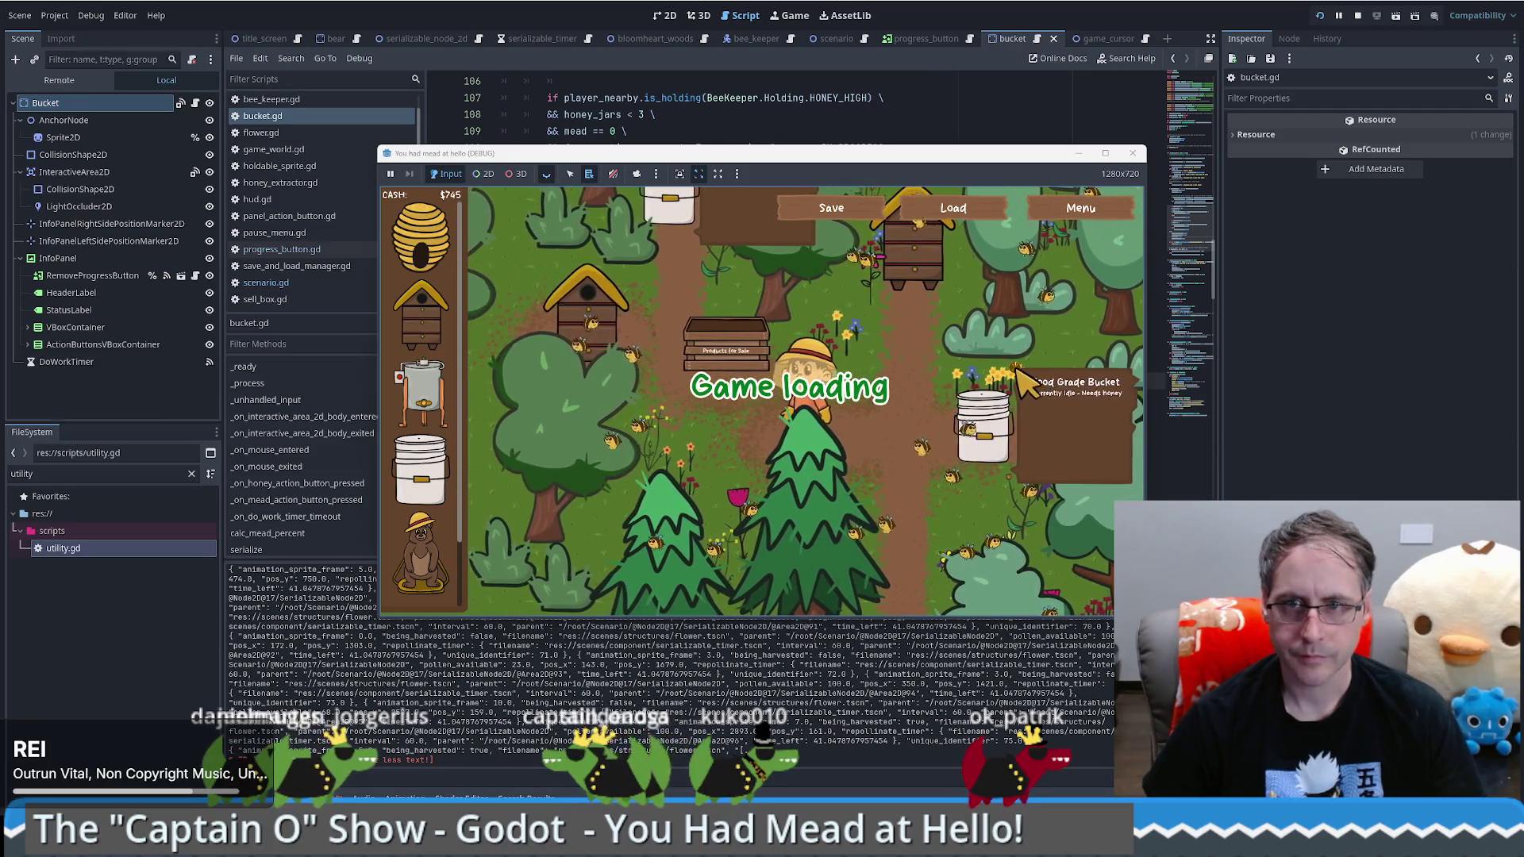
key(F8)
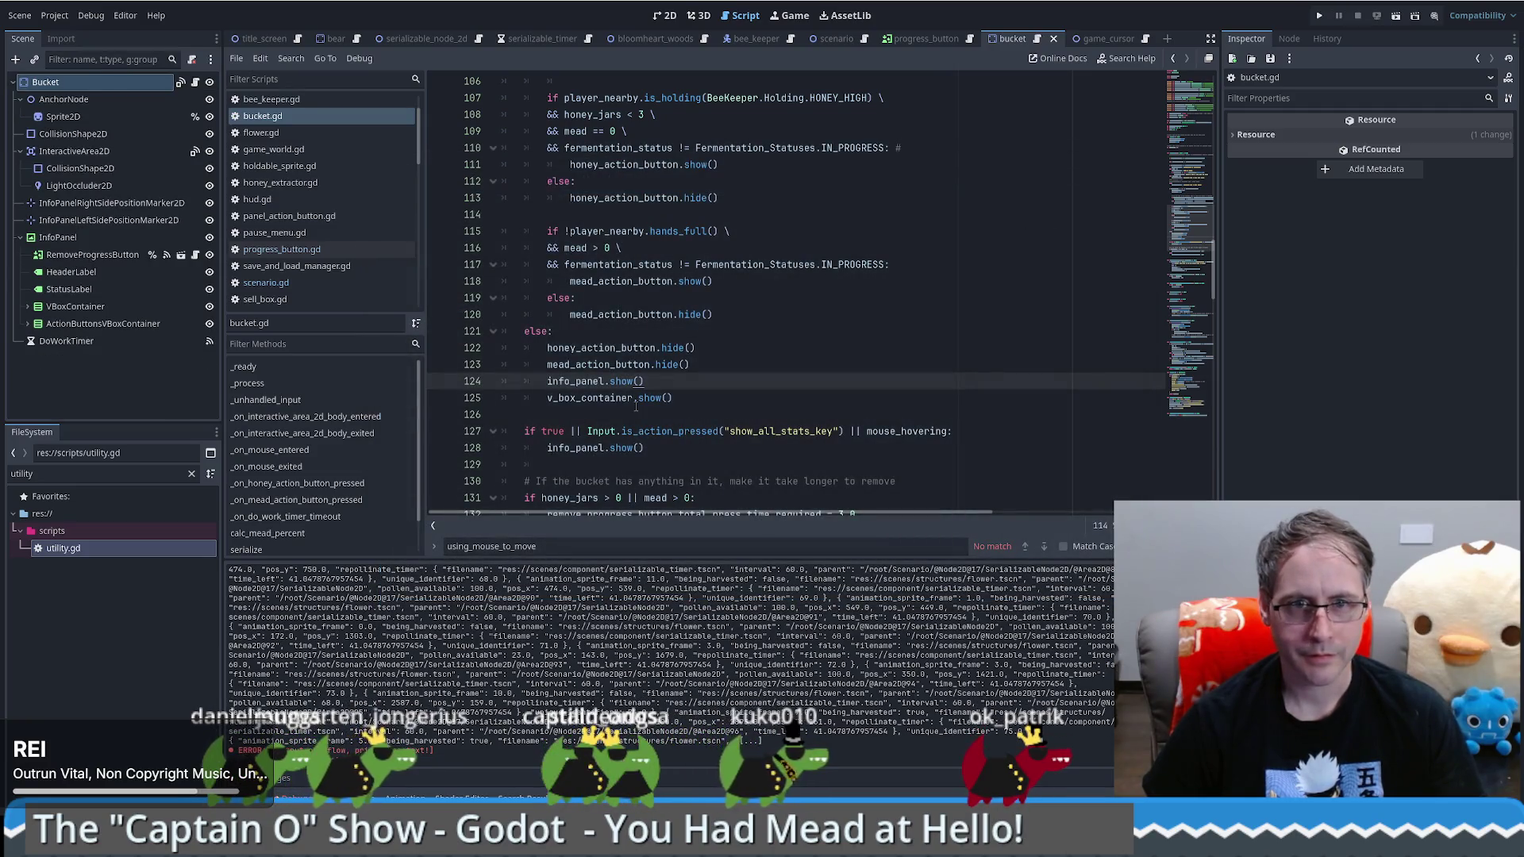
Step: Revert lines 124–125 of the else branch back to hide()
click(729, 391)
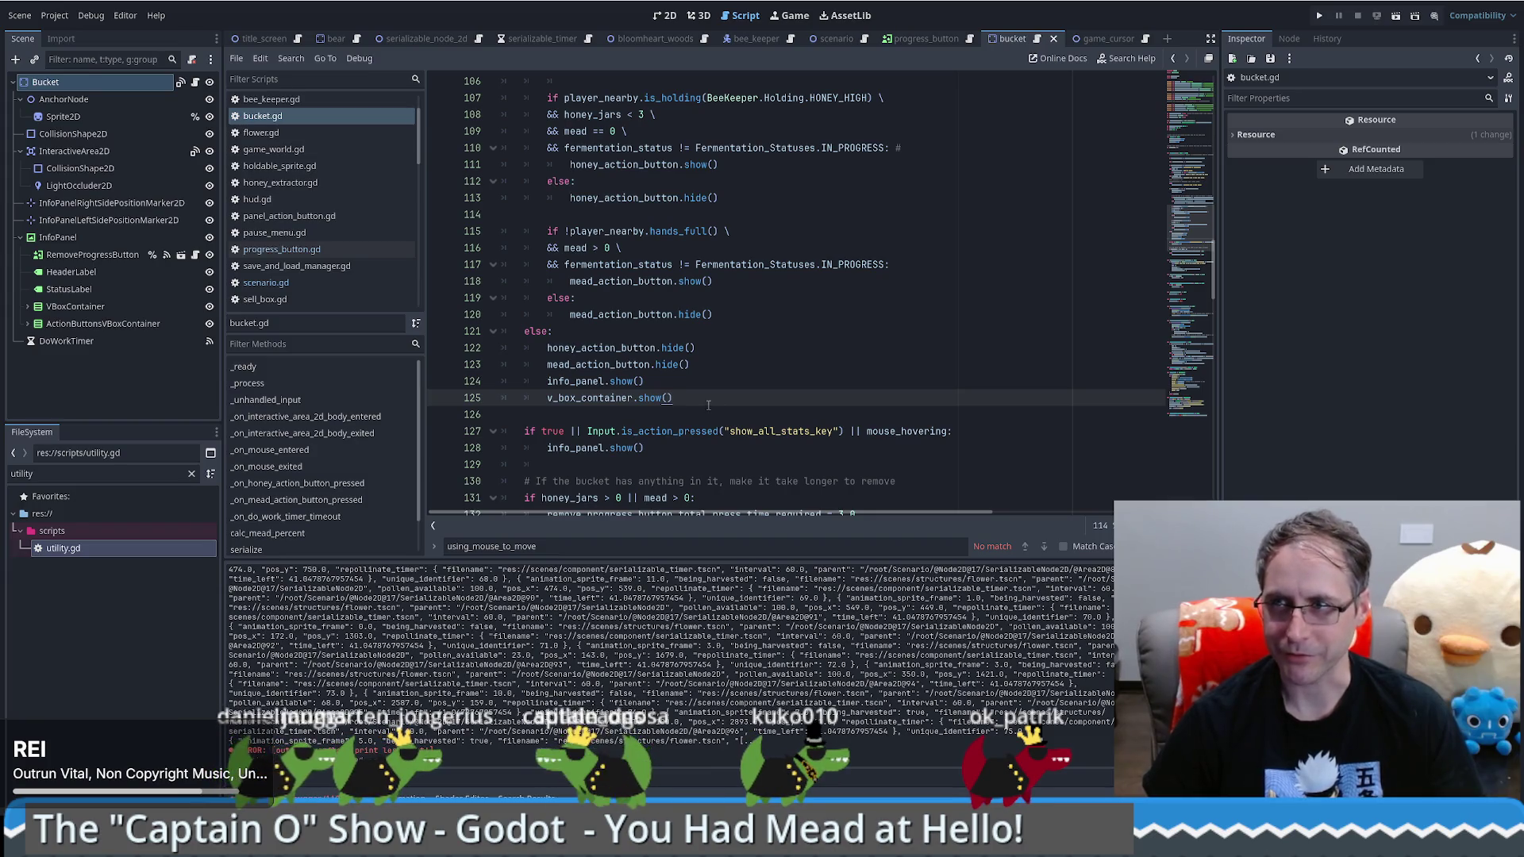
key(ctrl+z)
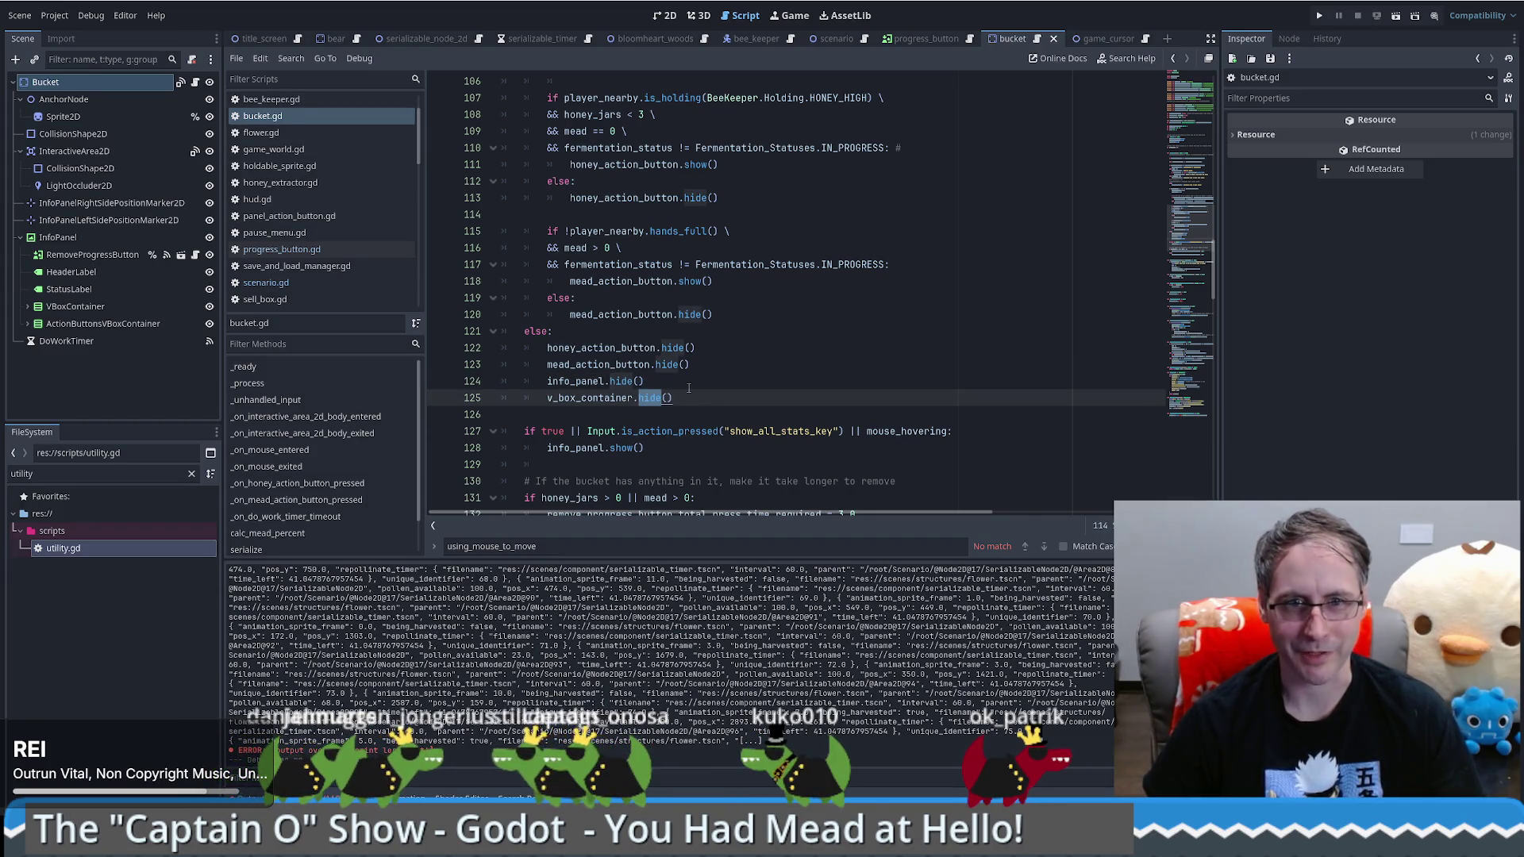
scroll(689, 389, up, 5)
scroll(689, 389, down, 5)
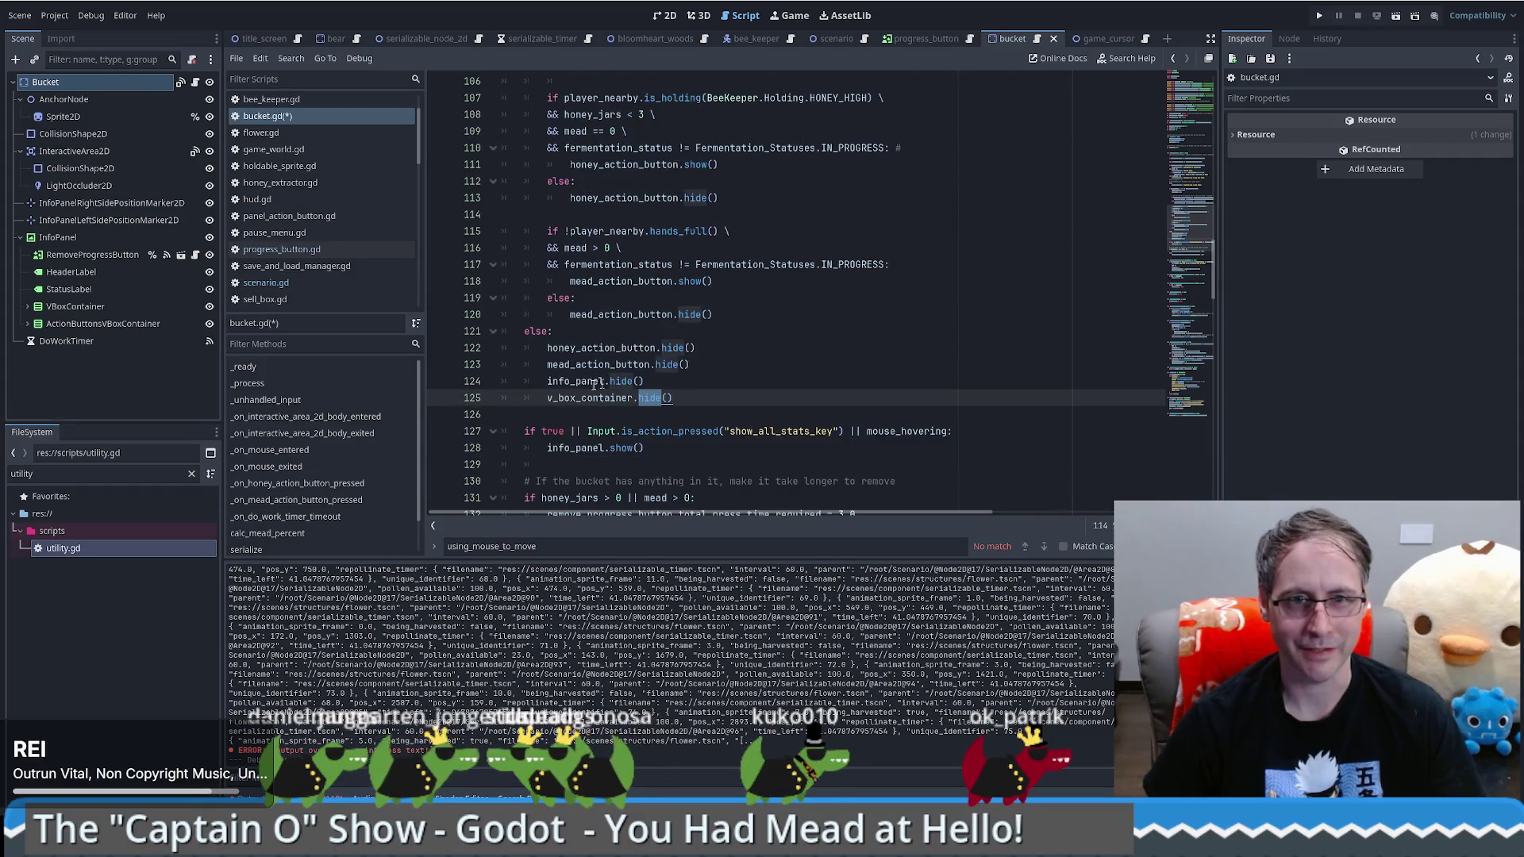
click(606, 398)
double_click(606, 398)
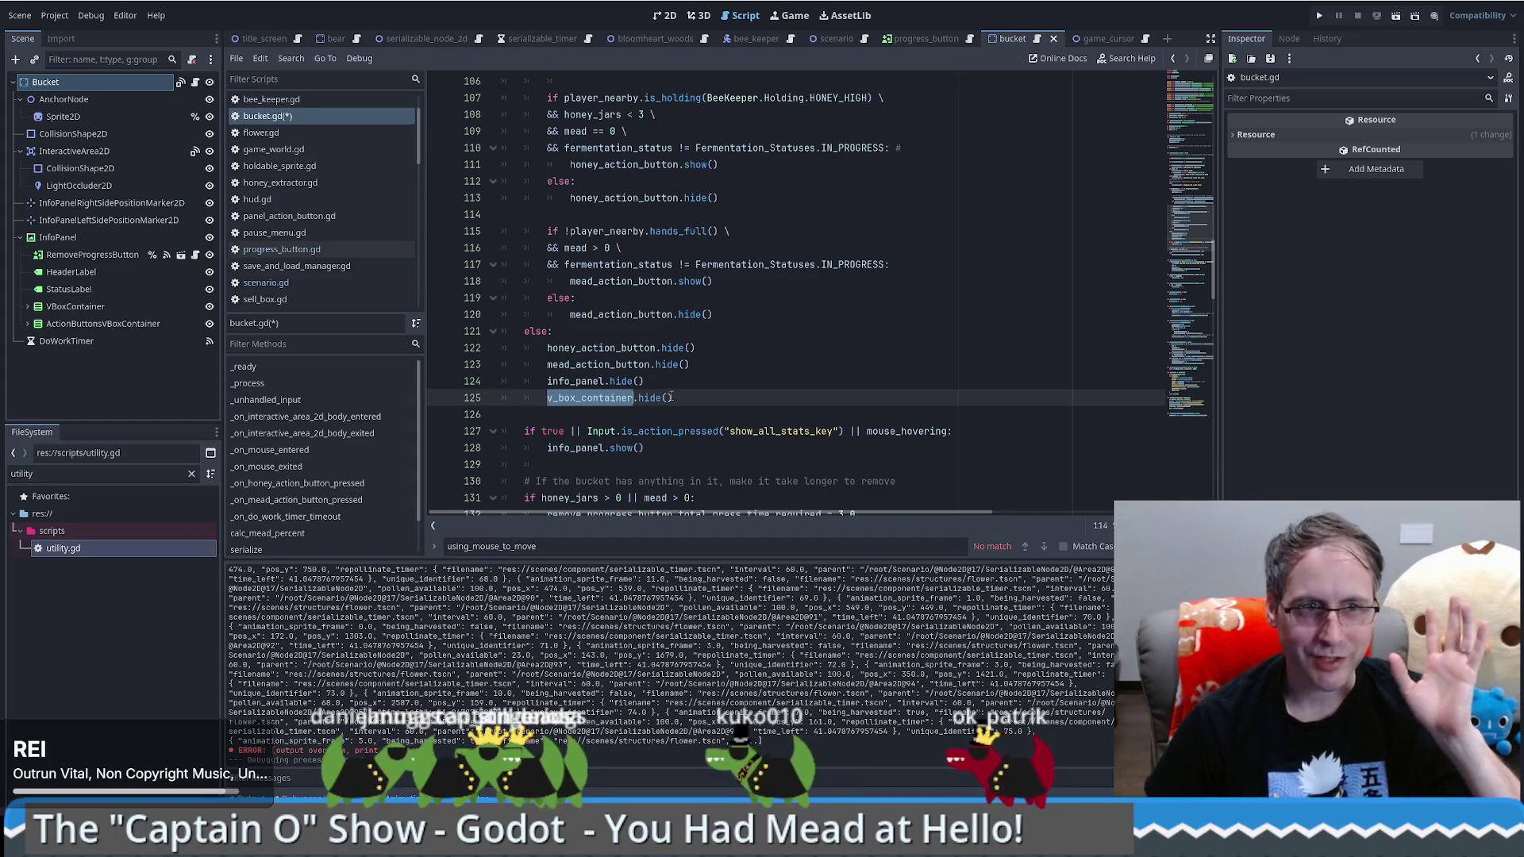
click(111, 255)
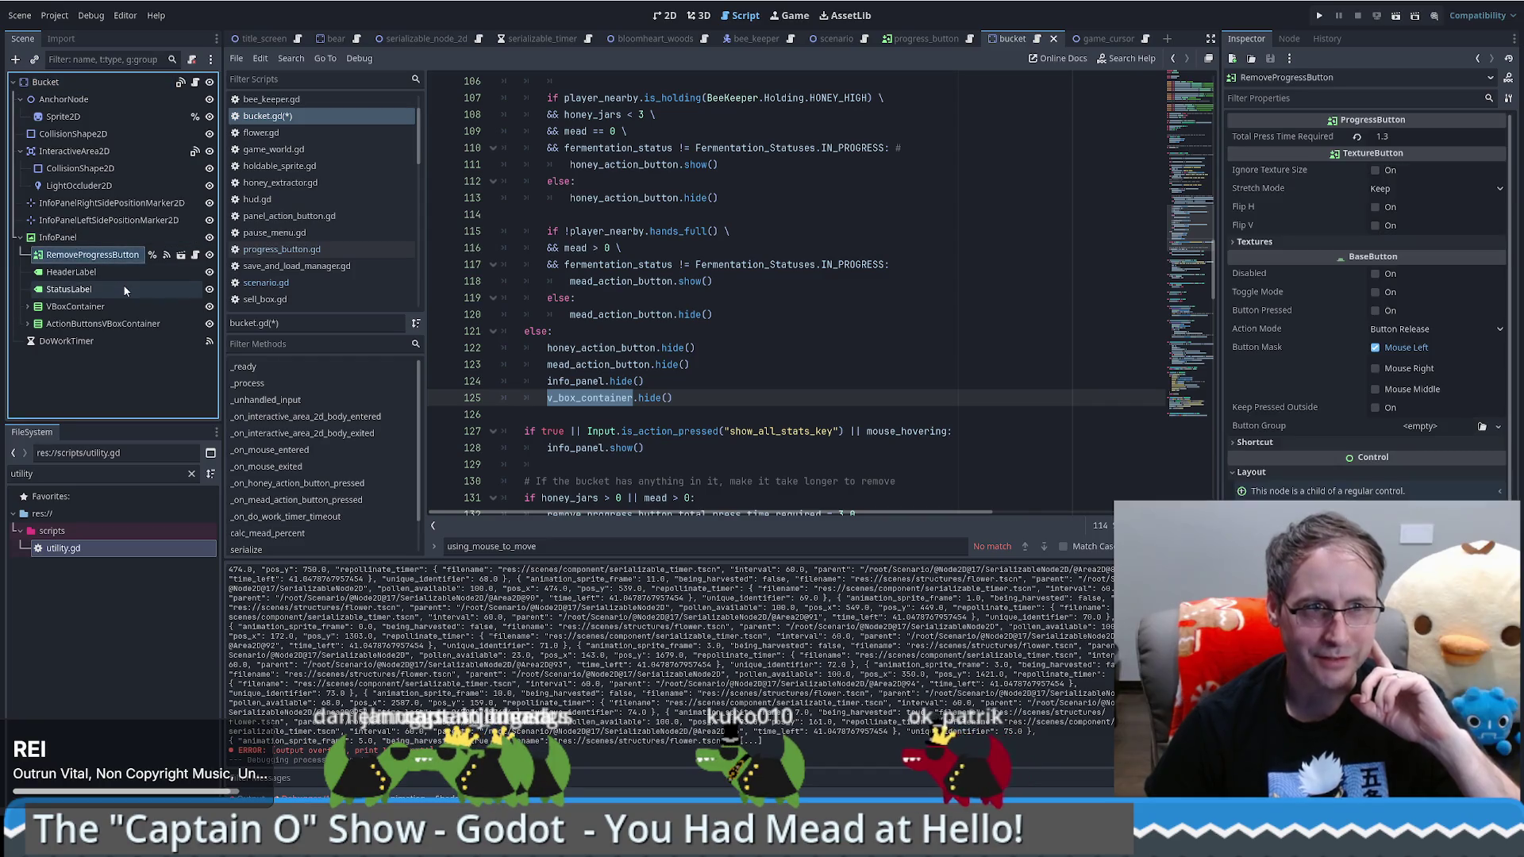
click(79, 306)
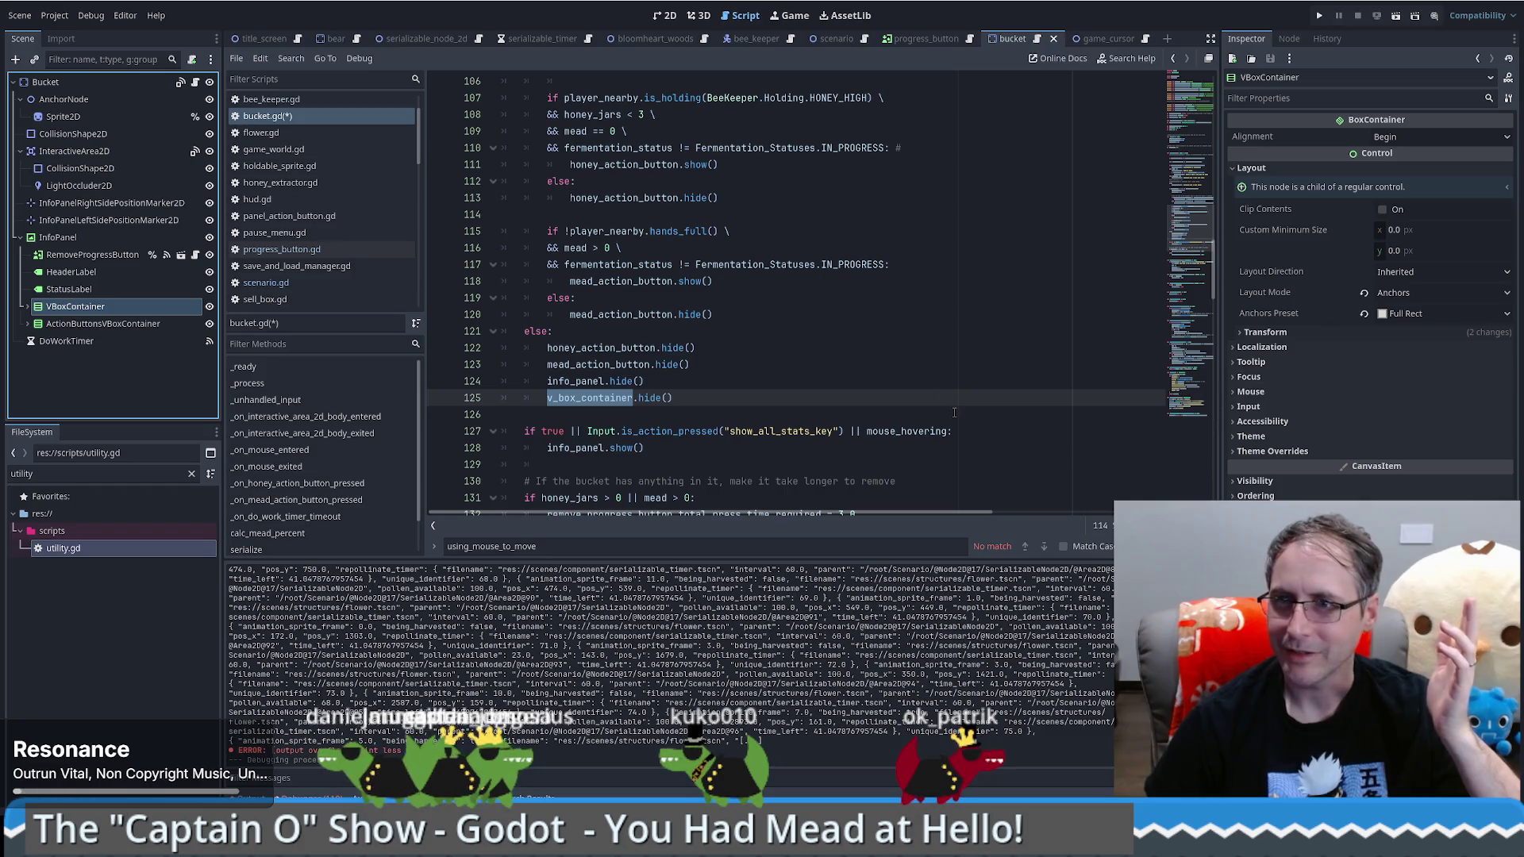
click(27, 306)
scroll(135, 333, down, 3)
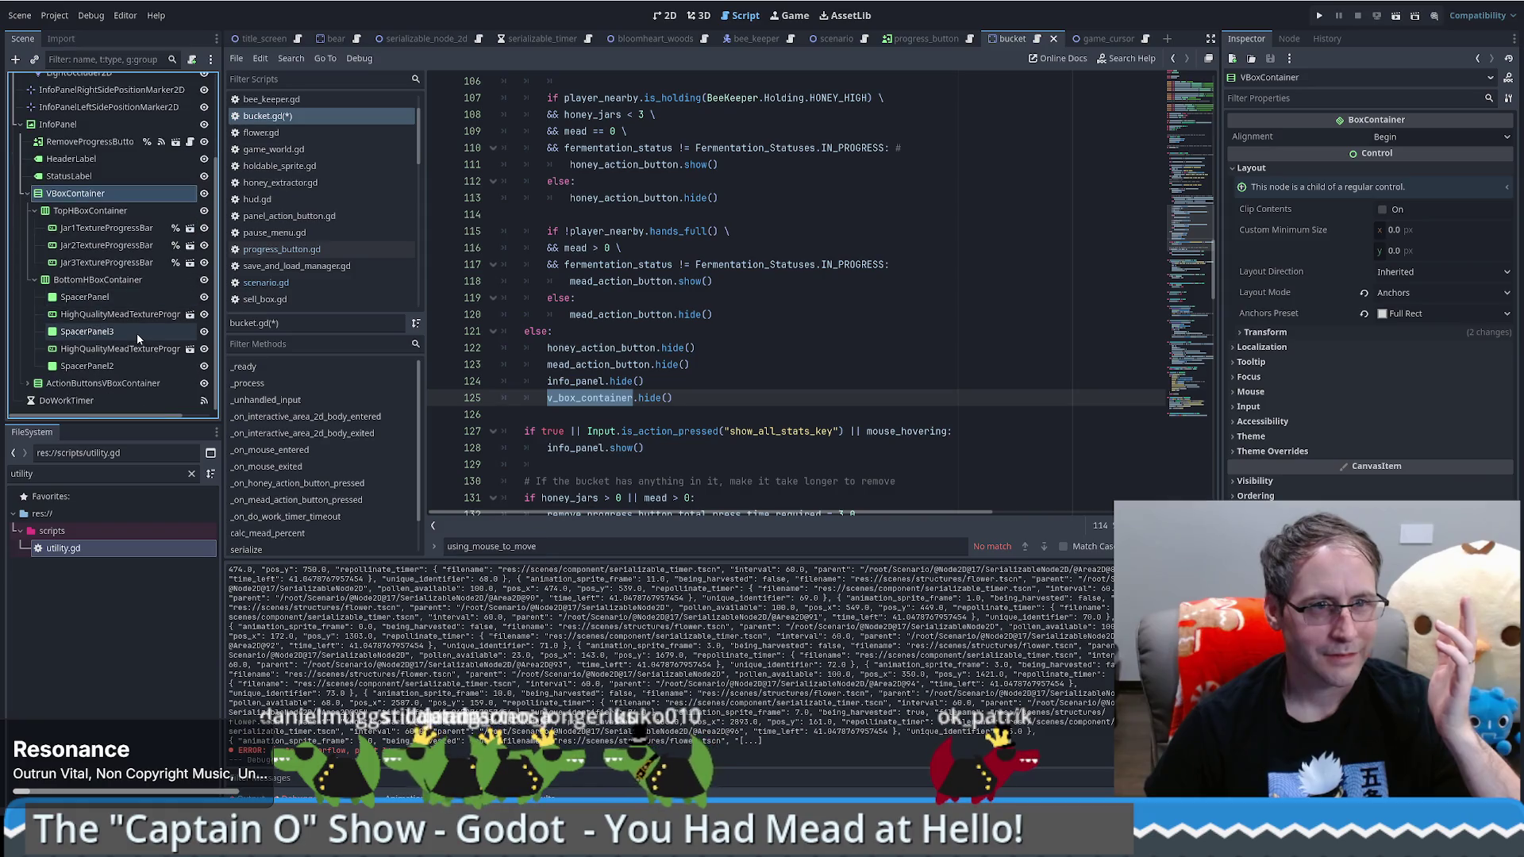
scroll(137, 339, up, 2)
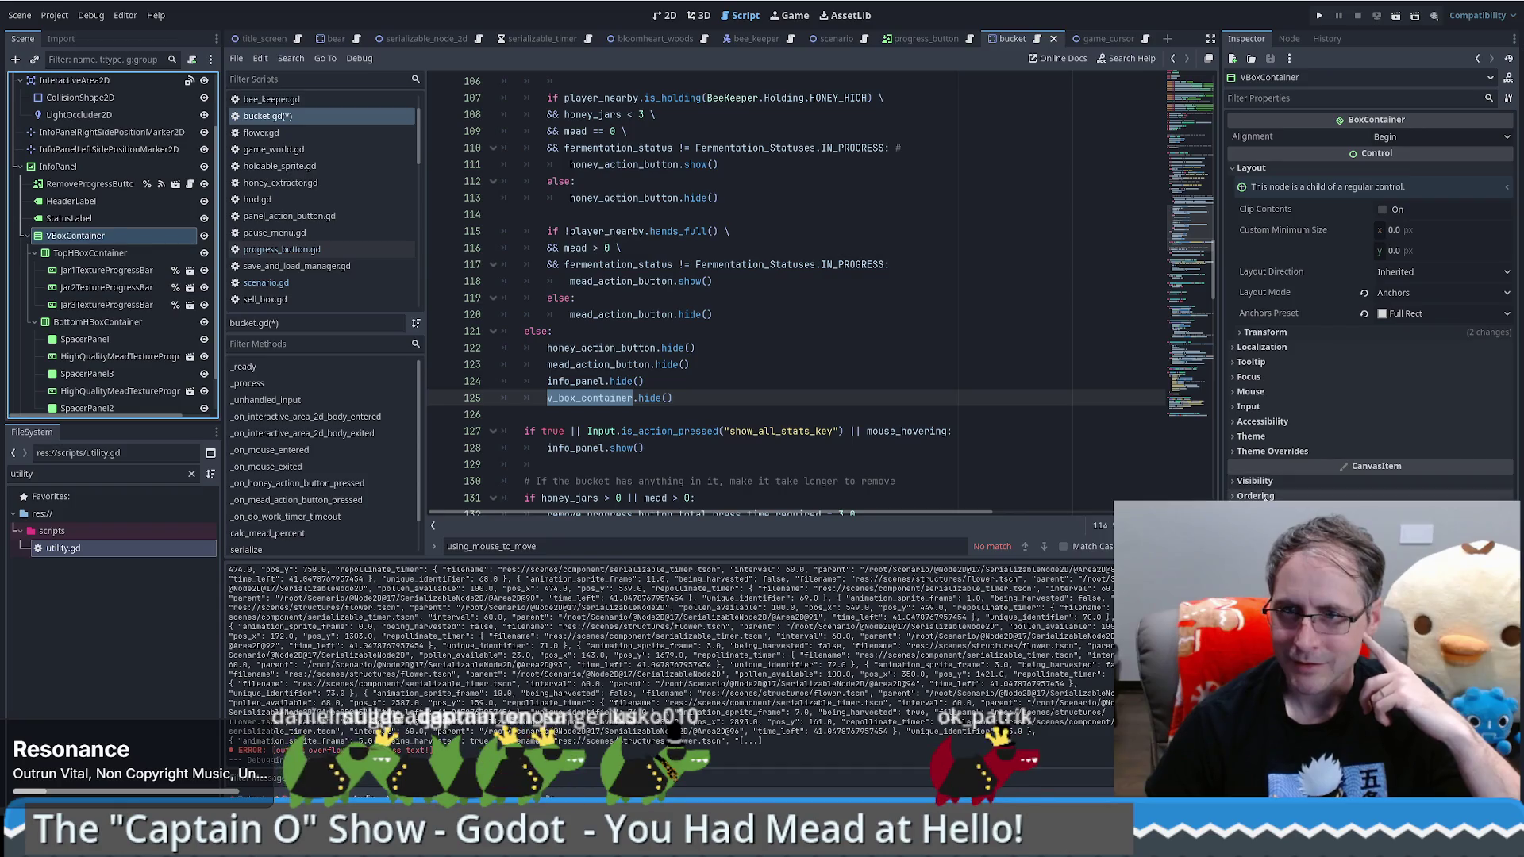
click(1250, 406)
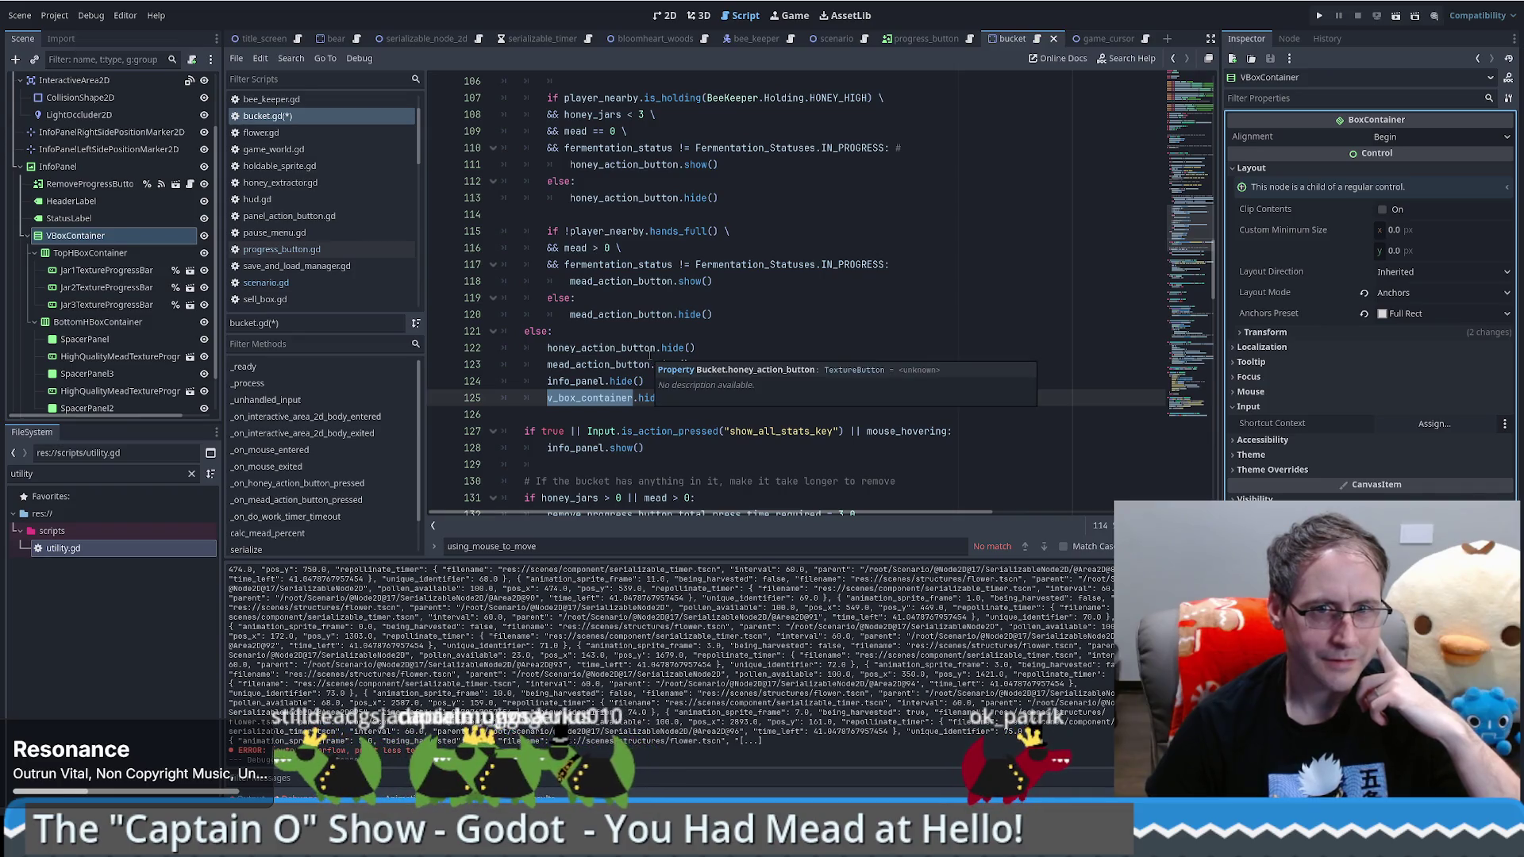
click(665, 15)
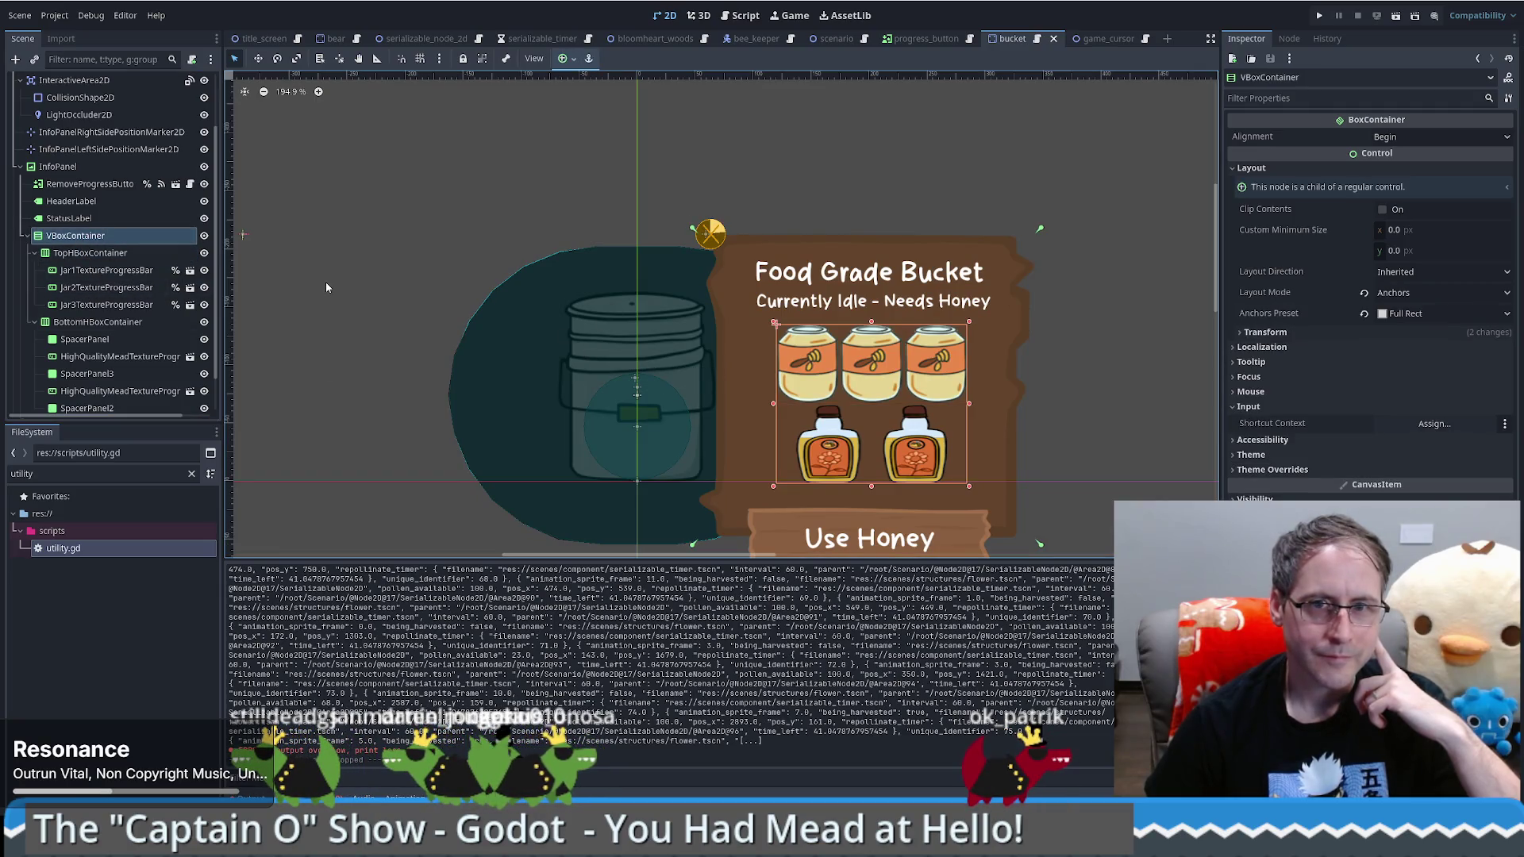
scroll(317, 278, down, 1)
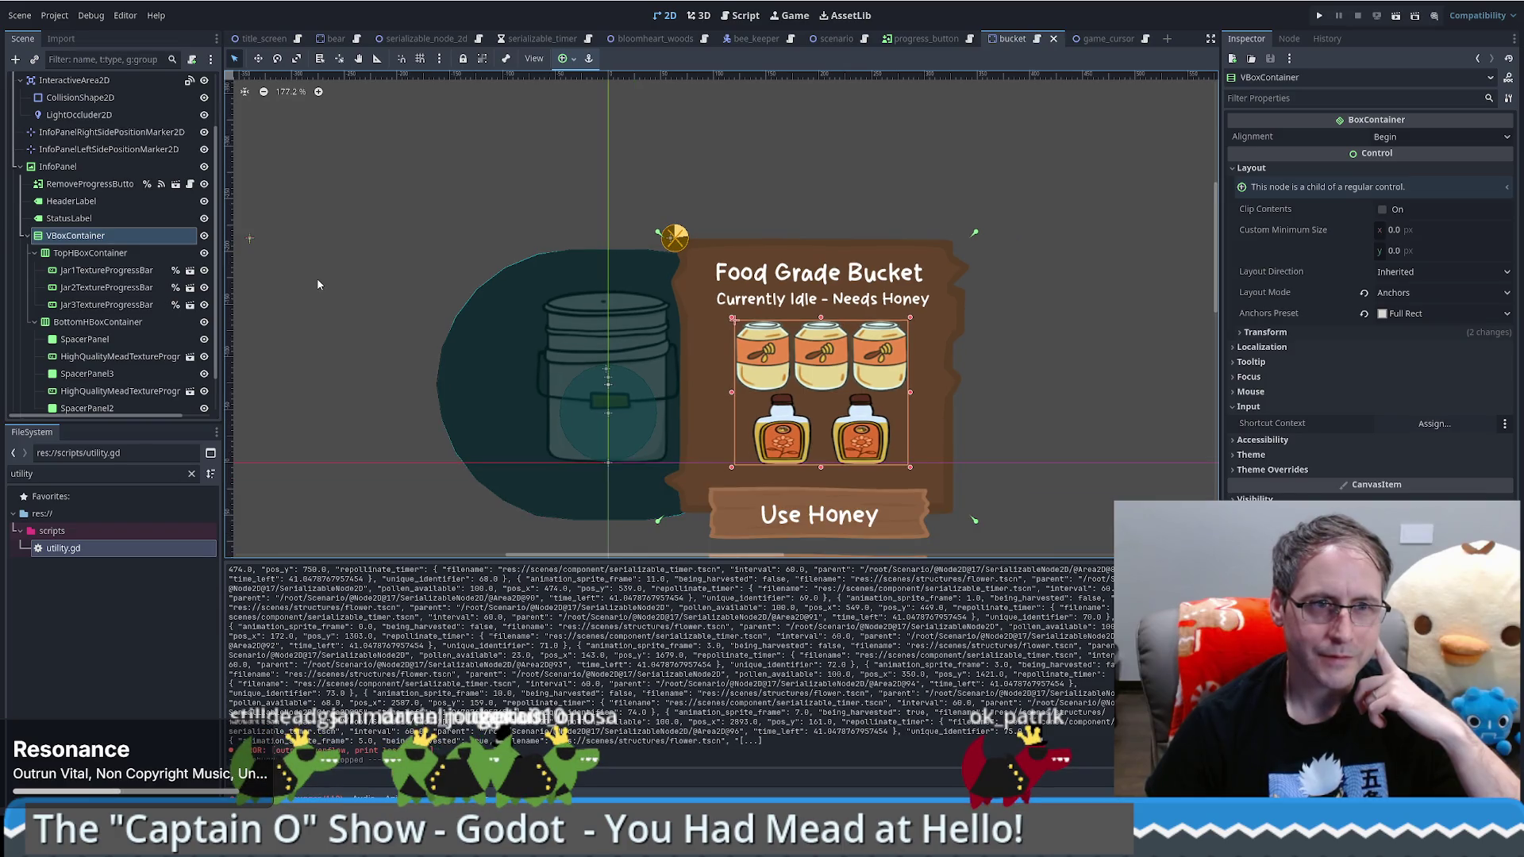
scroll(78, 350, down, 1)
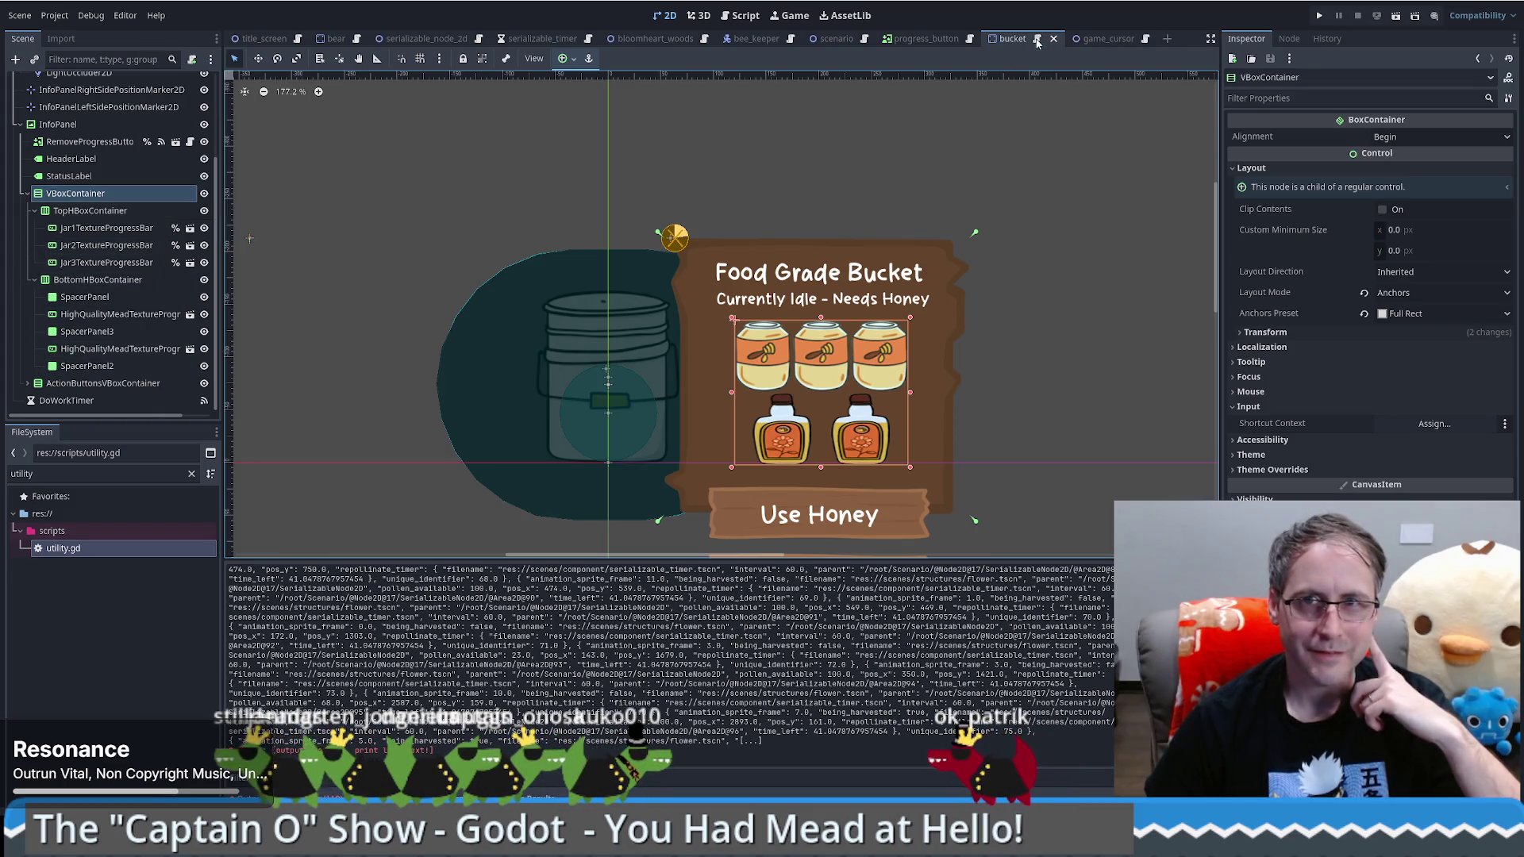
key(ctrl+F3)
drag(699, 399, 693, 385)
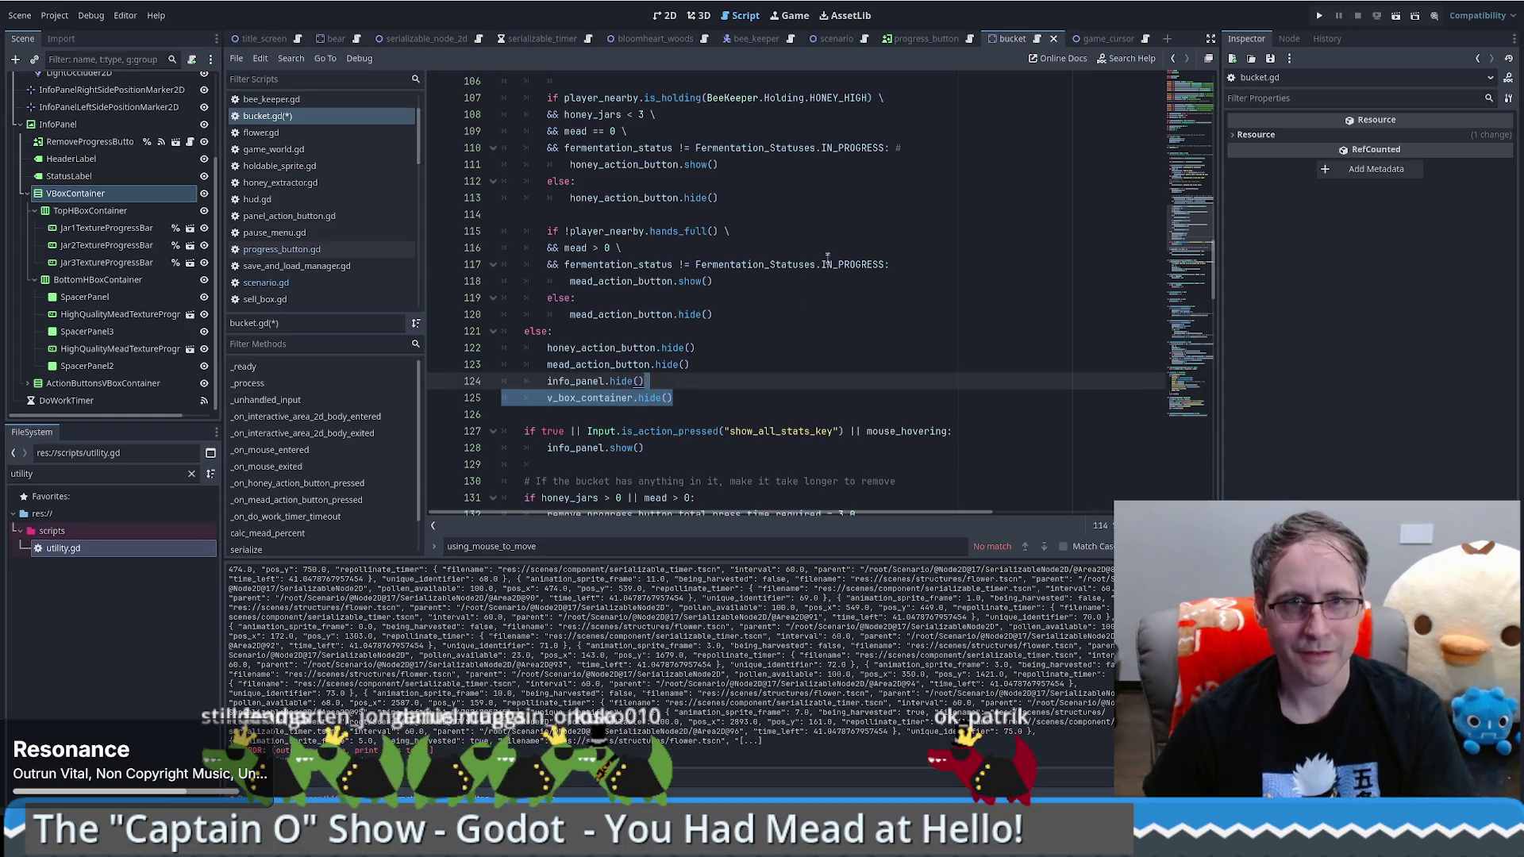
Step: Delete the v_box_container show line and run the game with F5
scroll(827, 256, up, 6)
drag(714, 249, 870, 233)
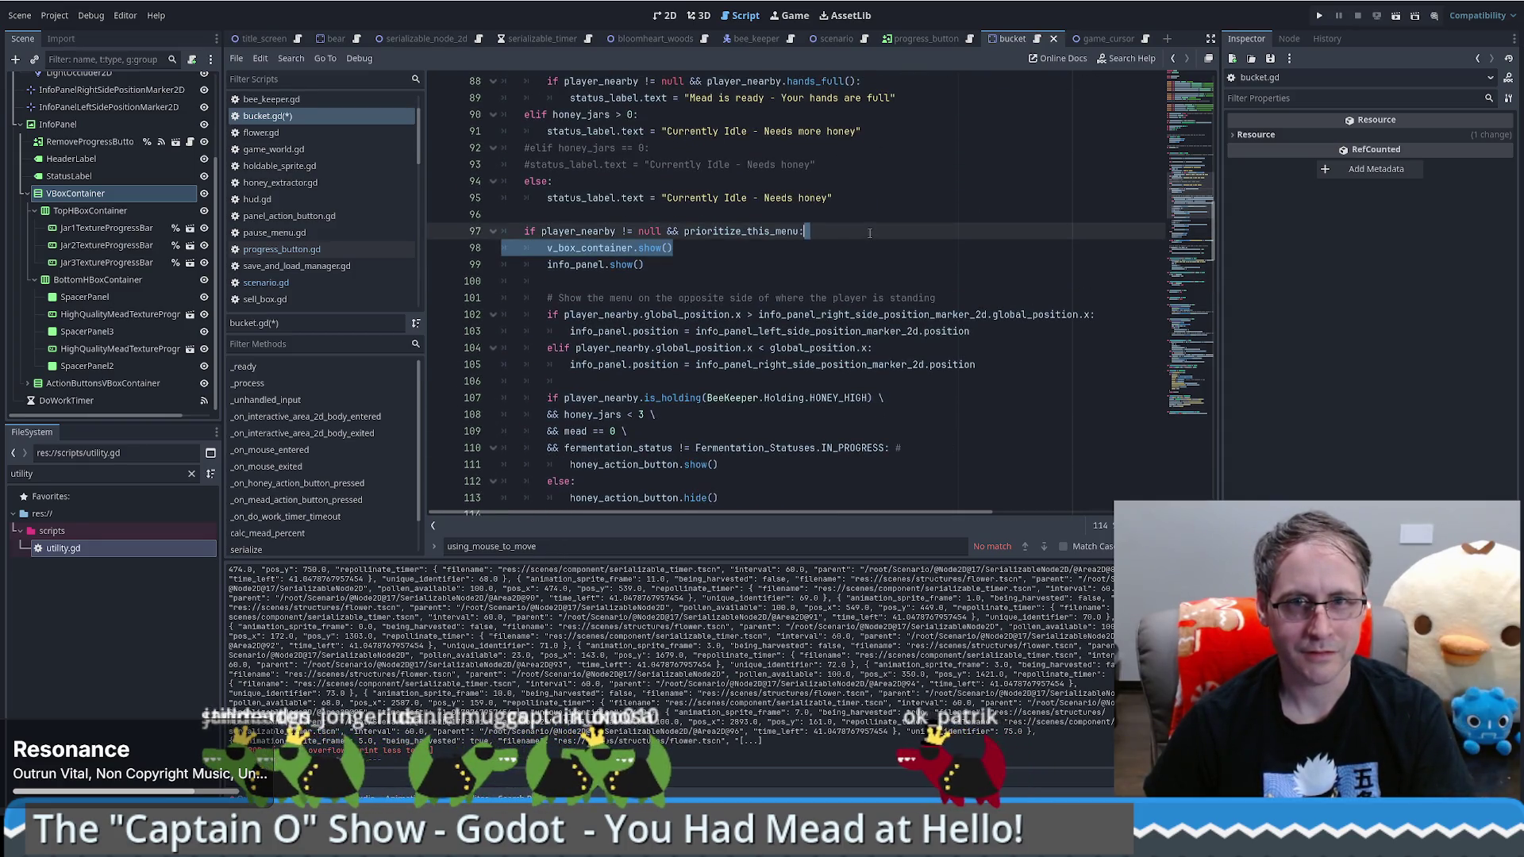
key(BackSpace)
scroll(774, 271, down, 3)
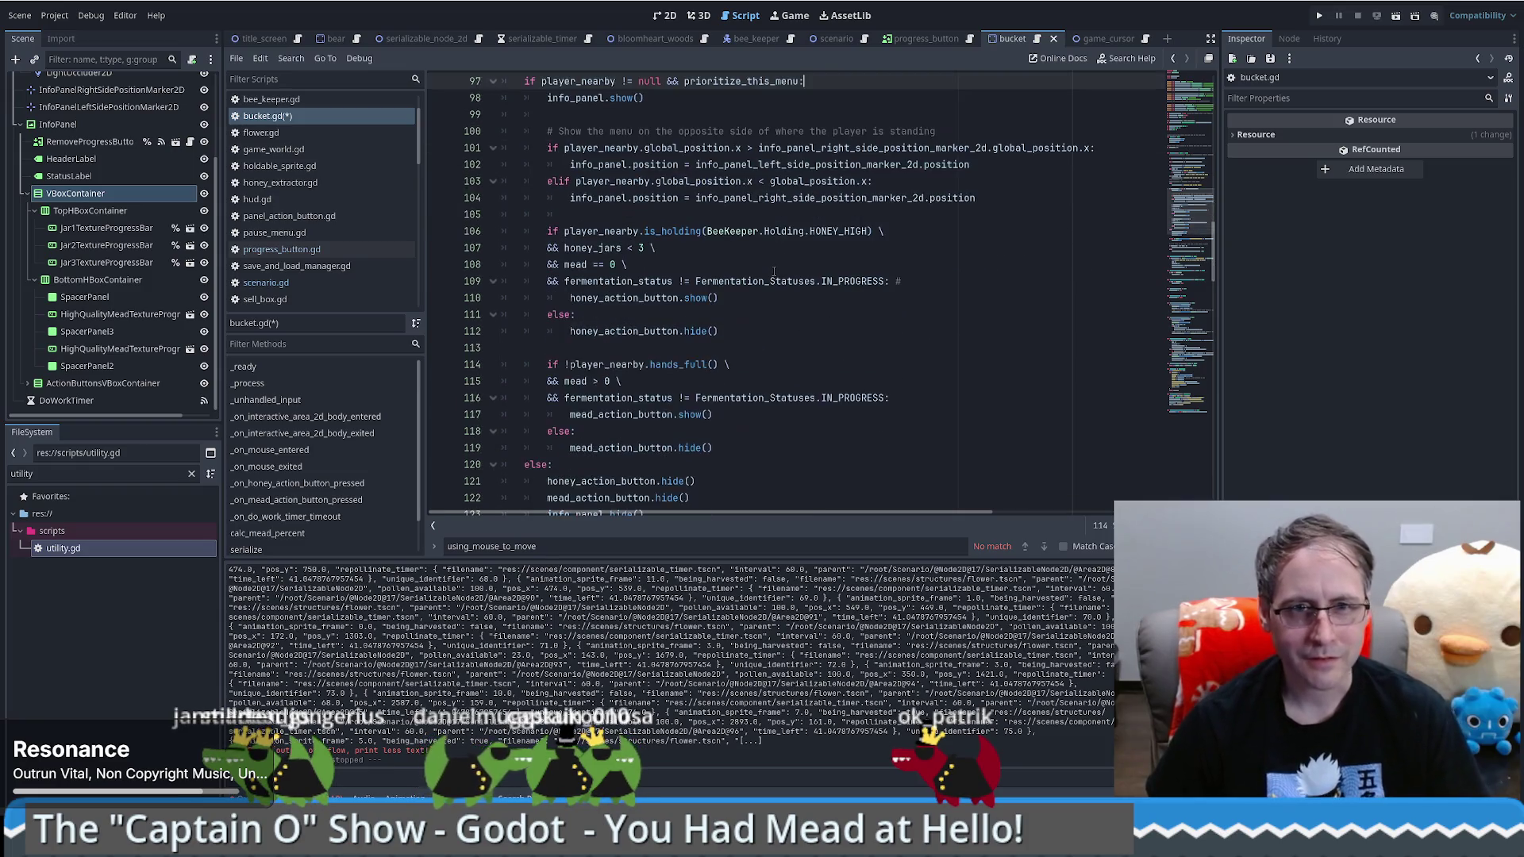
scroll(762, 334, down, 1)
double_click(597, 448)
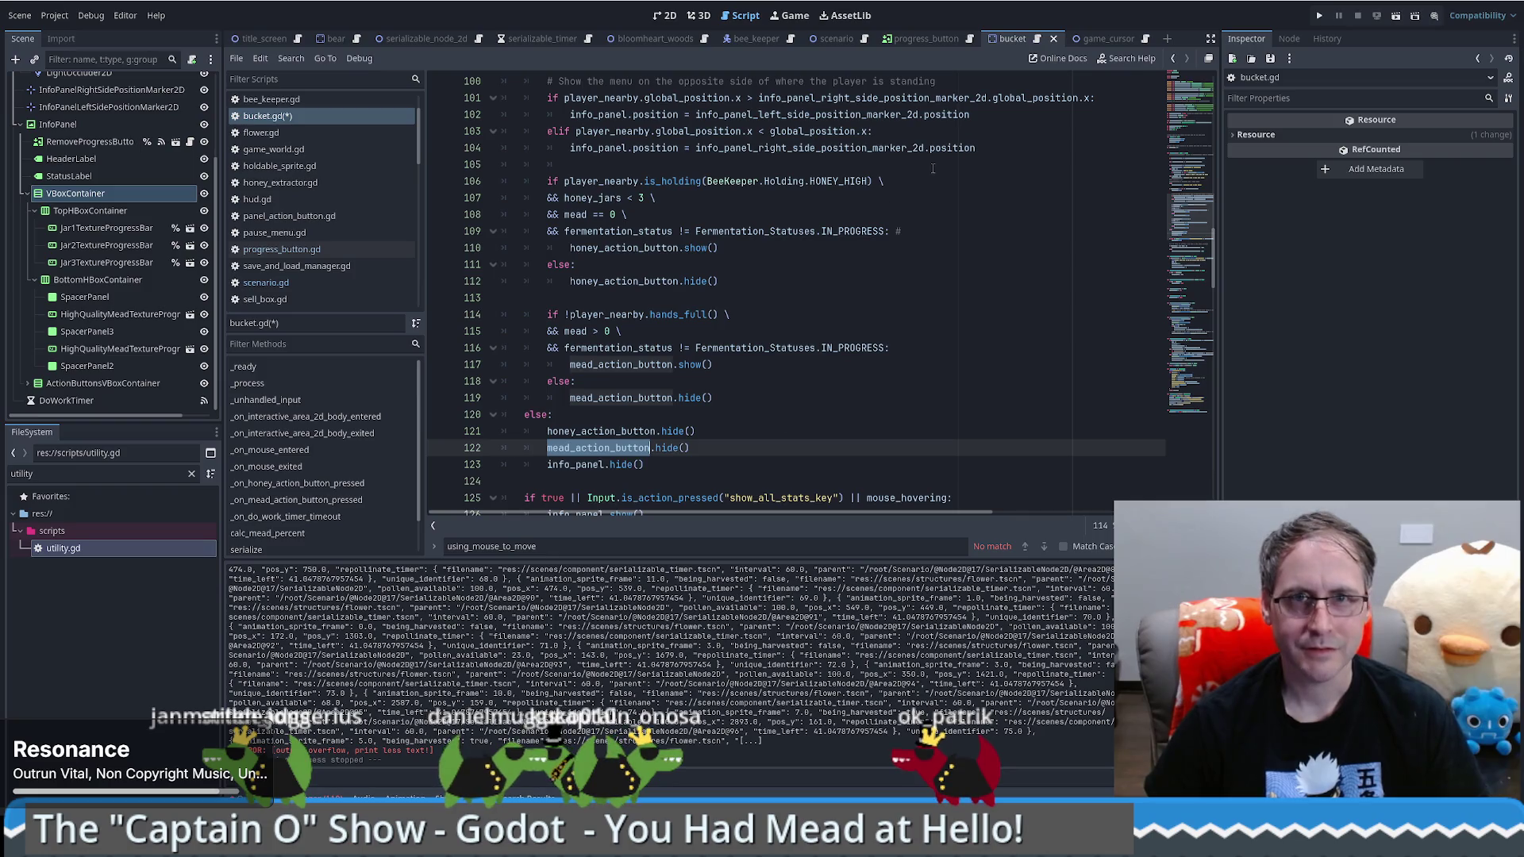
key(F5)
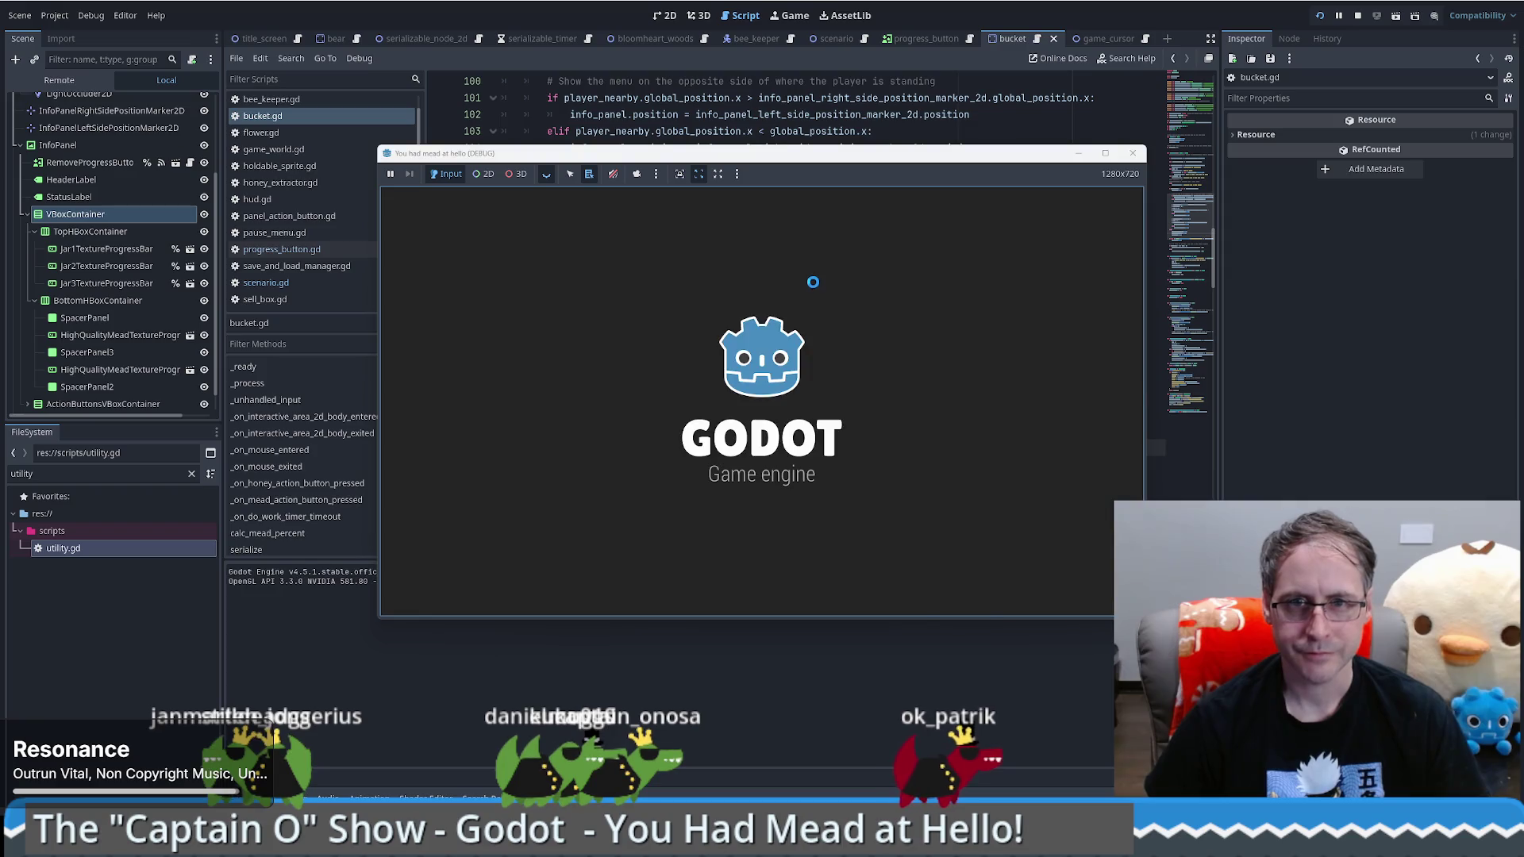
Step: Start a new game to check the panel, then stop the run
click(750, 395)
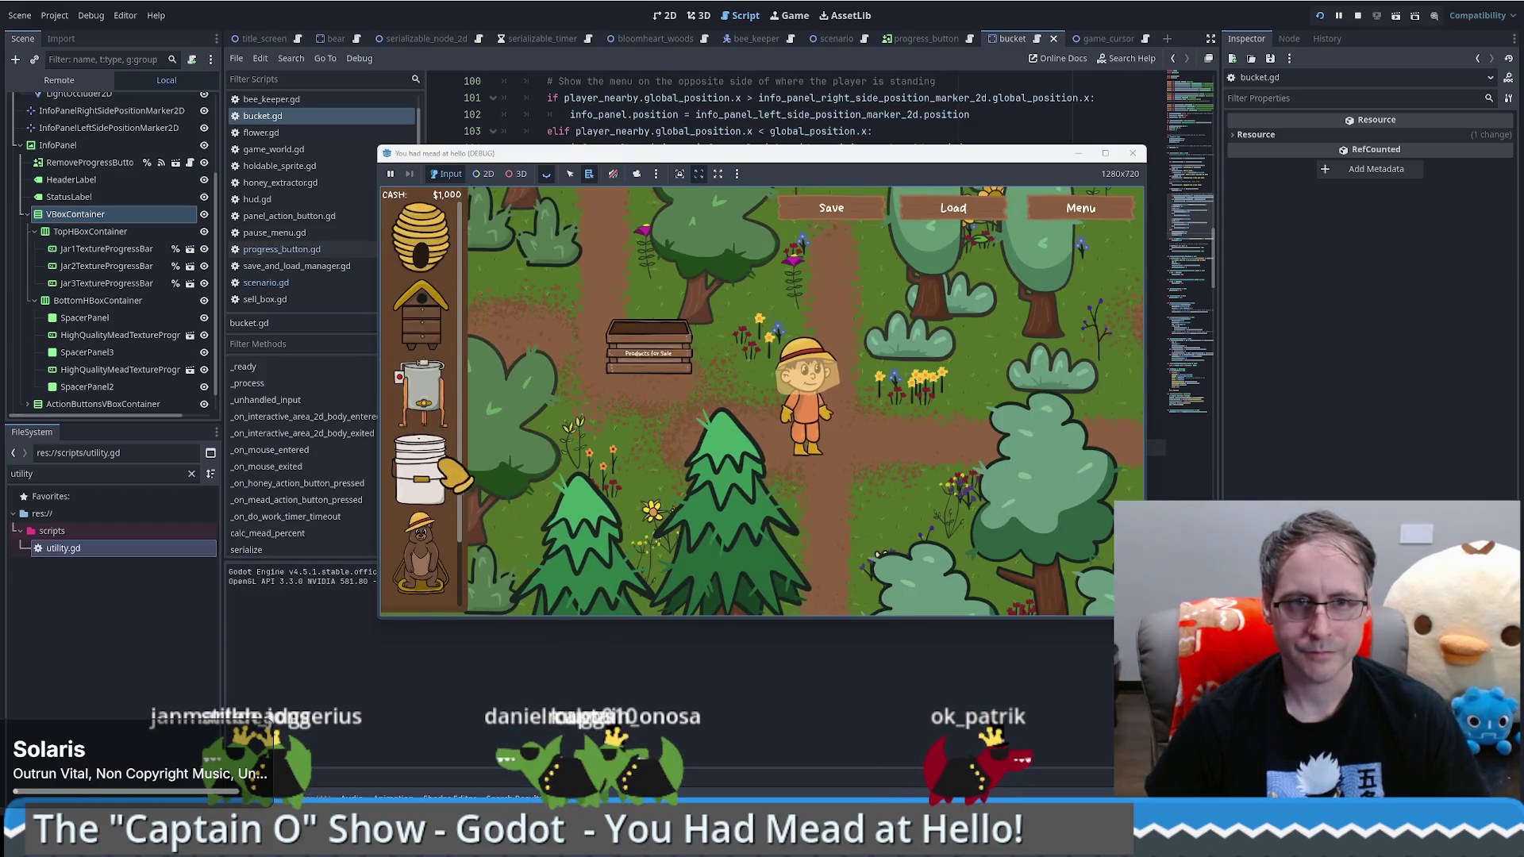
mouse_move(433, 469)
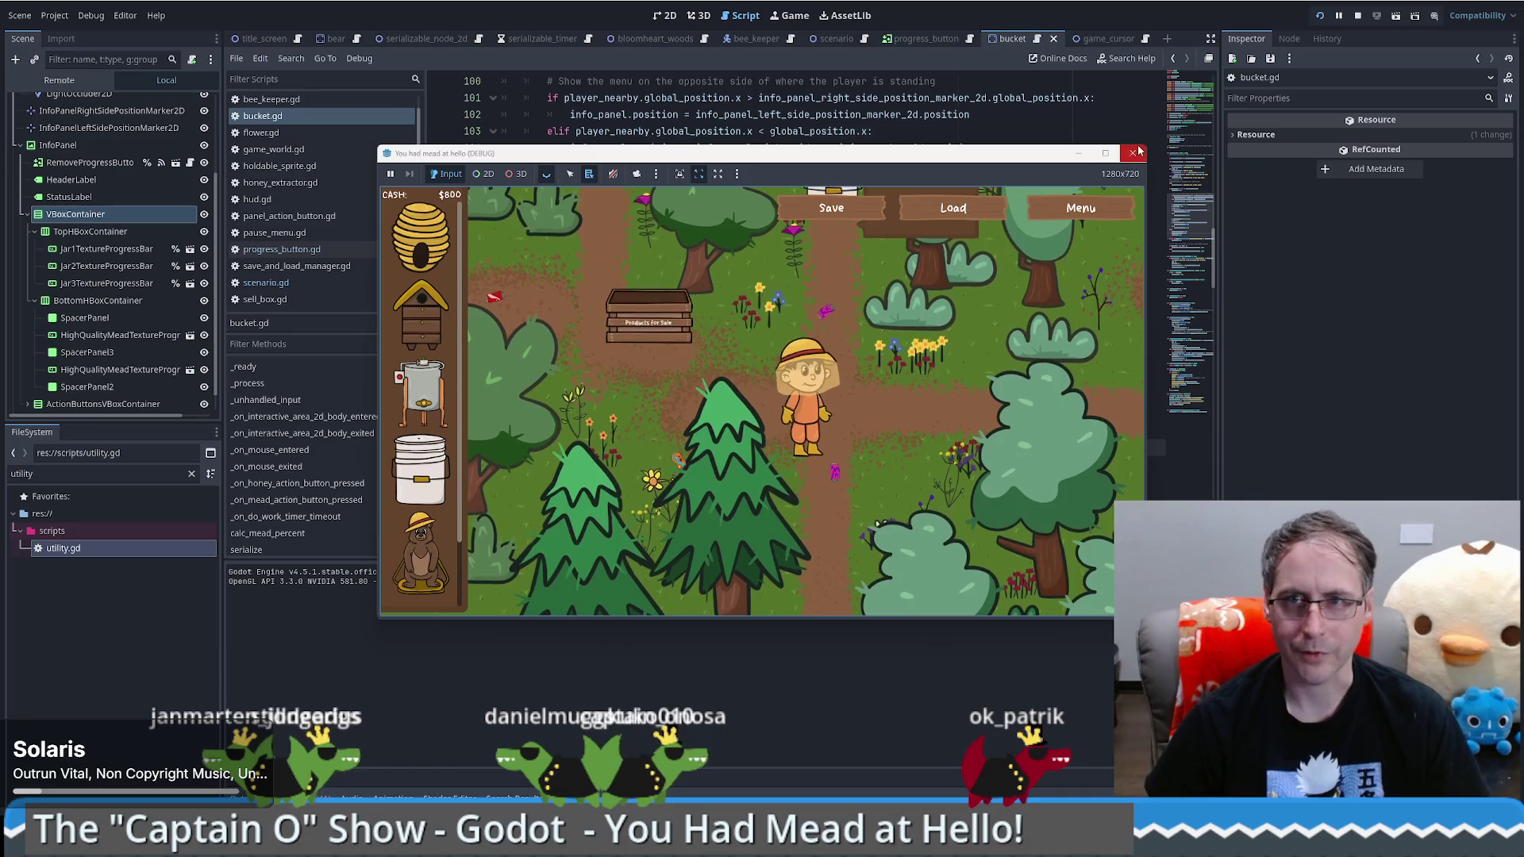
key(F8)
Step: Delete the 'true || ' override from line 125 and relaunch the game
scroll(851, 338, down, 4)
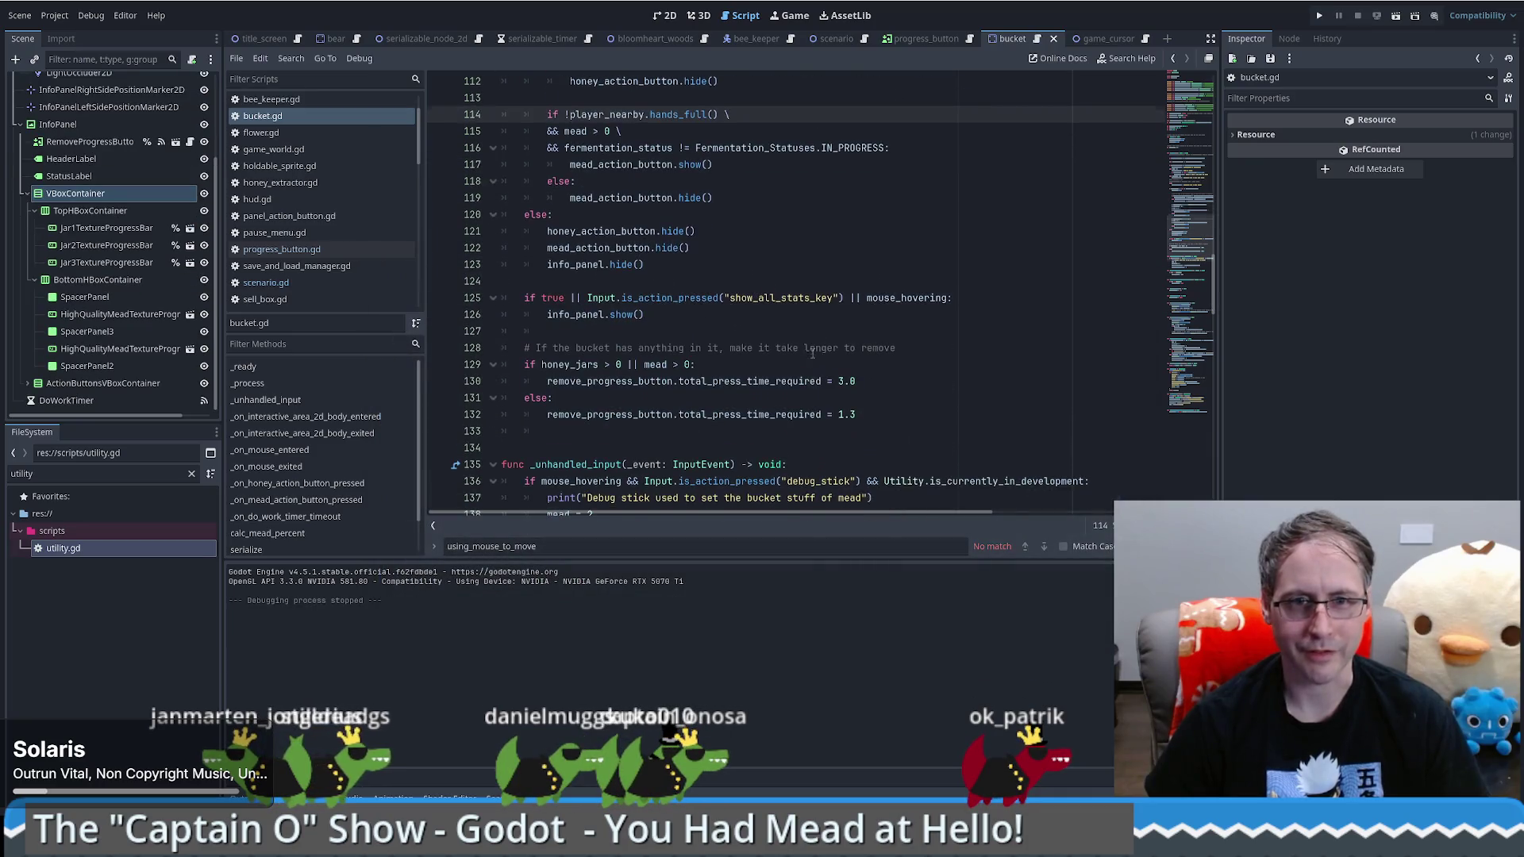
double_click(552, 297)
key(Delete)
key(Delete)
key(Delete)
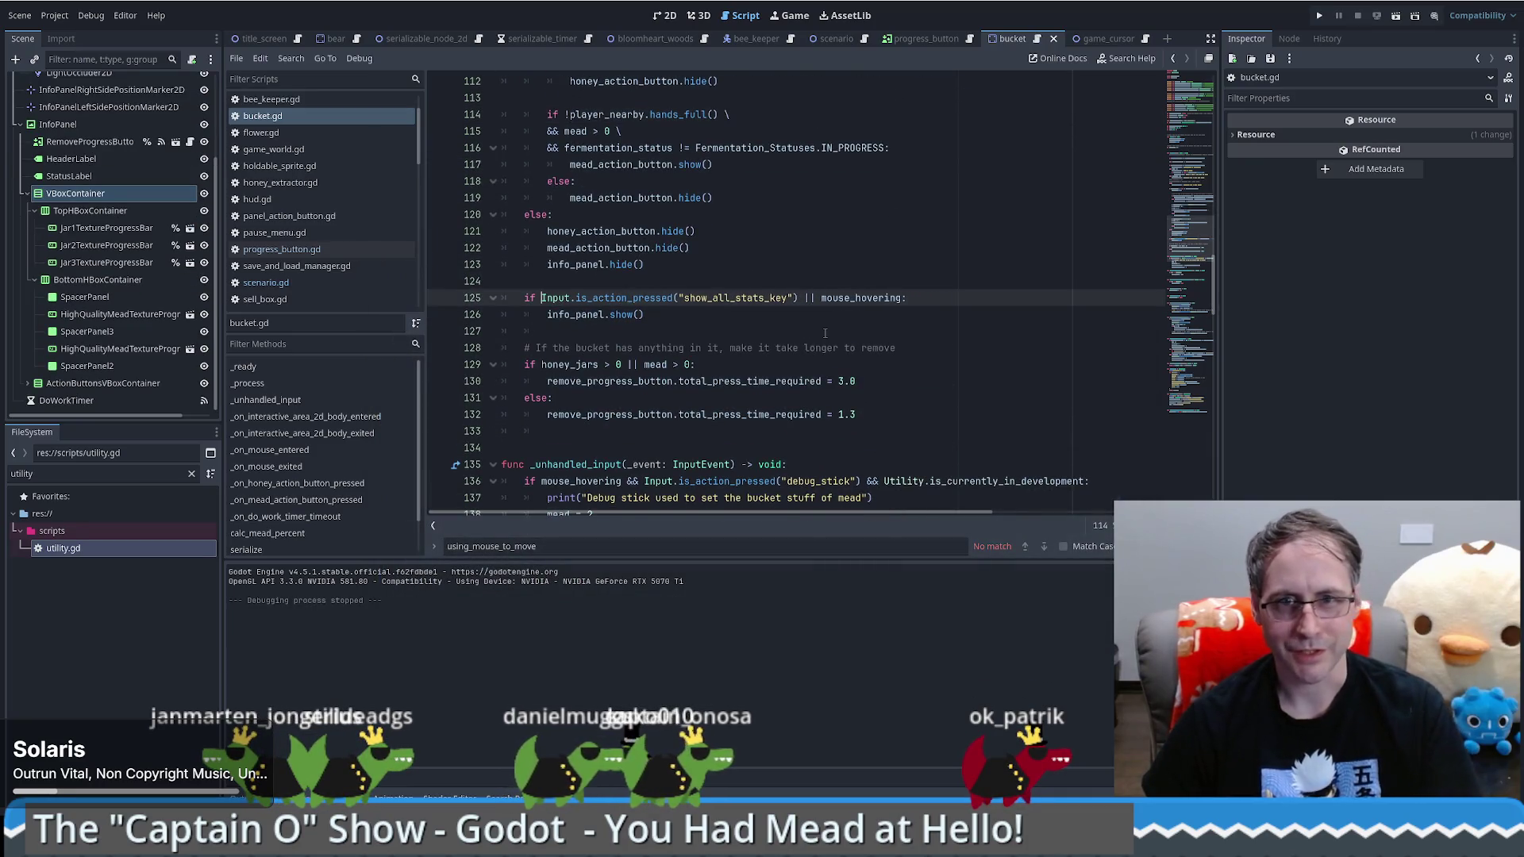
click(1319, 16)
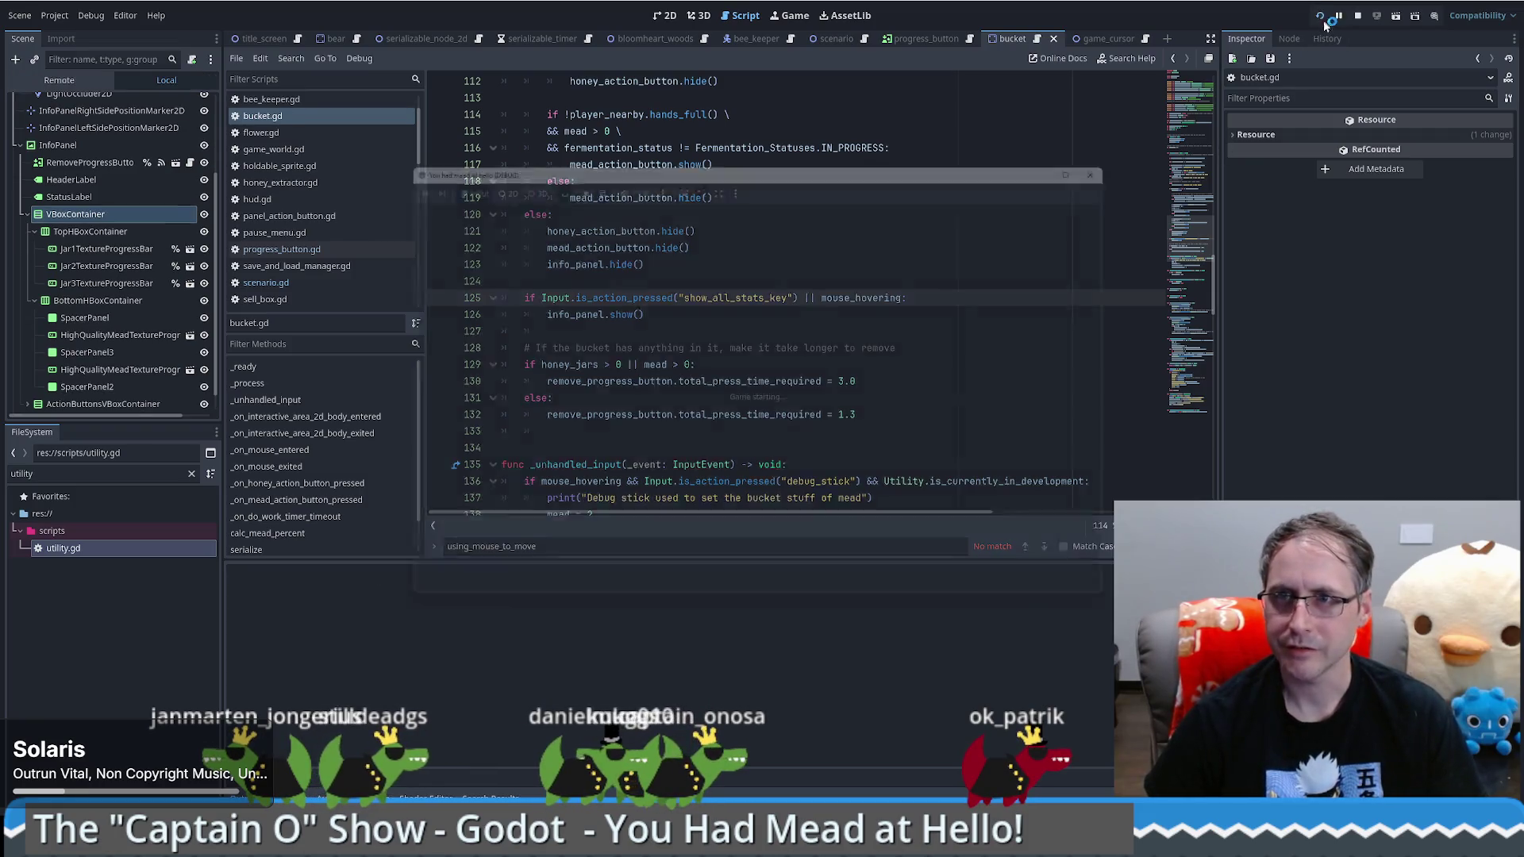
Step: Start a new game, place the bought bucket, and use the debug stick on the honey extractor
click(788, 364)
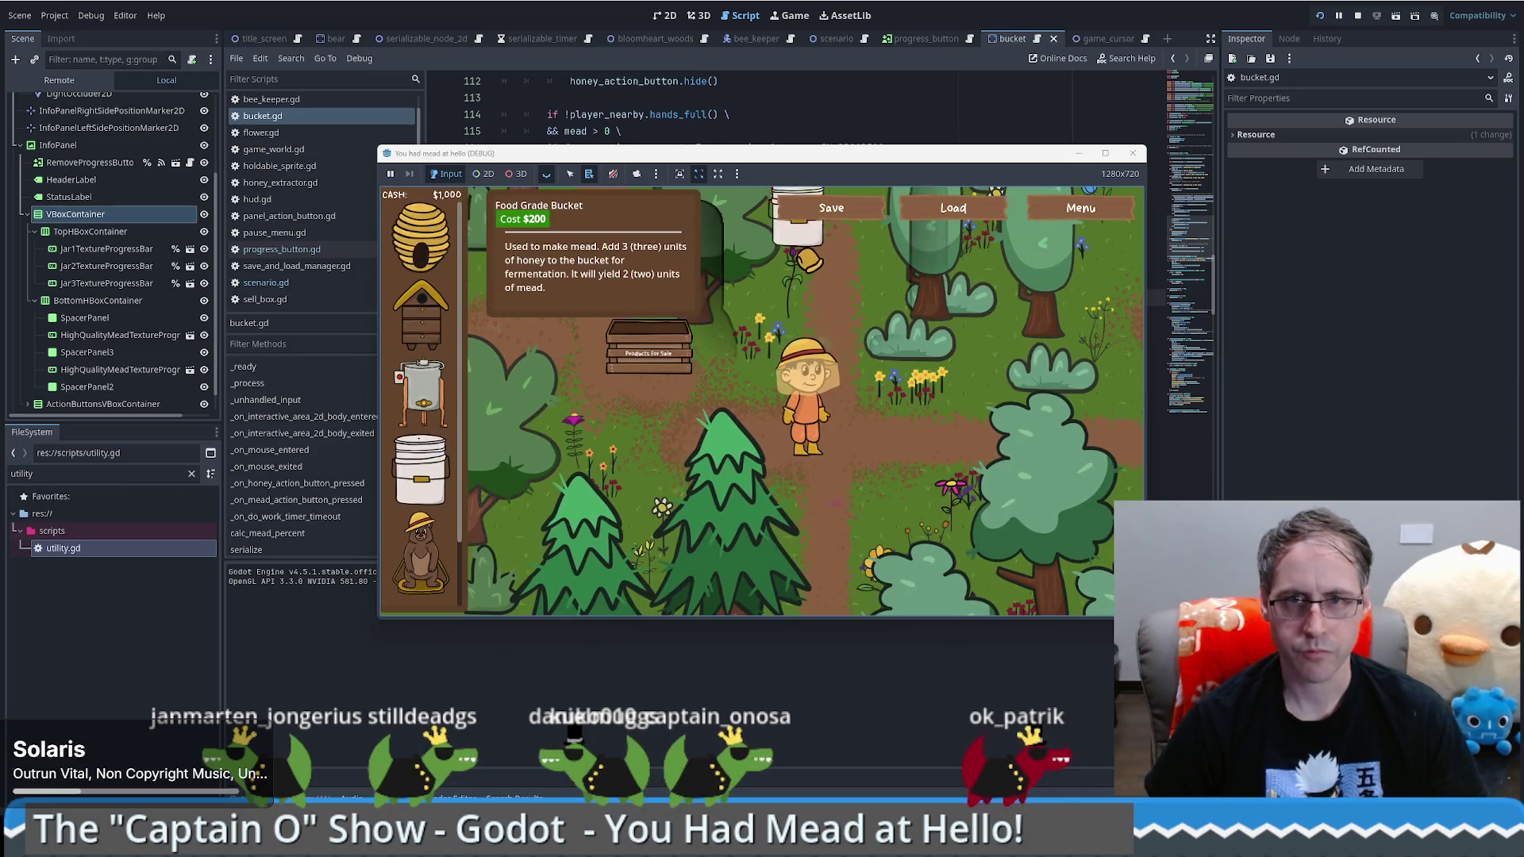
key(w)
click(851, 318)
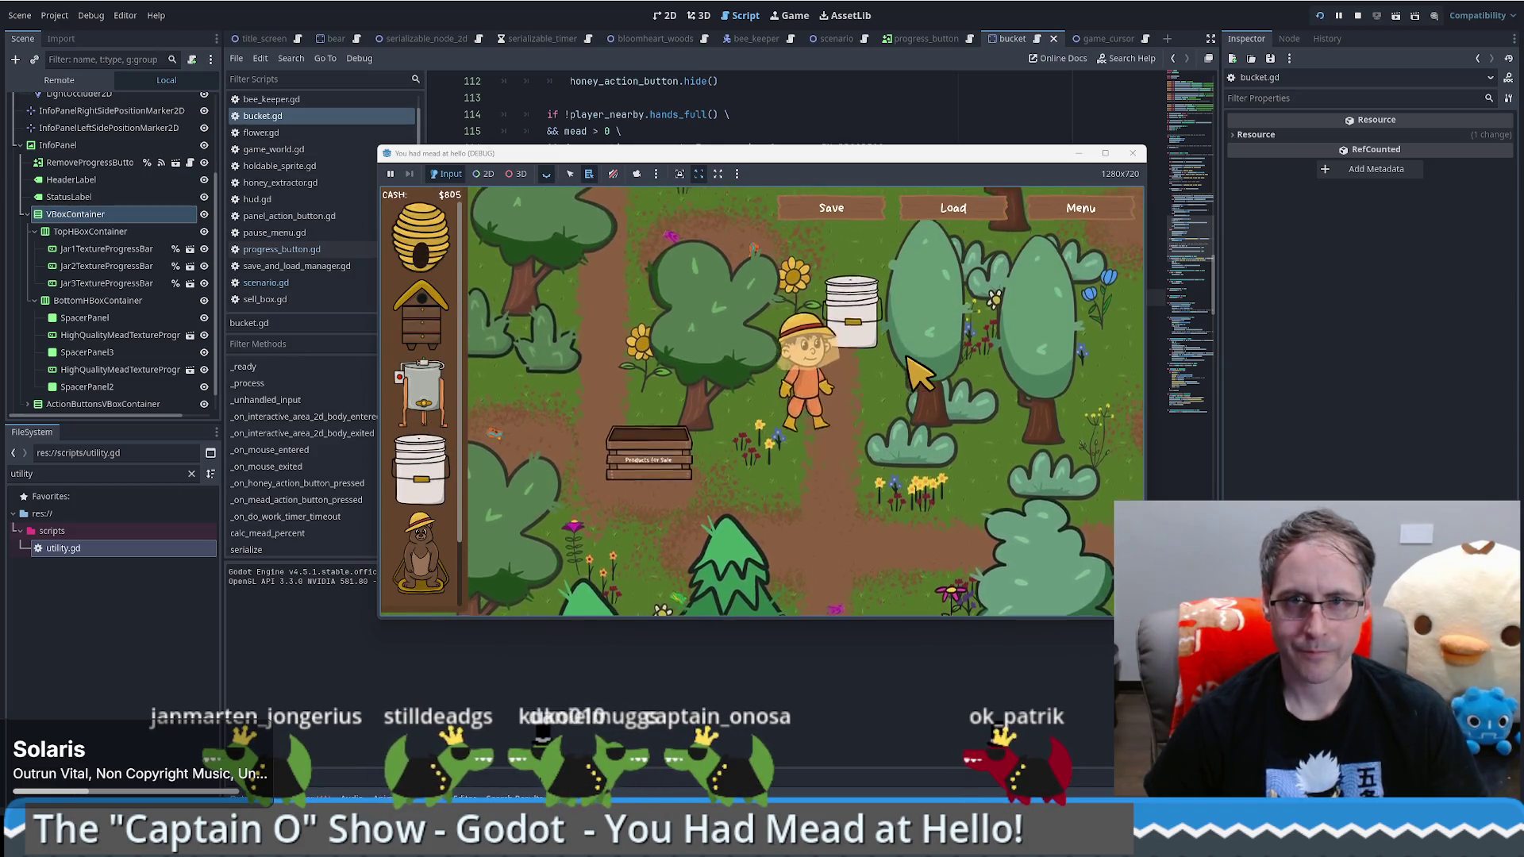
key(w)
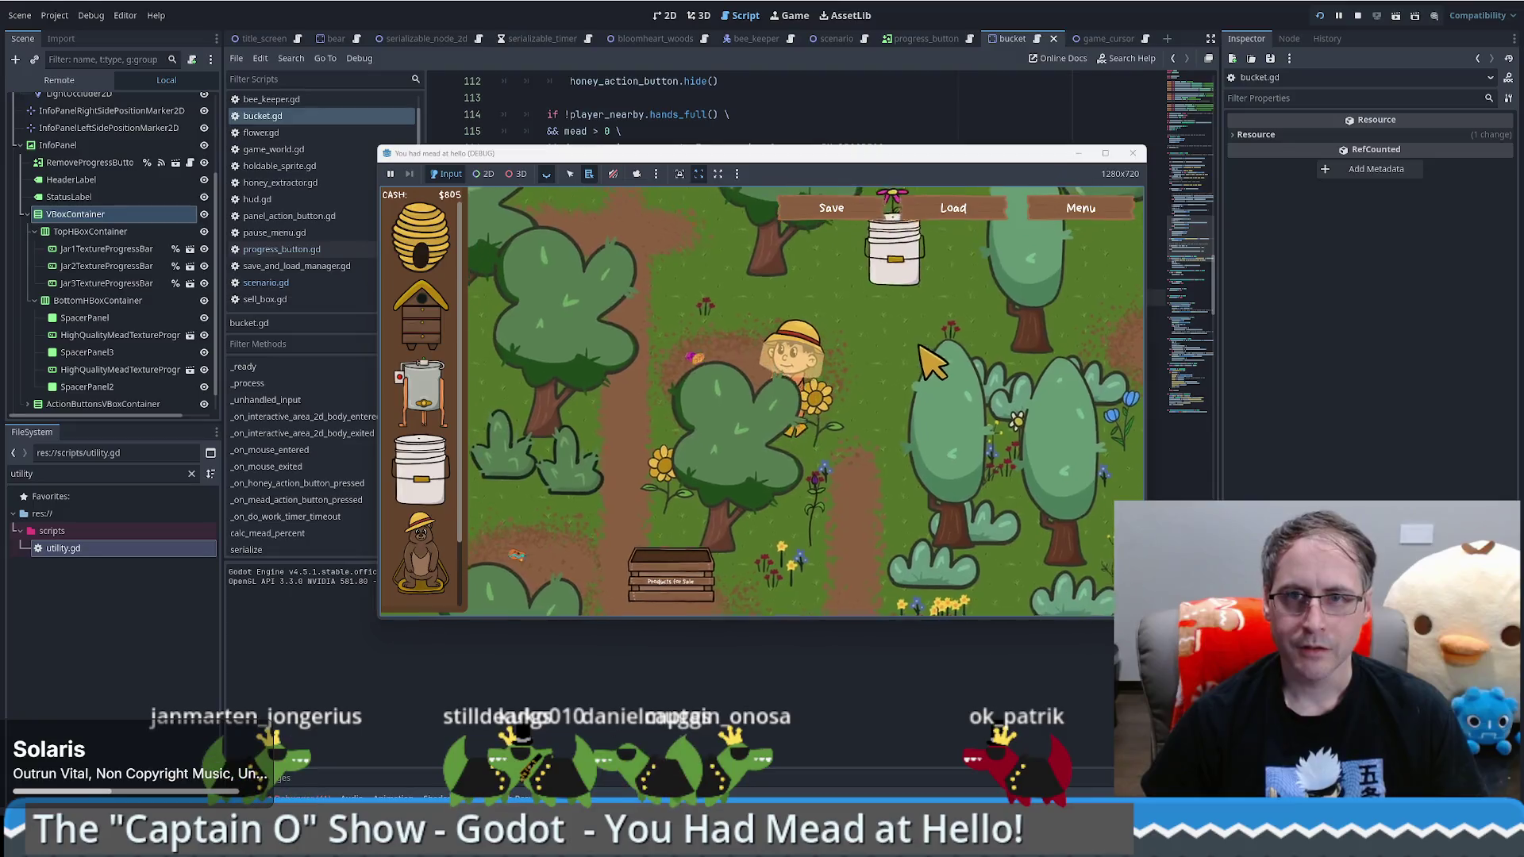
key(a)
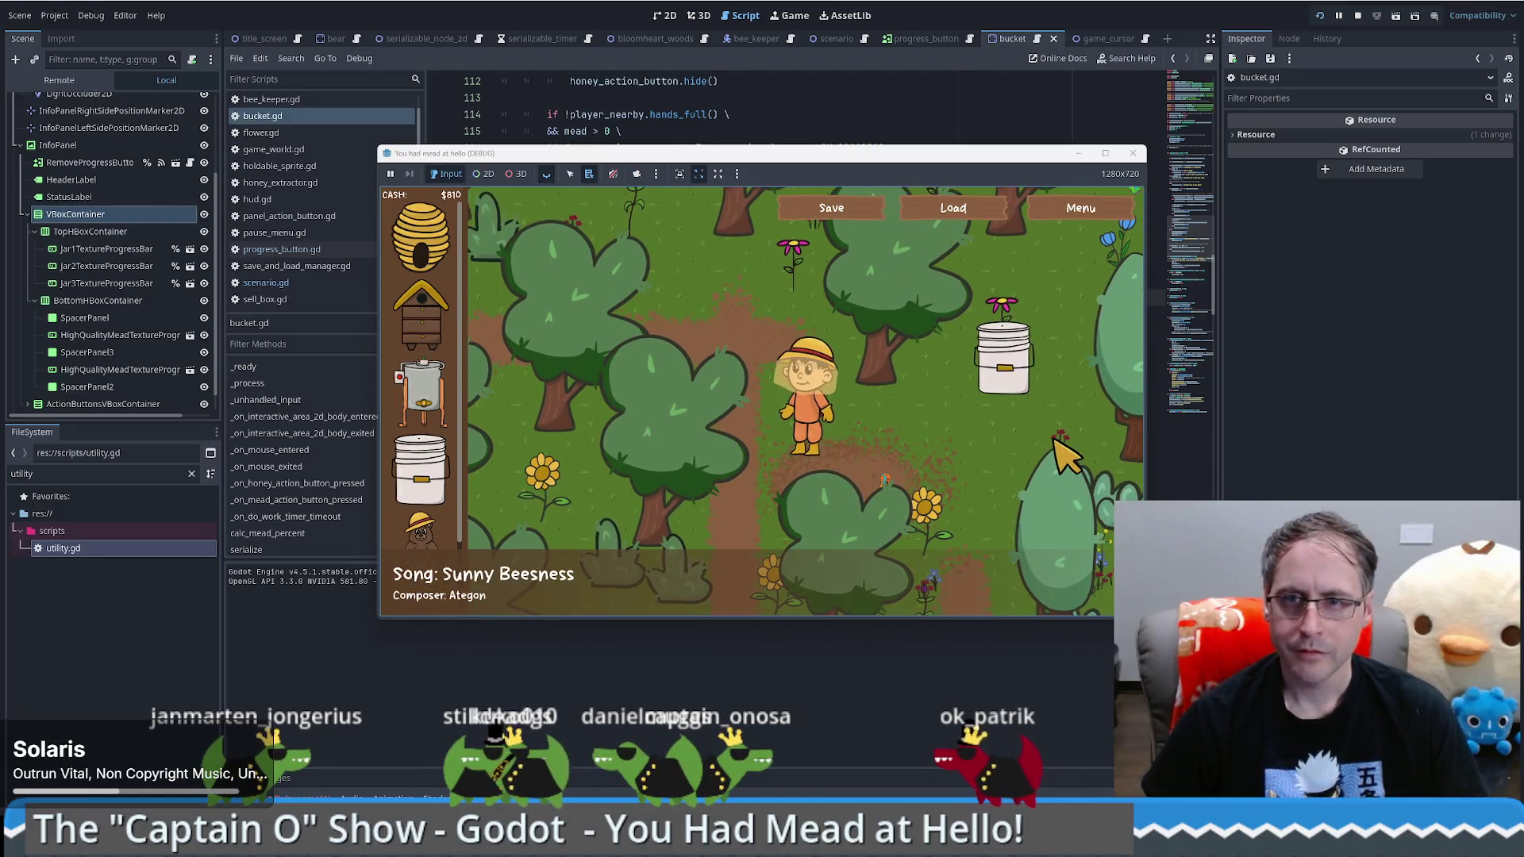
mouse_move(1033, 298)
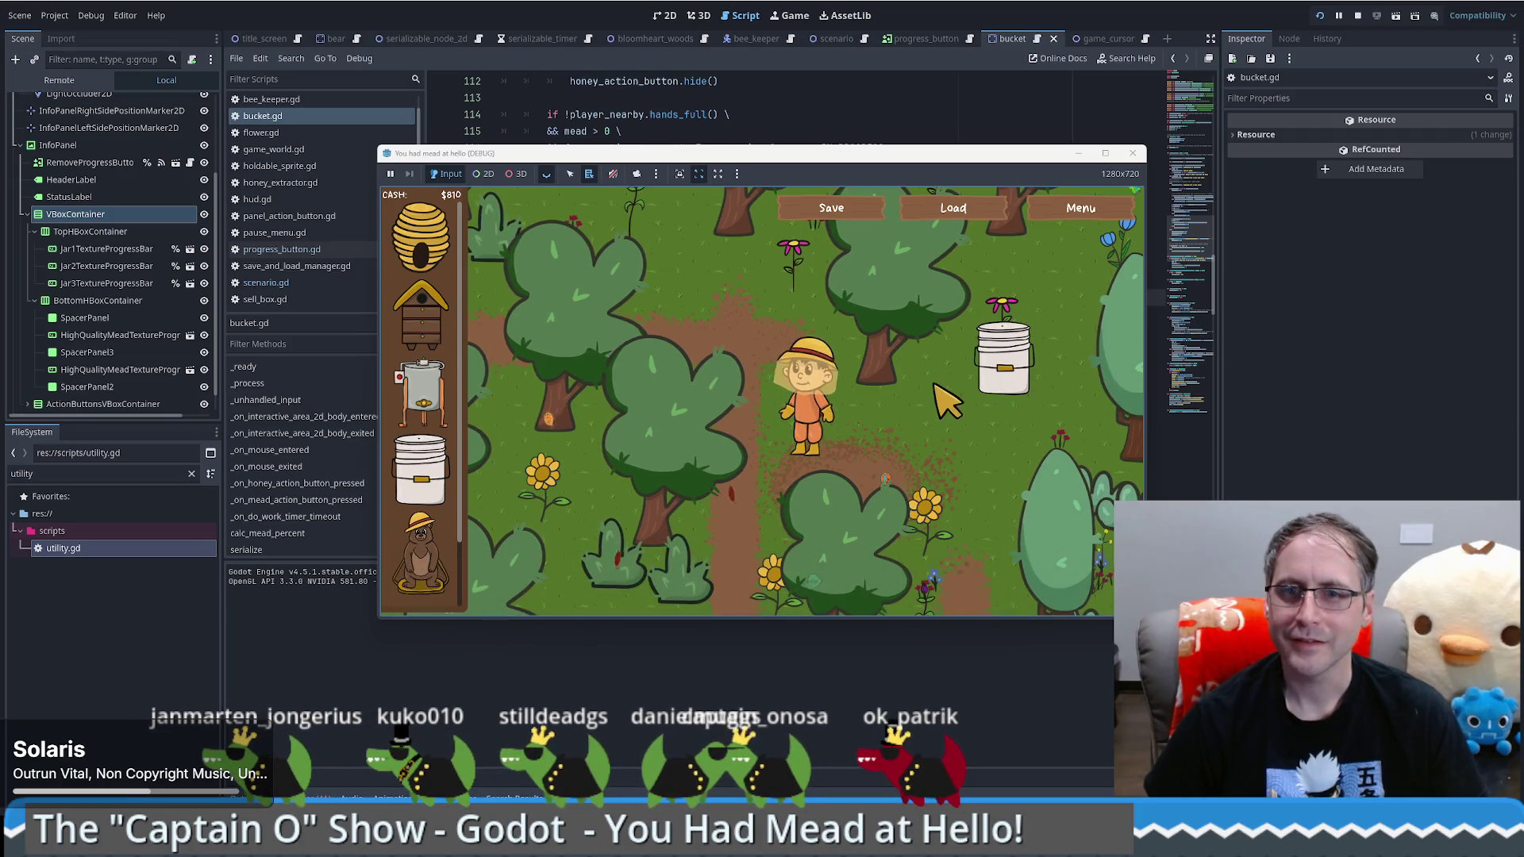
key(w+d)
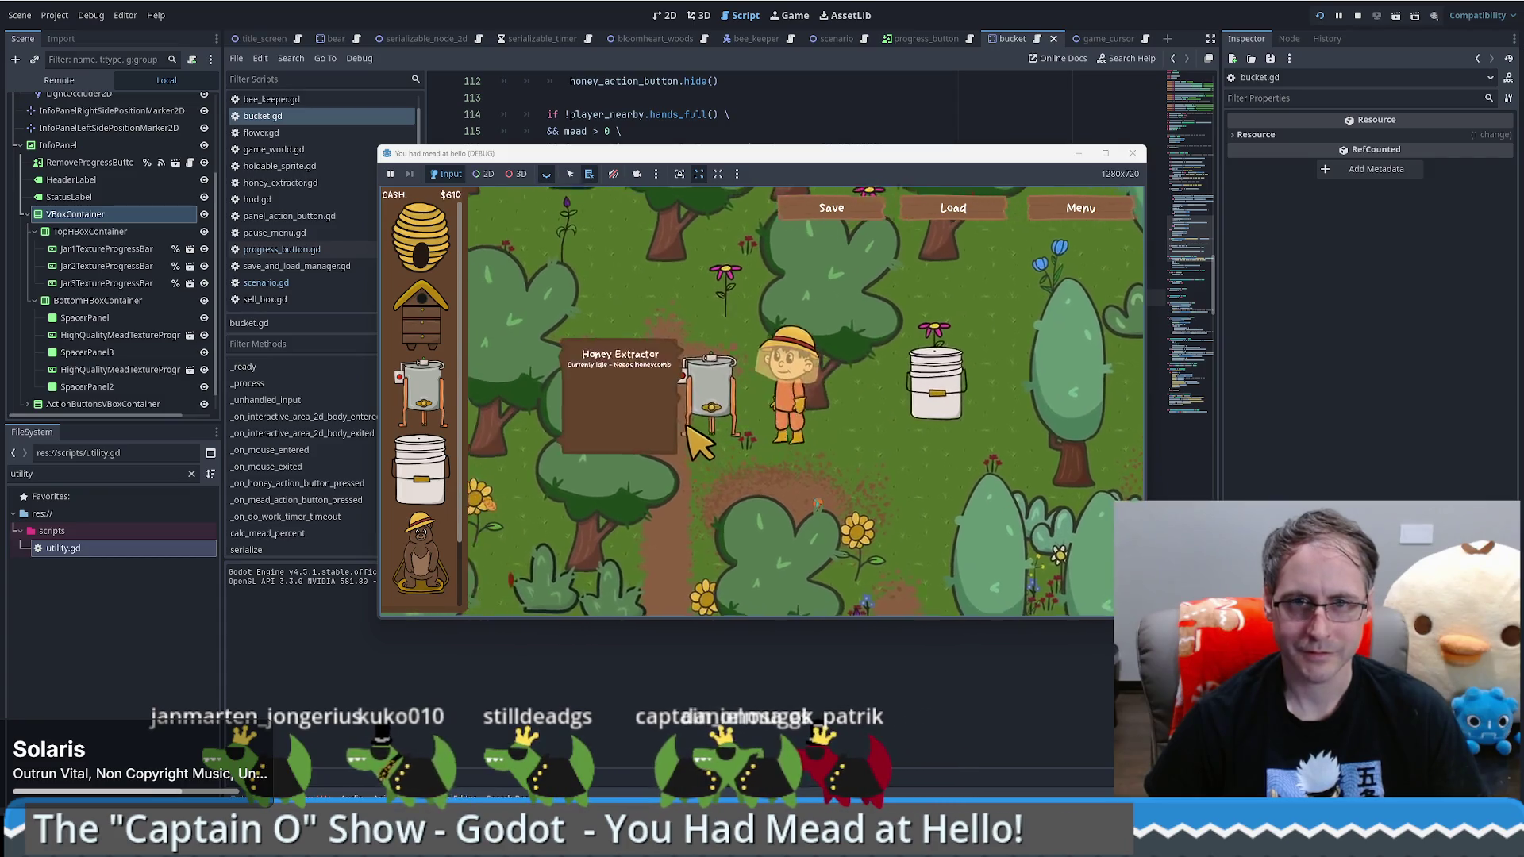
click(738, 435)
key(d)
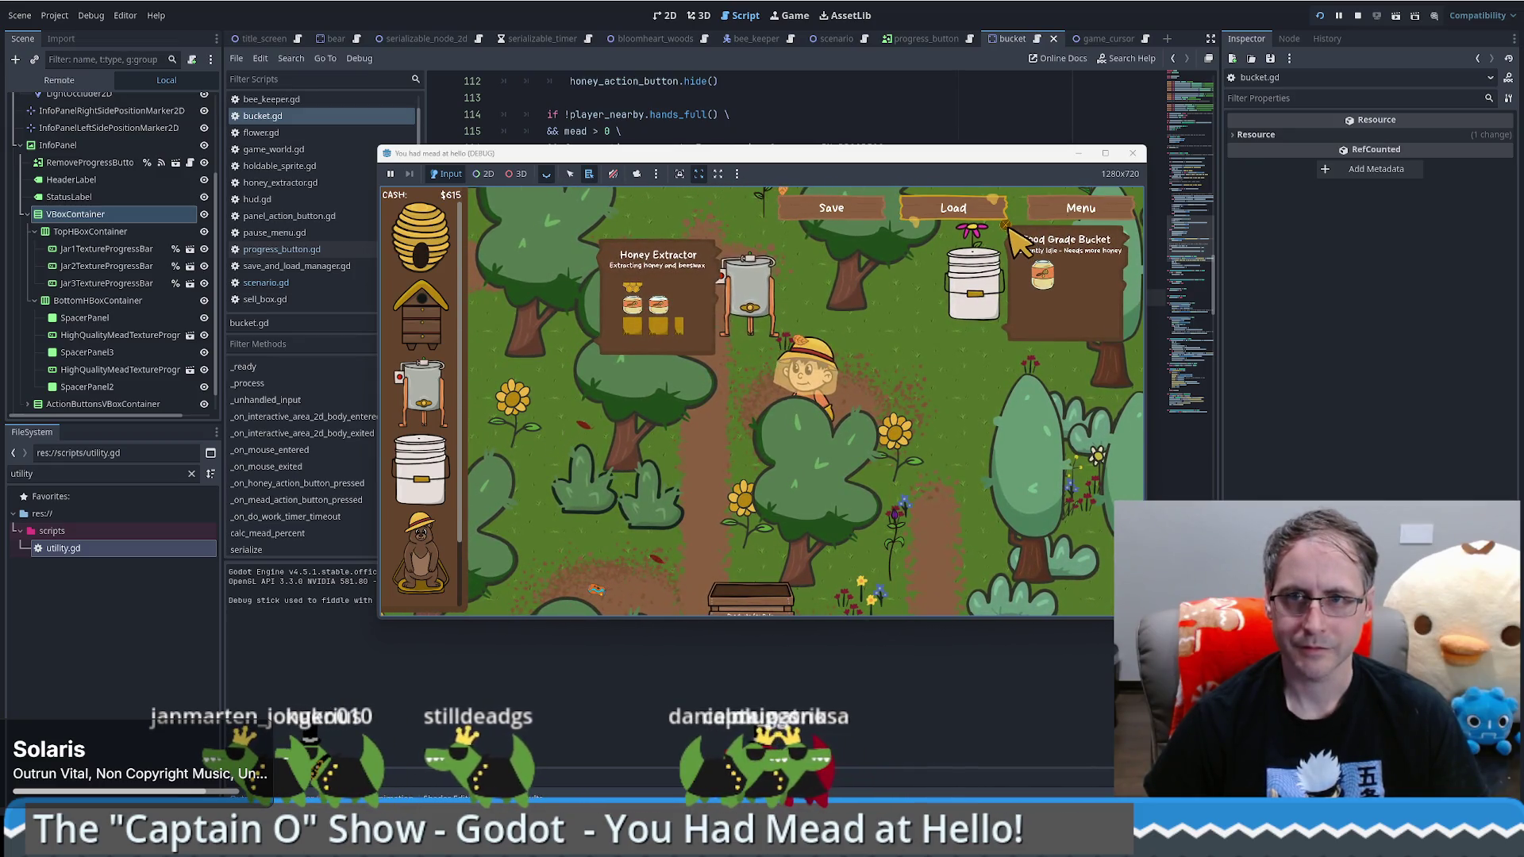
Step: Load the saved game, fill the extractor, walk up to the bucket, then close the game
click(1005, 217)
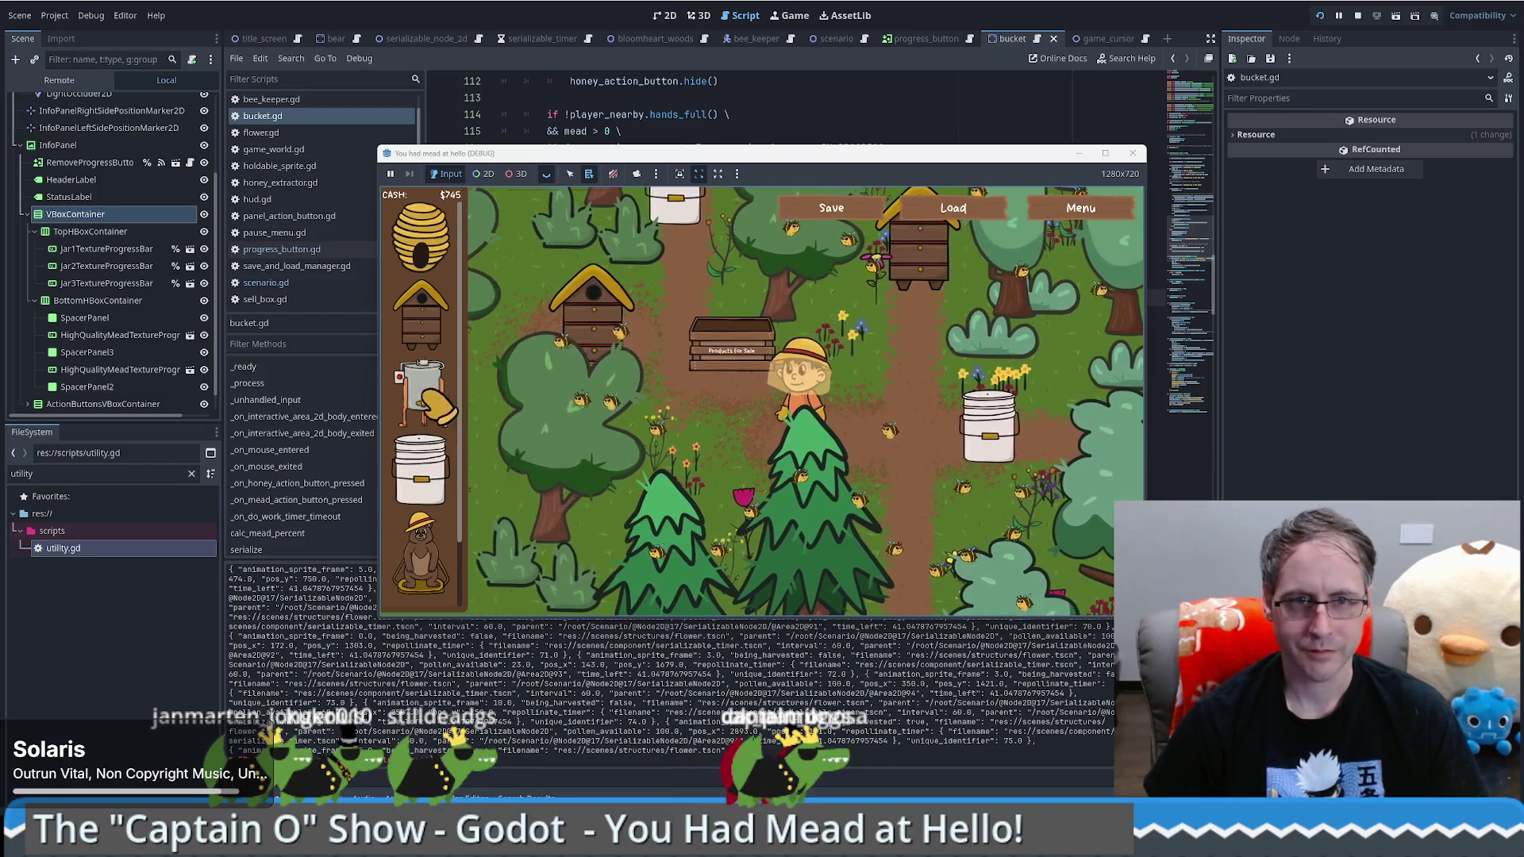
click(745, 486)
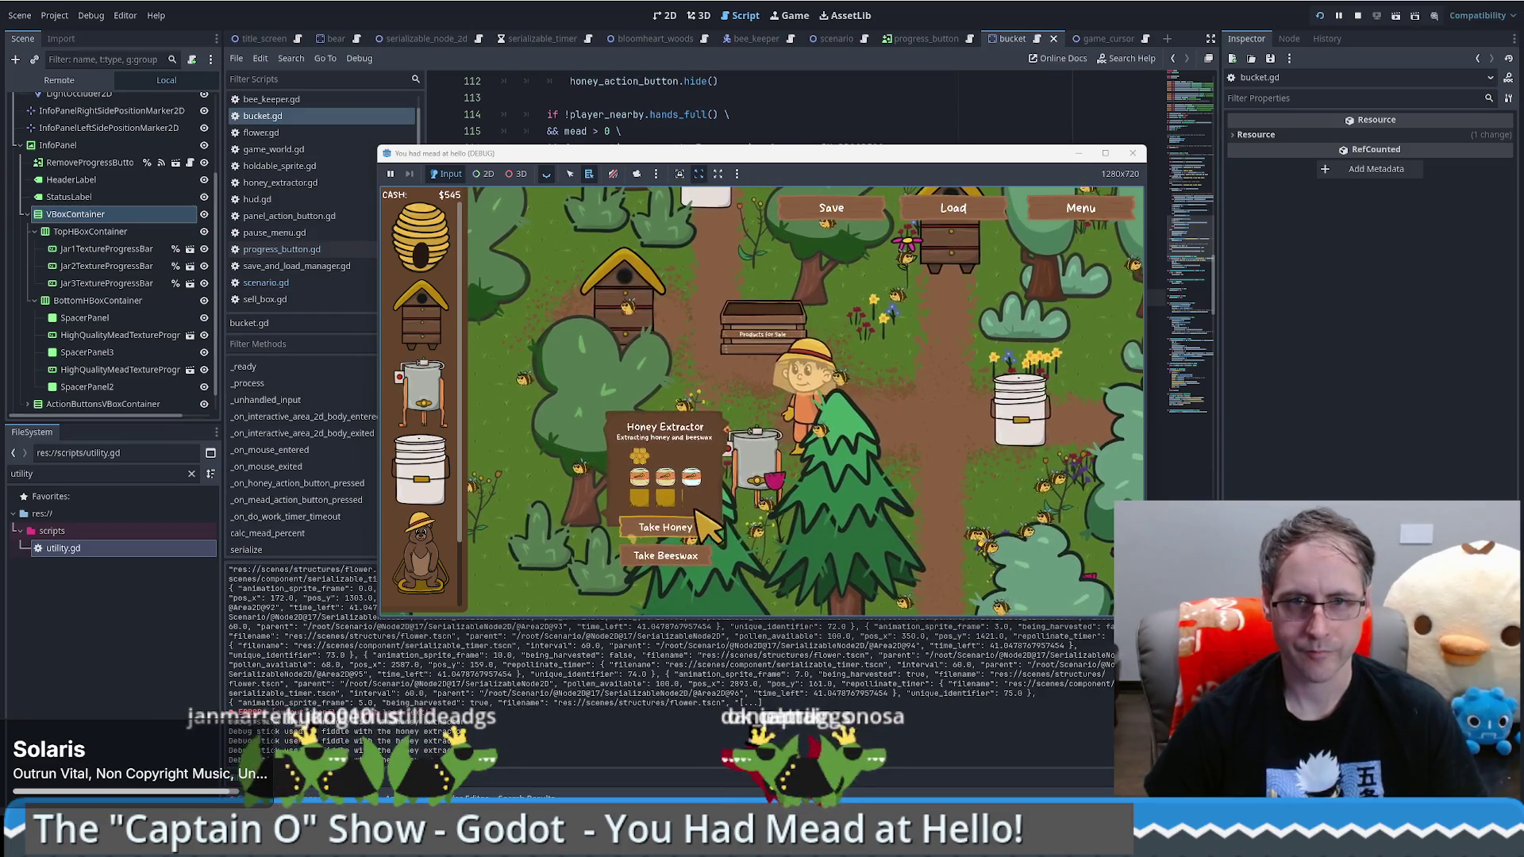
key(d)
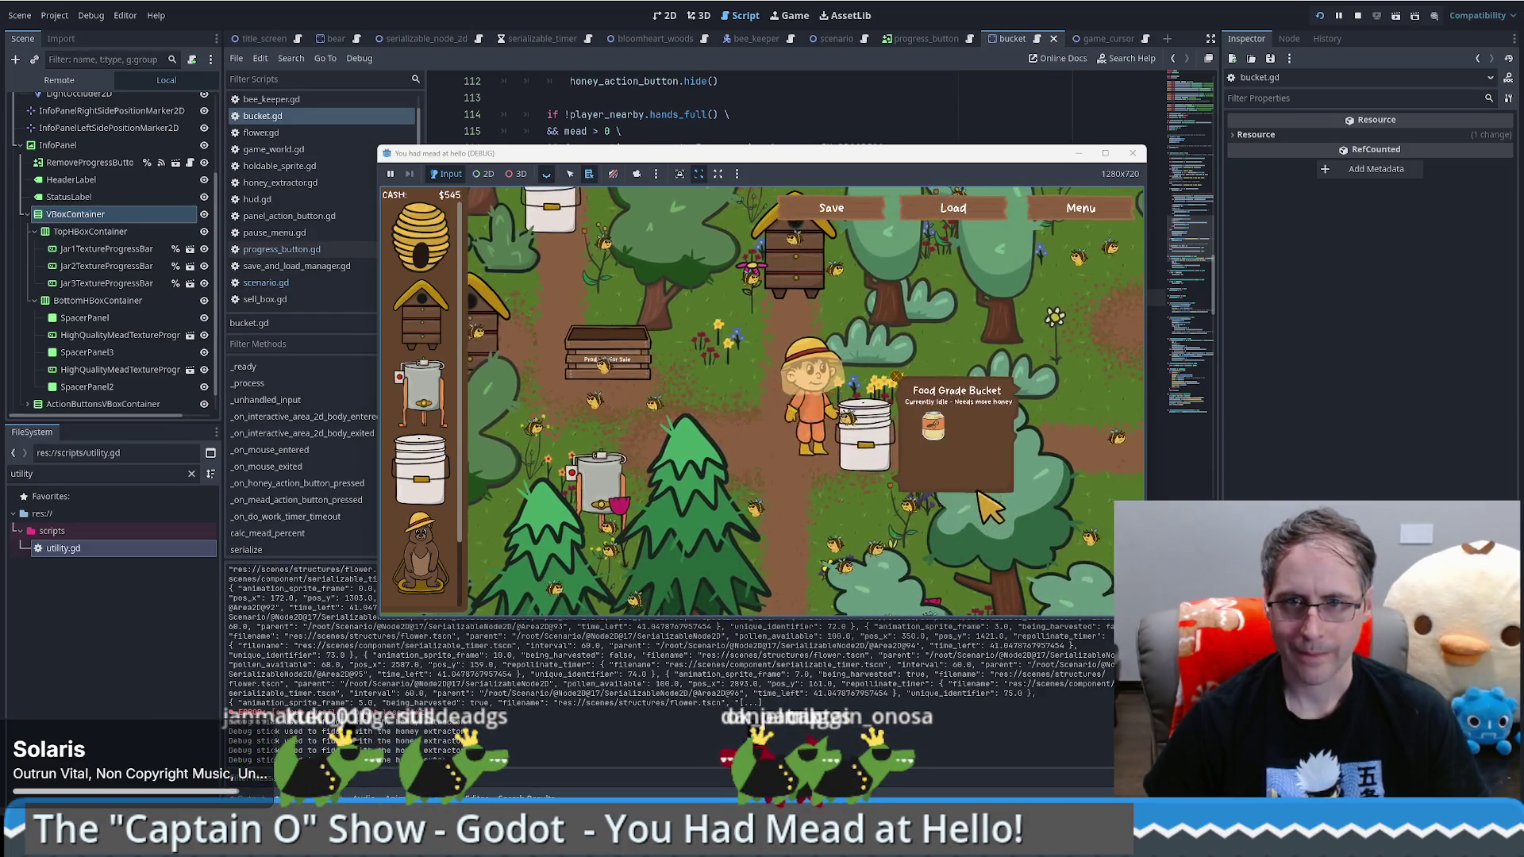
key(a)
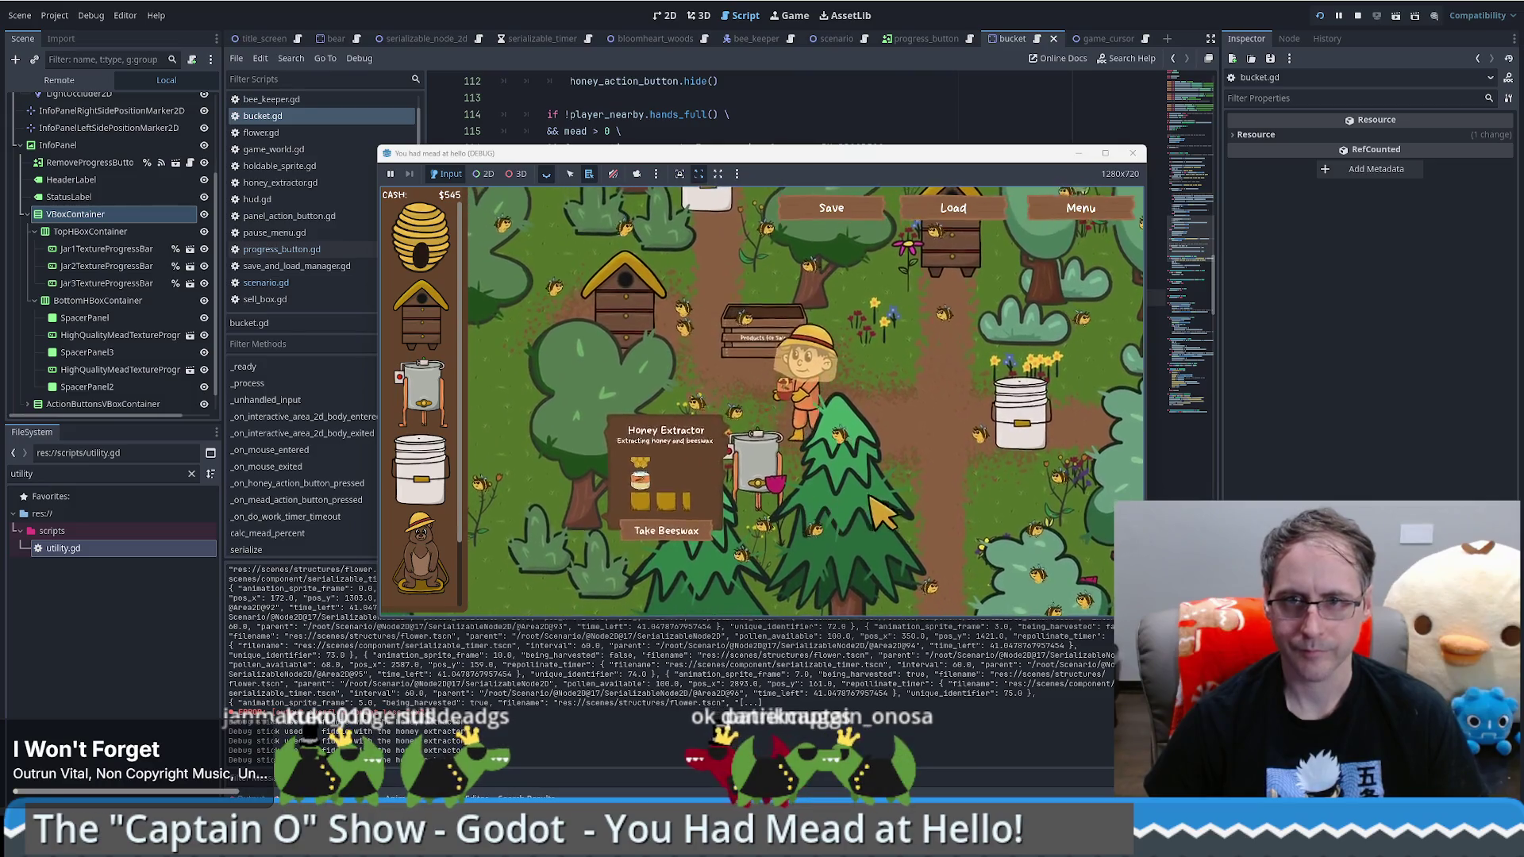
key(w)
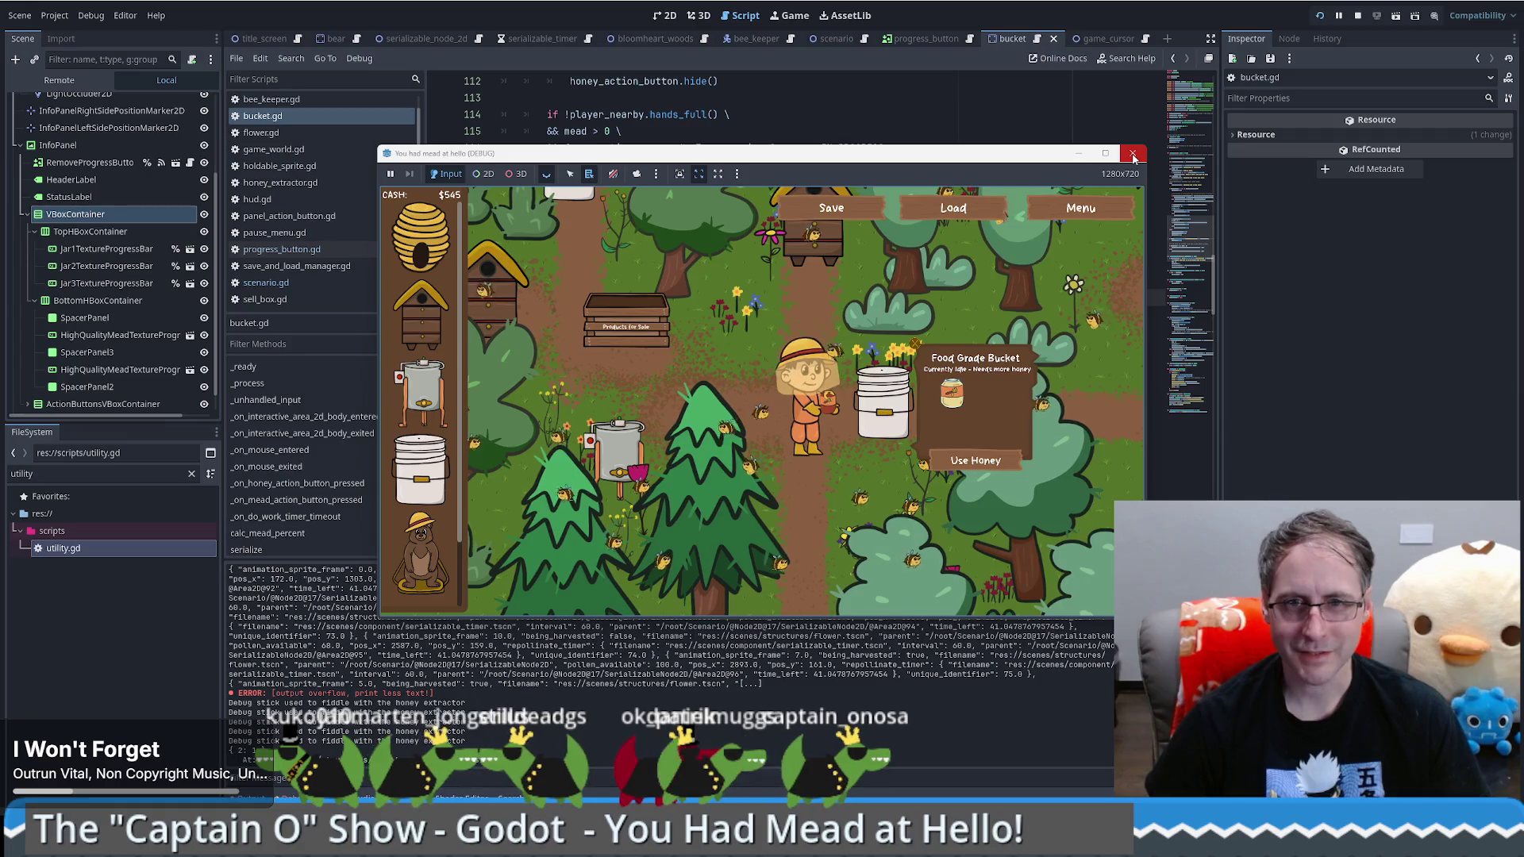
click(1133, 155)
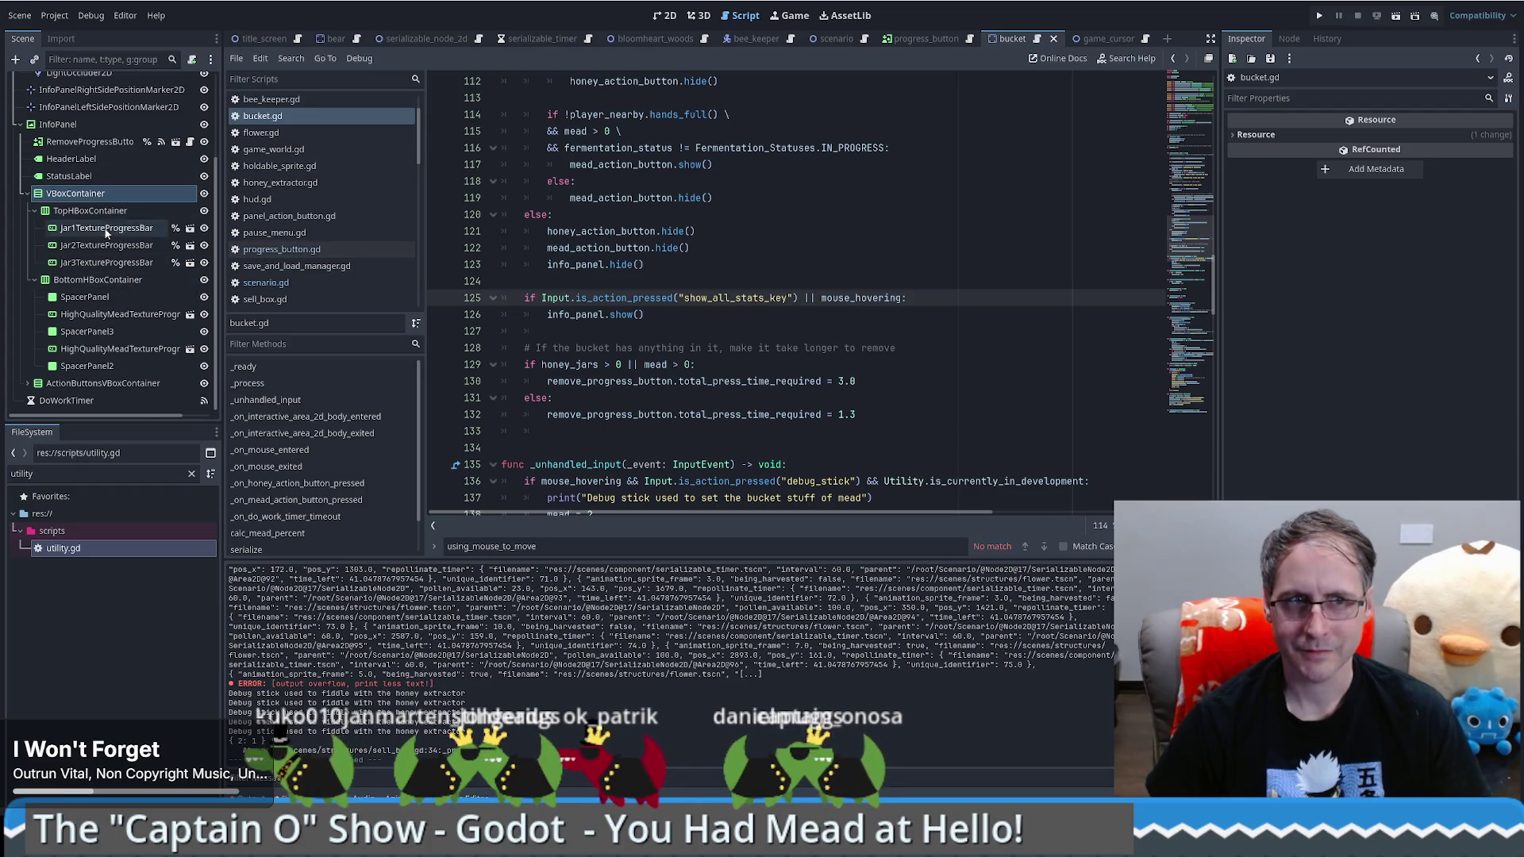
Step: Inspect the ActionButtonsVBoxContainer node's theme constant overrides
click(100, 384)
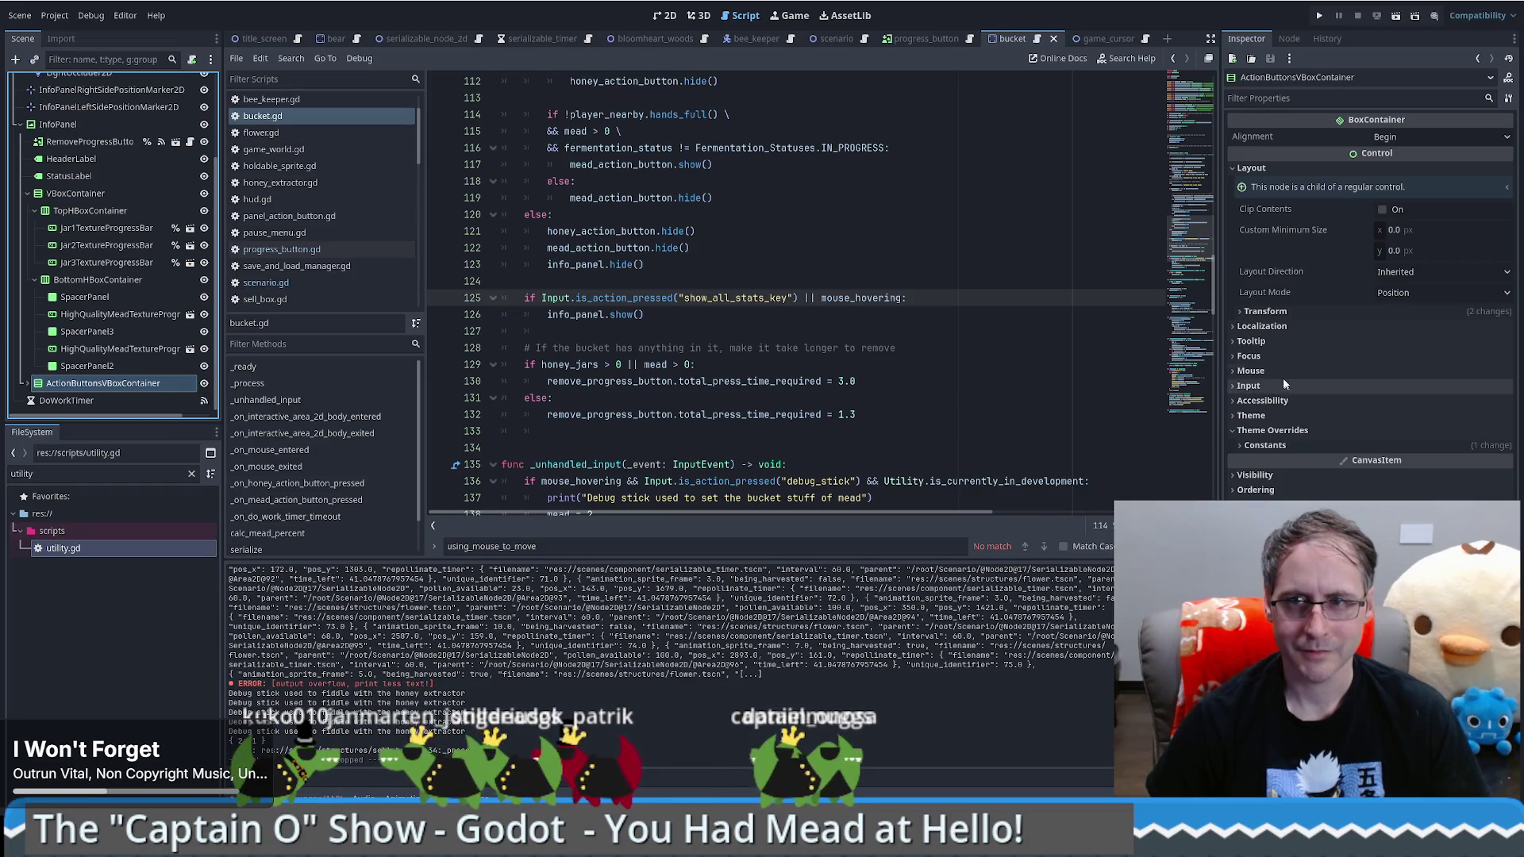
click(1257, 446)
click(1257, 446)
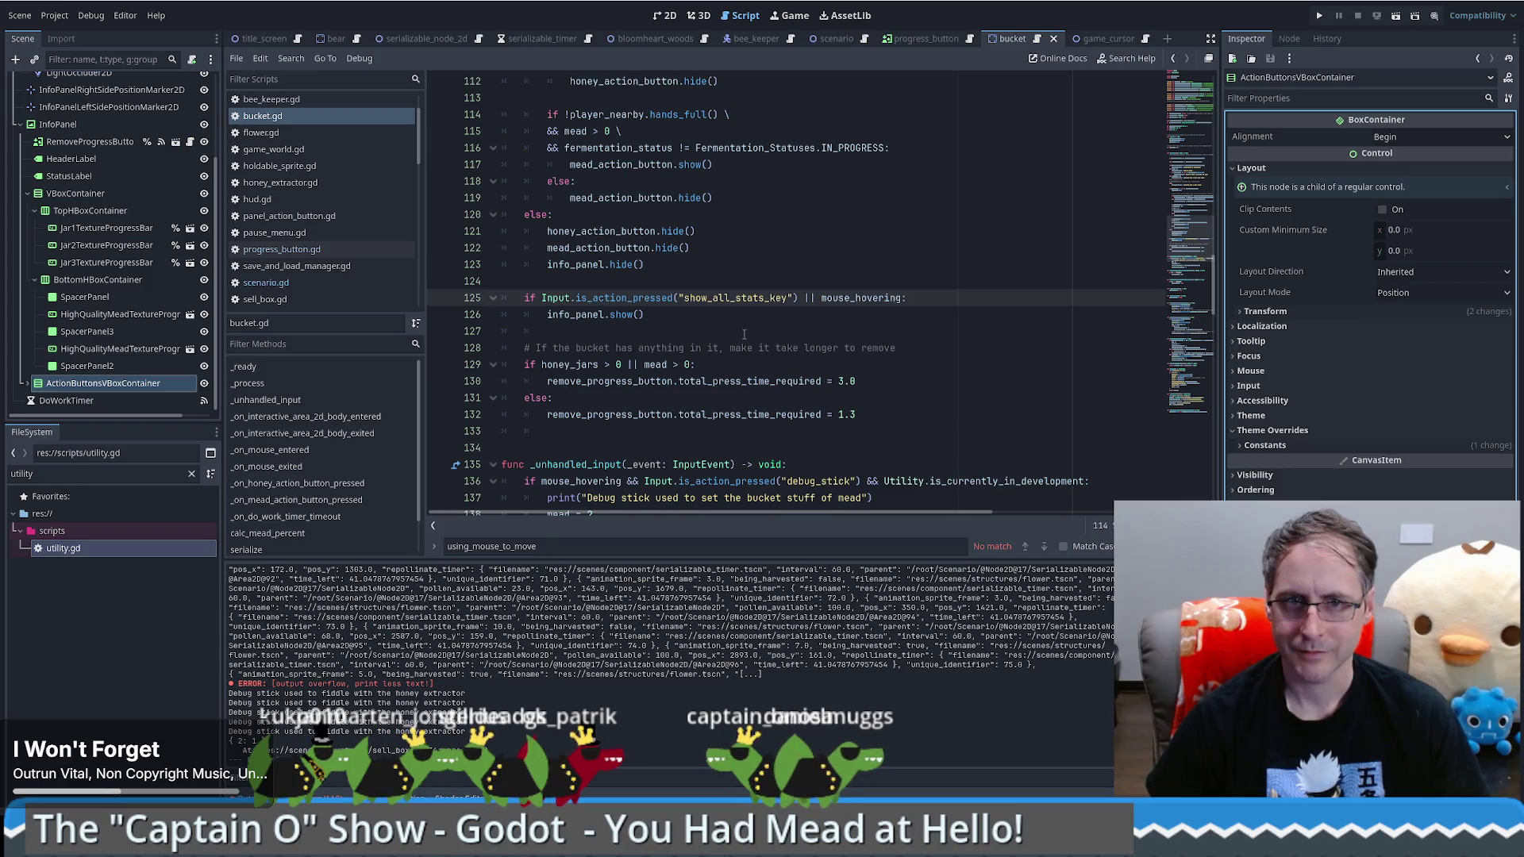
scroll(741, 331, down, 2)
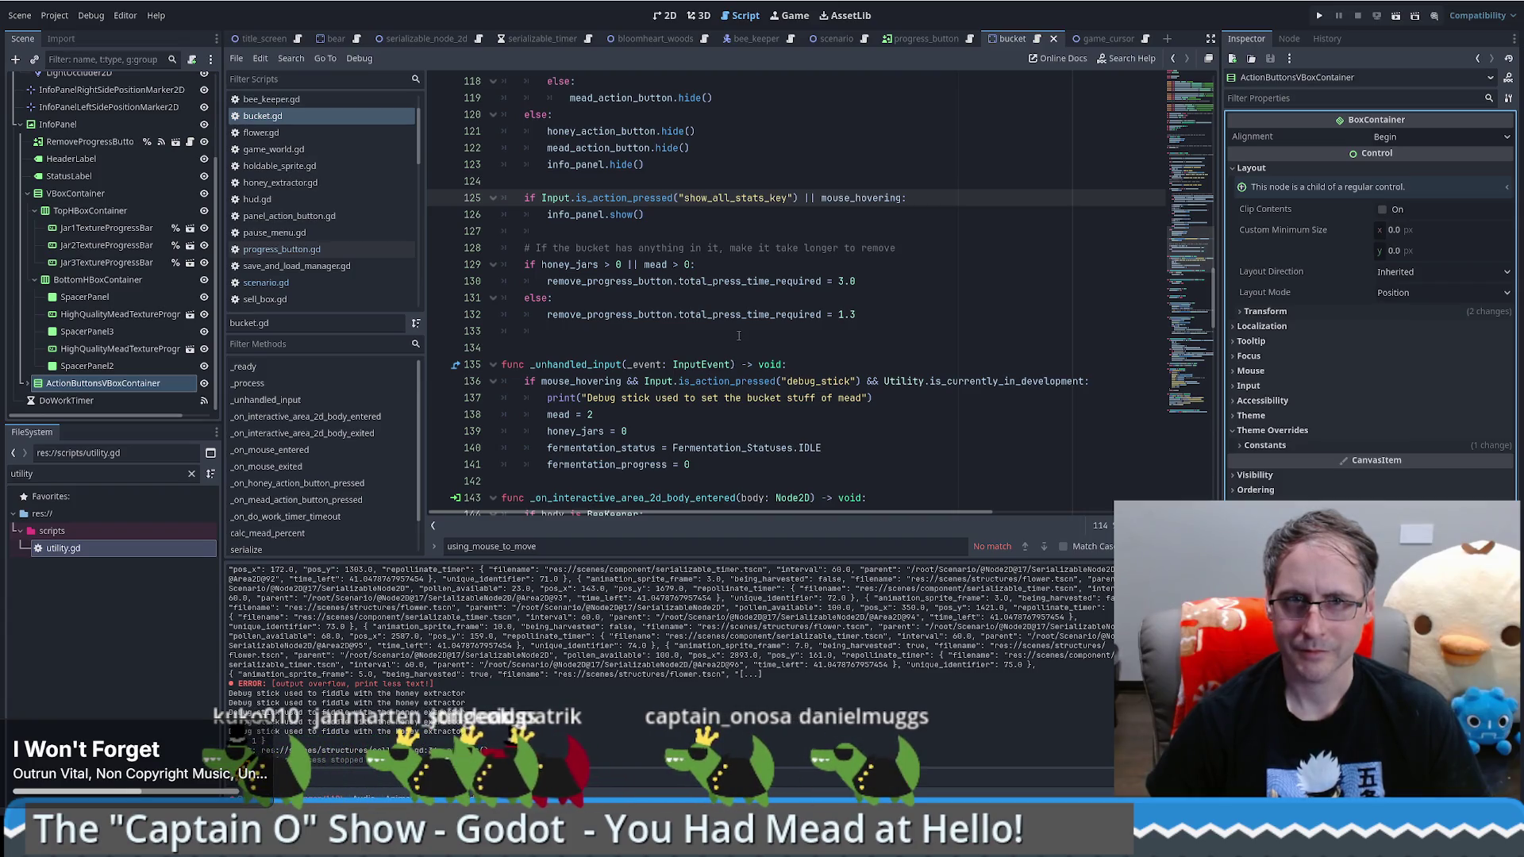
scroll(738, 336, up, 5)
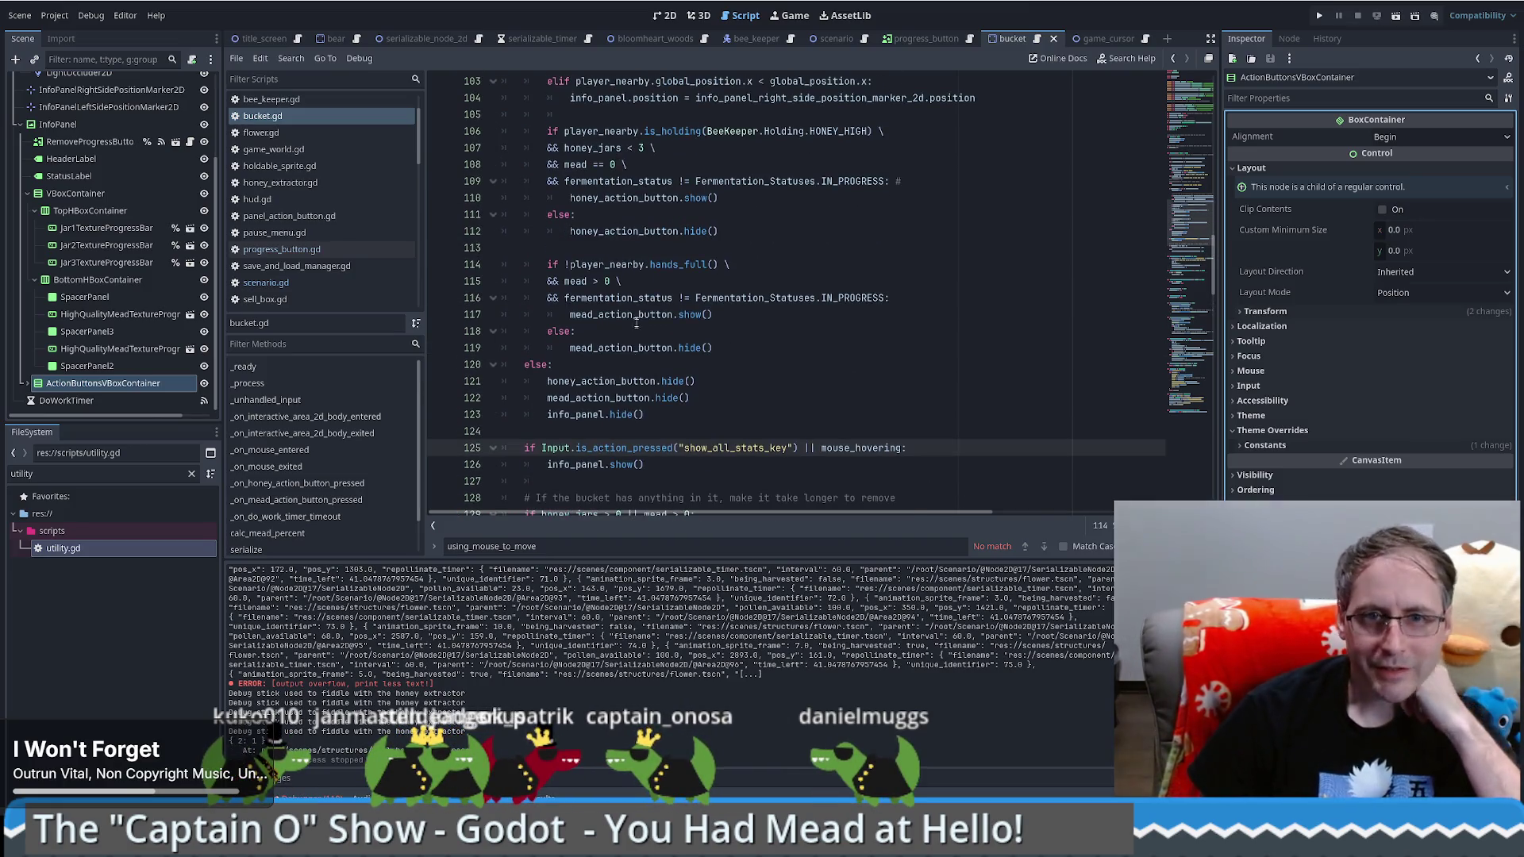
Step: Delete the v_box_container.show() line from bucket.gd and save the script
double_click(619, 314)
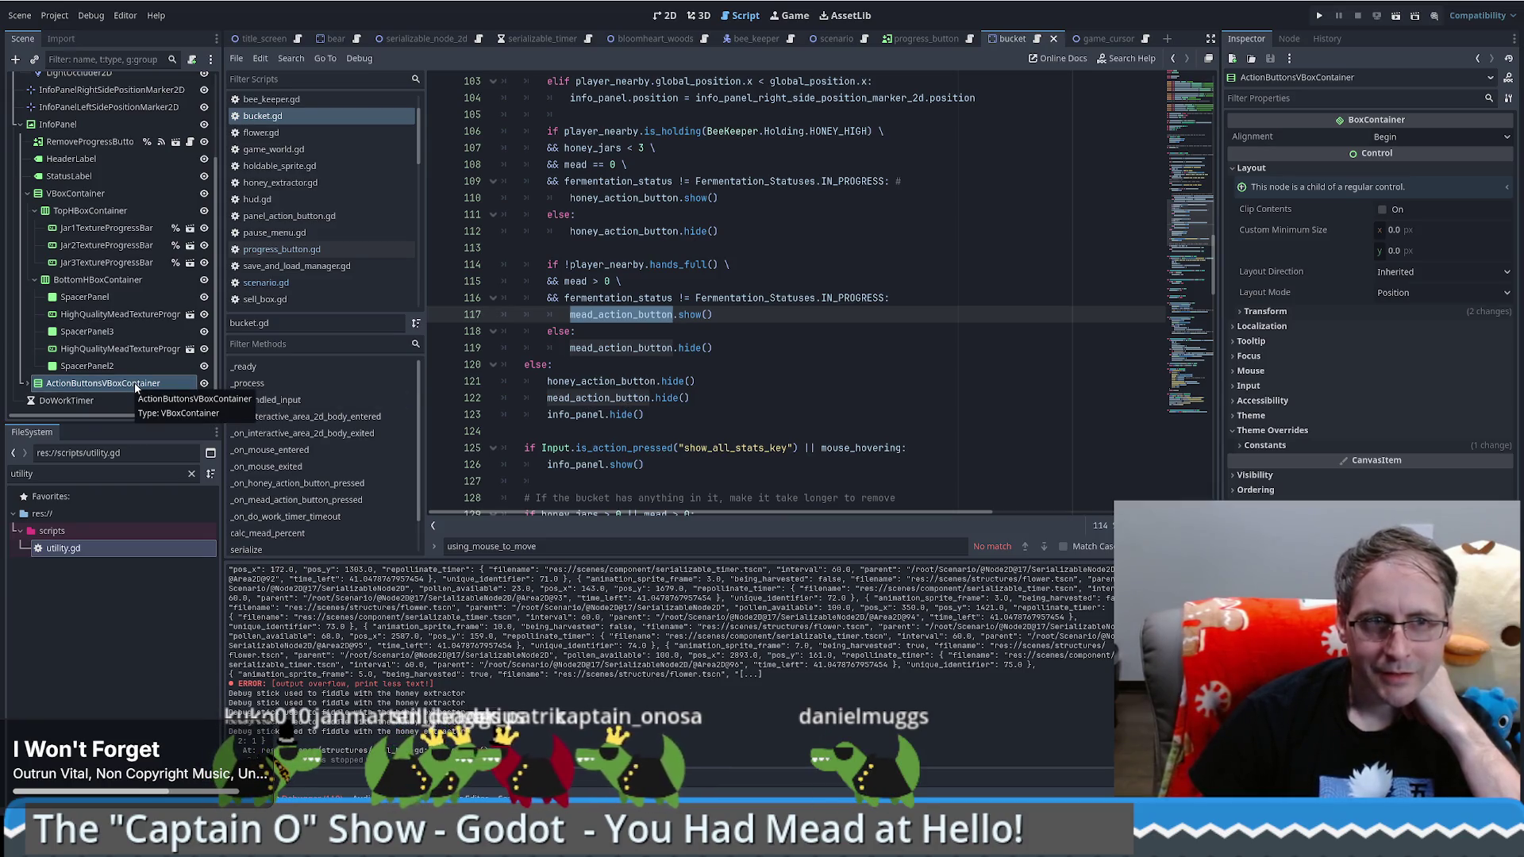
click(742, 400)
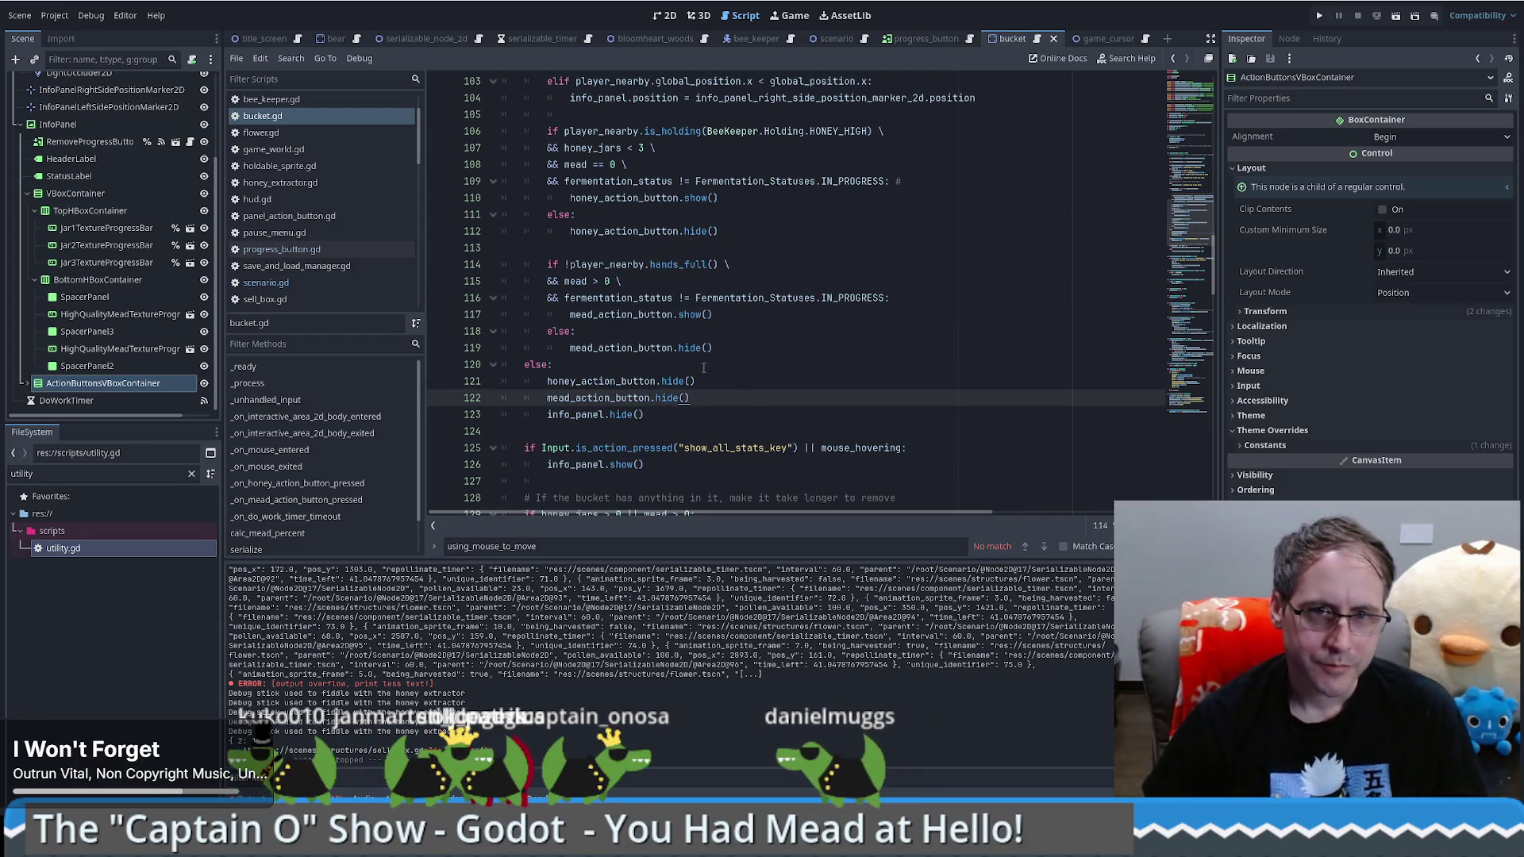
key(ctrl+z)
key(ctrl+z)
key(ctrl+z)
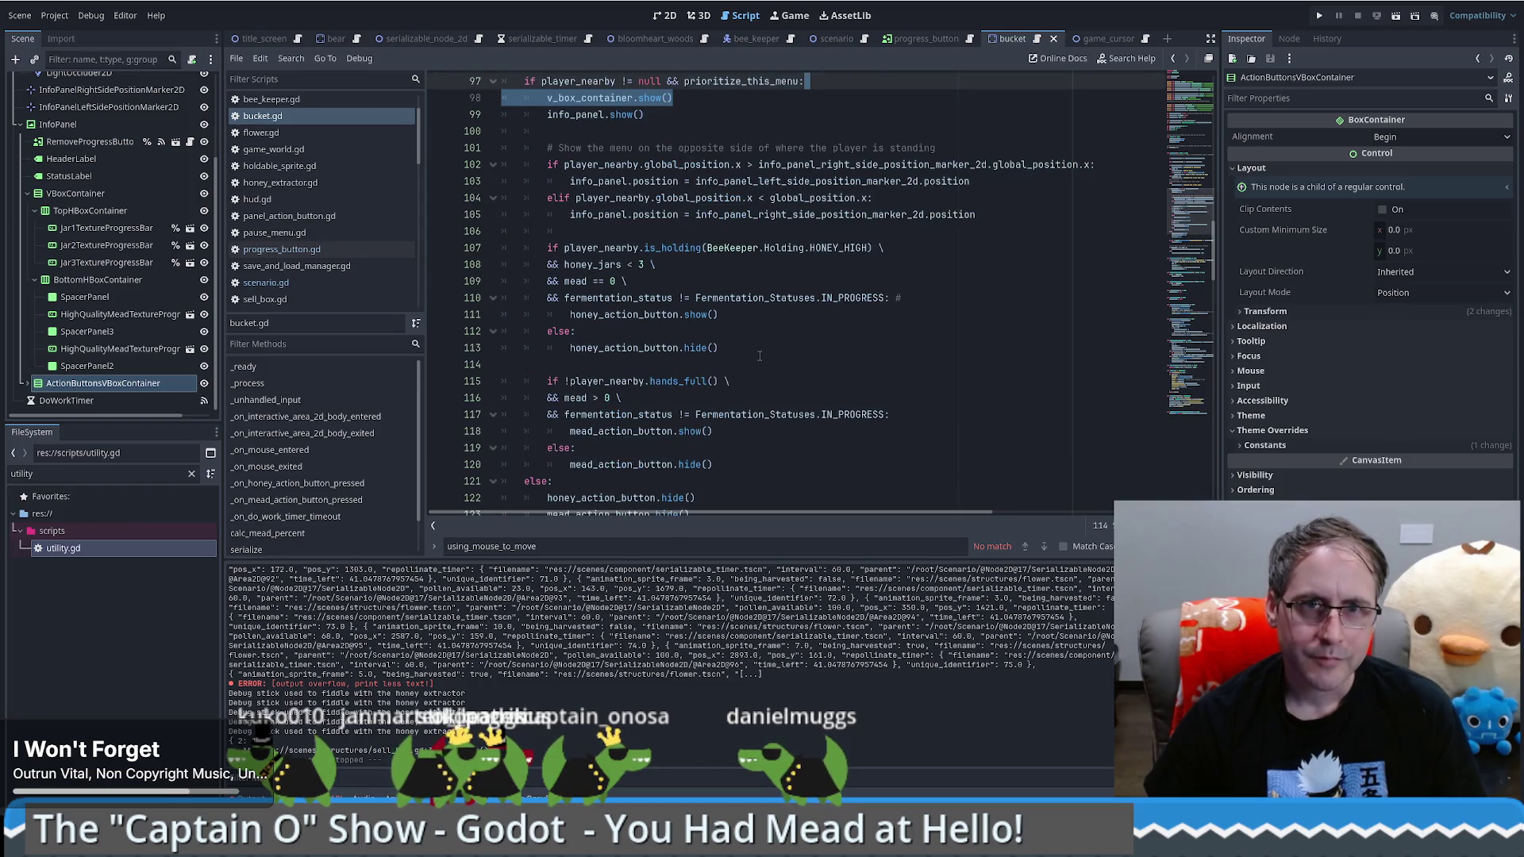
ctrl+click(597, 104)
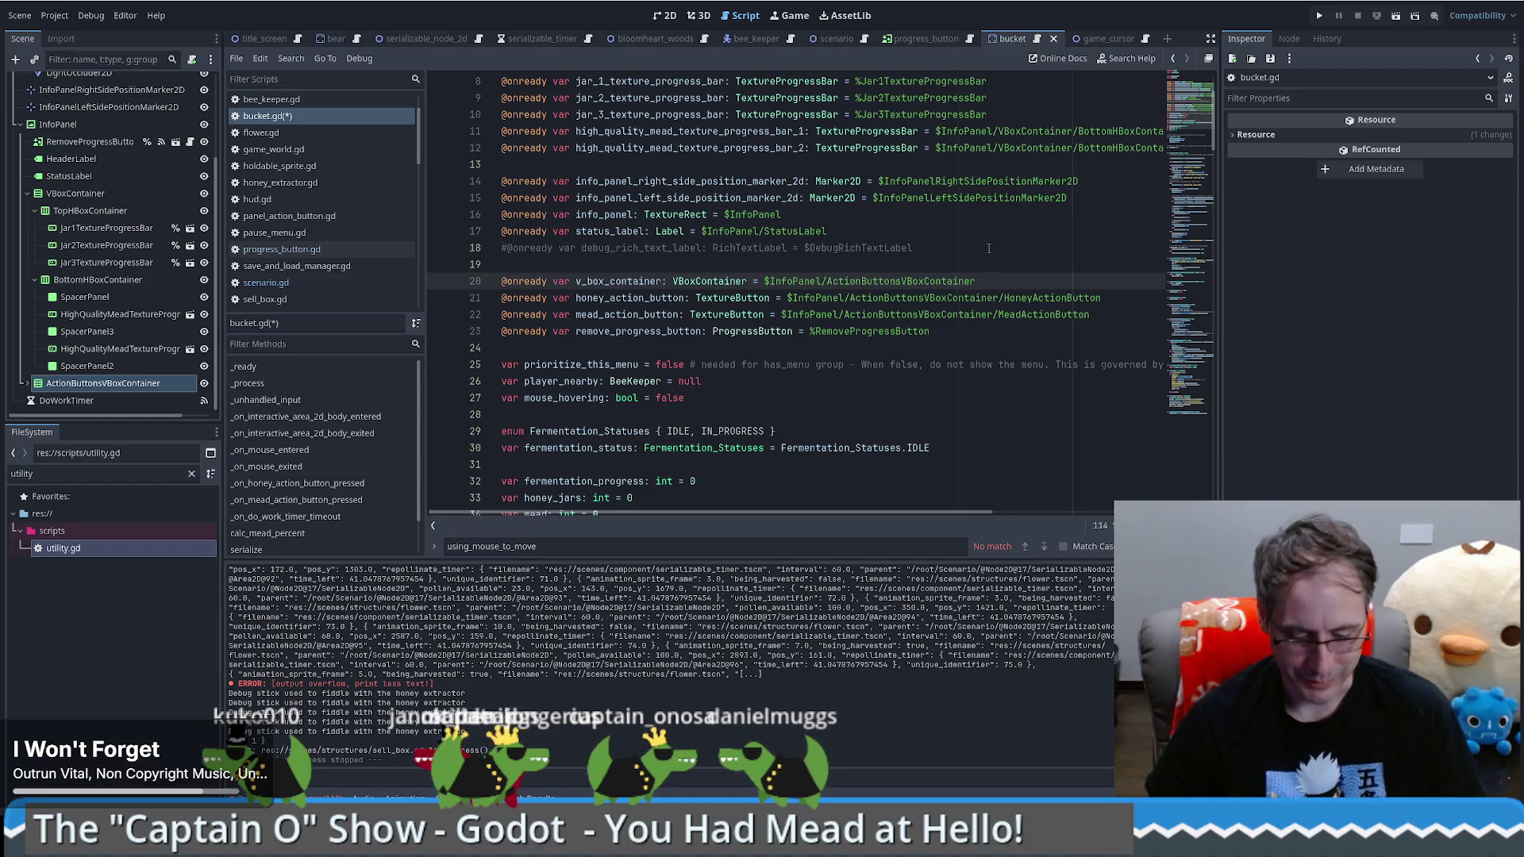
key(alt+Left)
key(Delete)
key(Delete)
key(Delete)
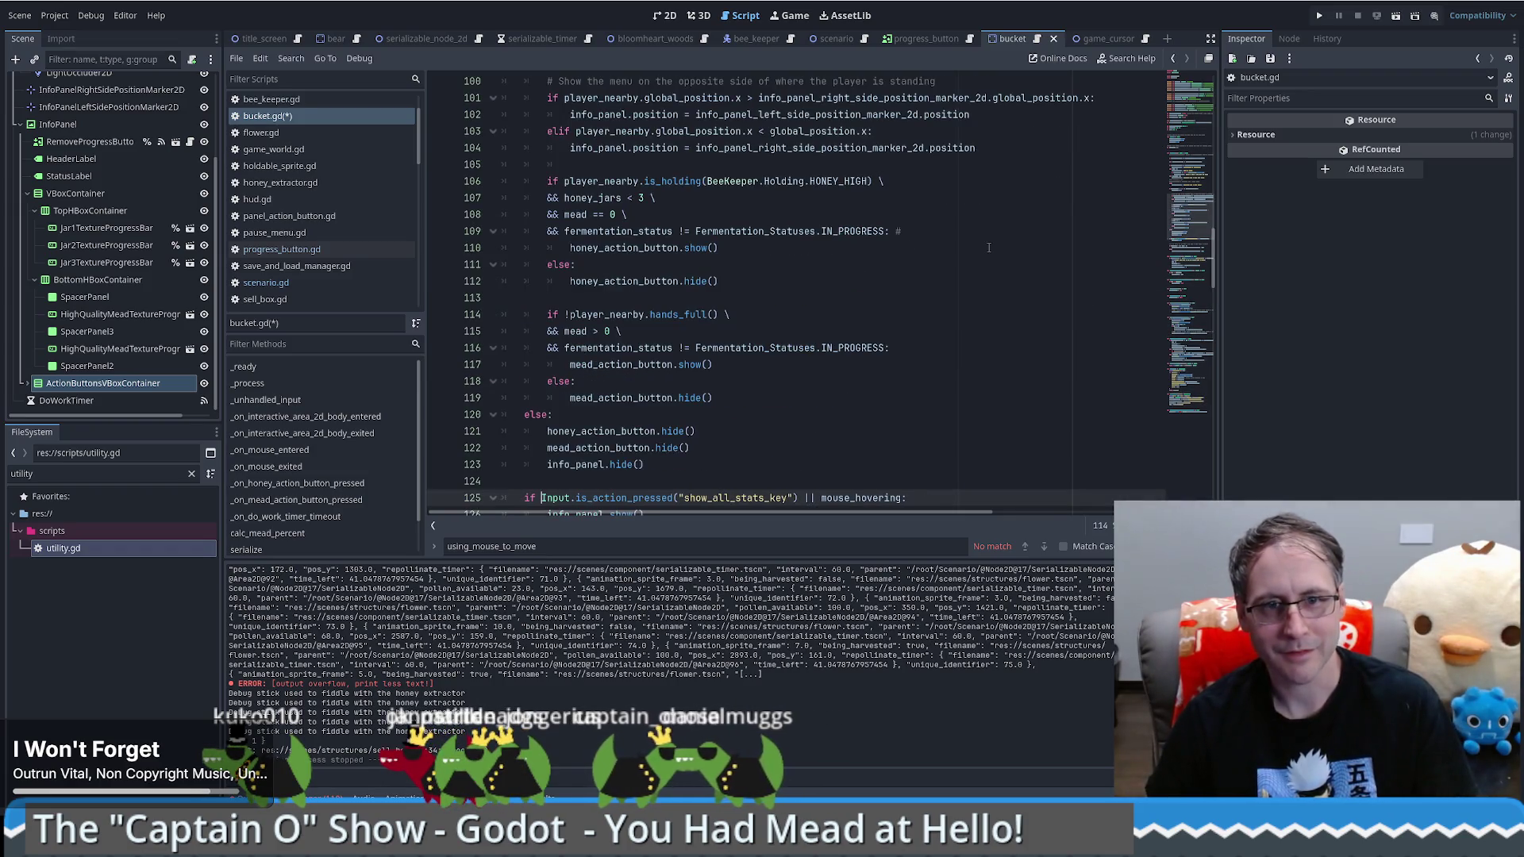
key(ctrl+s)
click(1182, 102)
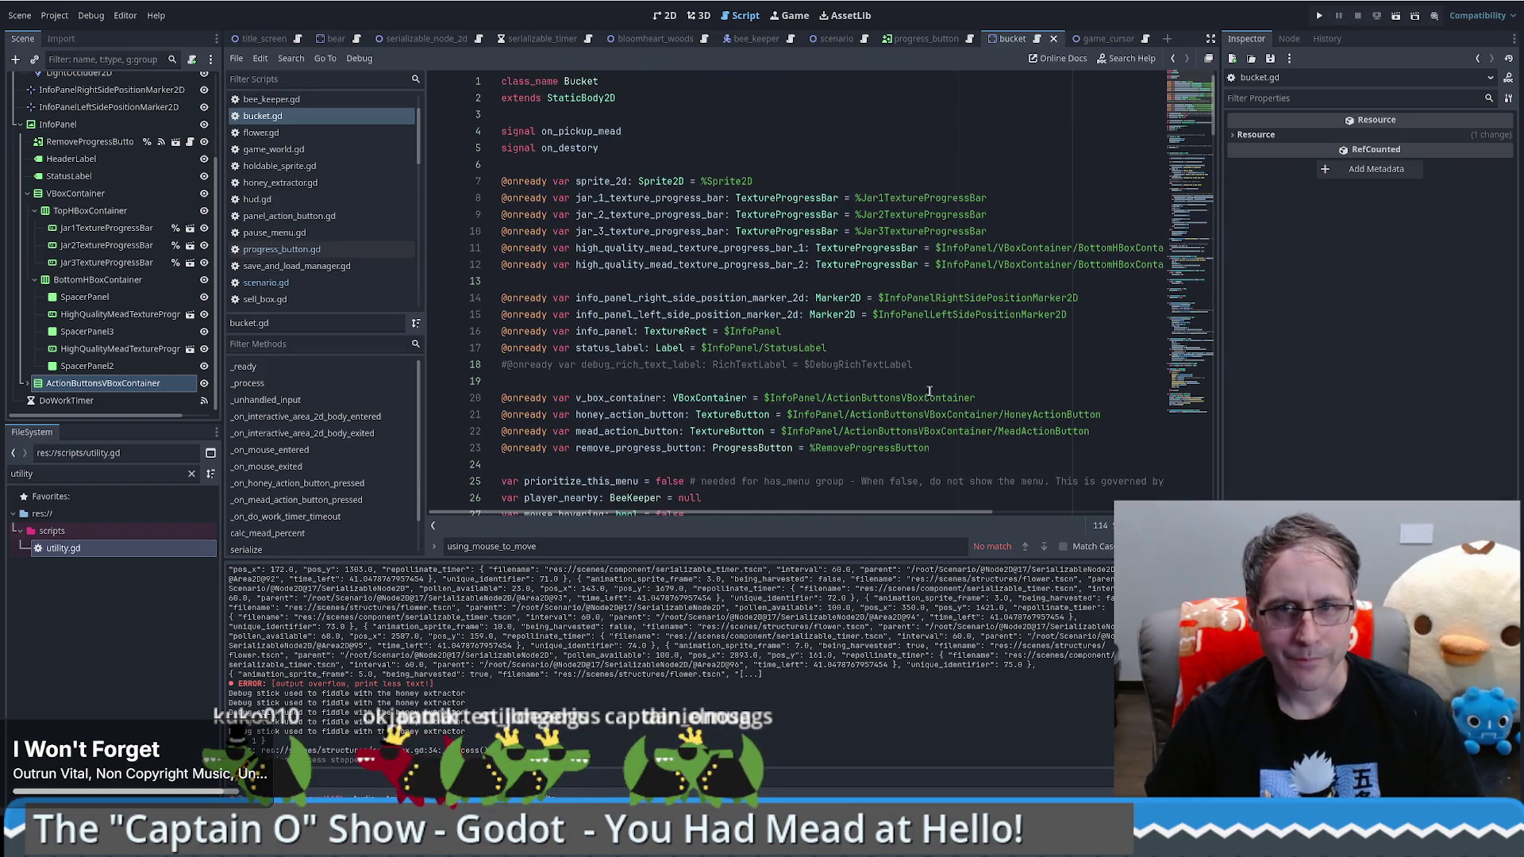
drag(928, 390, 1014, 392)
key(Delete)
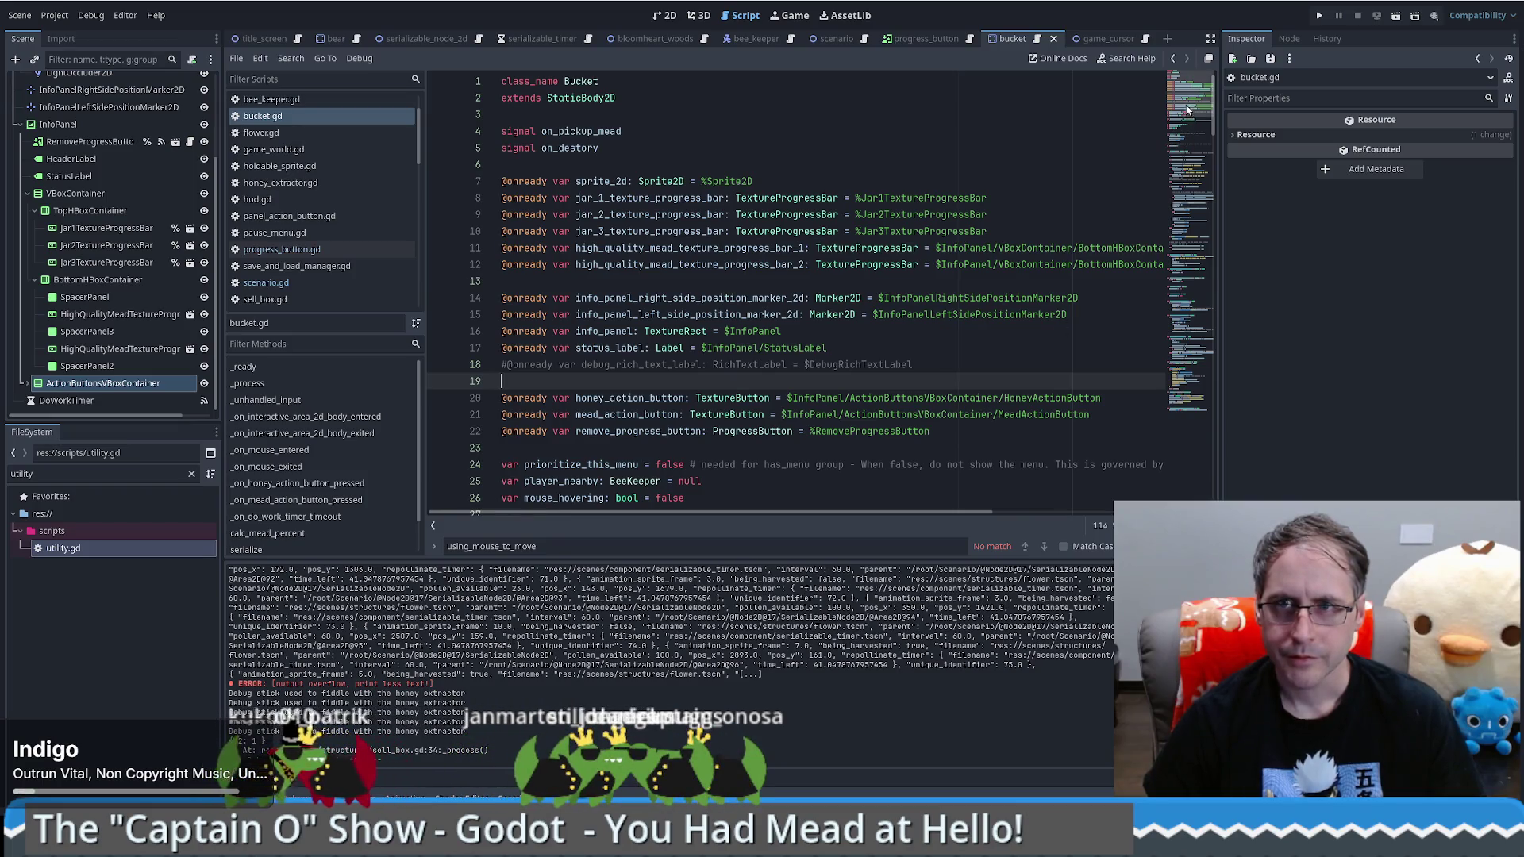
Step: Run the project and pick up a Food Grade Bucket to place beside the beekeeper
click(1322, 16)
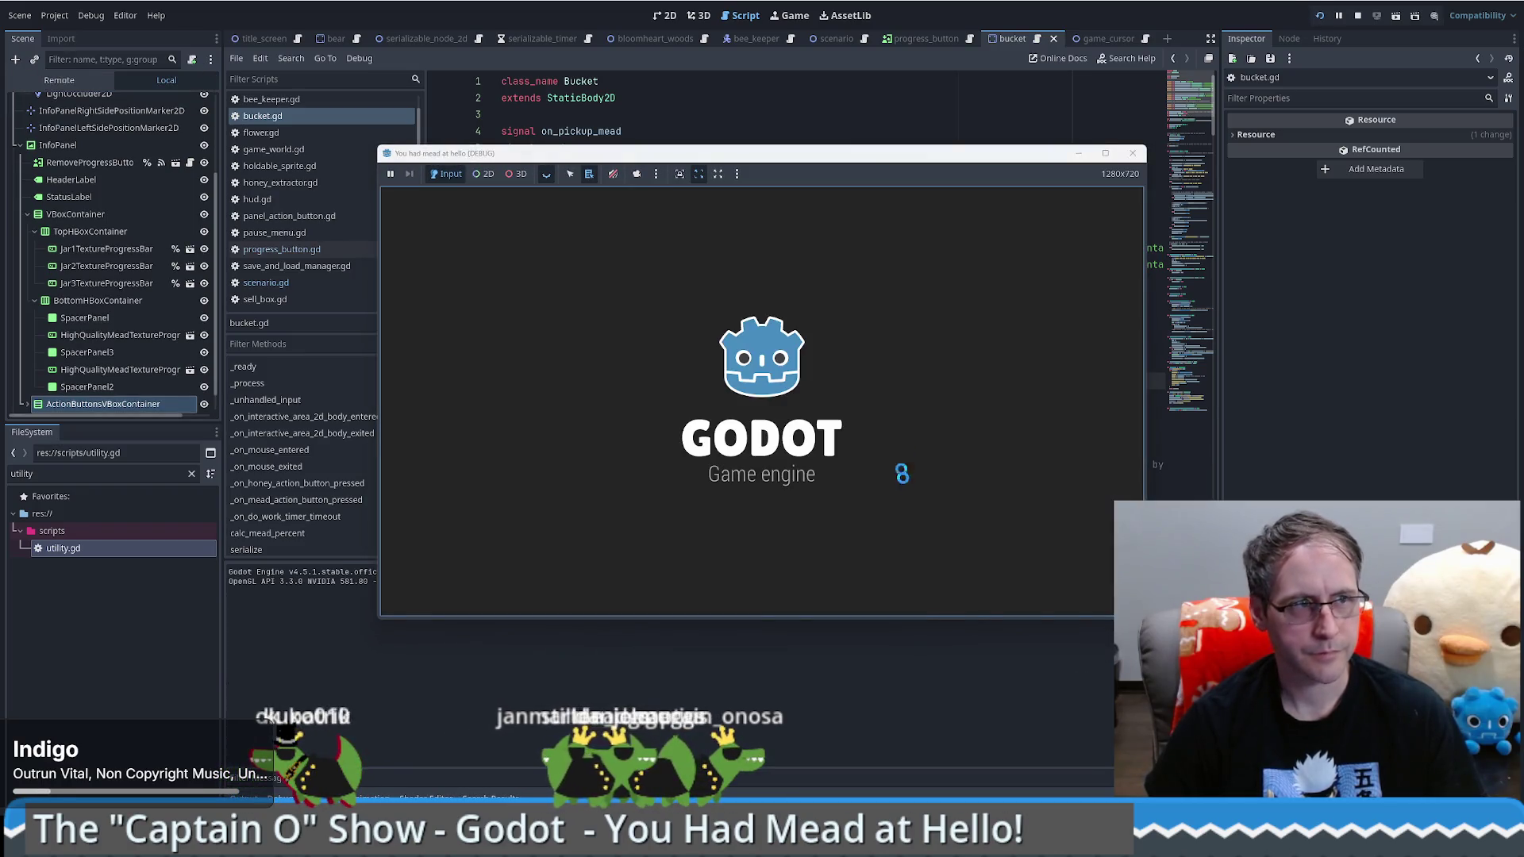
mouse_move(420, 472)
mouse_down()
mouse_move(830, 444)
mouse_move(888, 474)
mouse_up()
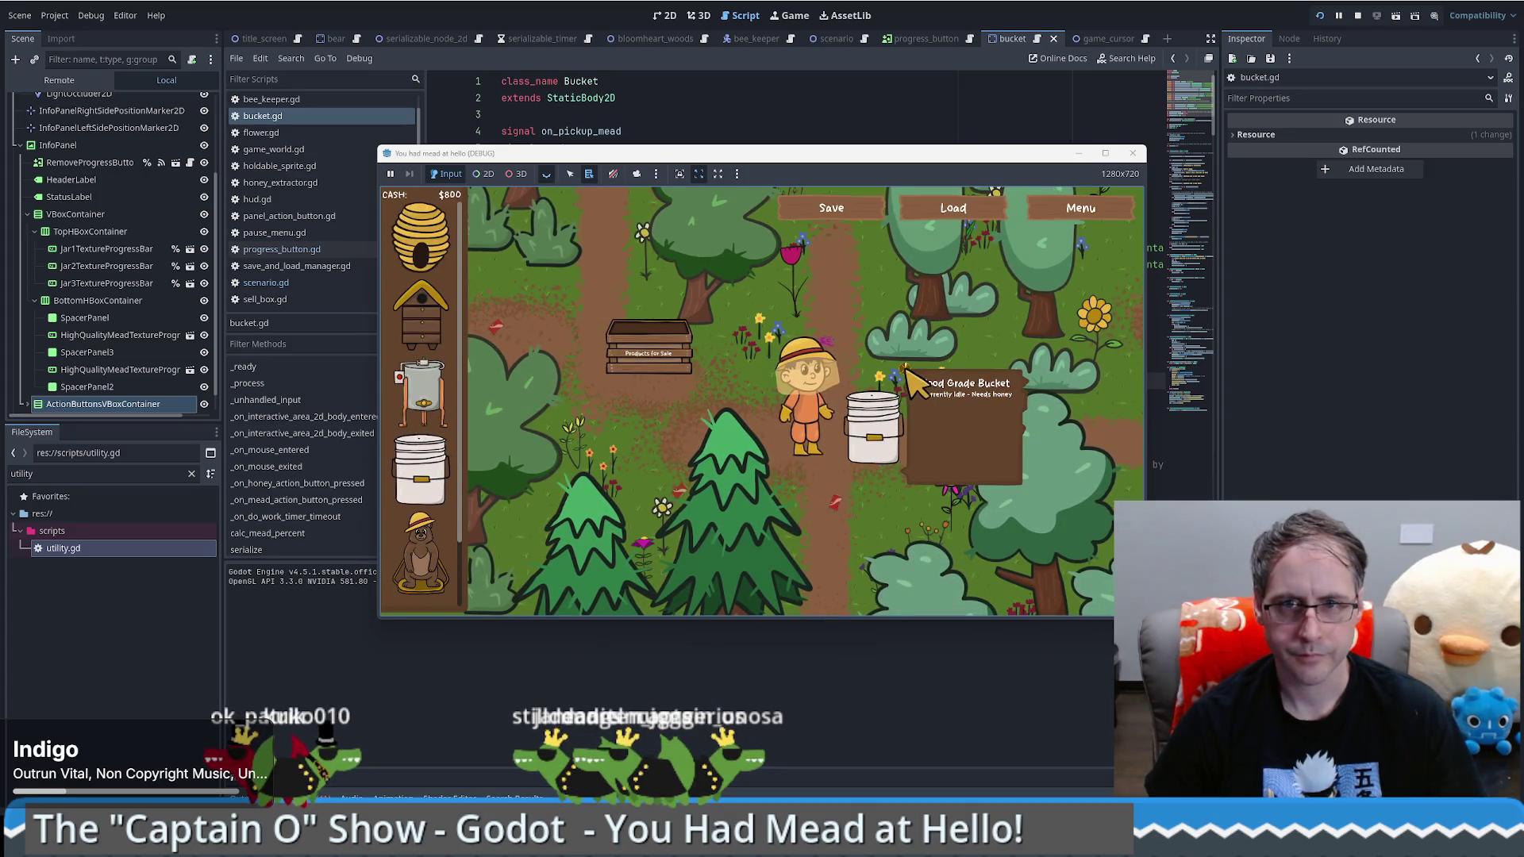
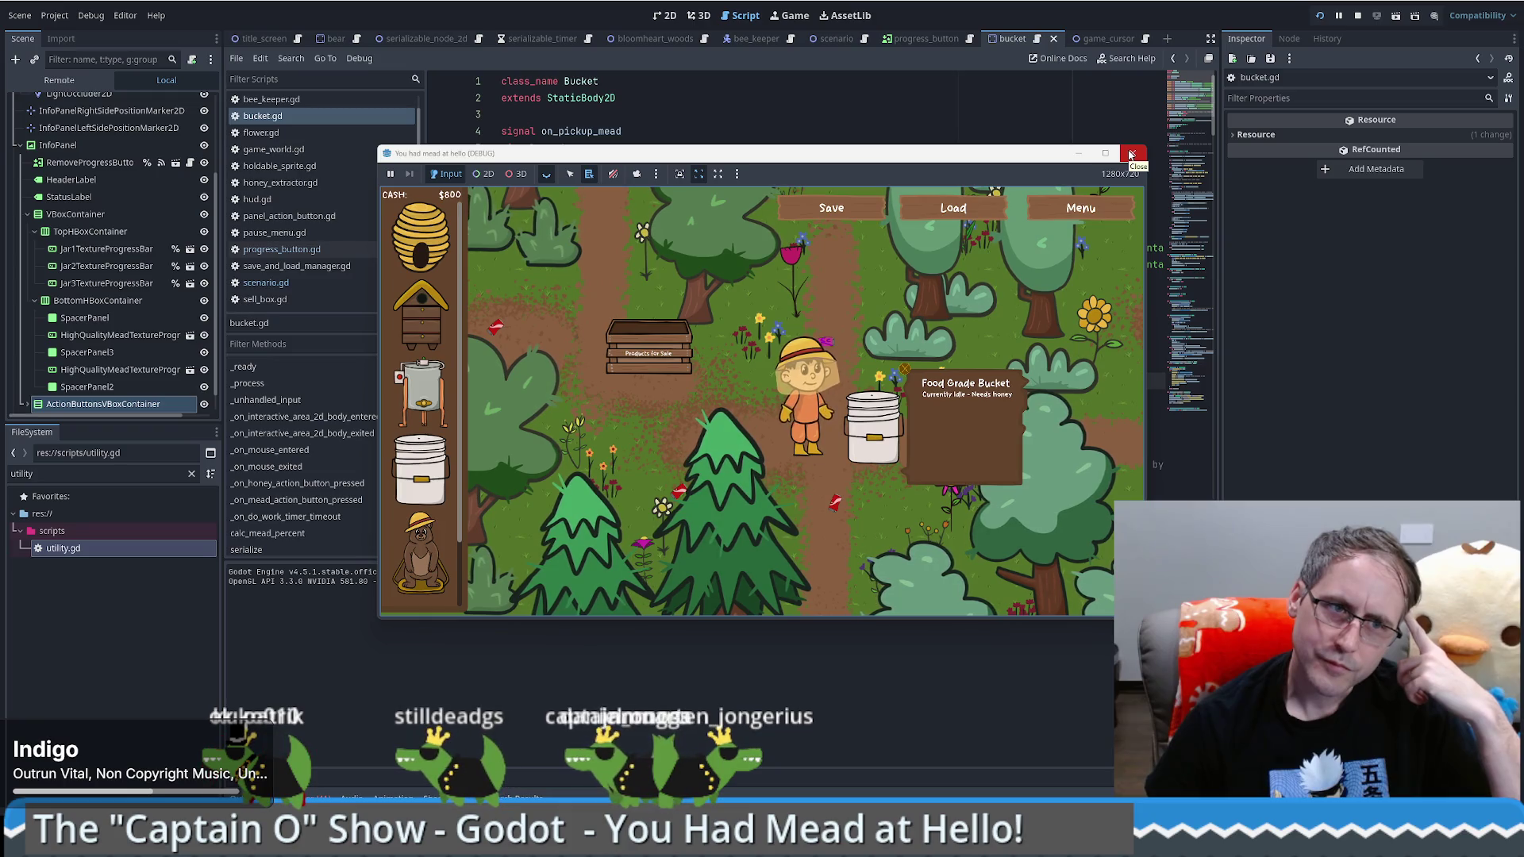
Step: Close the running game and view the project's errors and warnings in the Debugger
click(1131, 154)
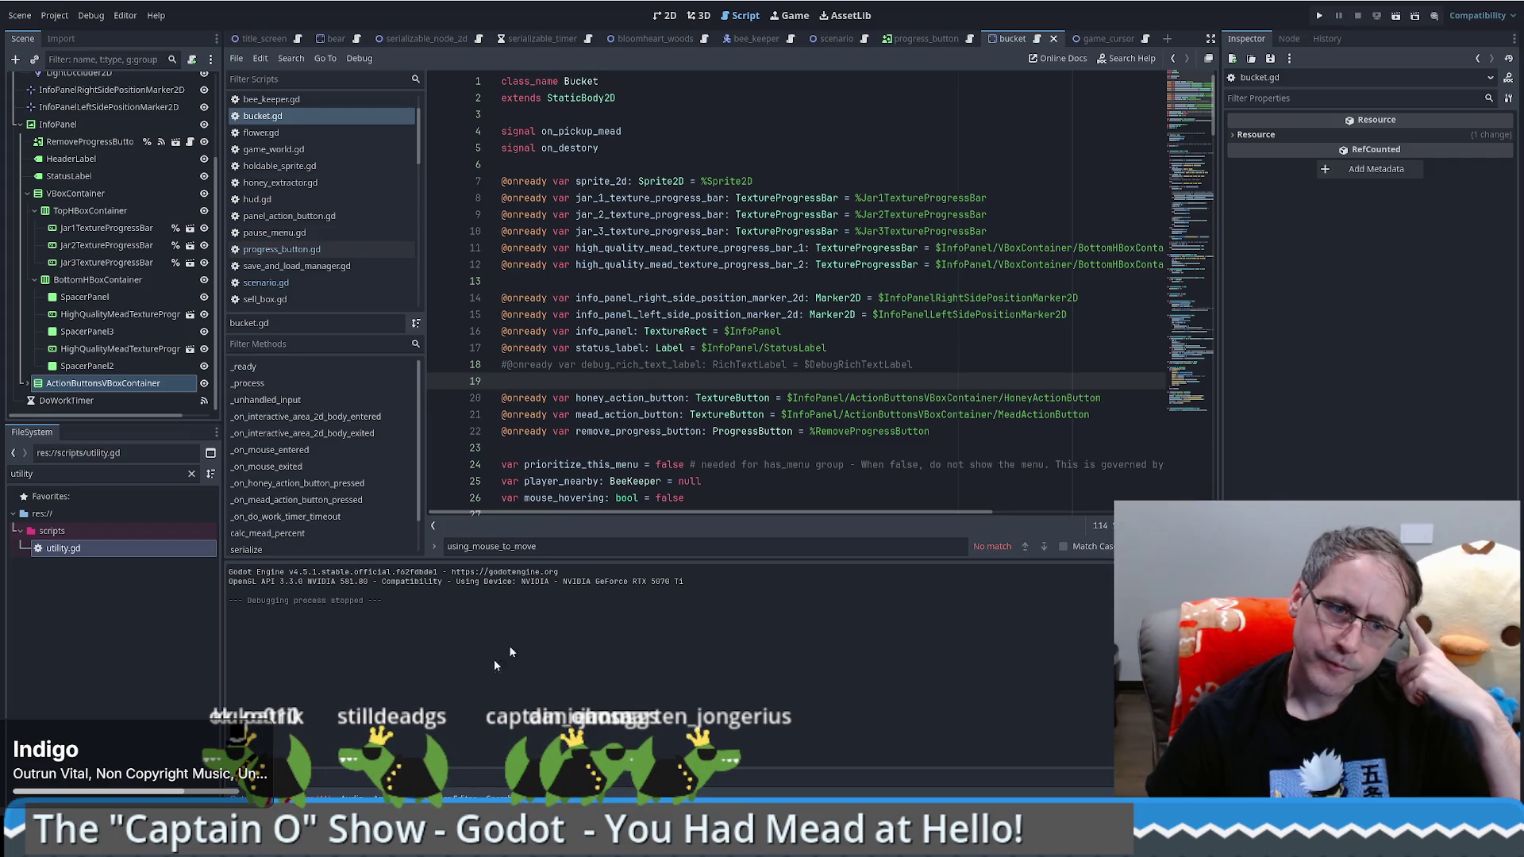
click(308, 796)
click(312, 569)
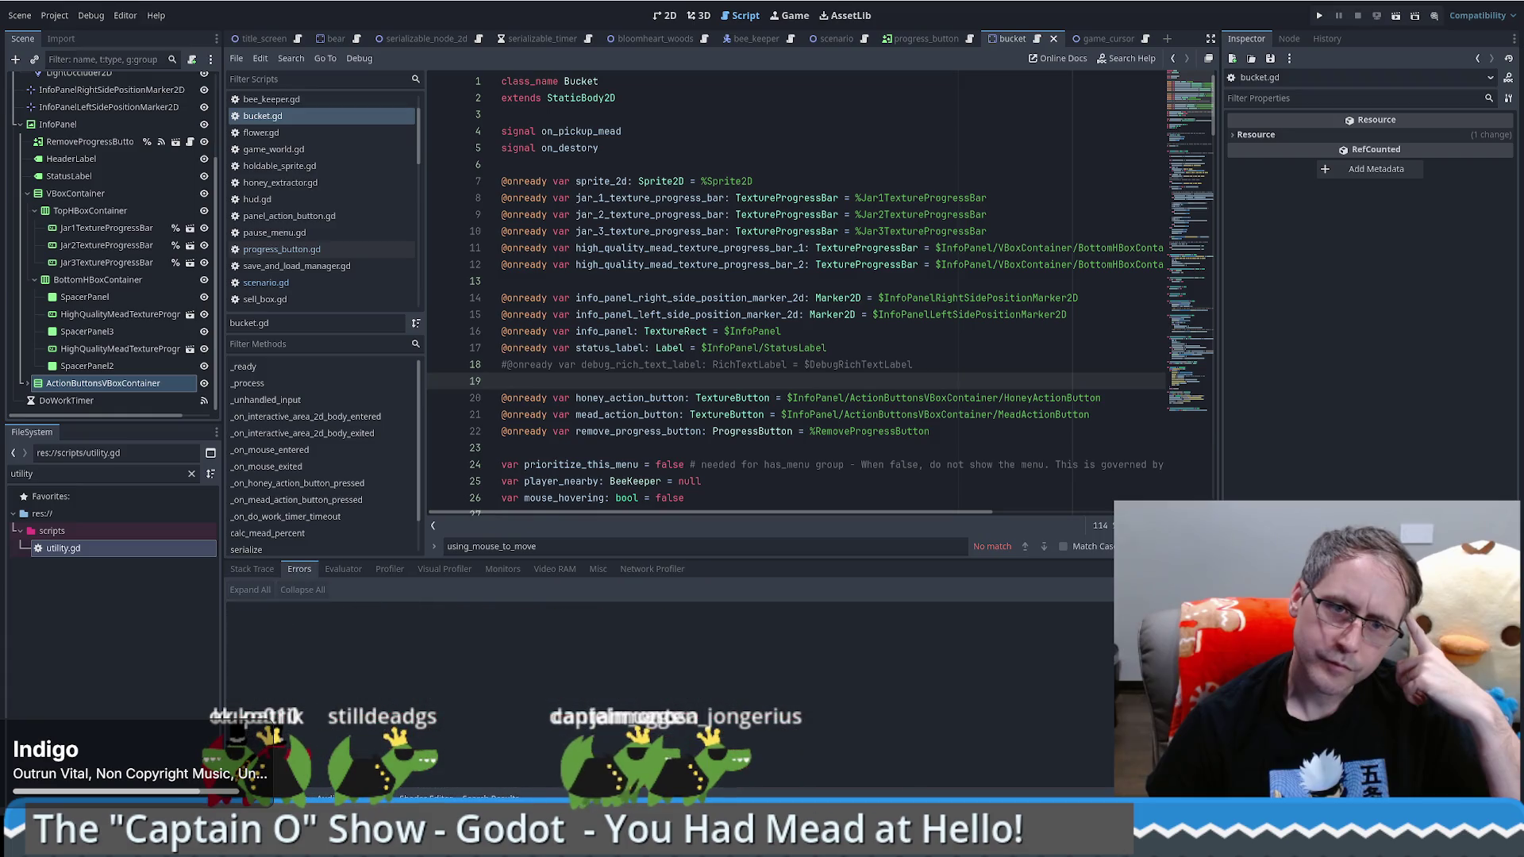
Step: Run the game, buy and place a $200 bucket, check its info panel, then stop the game
click(1320, 16)
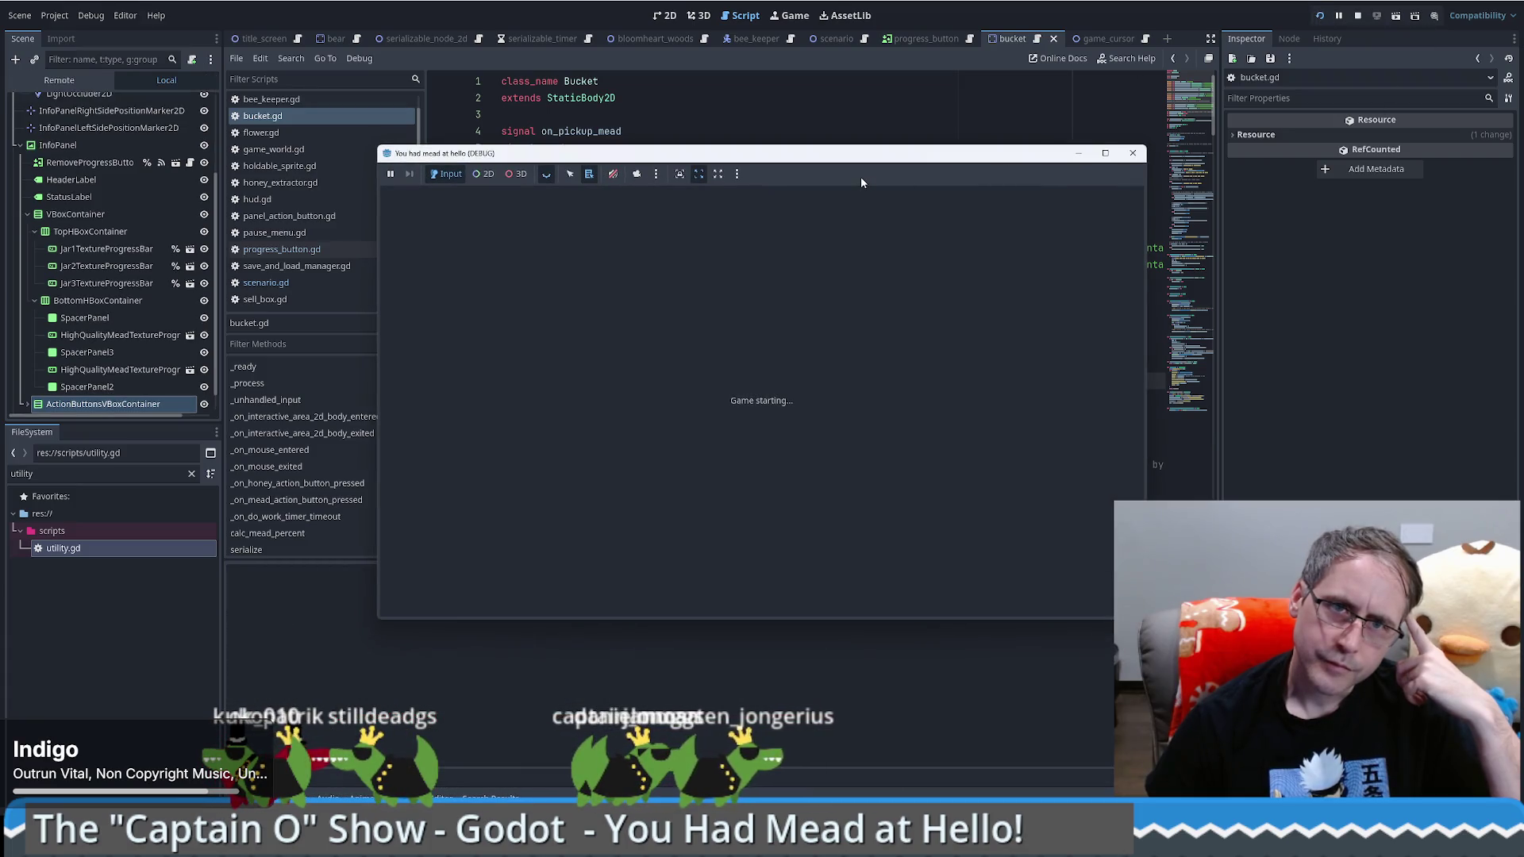
click(794, 393)
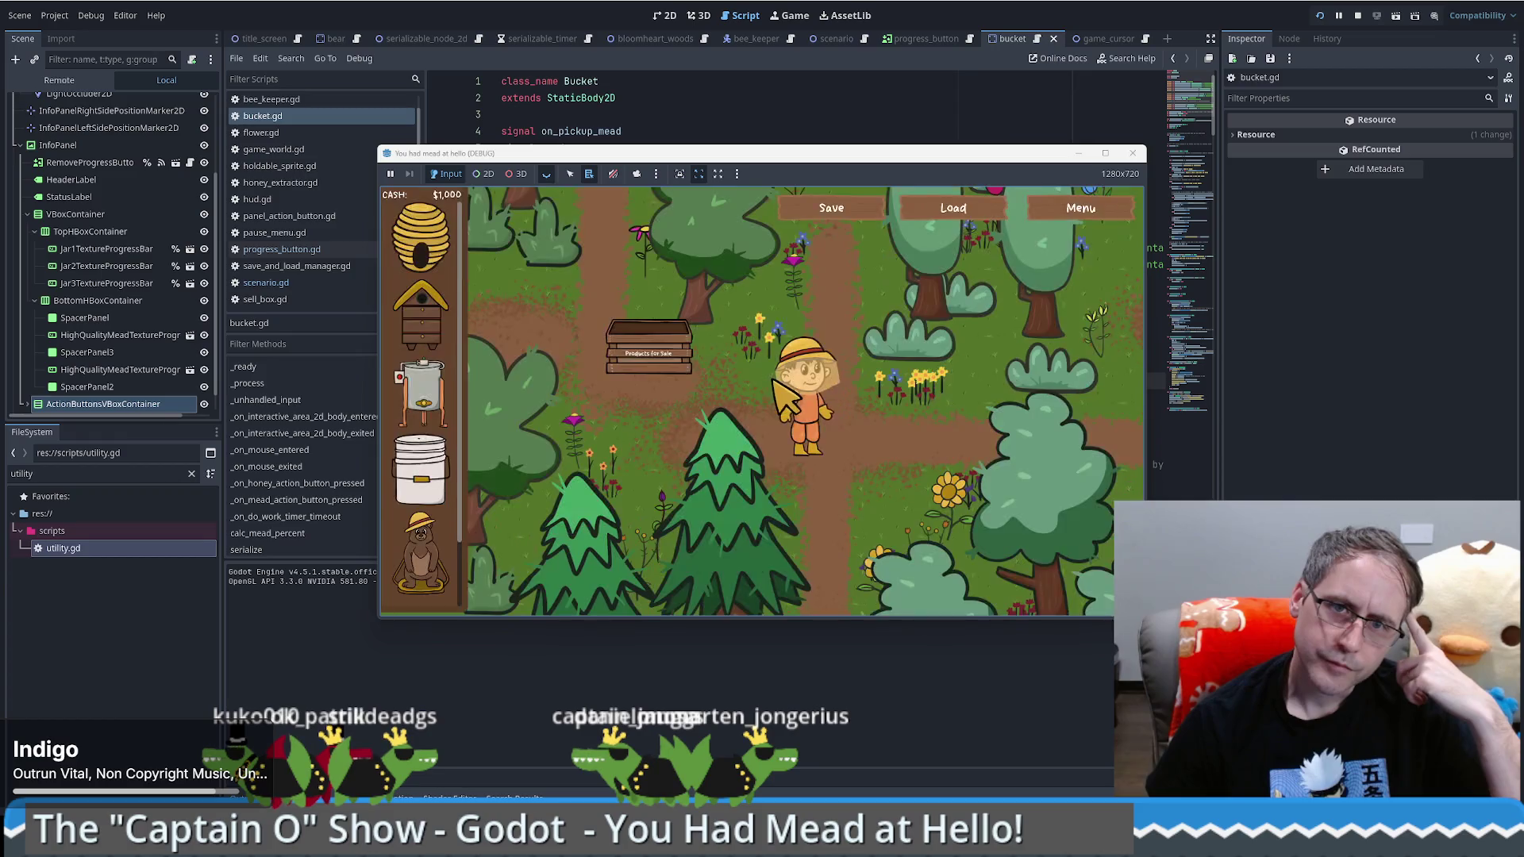
click(421, 477)
click(861, 432)
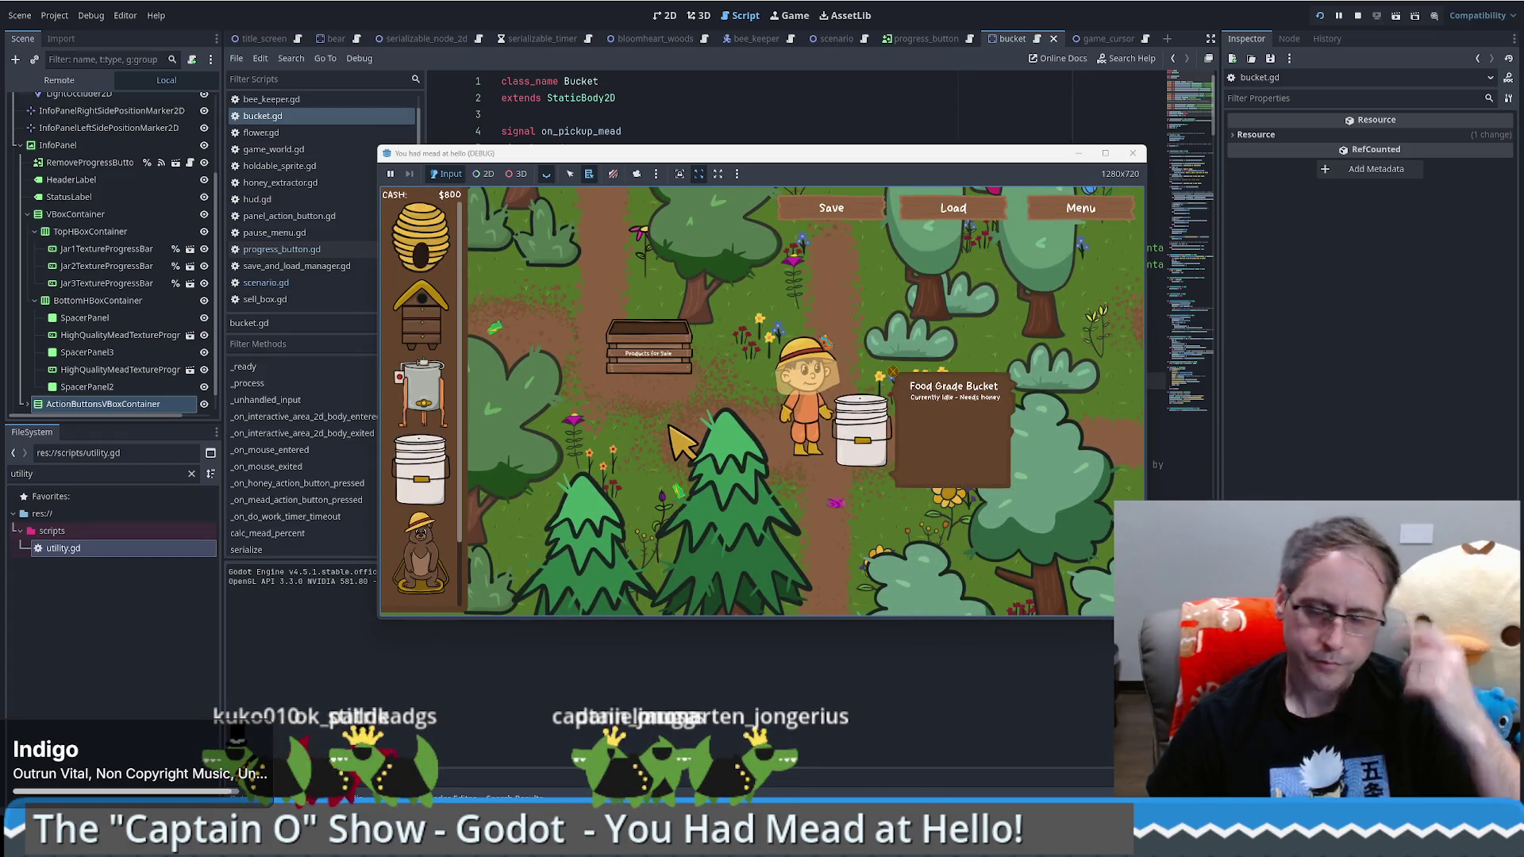
key(a)
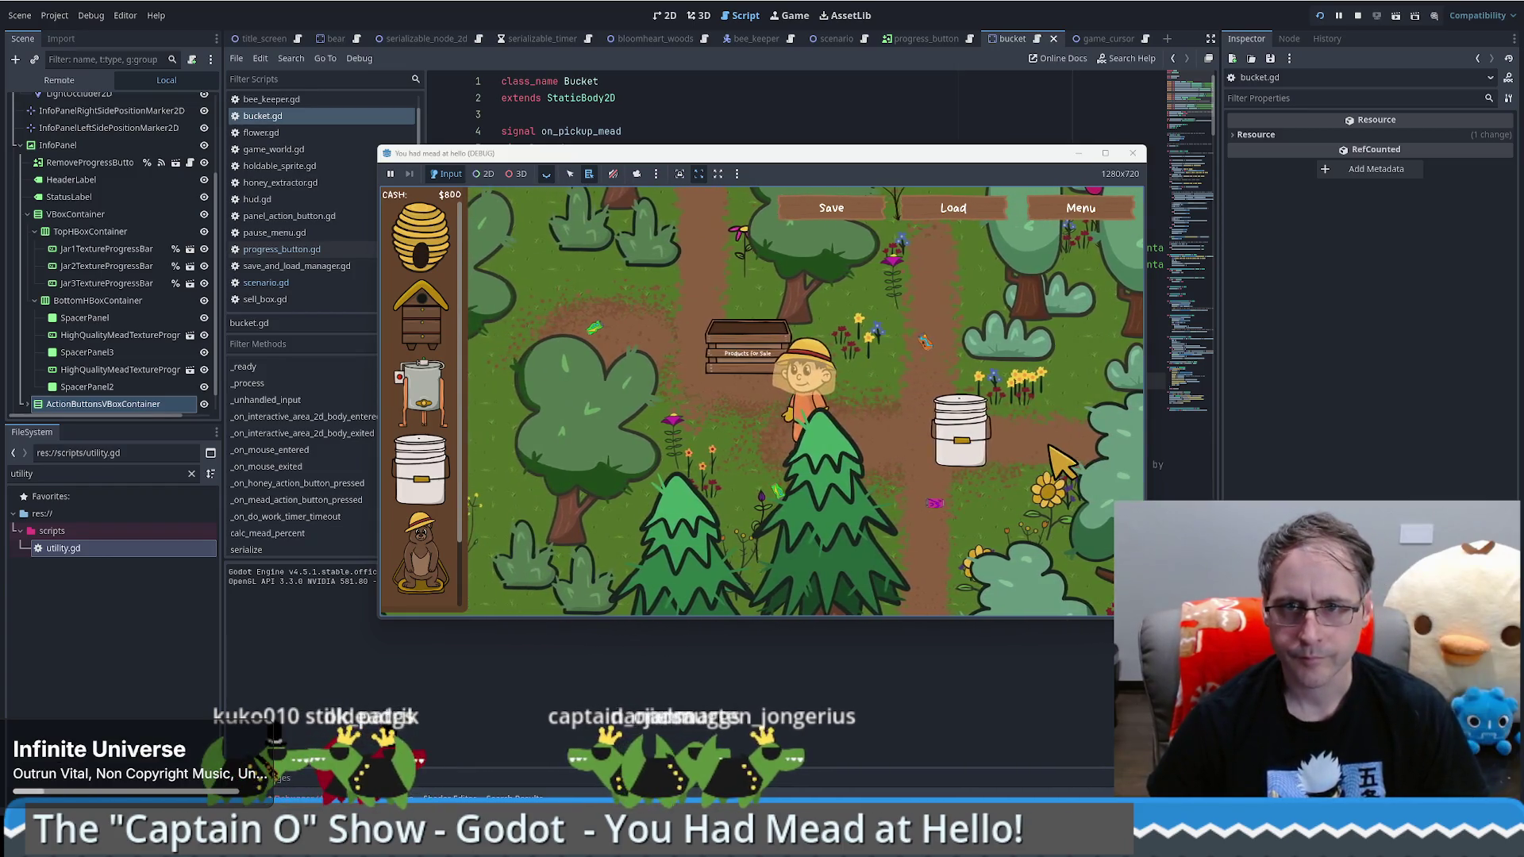
mouse_move(997, 382)
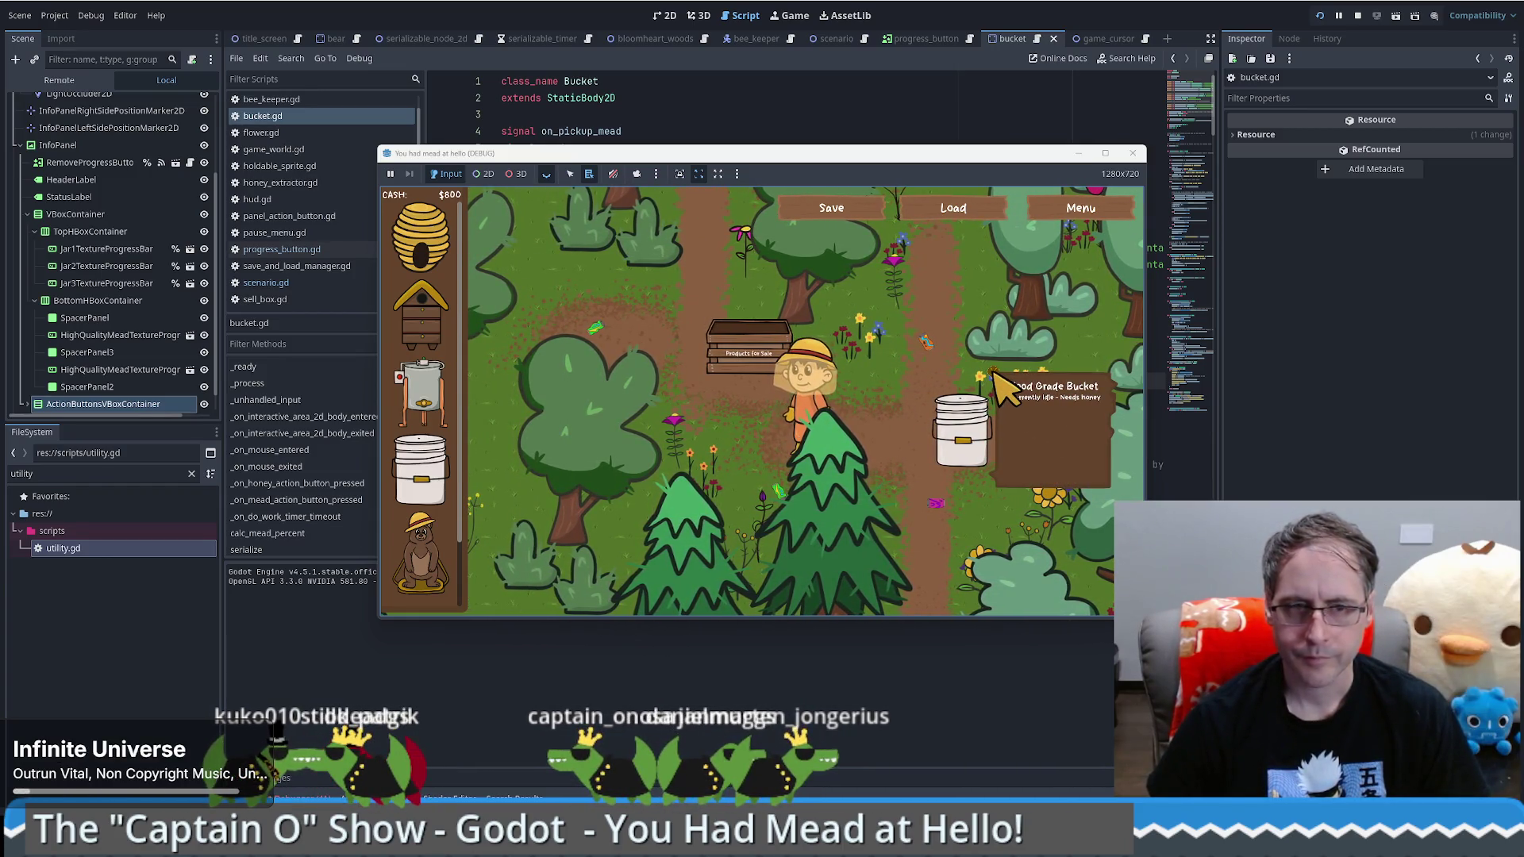
key(F8)
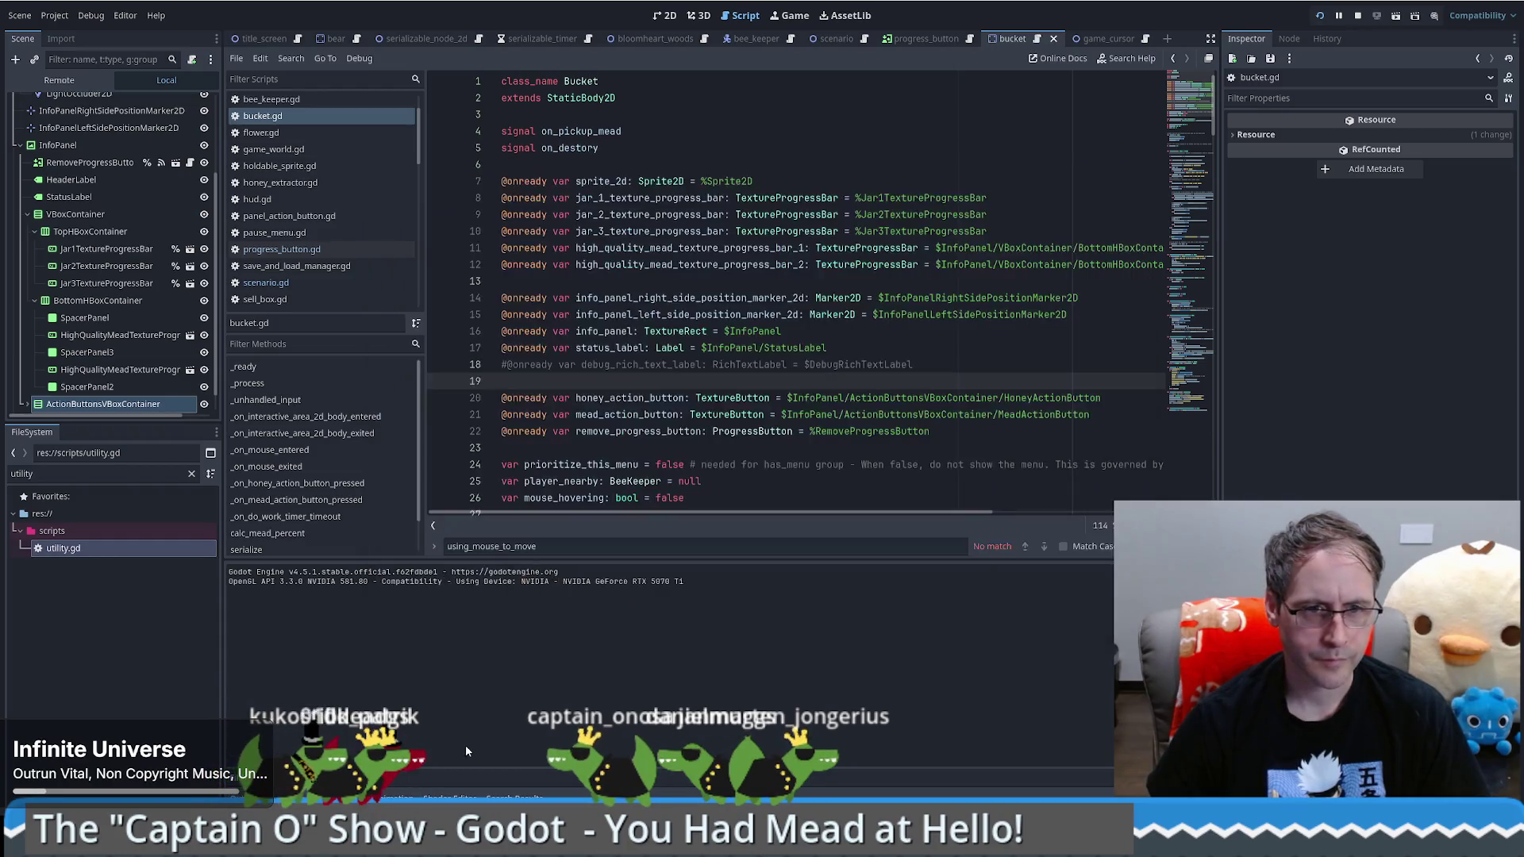
Step: Check the Debugger's Misc tab, then replay the game walking near the bucket and stop it
click(621, 569)
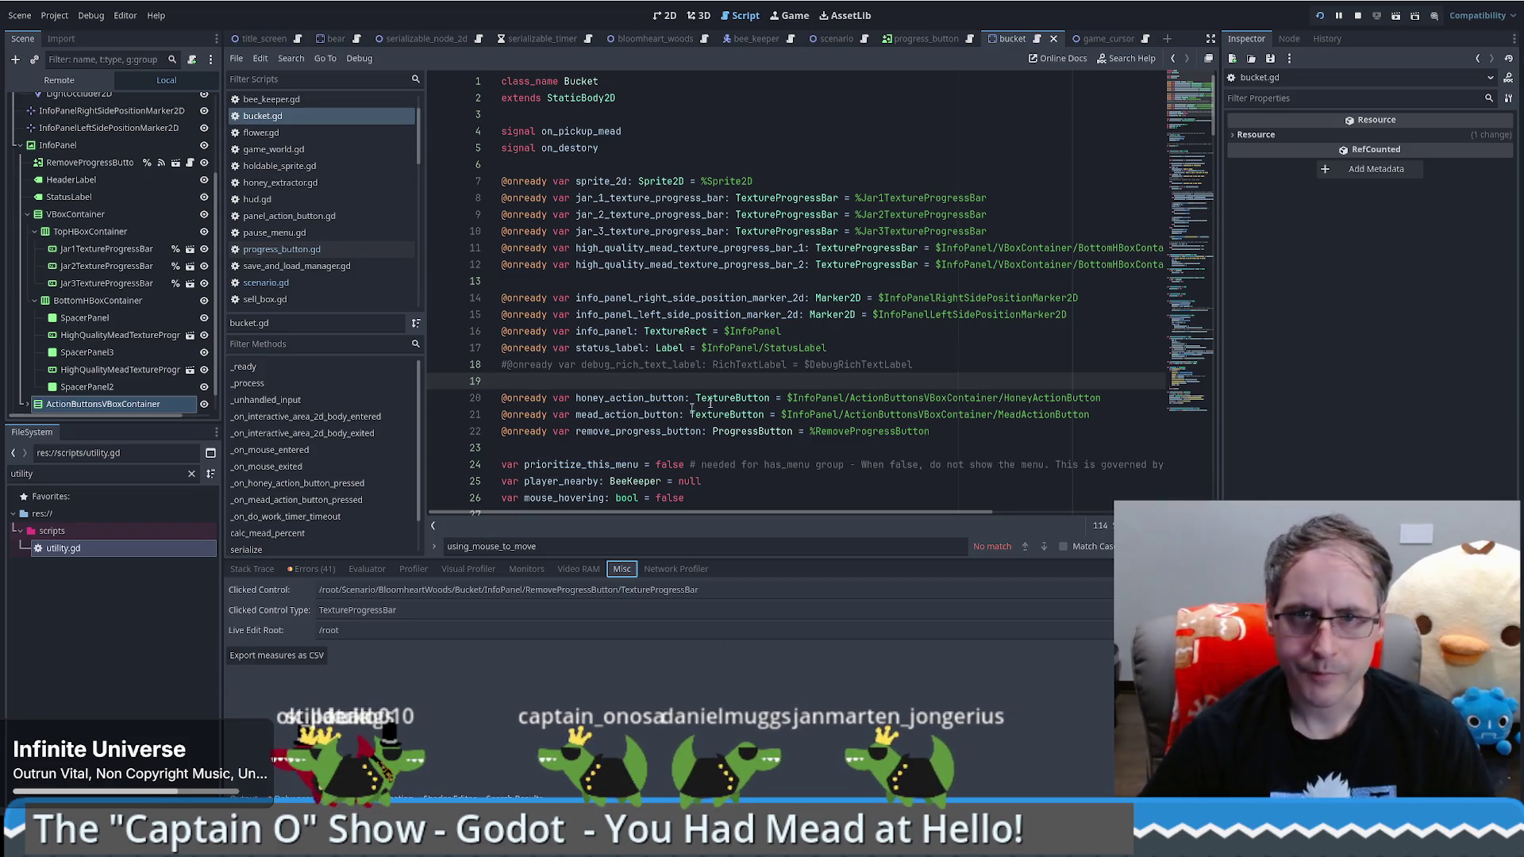
key(F5)
key(d)
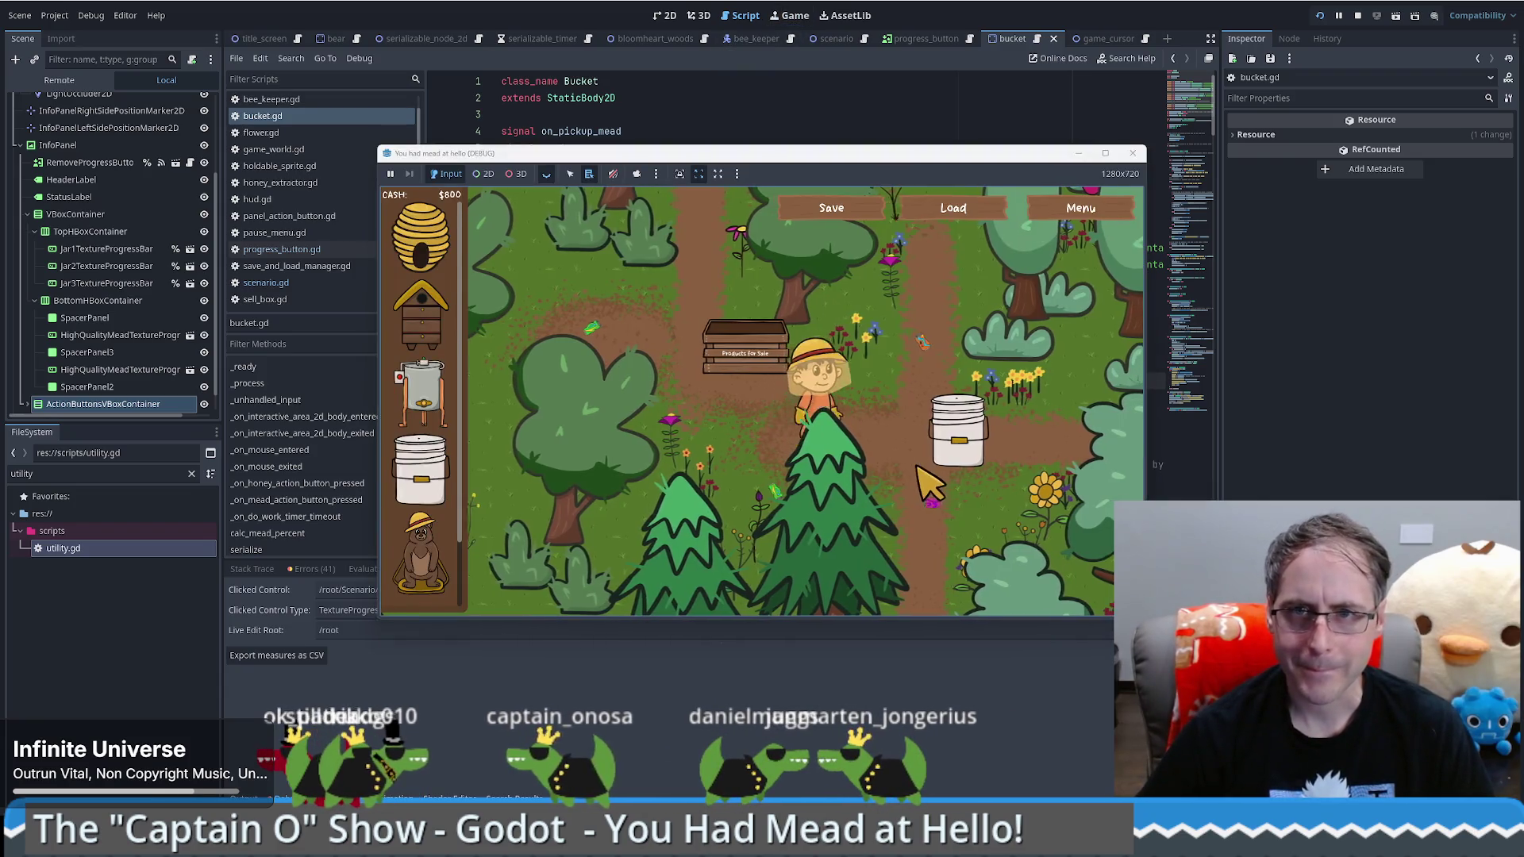
mouse_move(889, 453)
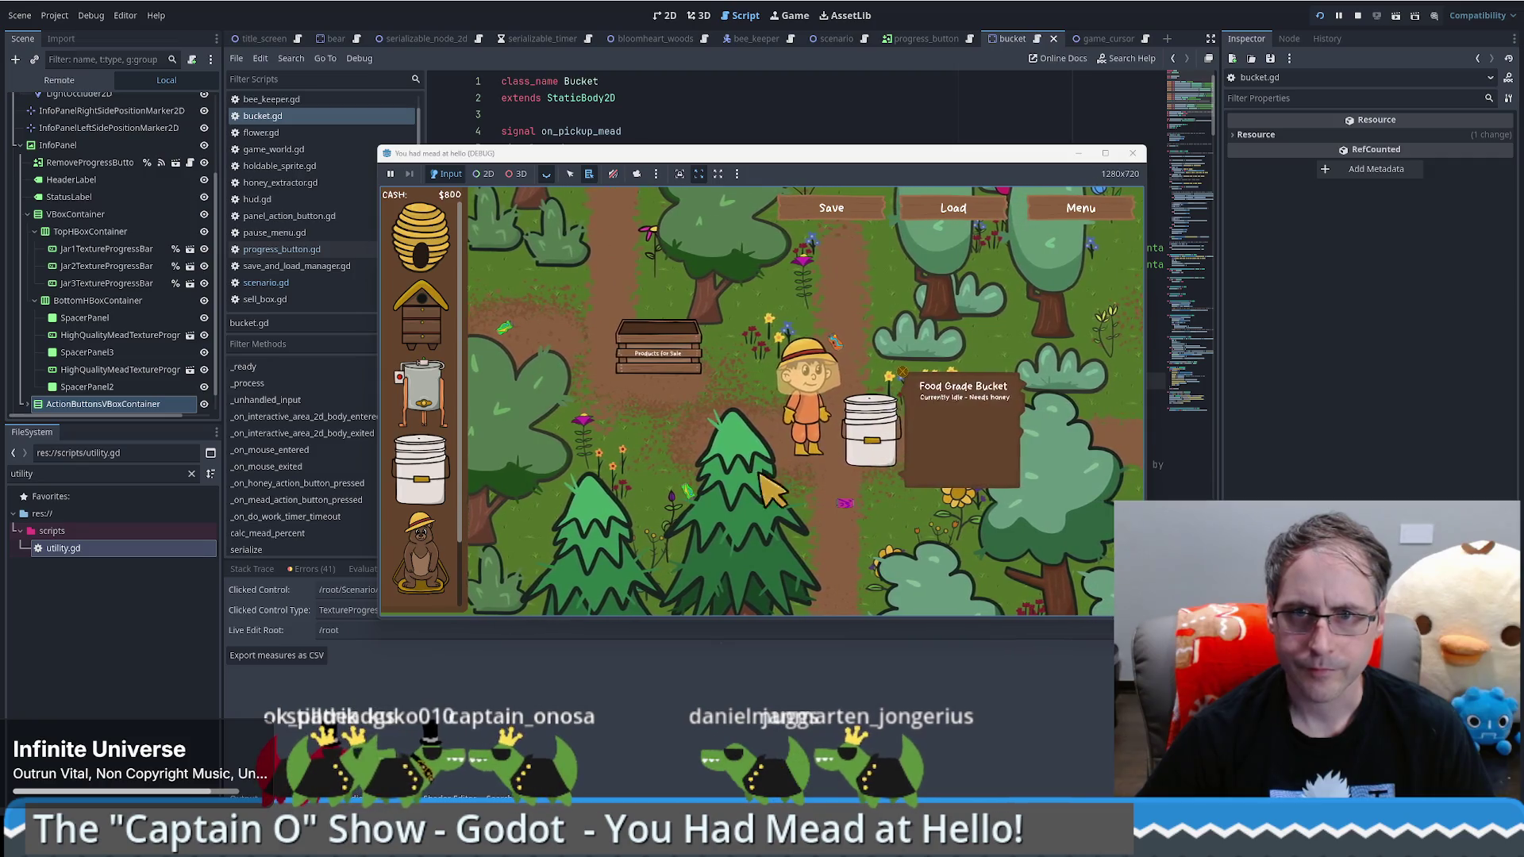
key(a)
key(a)
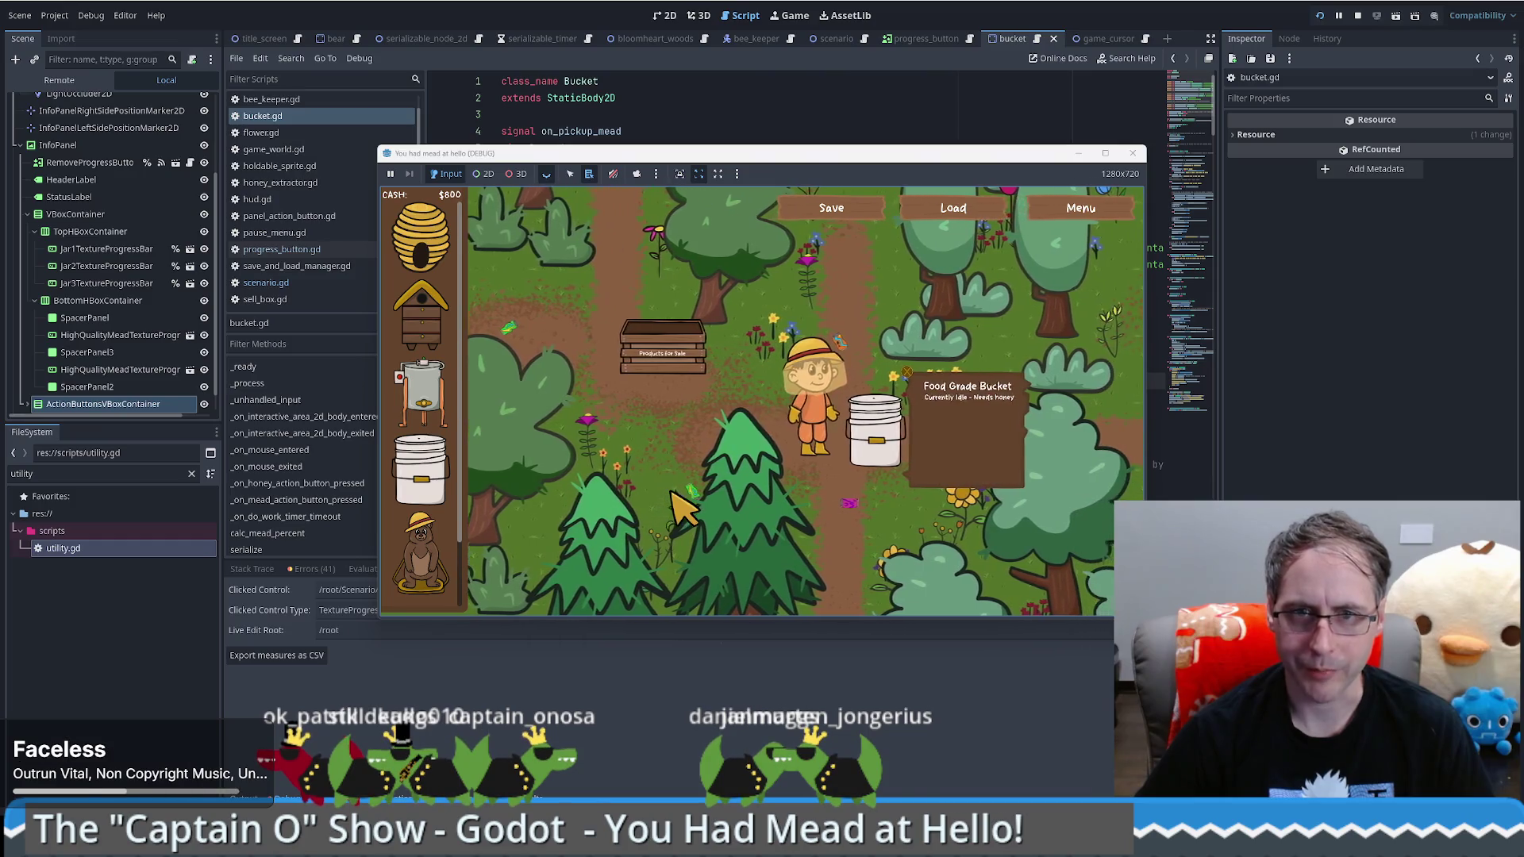
key(F8)
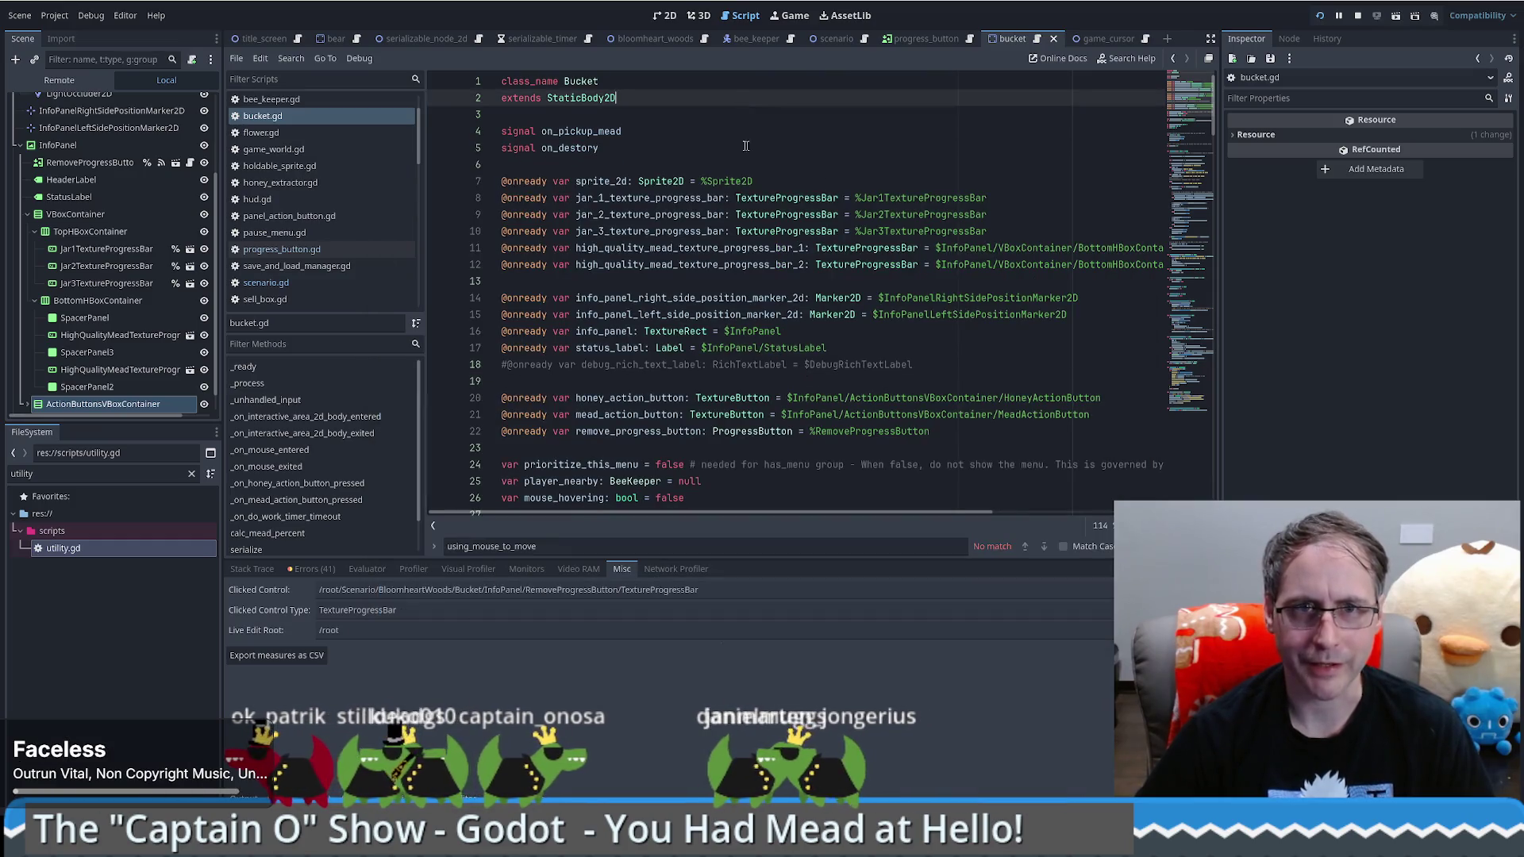
click(755, 143)
Step: Find player_nearby in bucket.gd, fold its block at line 96, and open the progress_button scene
double_click(561, 481)
scroll(832, 399, down, 5)
key(ctrl+f)
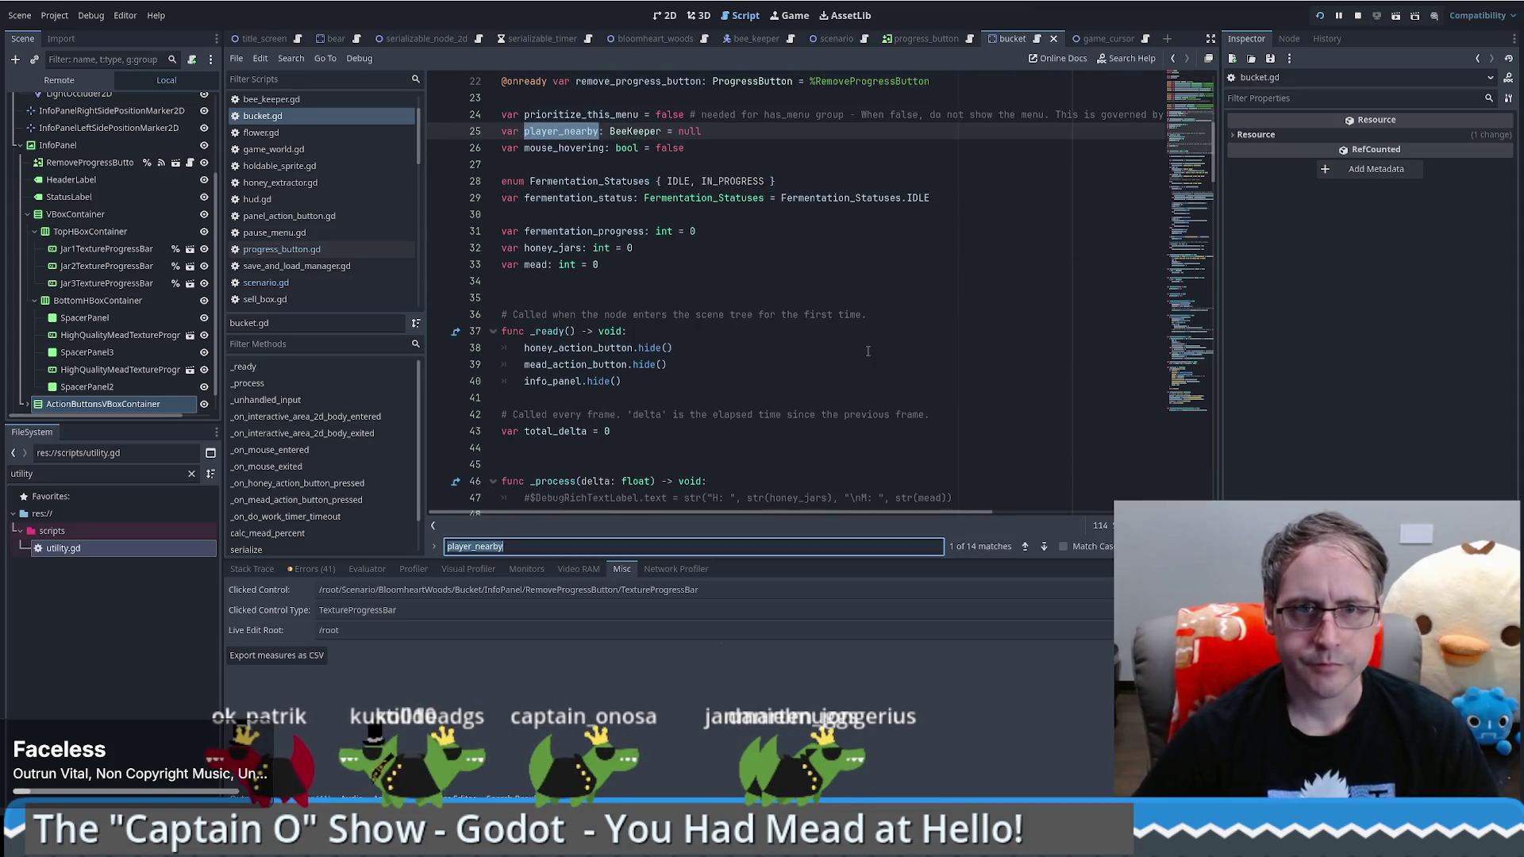
key(Return)
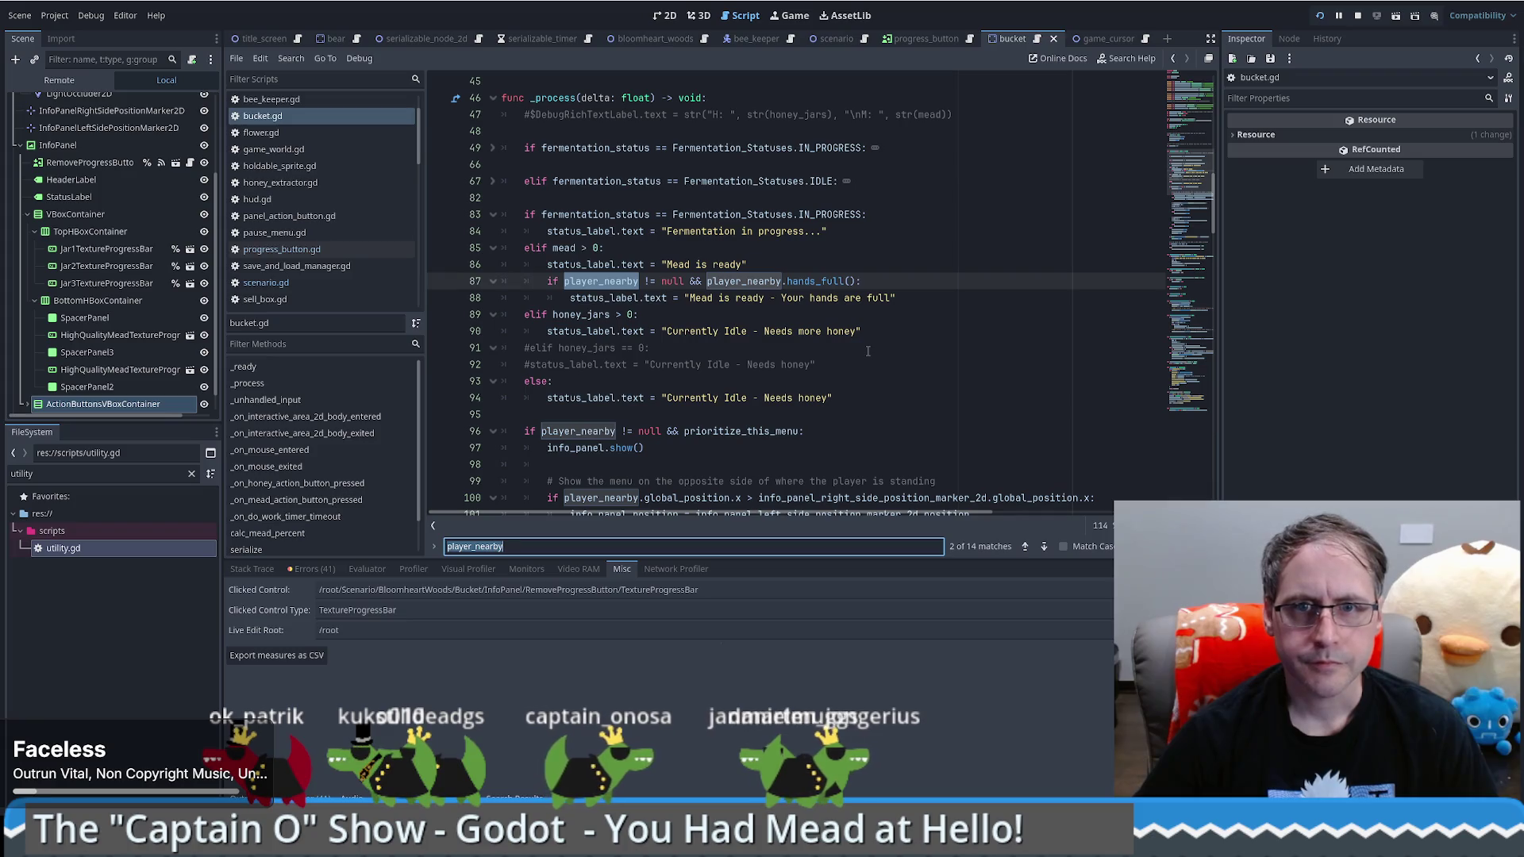
key(Return)
key(Return)
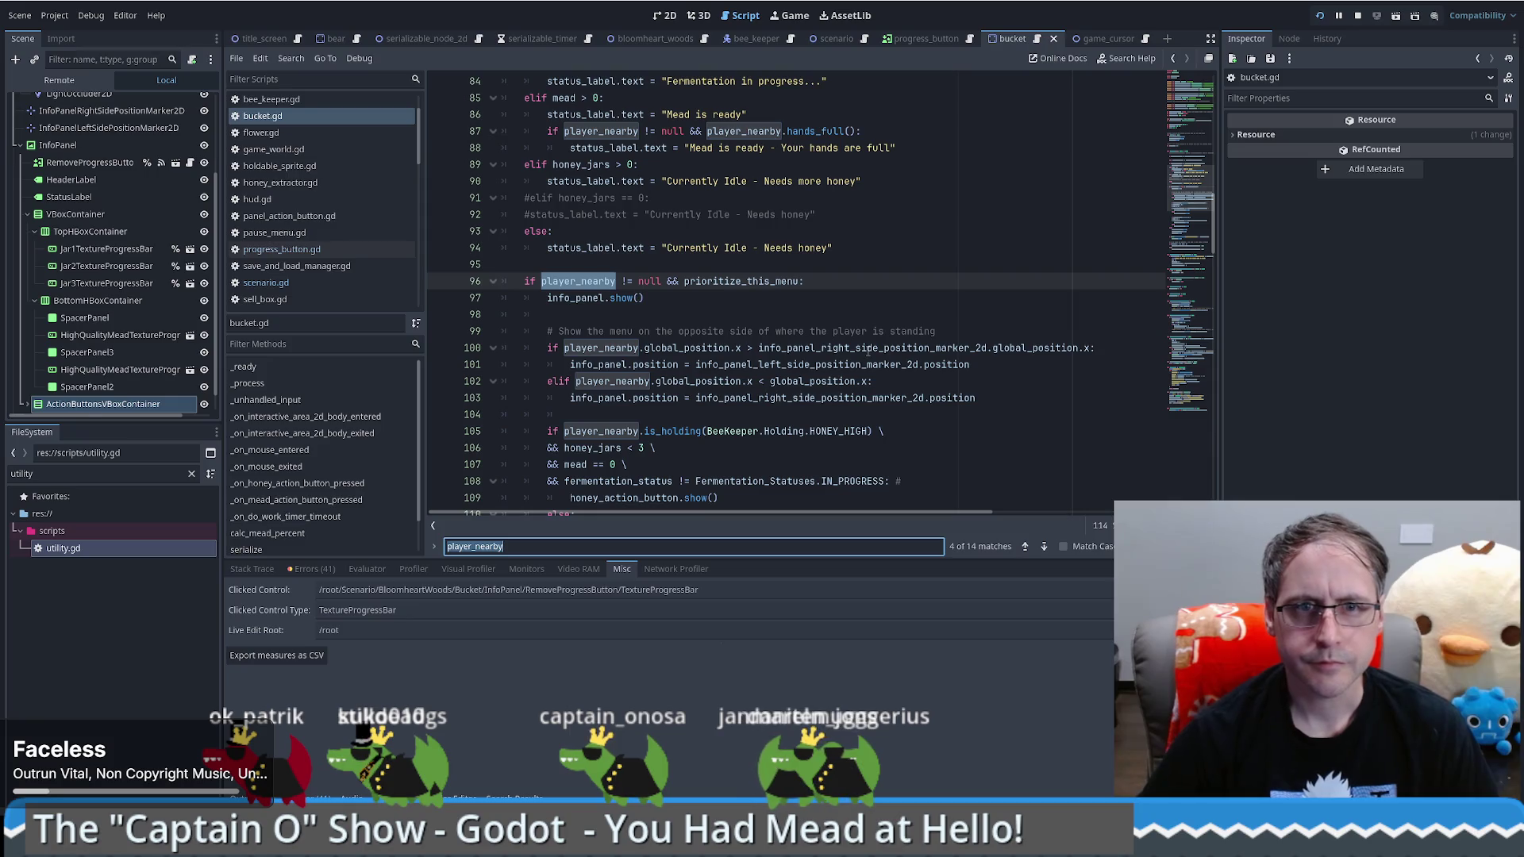
click(493, 282)
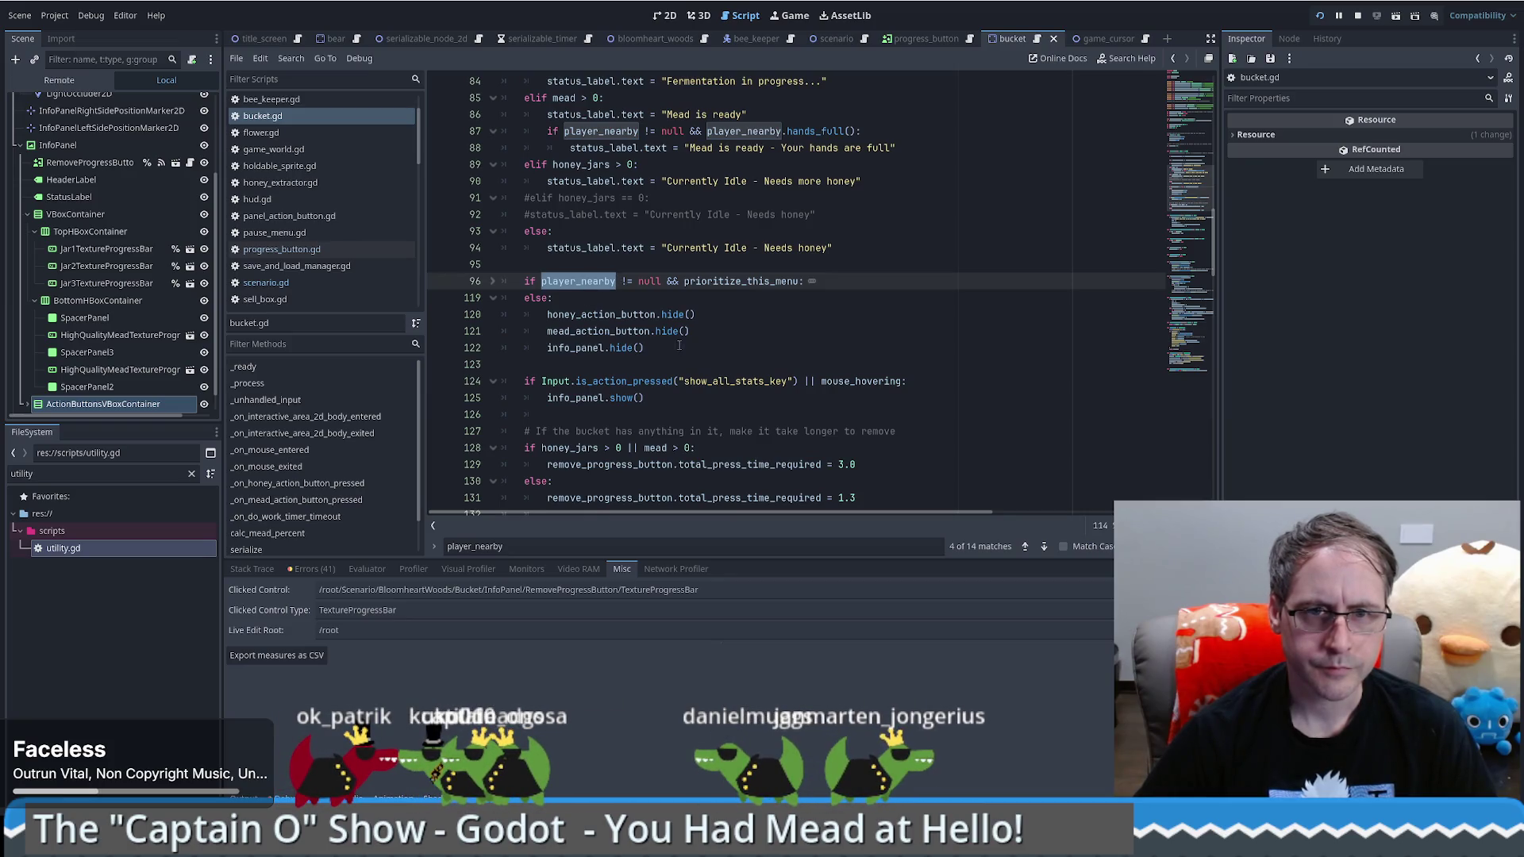
scroll(679, 346, down, 1)
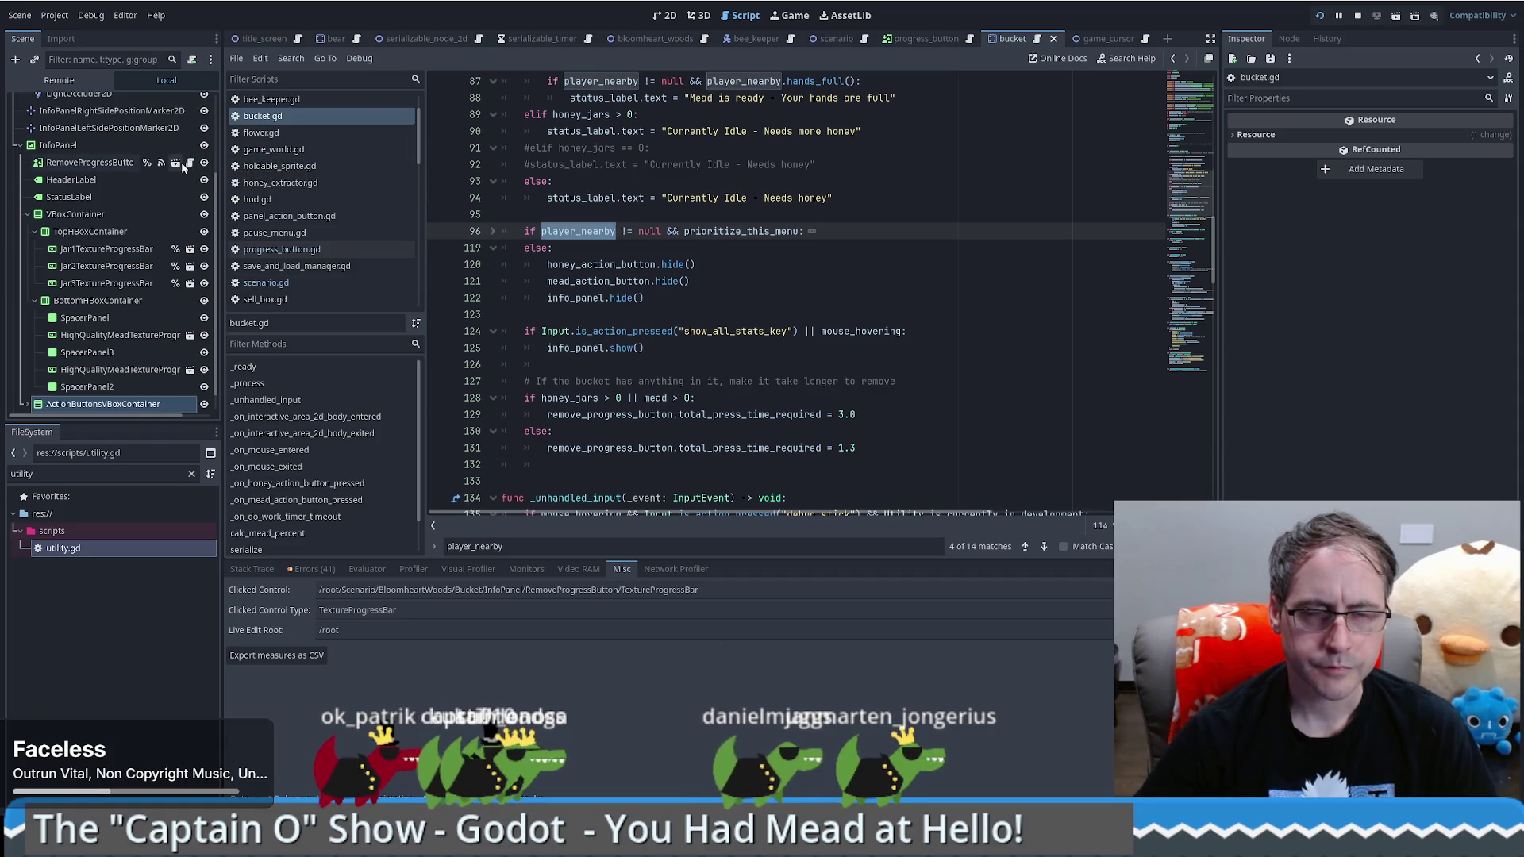
click(181, 163)
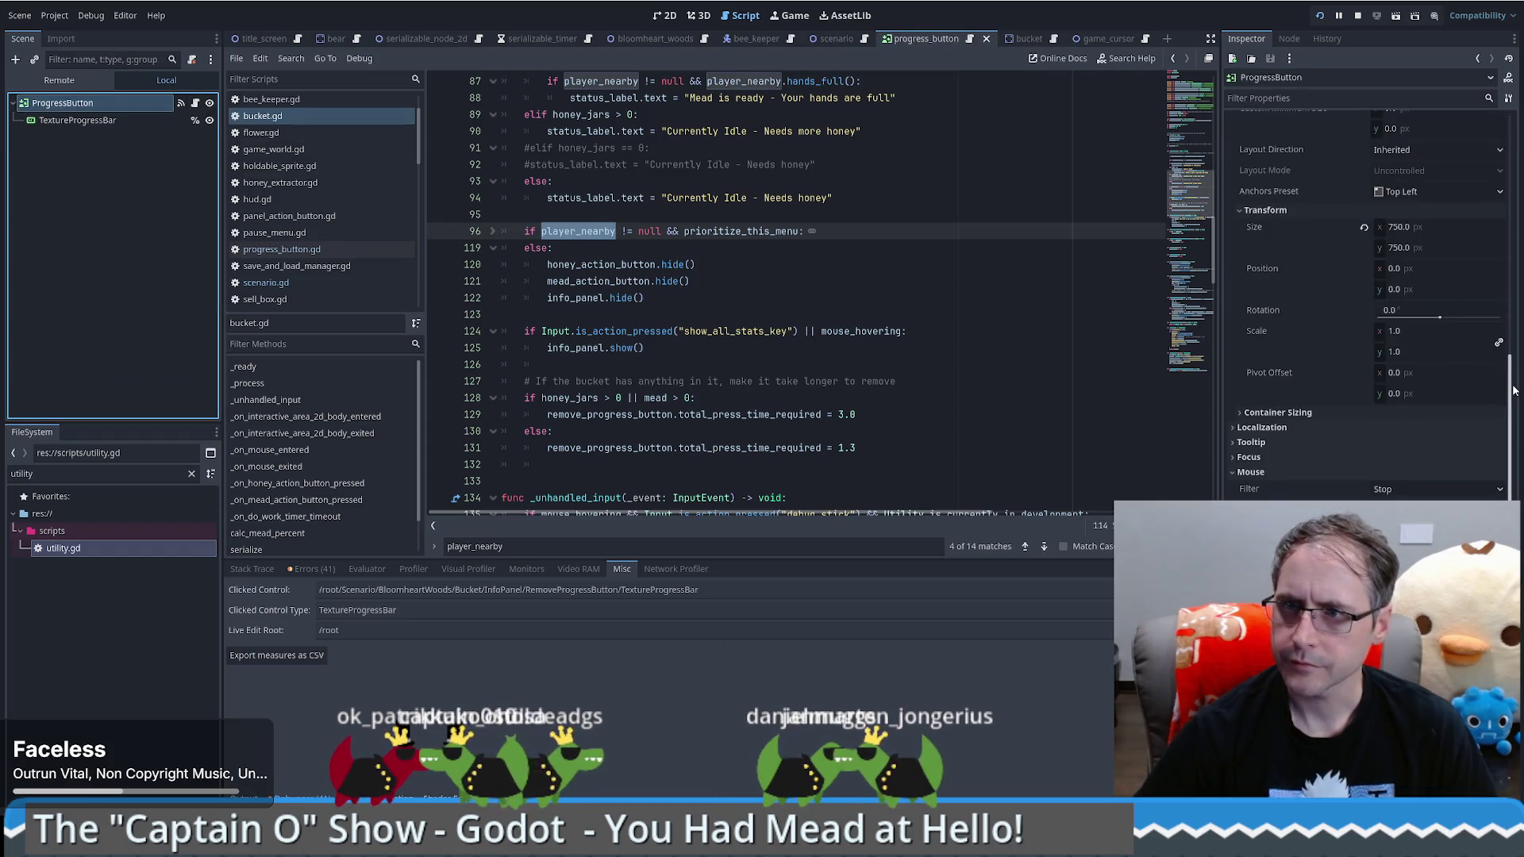
Step: Inspect ProgressButton's Layout and 750×750 Transform properties, then return to the bucket scene
scroll(1511, 385, up, 1)
drag(1511, 386, 1511, 362)
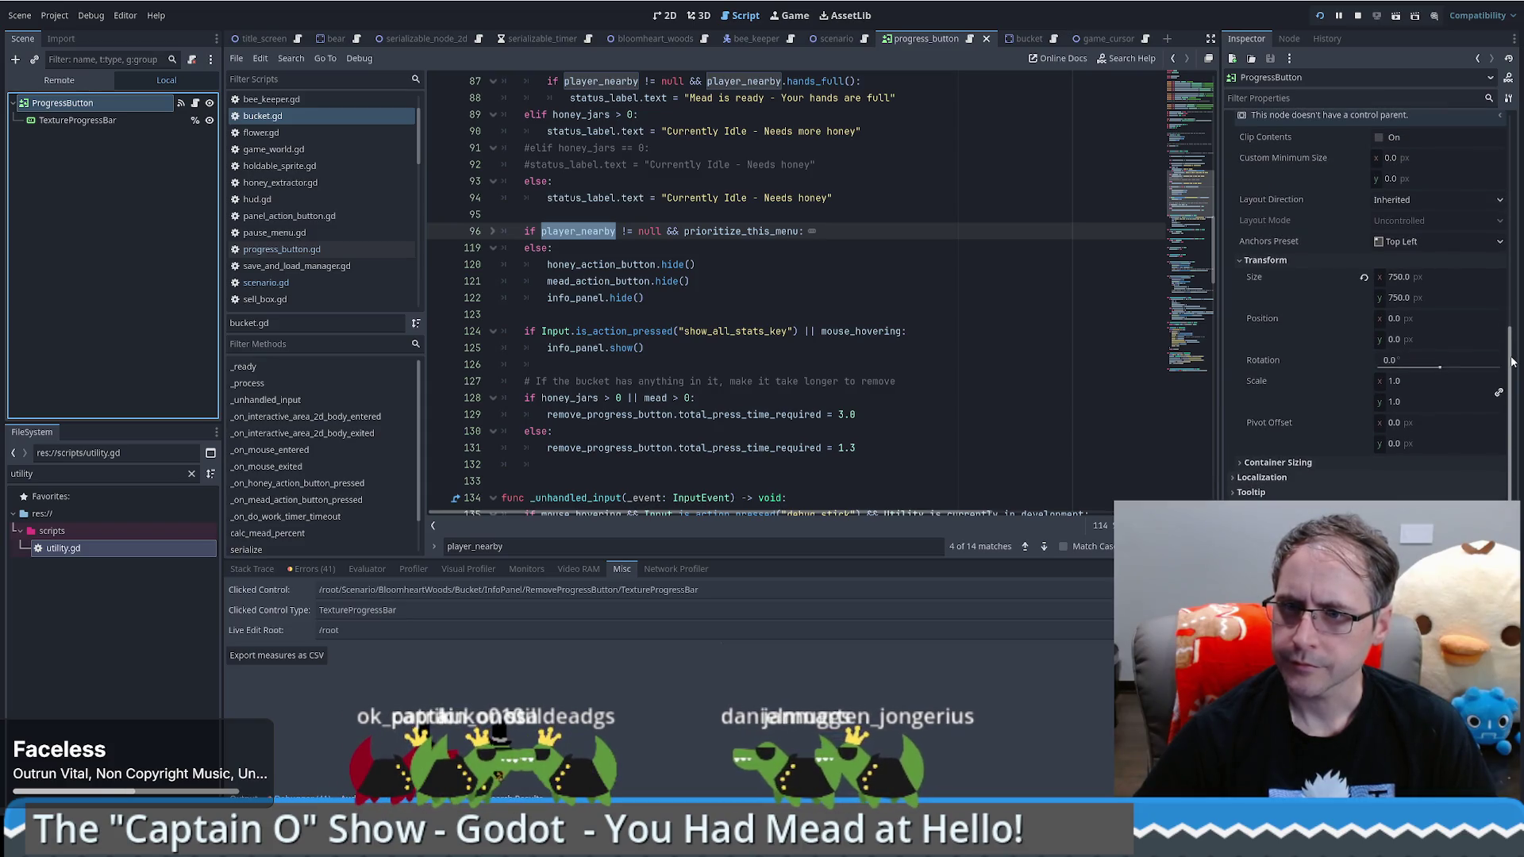
click(1365, 476)
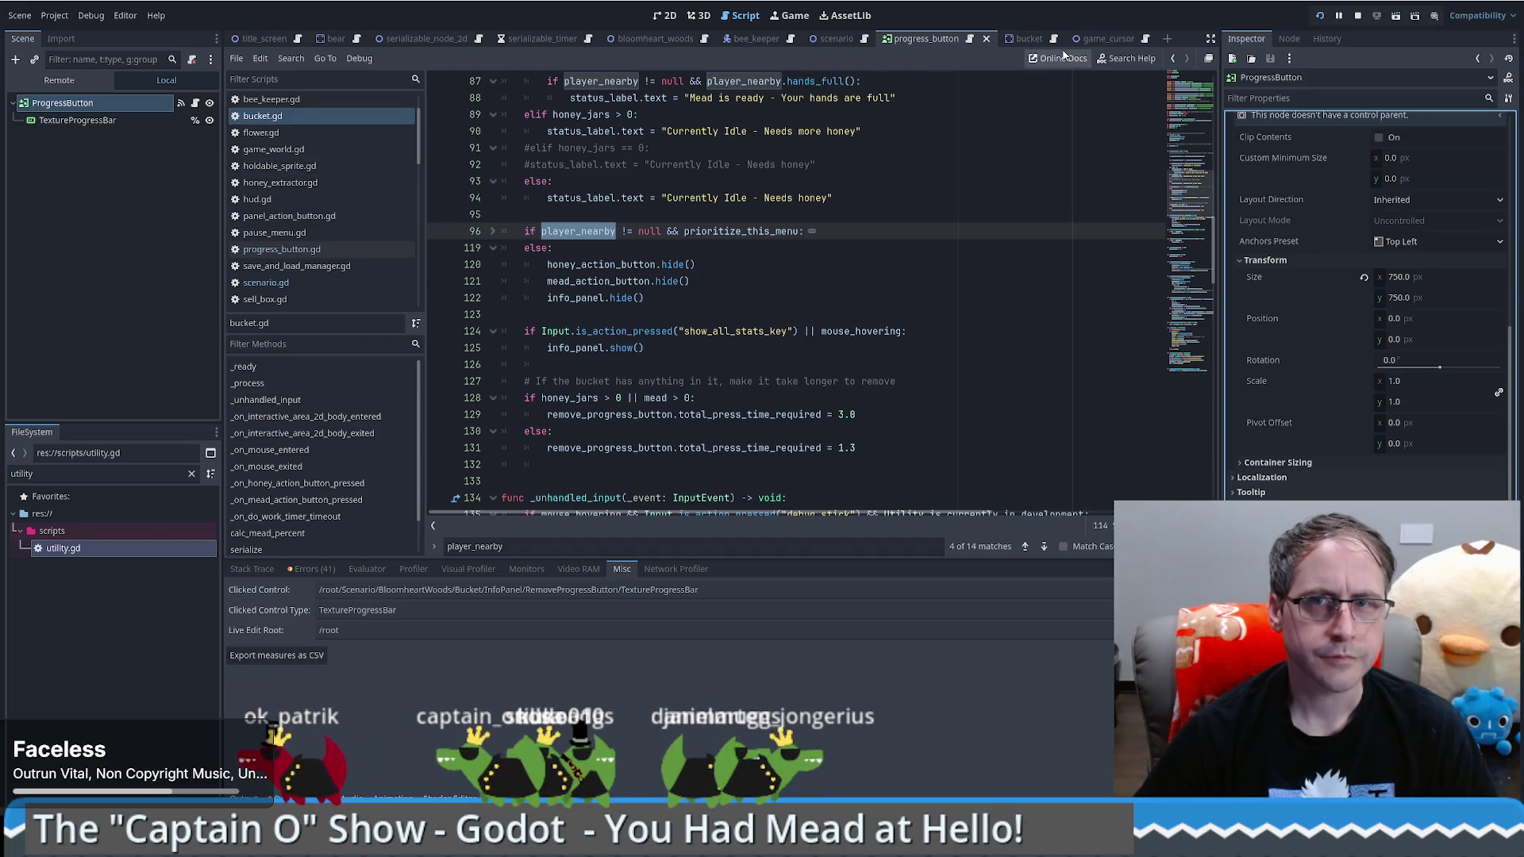
click(1028, 40)
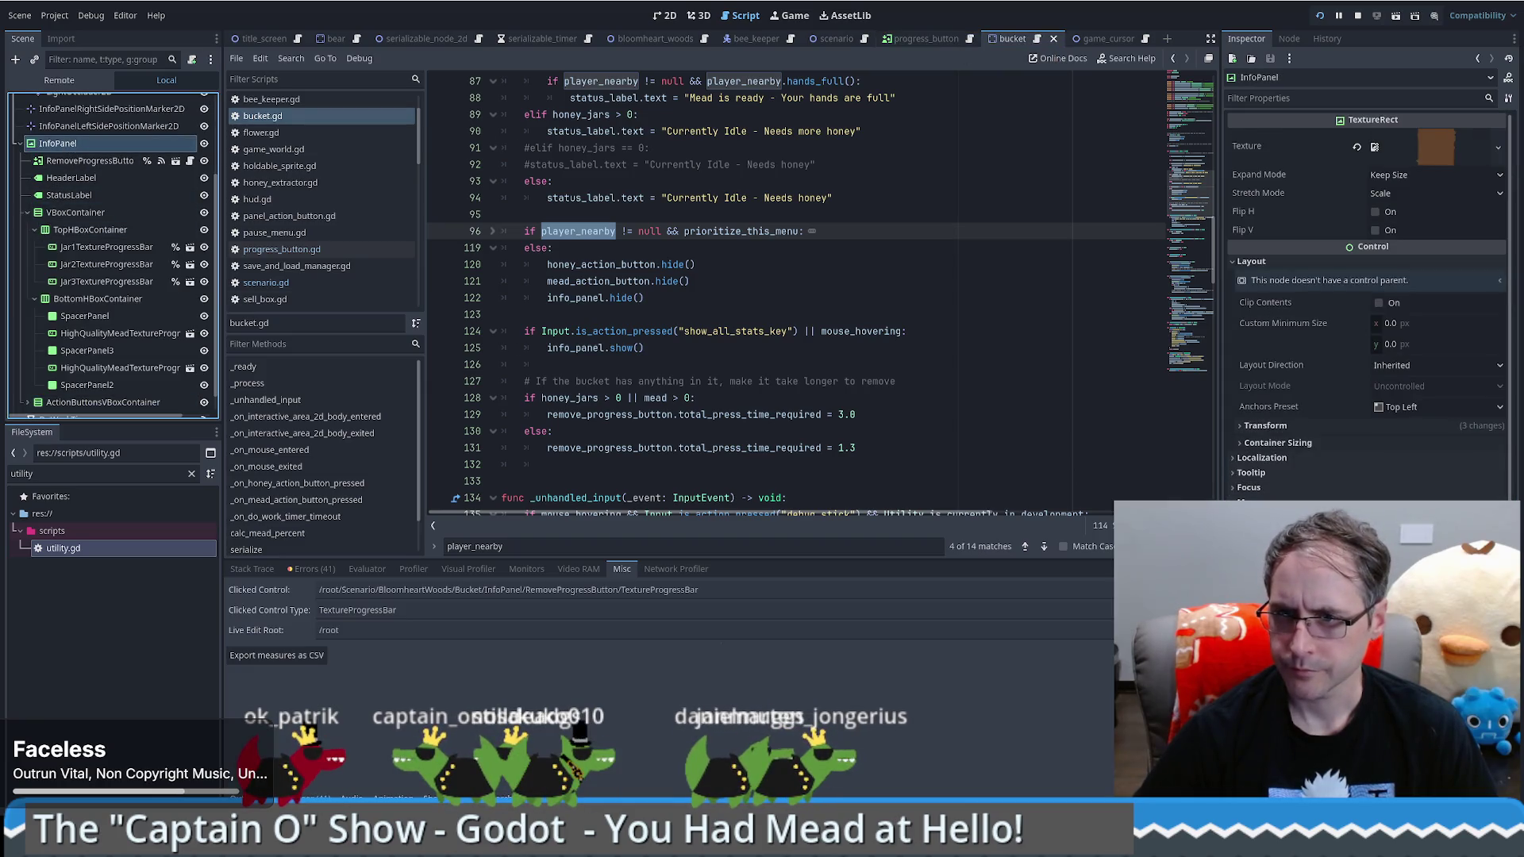
Step: Review bucket.gd's info_panel hide/show logic for show_all_stats_key and mouse_hovering, then stop the game
mouse_move(1270, 520)
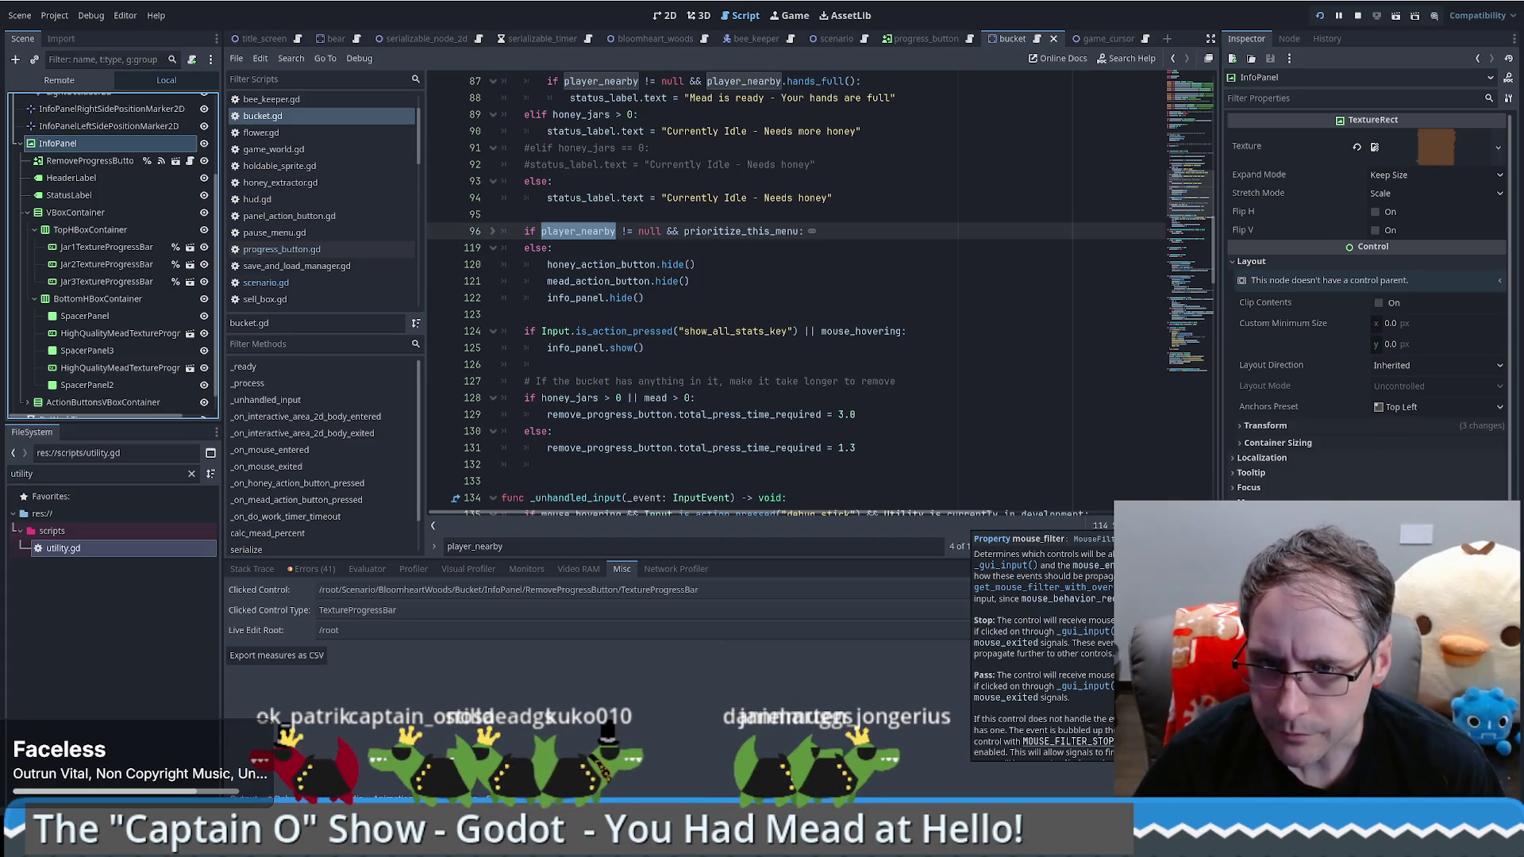
scroll(1044, 651, down, 1)
scroll(1044, 651, down, 1)
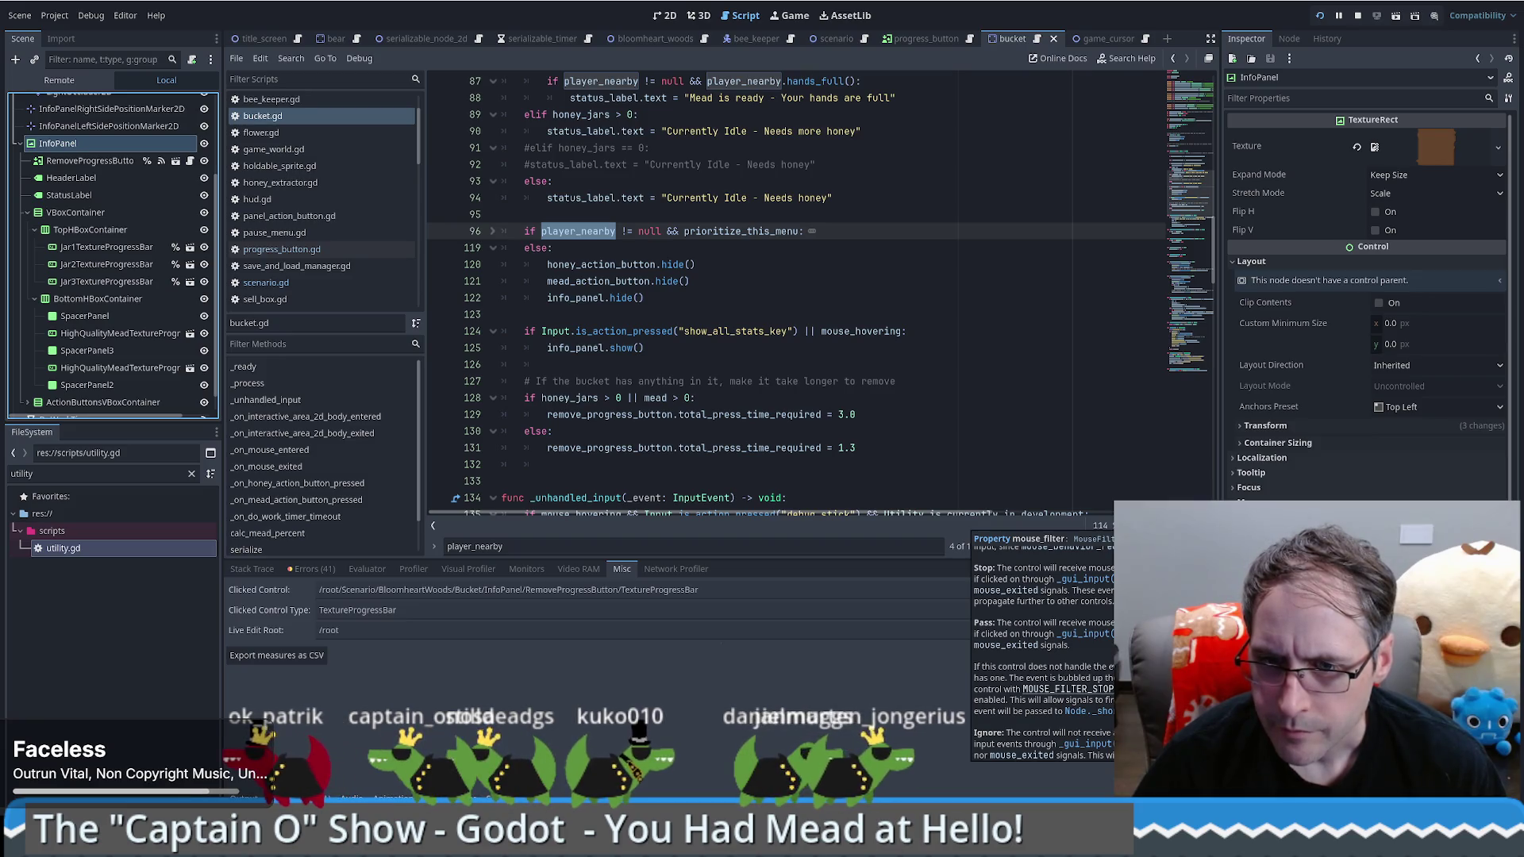
scroll(1044, 651, down, 1)
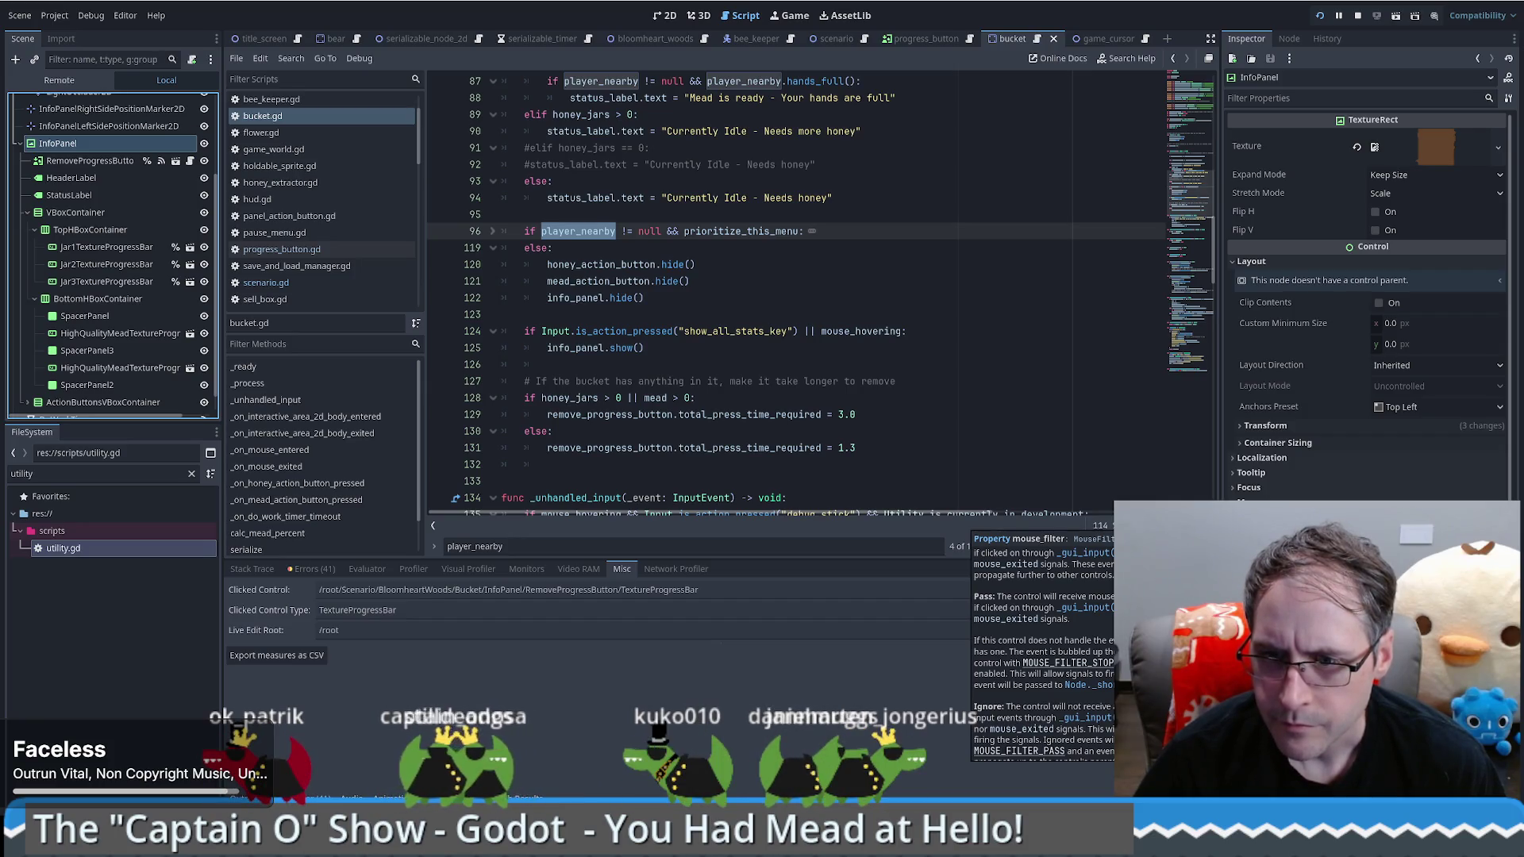
scroll(1044, 650, down, 1)
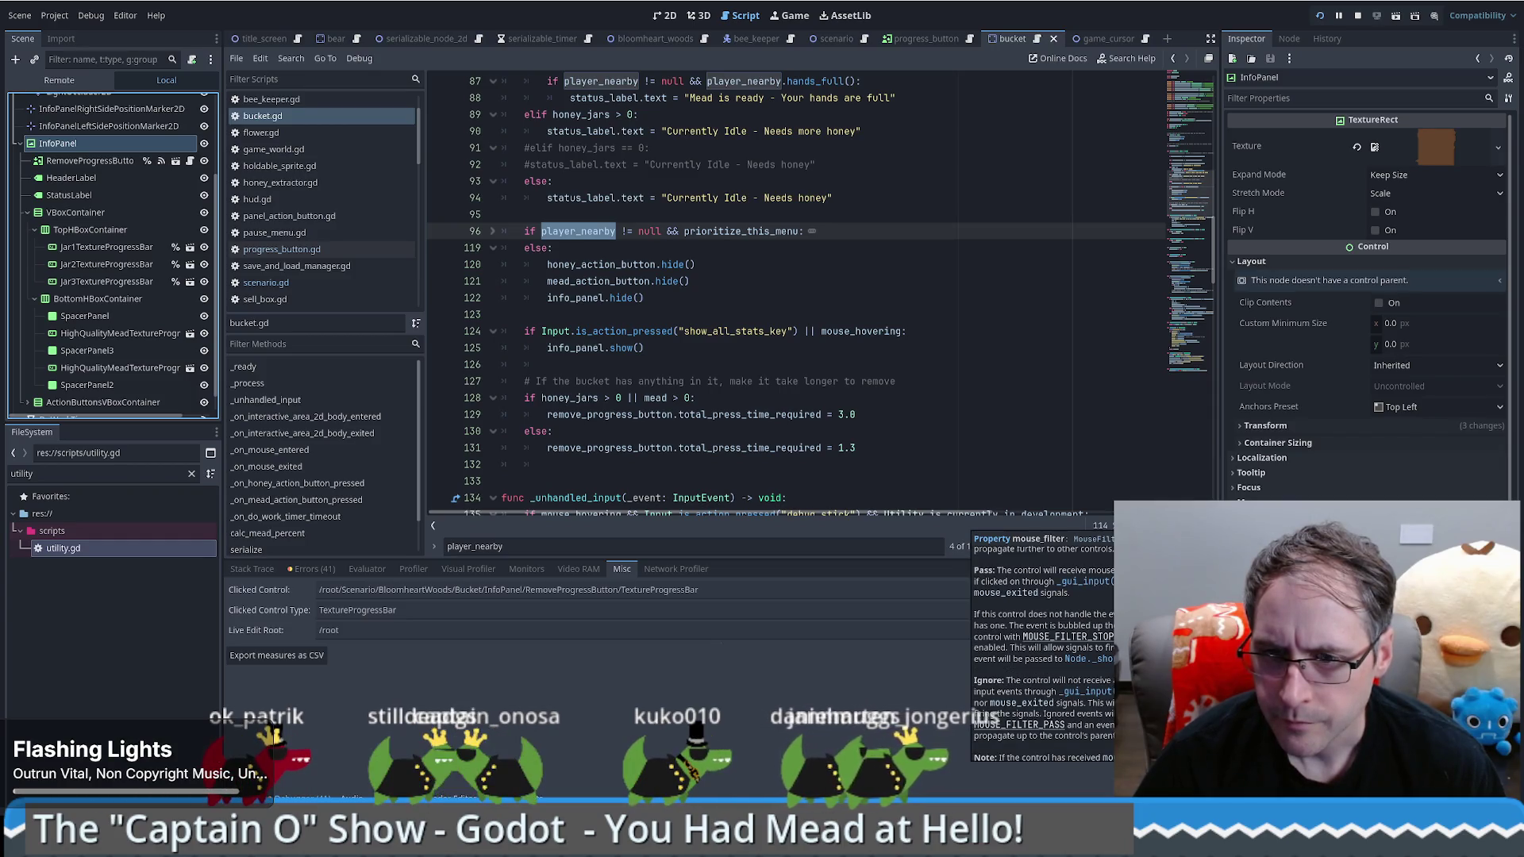
scroll(1044, 651, down, 1)
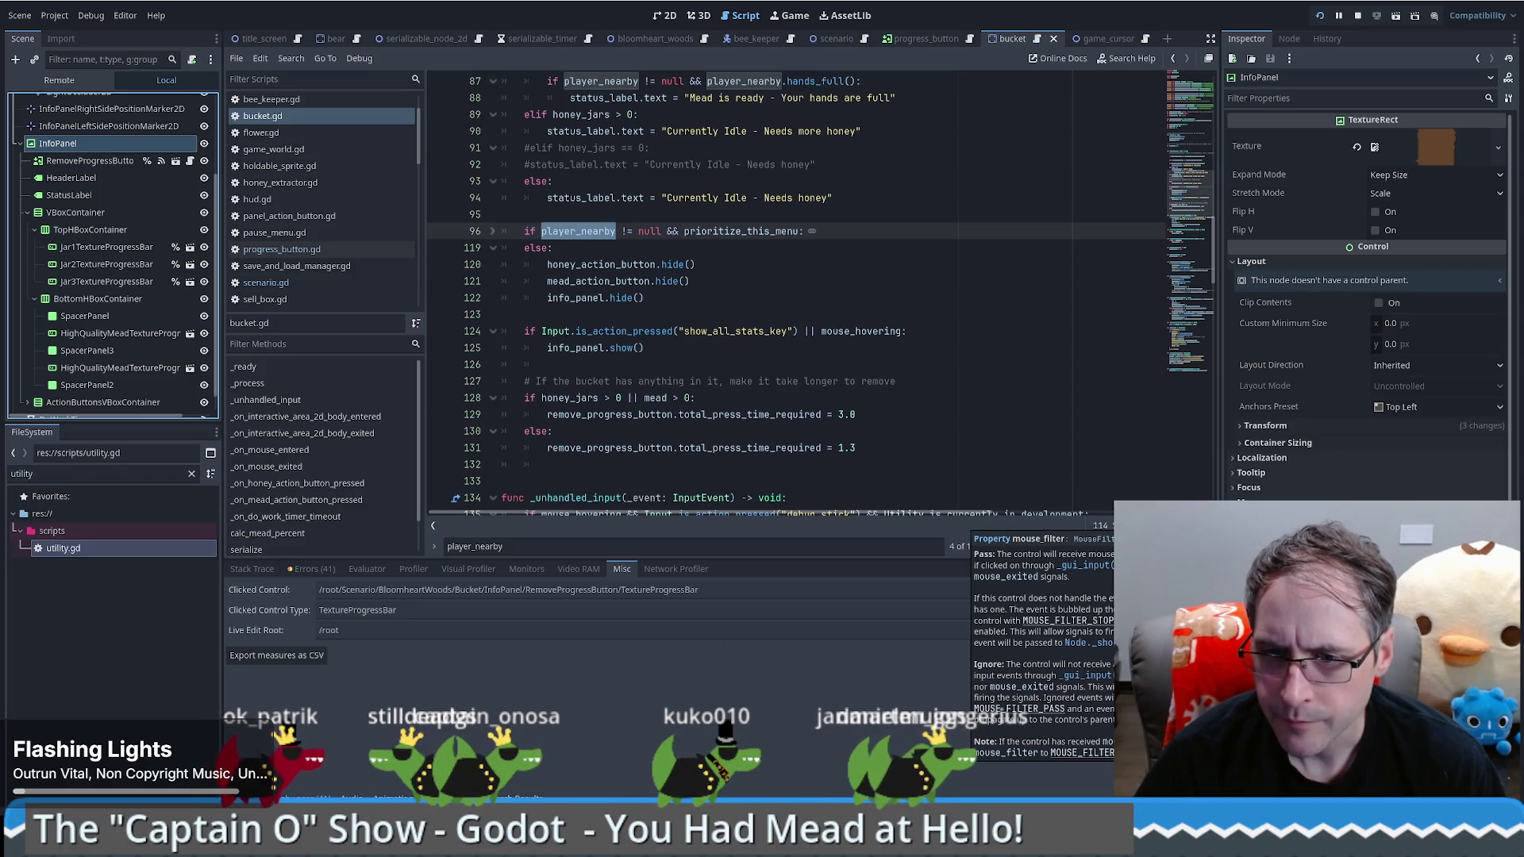
scroll(1043, 651, up, 3)
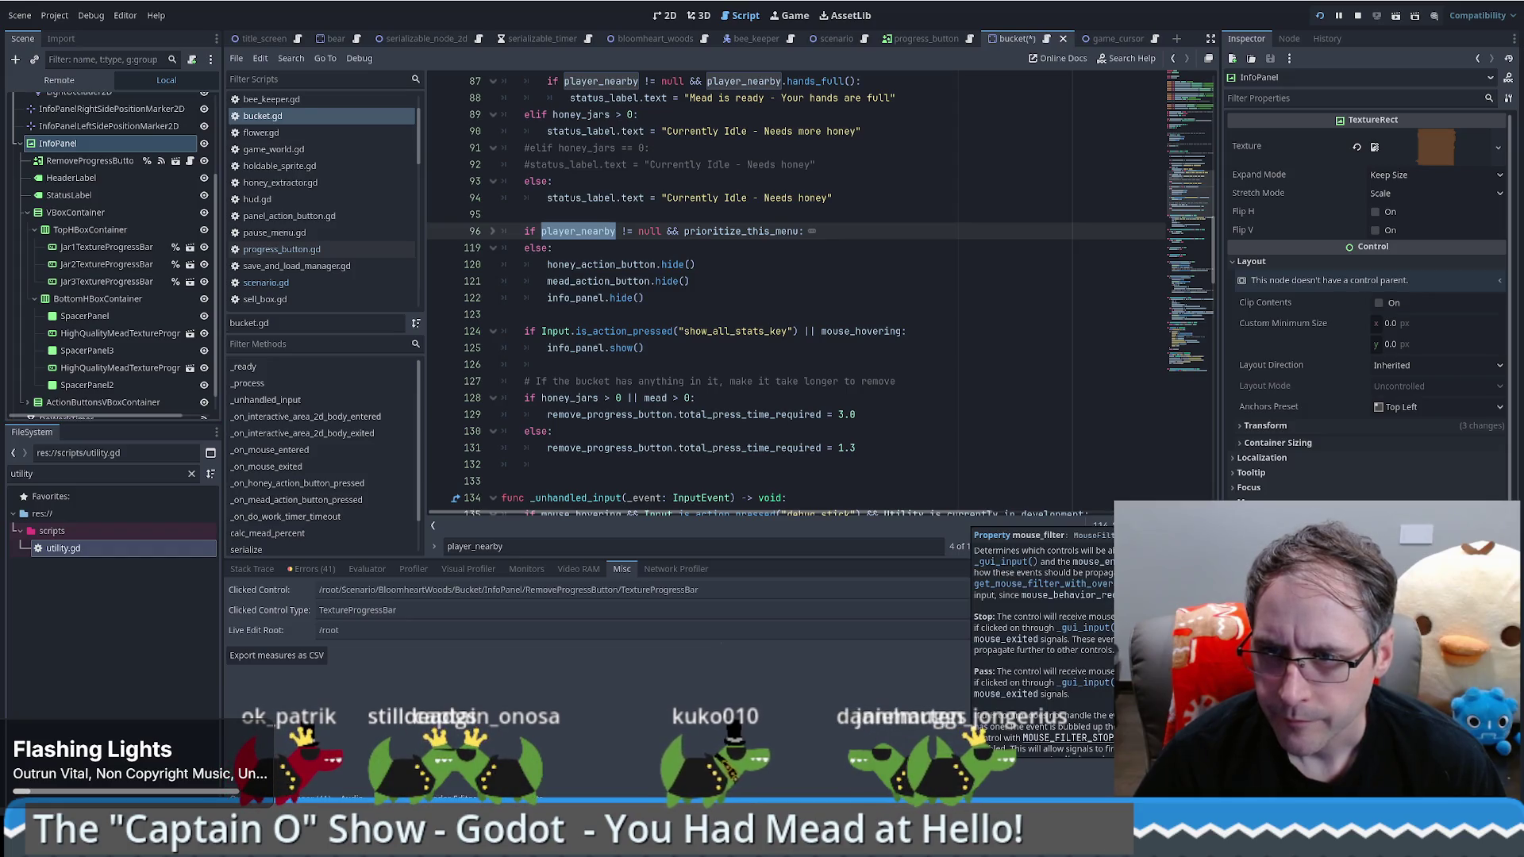
key(F8)
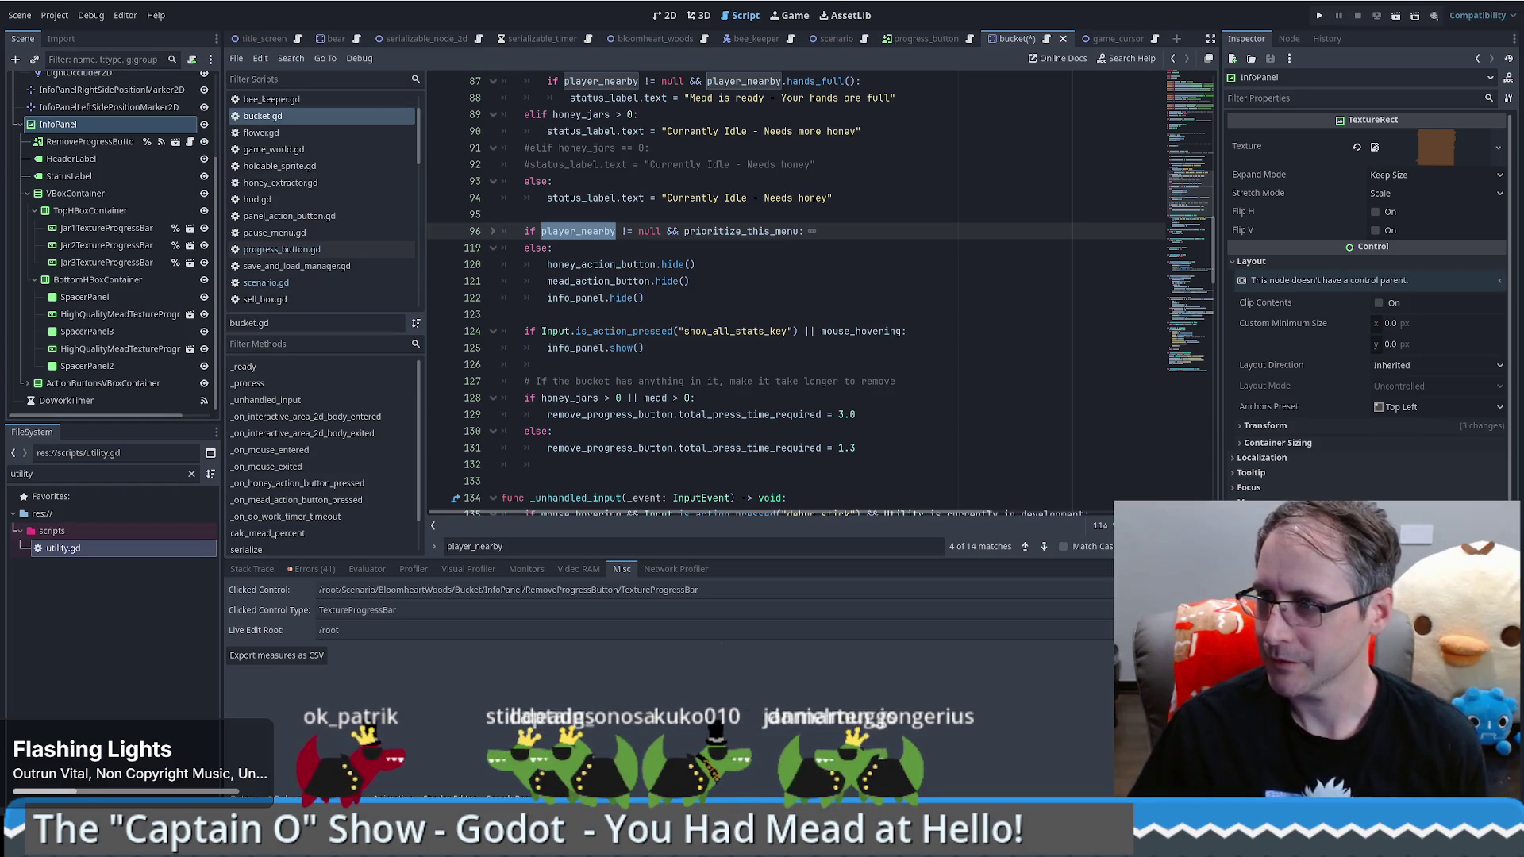
Step: Review the info panel's transform and hiding code, then move RemoveProgressButton beside InfoPanel in 2D
click(1320, 426)
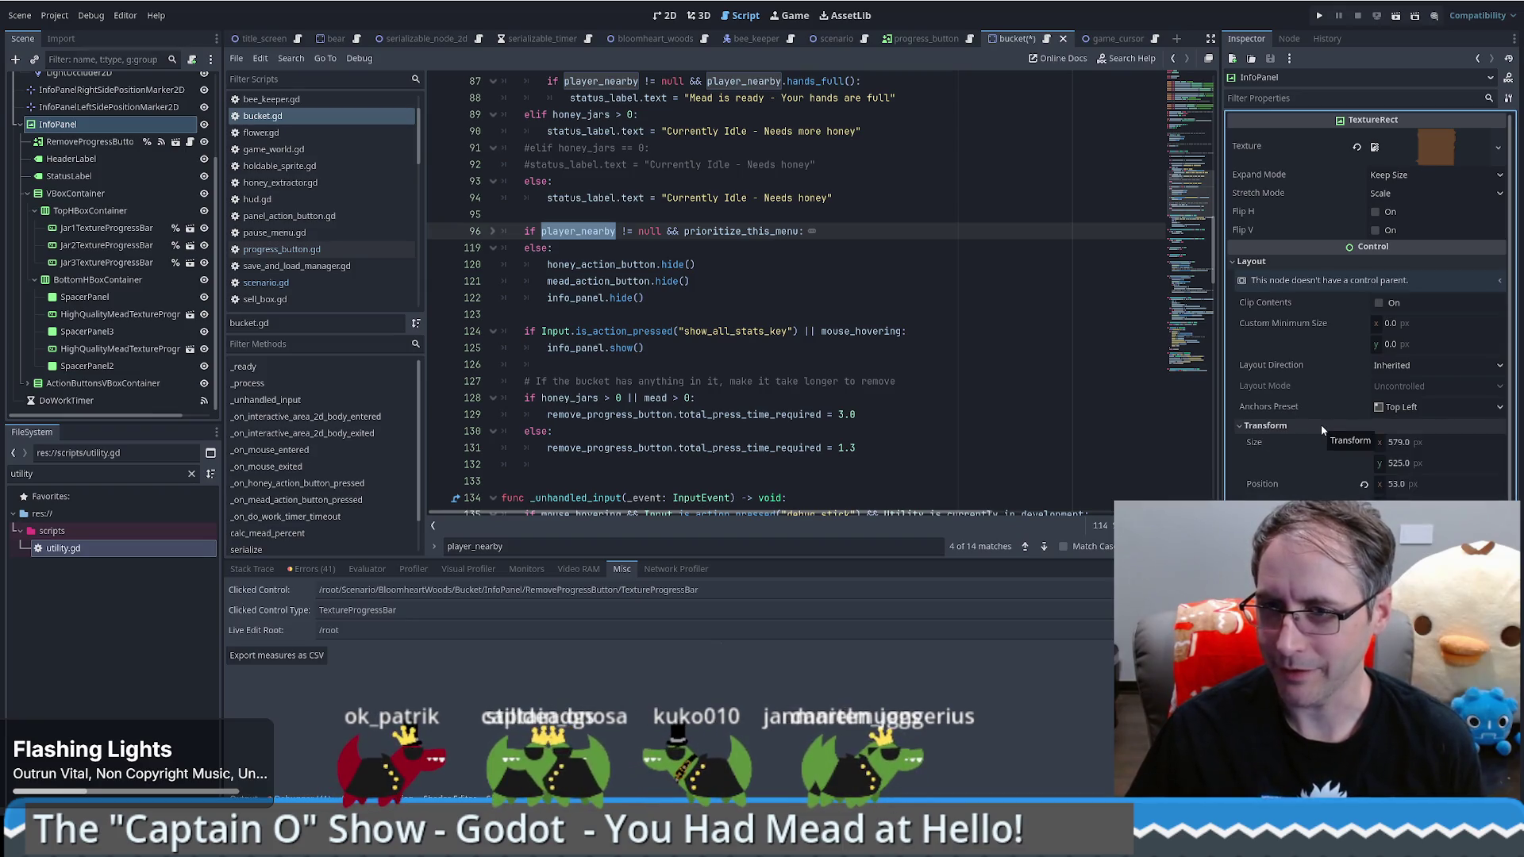
click(1321, 425)
click(883, 302)
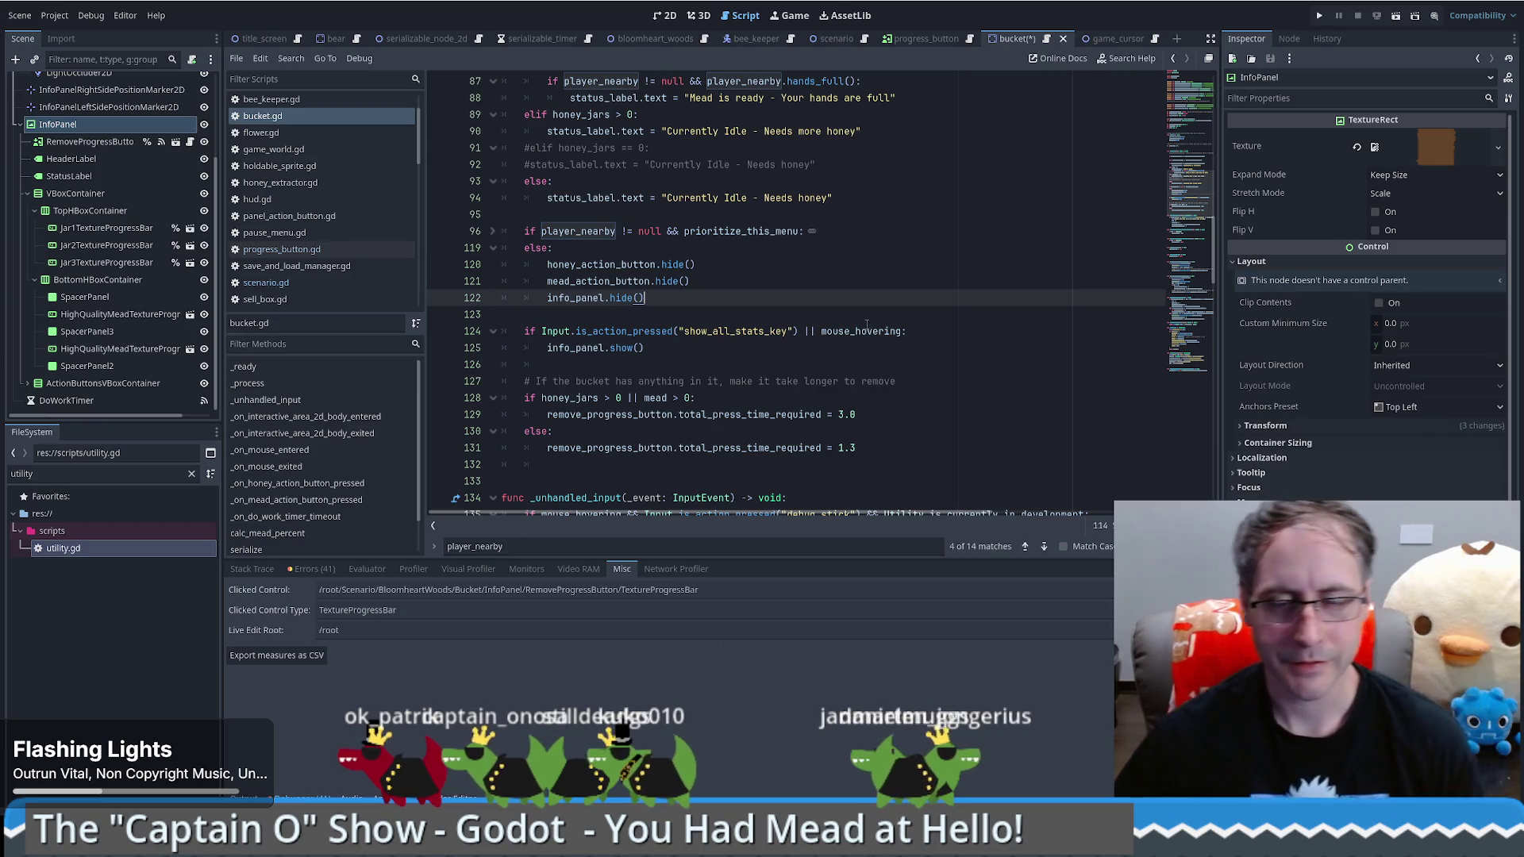
click(857, 332)
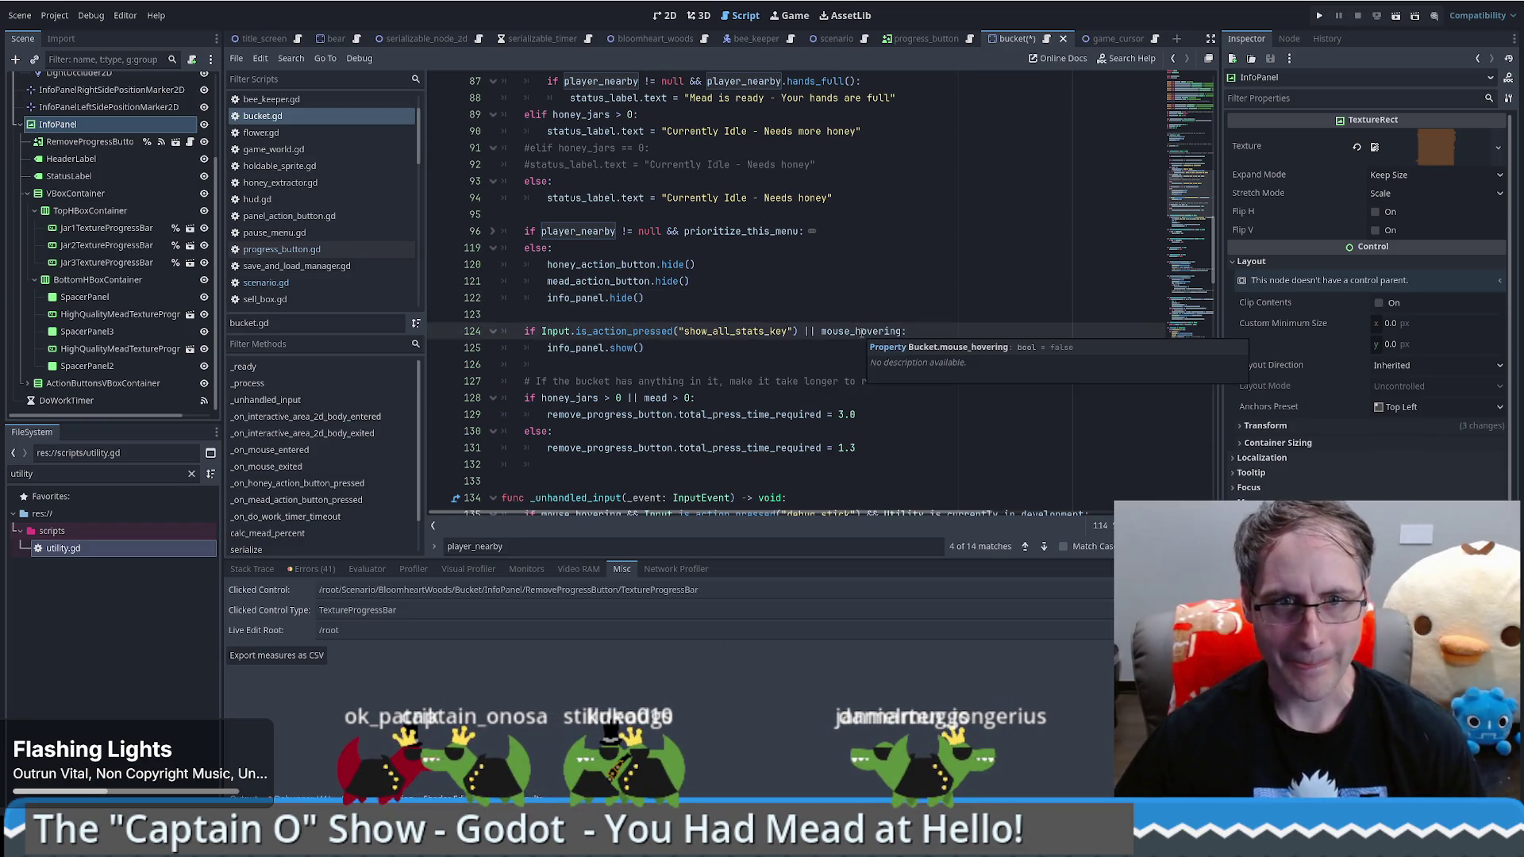
mouse_move(89, 141)
mouse_down()
mouse_move(63, 147)
mouse_move(63, 117)
mouse_up()
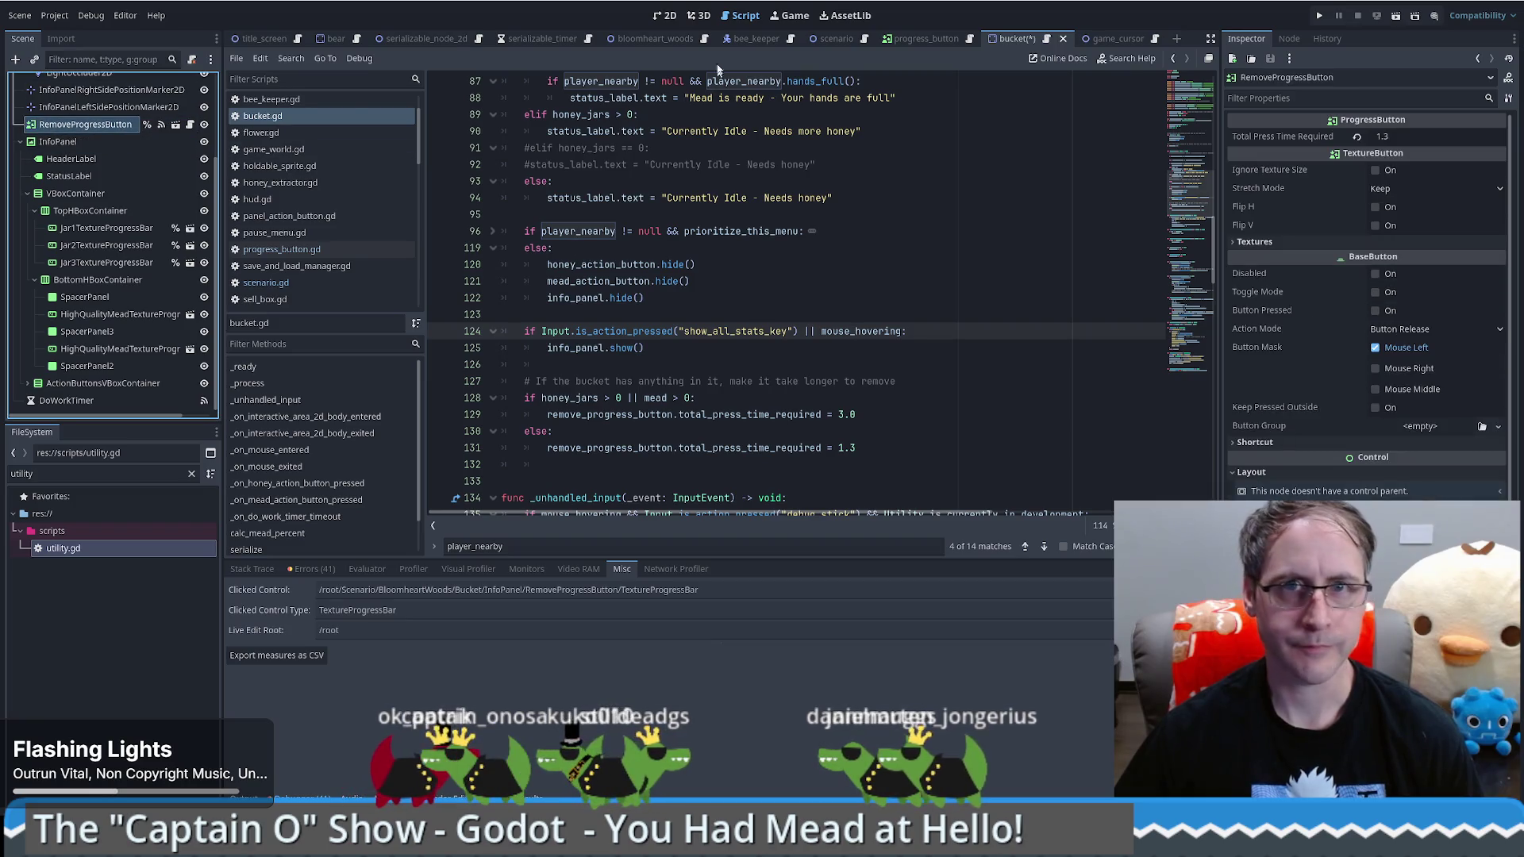
click(664, 15)
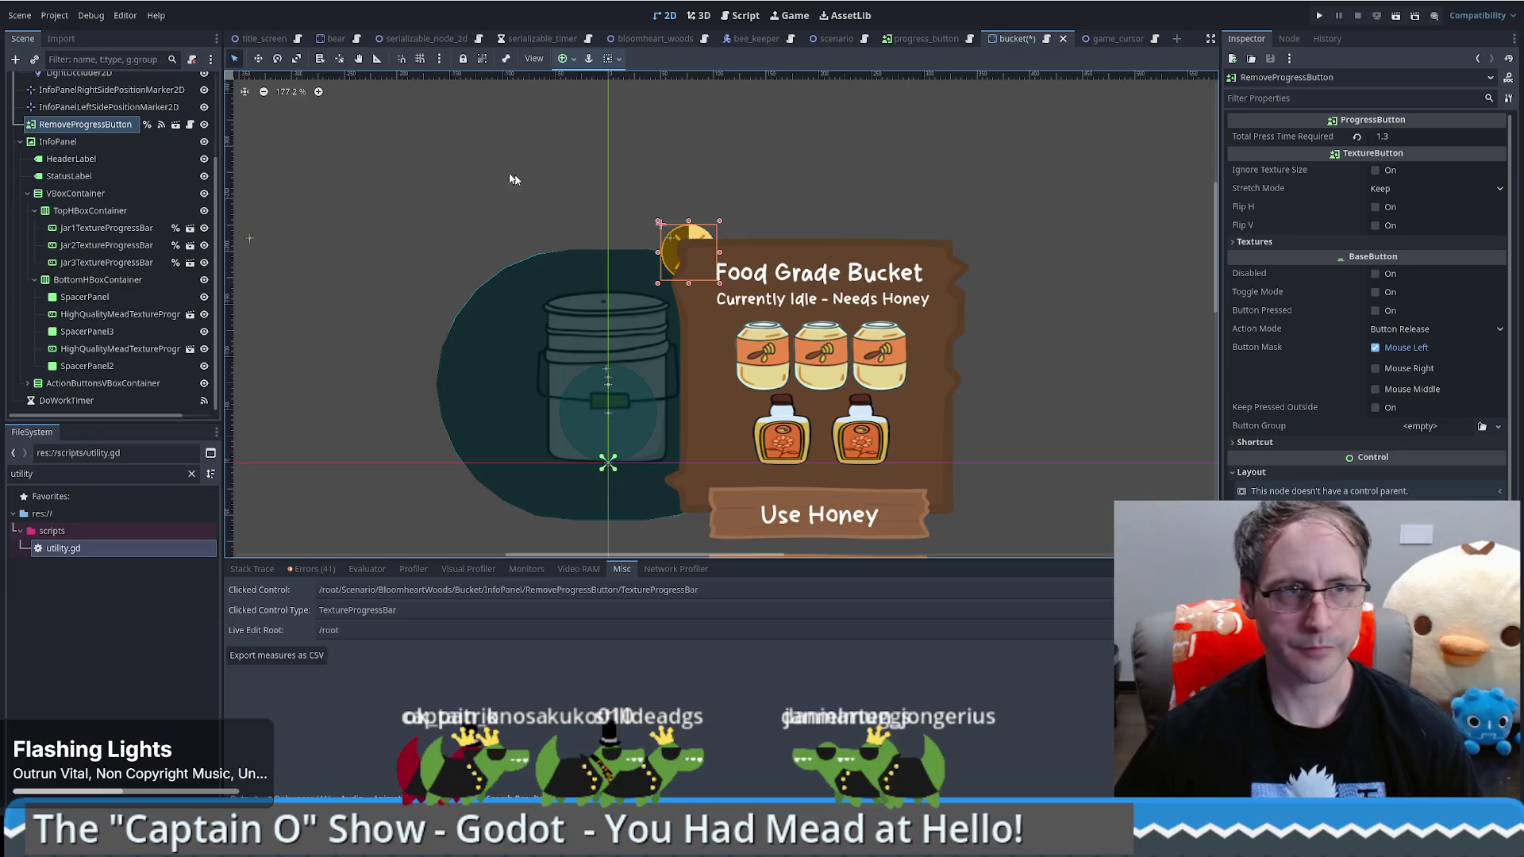
Step: Restore RemoveProgressButton as InfoPanel's first child and check its Transform: 756 × 760, scale 0.07
click(20, 141)
mouse_move(65, 239)
mouse_down()
mouse_move(68, 271)
mouse_move(65, 233)
mouse_move(41, 269)
mouse_up()
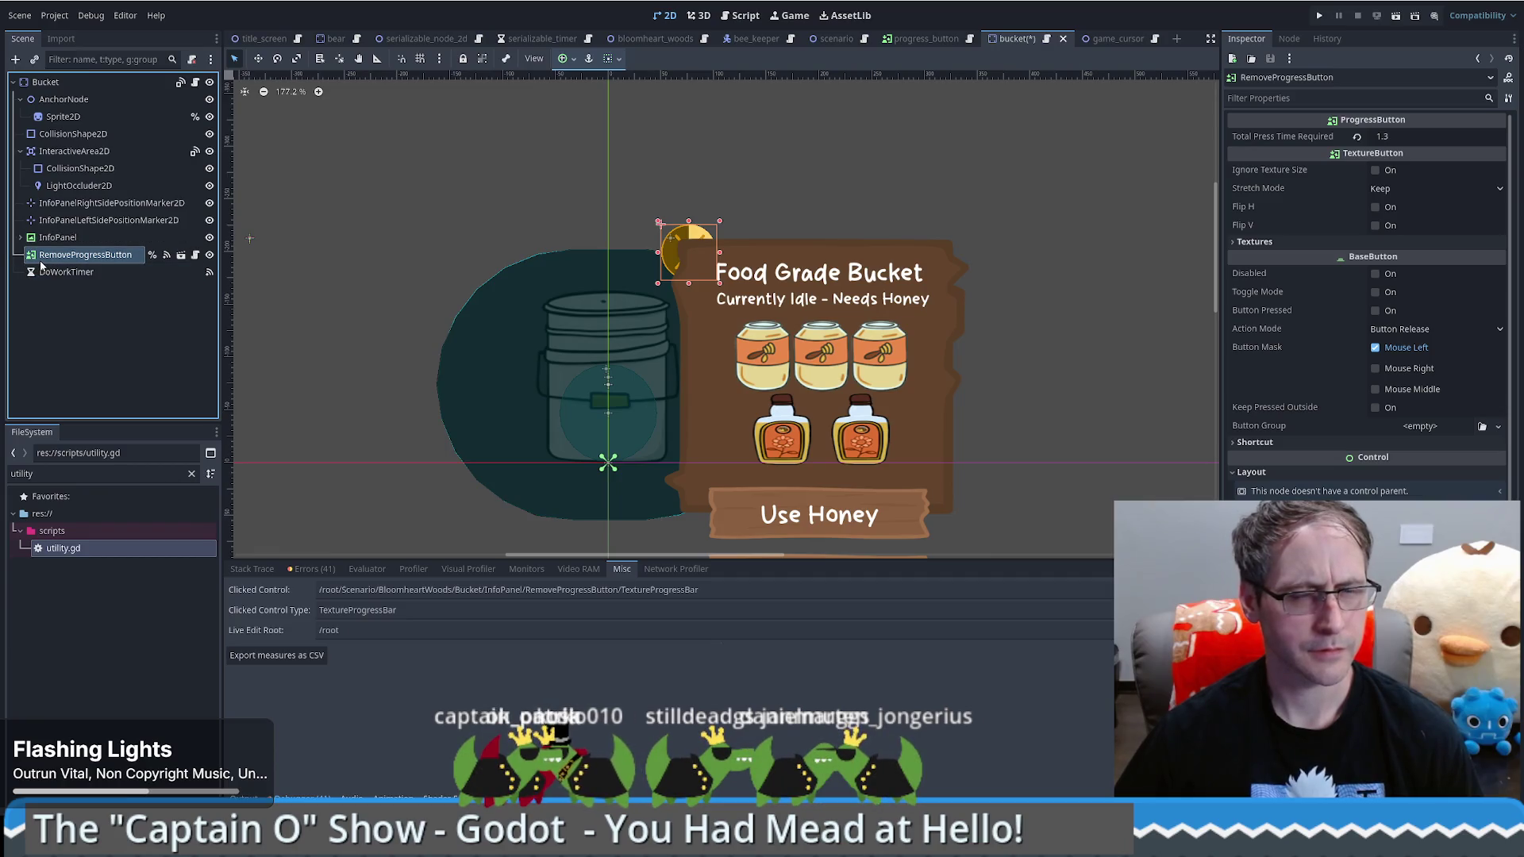
click(55, 238)
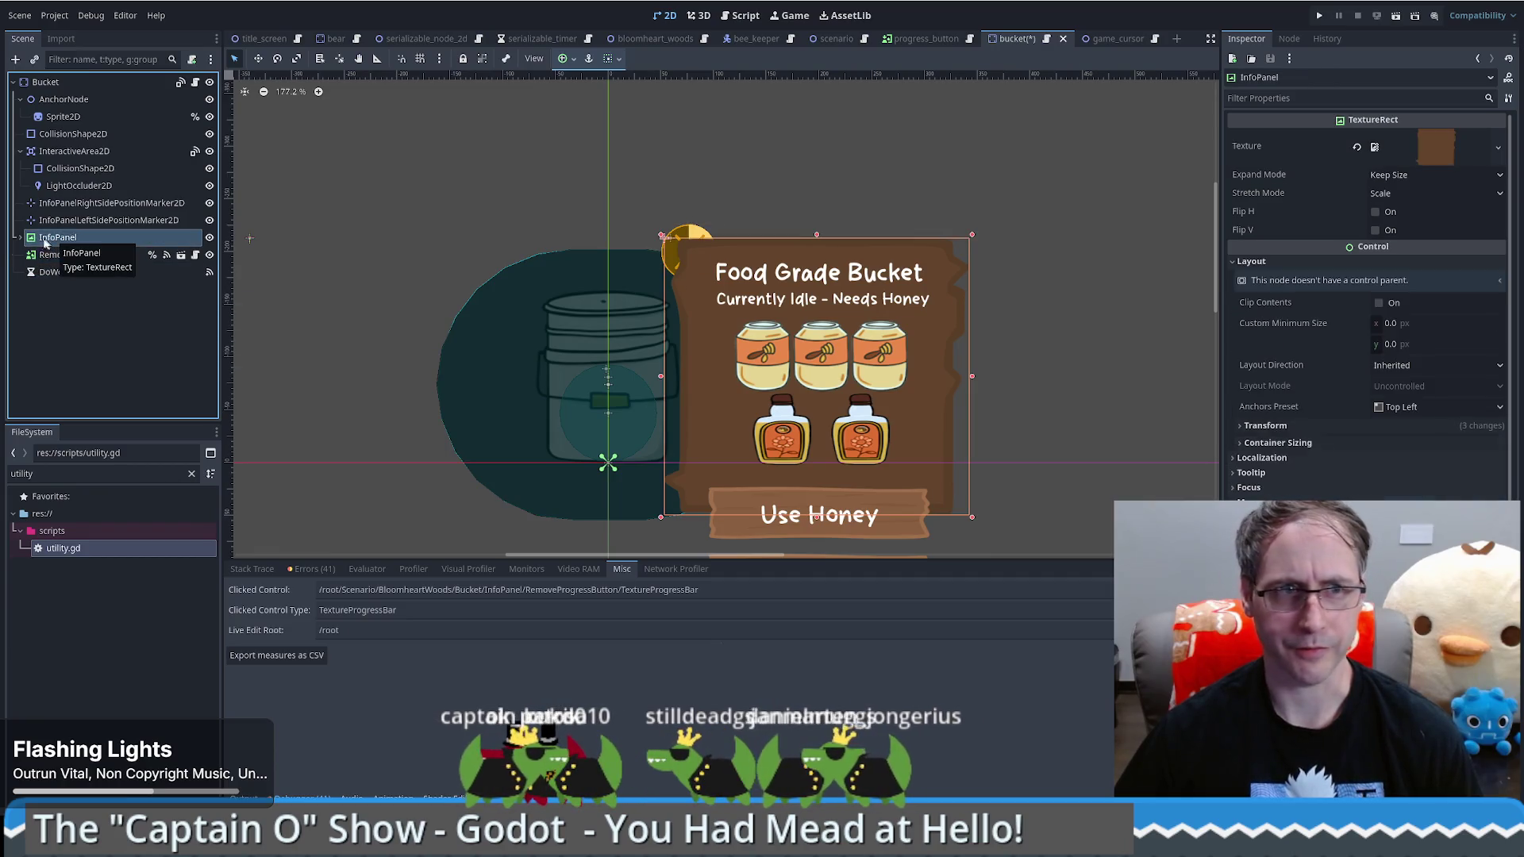
click(20, 238)
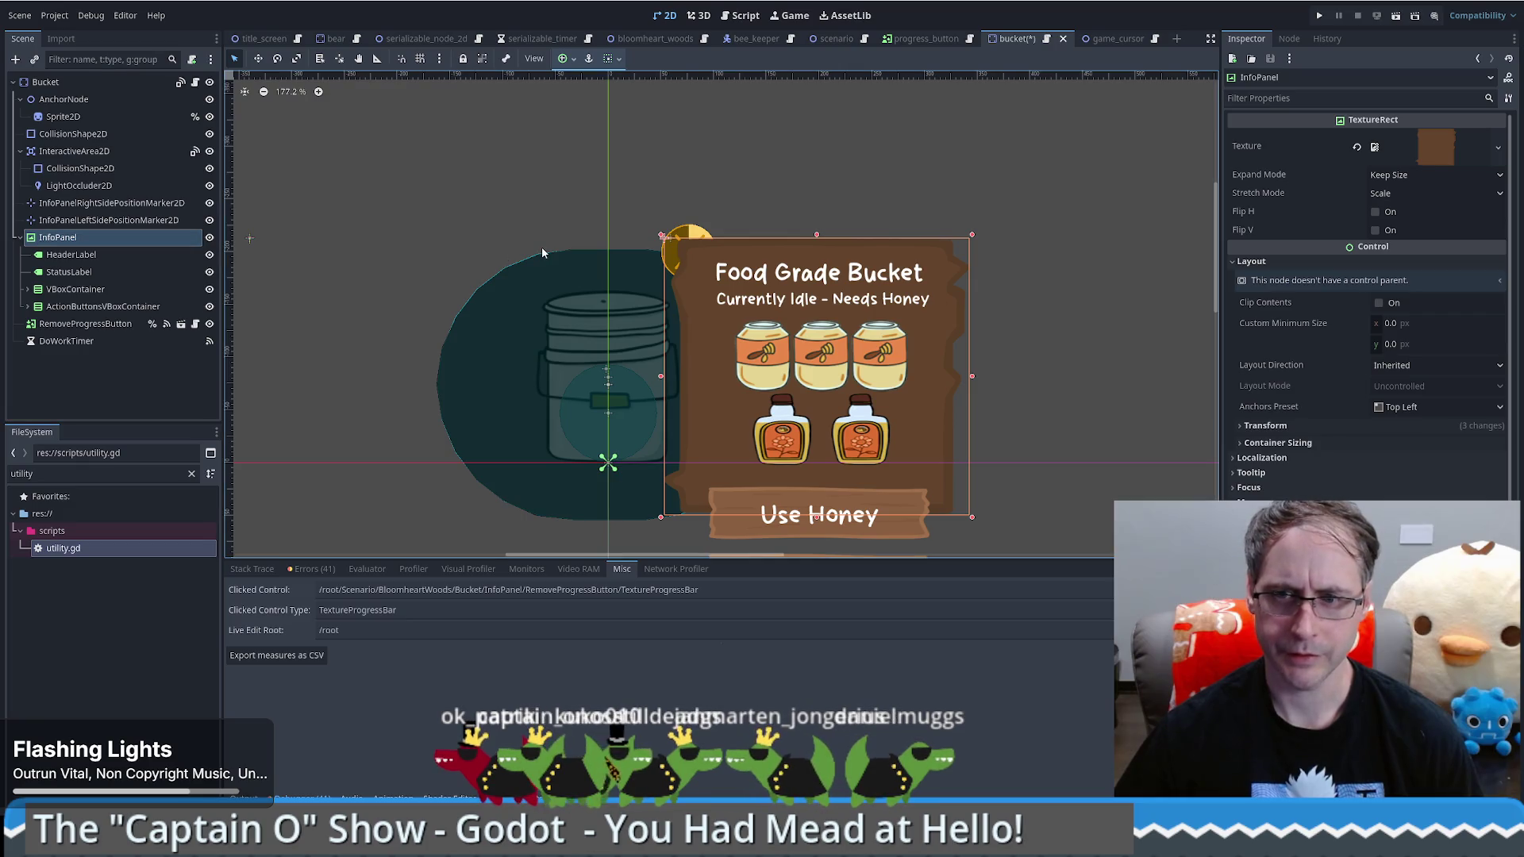
key(ctrl+z)
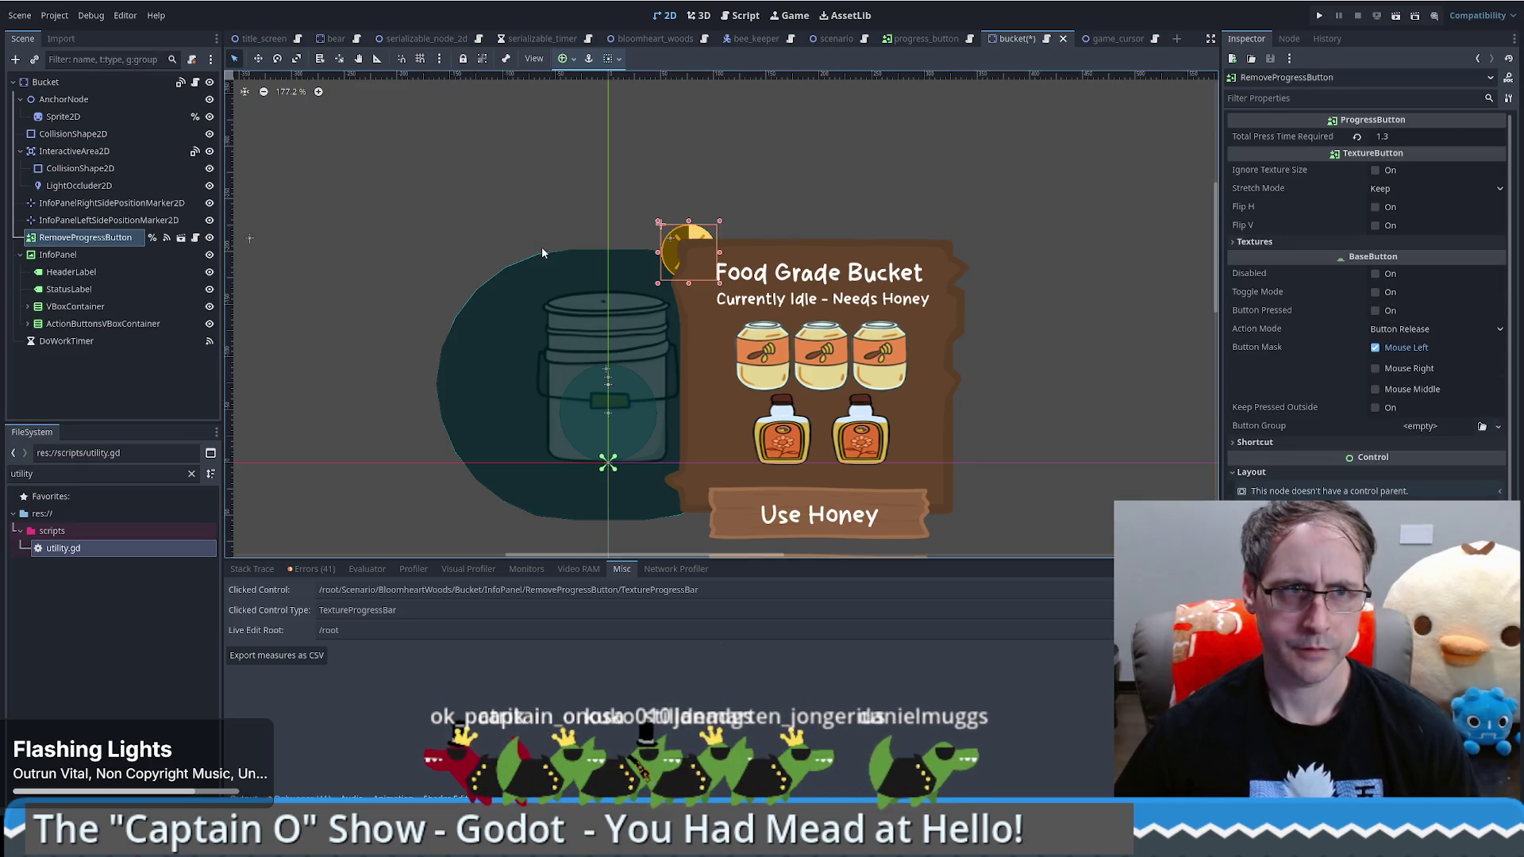
key(ctrl+z)
key(ctrl+z)
key(ctrl+z)
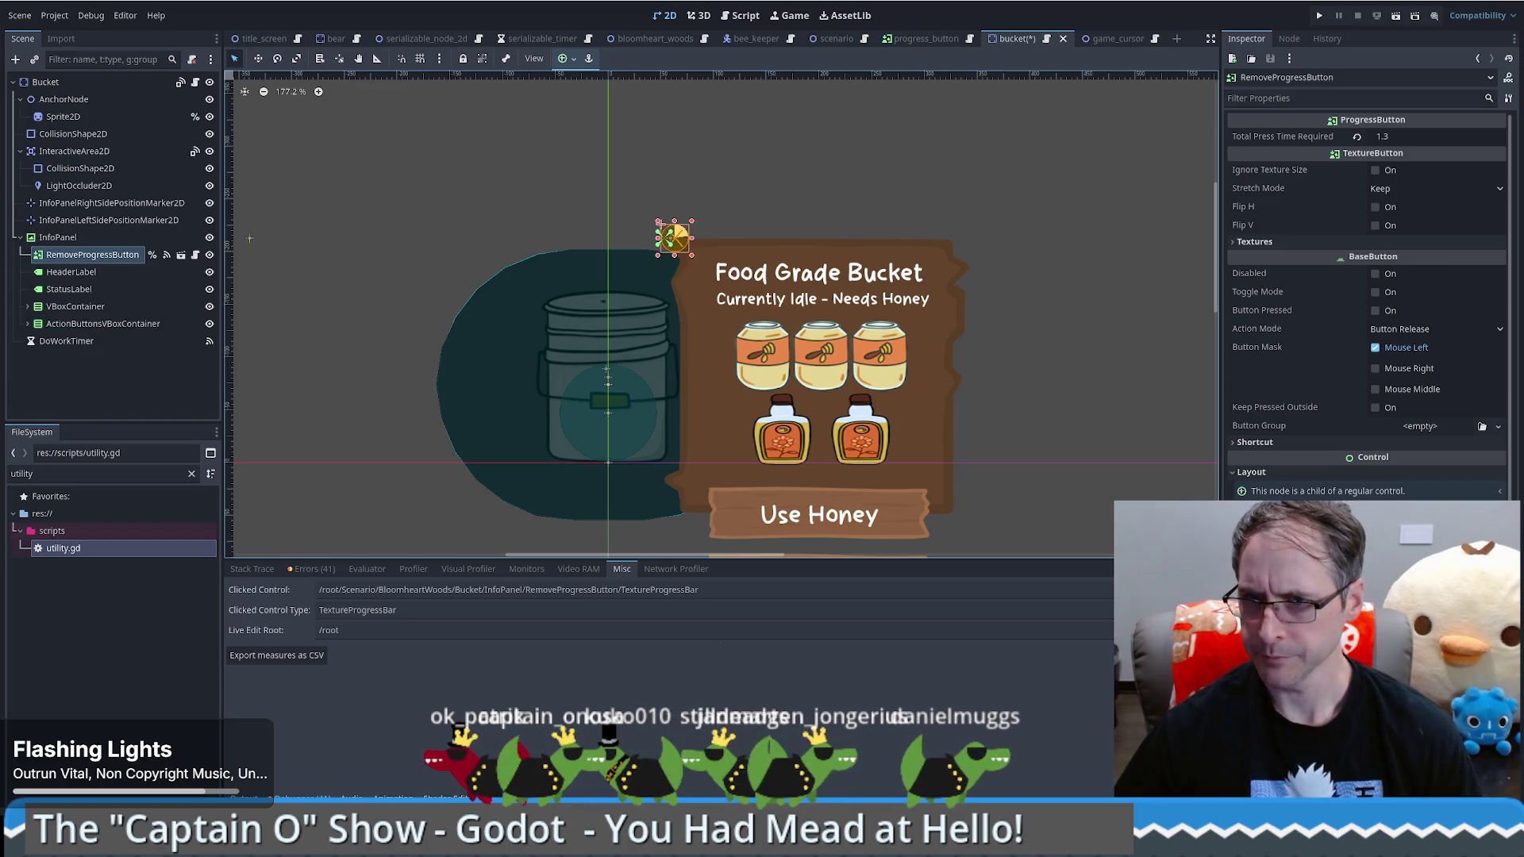
scroll(1365, 305, down, 3)
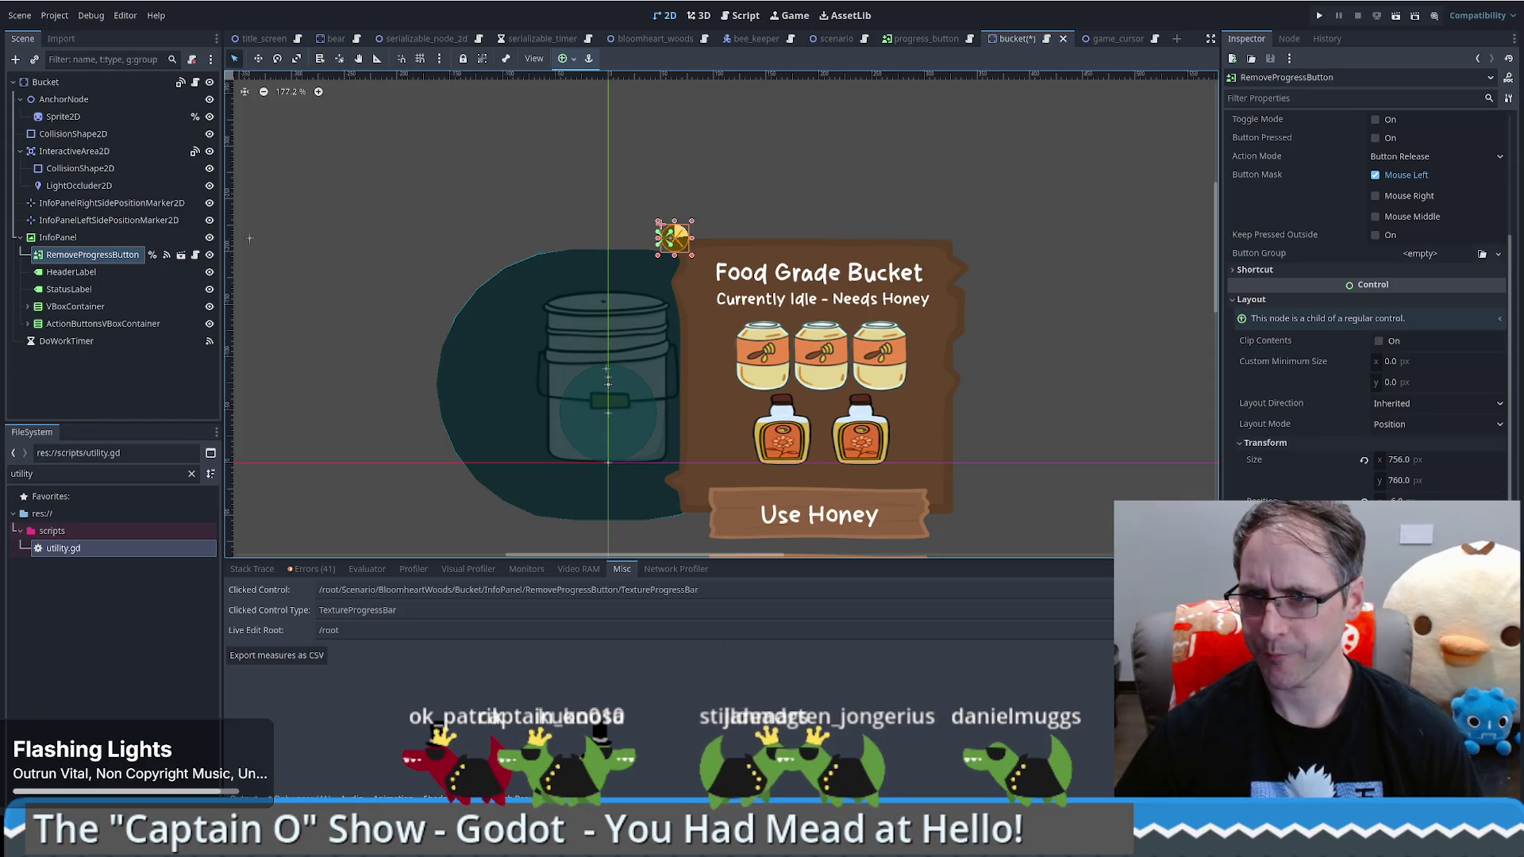
scroll(1365, 302, down, 2)
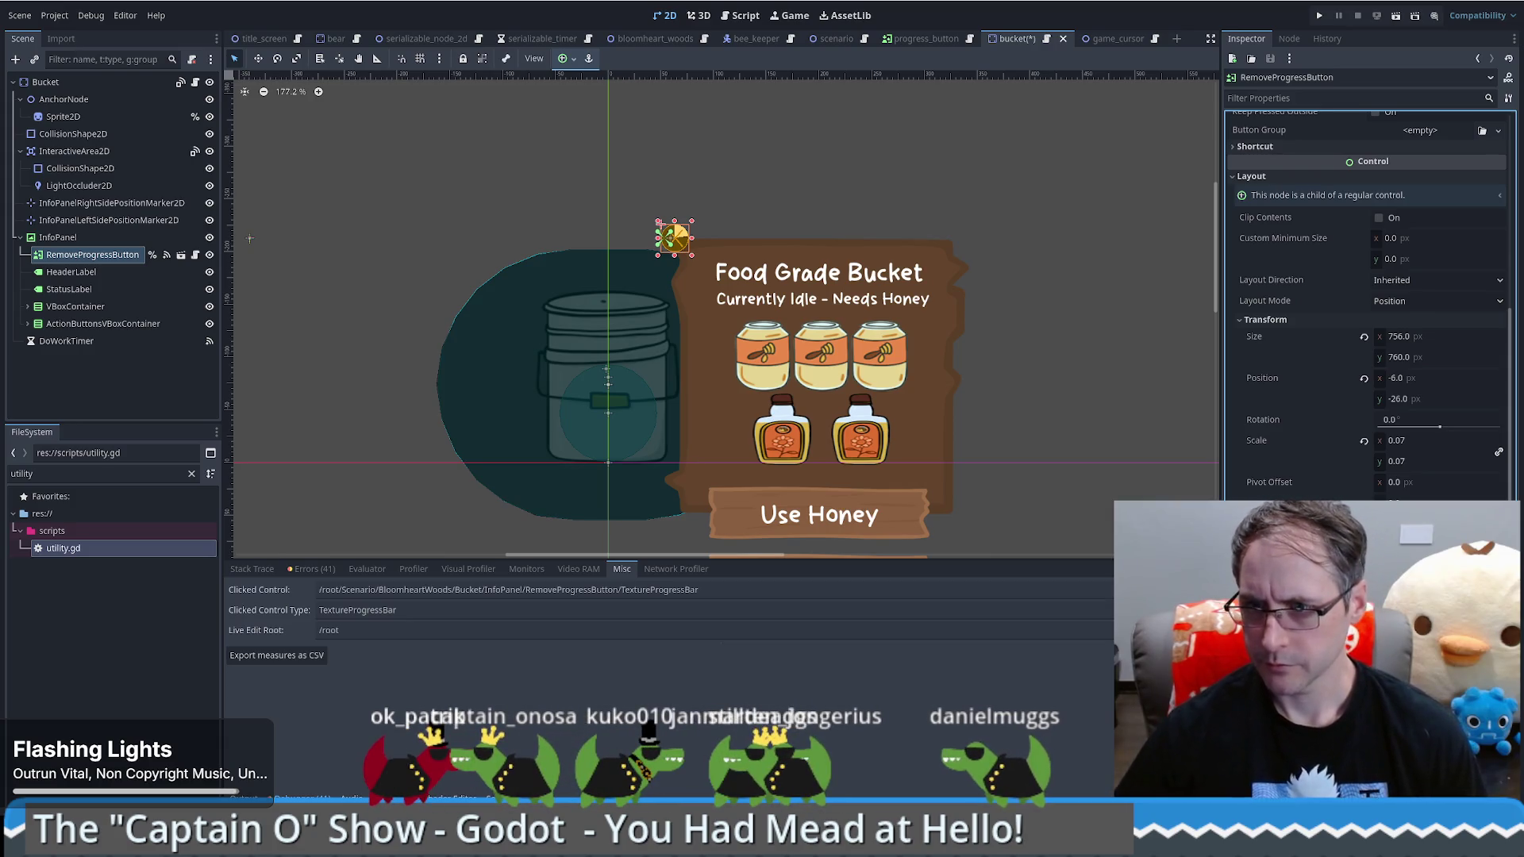
Step: Run the game, start a new game, and place a Food Grade Bucket in the forest
click(1319, 15)
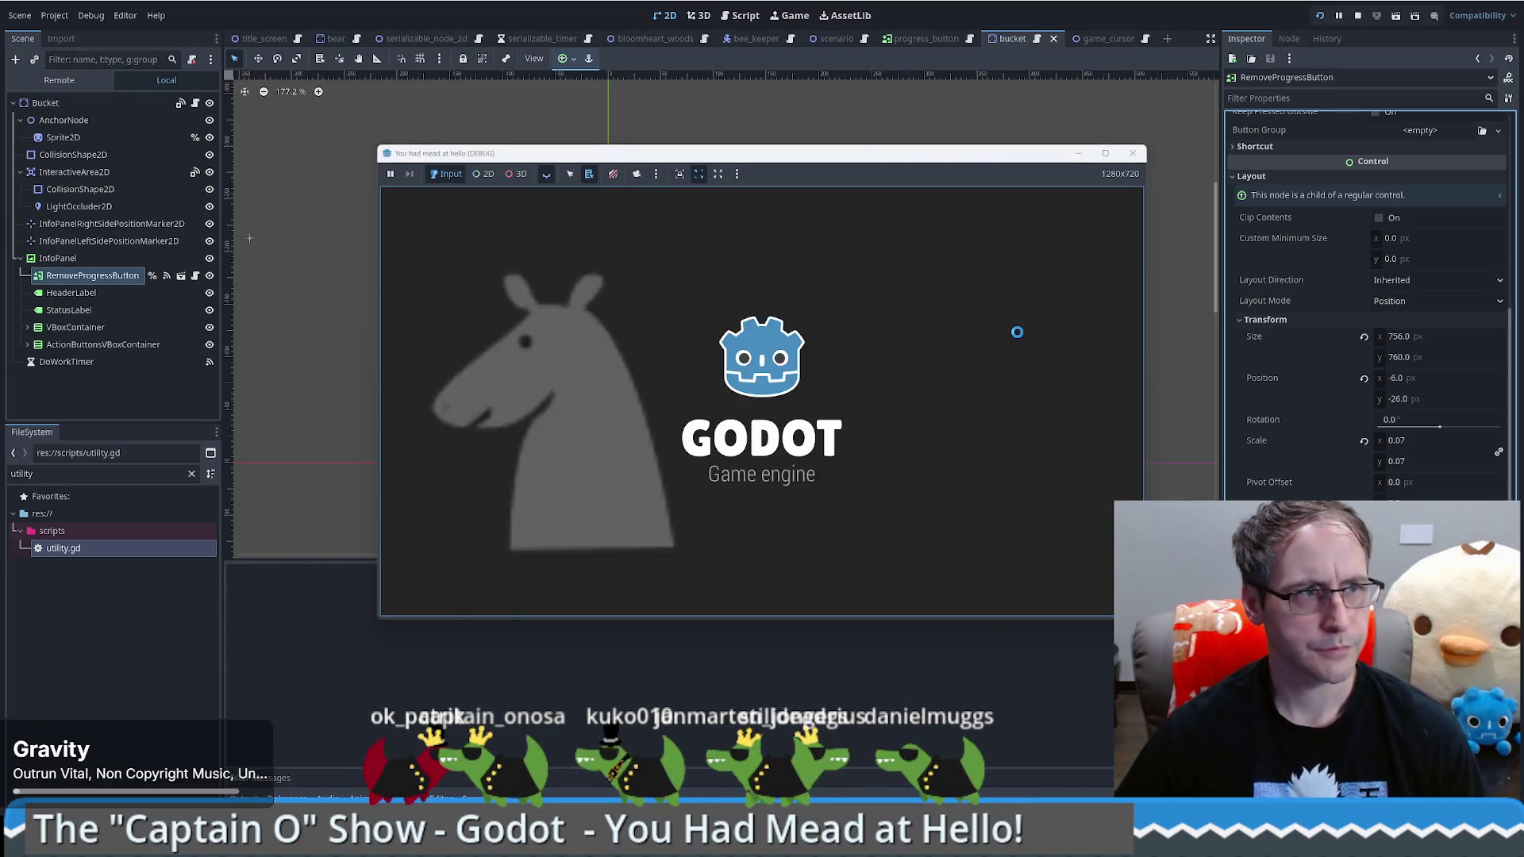
click(754, 394)
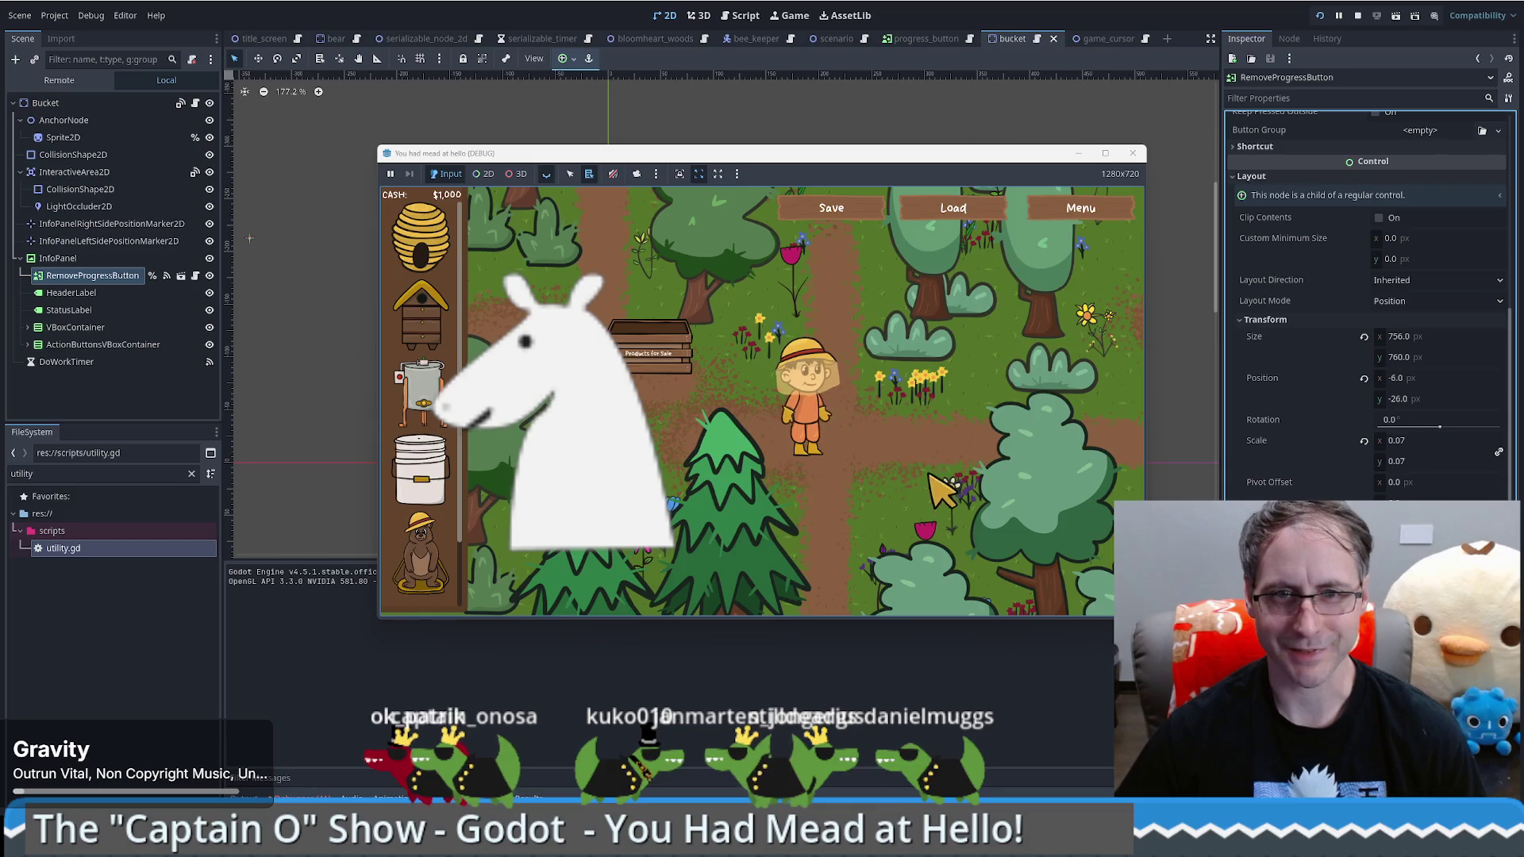
drag(421, 469, 905, 445)
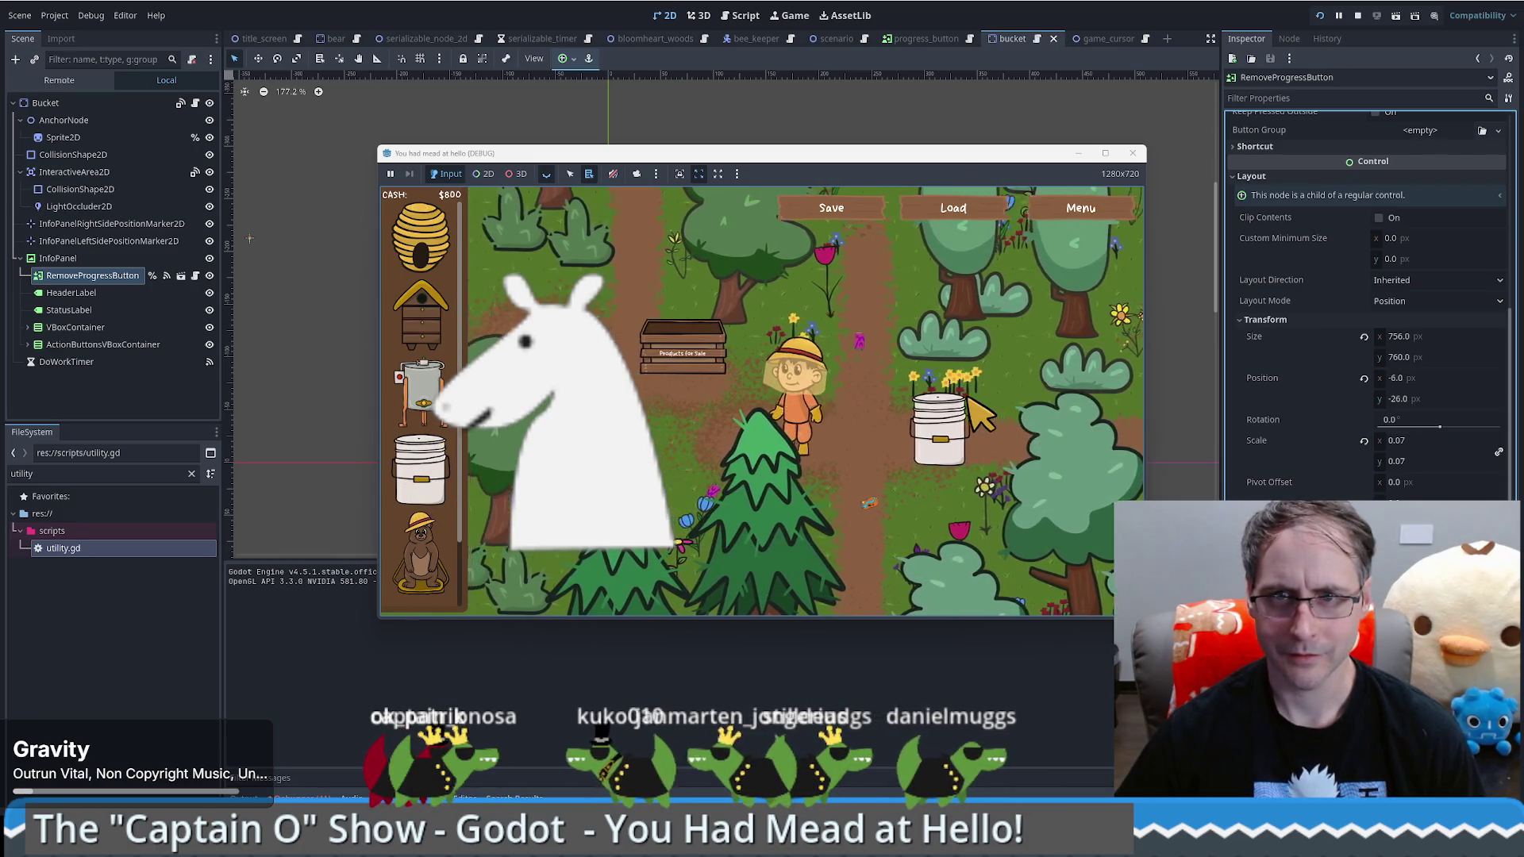
mouse_move(978, 371)
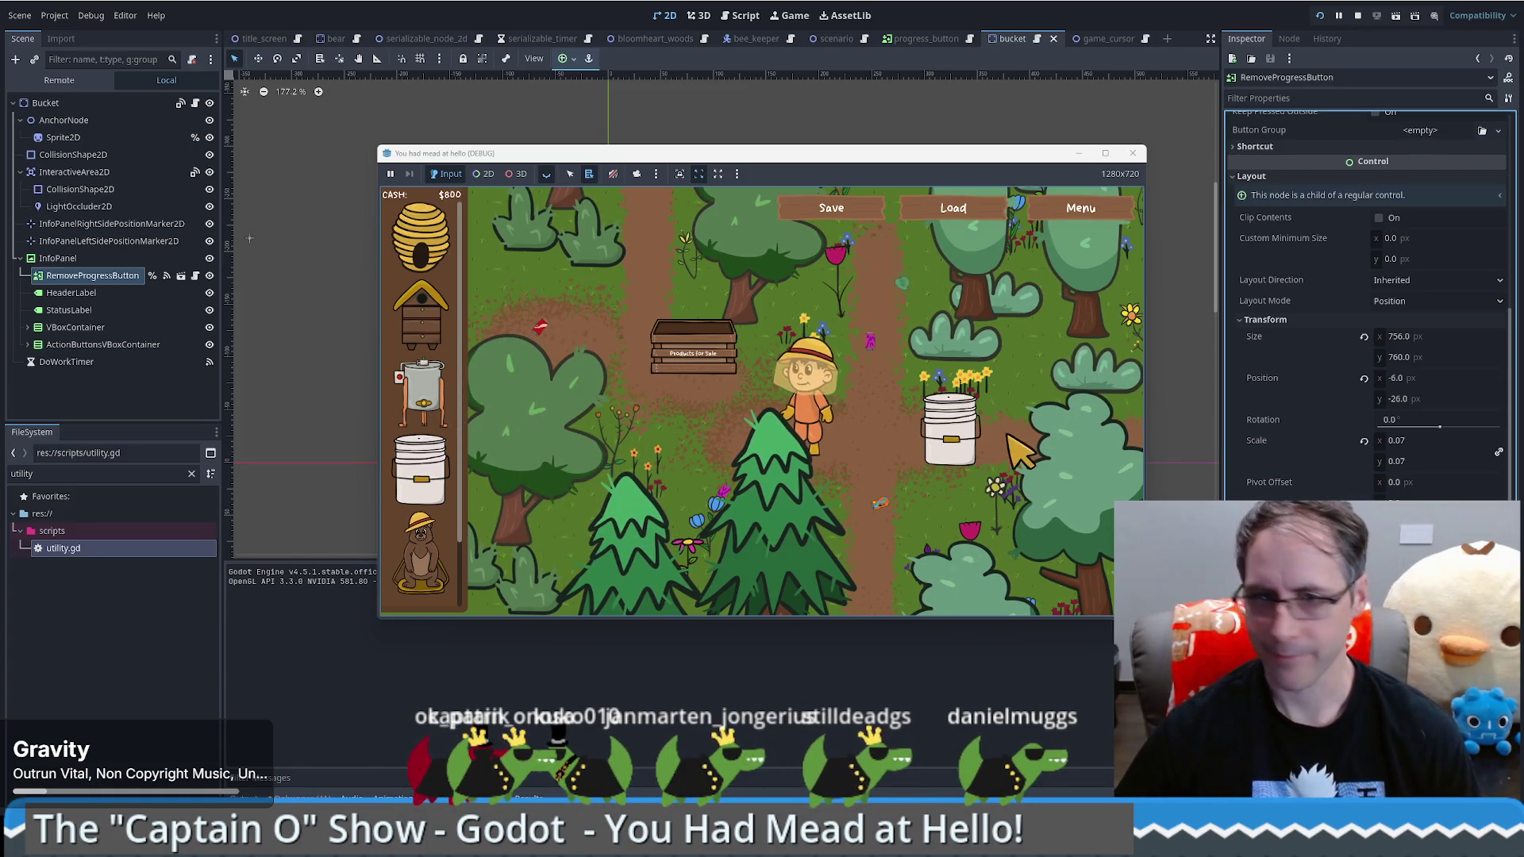
key(alt+Tab)
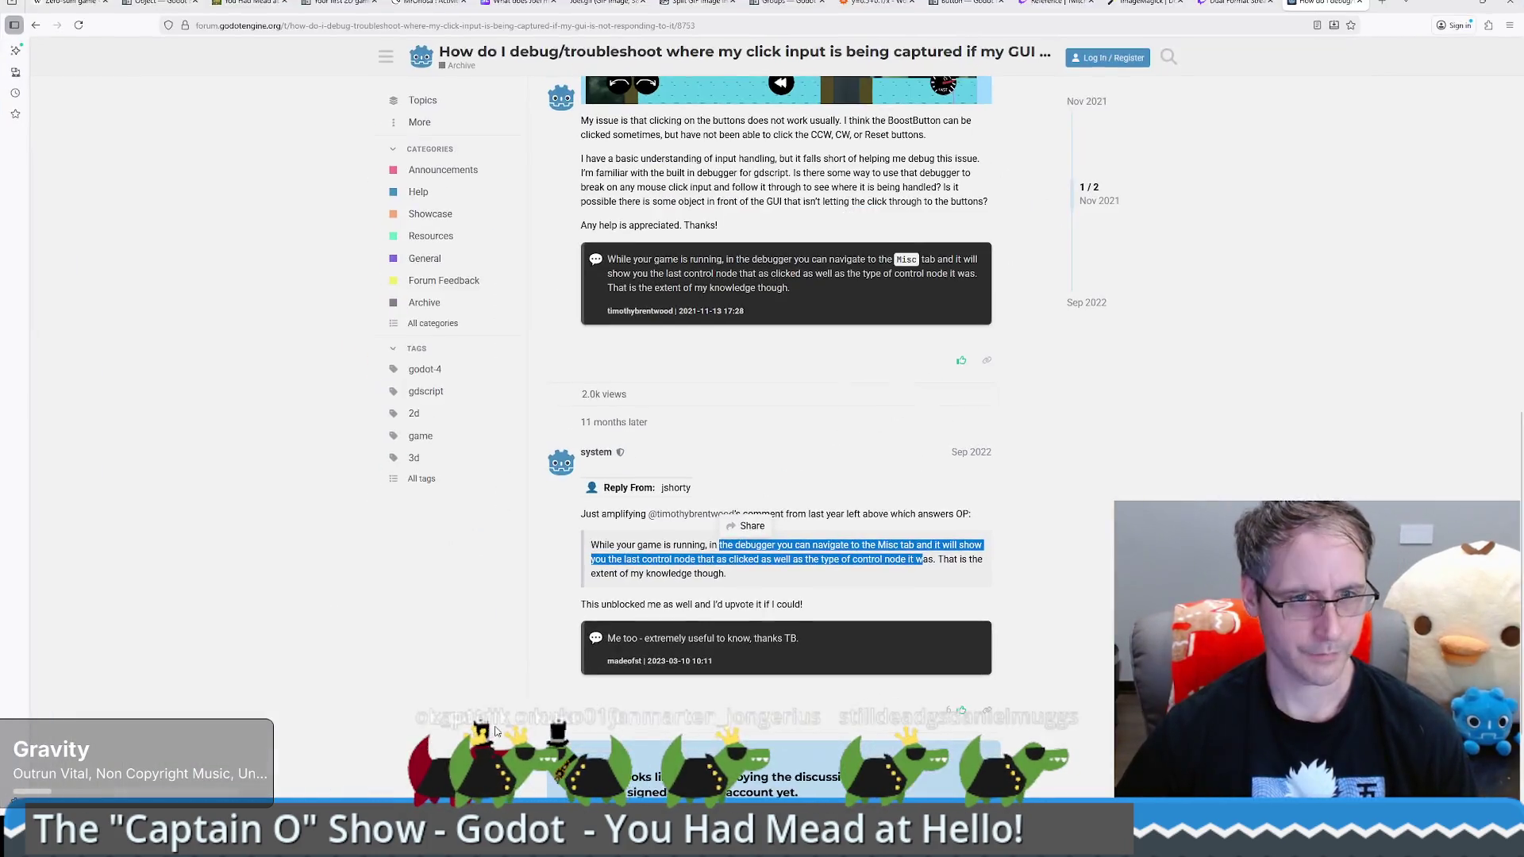
Step: Open lichess.org in a new tab, create a friend challenge, and copy its invite link
click(1381, 5)
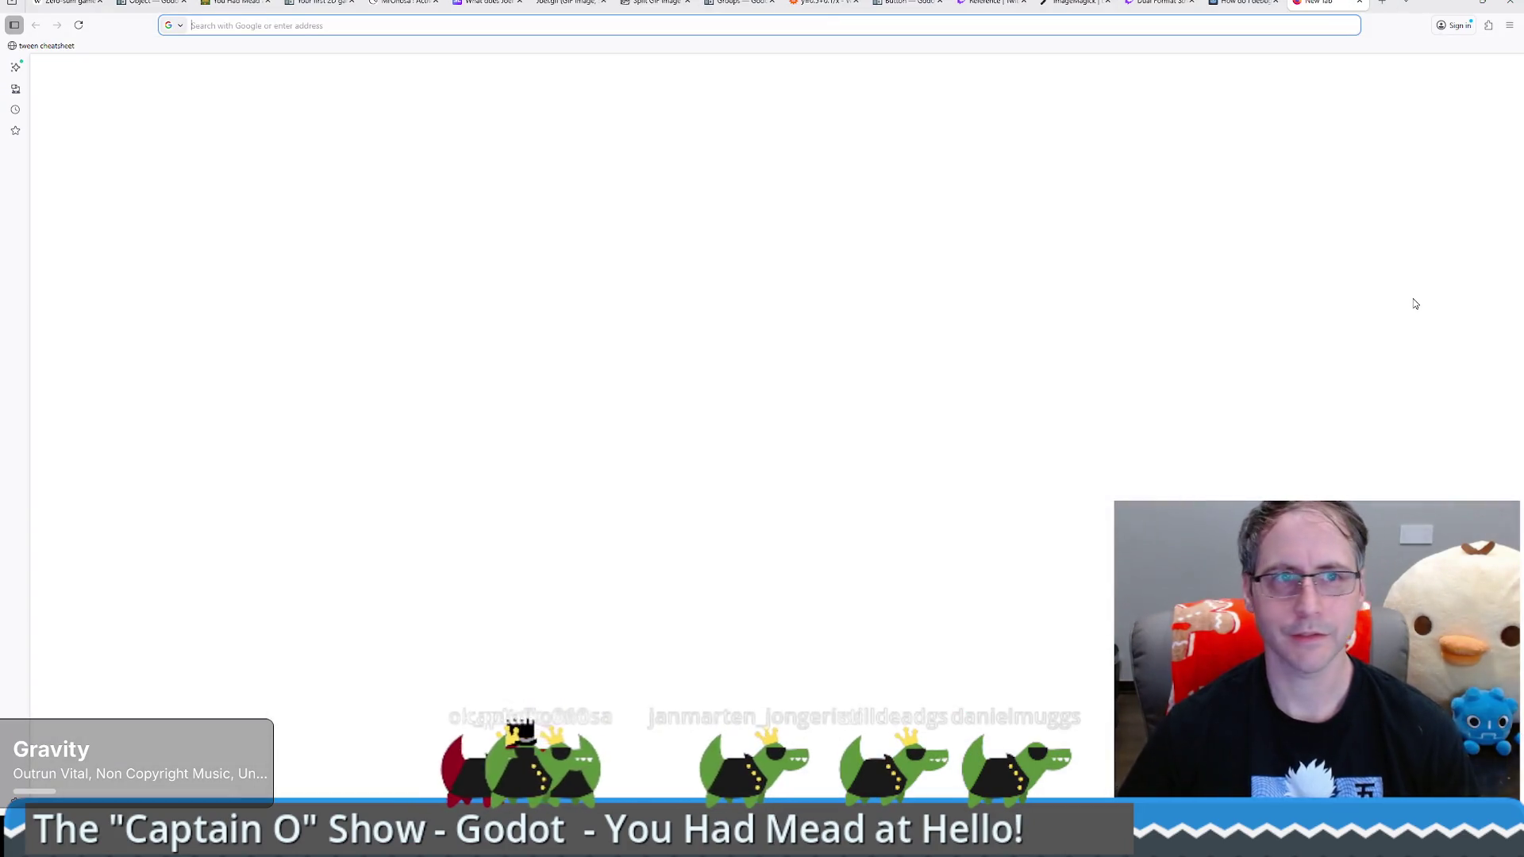
text(lichess.org)
key(Return)
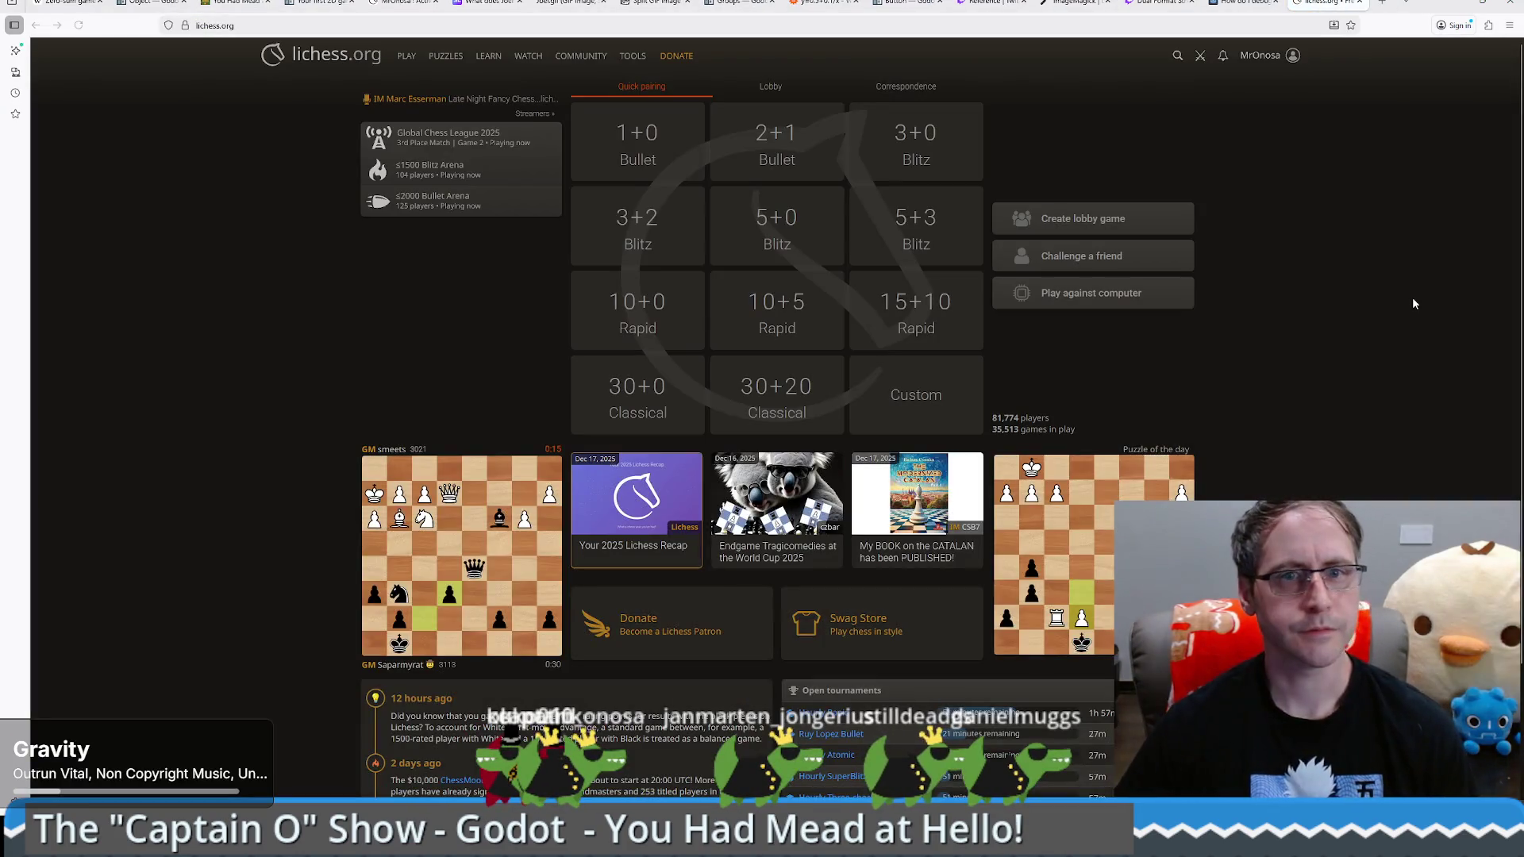
click(1068, 255)
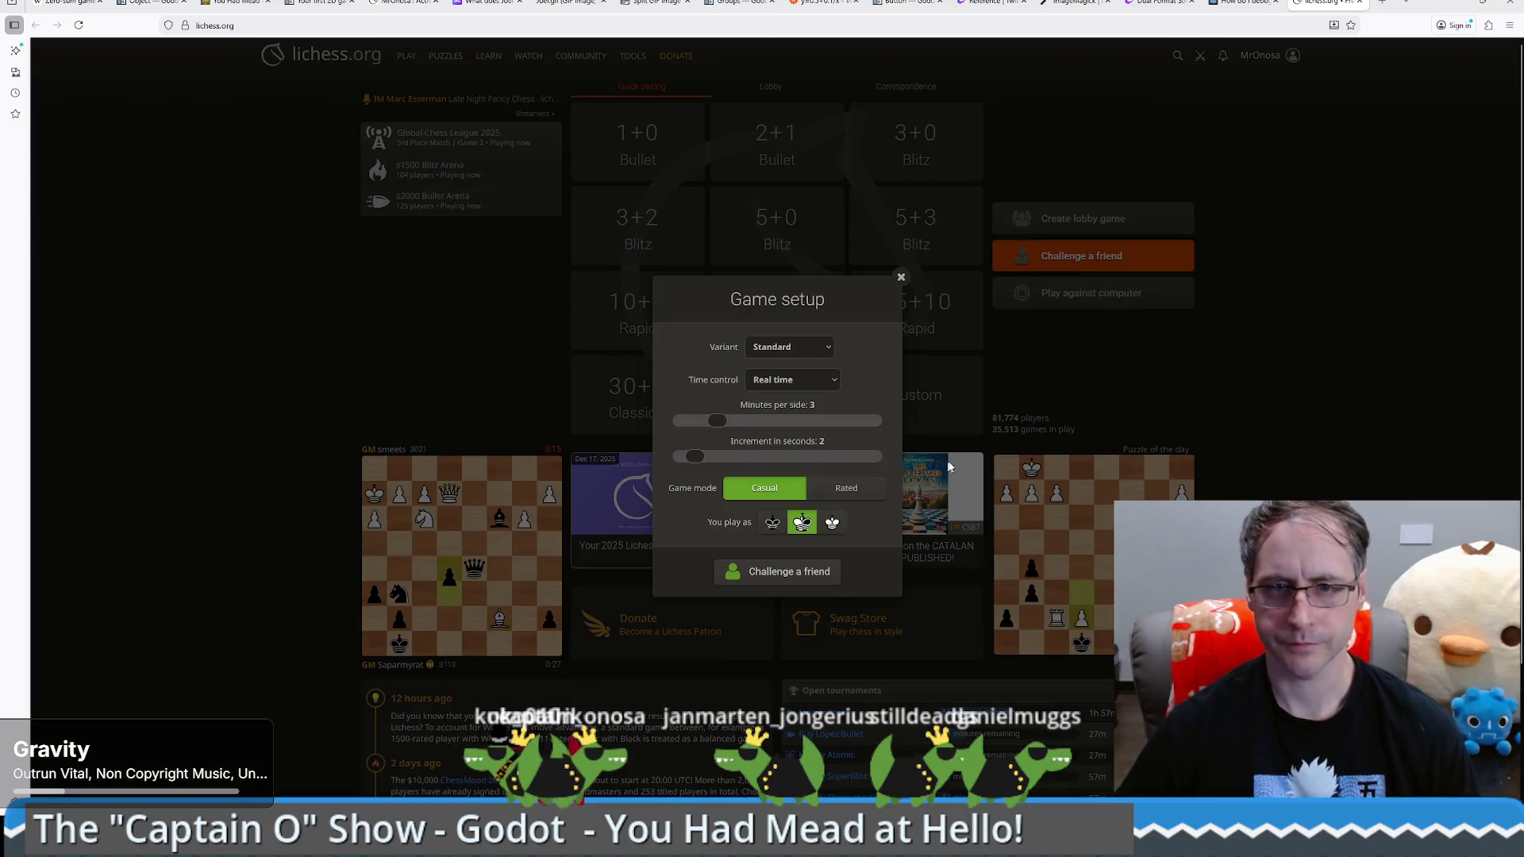
click(762, 573)
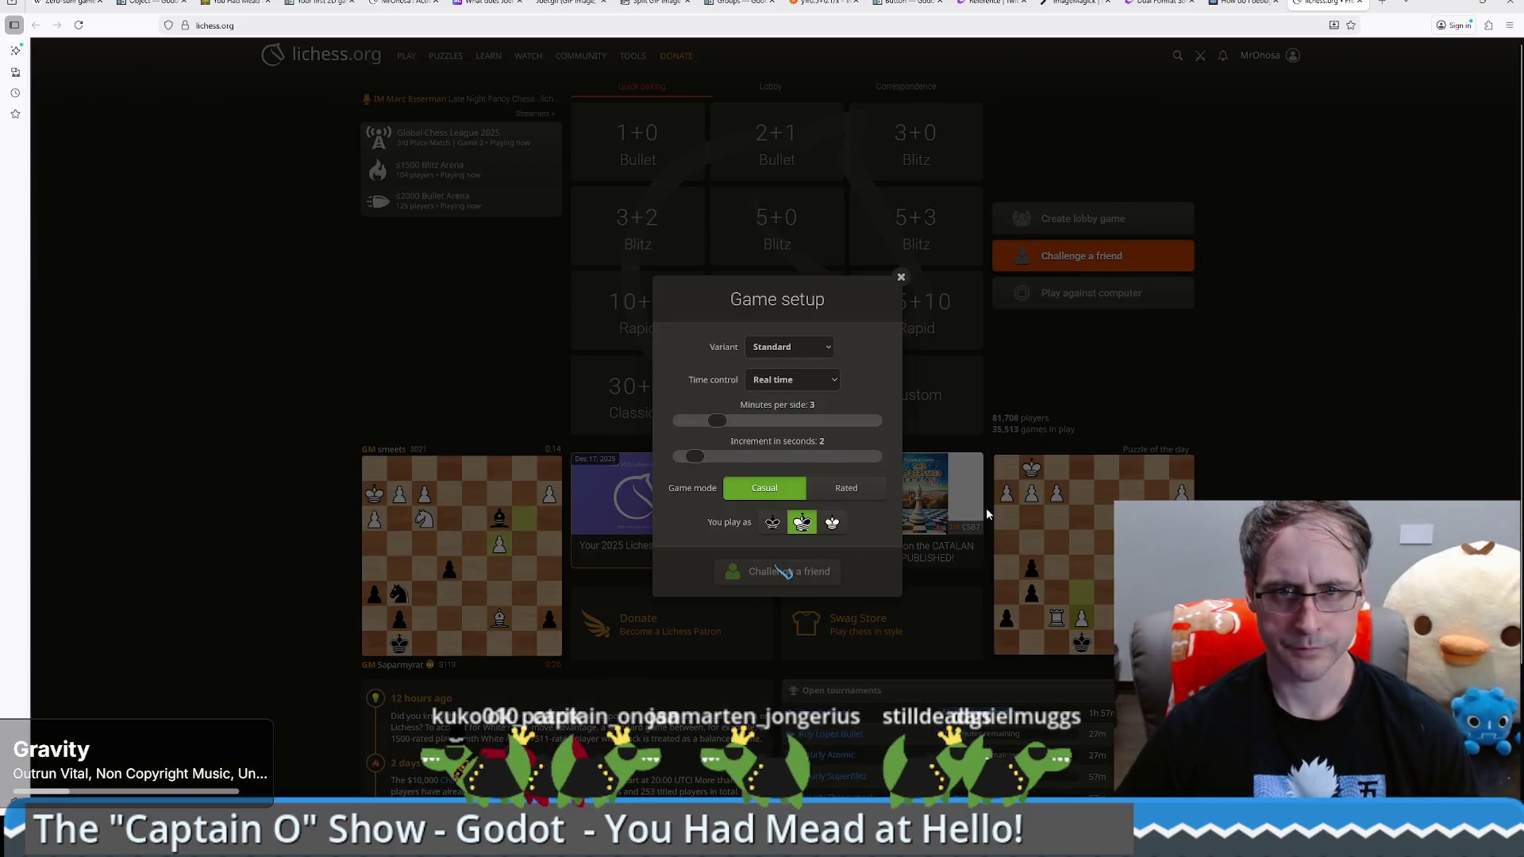
click(750, 317)
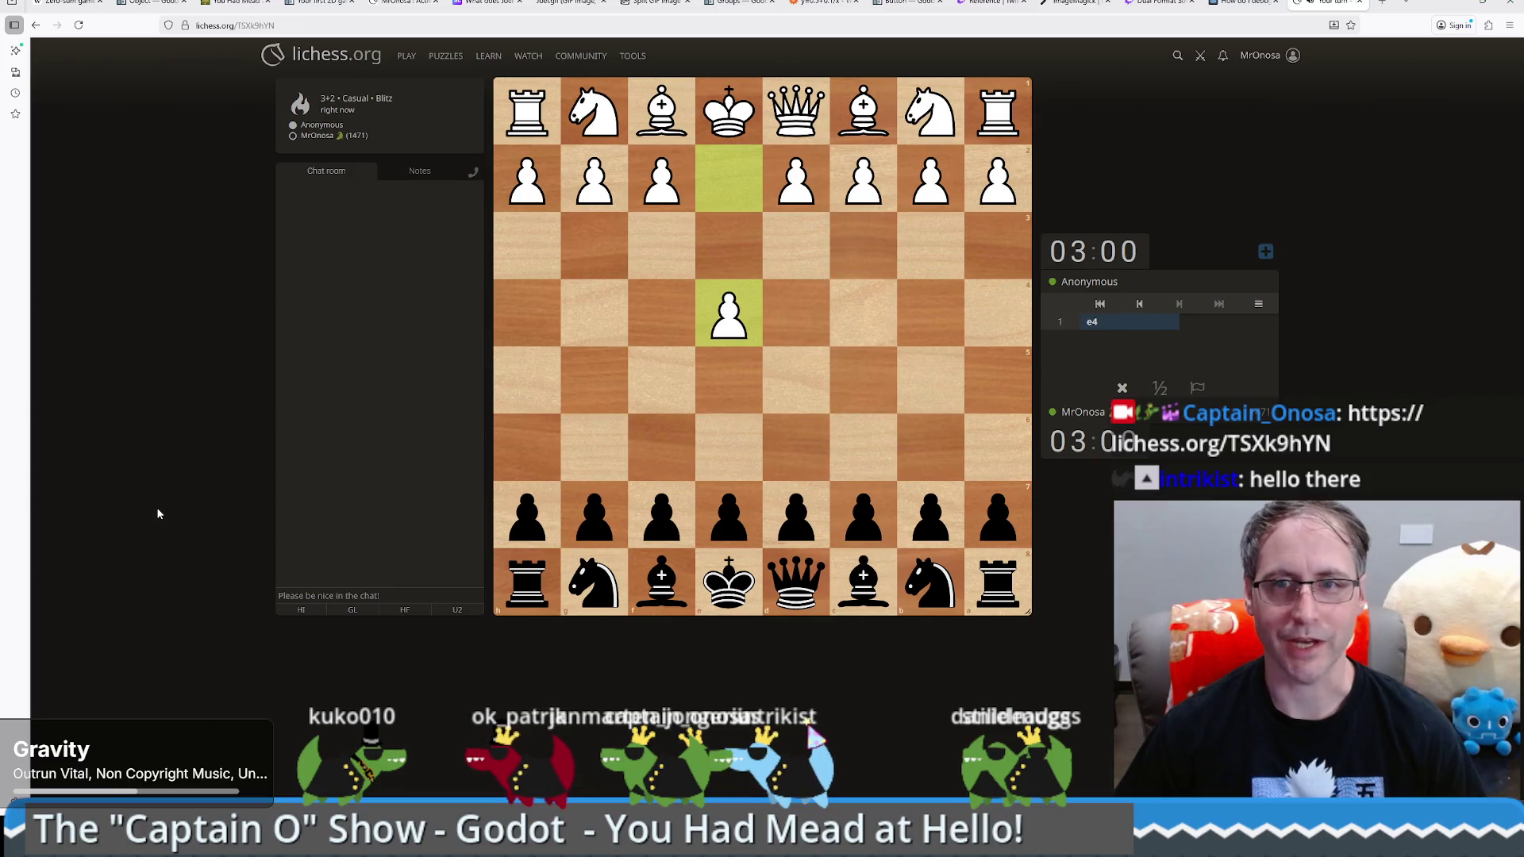
Step: As Black, play ...e5, ...Nc6, ...Nf6, ...Bc5 and castle kingside
drag(728, 512, 729, 381)
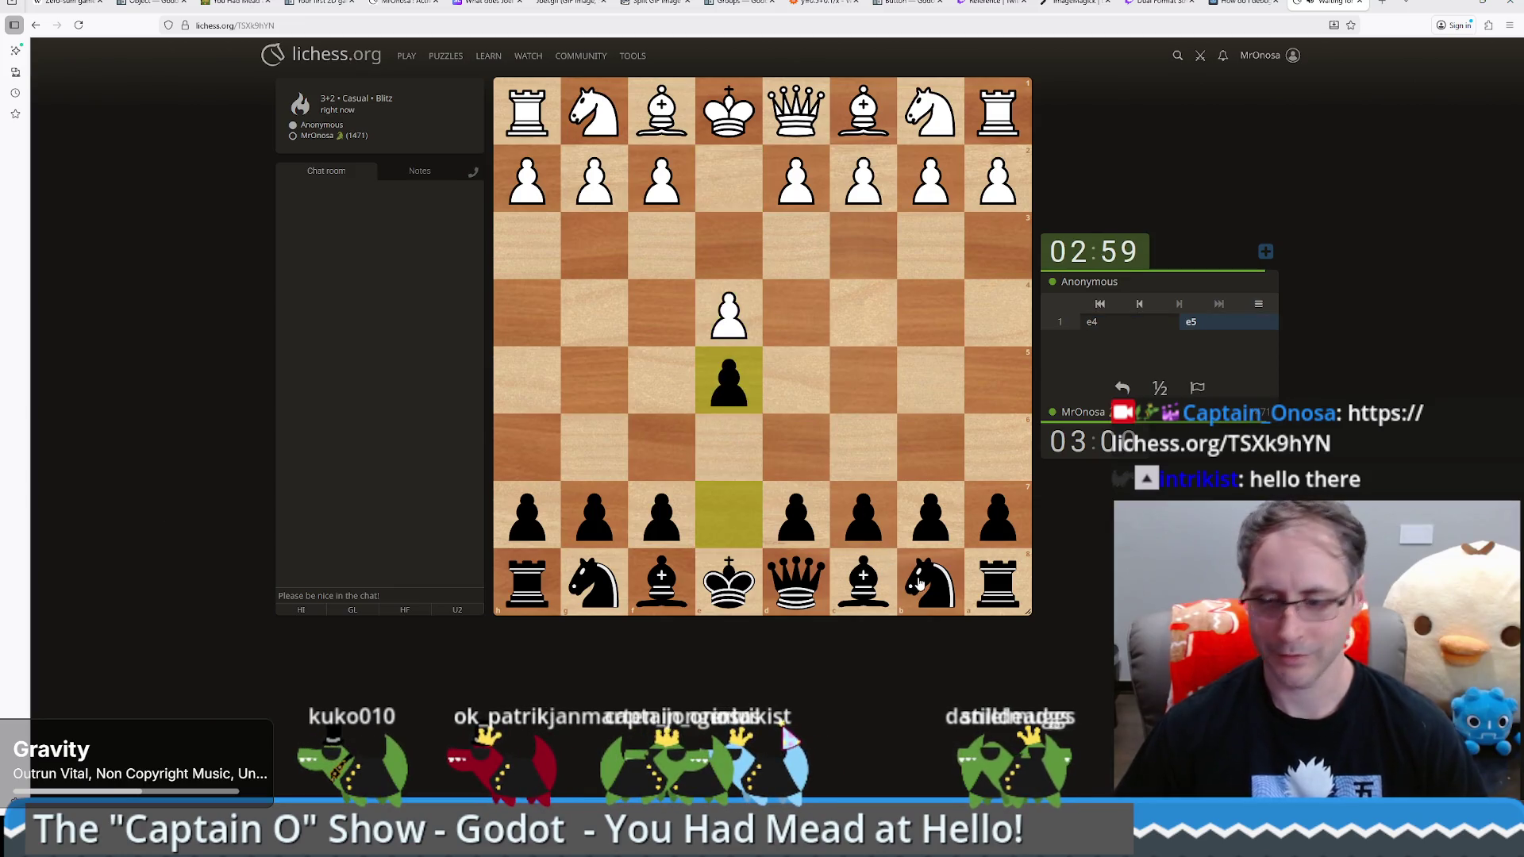
drag(929, 584, 882, 472)
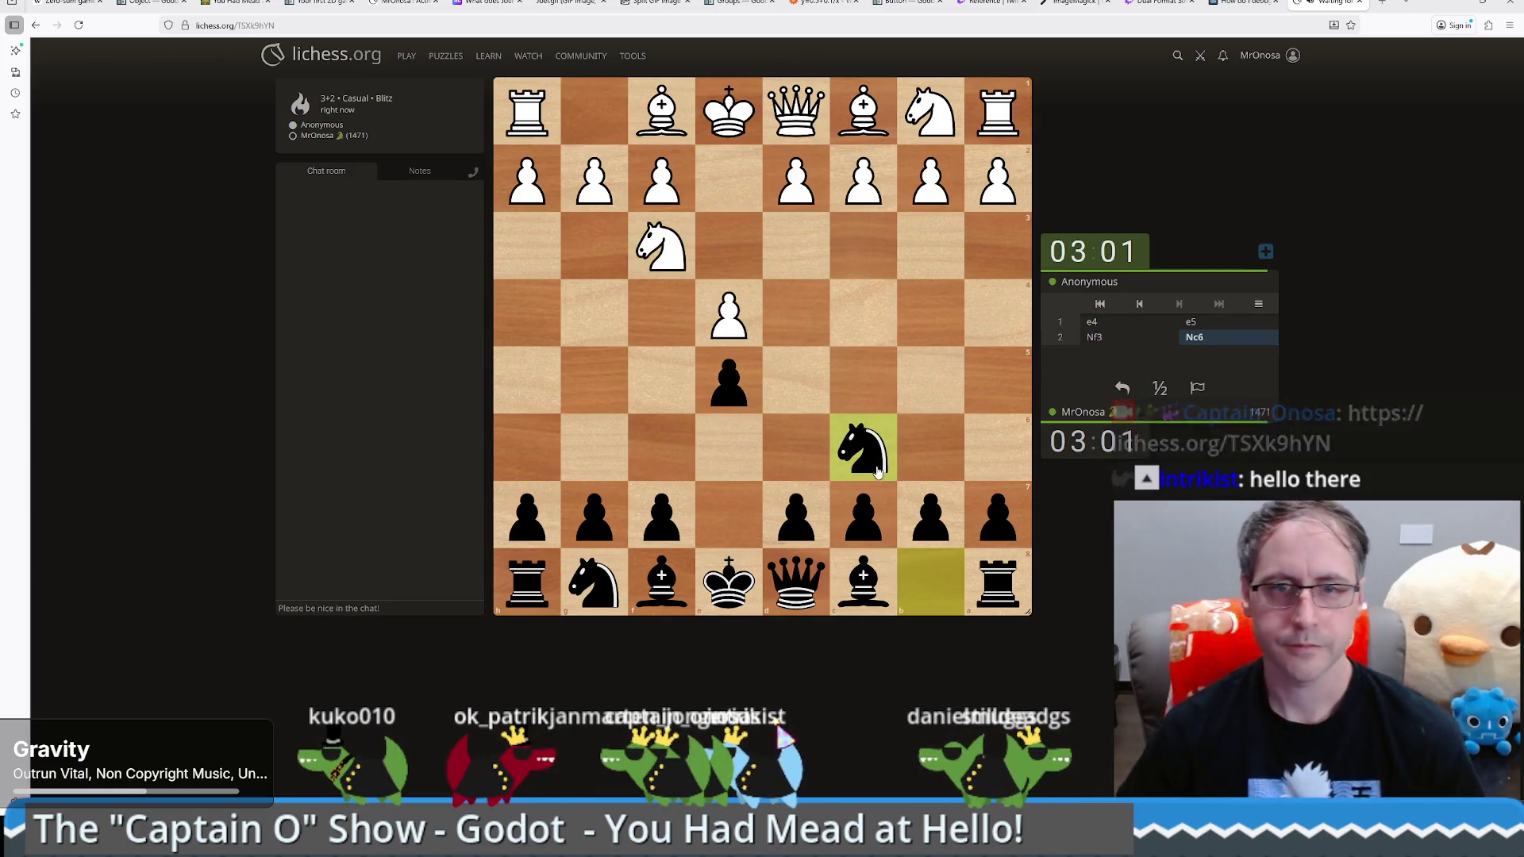
click(598, 594)
click(667, 453)
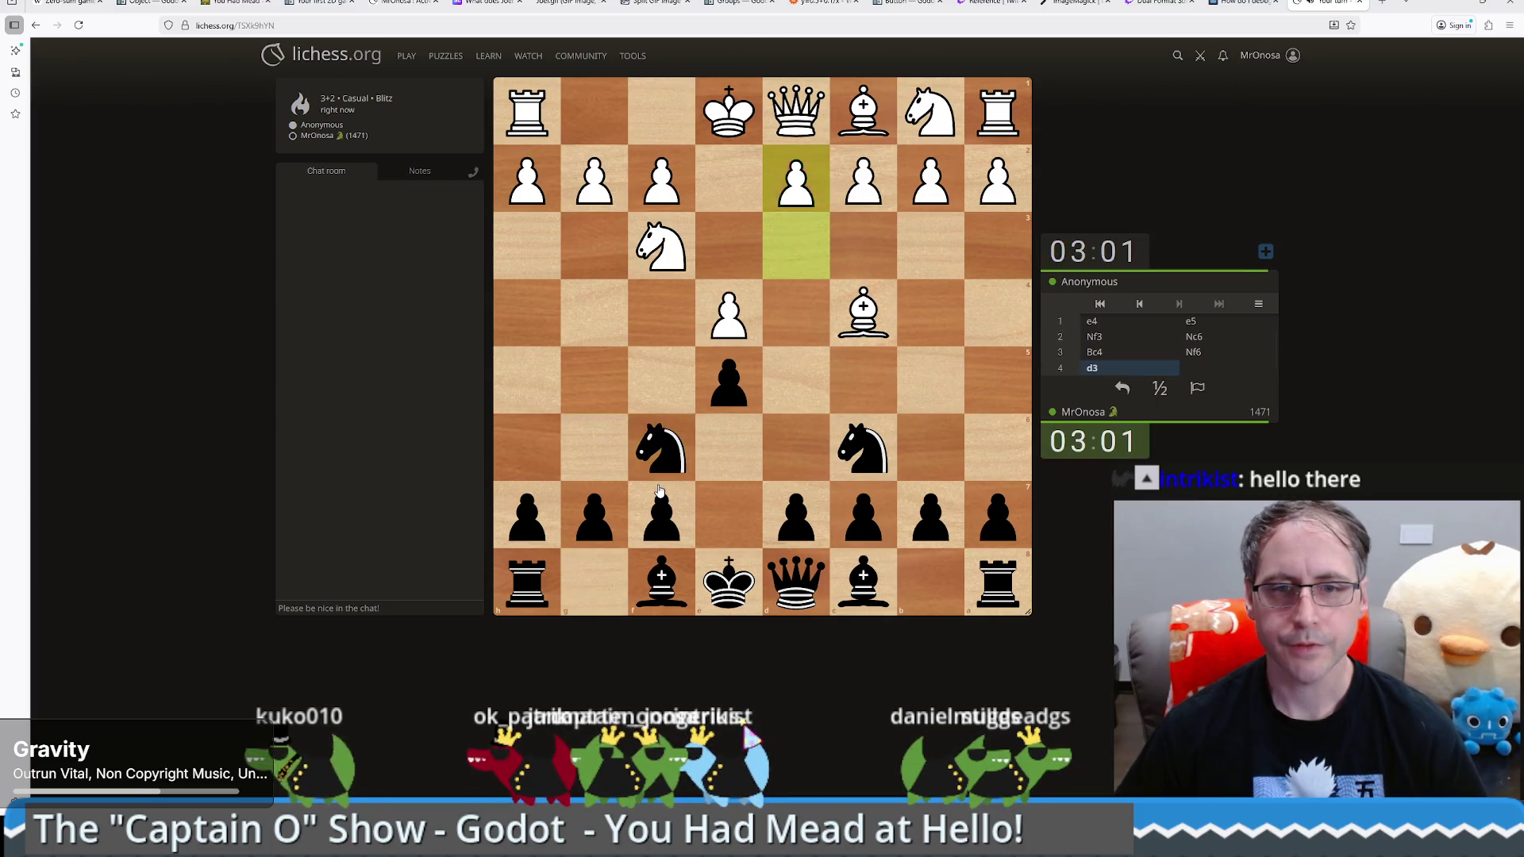
drag(667, 581, 858, 389)
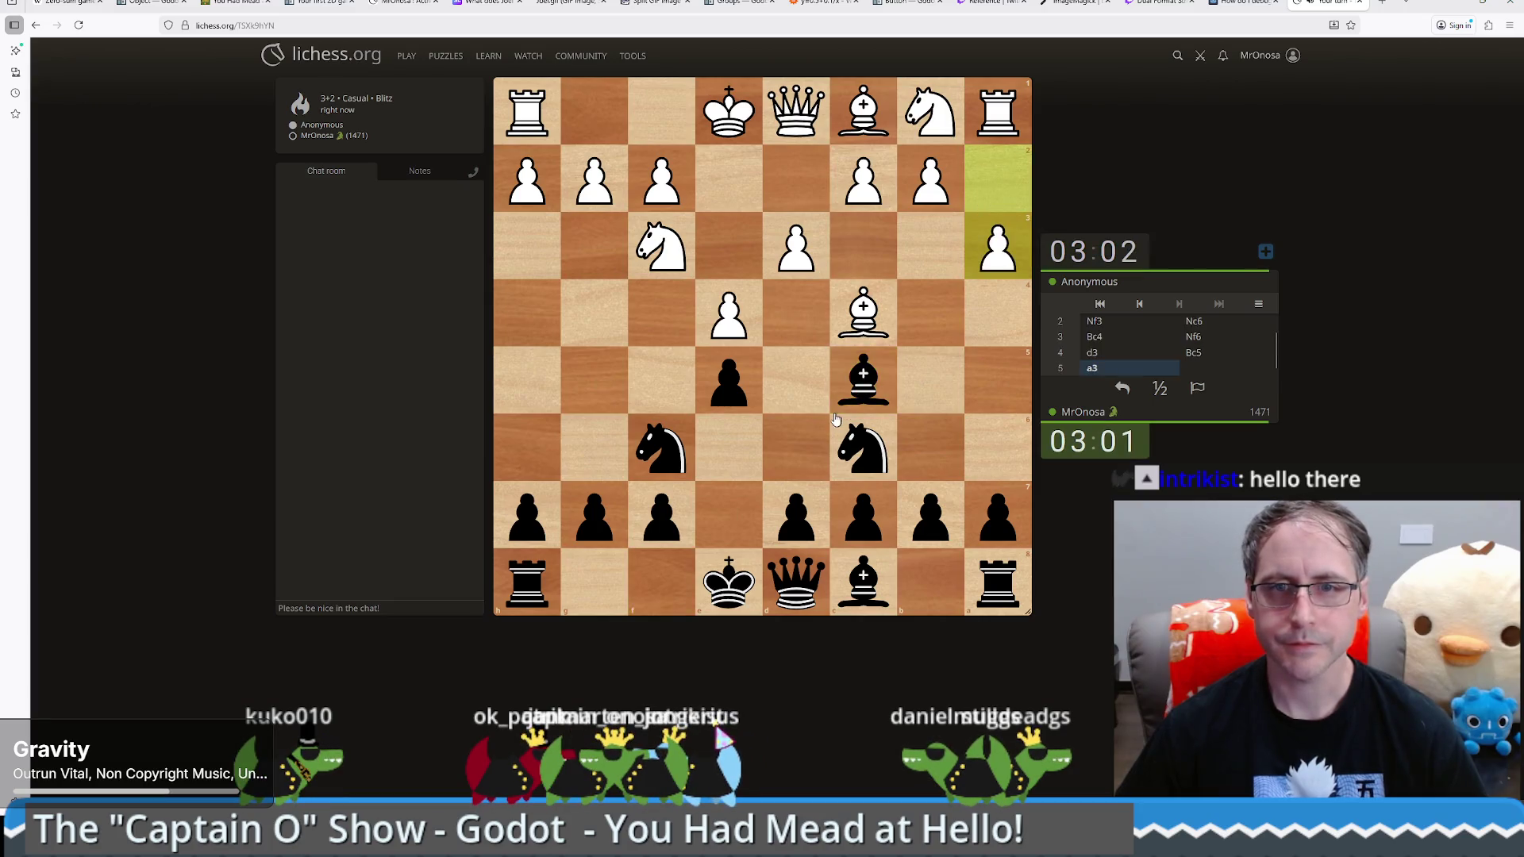
drag(739, 553, 593, 582)
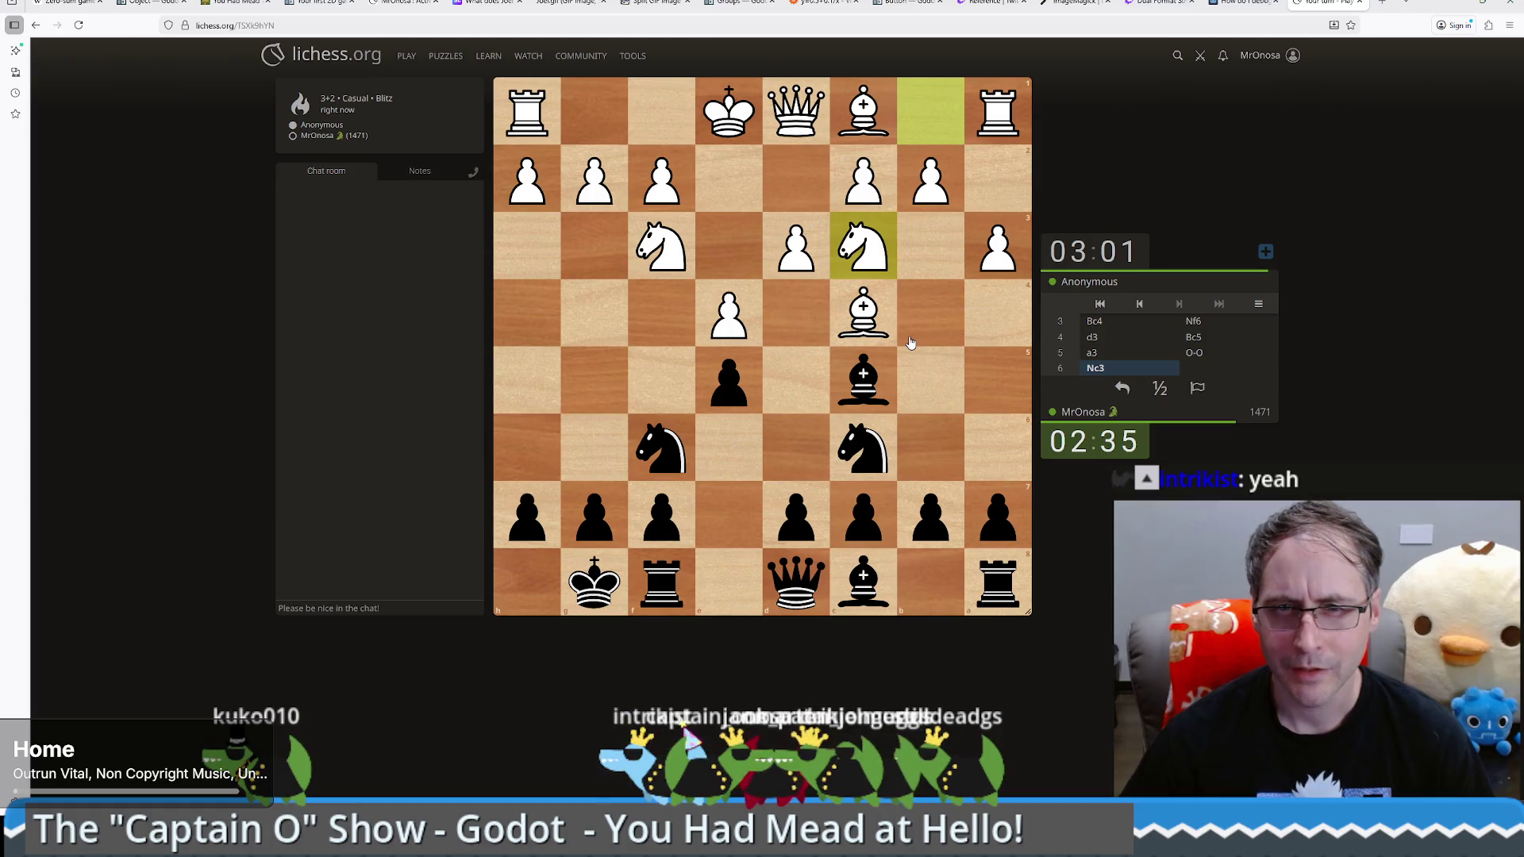
Step: Push the a-pawn to a5 and then on to a4
click(1002, 528)
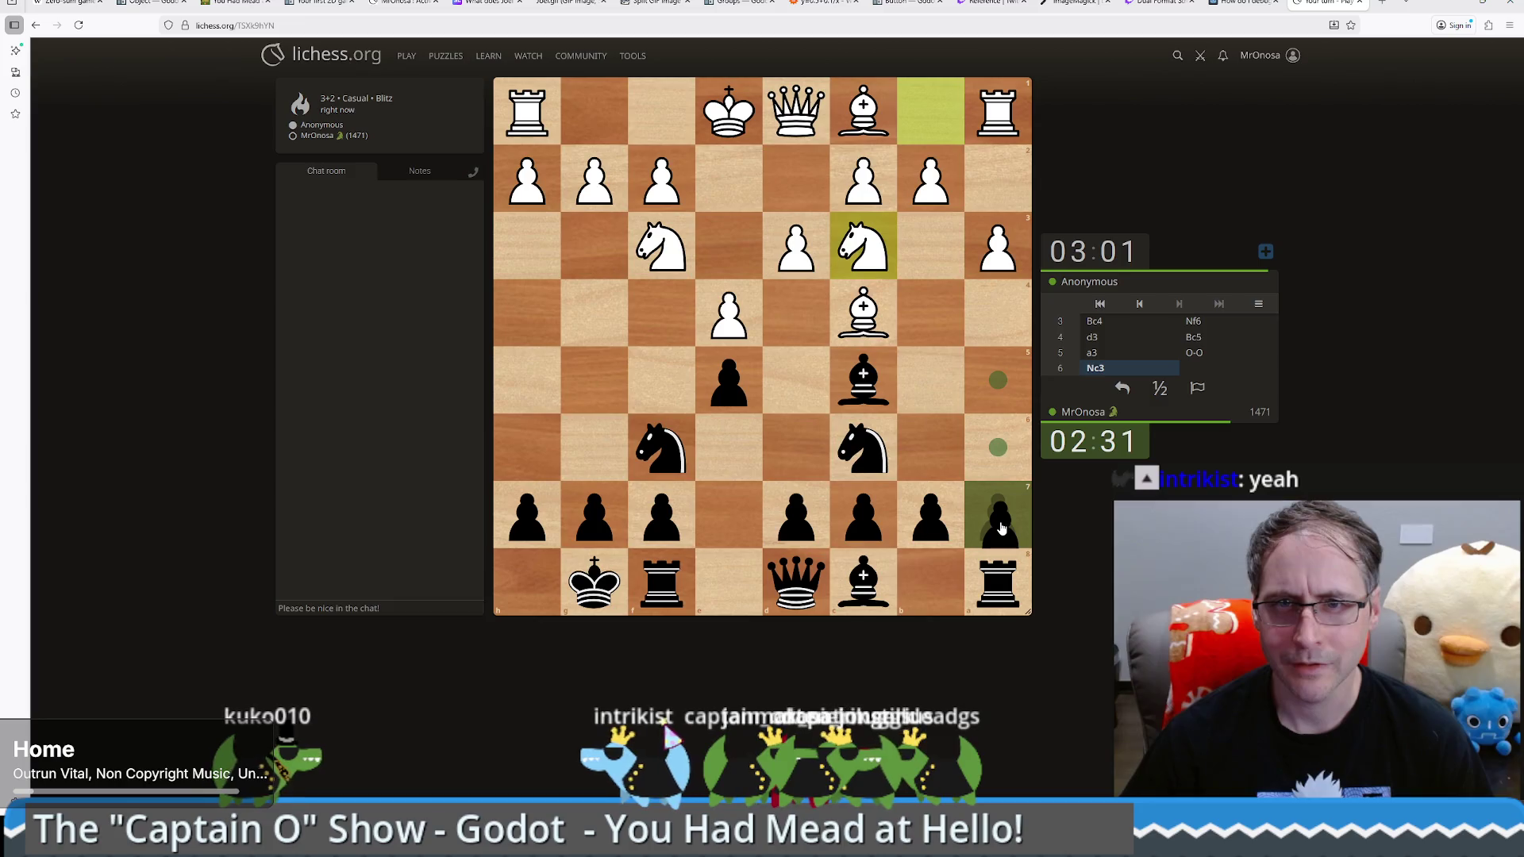
mouse_move(1002, 528)
mouse_down()
mouse_move(998, 443)
mouse_move(1000, 520)
mouse_up()
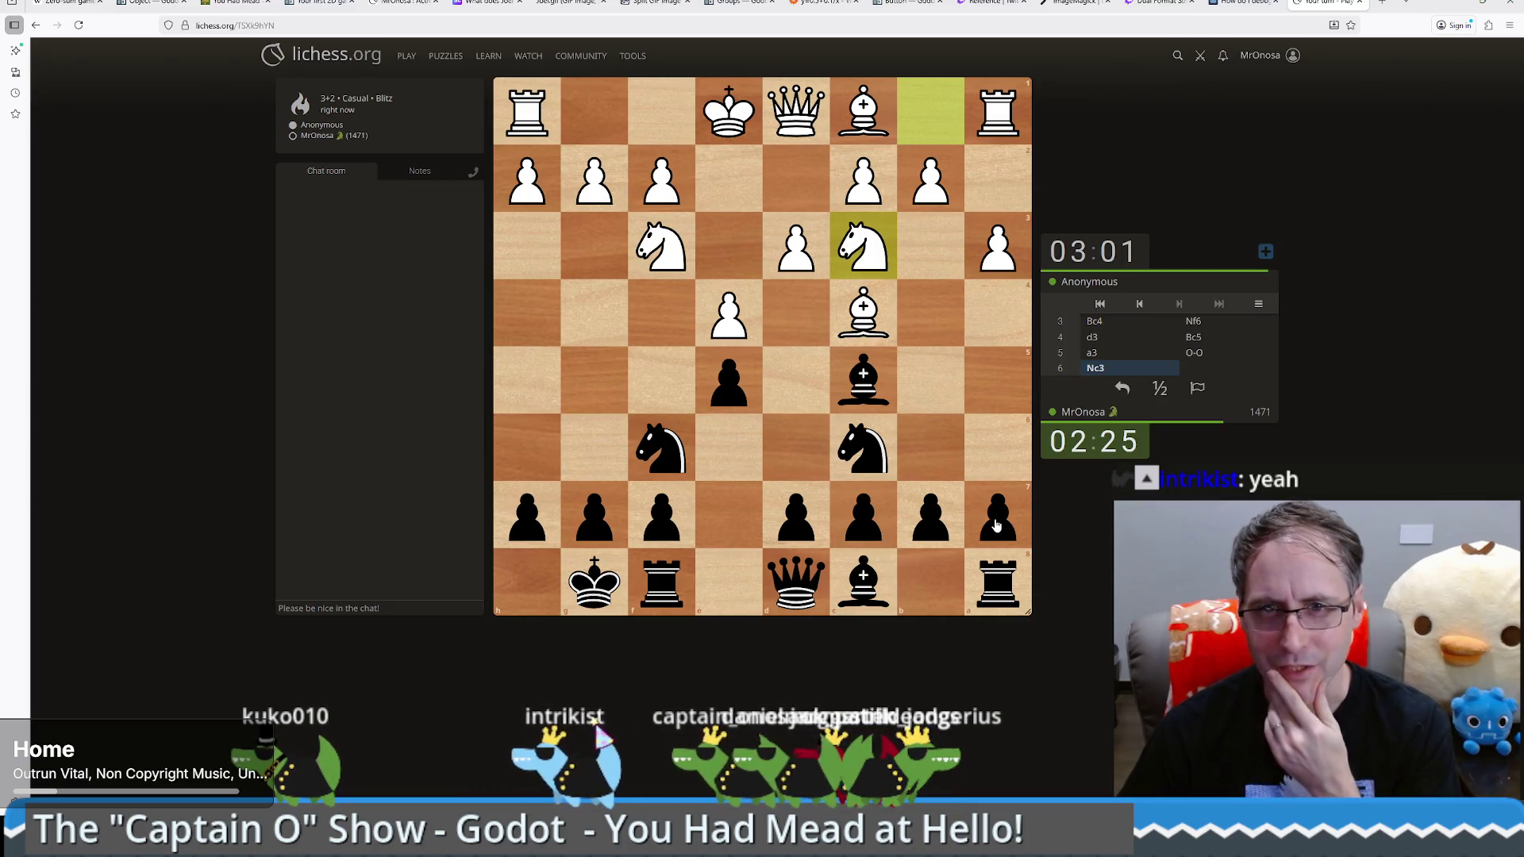
drag(997, 526, 997, 389)
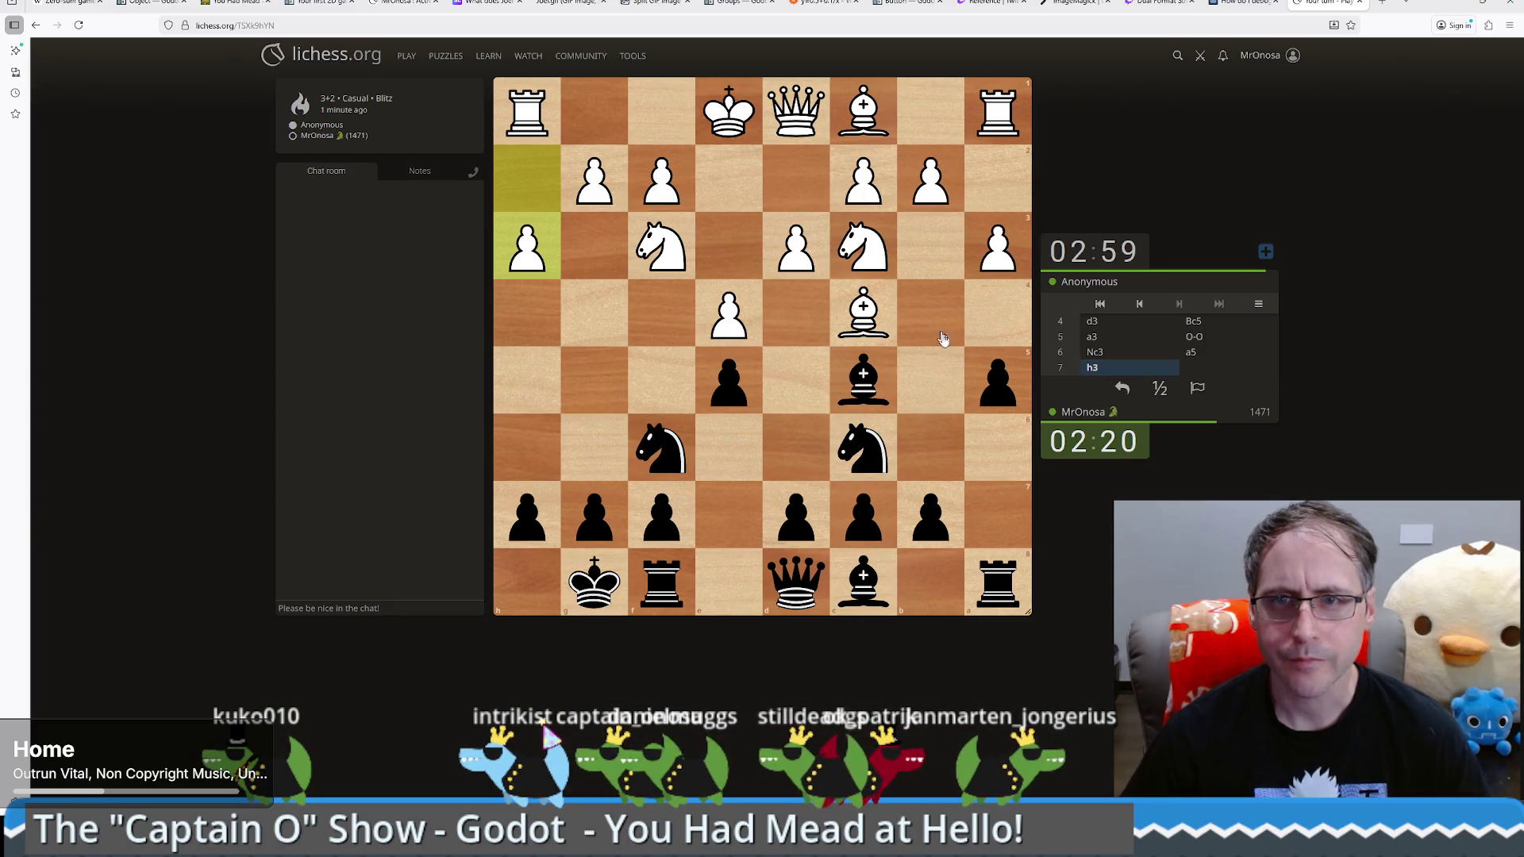
drag(1002, 394, 999, 336)
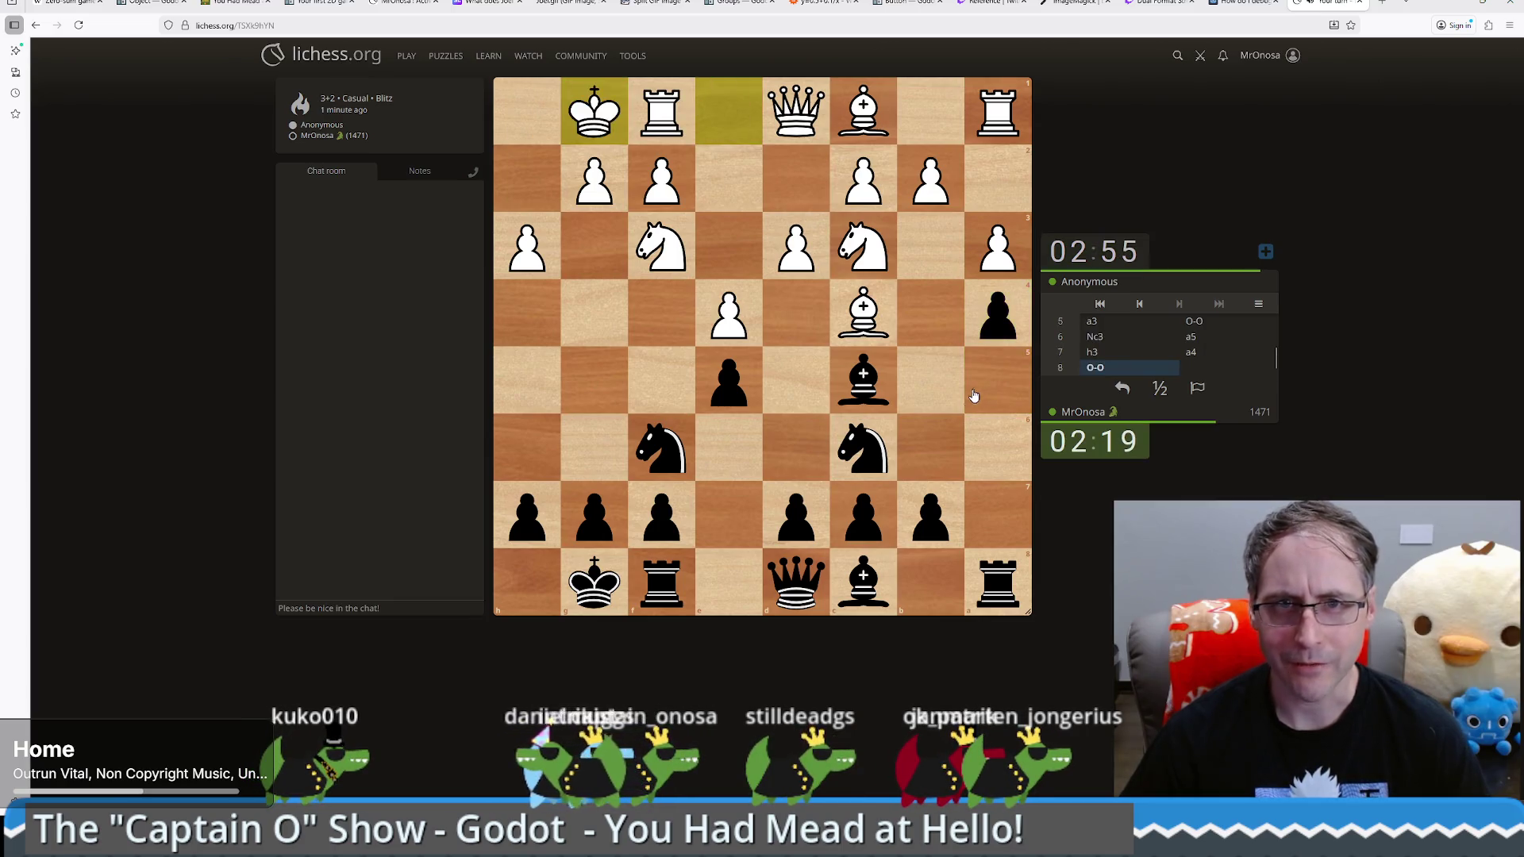
Step: Play ...Na5, ...c6 and ...d6 on the Lichess board, then try the f8 rook to e8
click(864, 446)
click(993, 381)
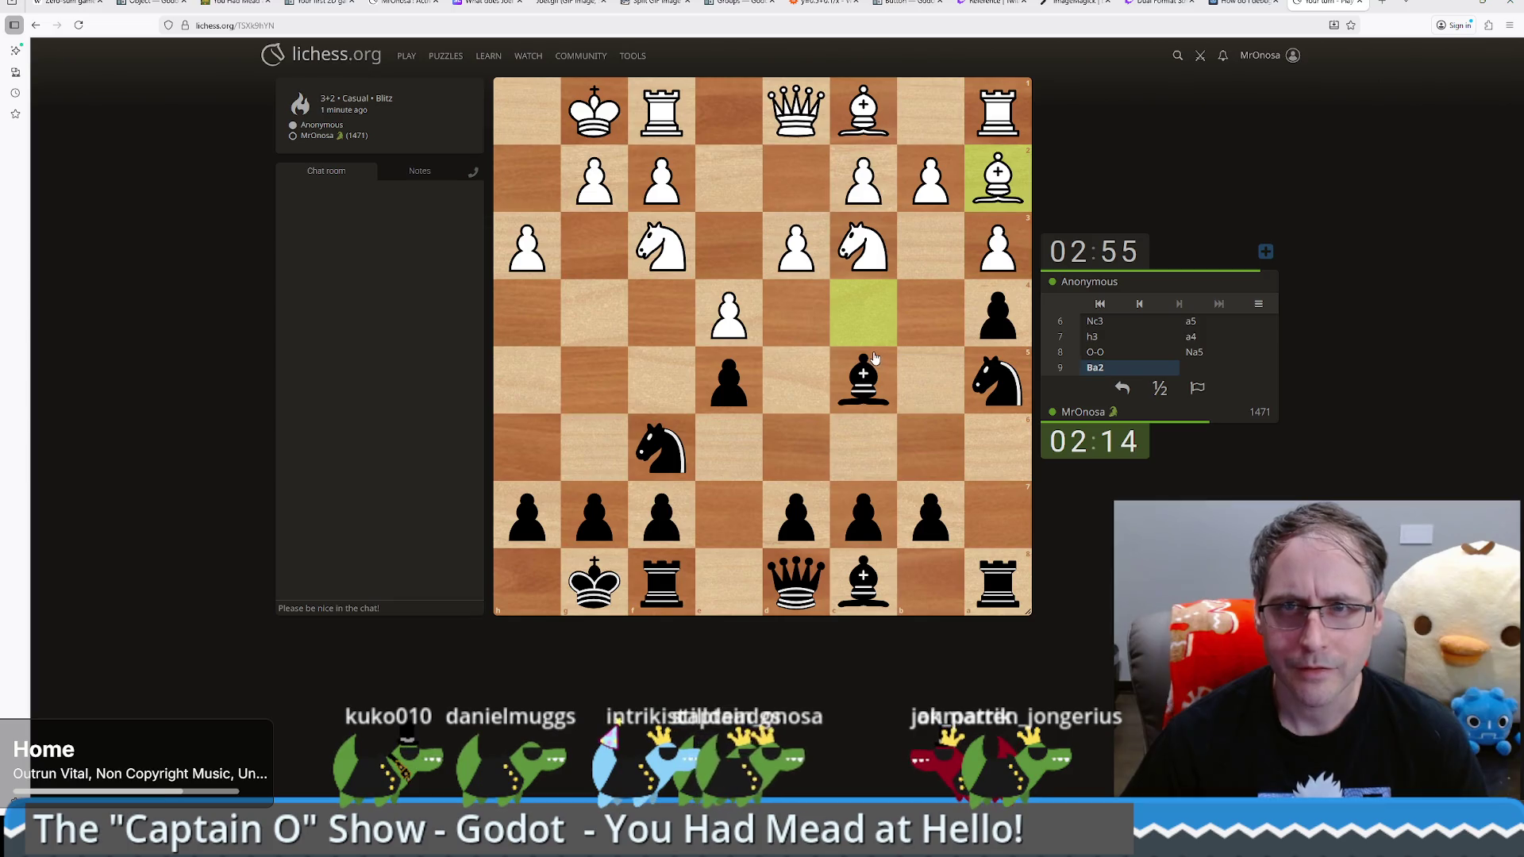
drag(873, 518, 884, 454)
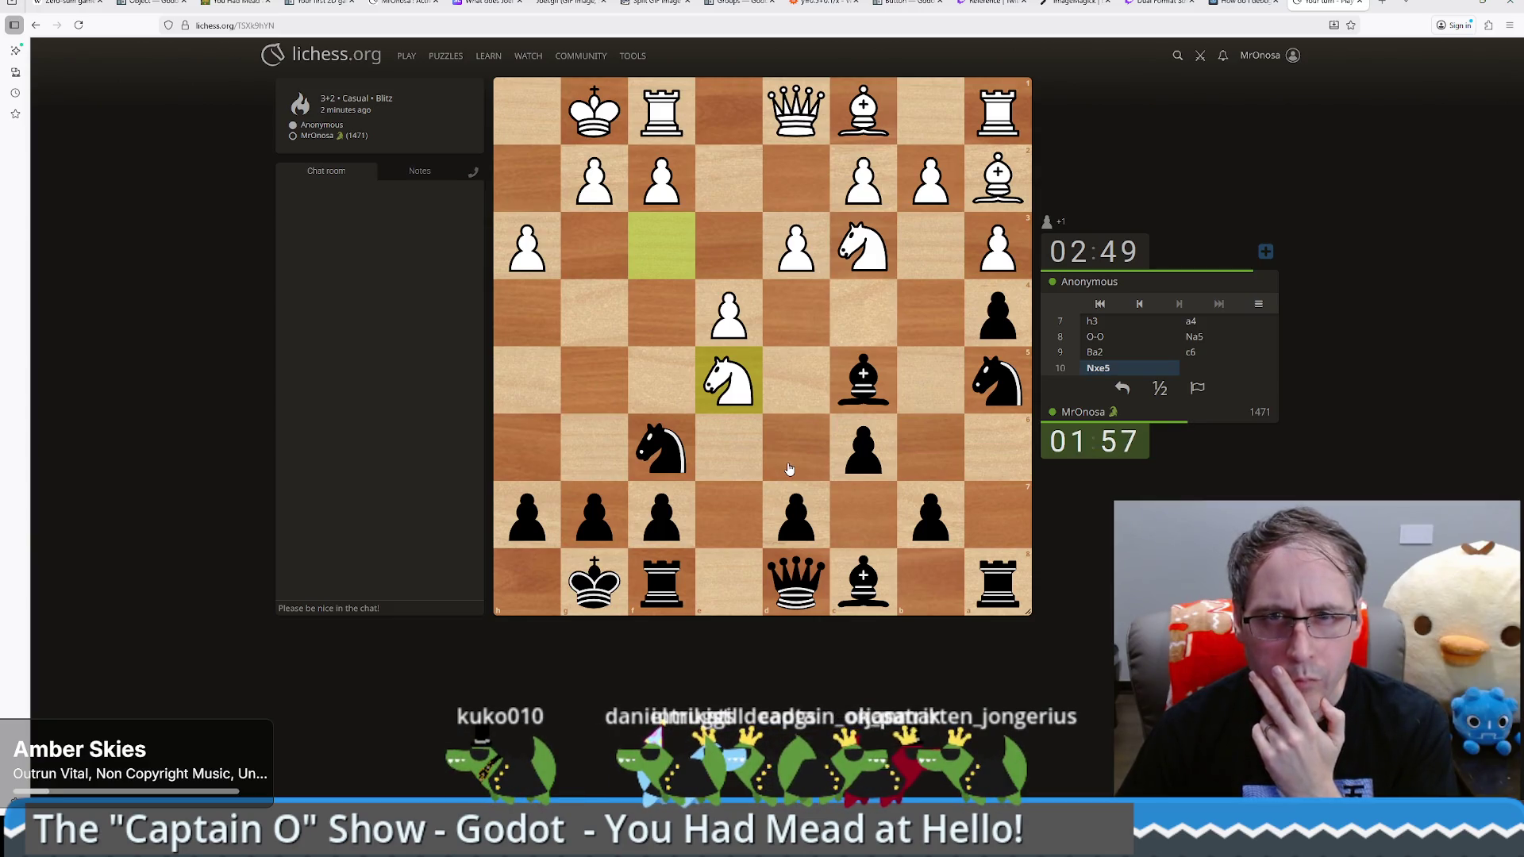
drag(796, 516, 786, 446)
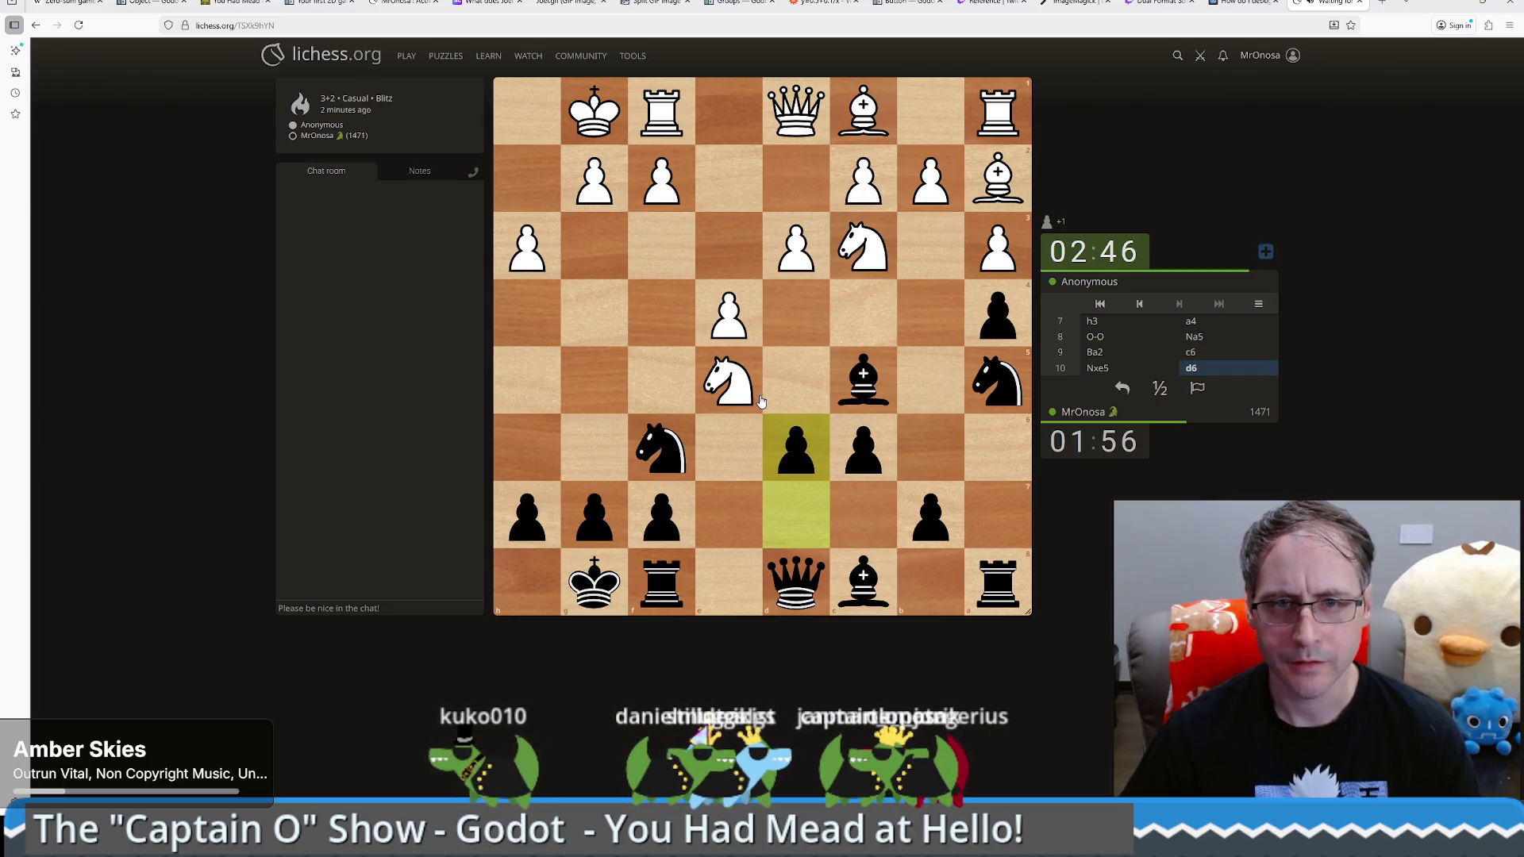
drag(664, 591, 662, 520)
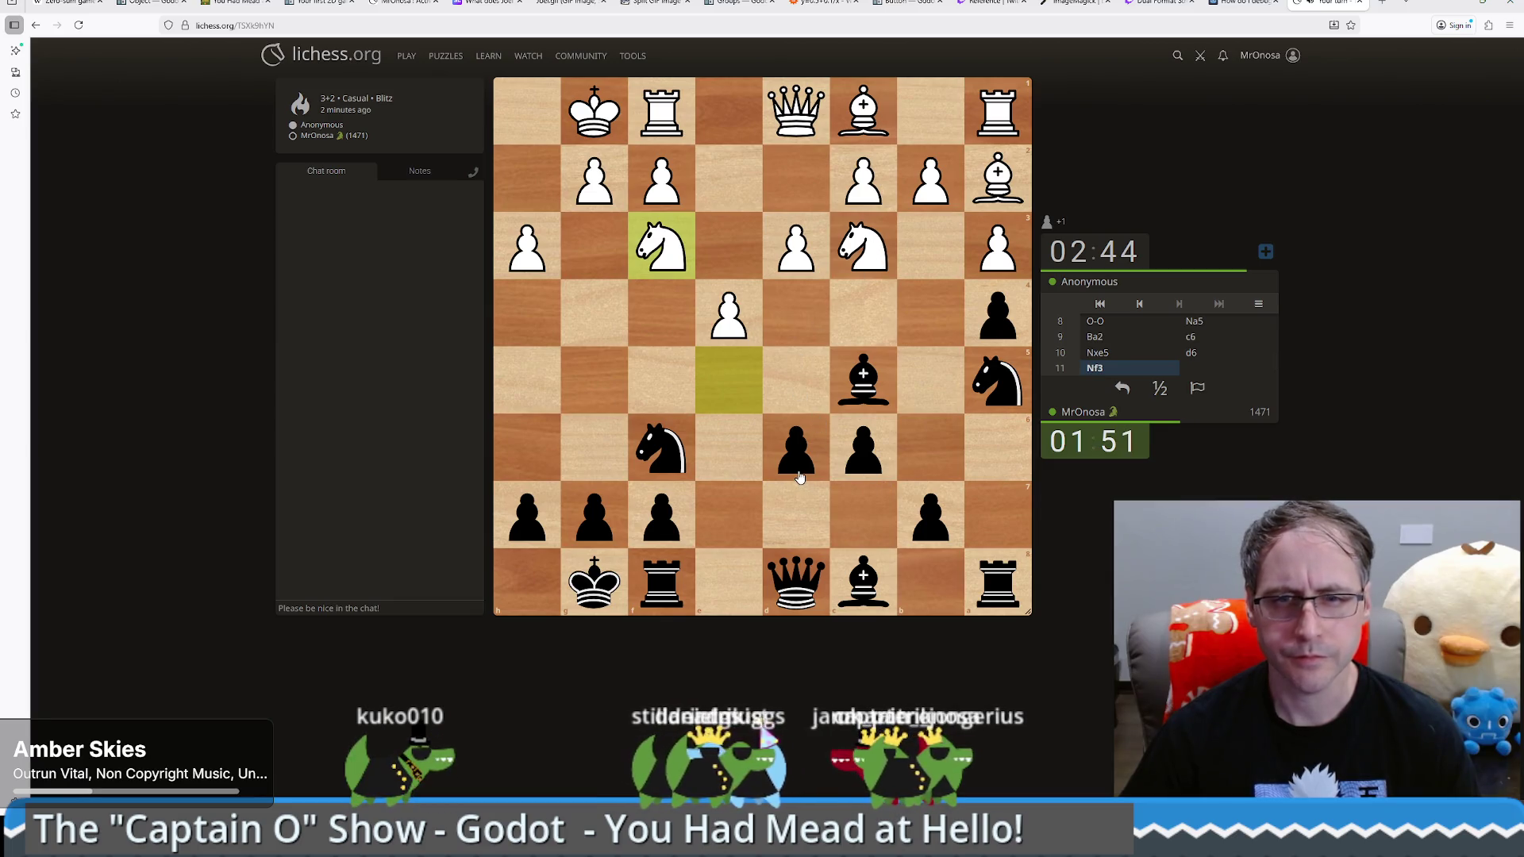
mouse_move(655, 582)
mouse_down()
mouse_move(715, 582)
mouse_move(661, 581)
mouse_up()
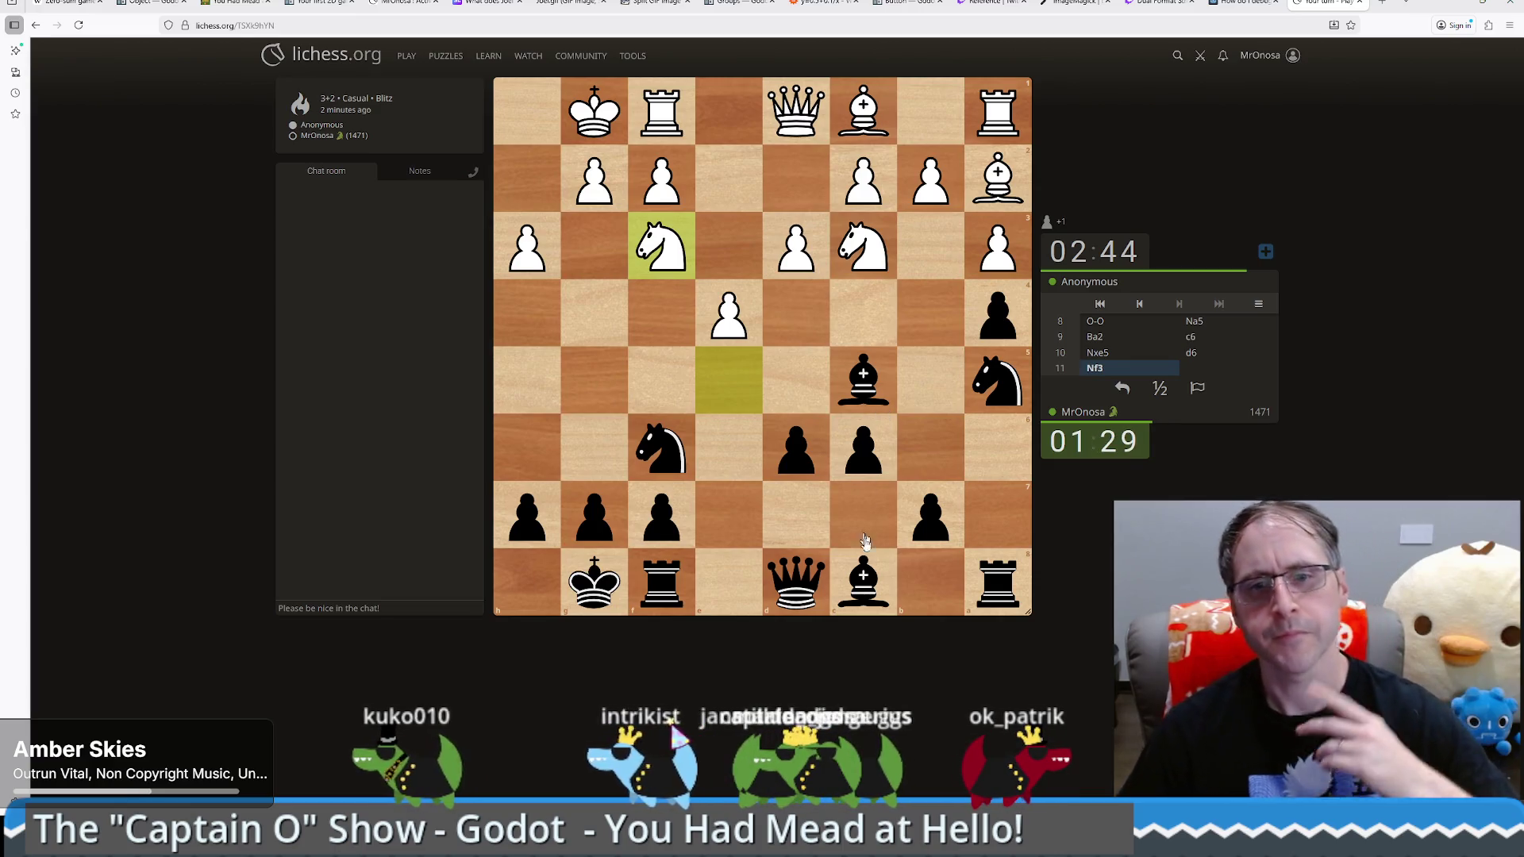
Step: Push the b-pawn to b5 and capture axb3 en passant
drag(933, 530, 923, 380)
click(1001, 384)
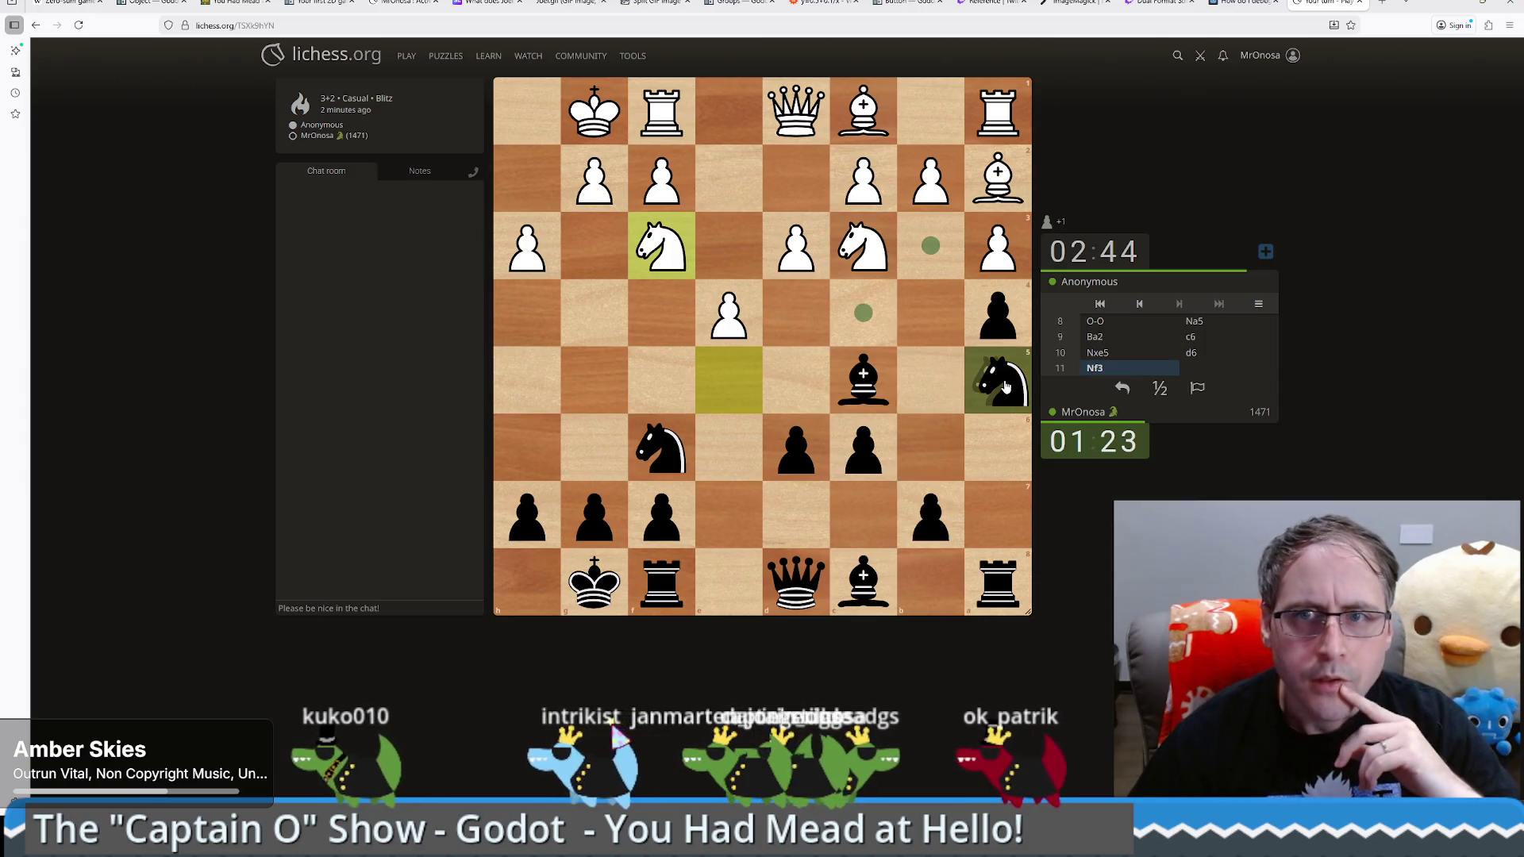
click(1005, 385)
drag(931, 516, 938, 387)
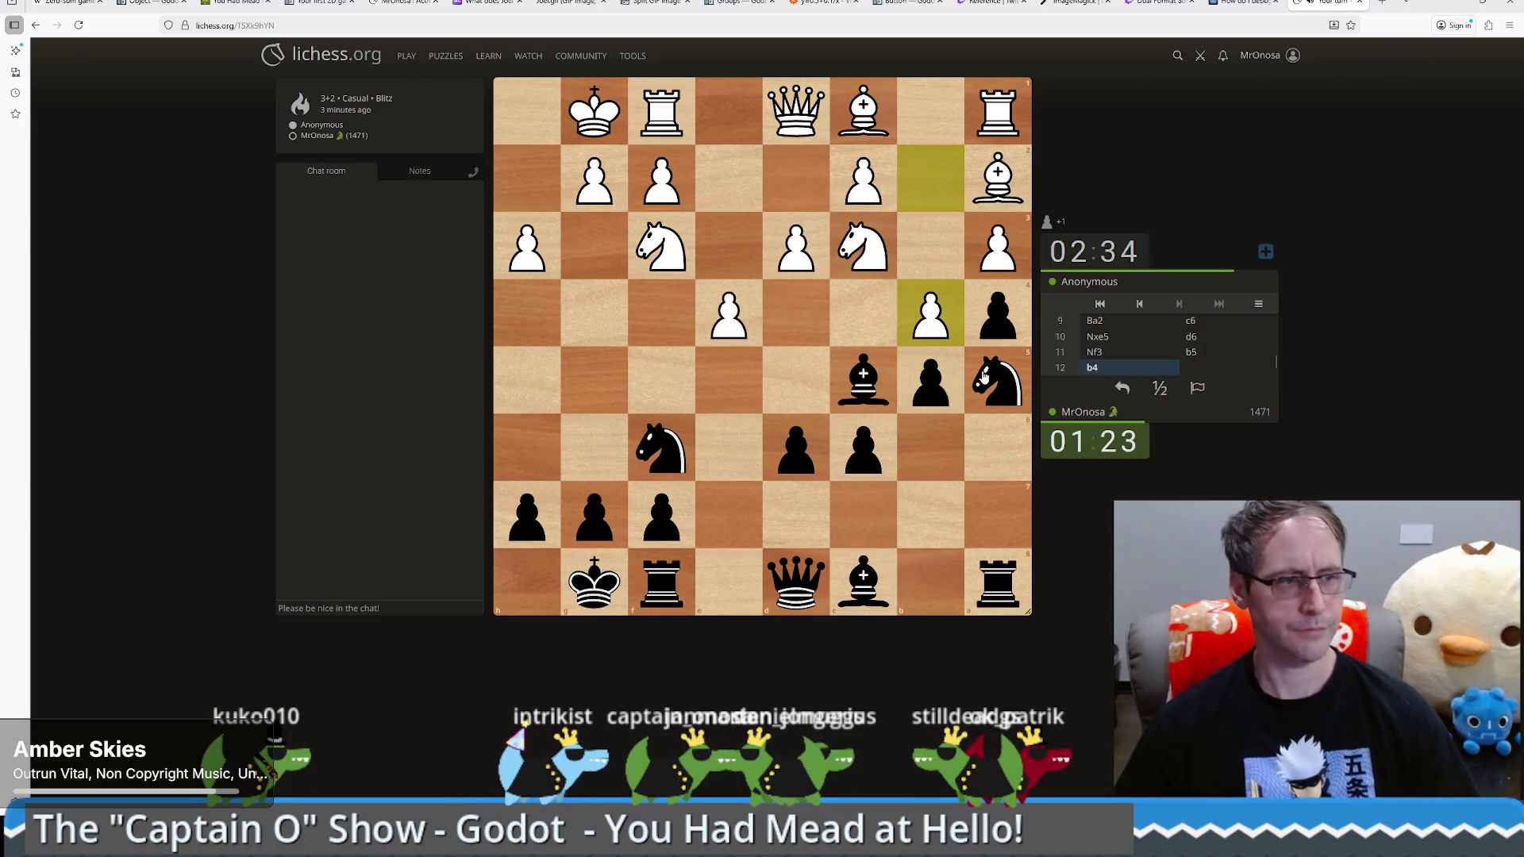
drag(991, 316, 931, 246)
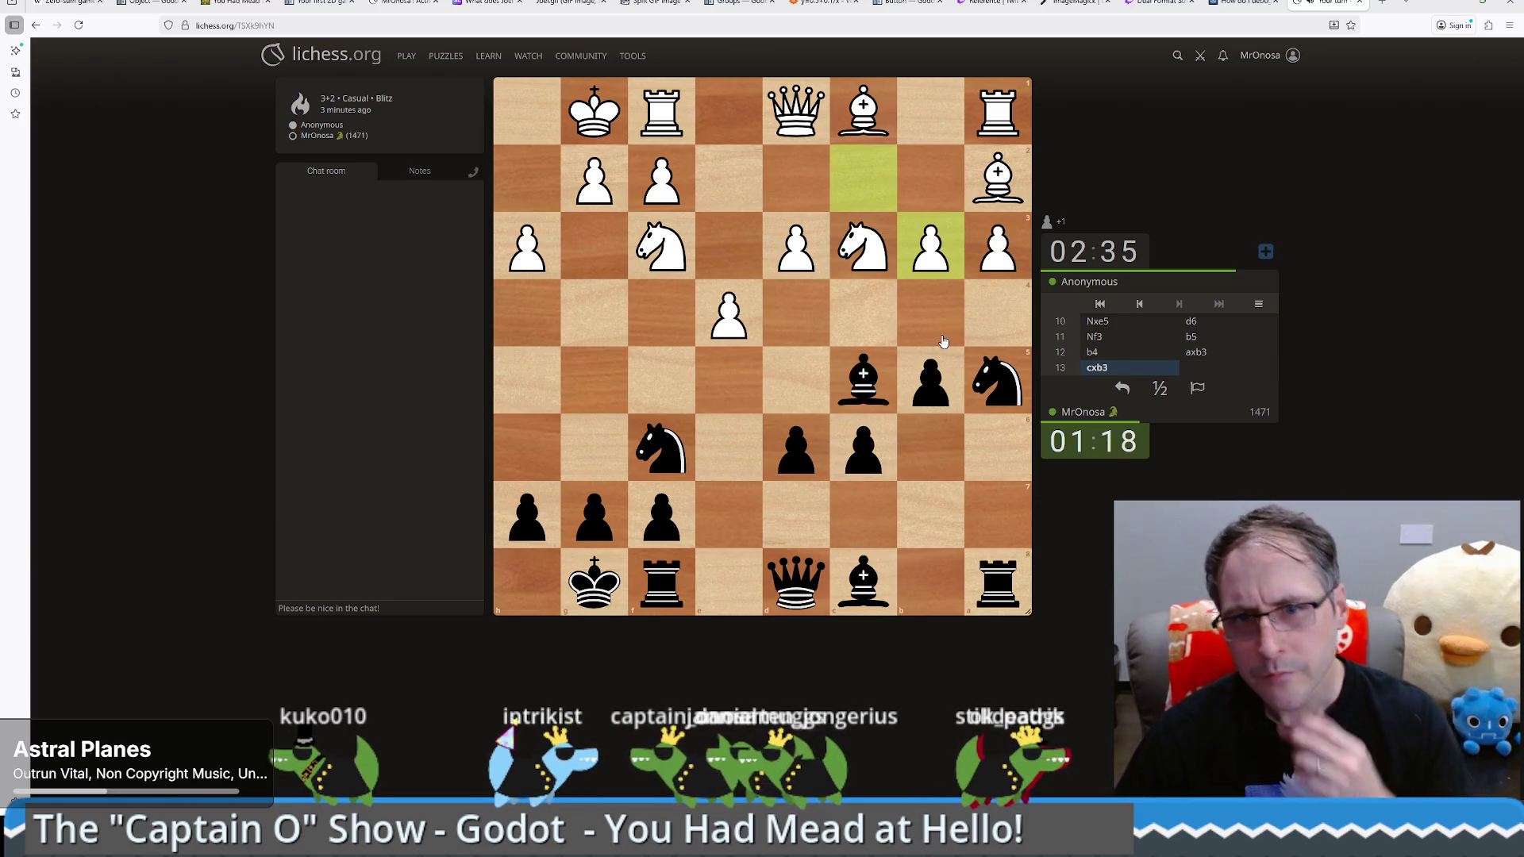
Step: Retreat the knight to b7 and develop the bishop to b6
click(993, 386)
drag(993, 387, 923, 515)
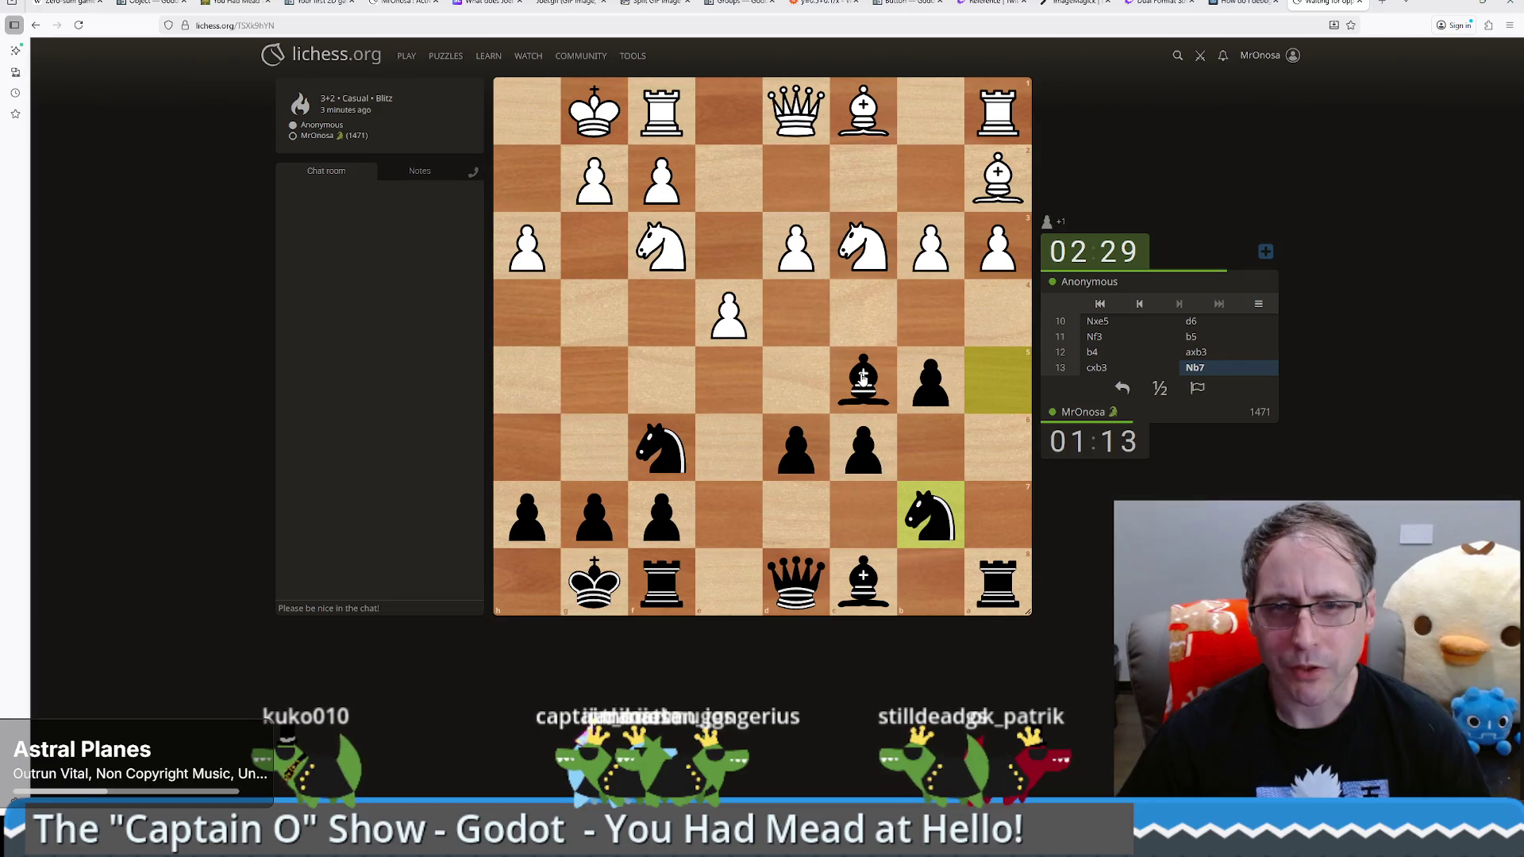
drag(863, 379, 929, 449)
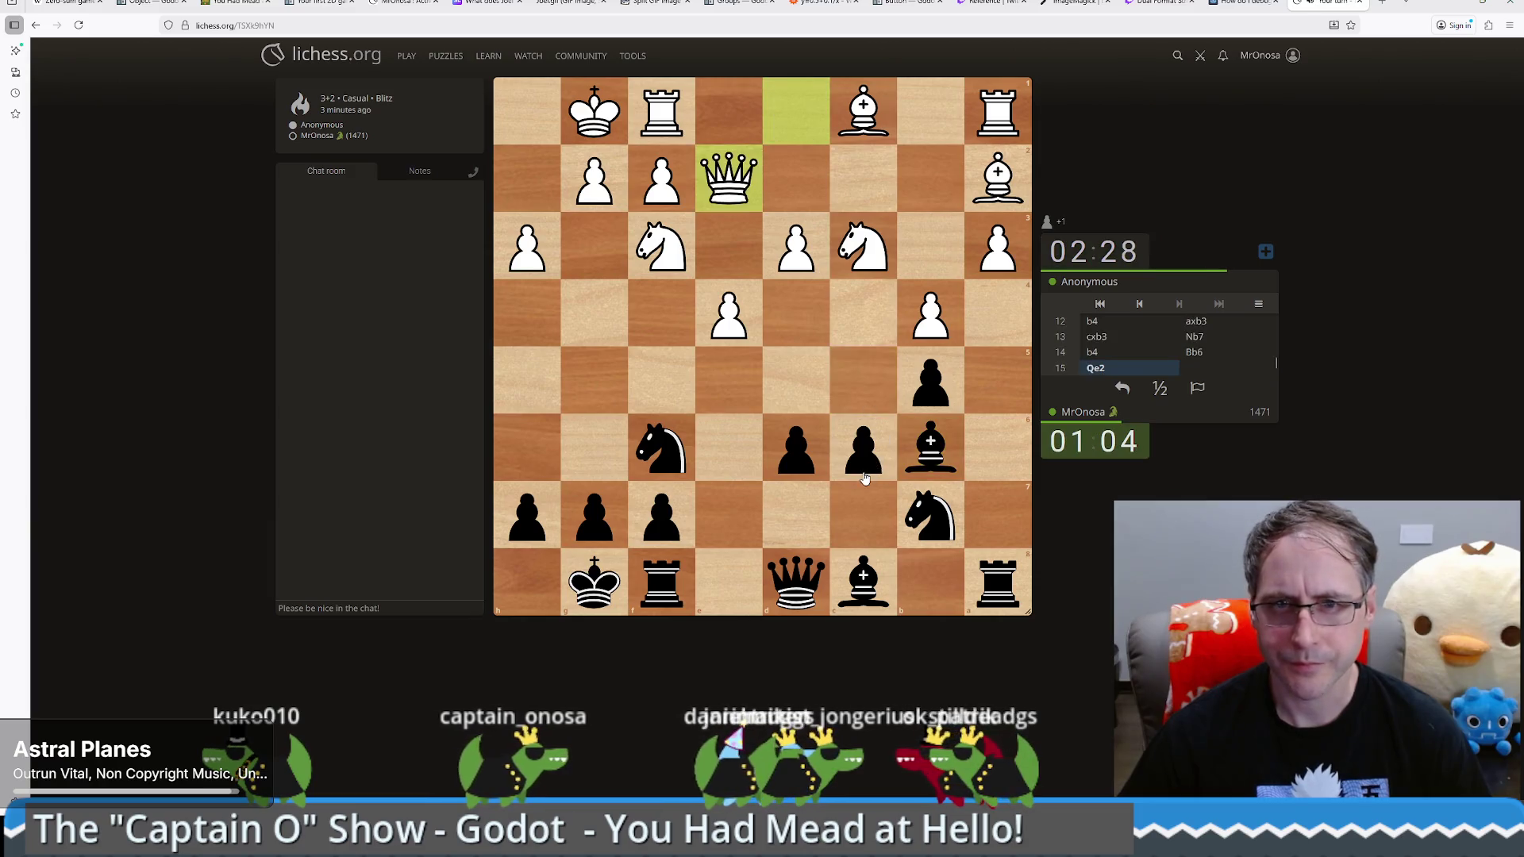
Step: Play ...c5 and ...Re8, then capture on a3 with the rook and bring it to a4
drag(862, 474, 863, 387)
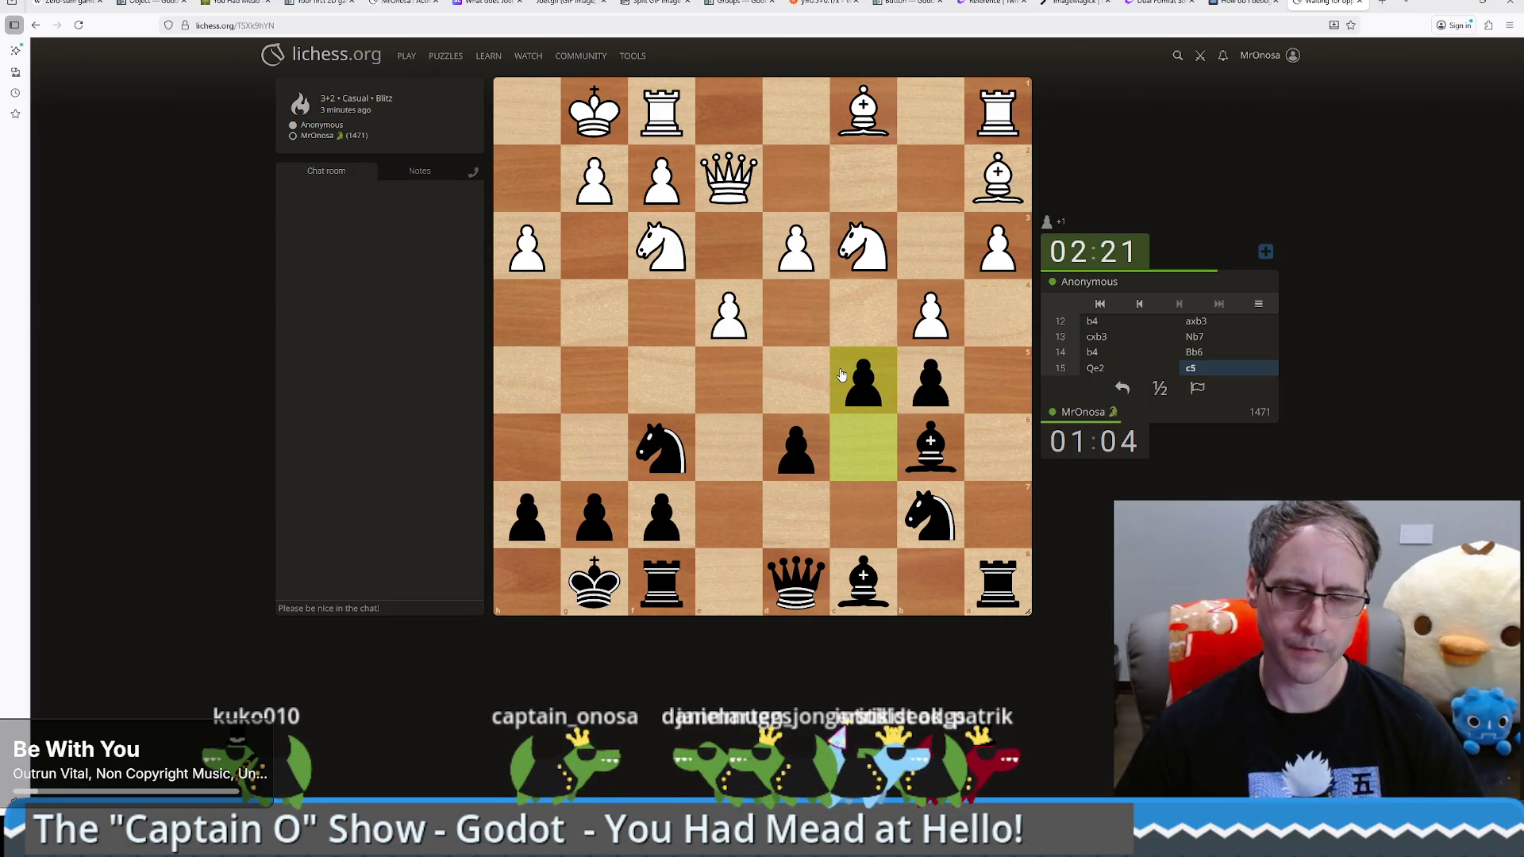
drag(925, 449, 865, 385)
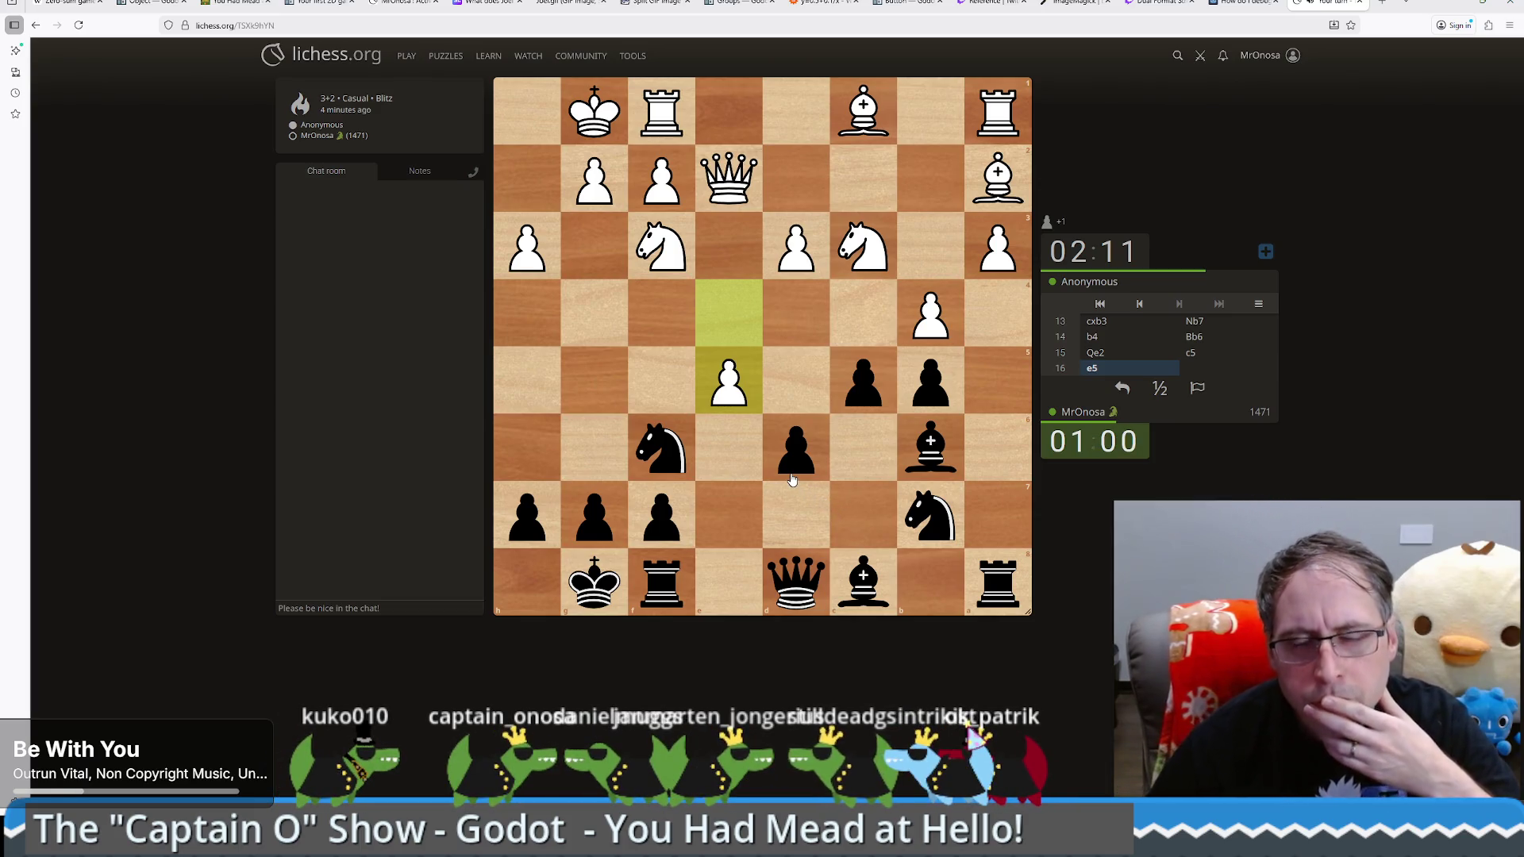
drag(671, 607, 723, 594)
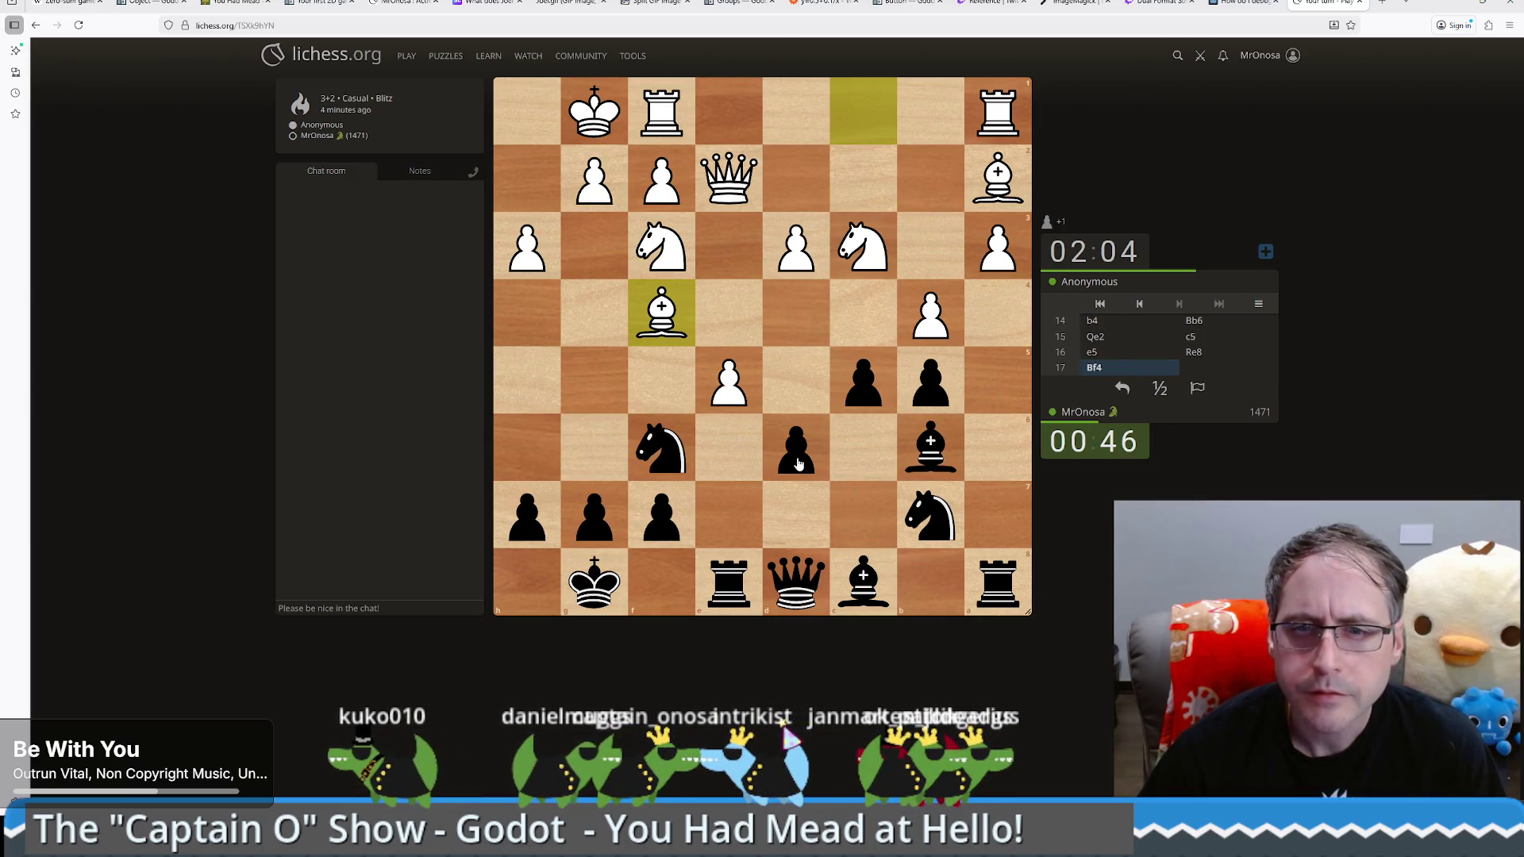
drag(998, 584, 1002, 248)
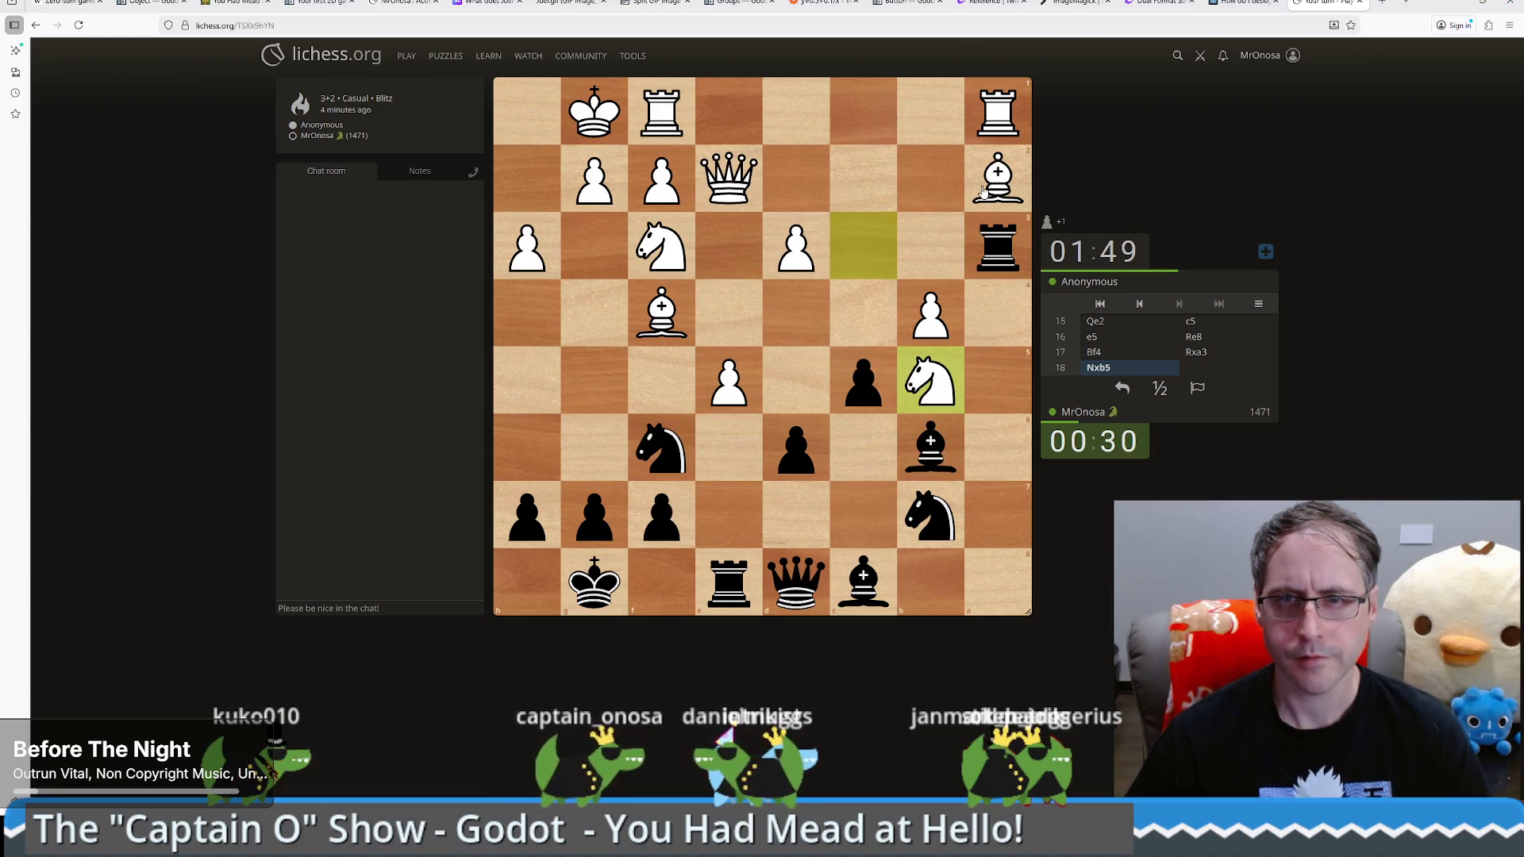
mouse_move(997, 246)
mouse_down()
mouse_move(996, 337)
mouse_move(999, 317)
mouse_up()
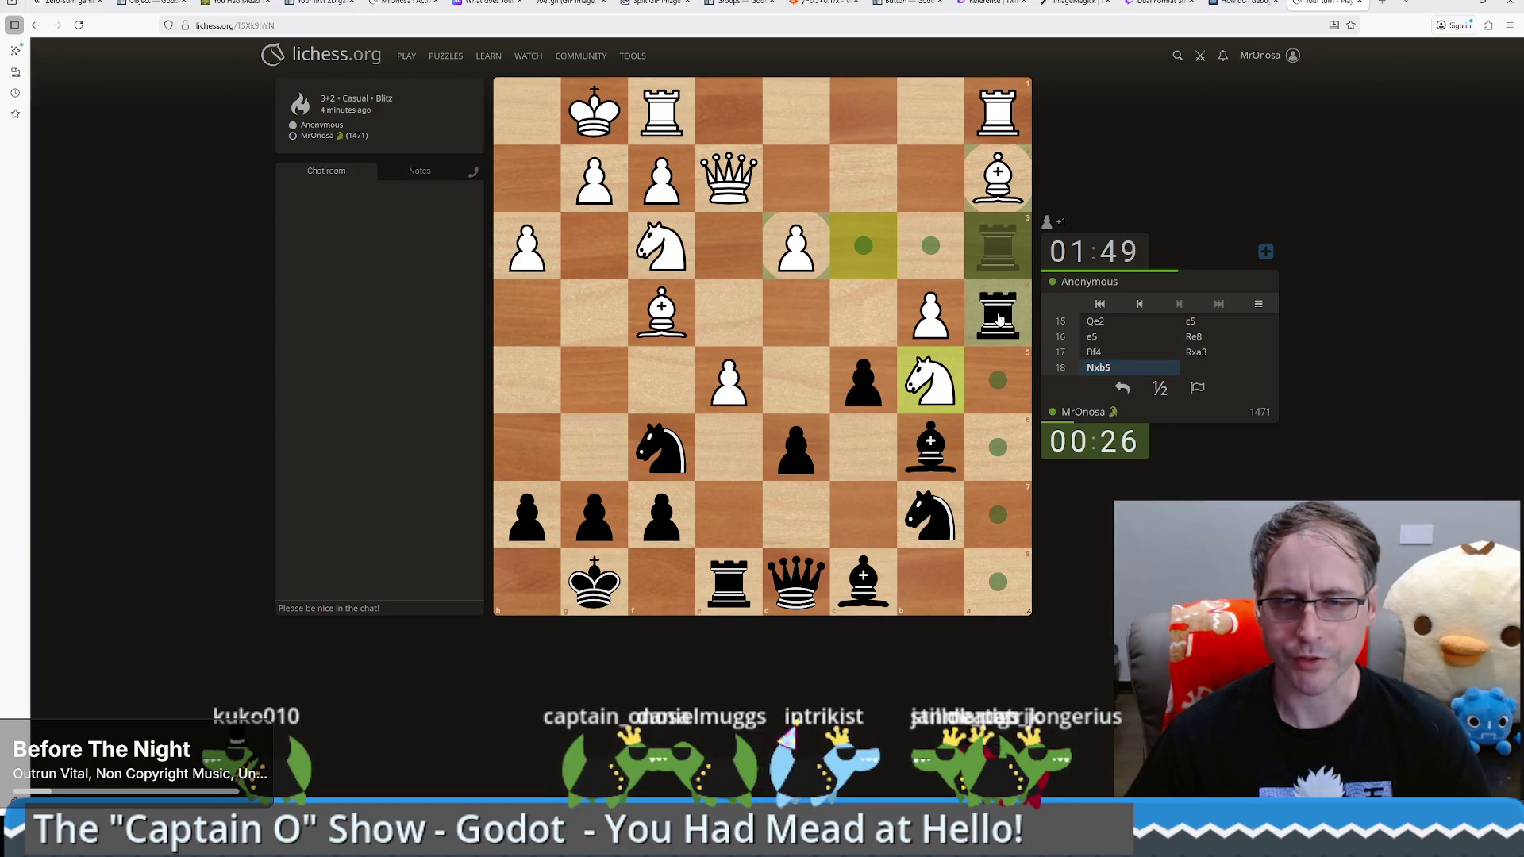
drag(1000, 318, 999, 318)
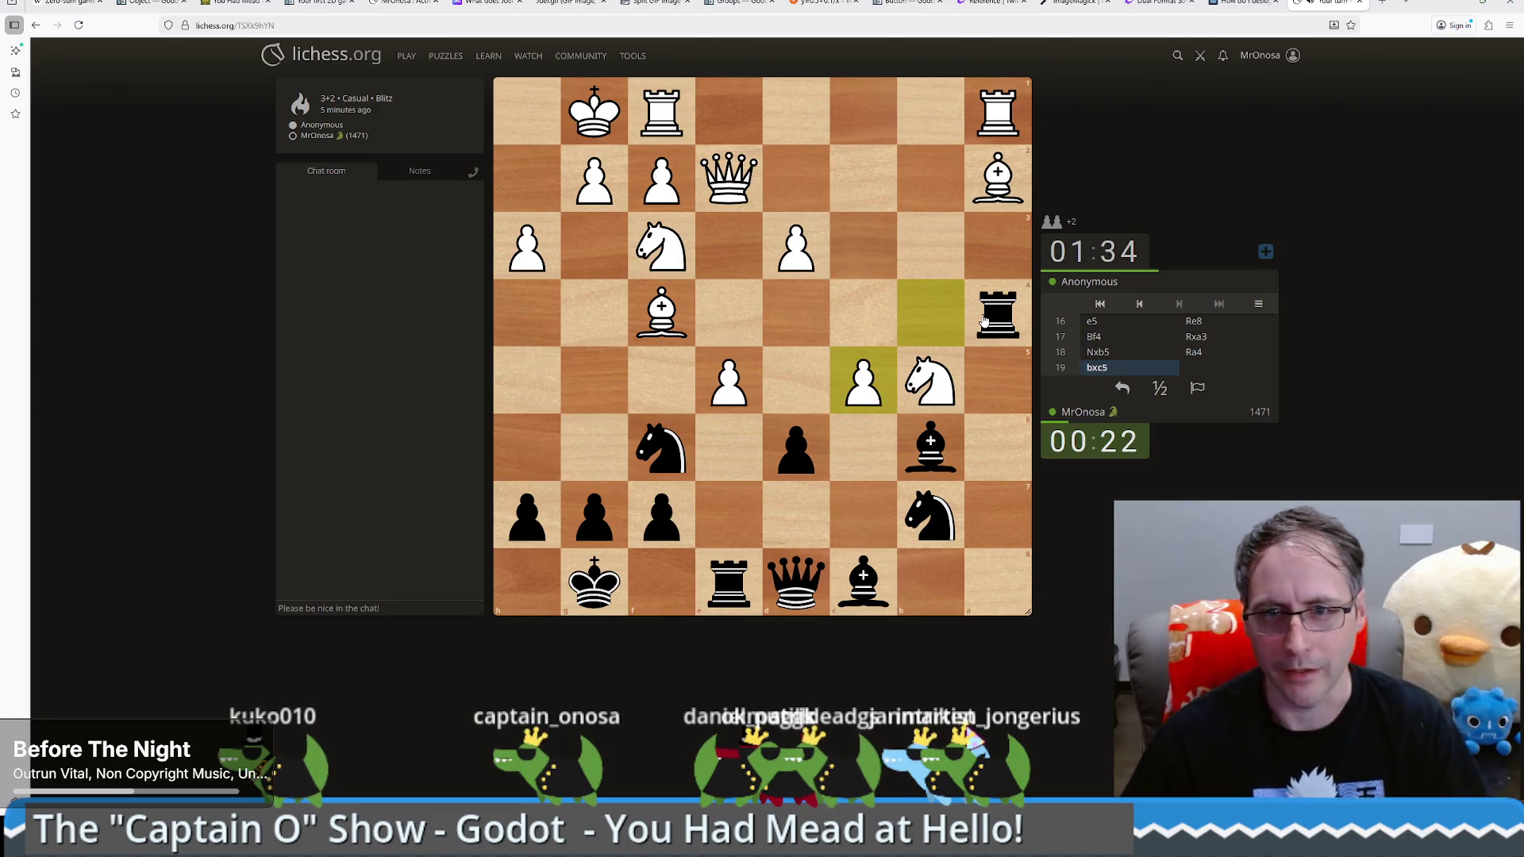
Step: Take on c5 with the knight, capture the f4 bishop with the rook, and escape check with ...Kh8
click(936, 462)
click(939, 463)
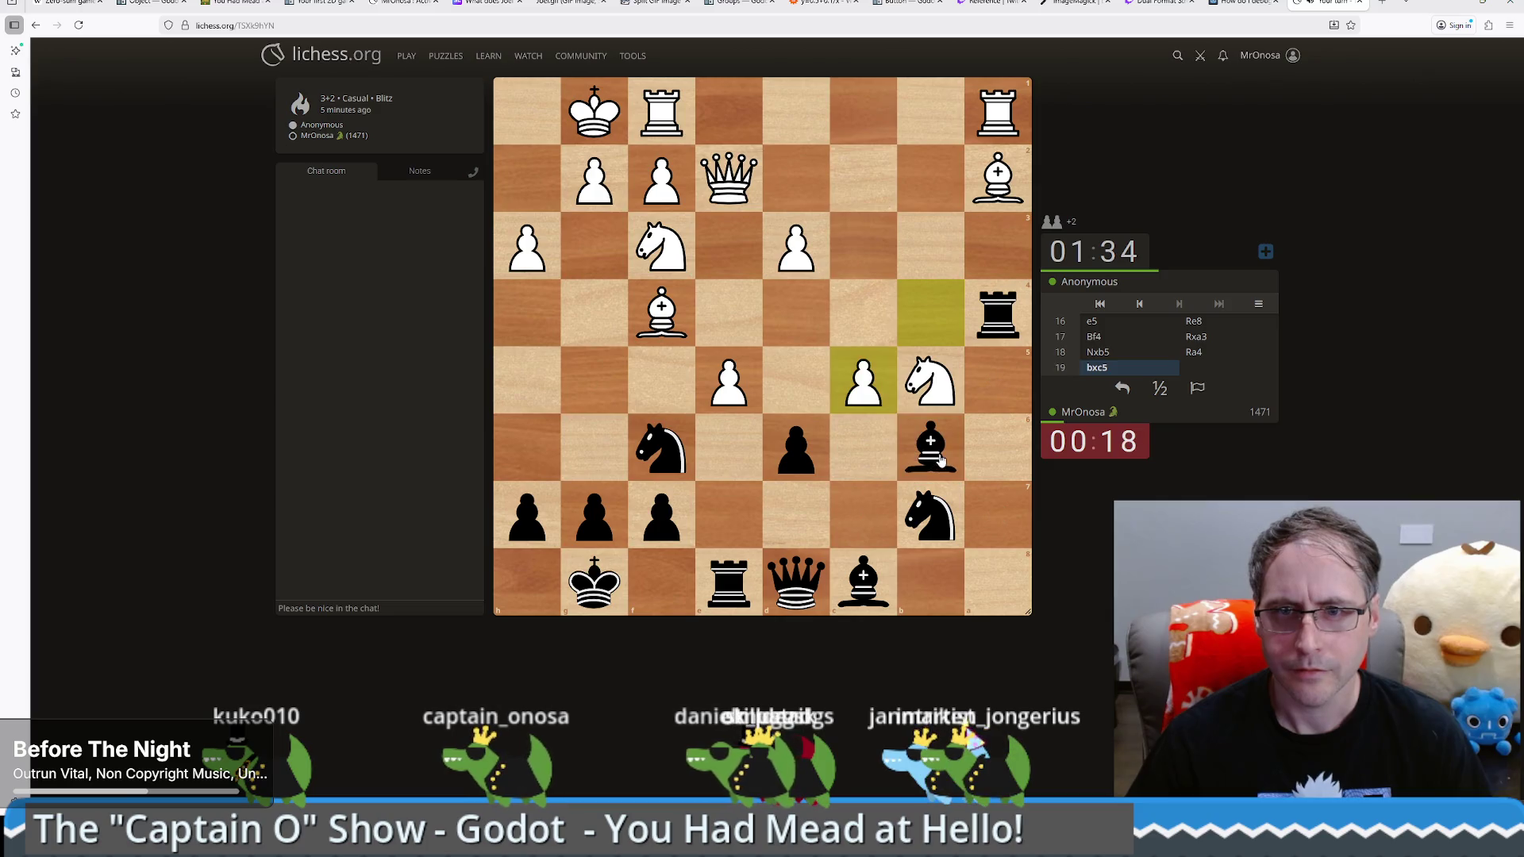
drag(930, 516, 864, 384)
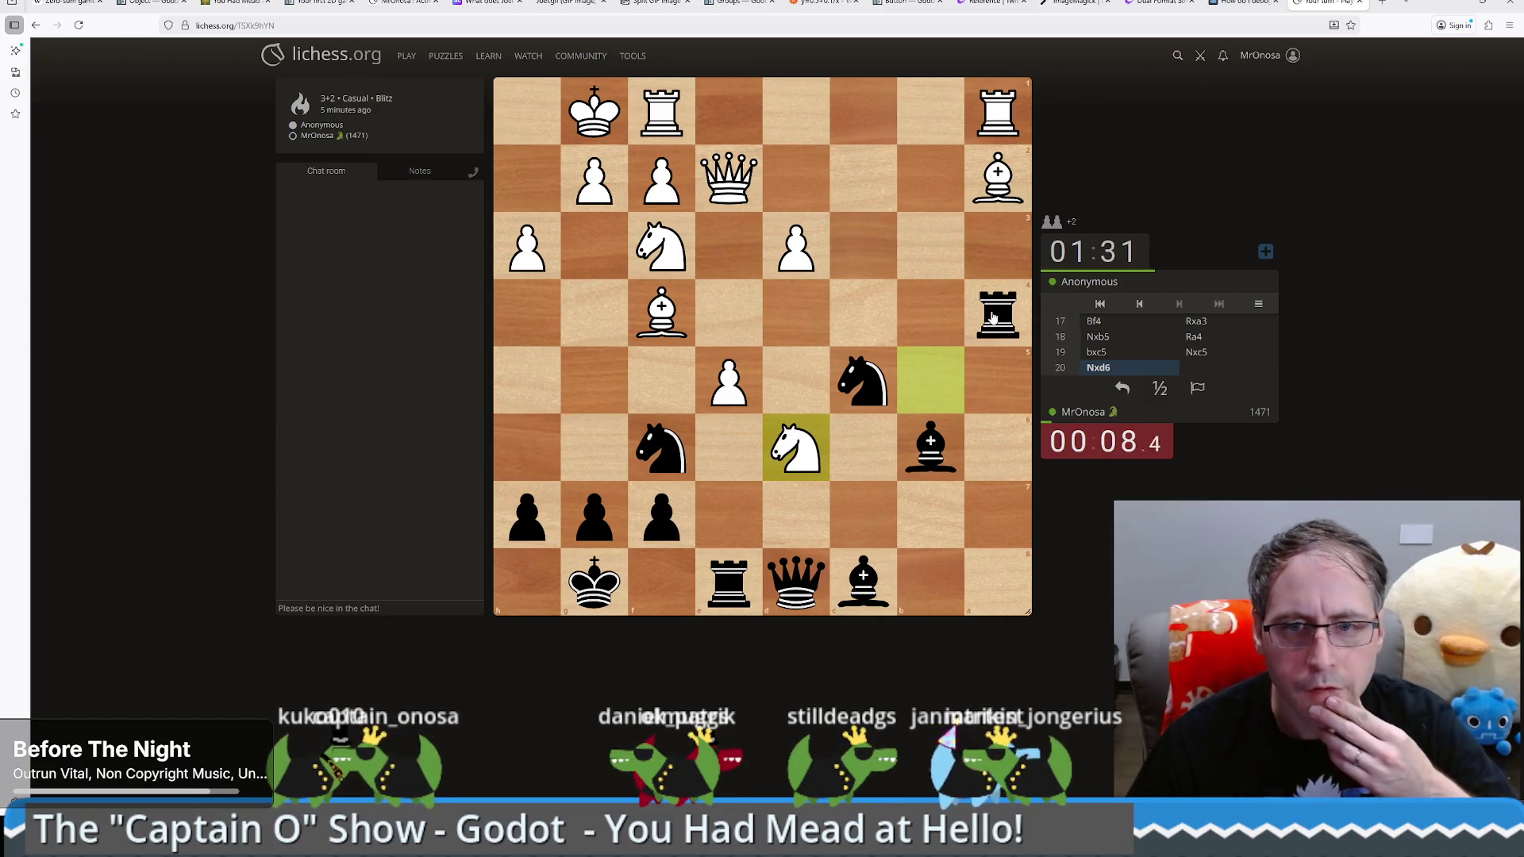
drag(991, 316, 665, 316)
drag(800, 585, 729, 583)
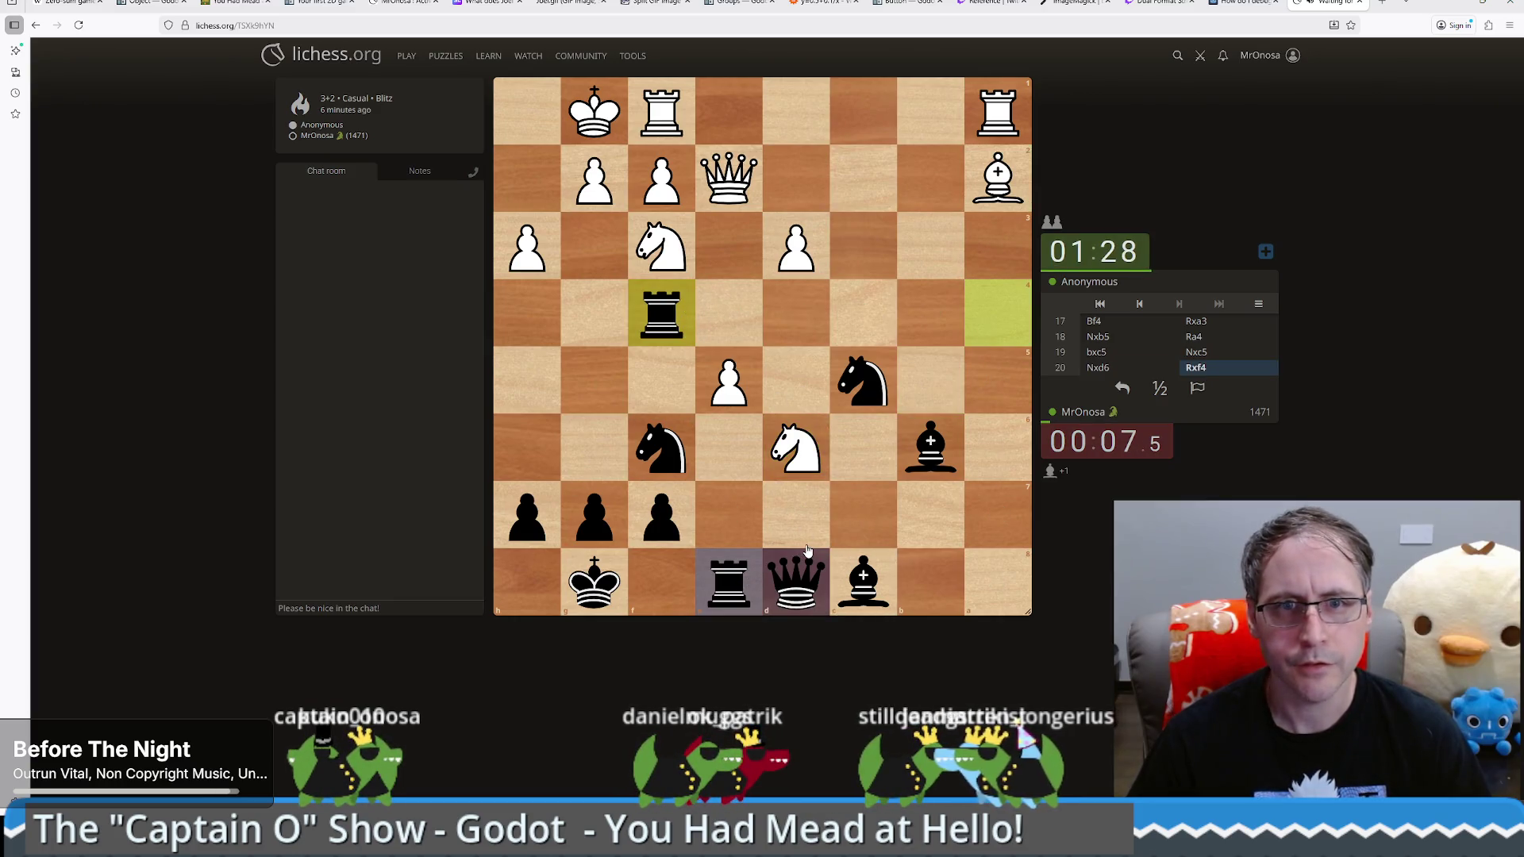
mouse_move(593, 586)
mouse_down()
mouse_move(665, 535)
mouse_move(591, 580)
mouse_move(527, 583)
mouse_up()
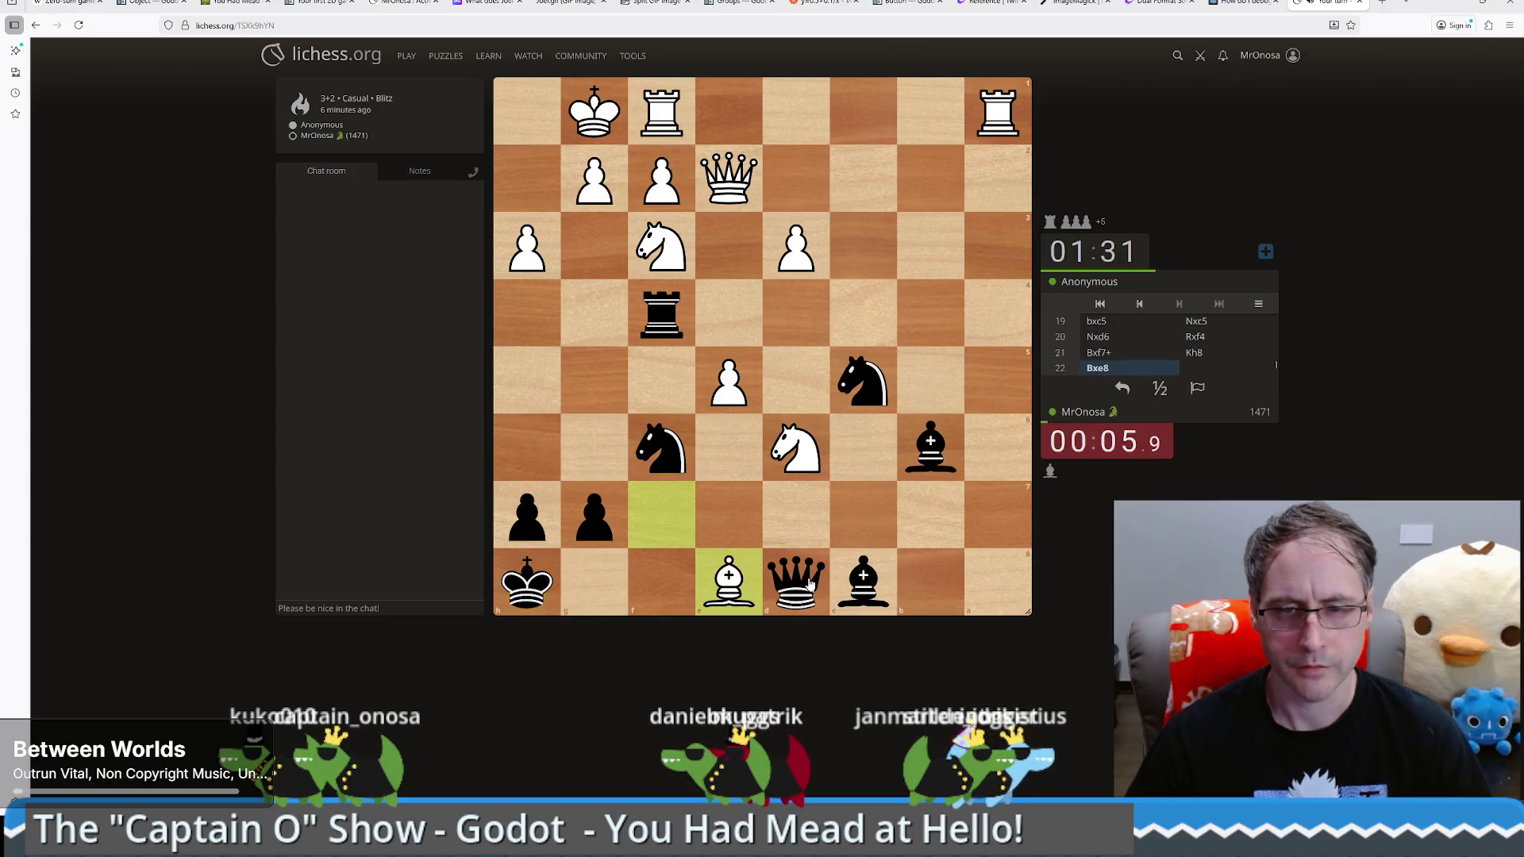
click(677, 333)
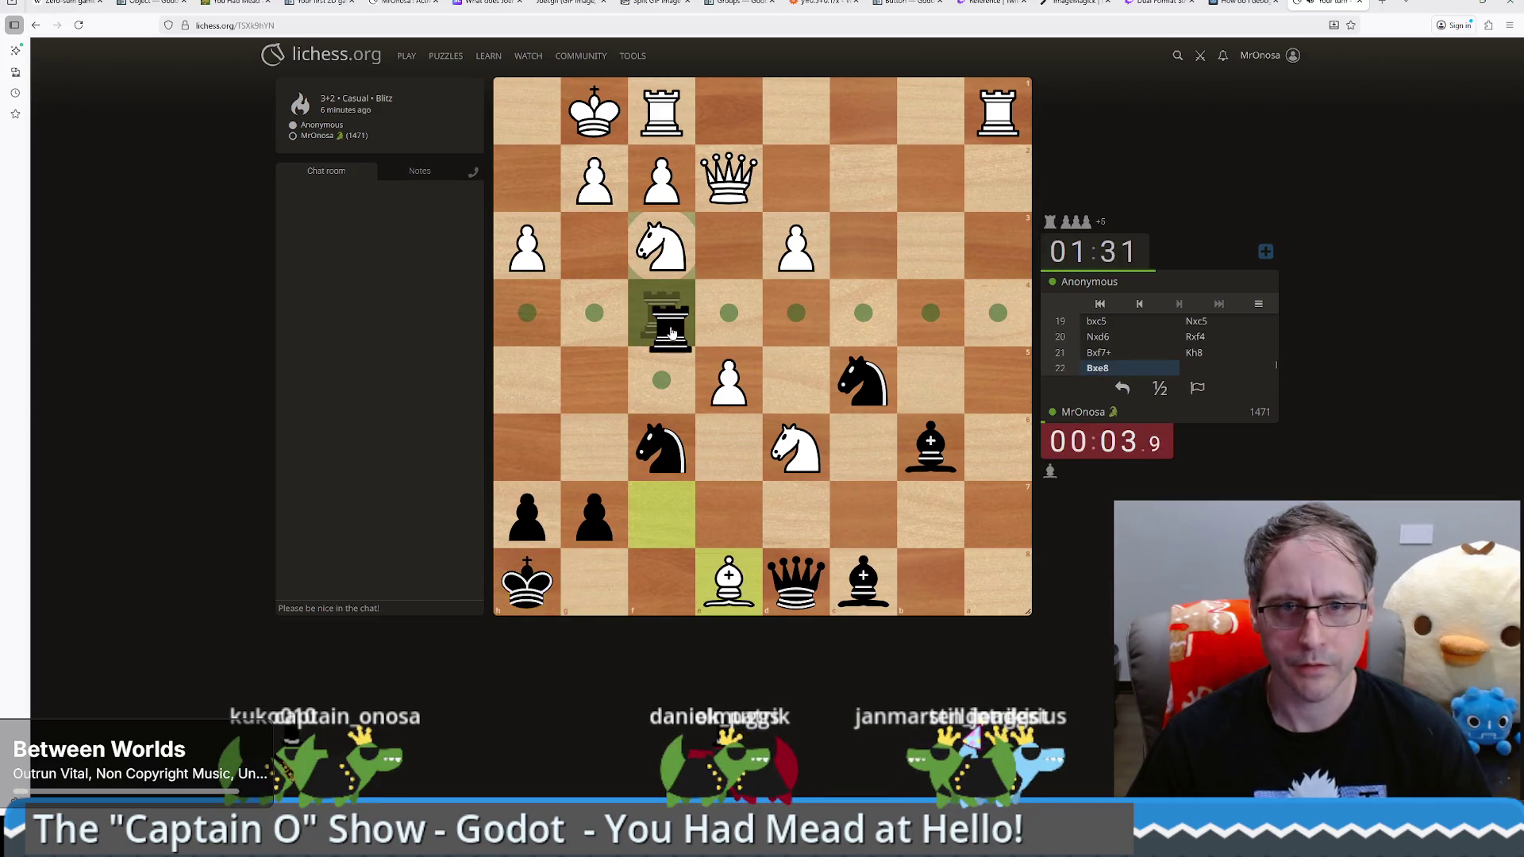
click(674, 329)
drag(871, 381, 796, 246)
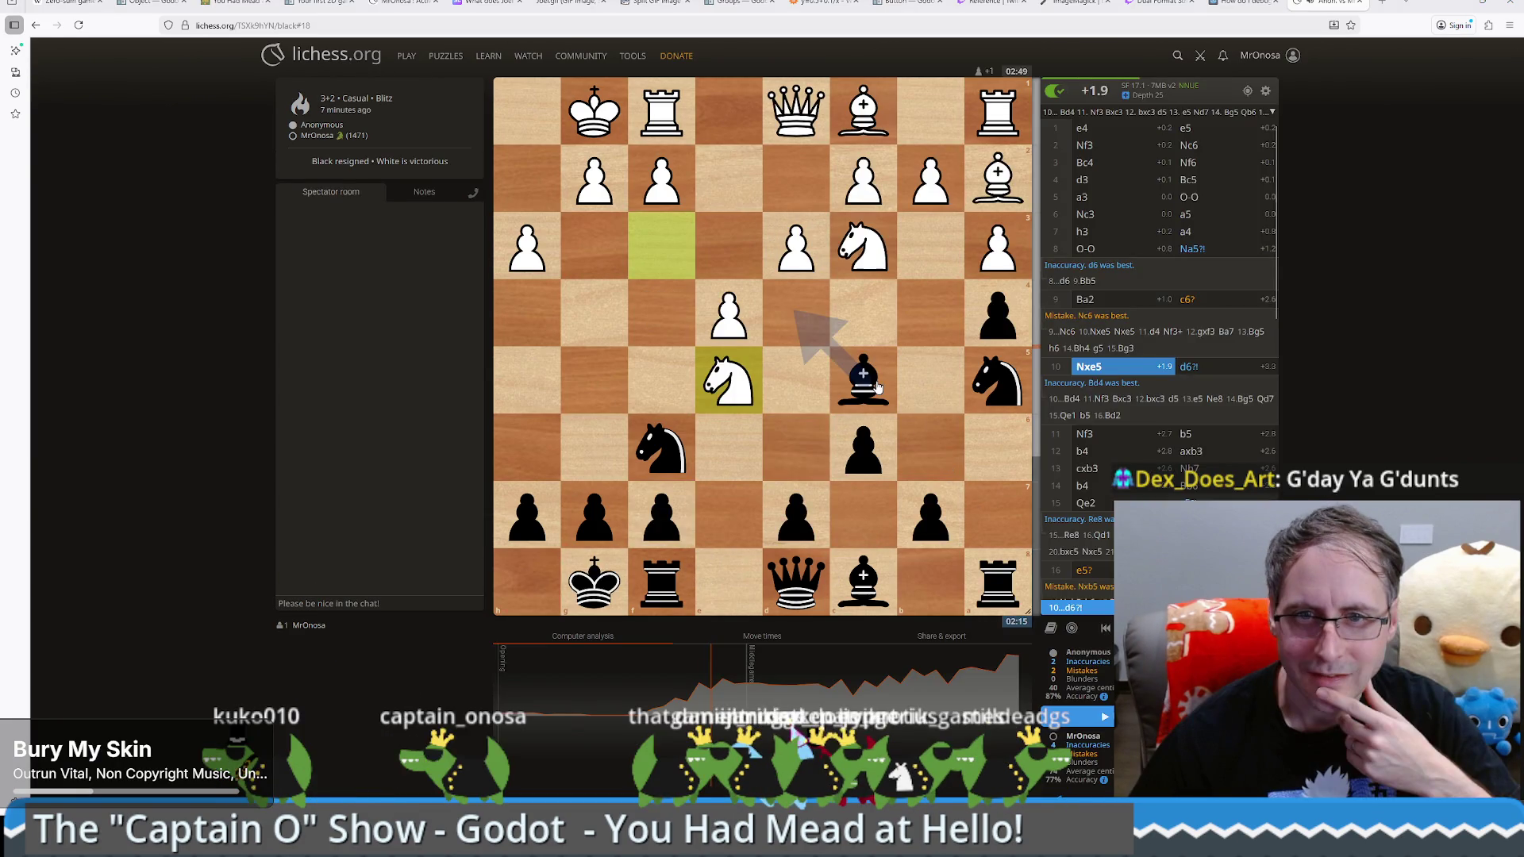
Step: Step through the game's moves on the Lichess analysis board
scroll(817, 325, down, 1)
scroll(878, 386, down, 1)
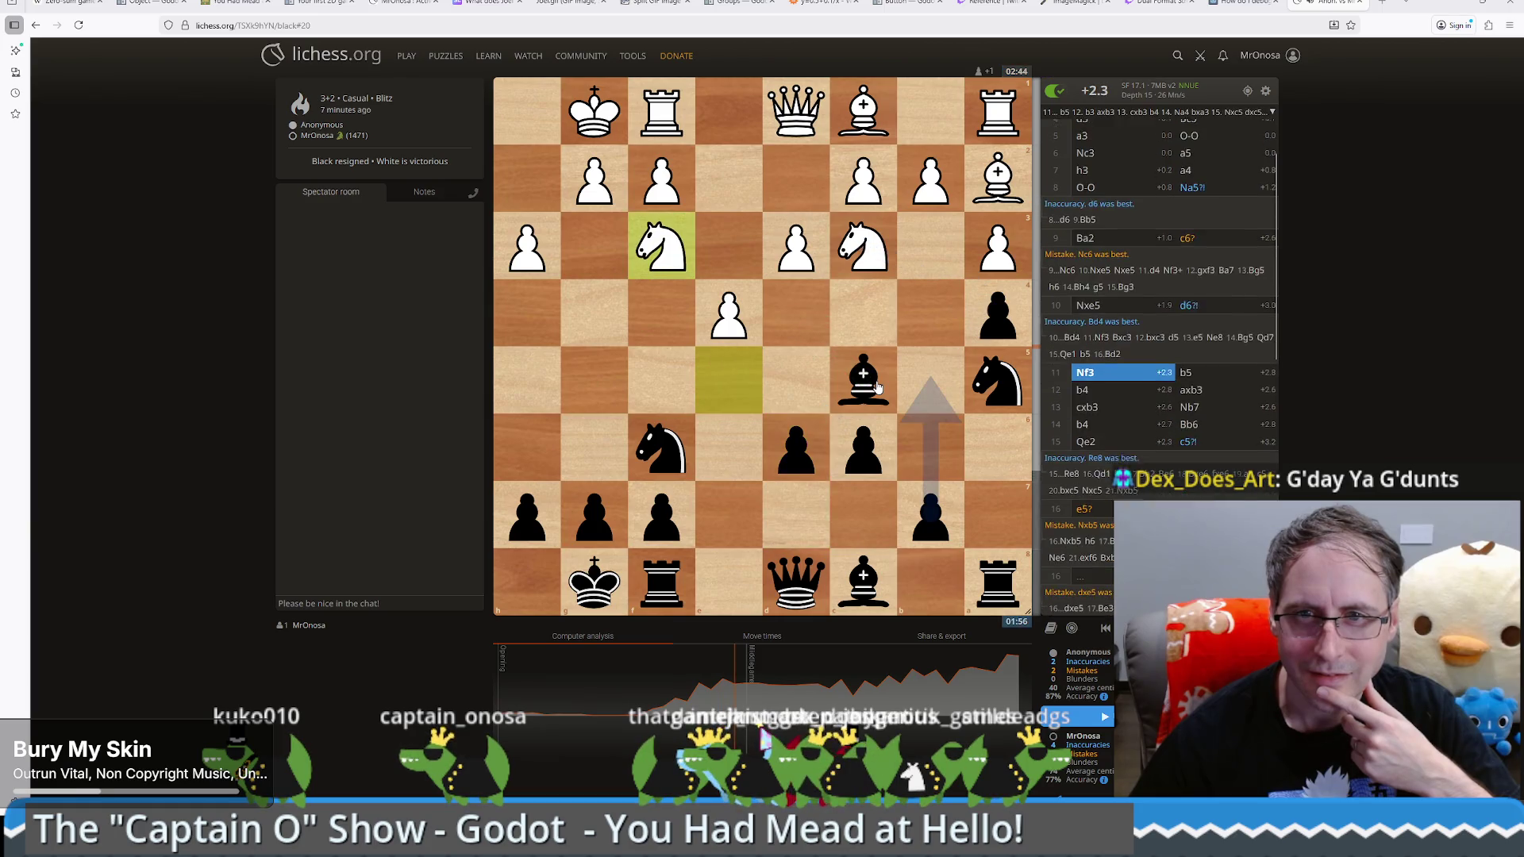
scroll(877, 387, down, 1)
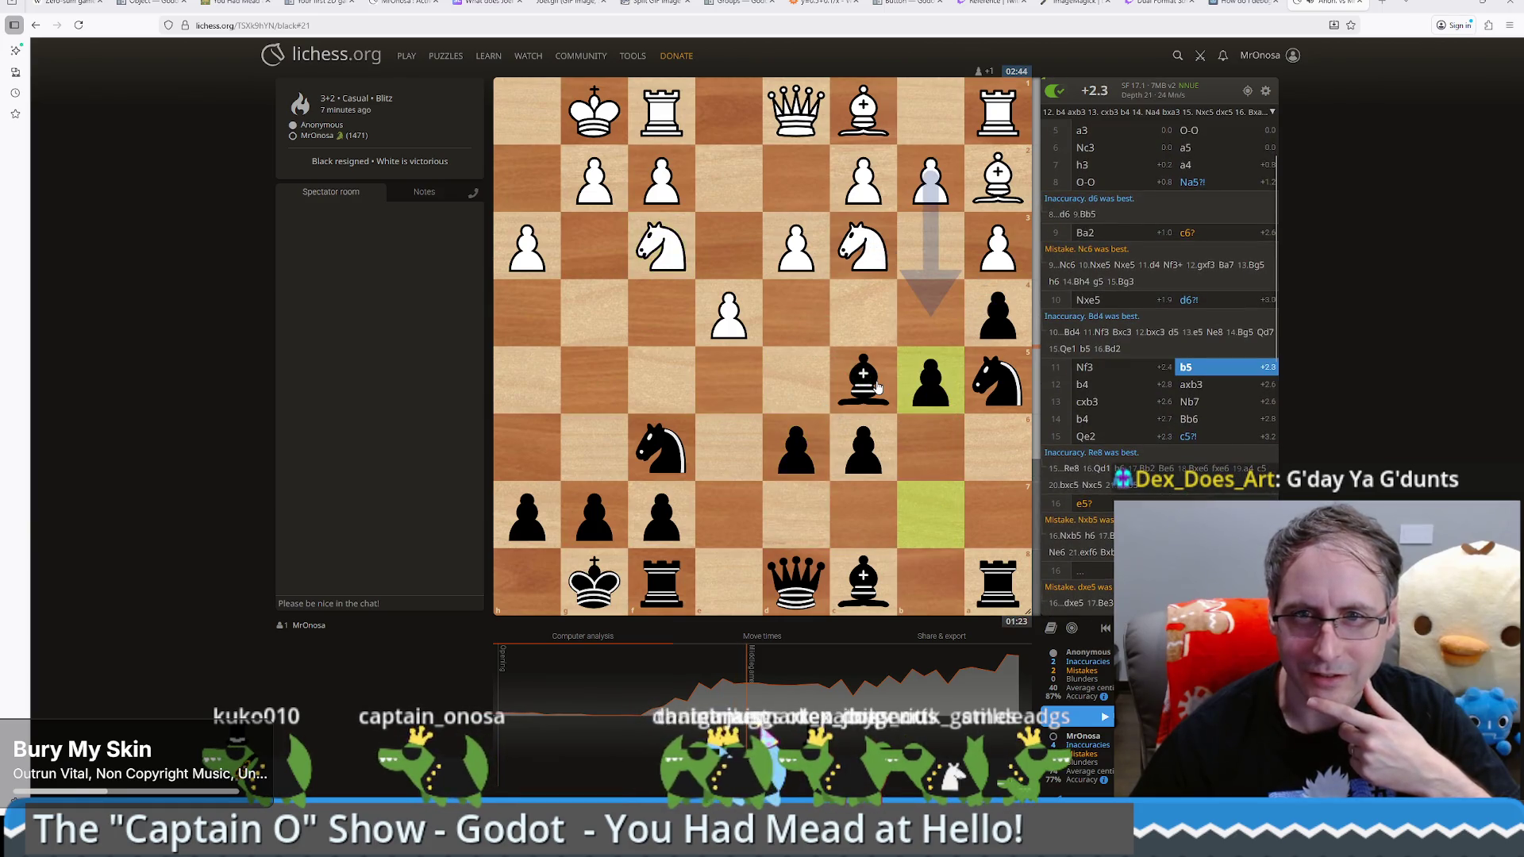
scroll(877, 386, down, 1)
scroll(877, 386, down, 1)
scroll(878, 387, down, 1)
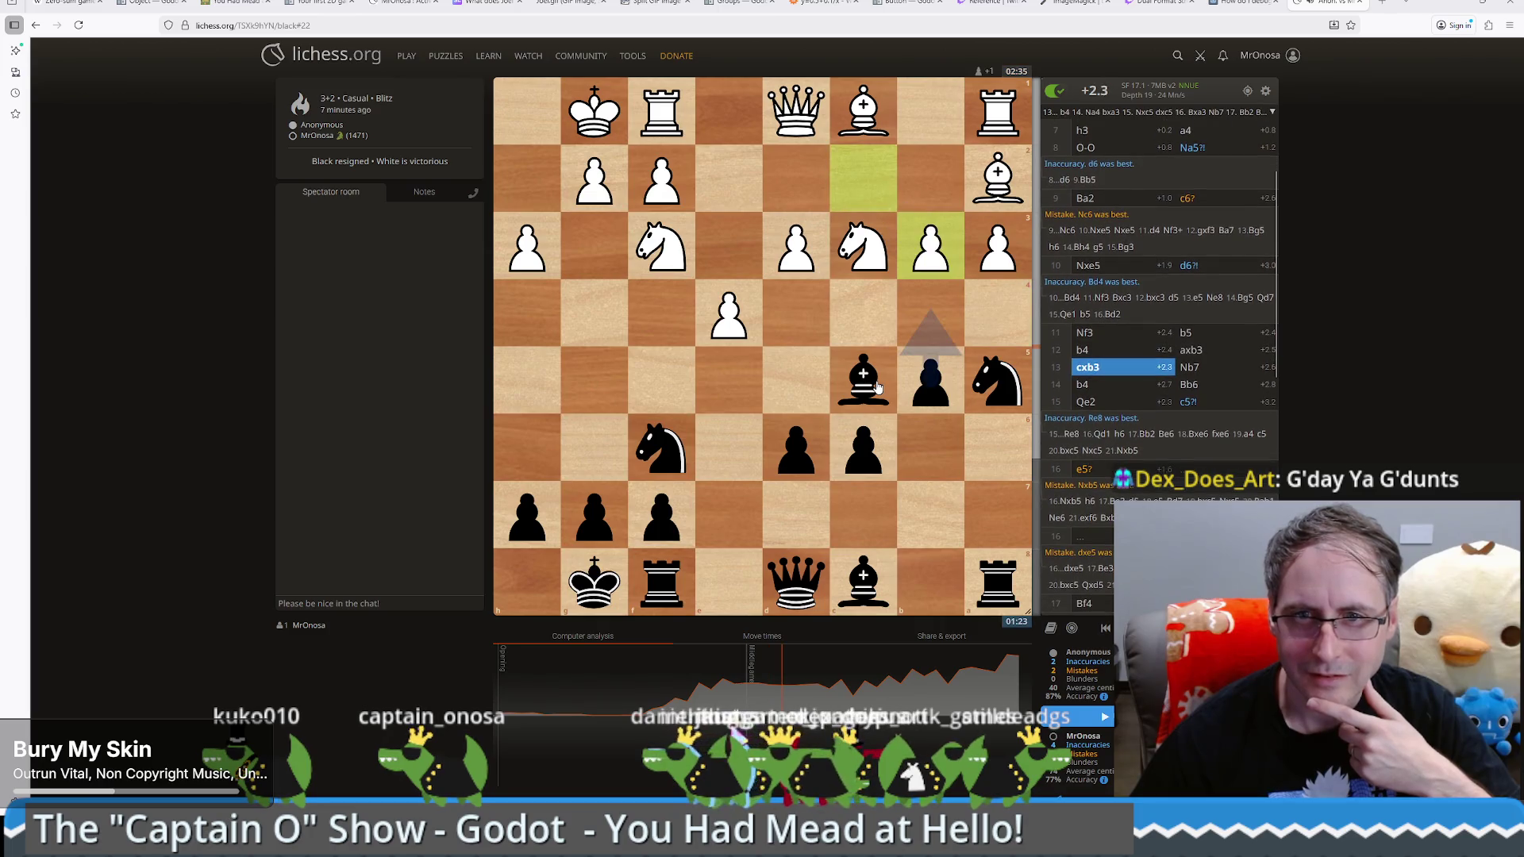
scroll(877, 387, down, 1)
scroll(877, 386, up, 1)
scroll(878, 387, down, 1)
scroll(877, 386, down, 1)
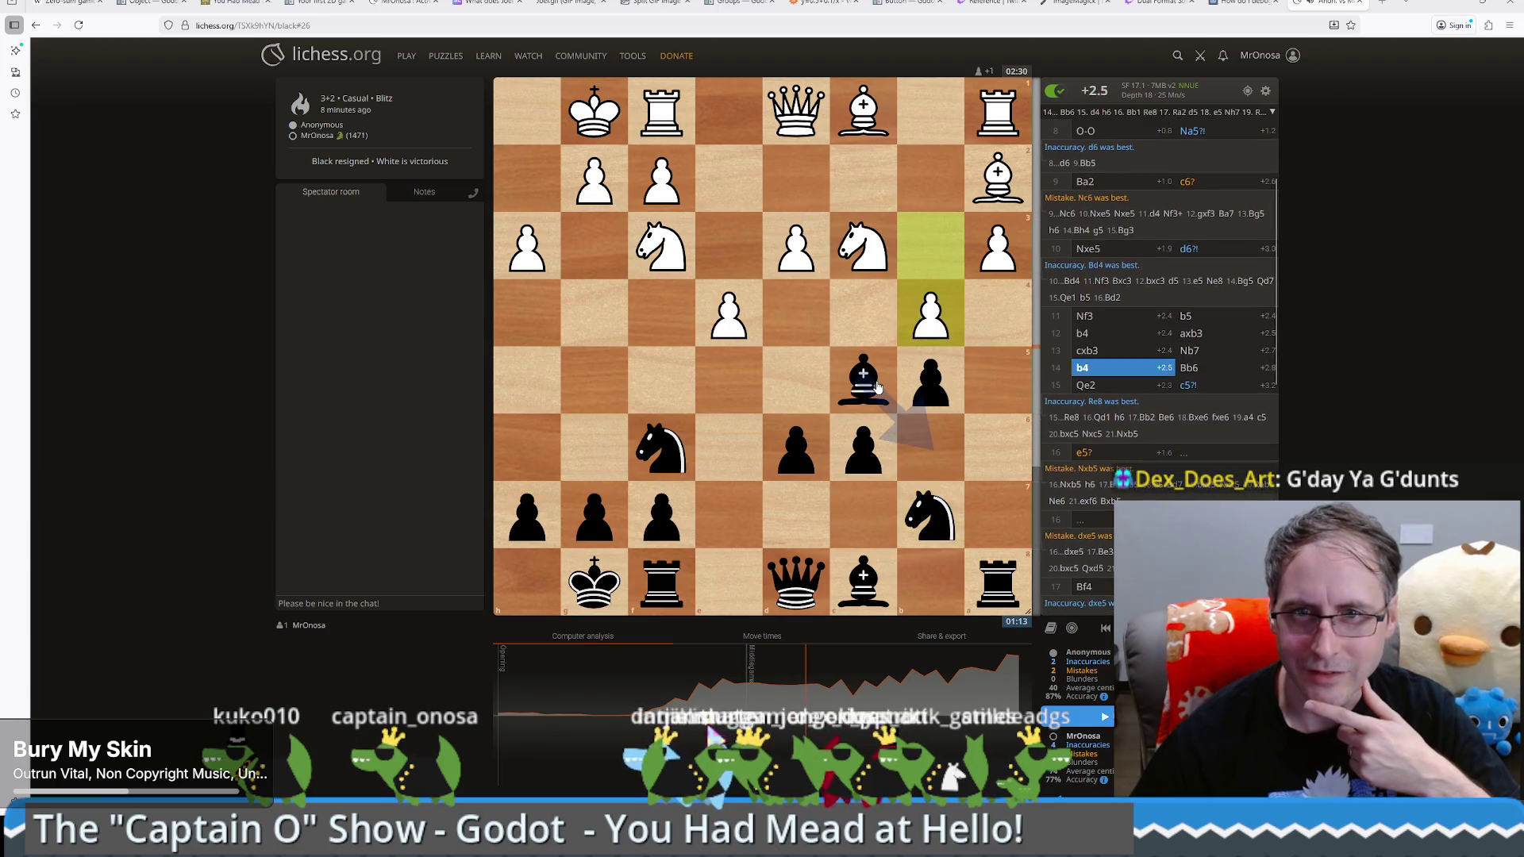
scroll(877, 387, down, 1)
scroll(878, 386, down, 1)
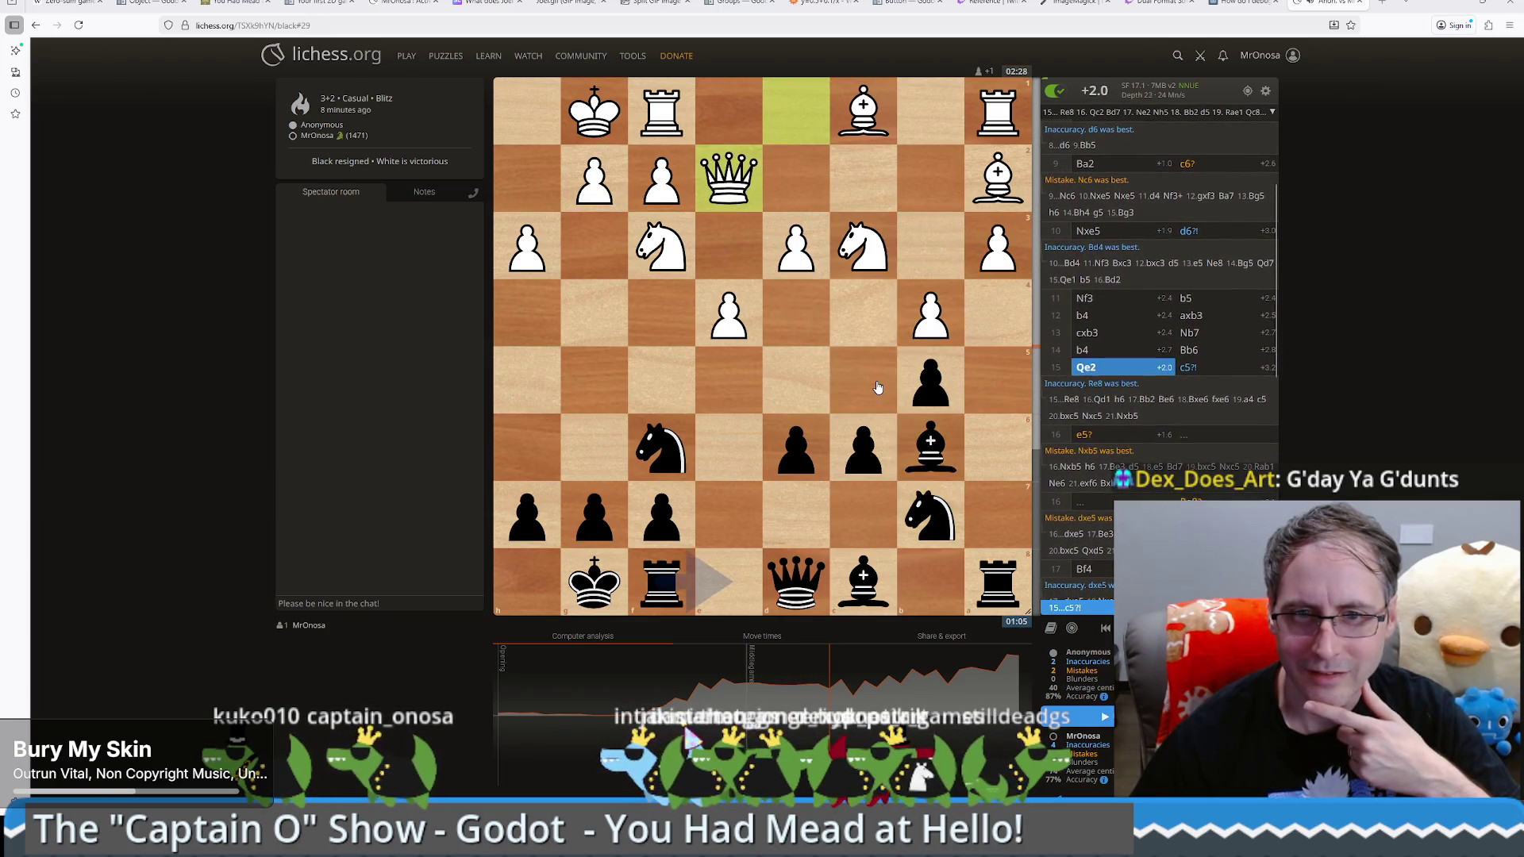
scroll(877, 386, down, 1)
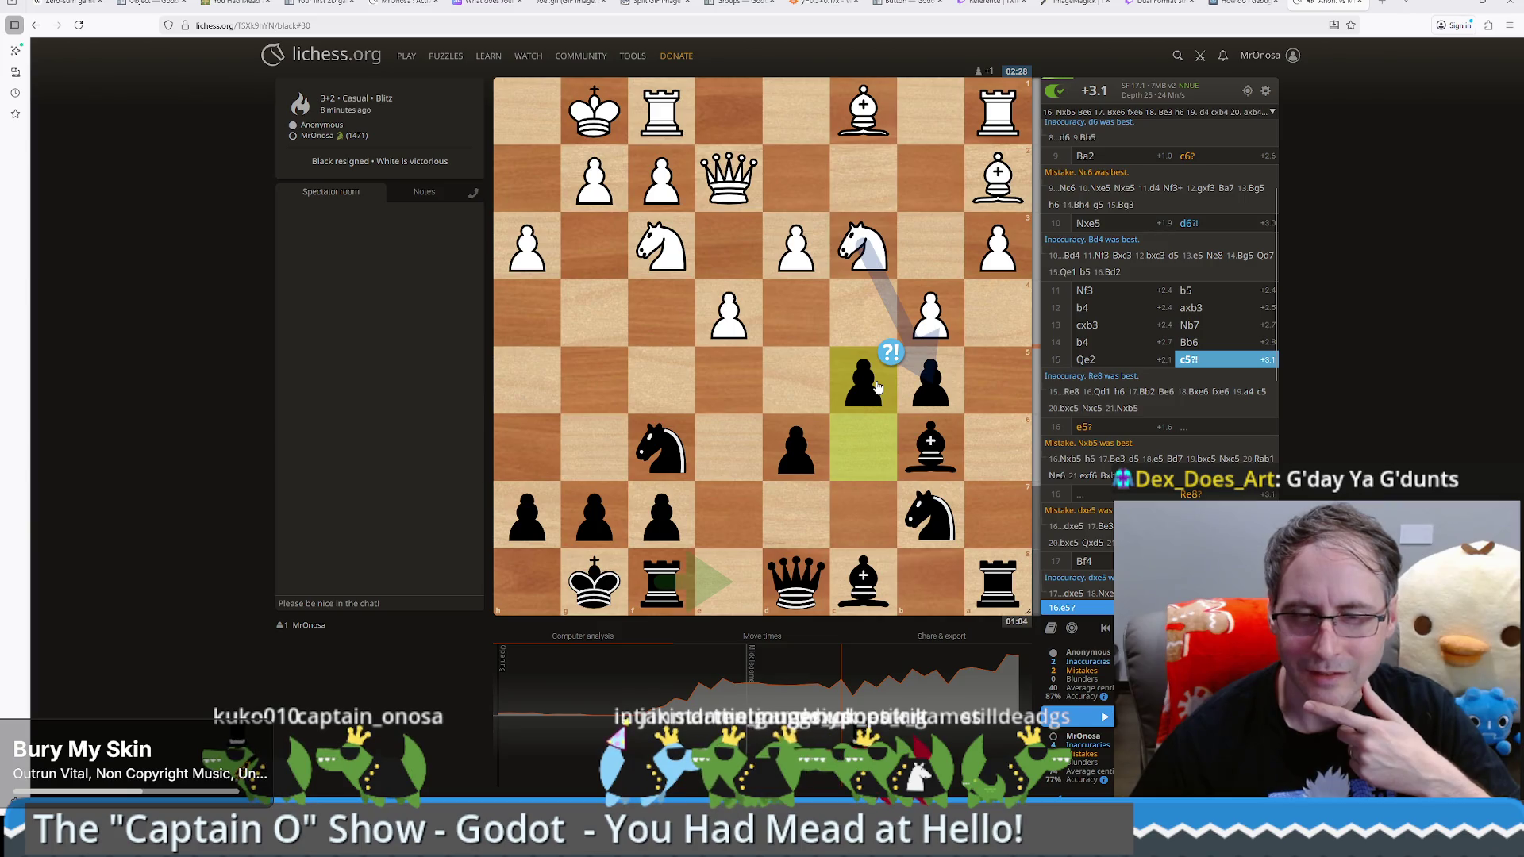
scroll(877, 386, down, 1)
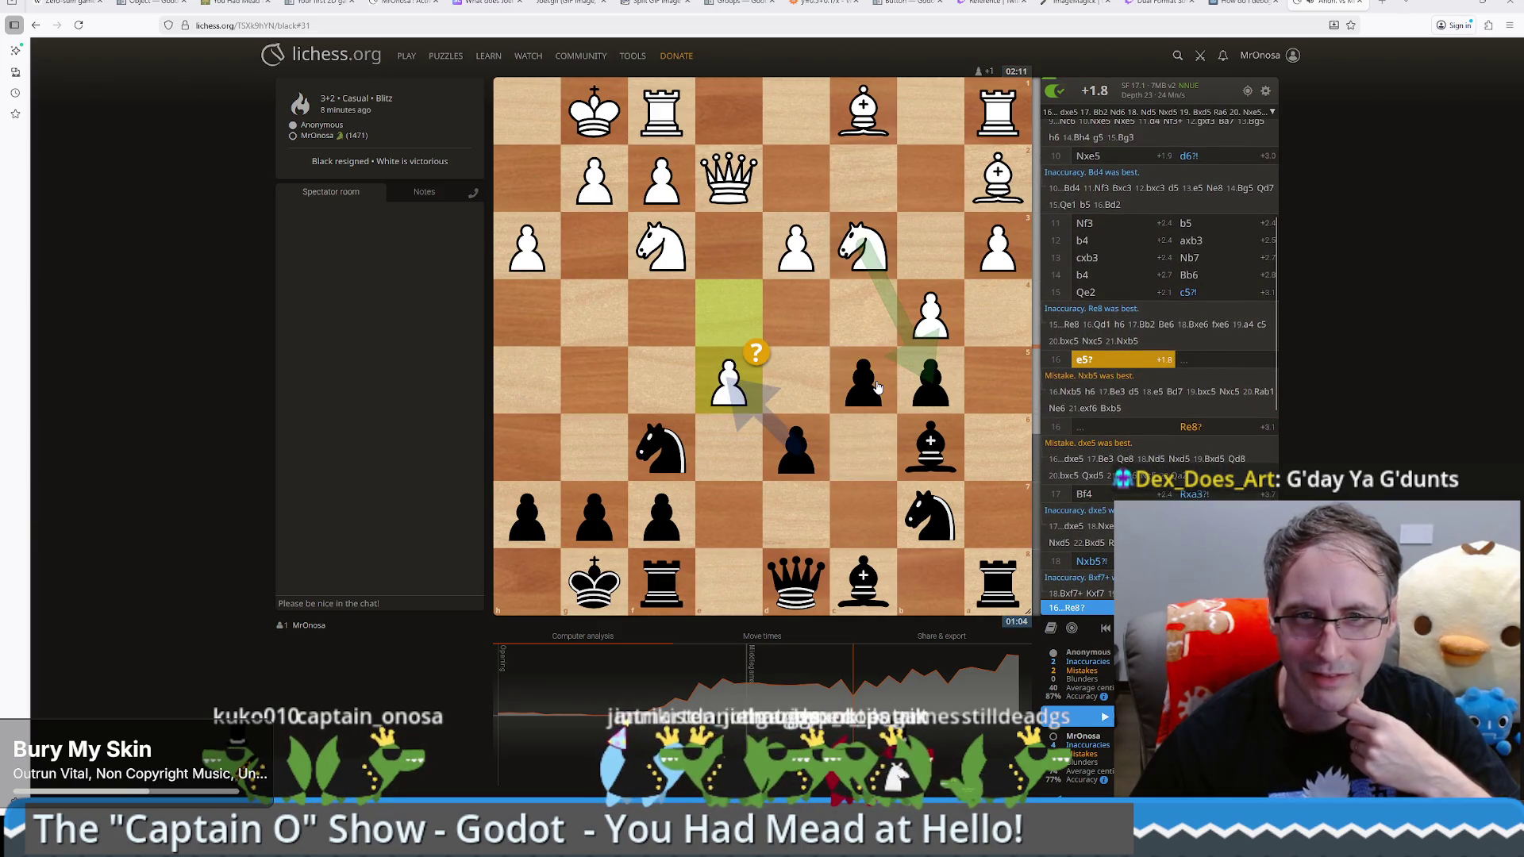
scroll(877, 386, down, 1)
scroll(877, 387, up, 1)
scroll(878, 387, down, 1)
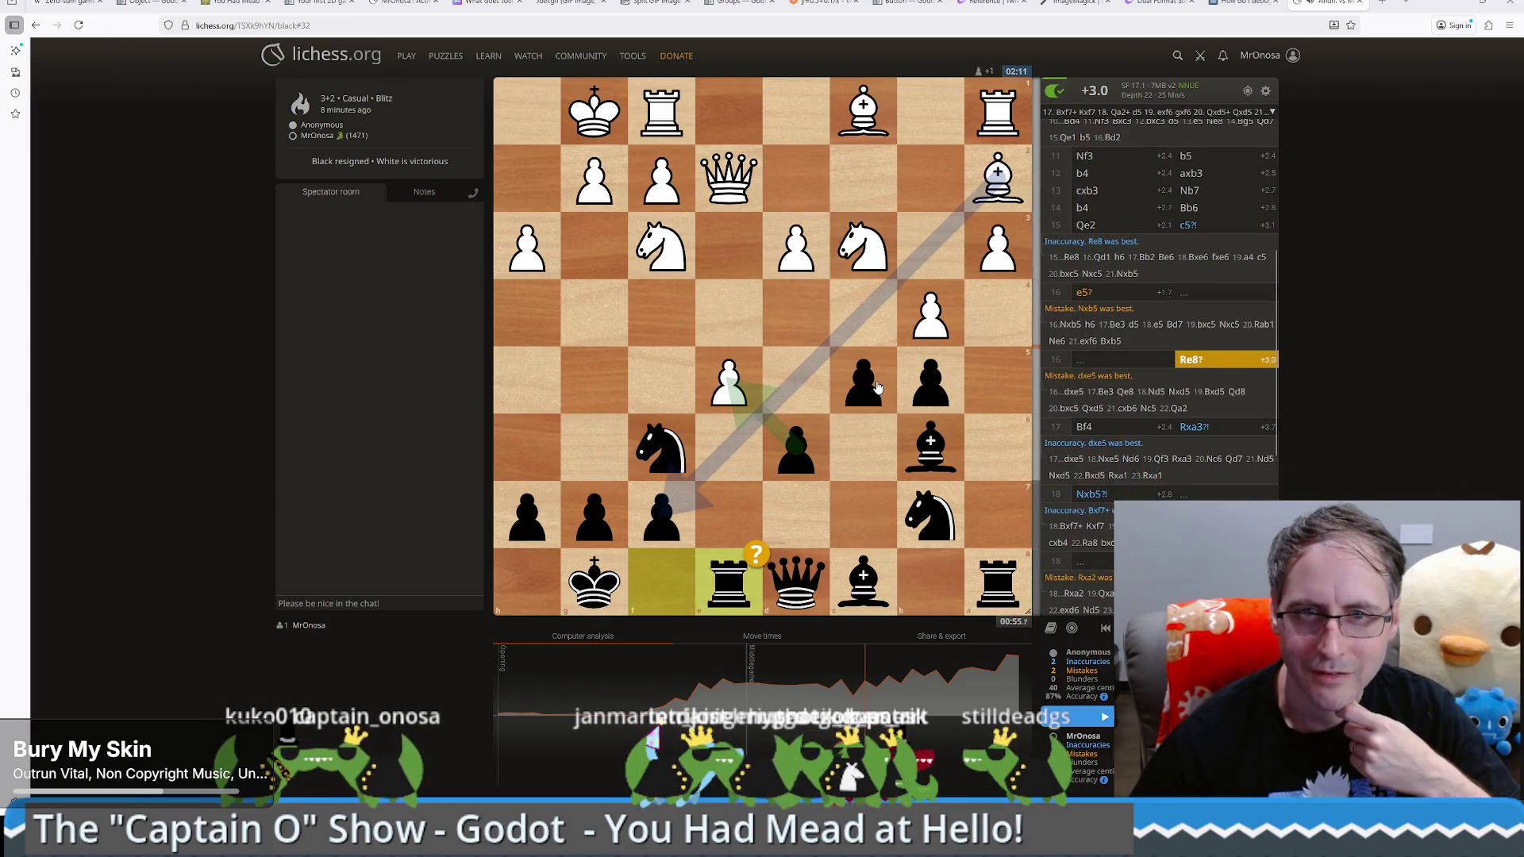
Step: Try the side line 17.Bxf7+ Kxf7 18.Qa2+ d5 19.exf6 gxf6, then return to Godot
drag(997, 179, 642, 537)
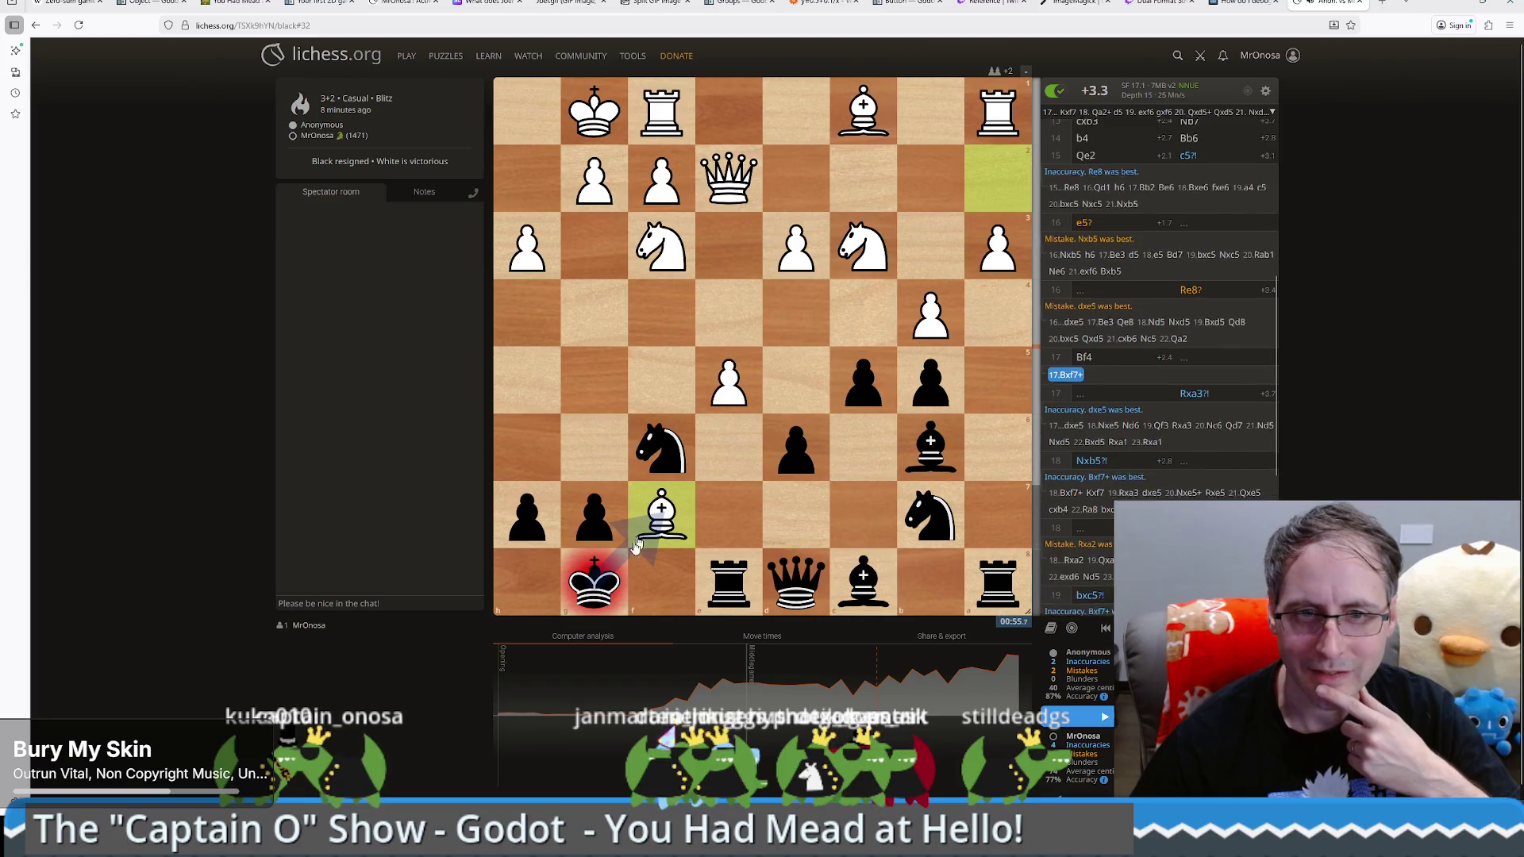
drag(595, 582, 643, 534)
drag(738, 176, 998, 178)
mouse_move(796, 448)
mouse_down()
mouse_move(796, 381)
mouse_move(695, 414)
mouse_move(662, 449)
mouse_up()
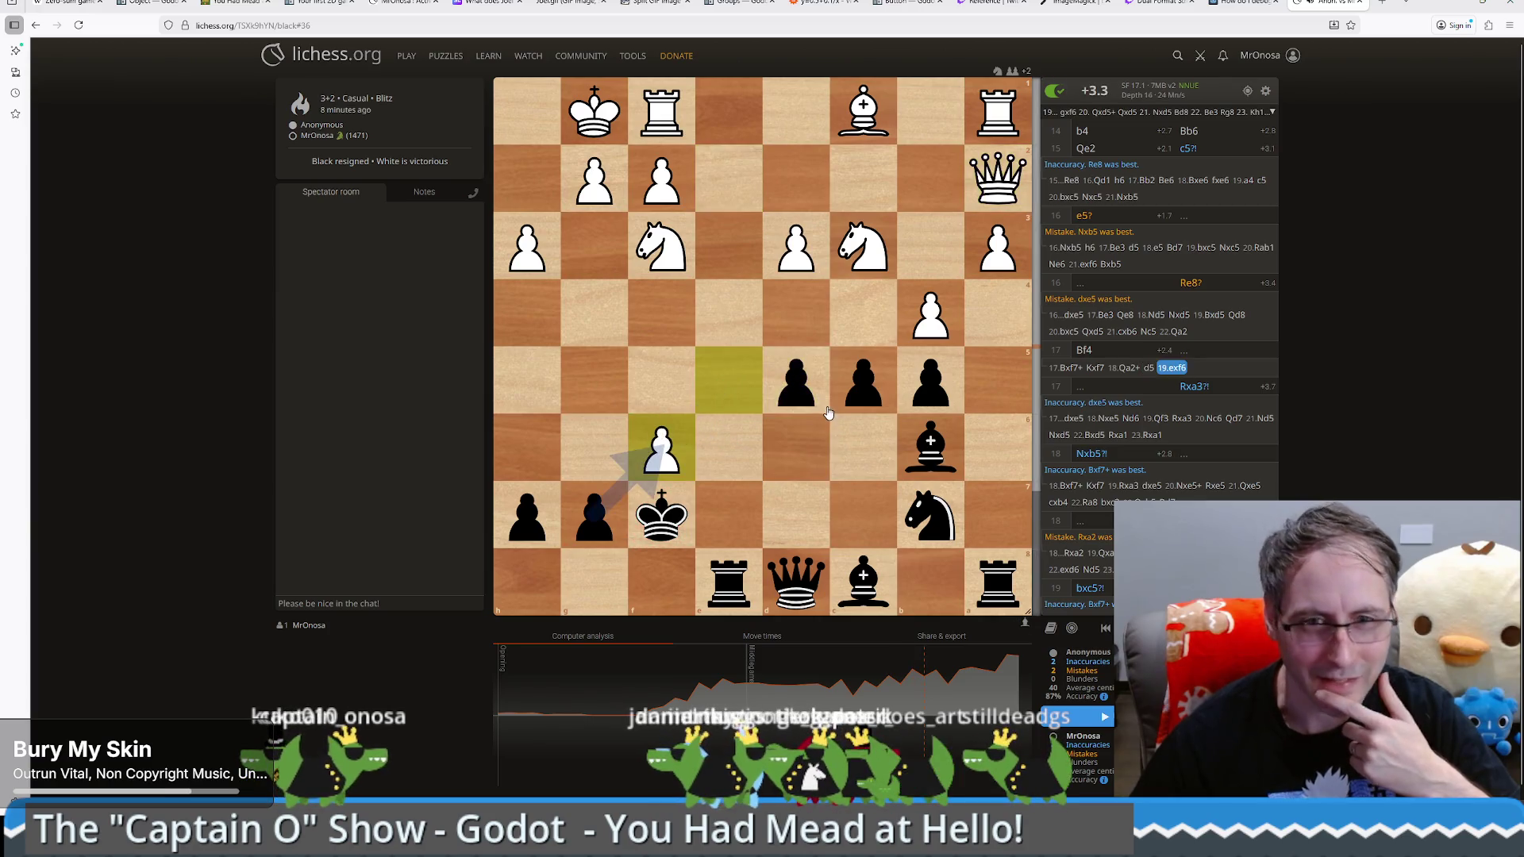
drag(596, 515, 662, 448)
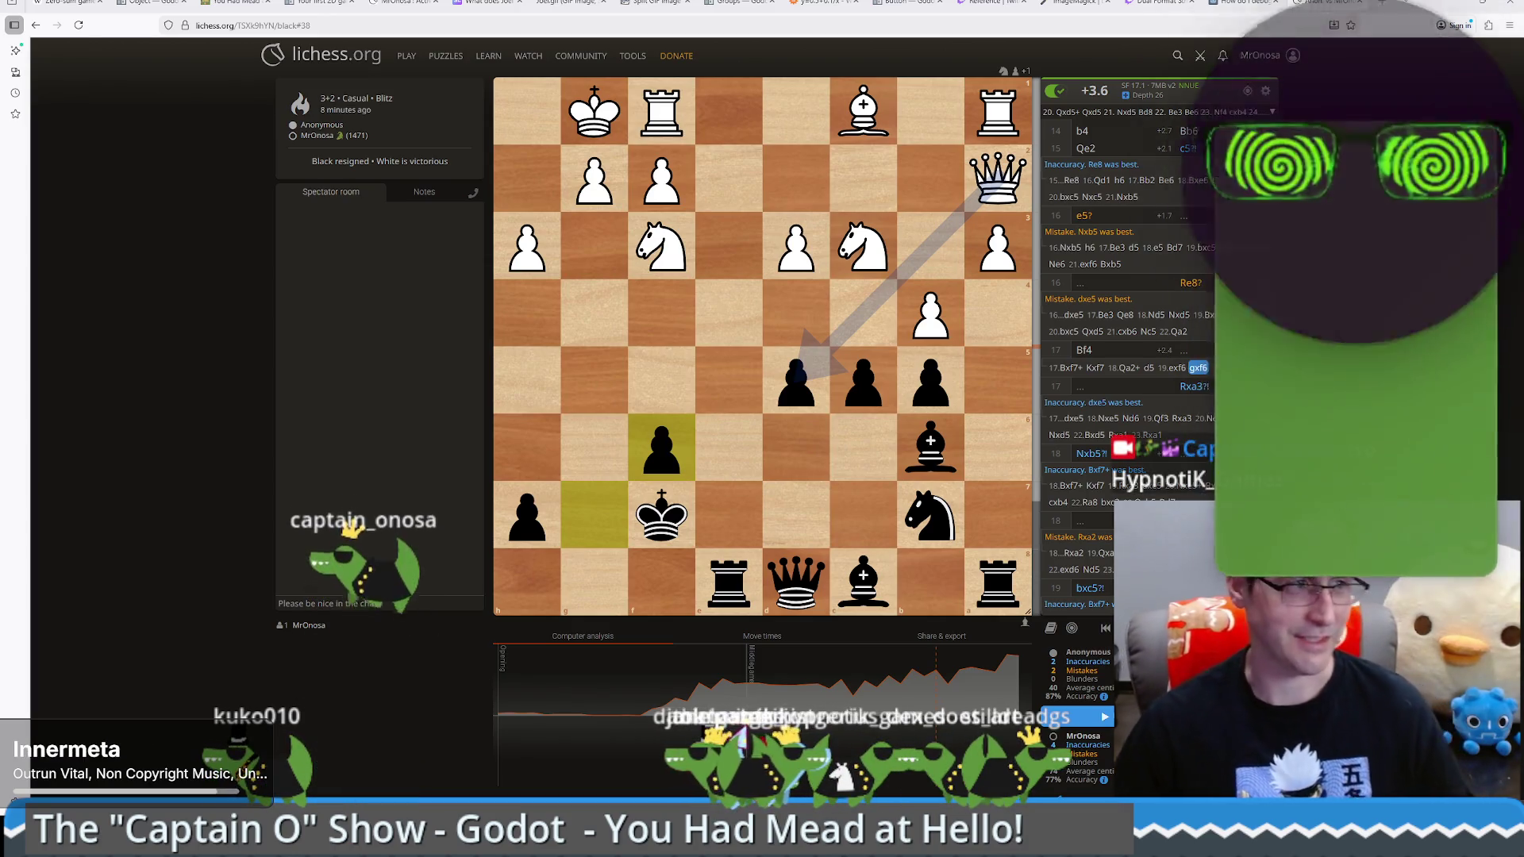
key(alt+Tab)
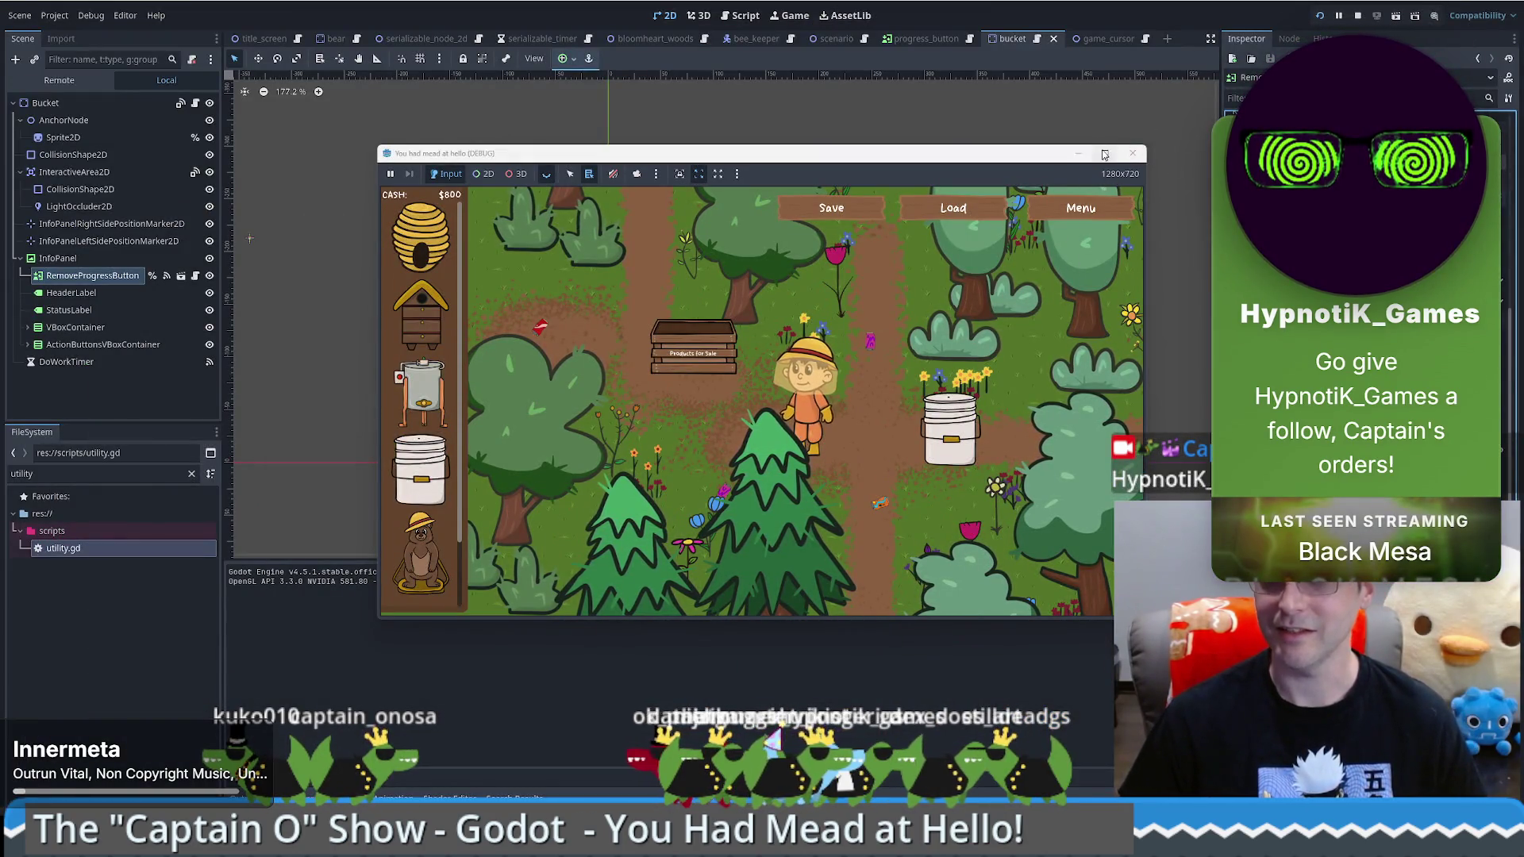
Step: Stop the running game and open data.db from recent files in DB Browser for SQLite
click(1078, 152)
key(super+d)
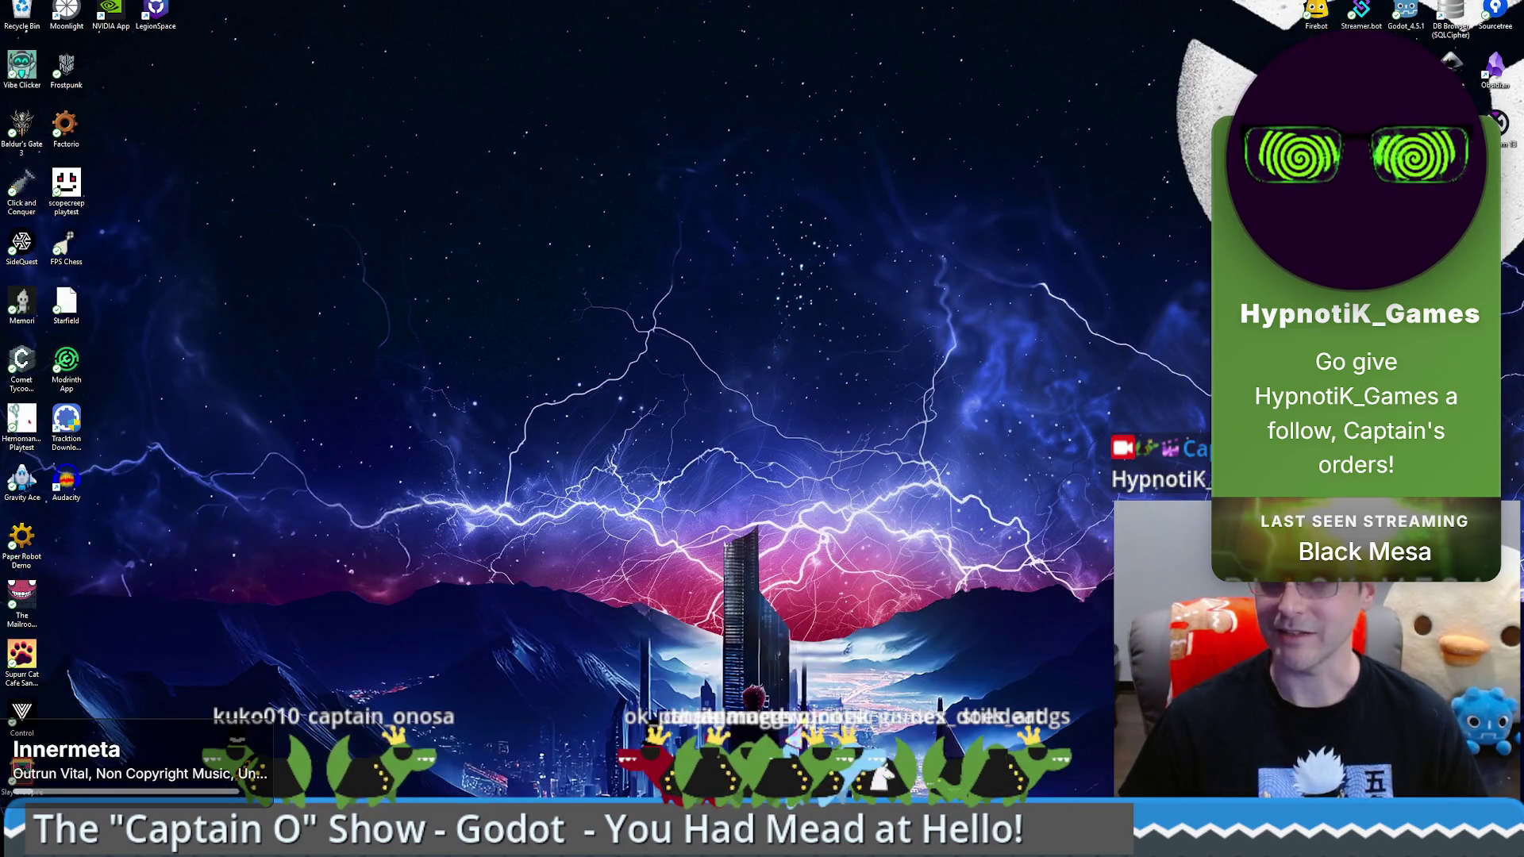
double_click(1451, 19)
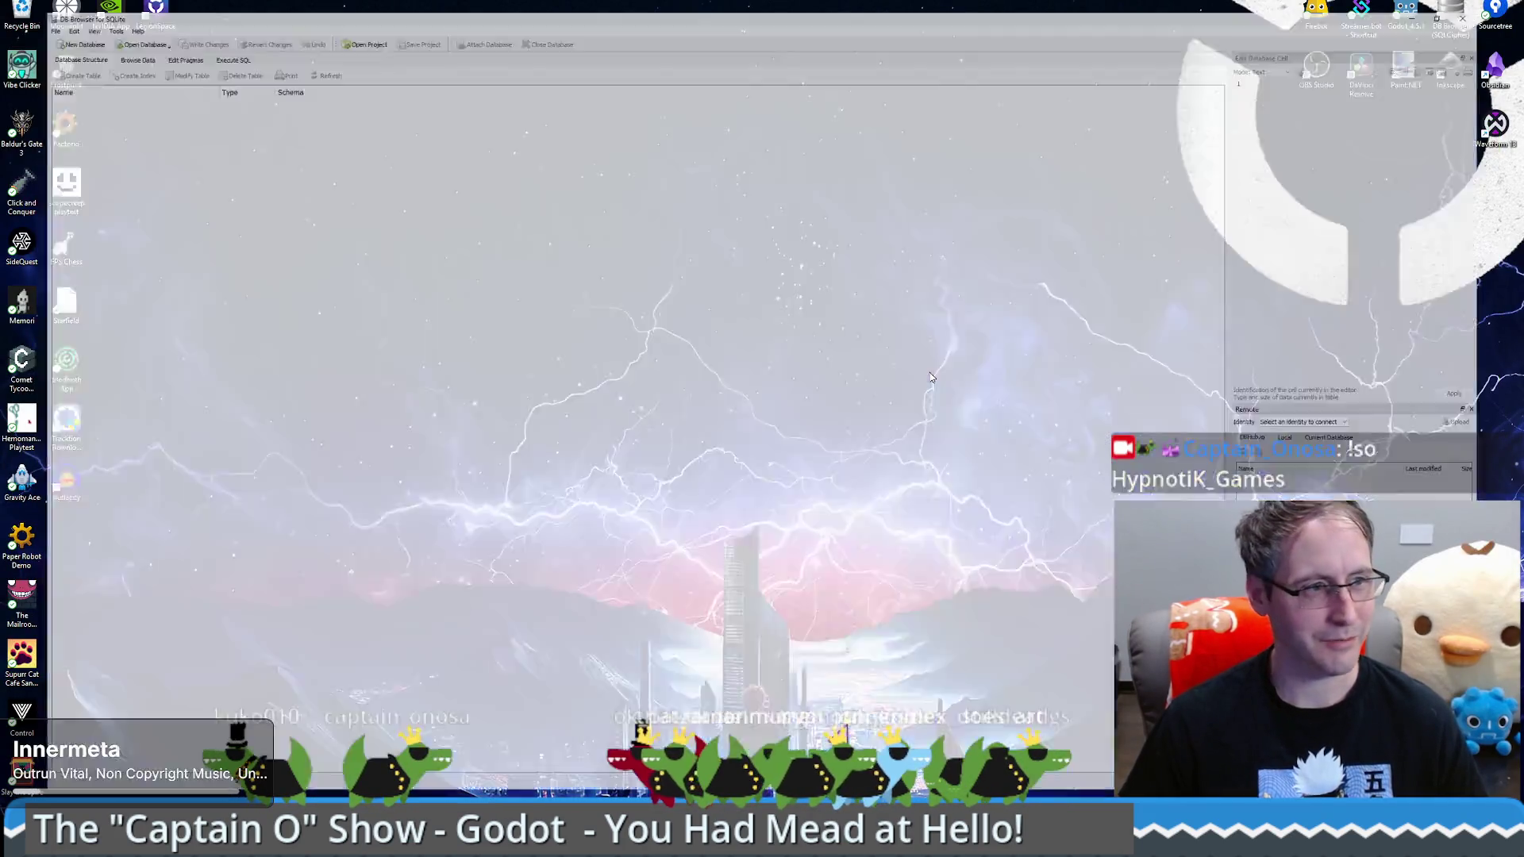
click(10, 6)
mouse_move(101, 86)
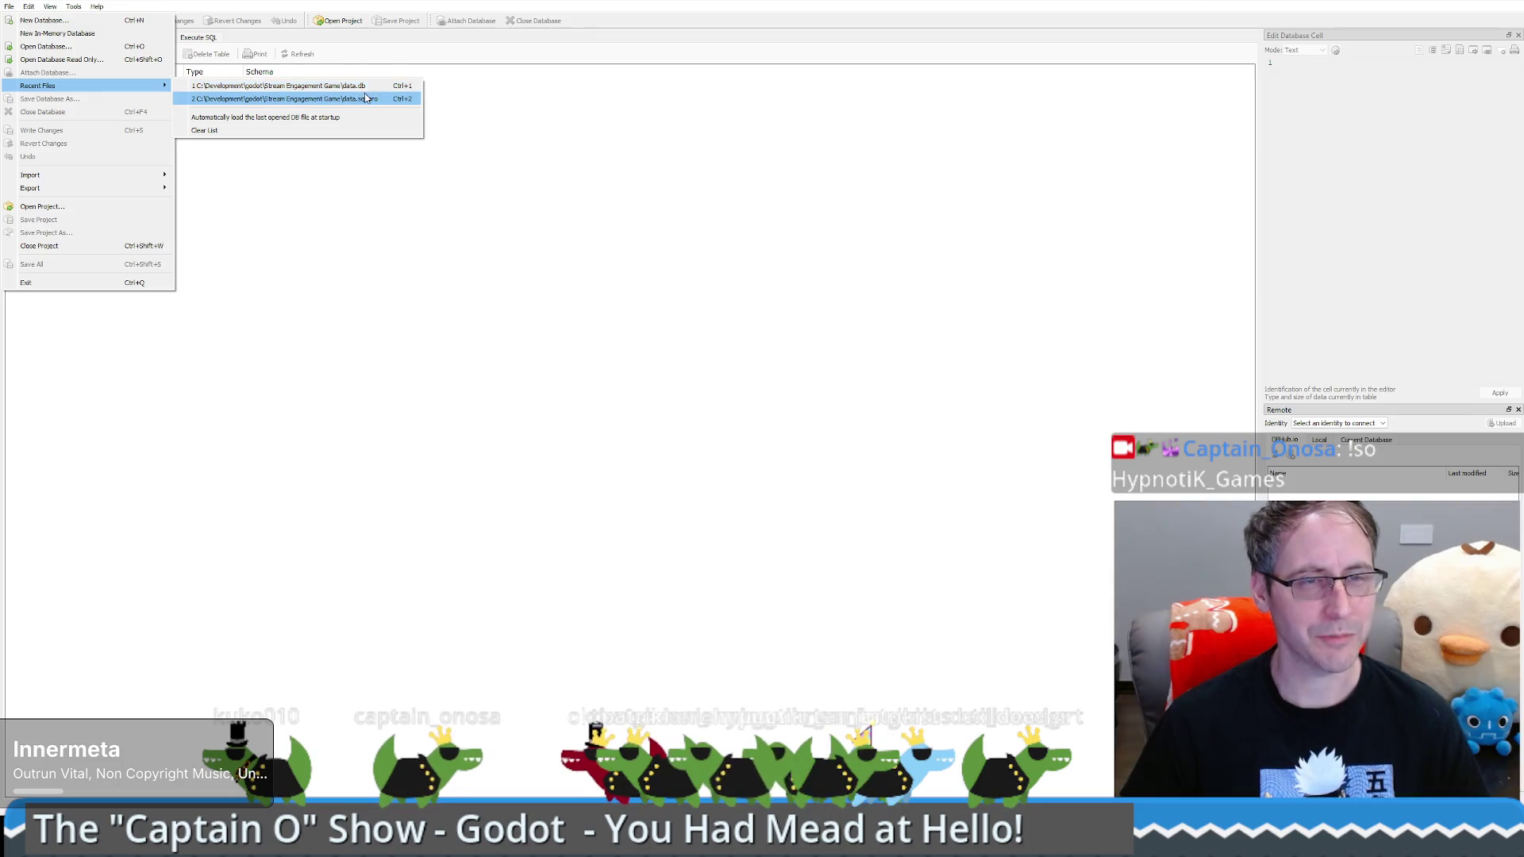
click(367, 86)
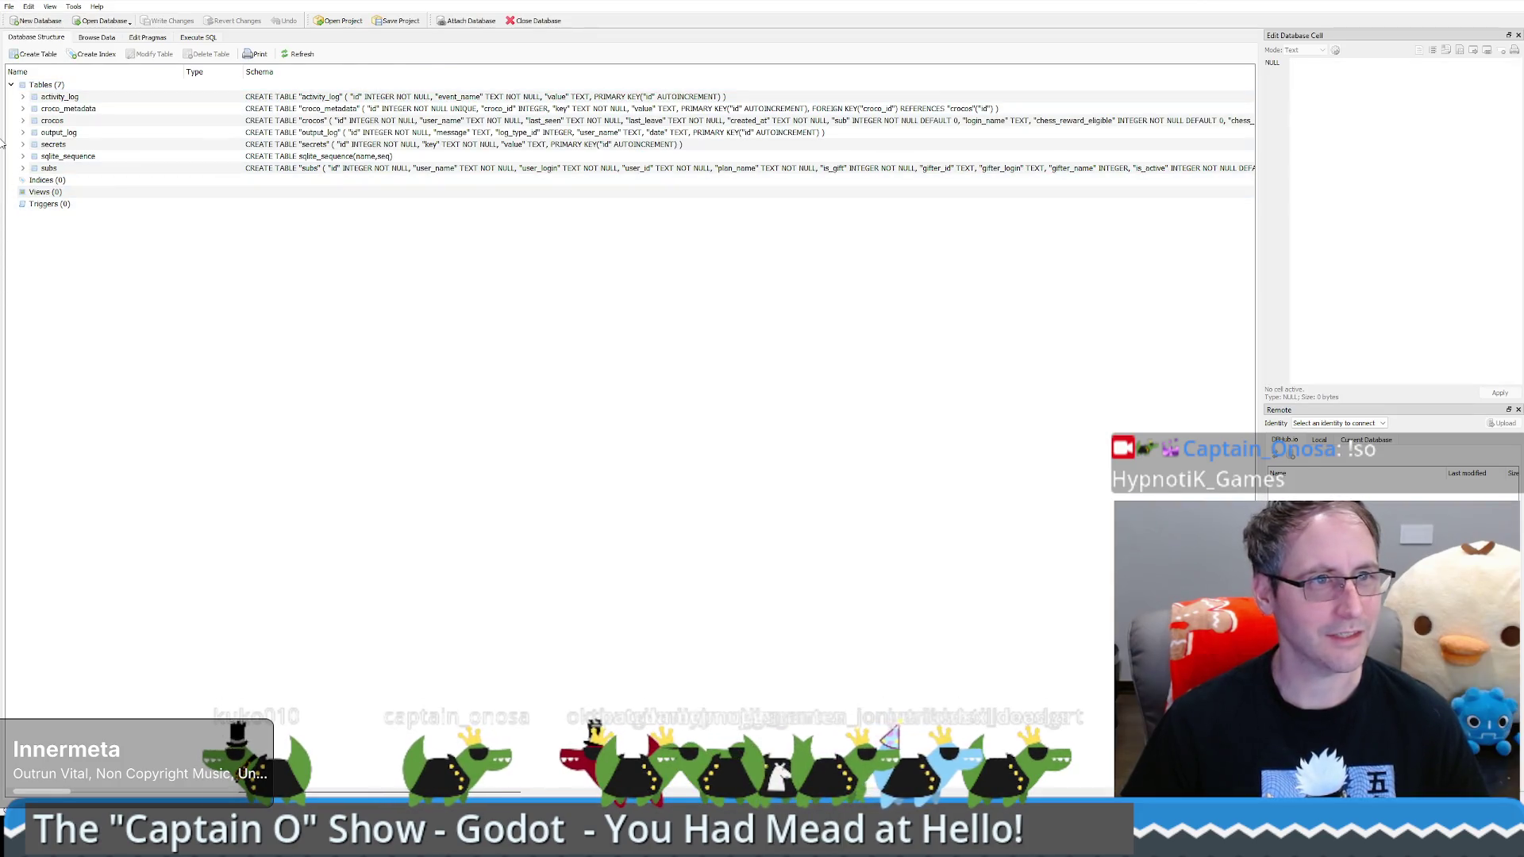
Step: Browse the crocos table and filter the user_name column for the viewer
click(47, 123)
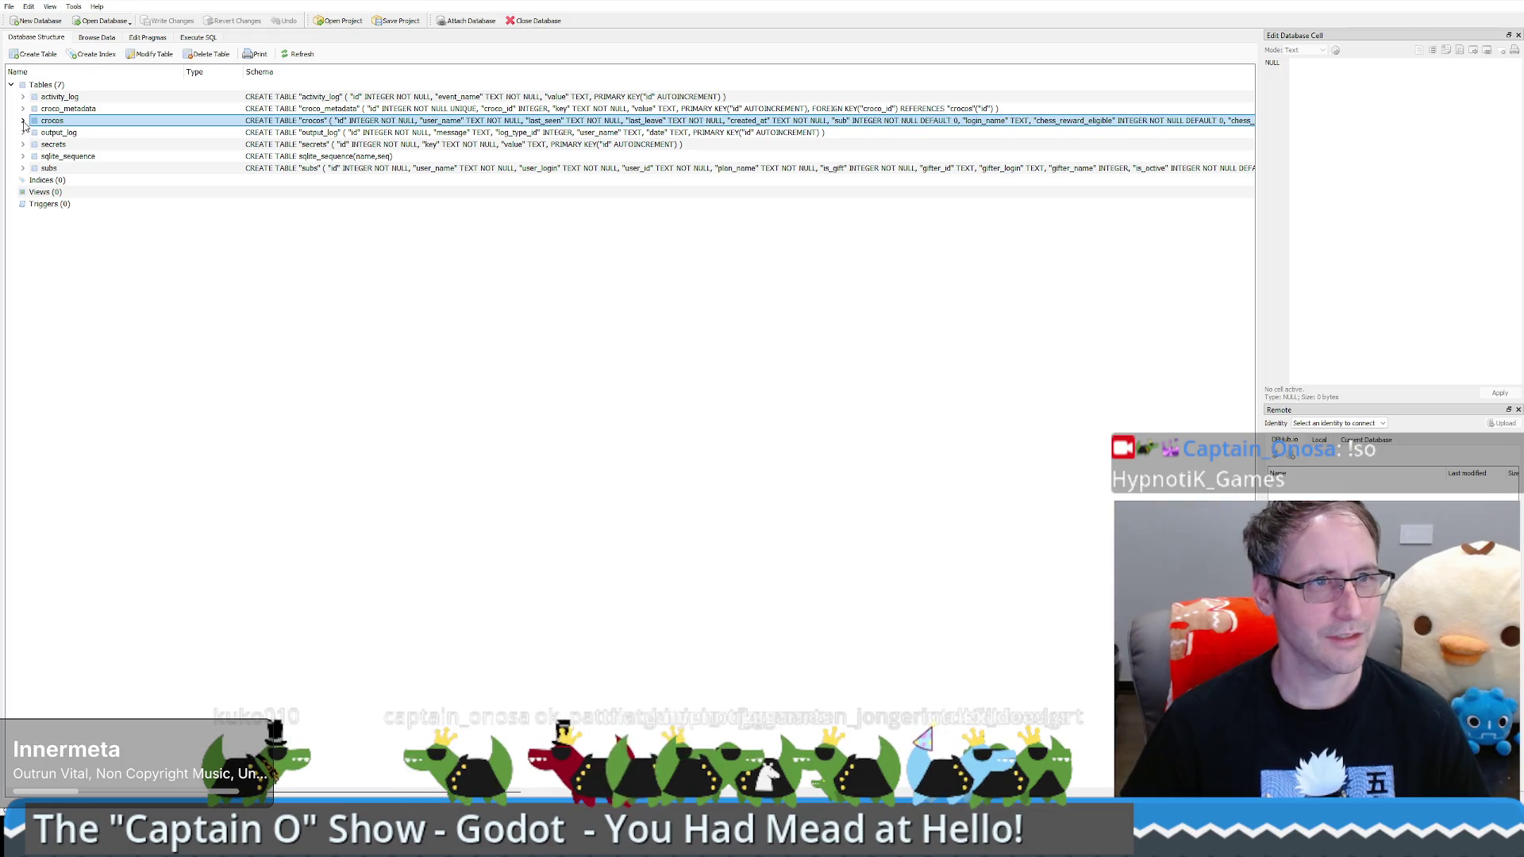
click(23, 121)
right_click(56, 120)
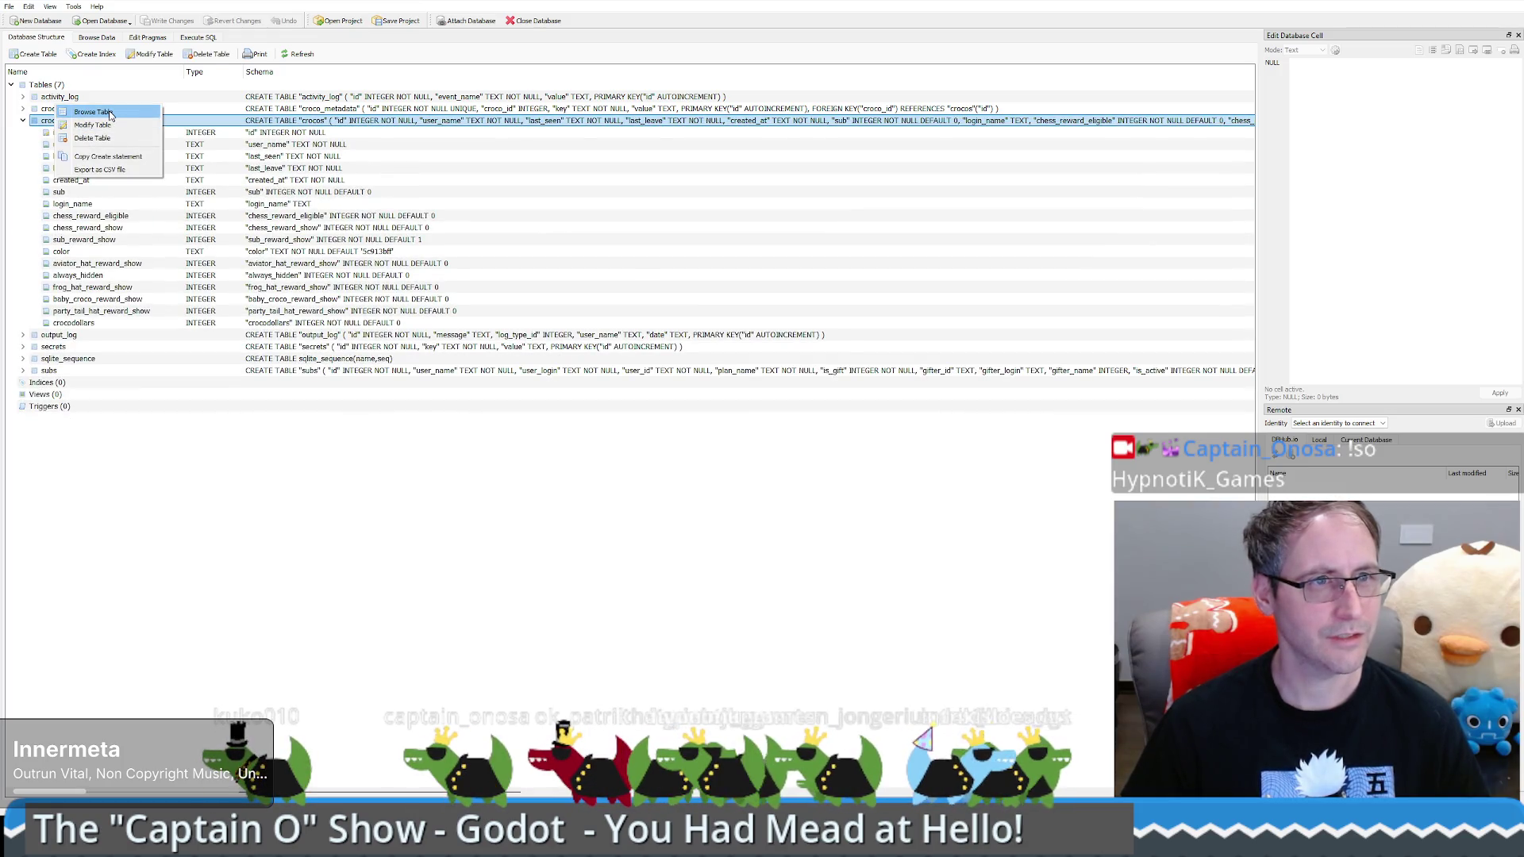
click(109, 115)
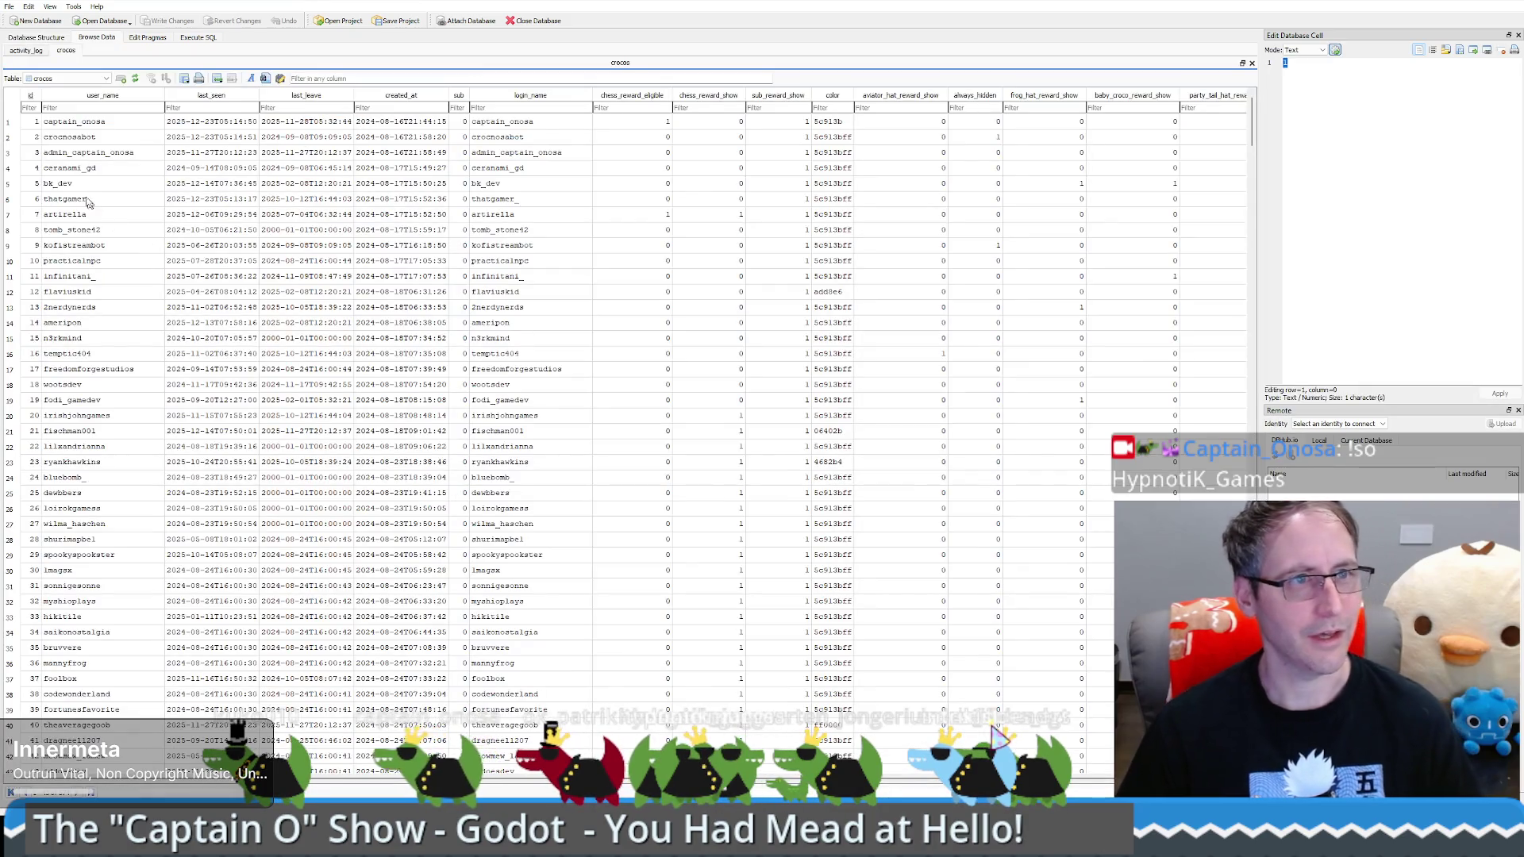
text(ardint)
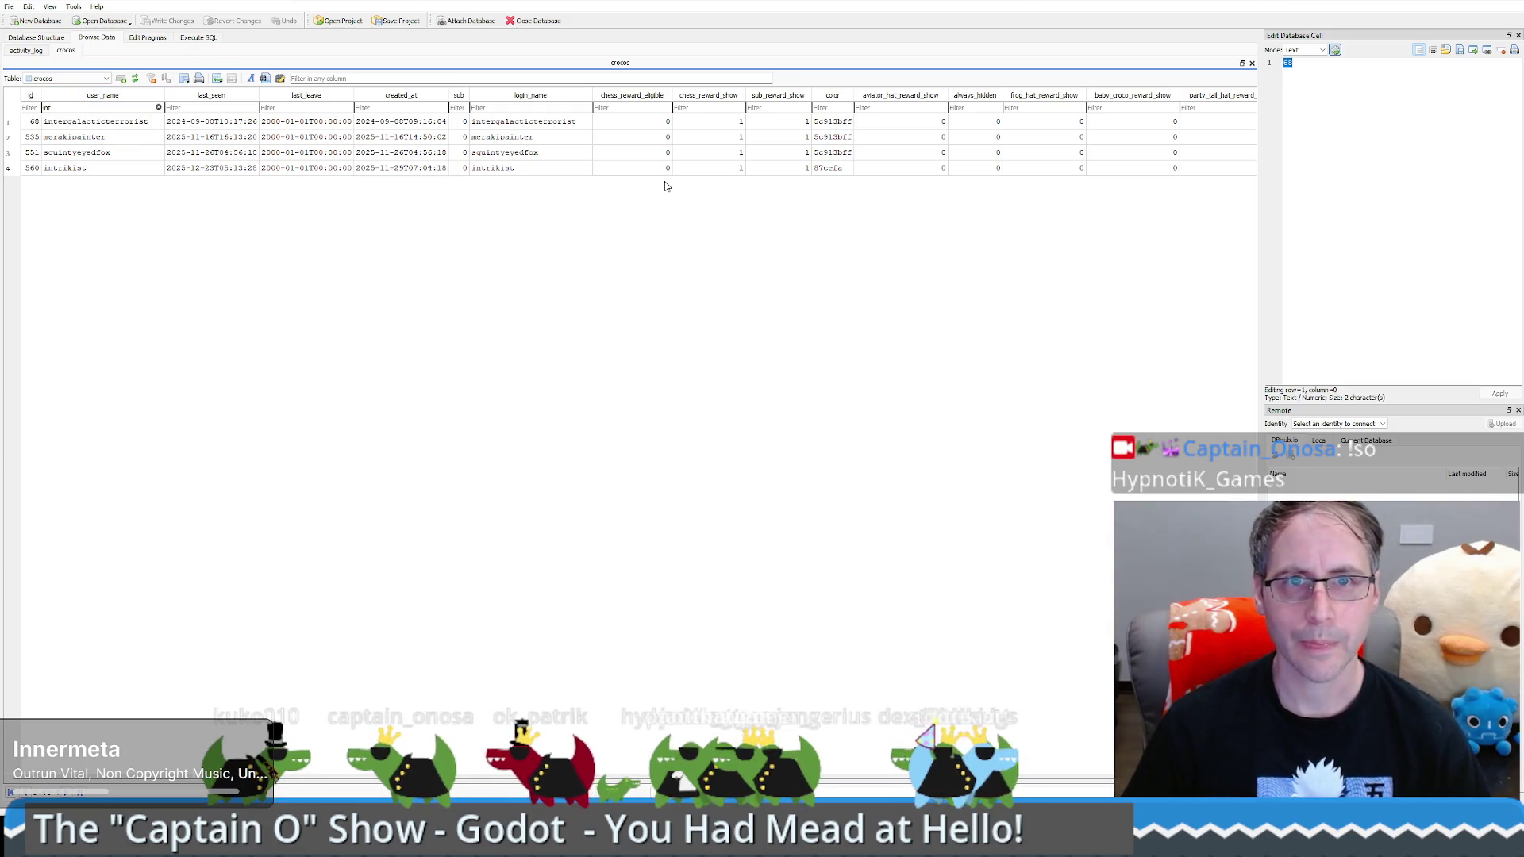
Step: Set the row's chess_reward_eligible to 1, write the changes, and minimize the window
click(662, 169)
text(1)
key(Return)
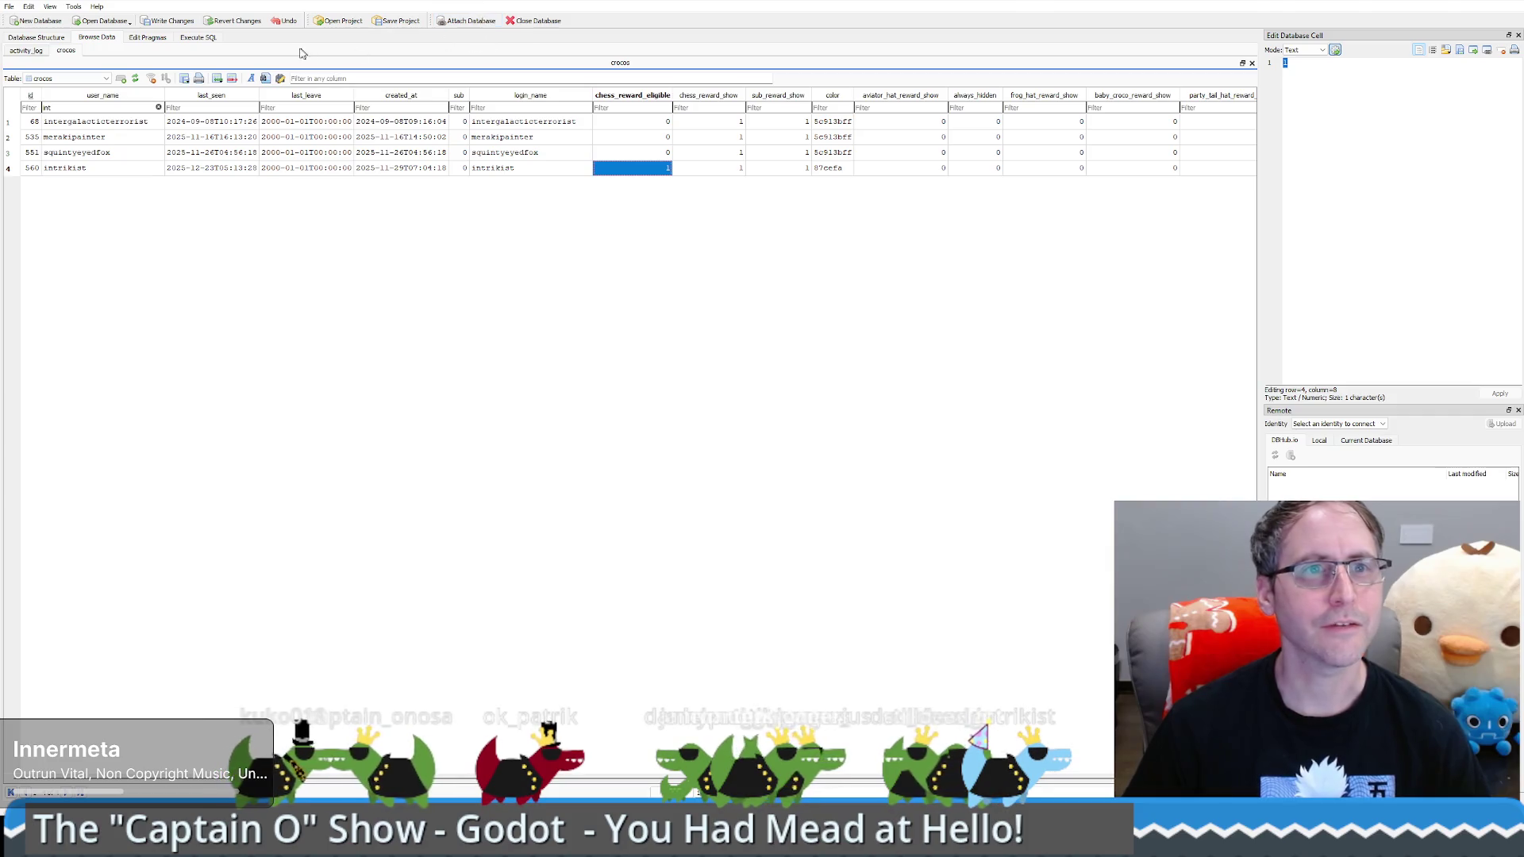
click(167, 21)
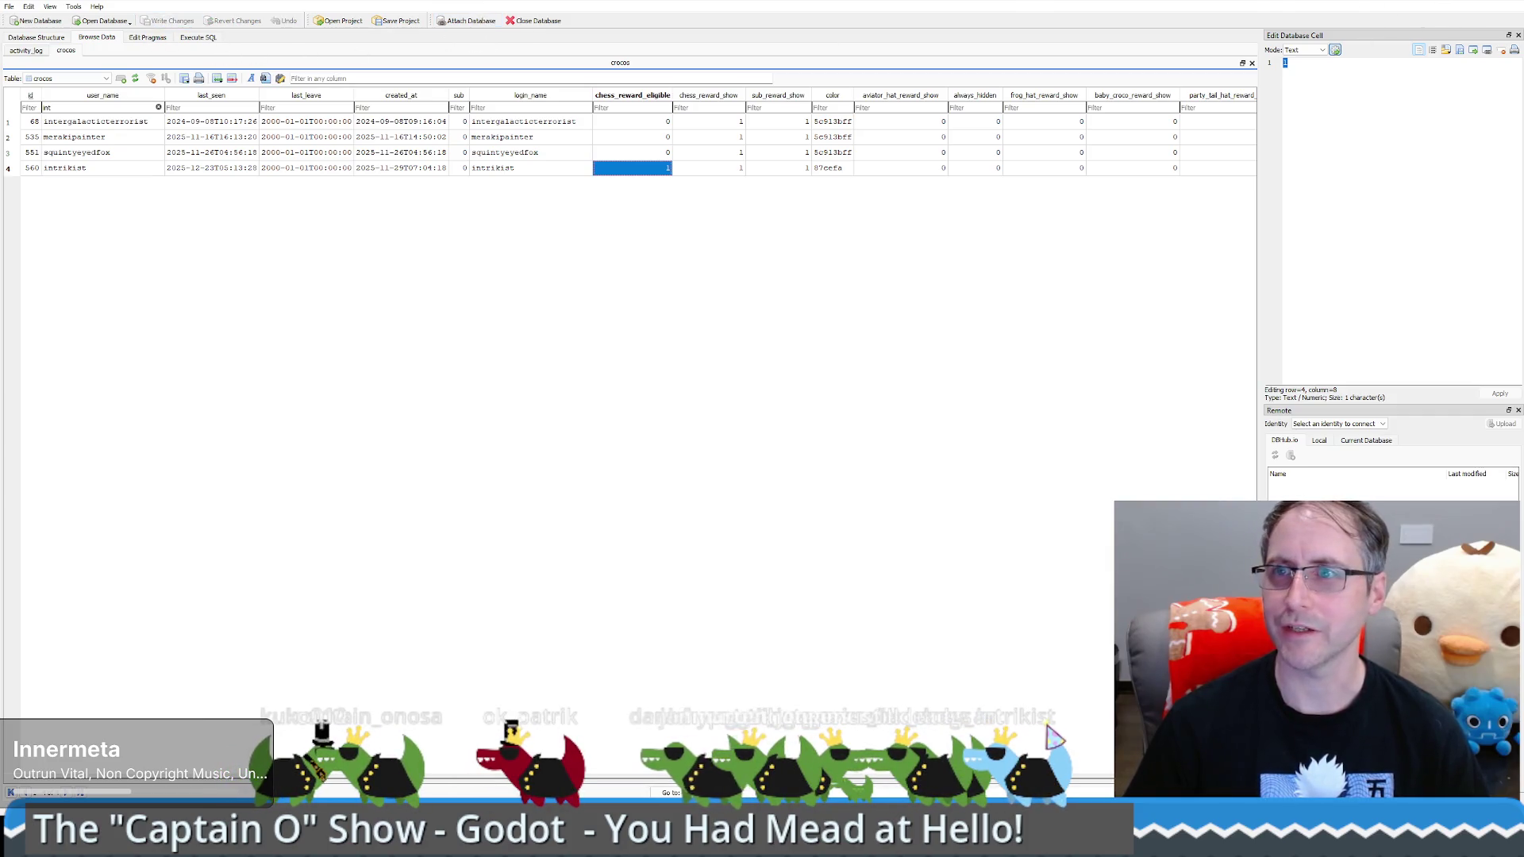
key(super+d)
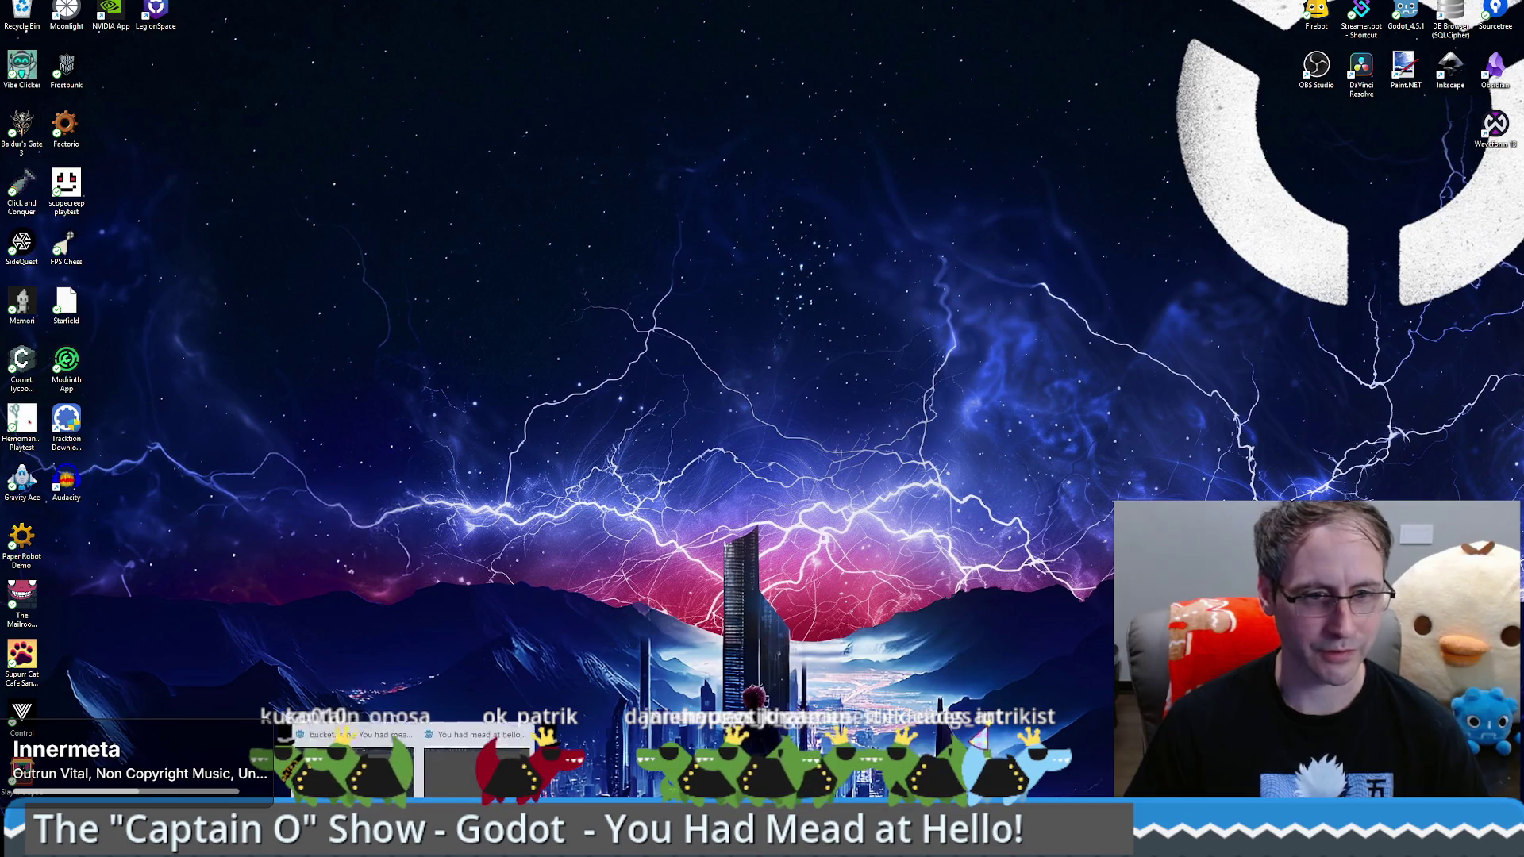
Step: Bring up the stream engagement project in Godot and launch its debug build
key(alt+Tab)
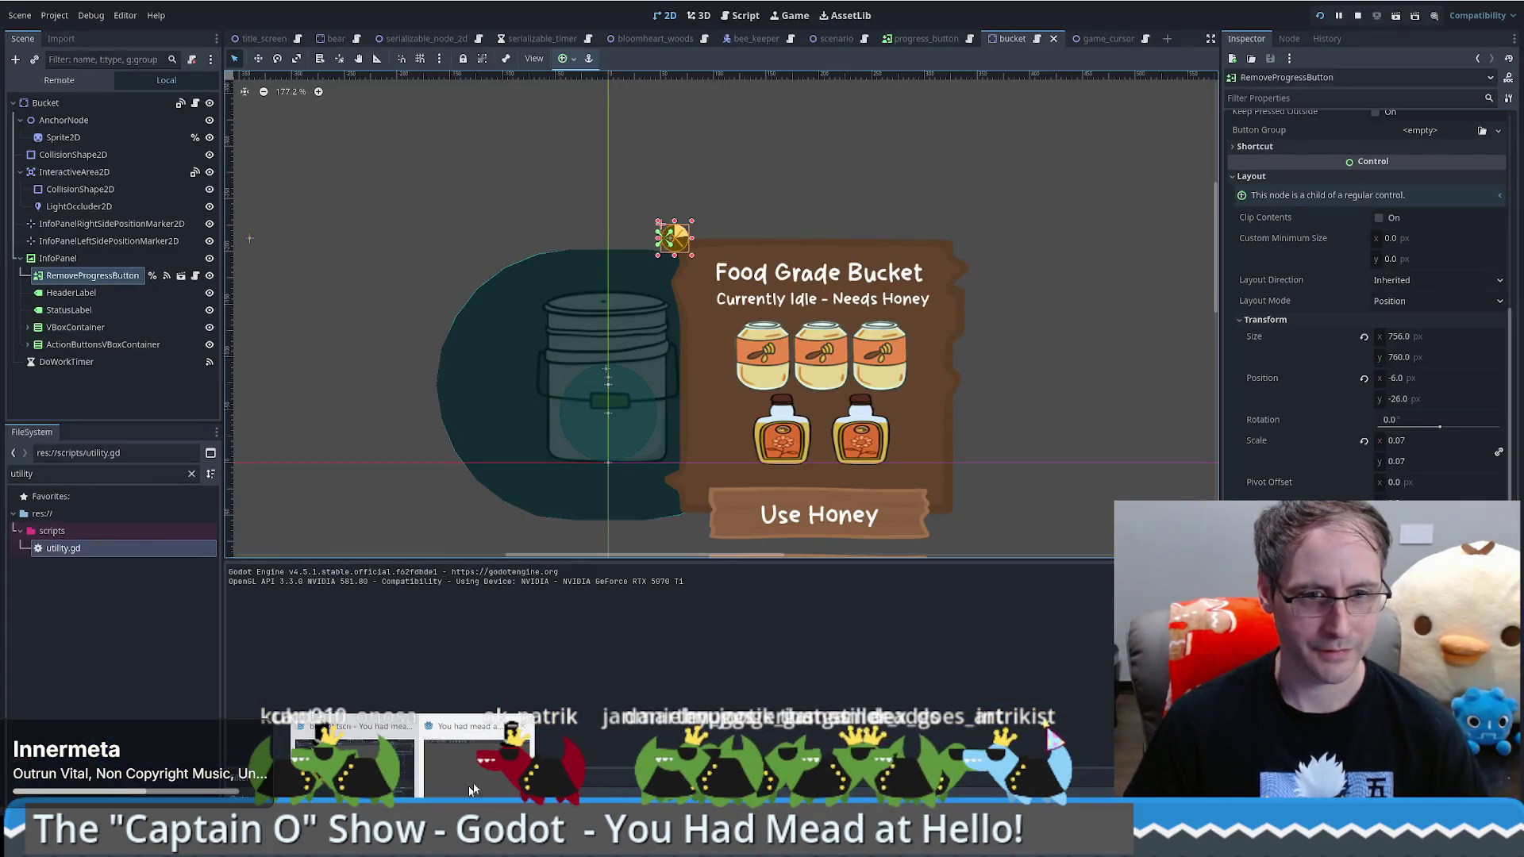
key(alt+Tab)
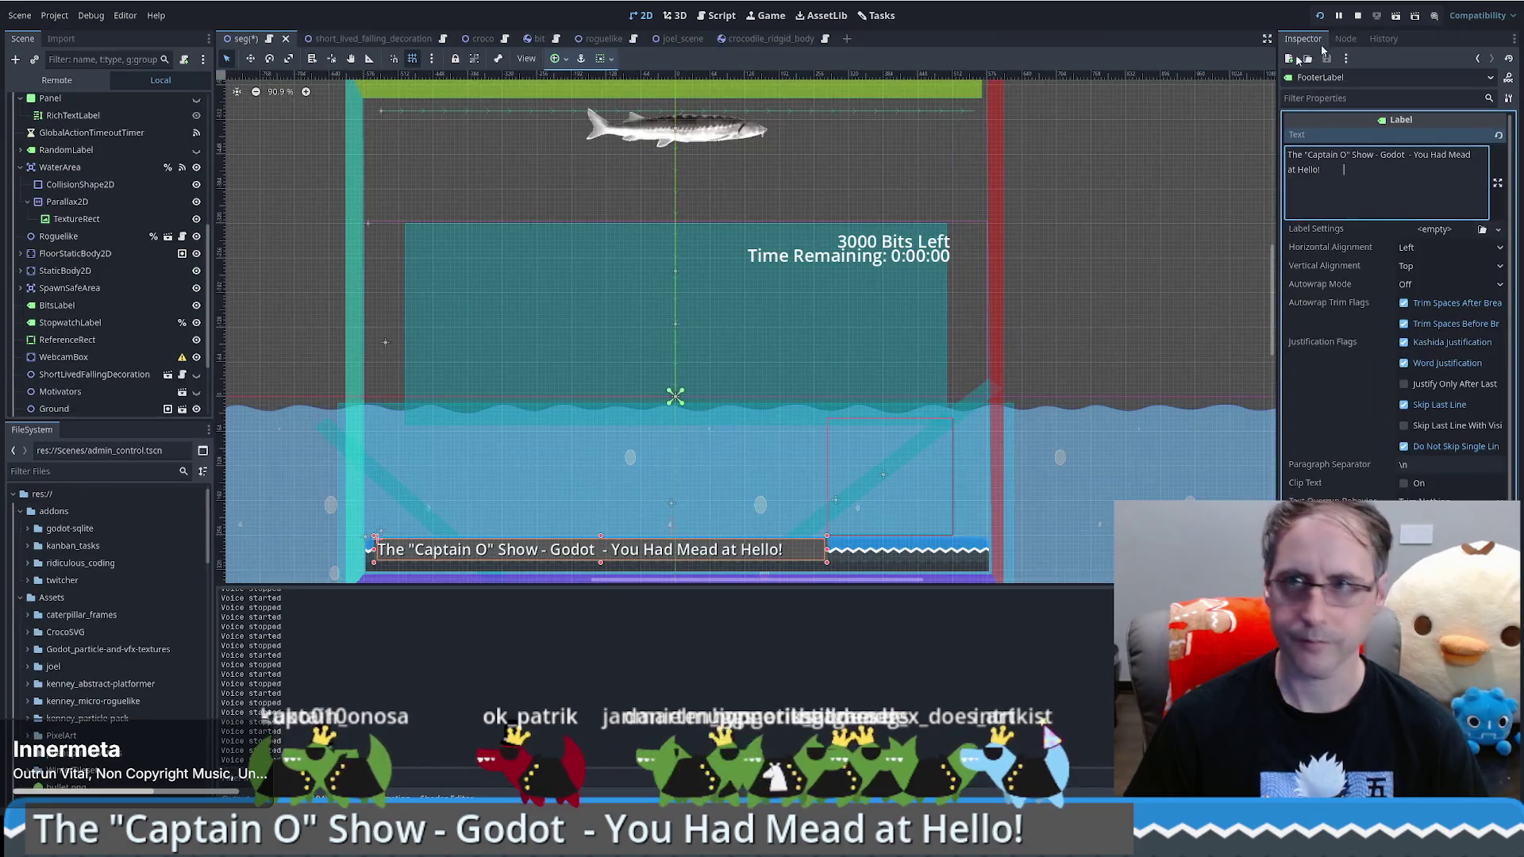
click(1317, 17)
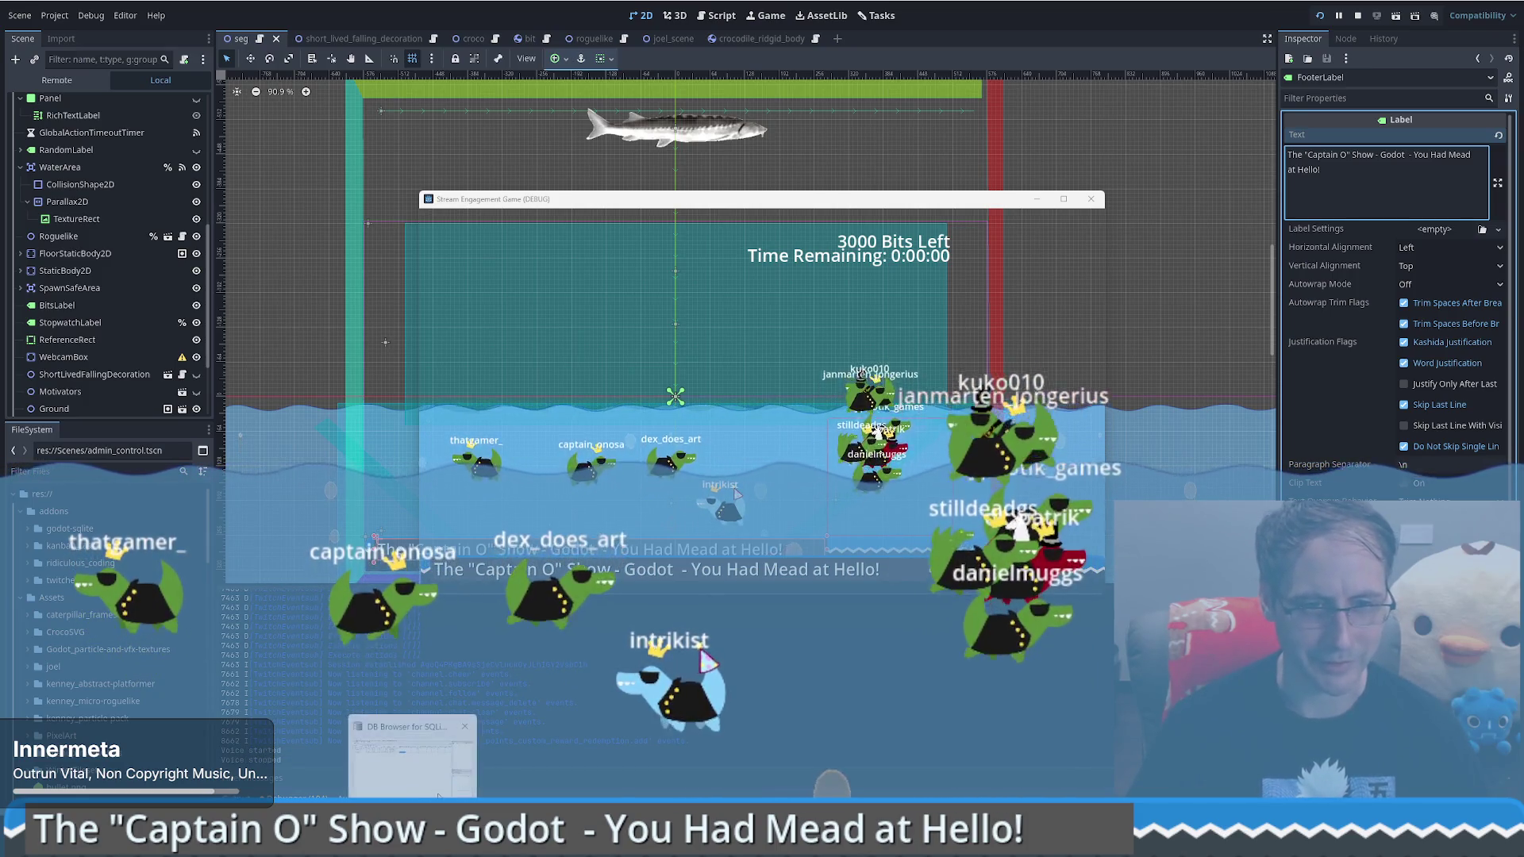
key(alt+Tab)
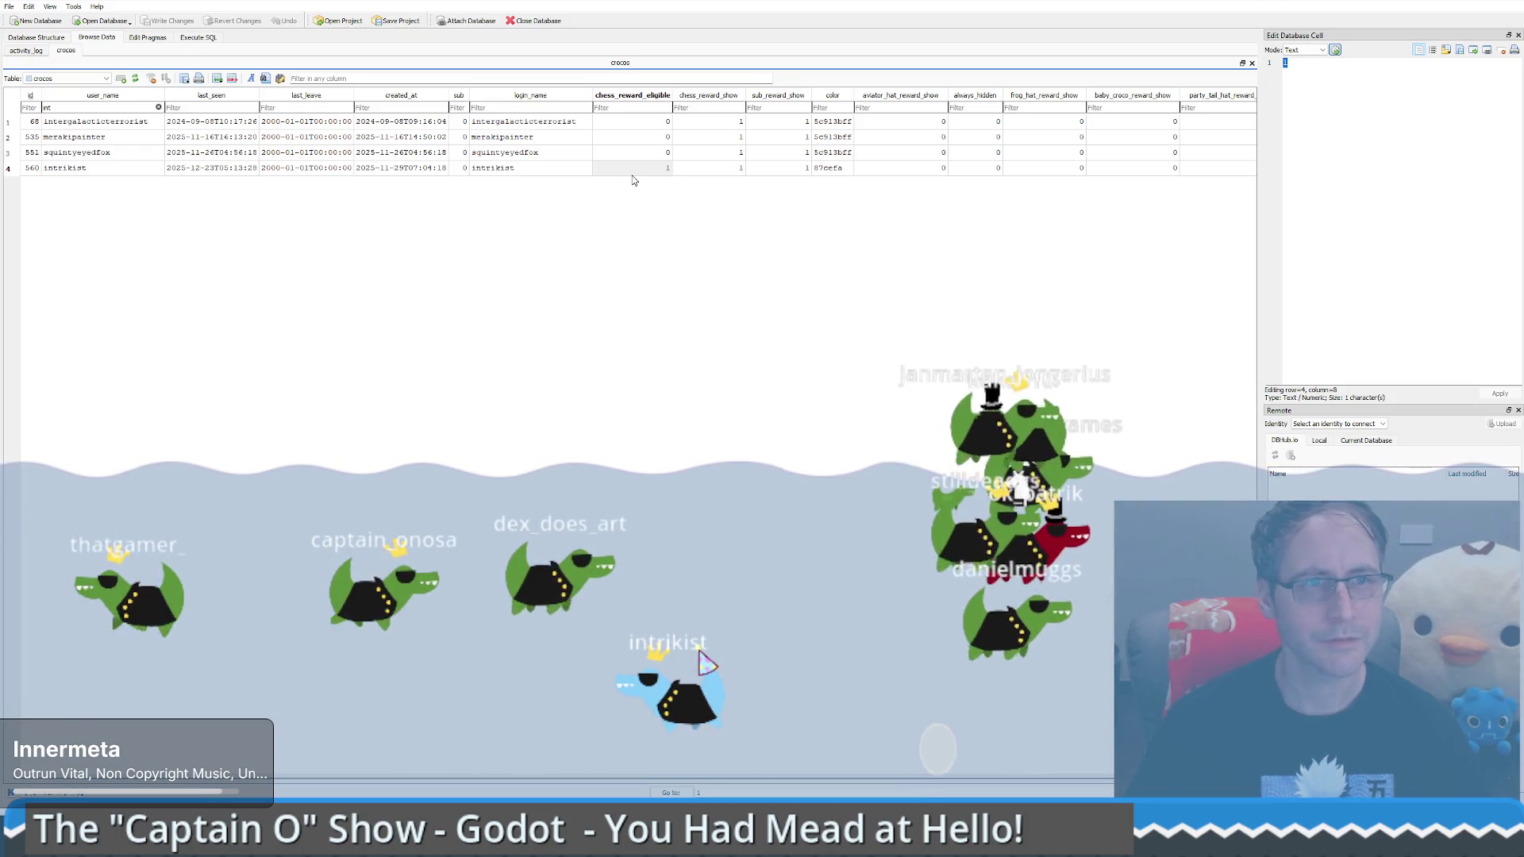
click(689, 167)
key(Delete)
key(Left)
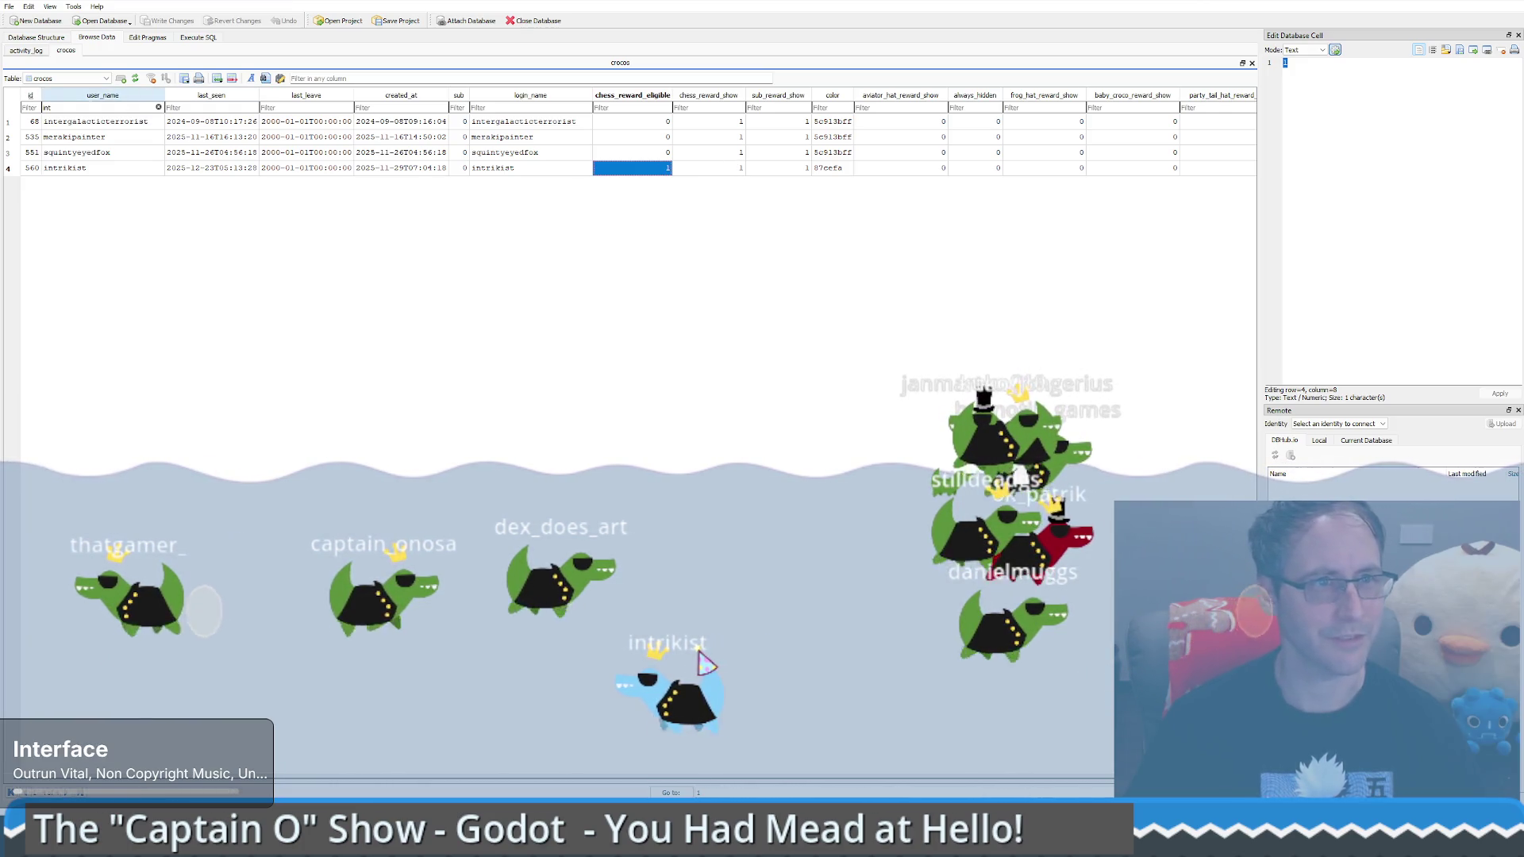
click(316, 411)
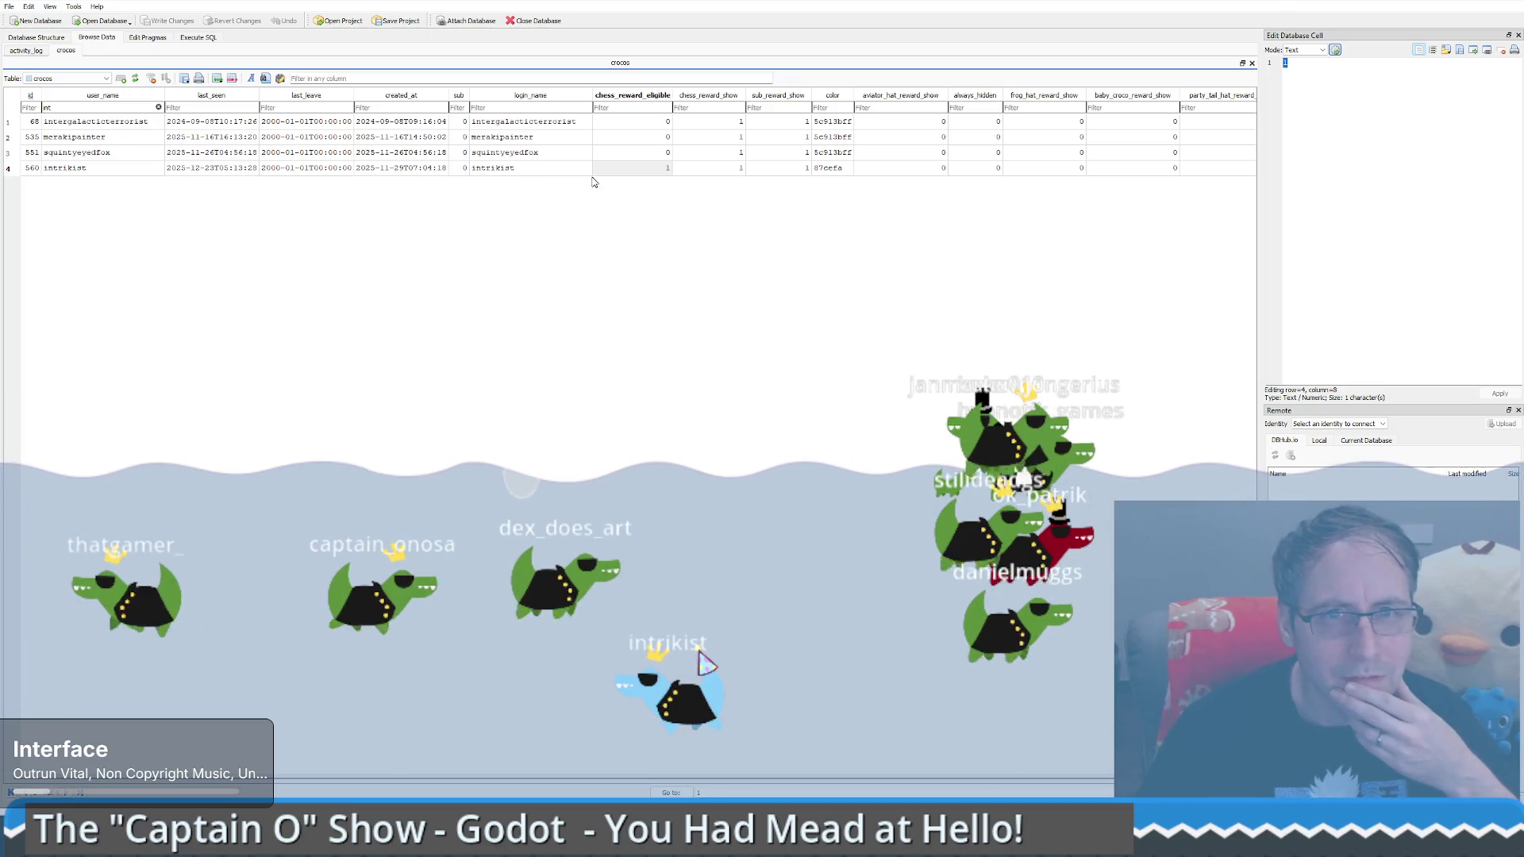
click(634, 170)
key(Left)
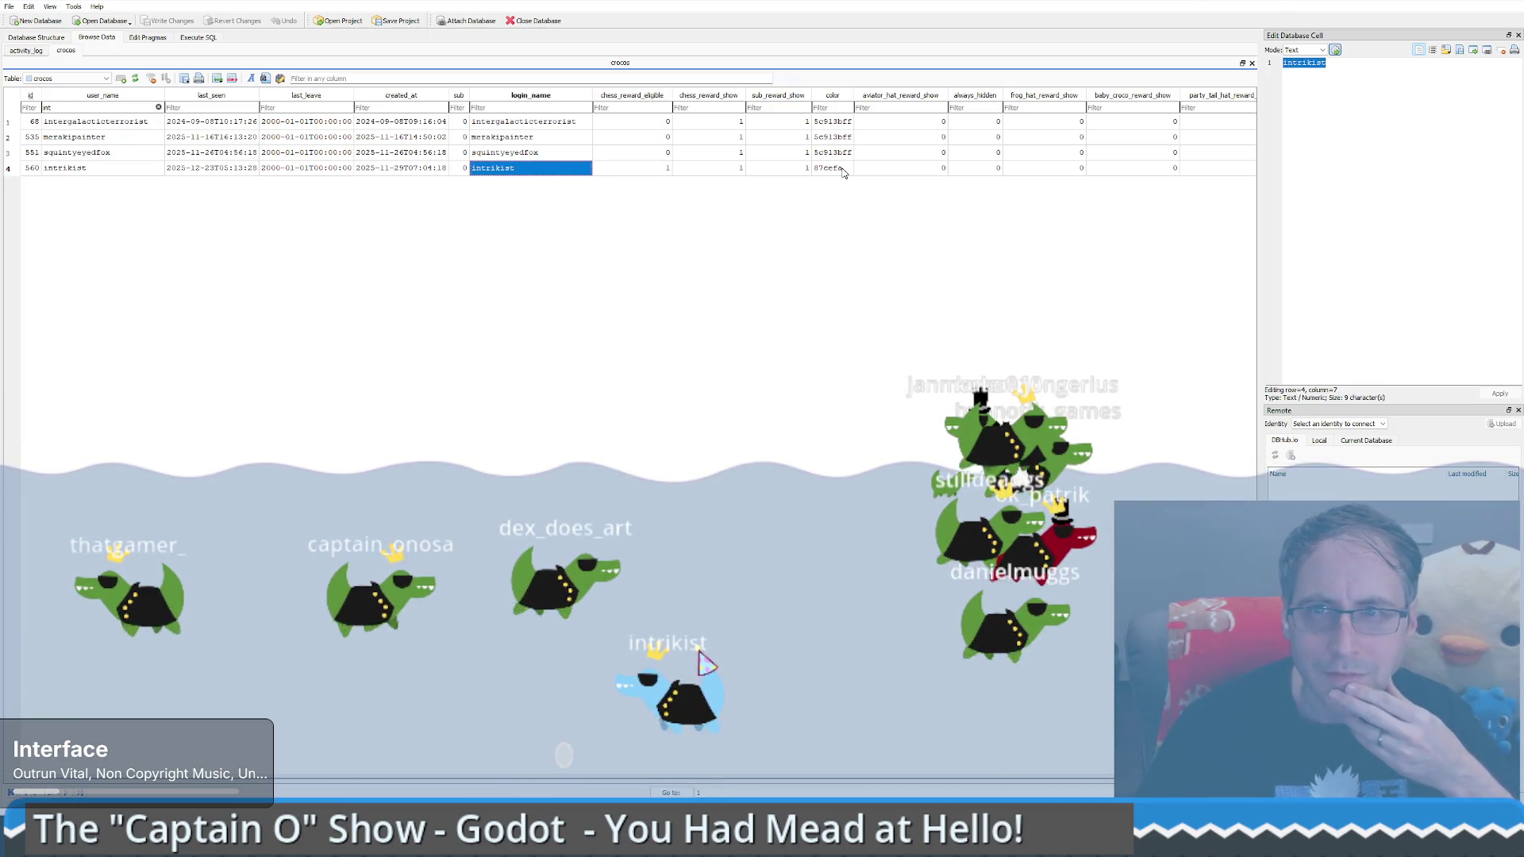